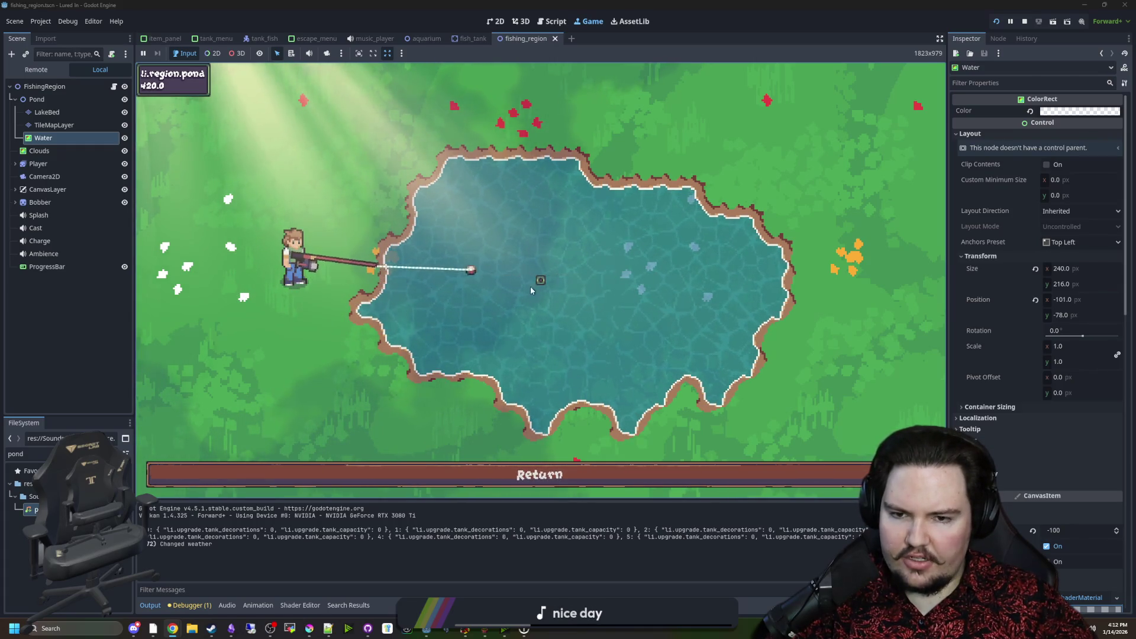
Cast and reel the fishing line into the pond a few times
drag(519, 201, 512, 203)
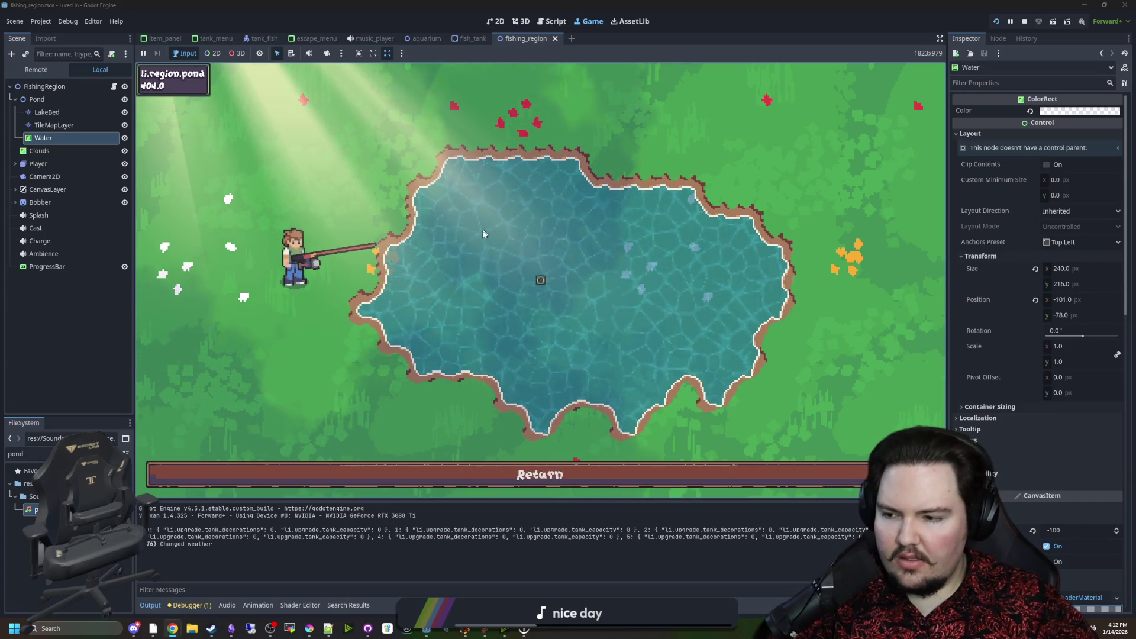
drag(450, 248, 508, 282)
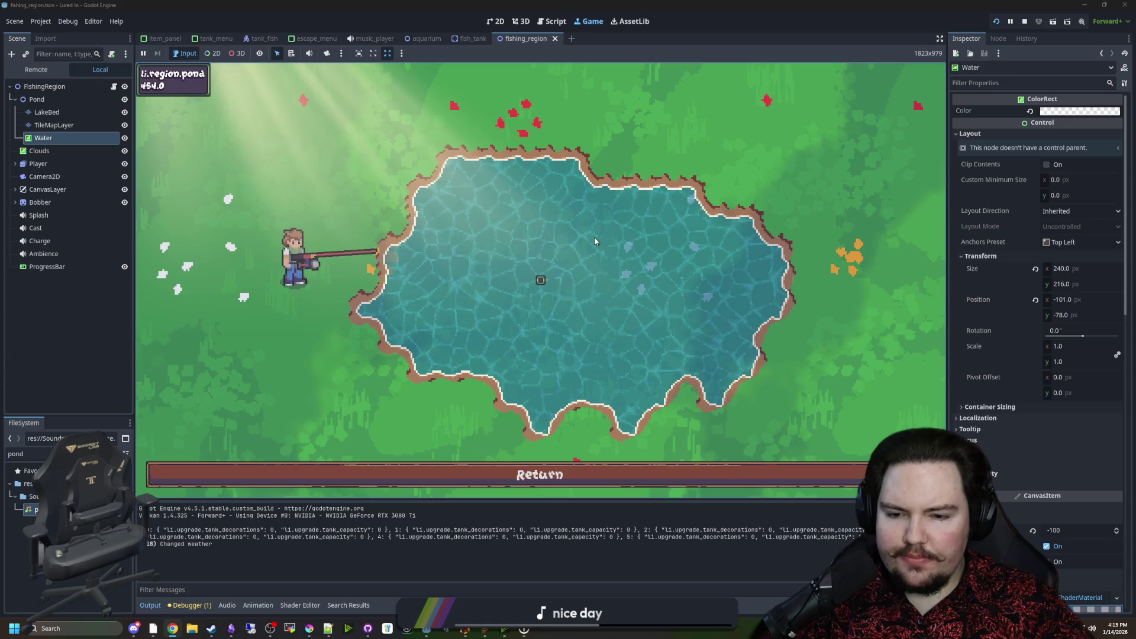
mouse_move(461, 254)
mouse_down()
mouse_move(476, 213)
mouse_move(502, 214)
mouse_up()
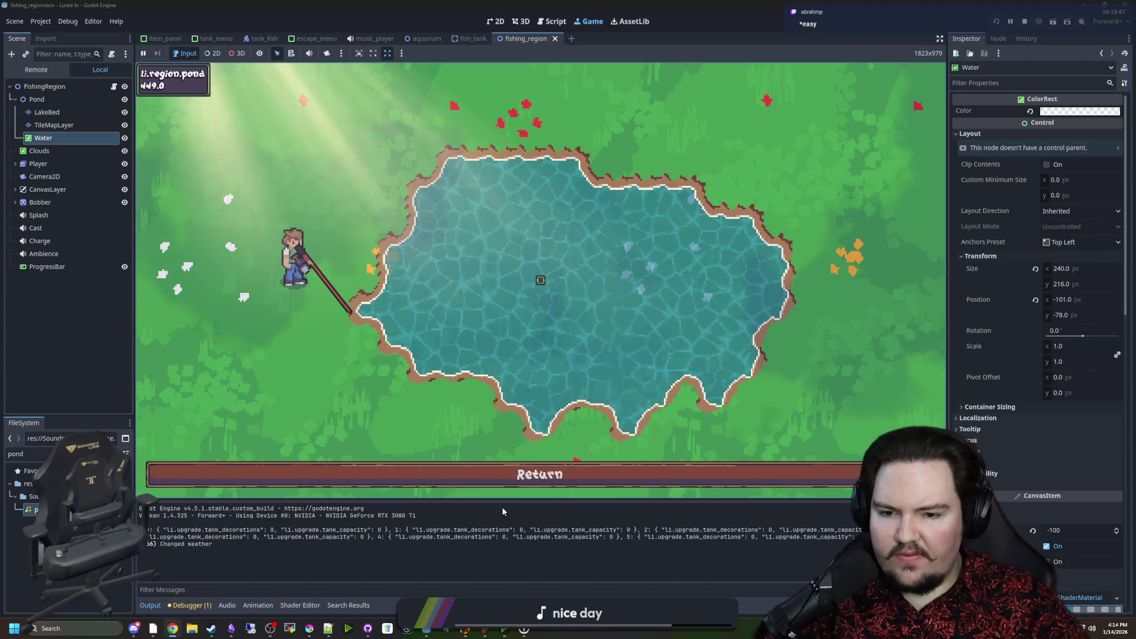
Return to the aquarium and check the Marketing upgrades in the shop
click(522, 477)
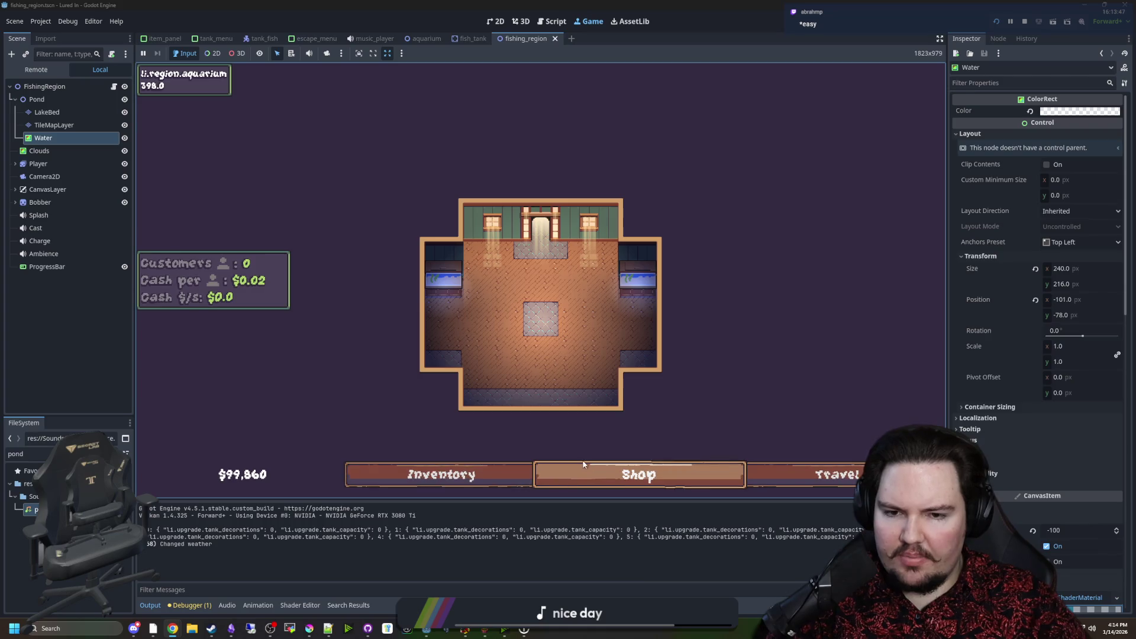
click(665, 488)
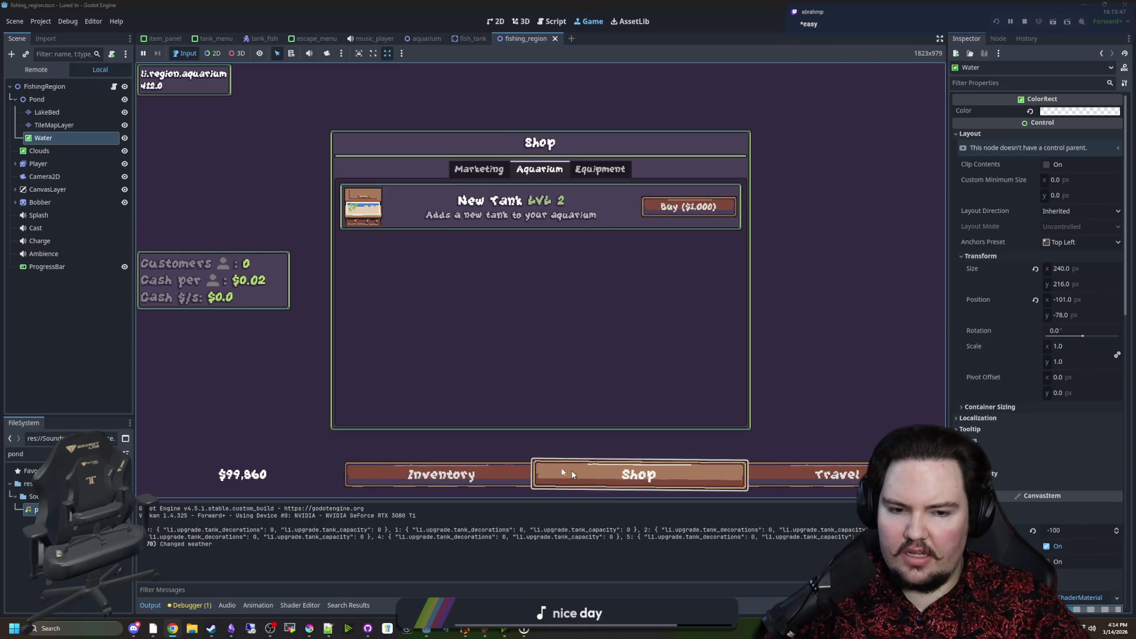
click(480, 171)
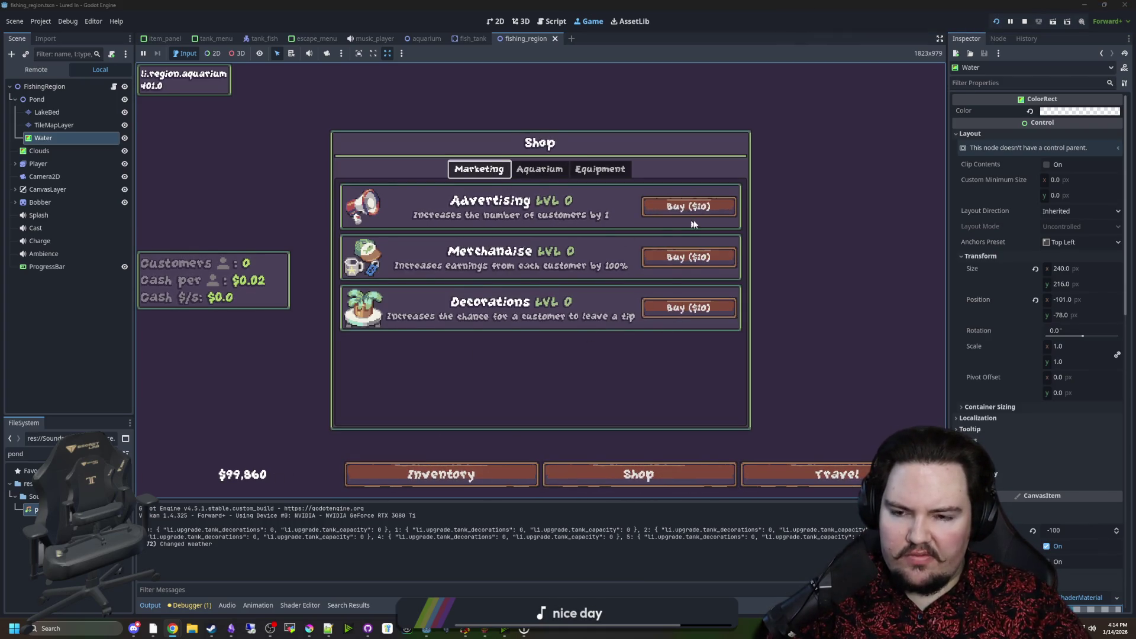
click(638, 474)
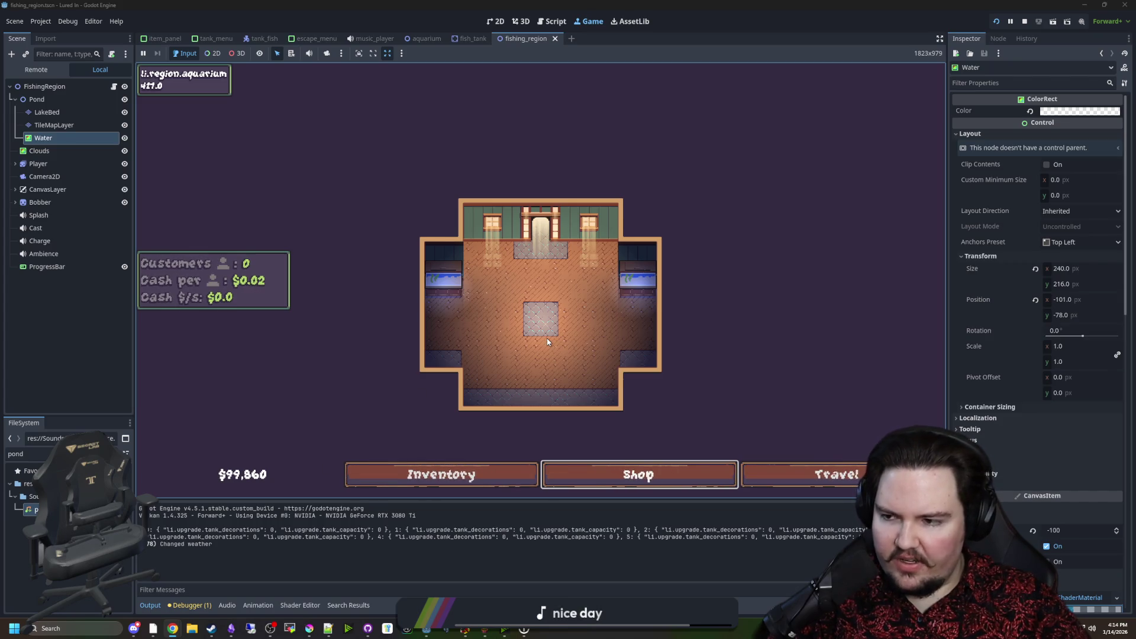
Look at the Fish Tank 1 panel and pan around the aquarium room
scroll(532, 332, up, 2)
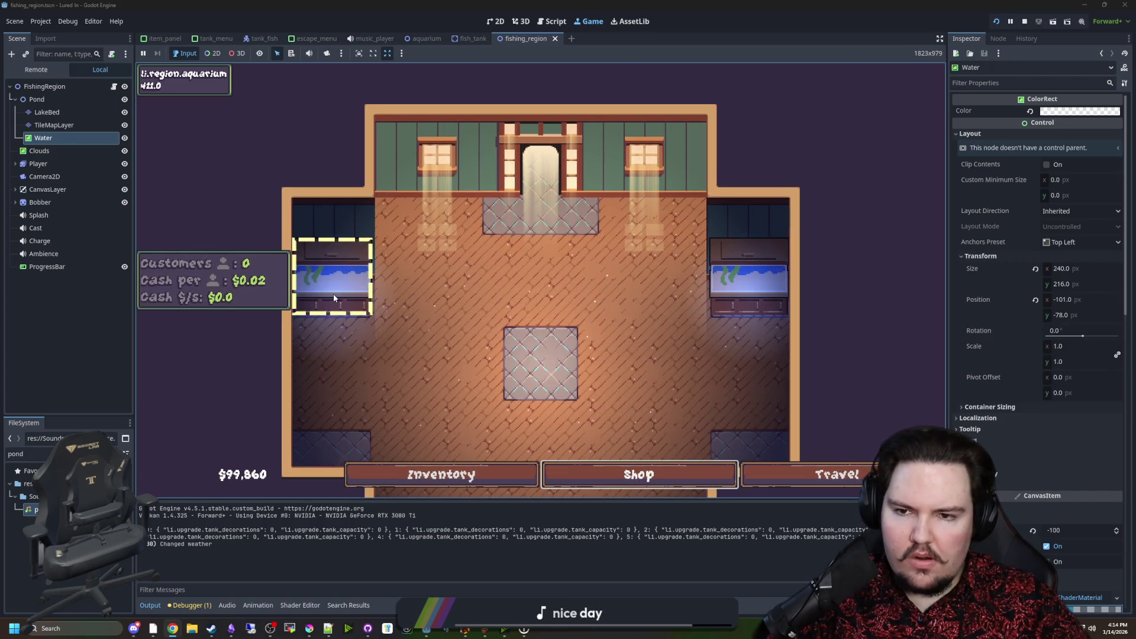
click(333, 294)
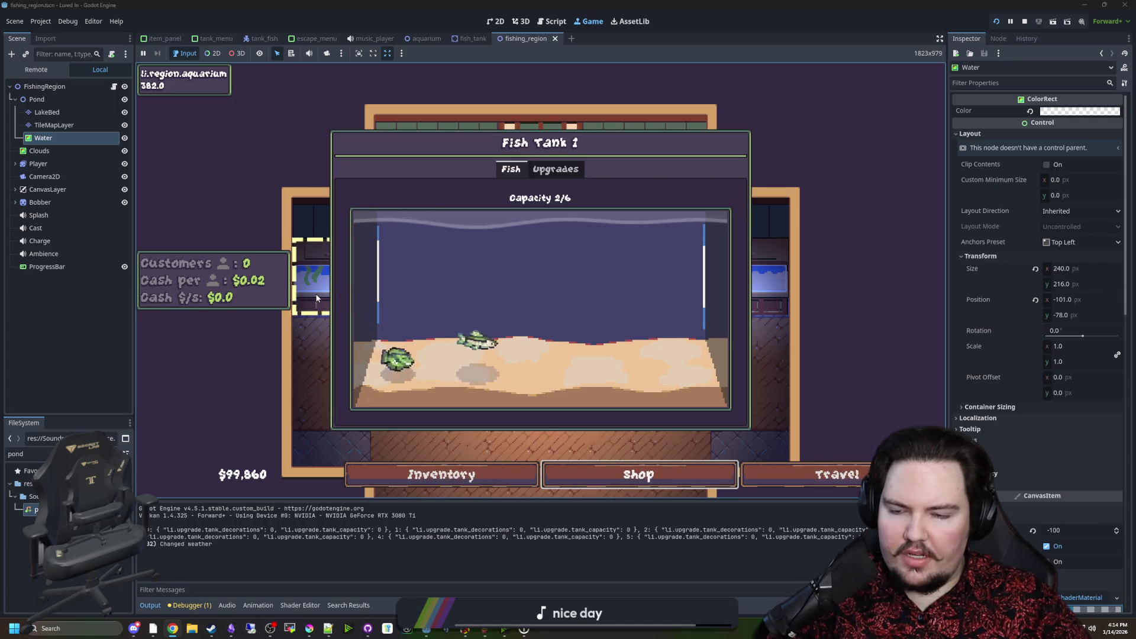
key(Escape)
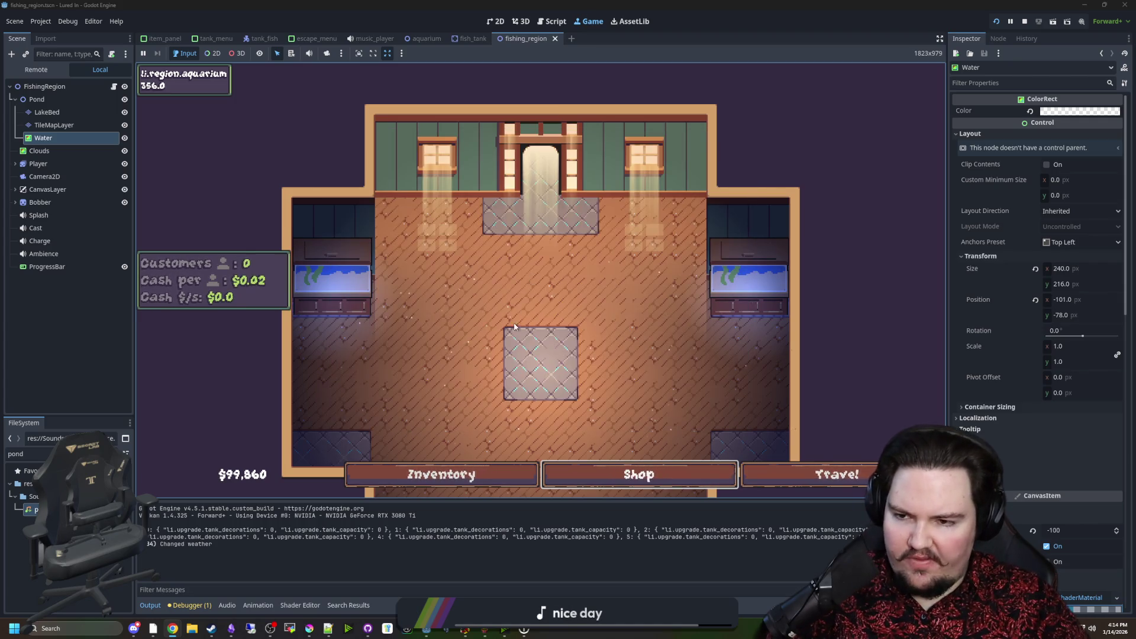
scroll(497, 321, down, 3)
drag(491, 308, 475, 280)
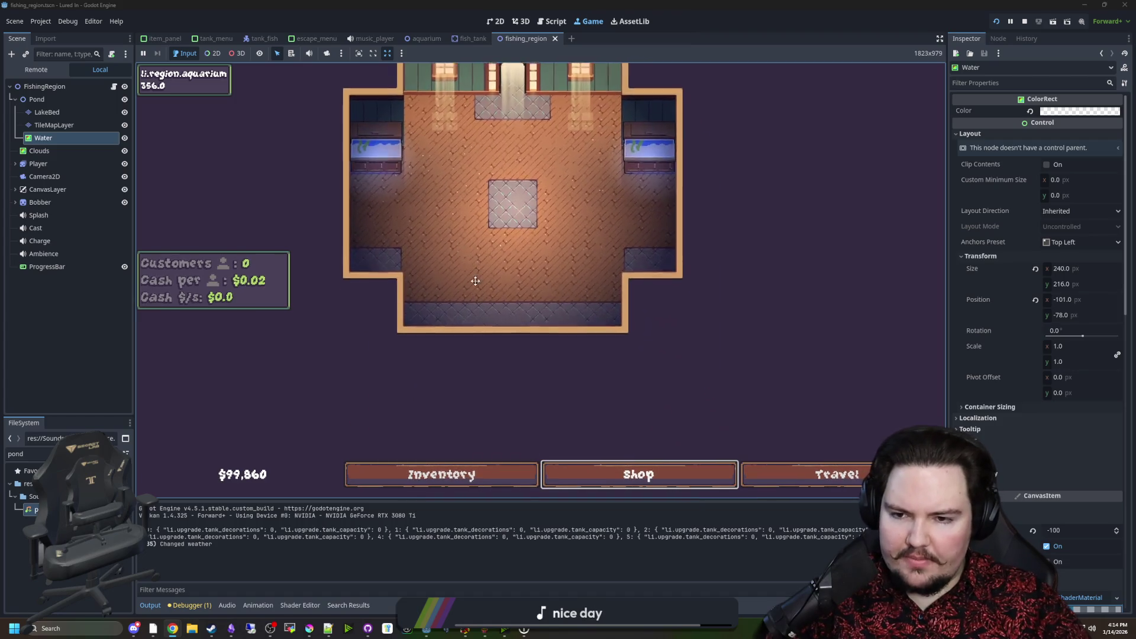
scroll(475, 281, up, 3)
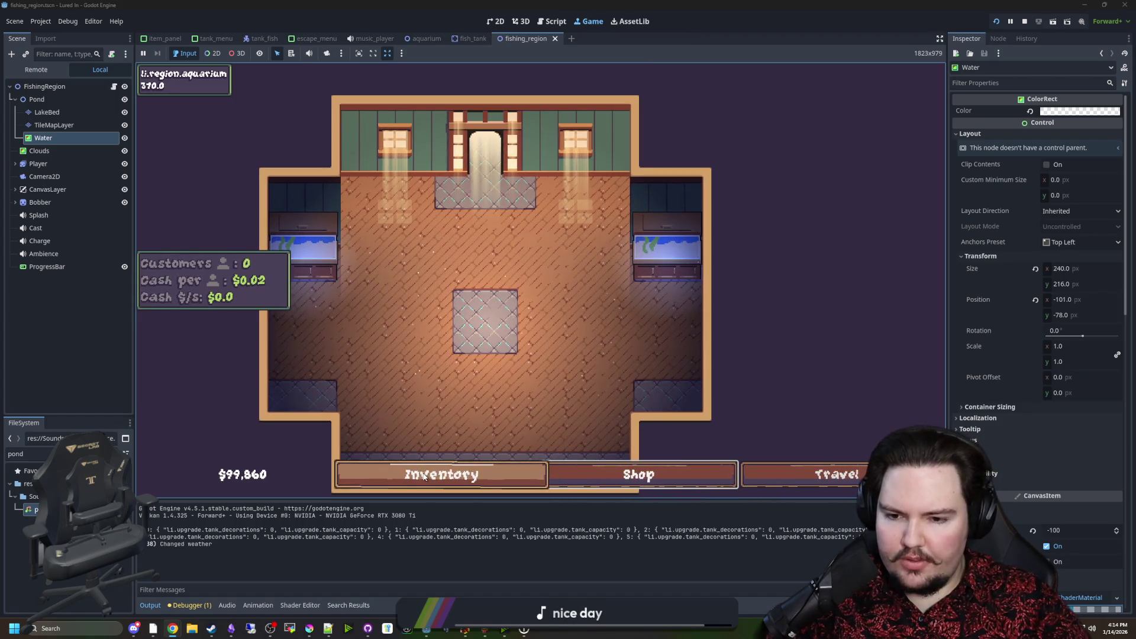
scroll(421, 321, down, 2)
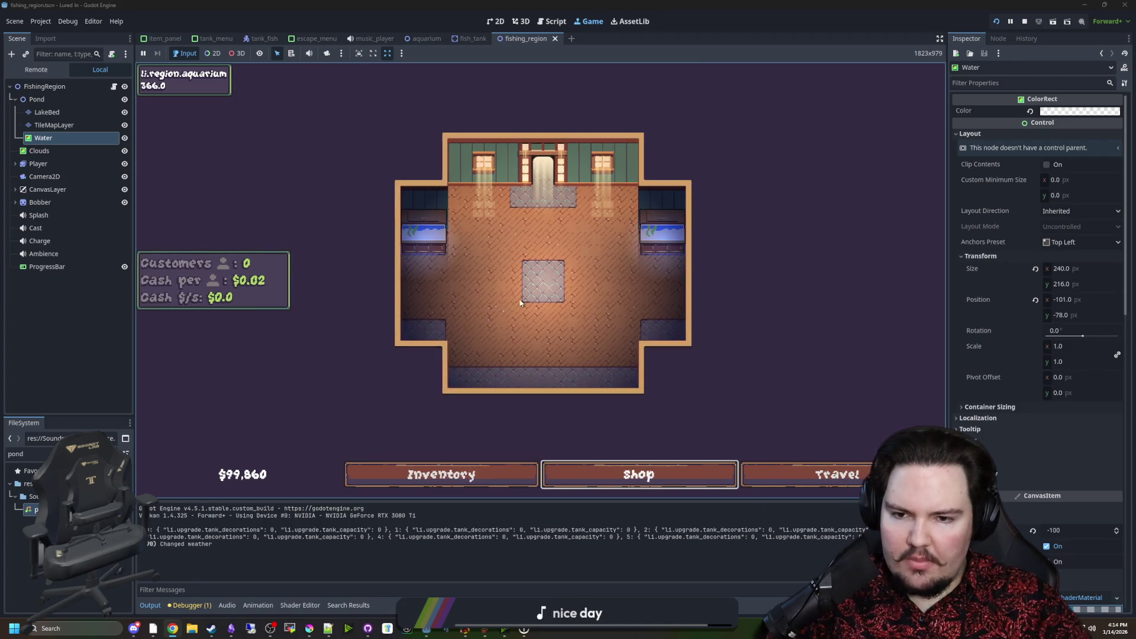
scroll(478, 329, up, 5)
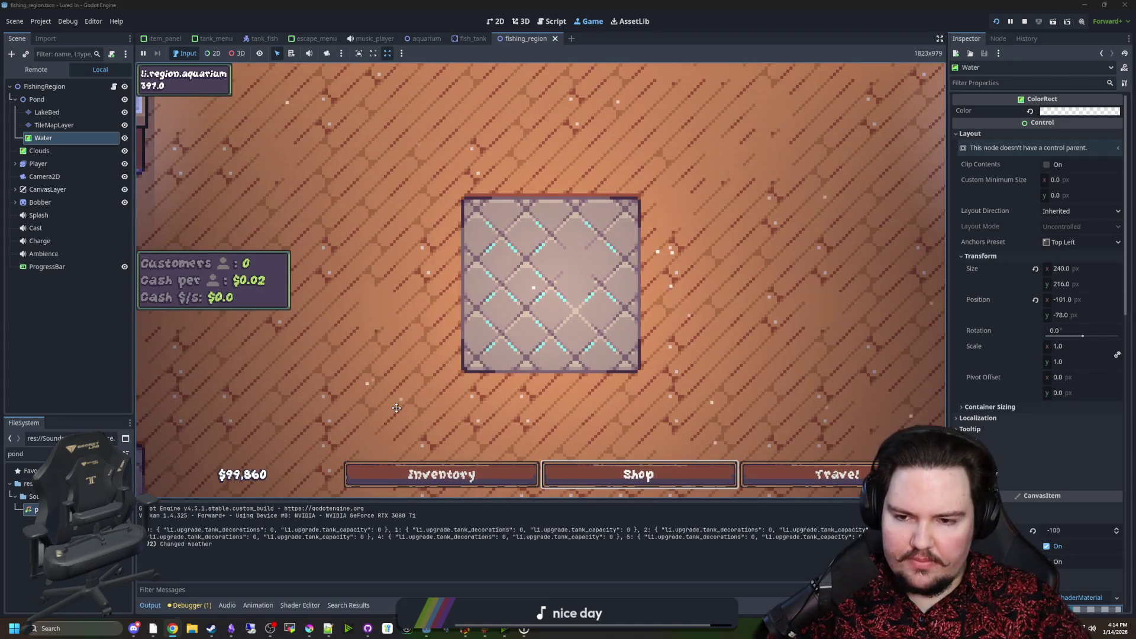
scroll(406, 404, down, 5)
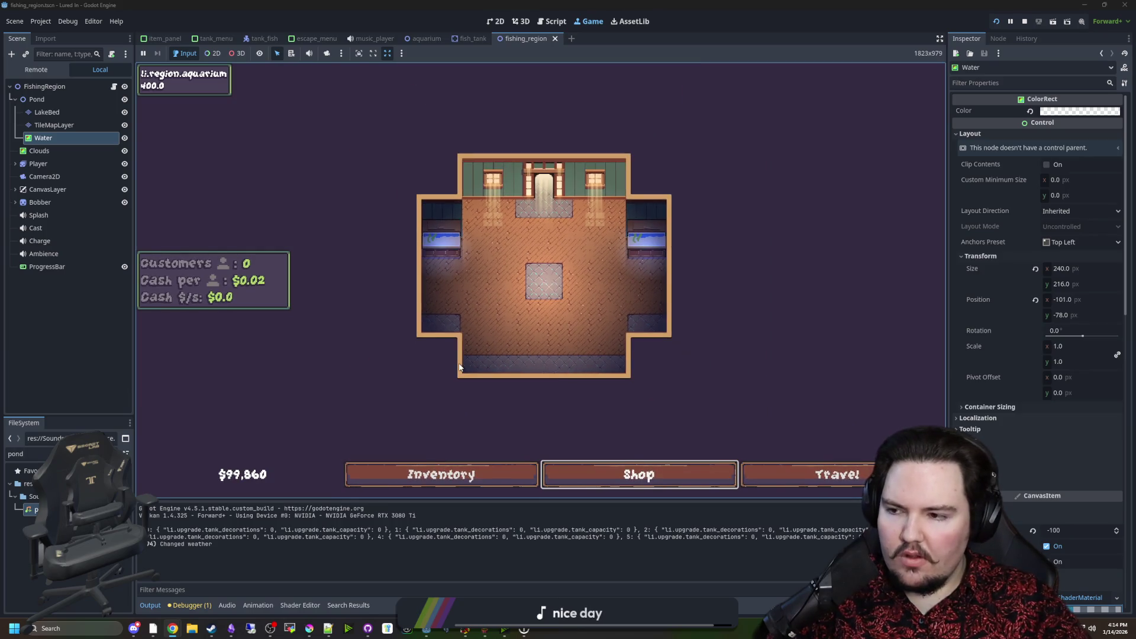
Travel back to the rainy pond and cast the line again
click(840, 473)
click(672, 190)
drag(492, 201, 484, 196)
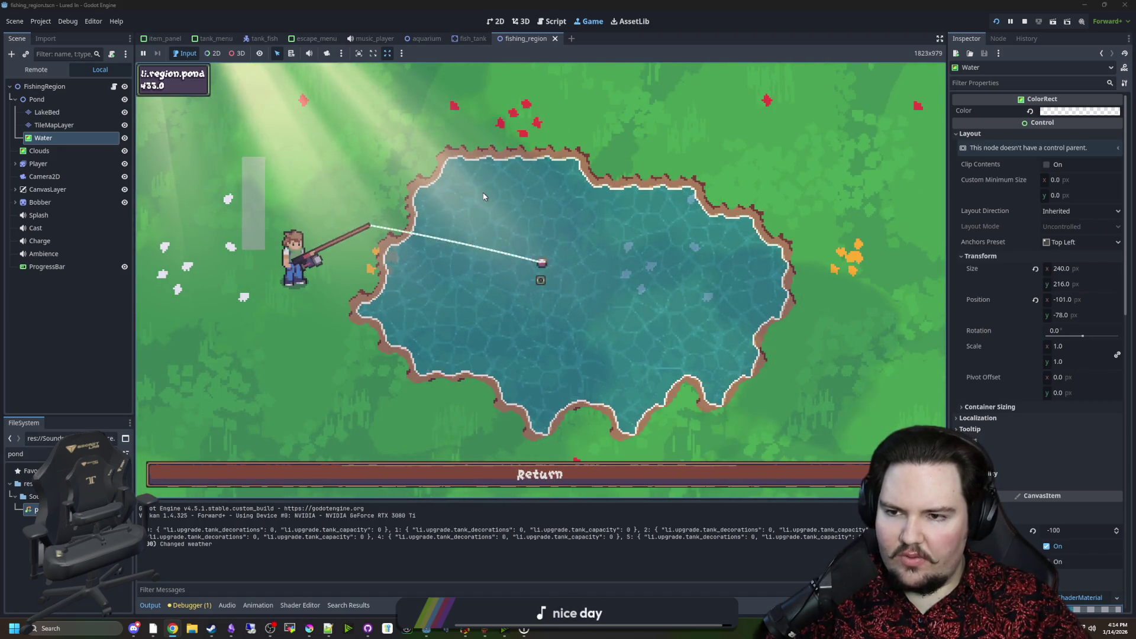
drag(544, 256, 543, 255)
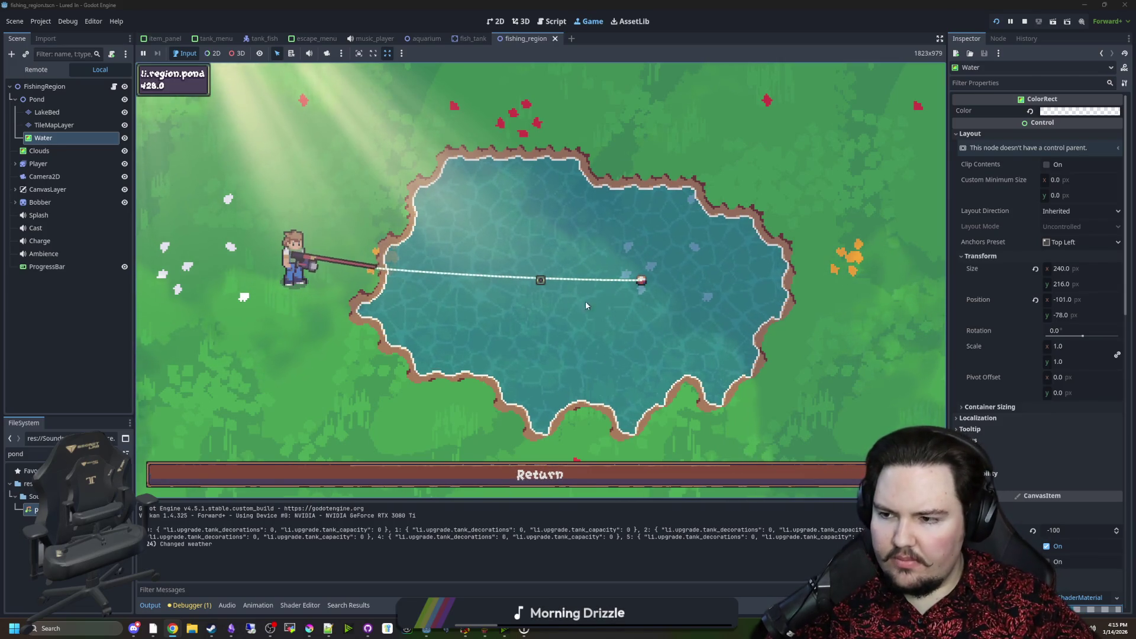
Reel in and cast into the pond several more times
click(621, 282)
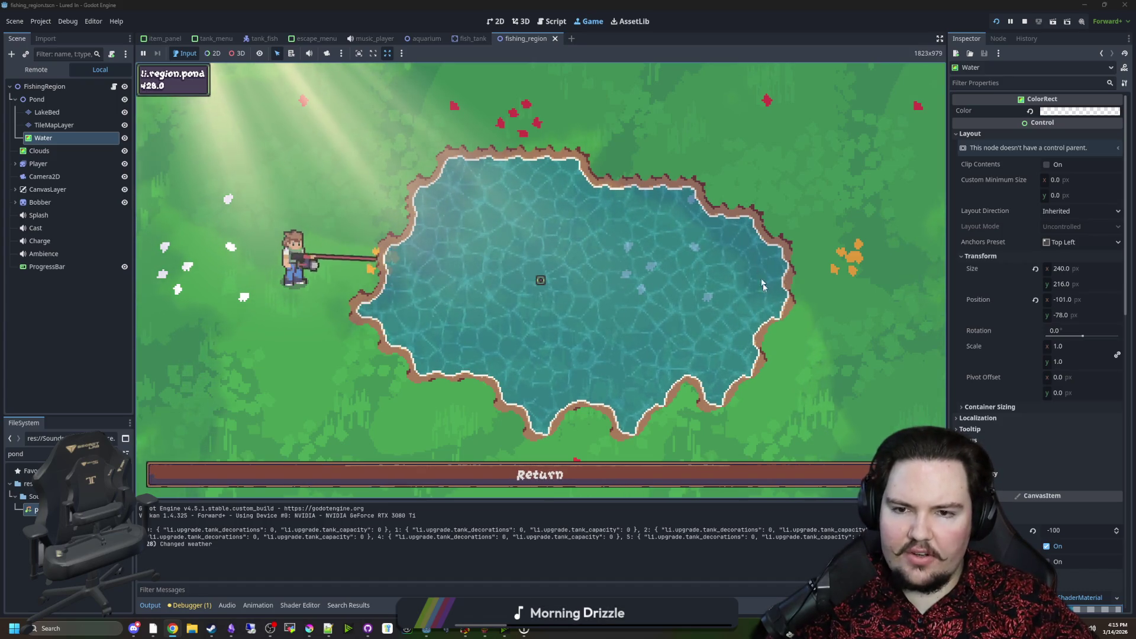
click(480, 207)
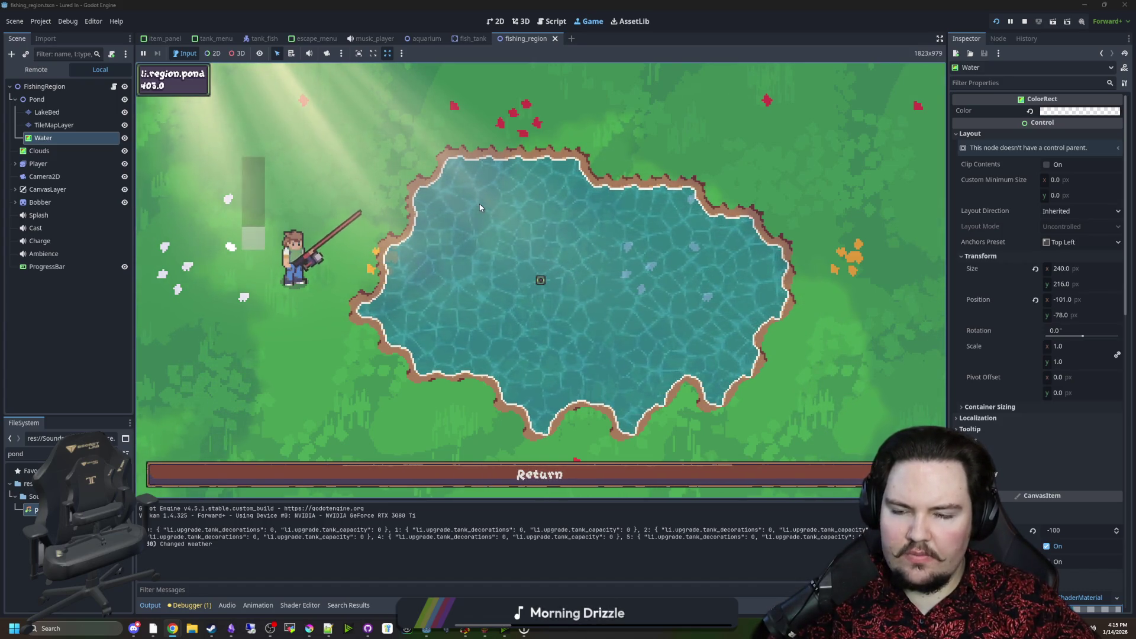
click(446, 249)
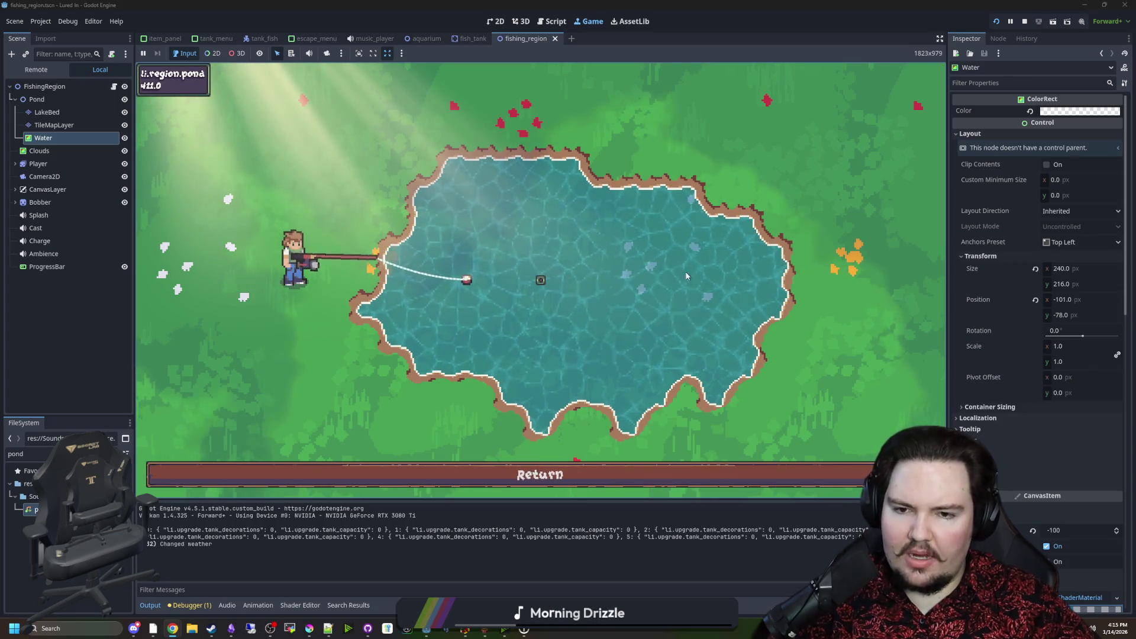
click(506, 296)
click(562, 193)
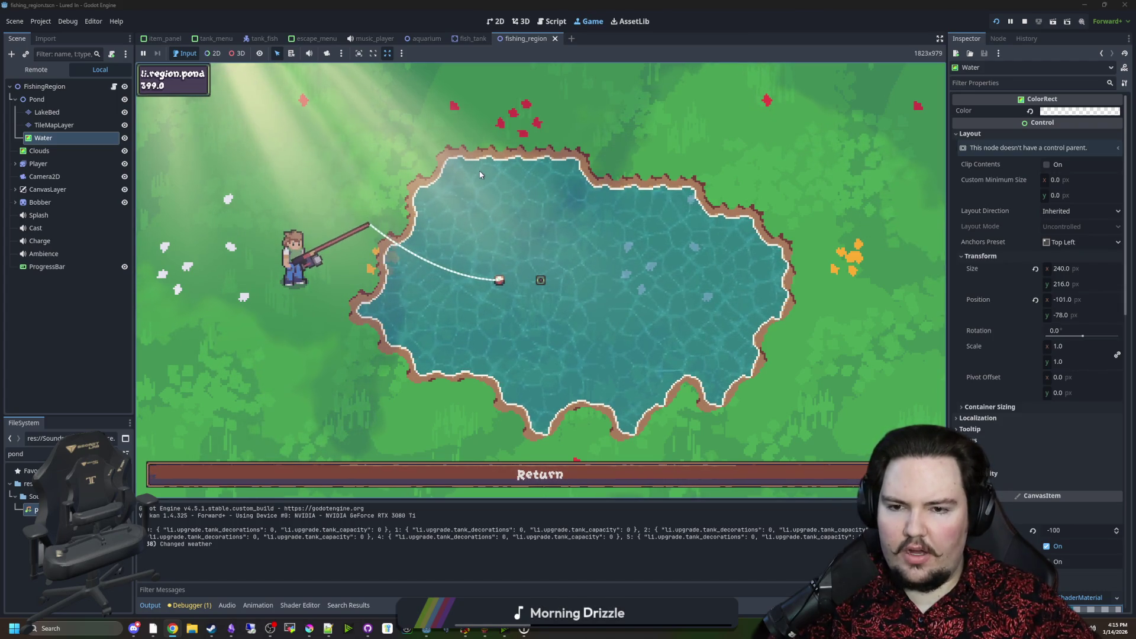
click(418, 195)
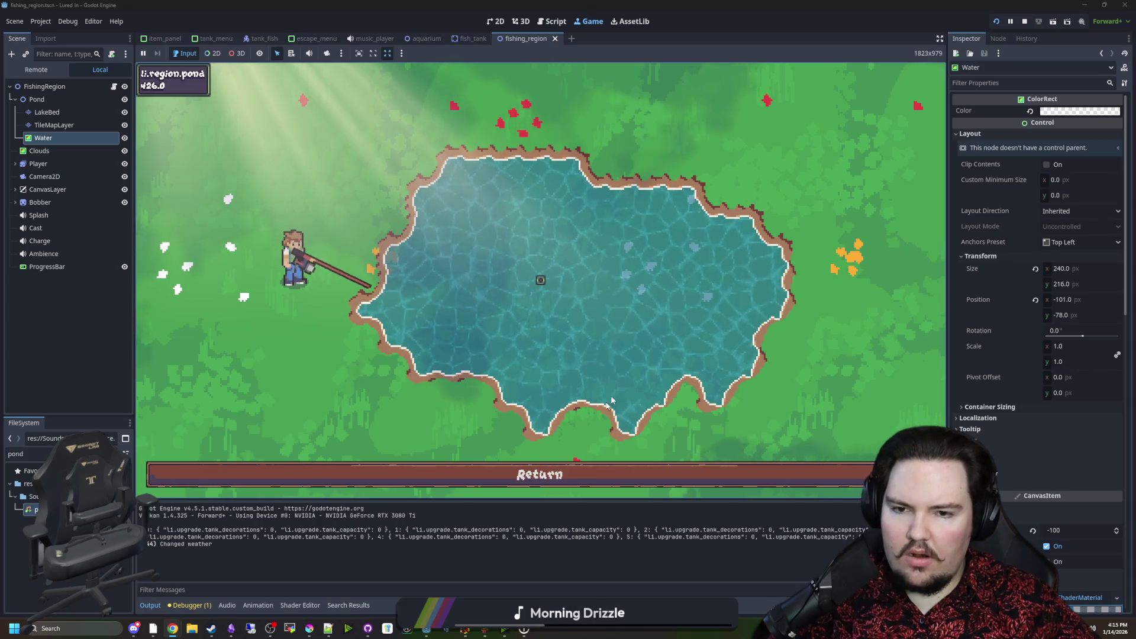
Stop the running game and save the fishing_region scene
click(1022, 22)
key(ctrl+s)
scroll(414, 224, up, 3)
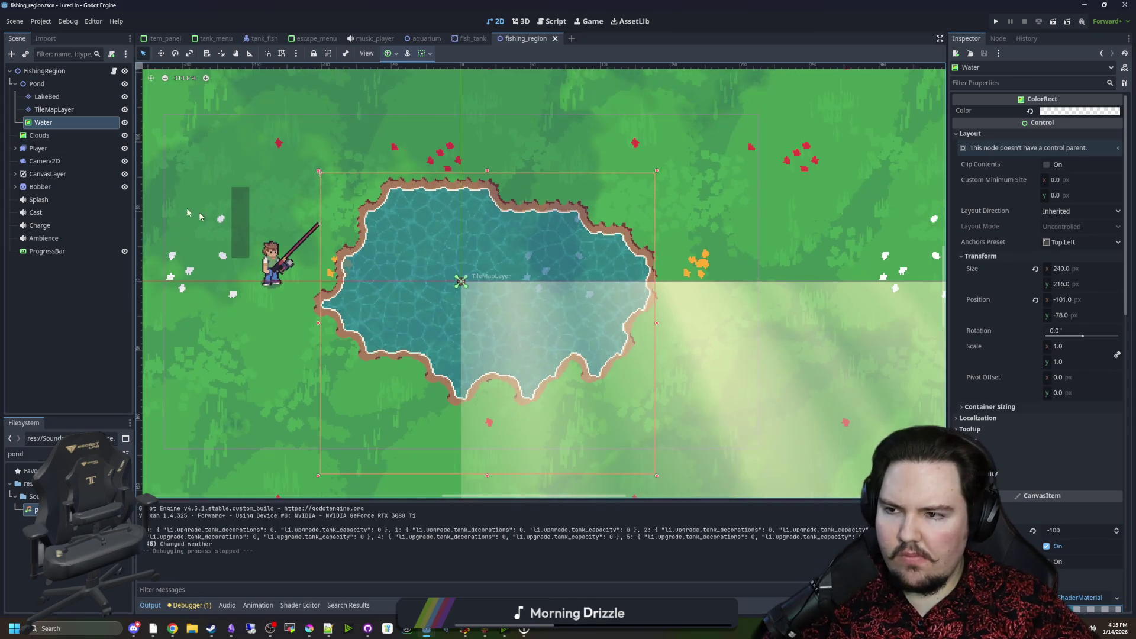
Expand CanvasLayer, select PanelContainer and toggle its visibility on and off
click(15, 174)
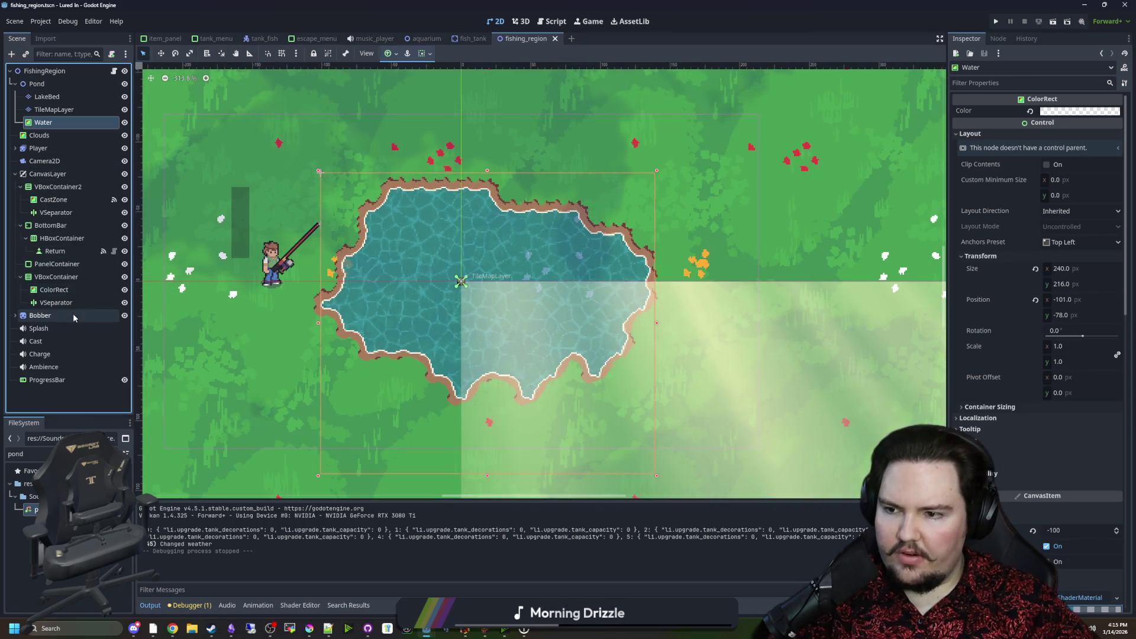
click(57, 264)
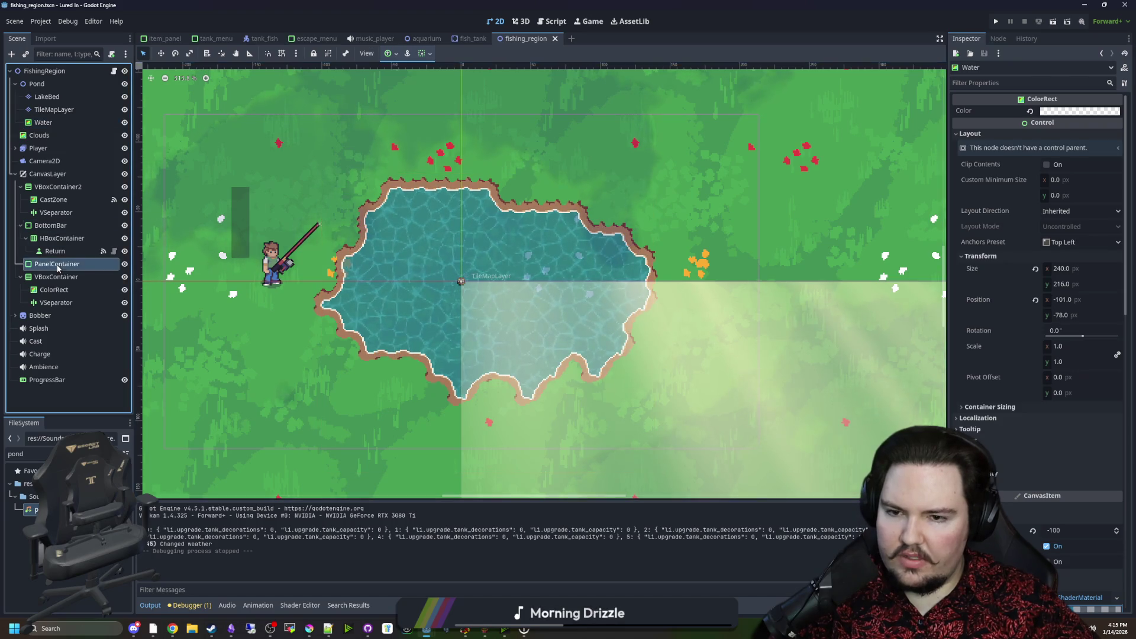
scroll(413, 307, up, 1)
scroll(411, 306, up, 2)
click(124, 264)
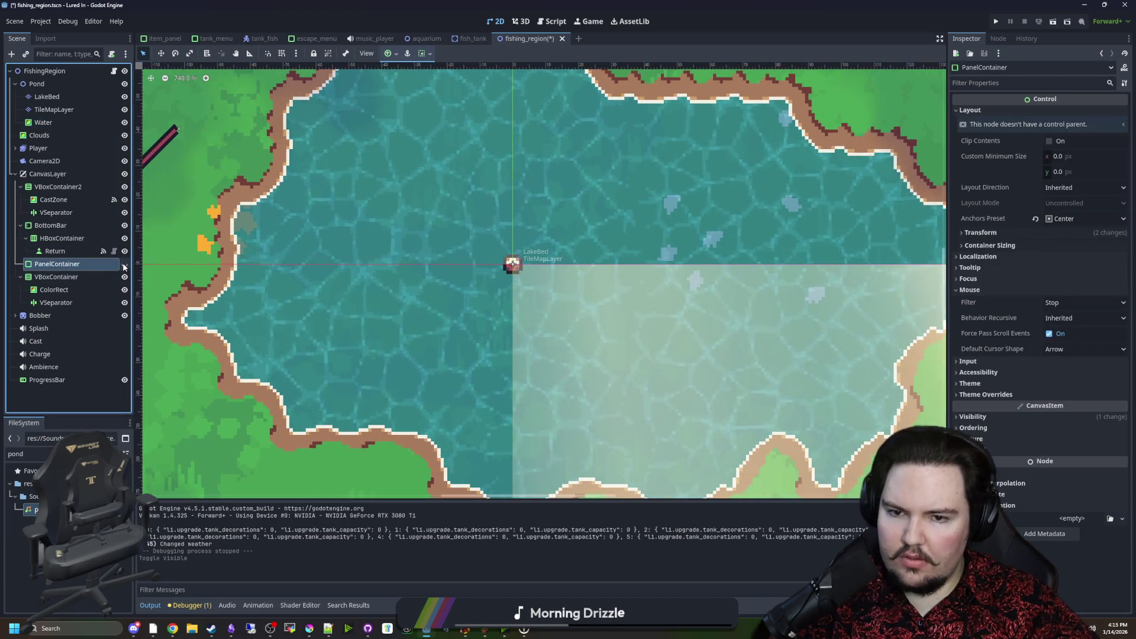
click(125, 264)
click(125, 264)
click(124, 265)
scroll(370, 265, down, 6)
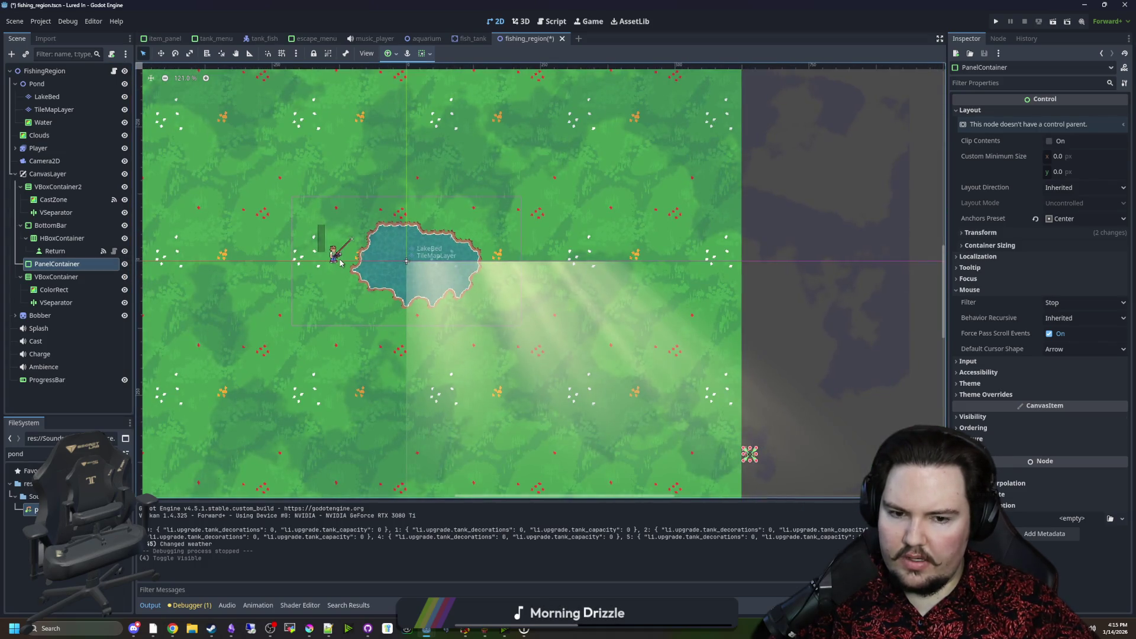
scroll(340, 263, down, 1)
scroll(472, 311, up, 6)
scroll(416, 252, down, 8)
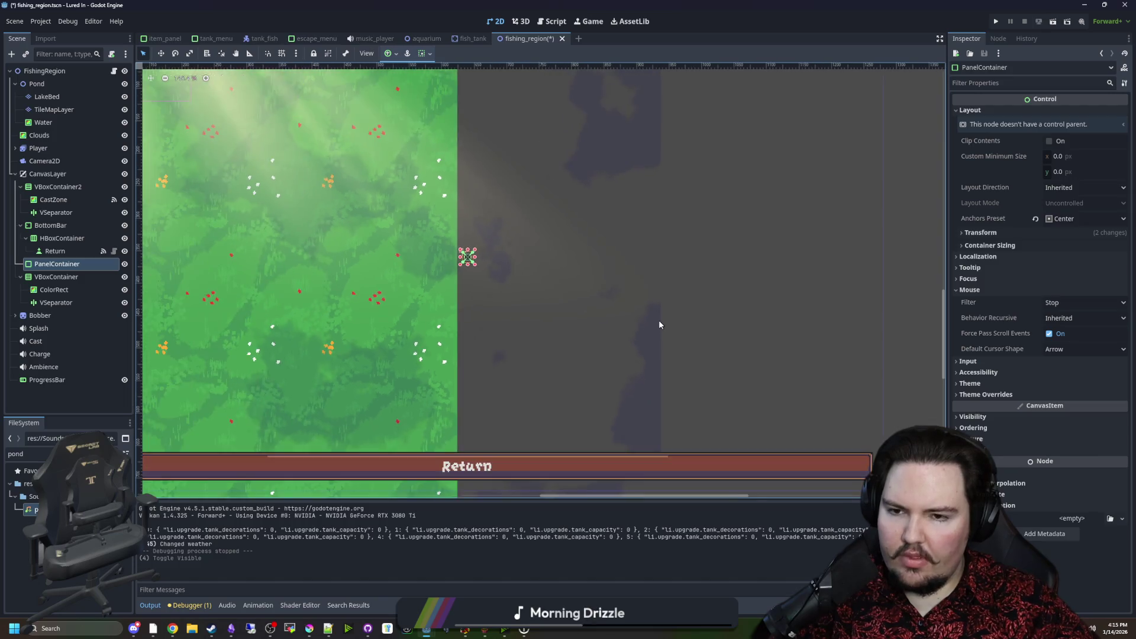
scroll(530, 296, up, 3)
Save the fishing_region scene and switch to the Lucidchart Fishing Game diagram
key(ctrl+s)
key(alt+Tab)
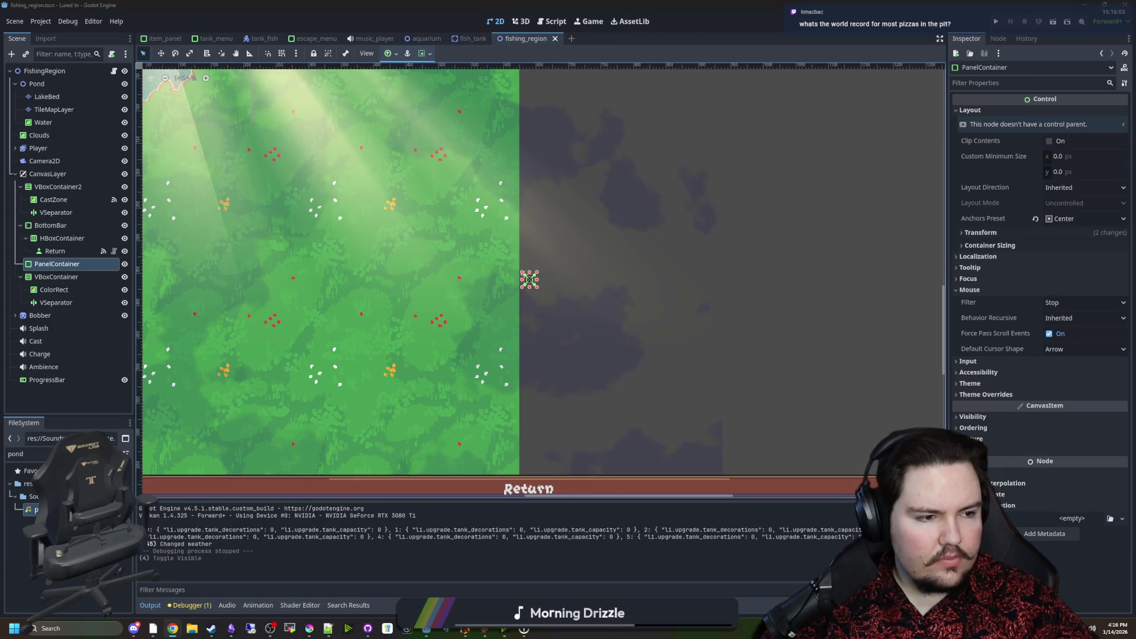
key(alt+Tab)
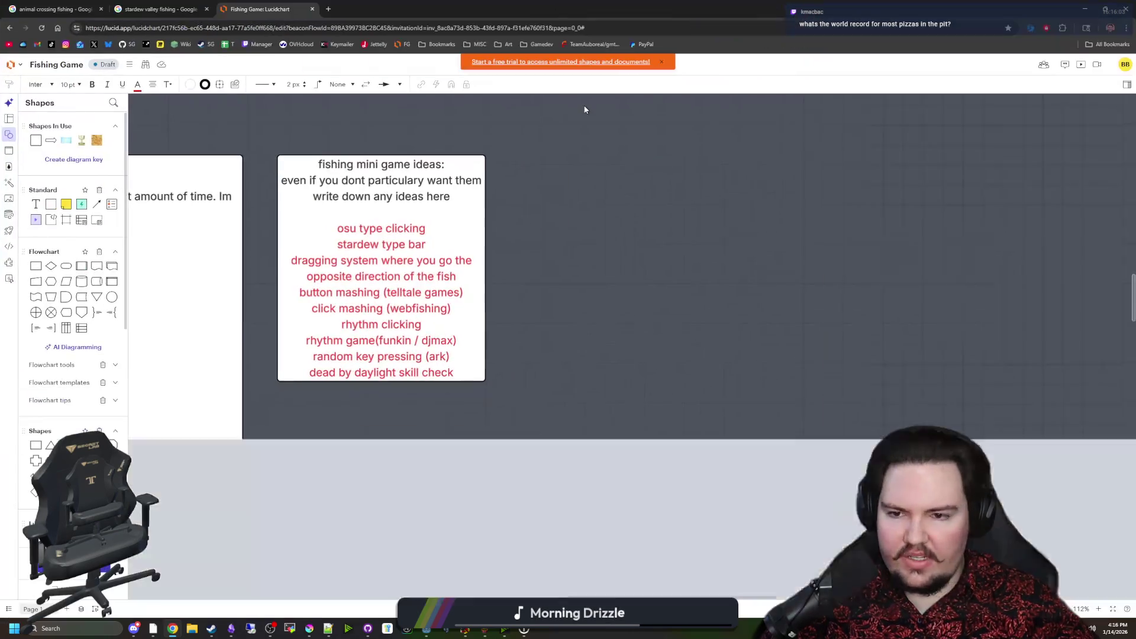
Highlight the 'dead by daylight skill check' line in the fishing mini game ideas box
scroll(634, 265, left, 3)
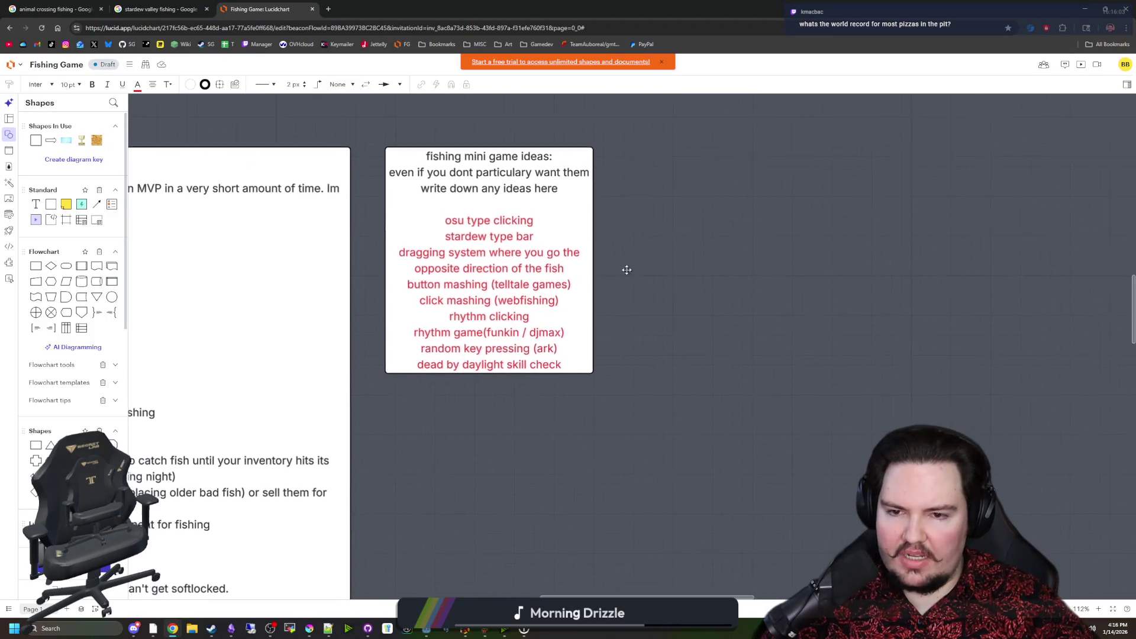
scroll(626, 254, up, 1)
click(466, 249)
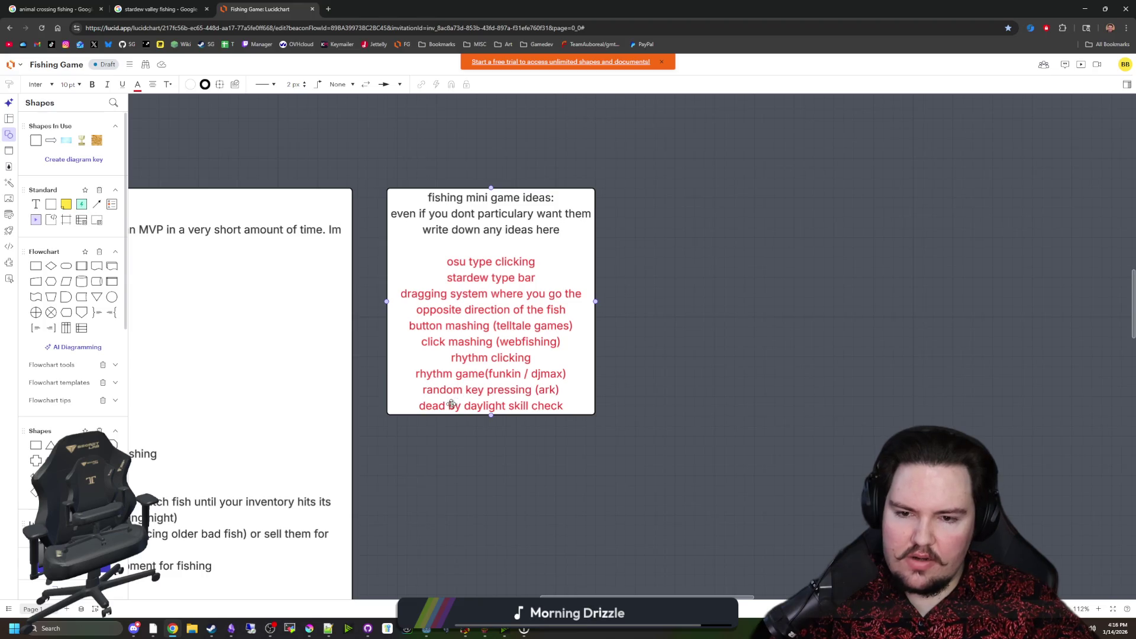
click(498, 407)
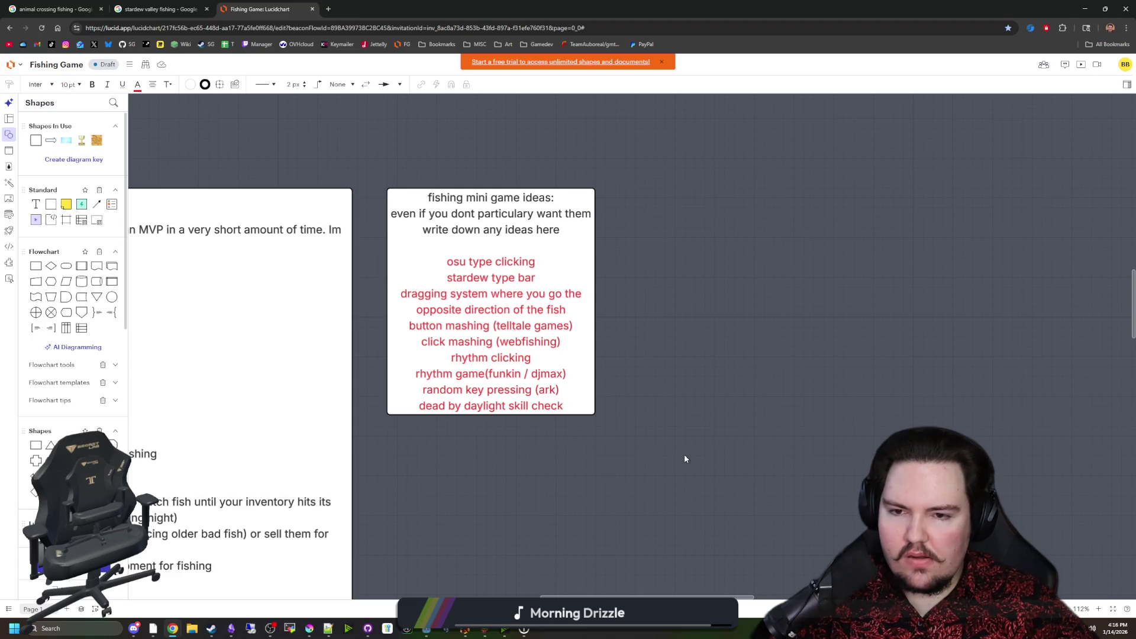
click(445, 410)
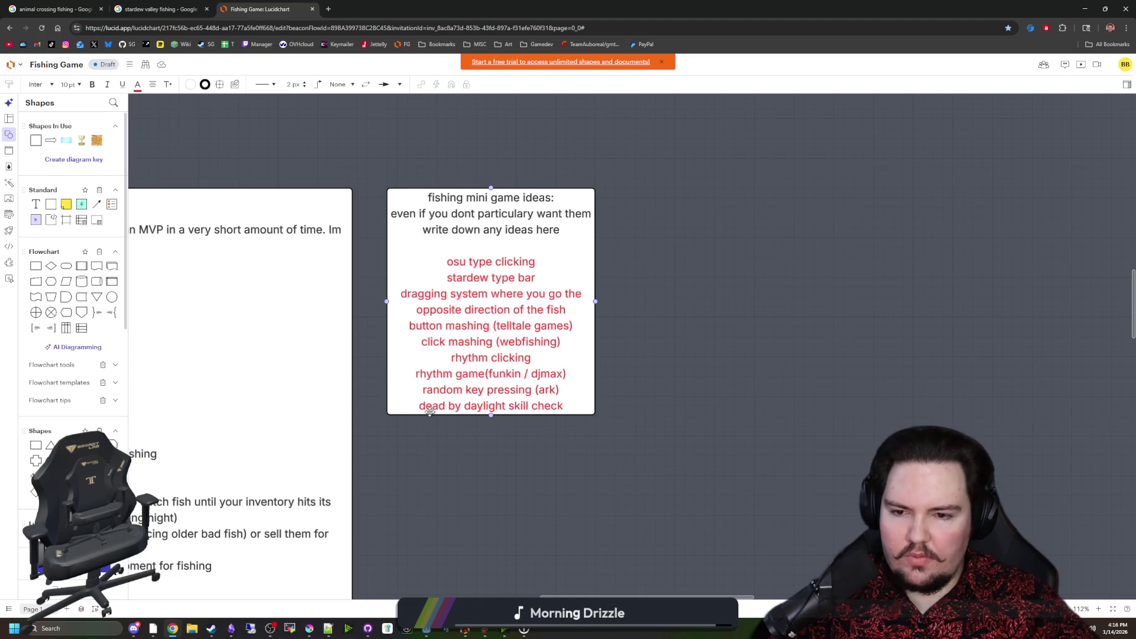
double_click(430, 410)
drag(419, 407, 565, 407)
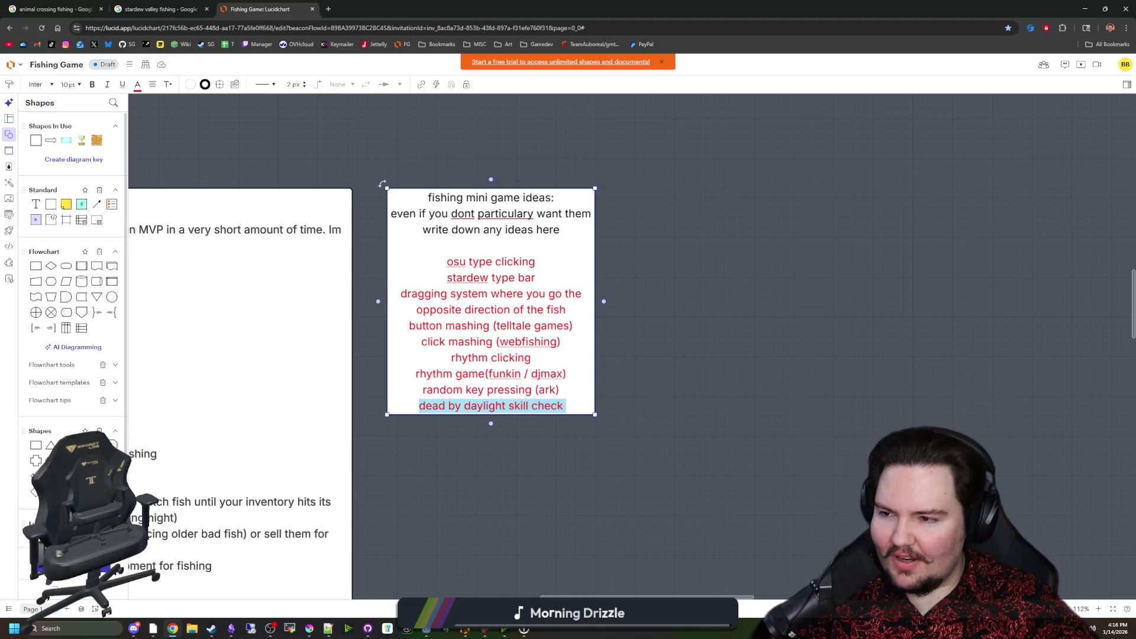
click(329, 8)
Search the web for 'pizza pit game' and open its itch.io page
text(pizza )
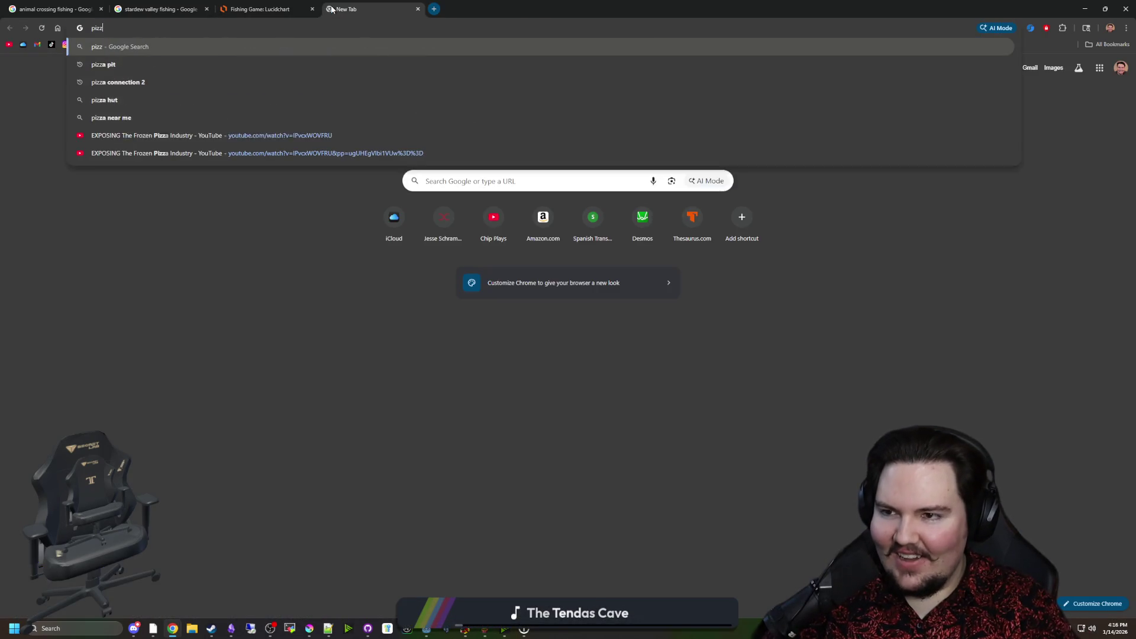
text(pit)
key(Return)
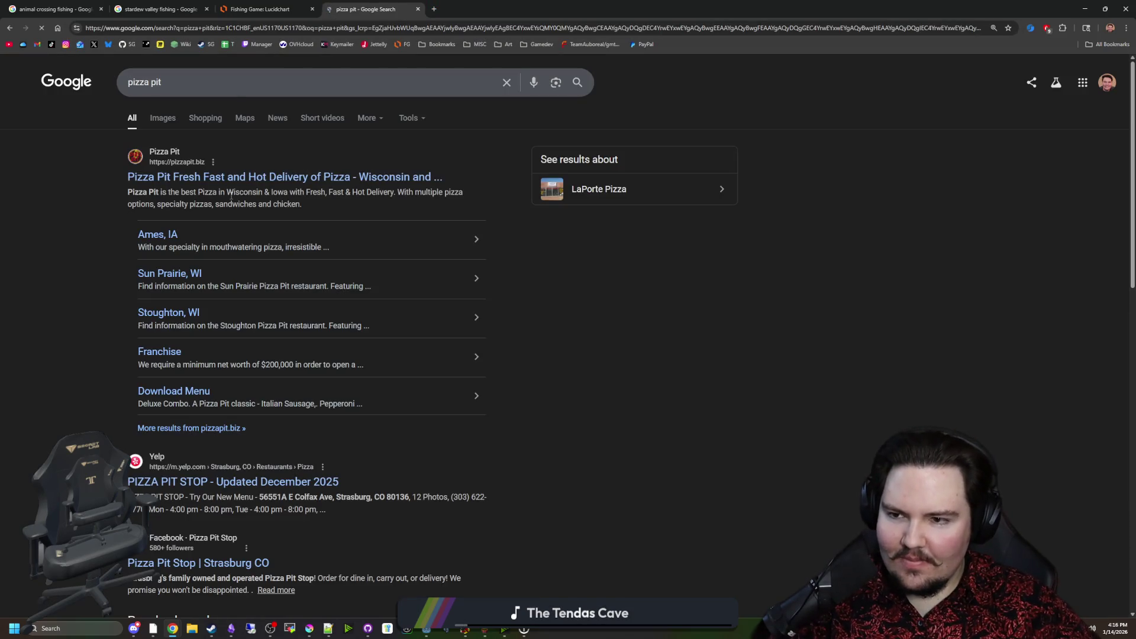
scroll(222, 287, down, 4)
scroll(144, 178, up, 4)
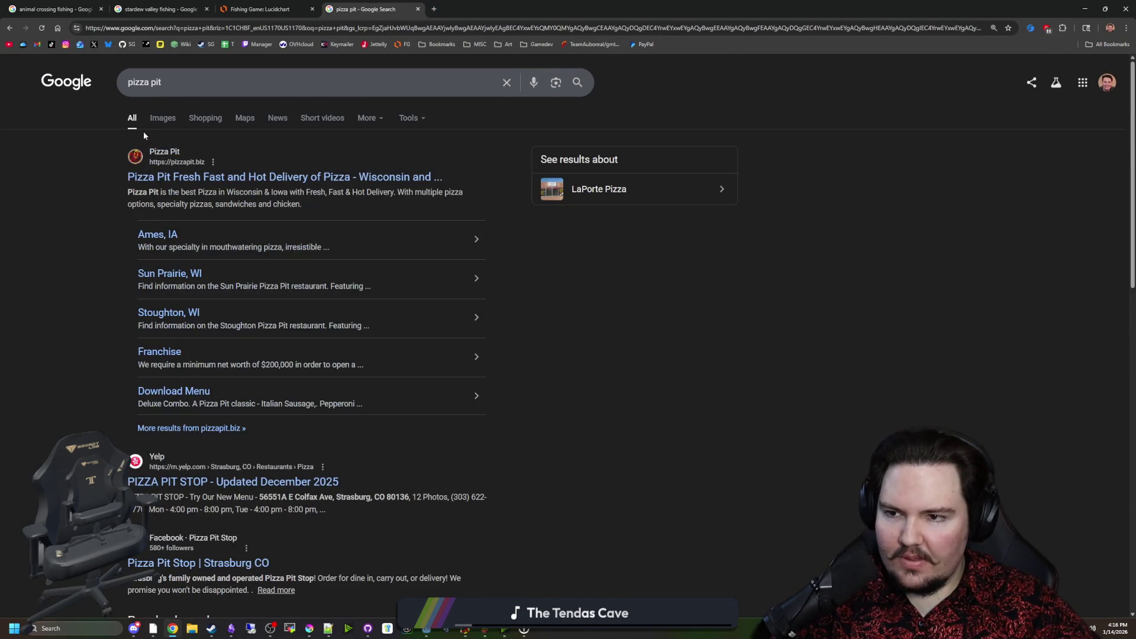
click(193, 83)
text(game)
key(Return)
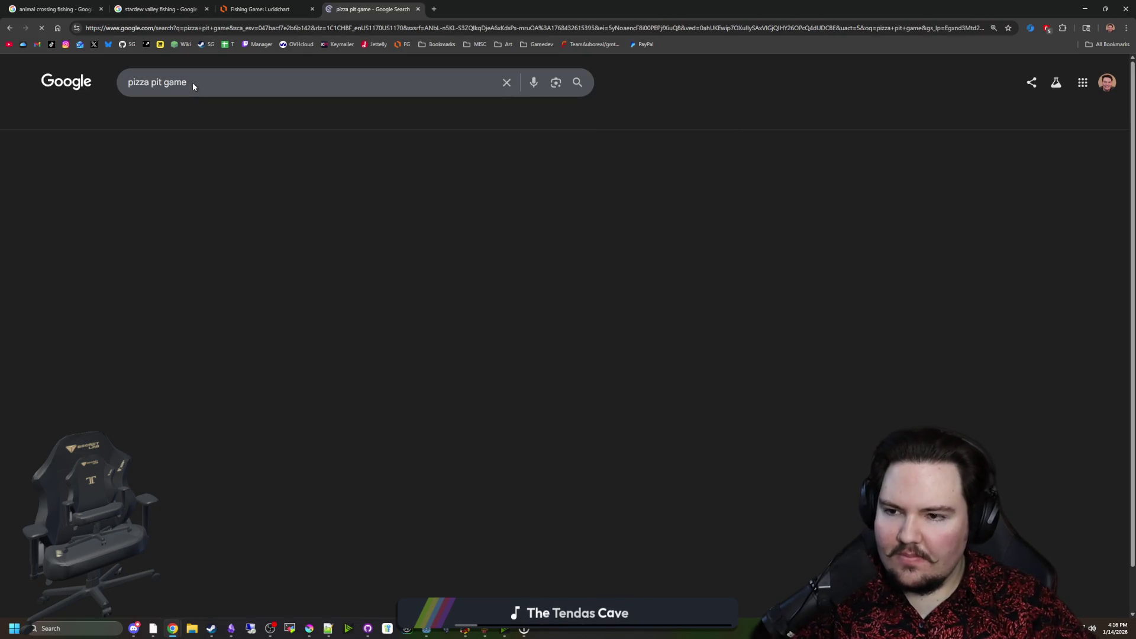
click(205, 177)
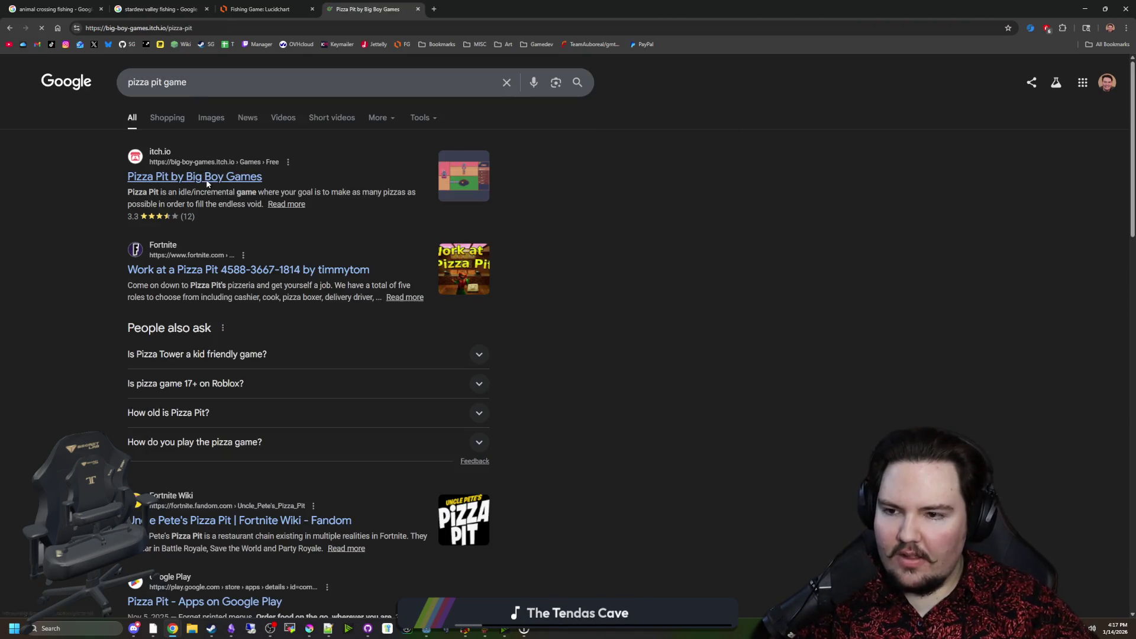
View Pizza Pit's analytics: 5,942 views, 4,220 browser plays, 12 ratings
scroll(529, 302, down, 9)
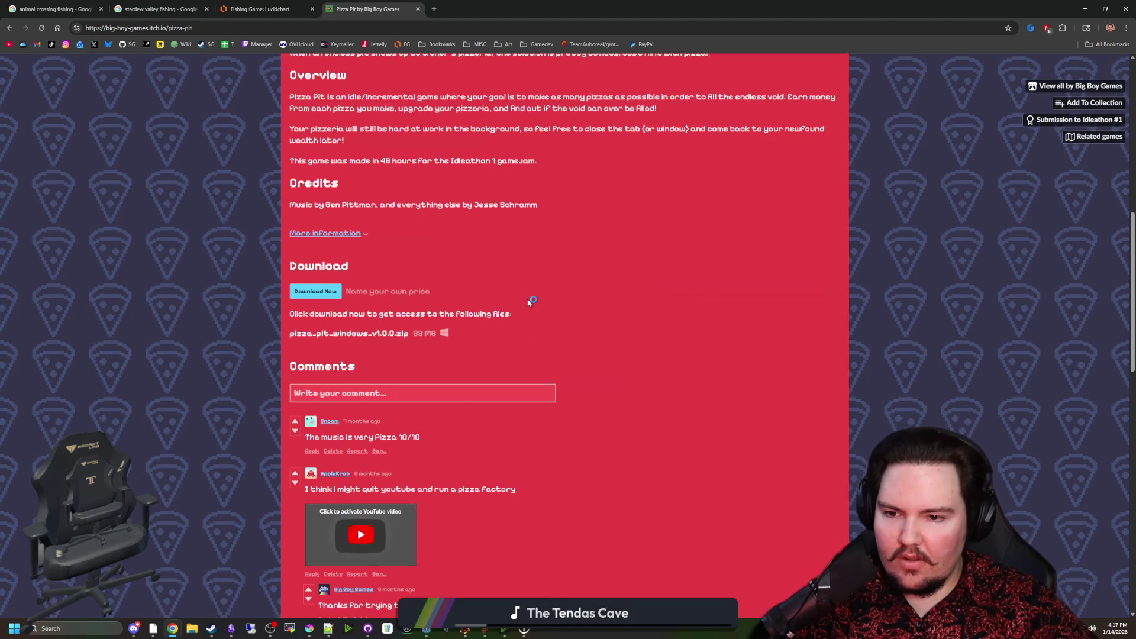
scroll(407, 381, down, 10)
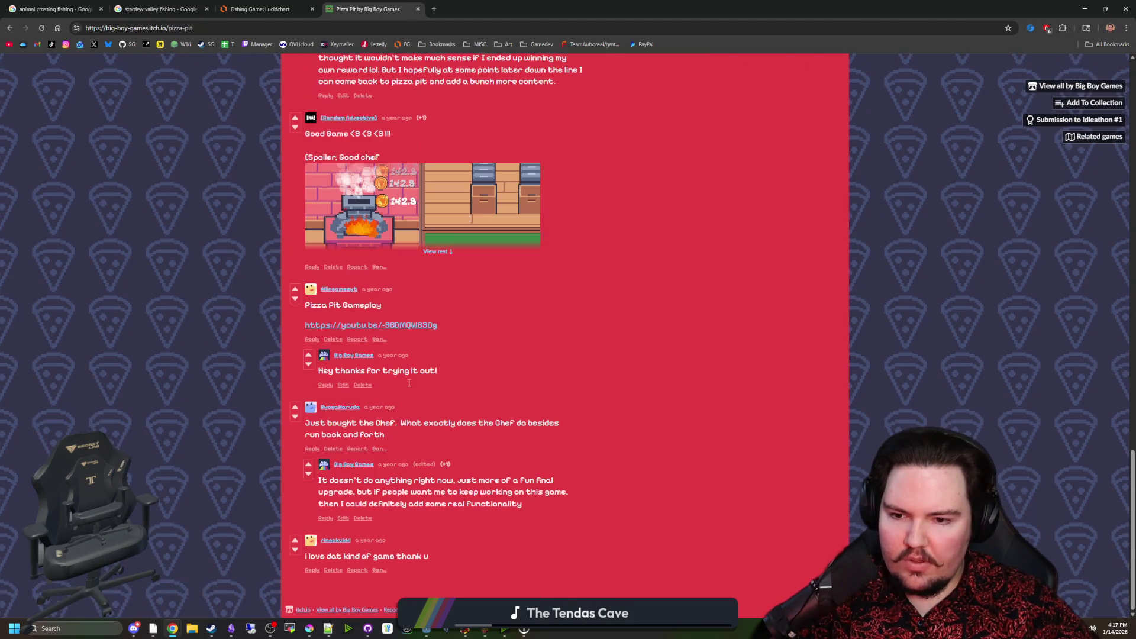
scroll(526, 520, up, 20)
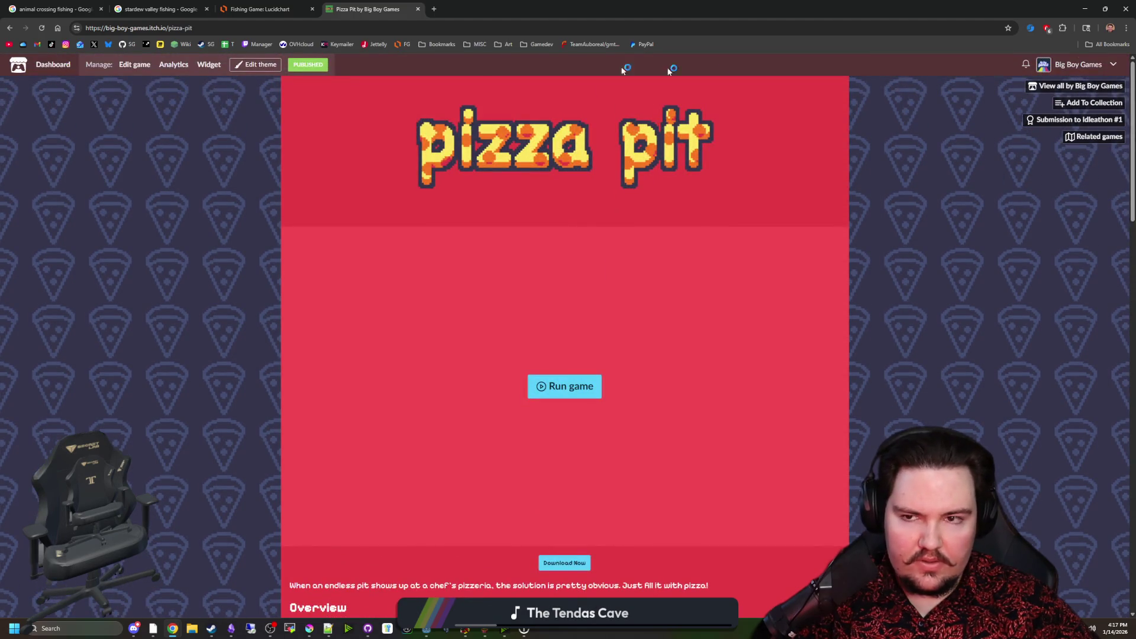
click(171, 65)
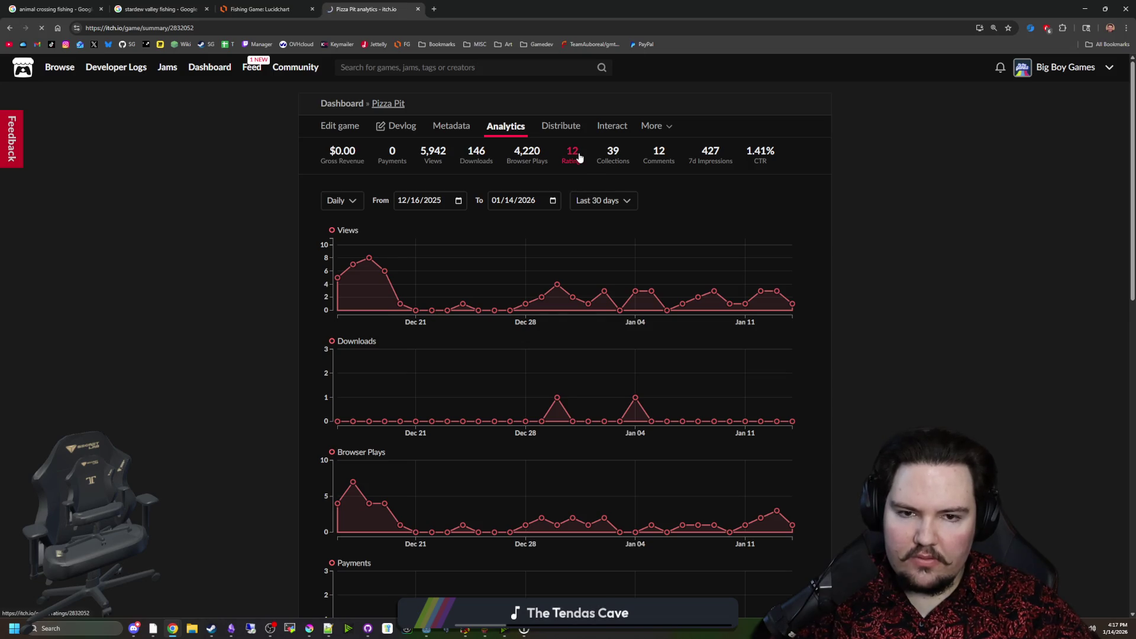
scroll(477, 292, down, 3)
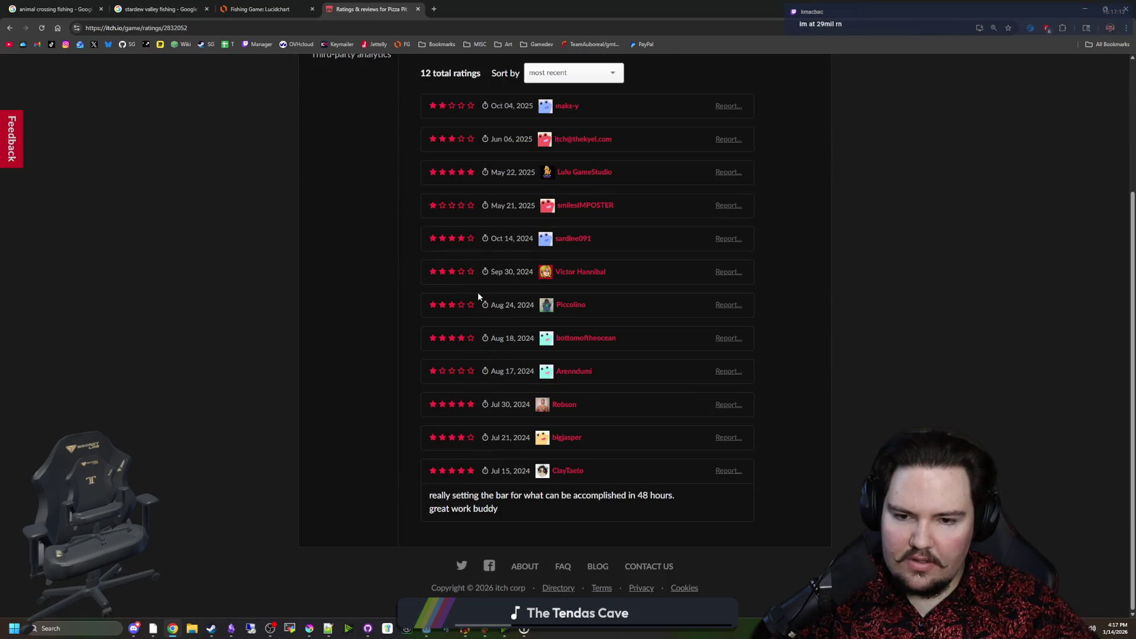
scroll(480, 400, up, 2)
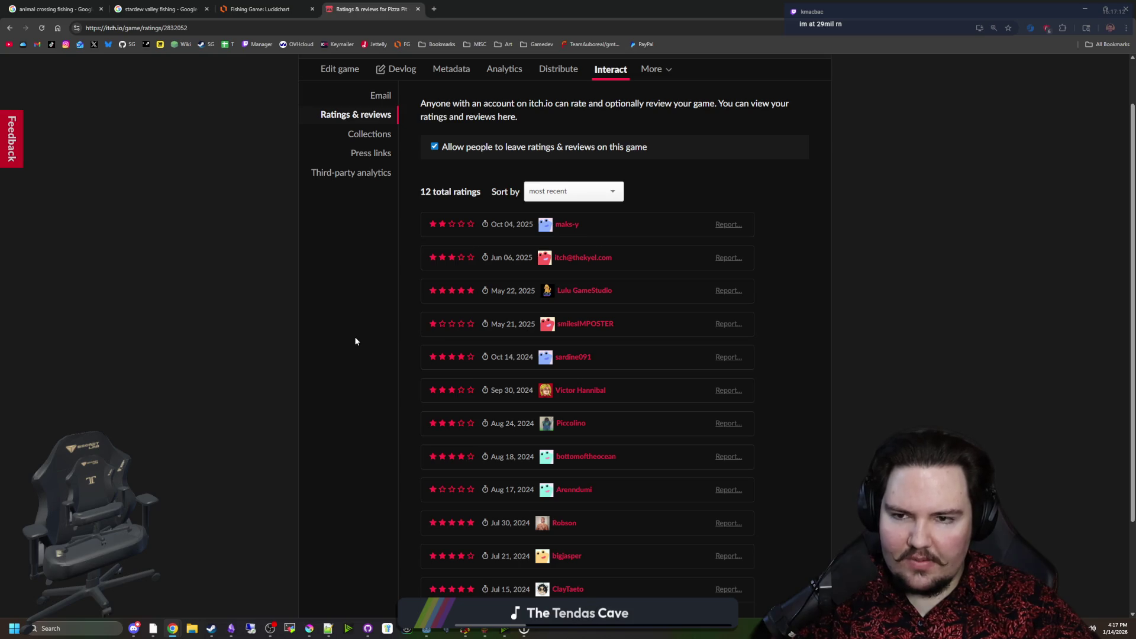
scroll(355, 341, up, 1)
key(alt+Left)
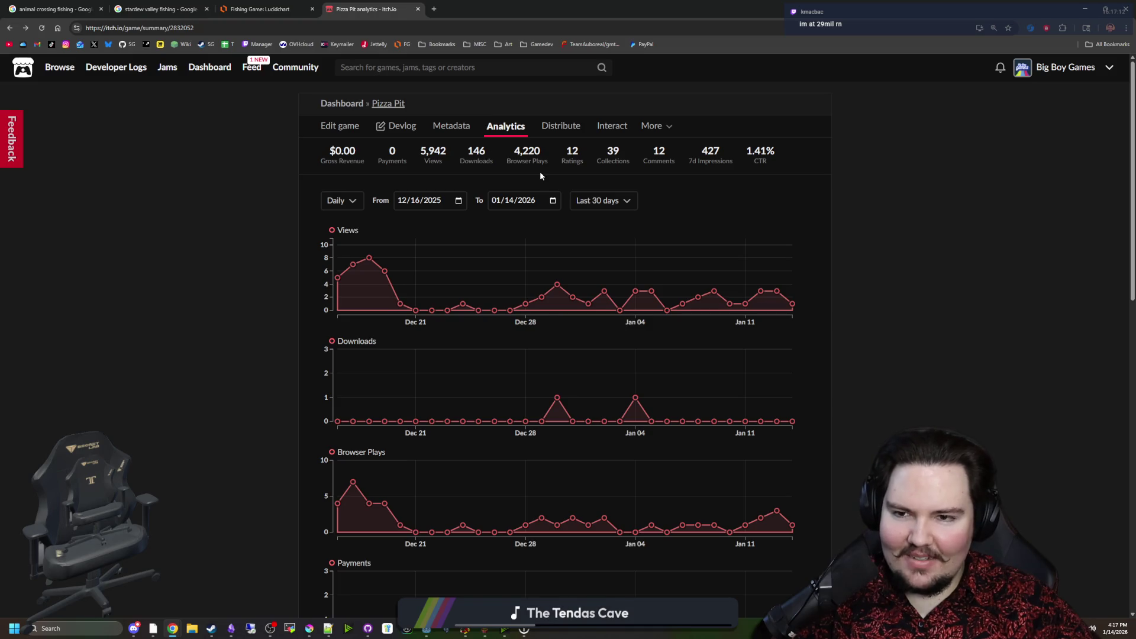
scroll(405, 290, down, 8)
Return to the Pizza Pit page, run the game and dismiss the Welcome Back message
scroll(259, 323, up, 7)
key(alt+Left)
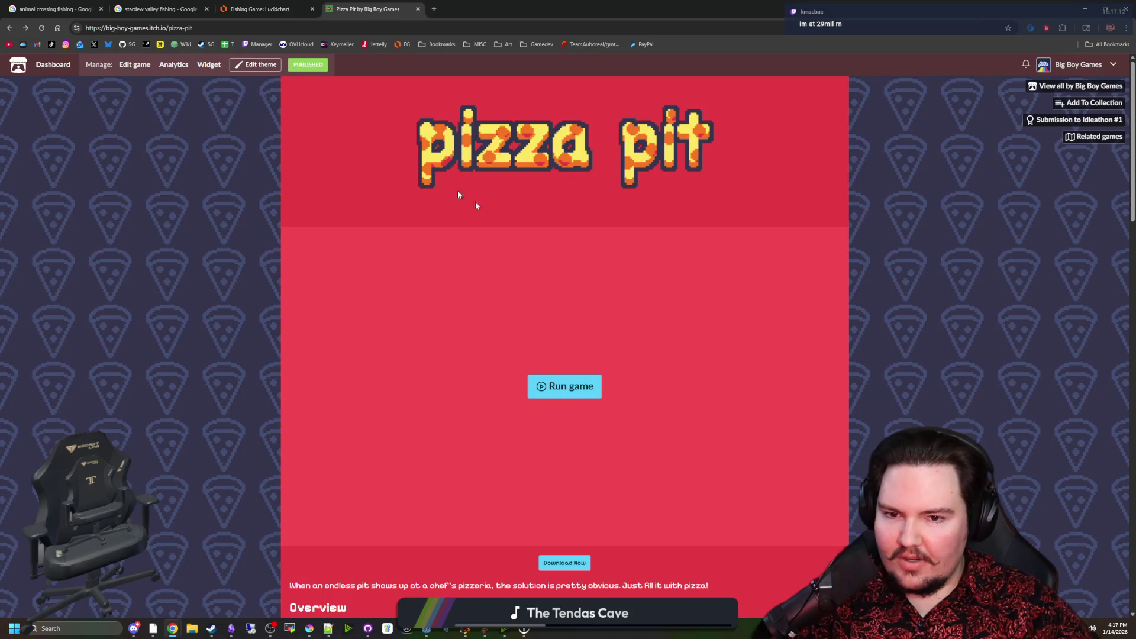
click(580, 395)
scroll(513, 407, down, 2)
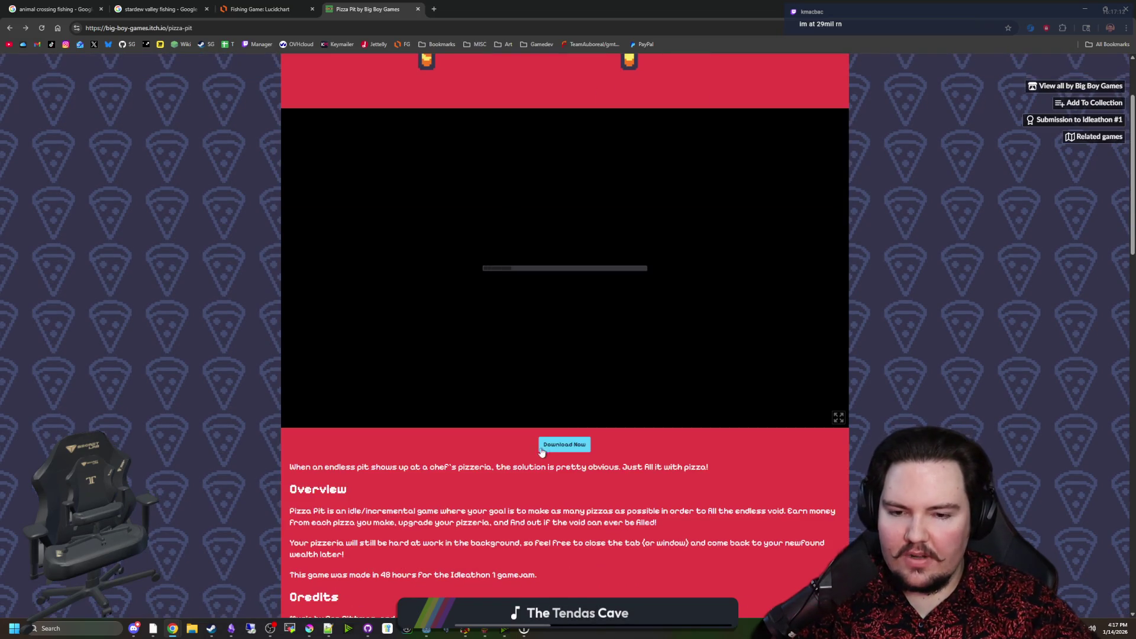
scroll(641, 415, up, 1)
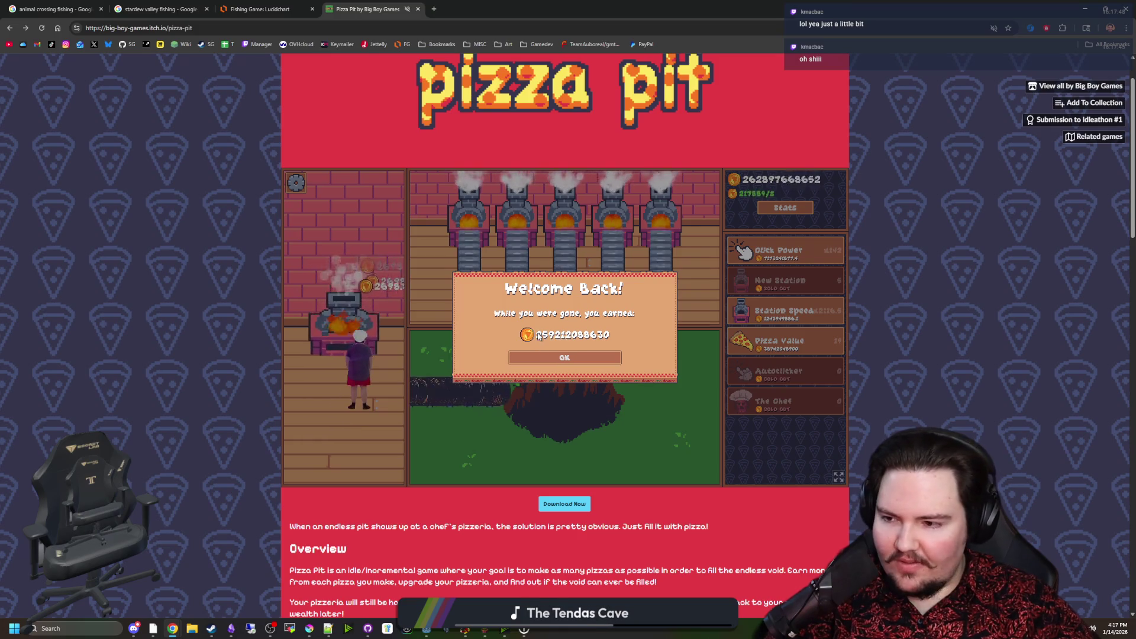
click(562, 357)
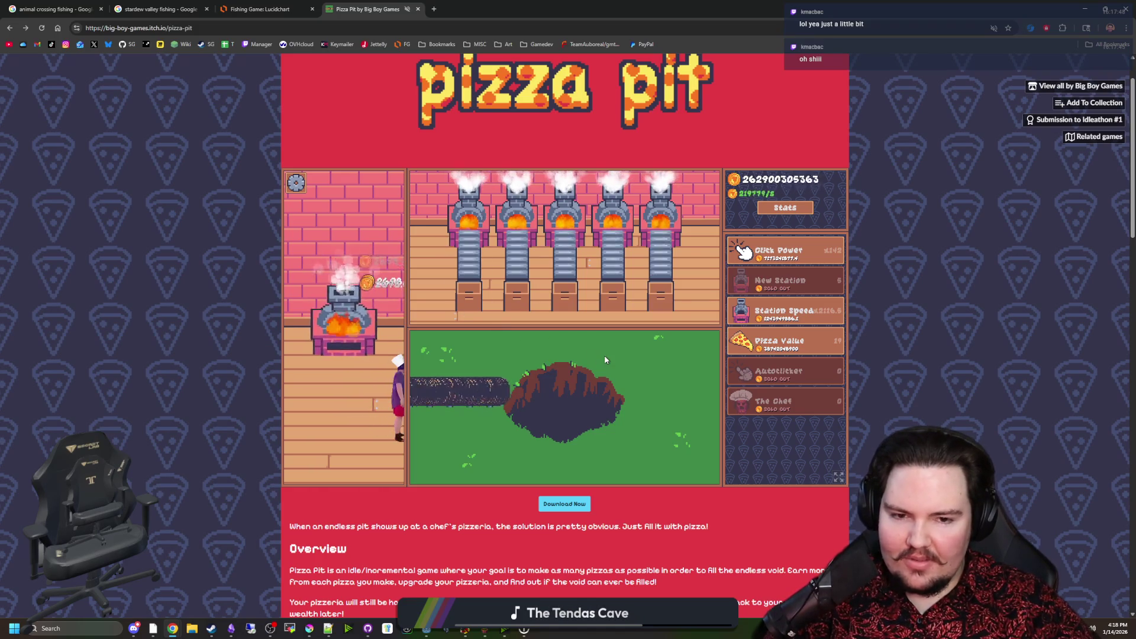
Check the game options, nudging master volume up and back down, then play full screen
scroll(605, 359, down, 5)
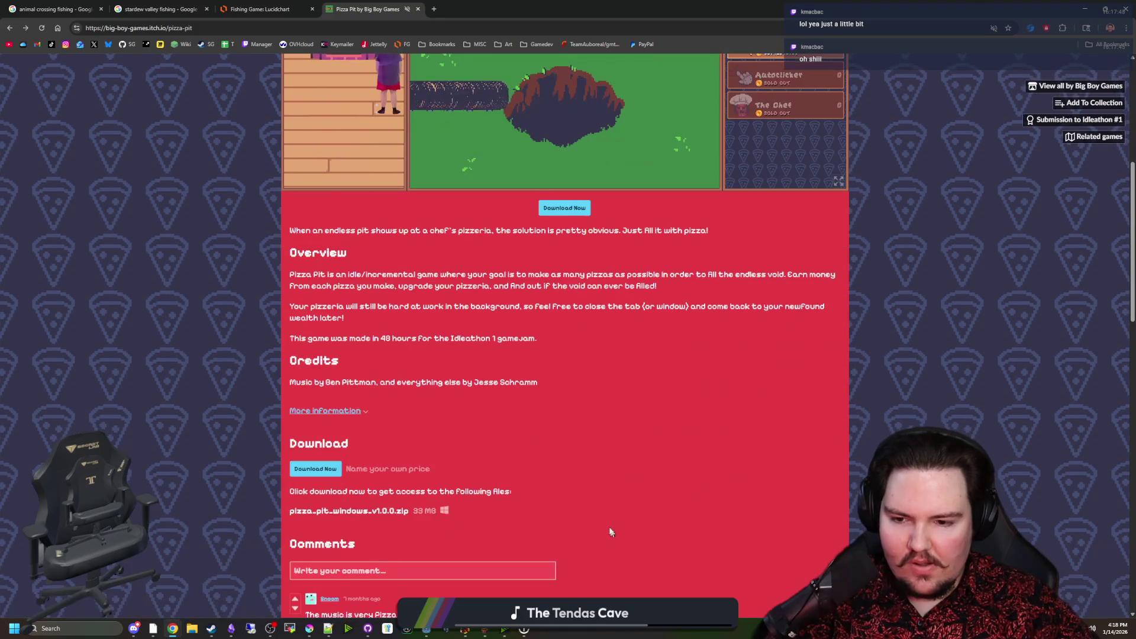
scroll(592, 509, down, 3)
scroll(512, 431, up, 9)
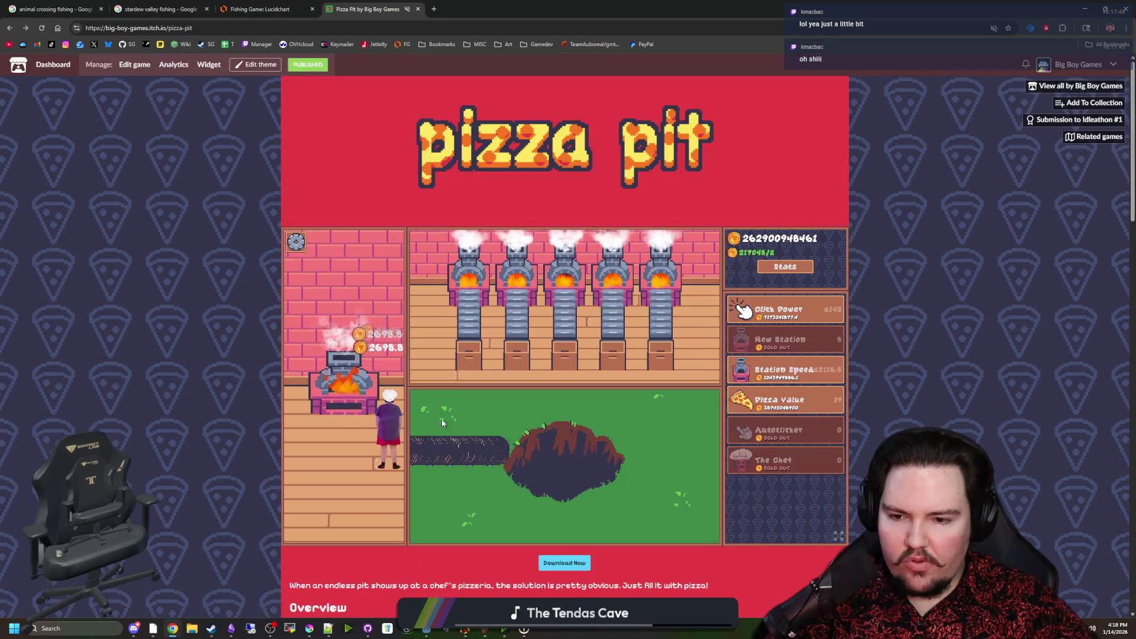
click(296, 242)
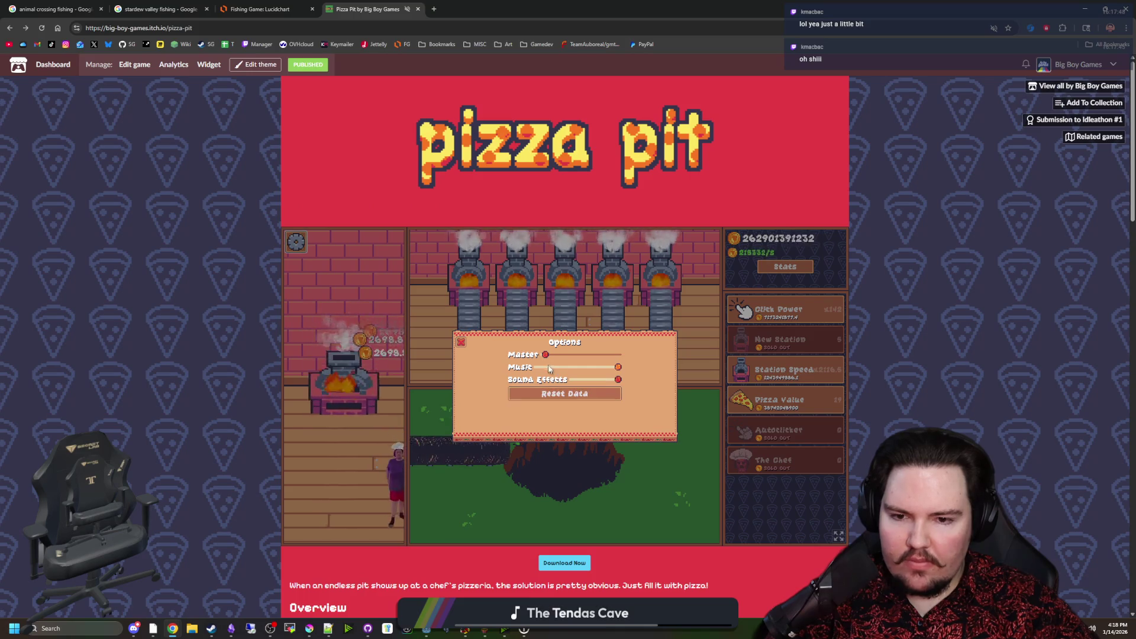
click(565, 355)
click(512, 355)
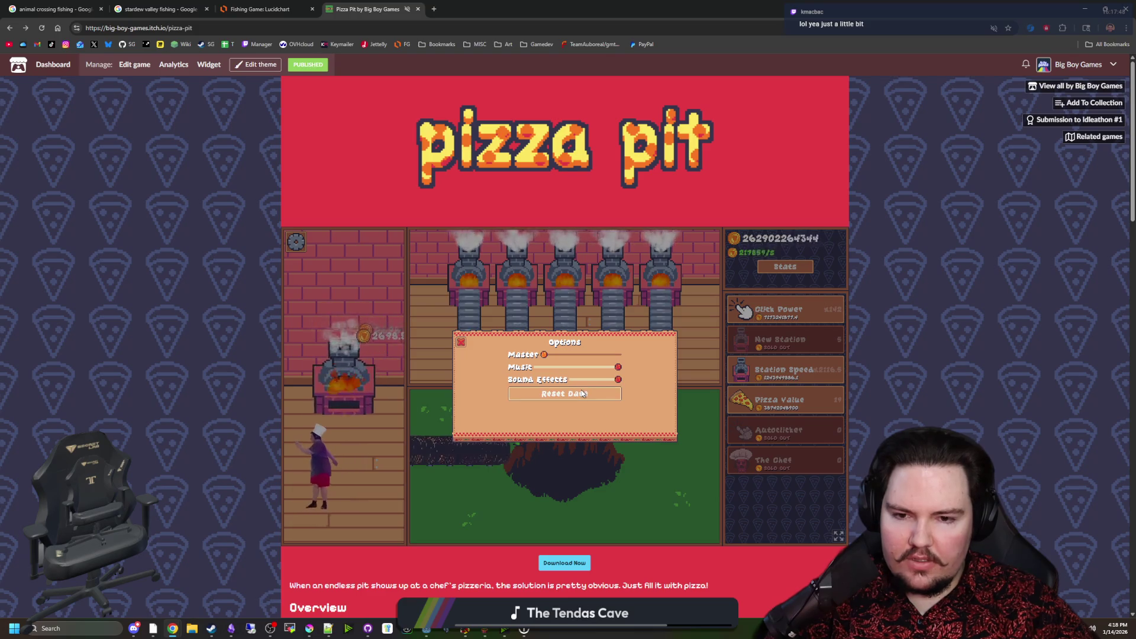
click(461, 341)
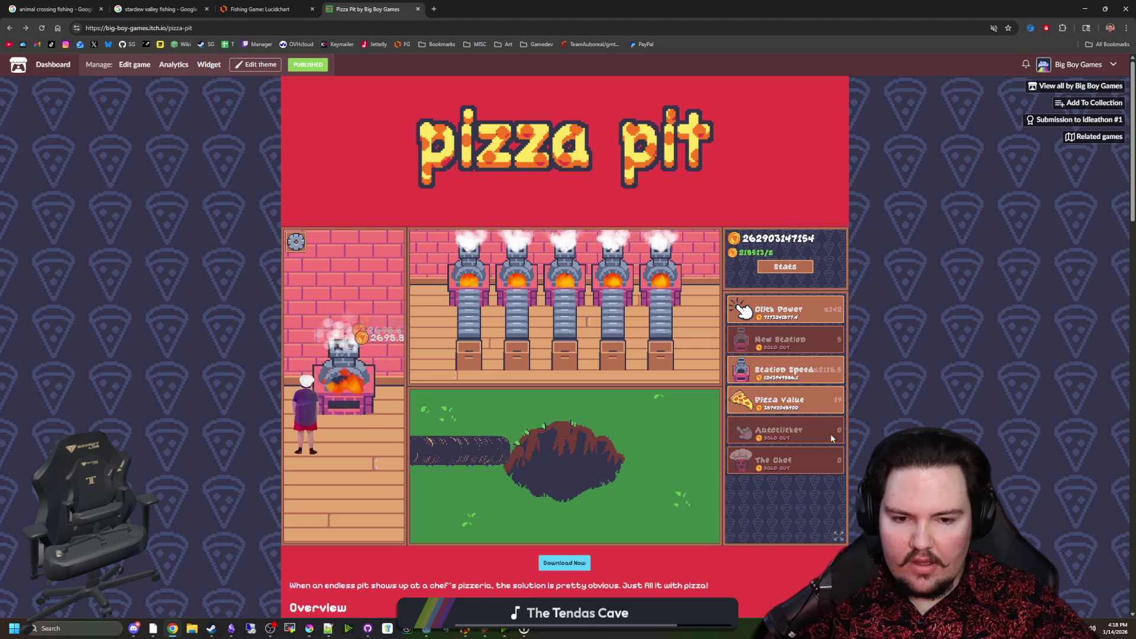
click(838, 536)
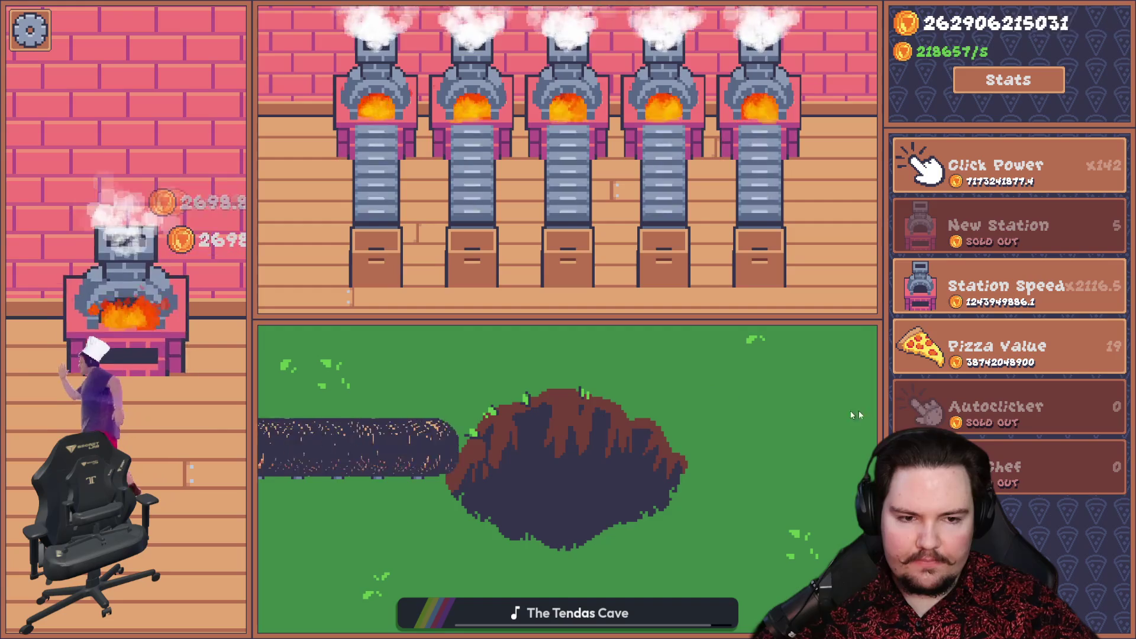
Upgrade Pizza Value to 21, Station Speed to x10920.5 and Click Power to x156.2
click(977, 345)
click(979, 343)
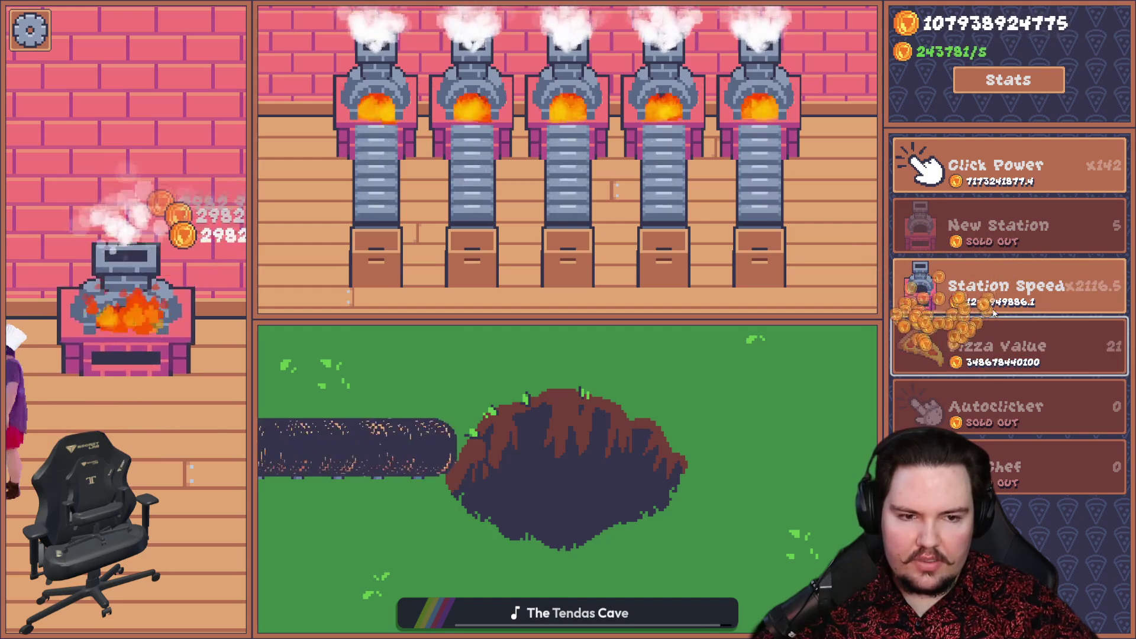
click(994, 310)
click(994, 310)
click(995, 311)
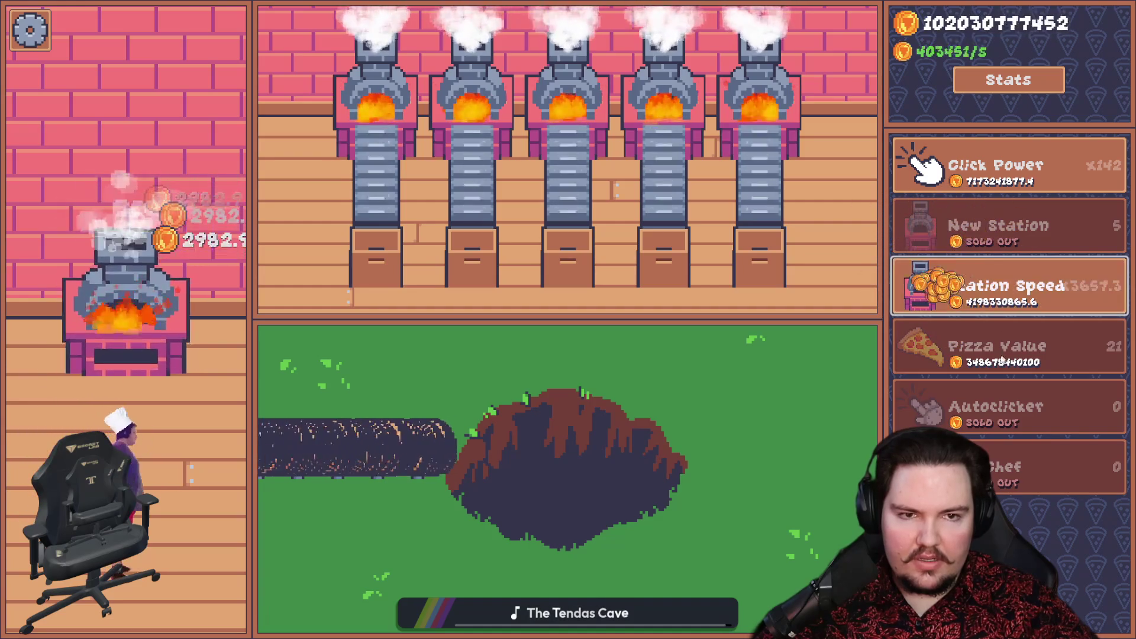
click(1015, 308)
click(1017, 305)
click(1016, 305)
click(1017, 305)
click(1016, 306)
click(1017, 305)
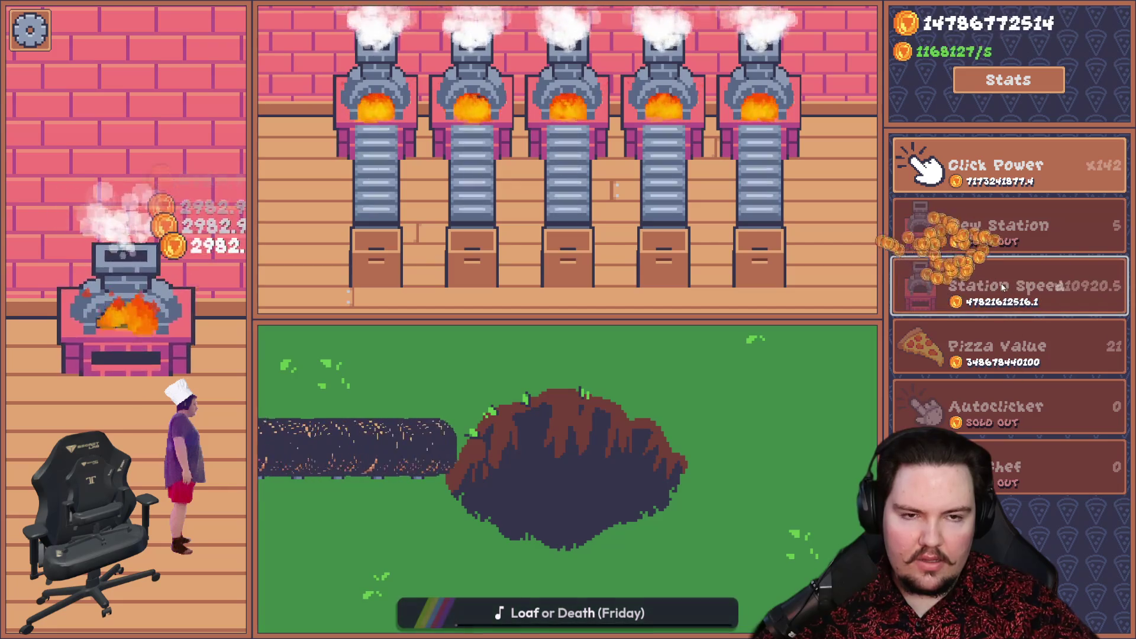
click(1001, 189)
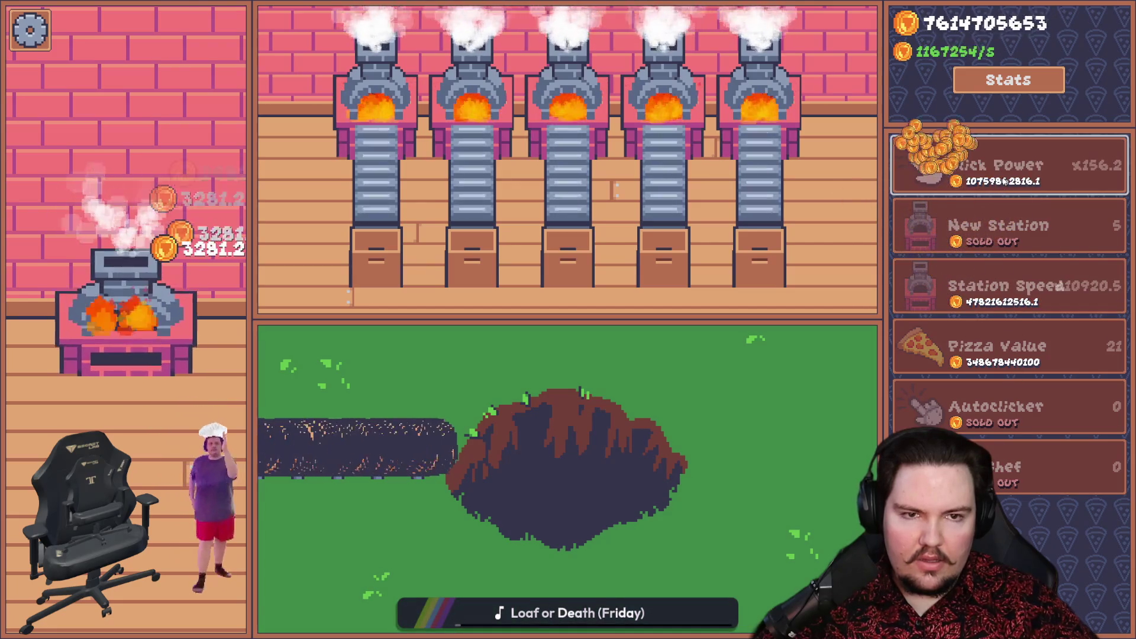
Glance at the pizzas-baked stats, exit full screen and close the game tab
click(1004, 85)
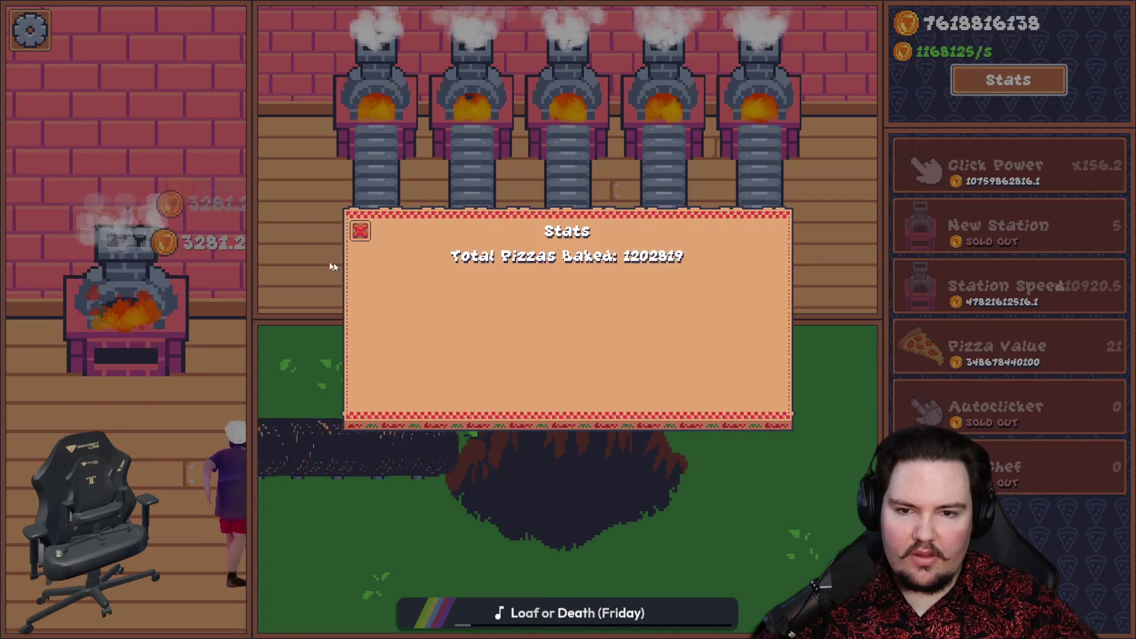
click(360, 230)
key(Escape)
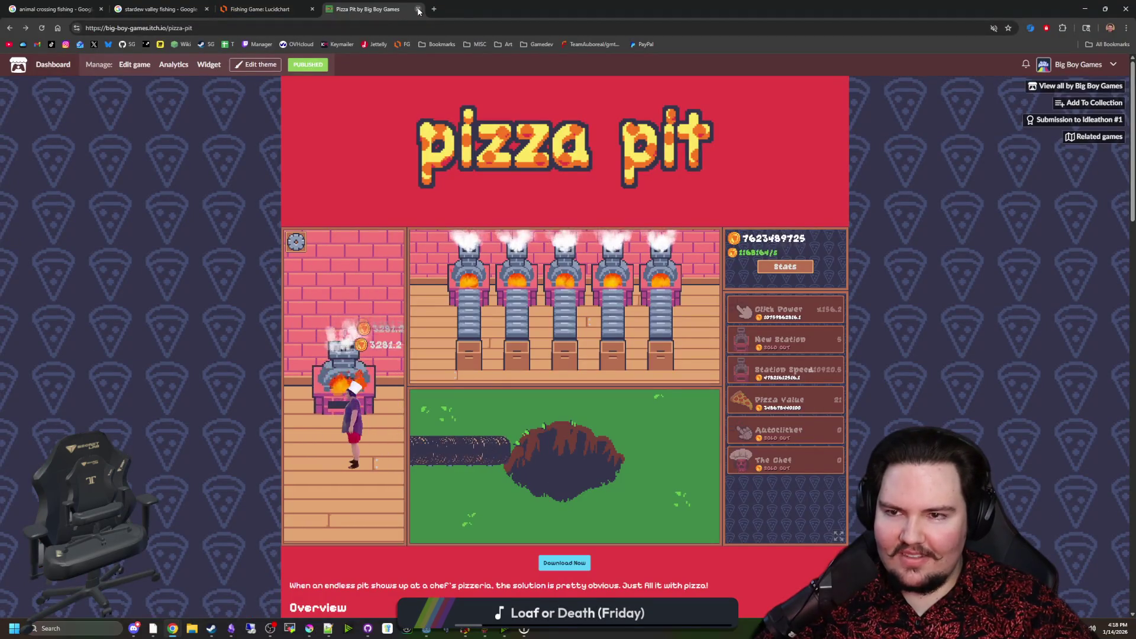
click(418, 9)
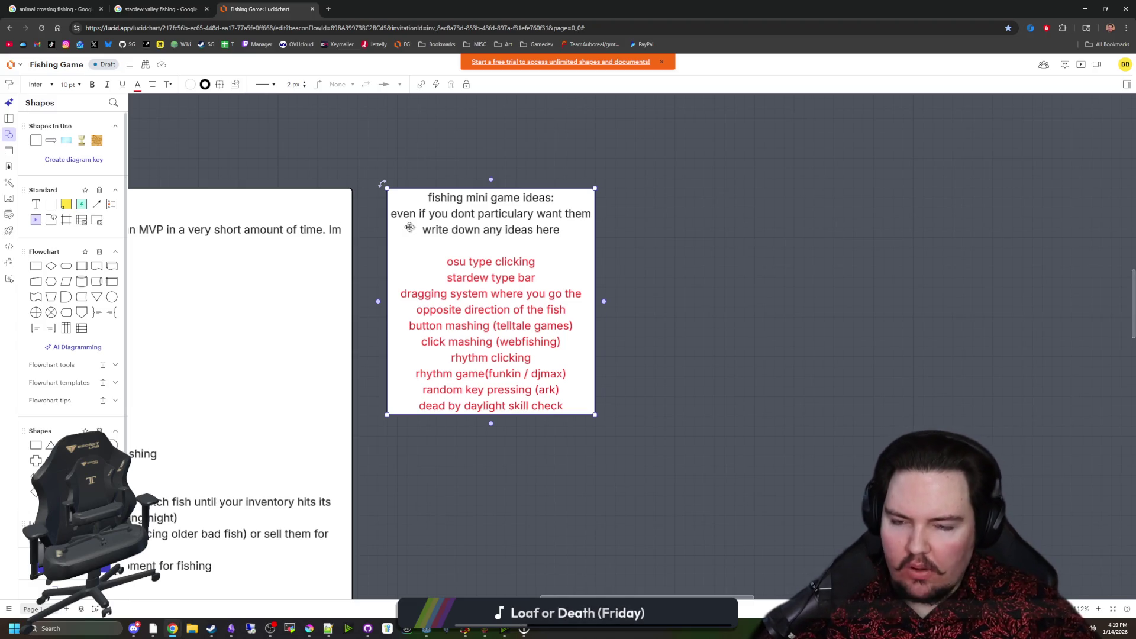
Bring the nine-idea fishing list into view and deselect the ideas text box
scroll(533, 467, up, 2)
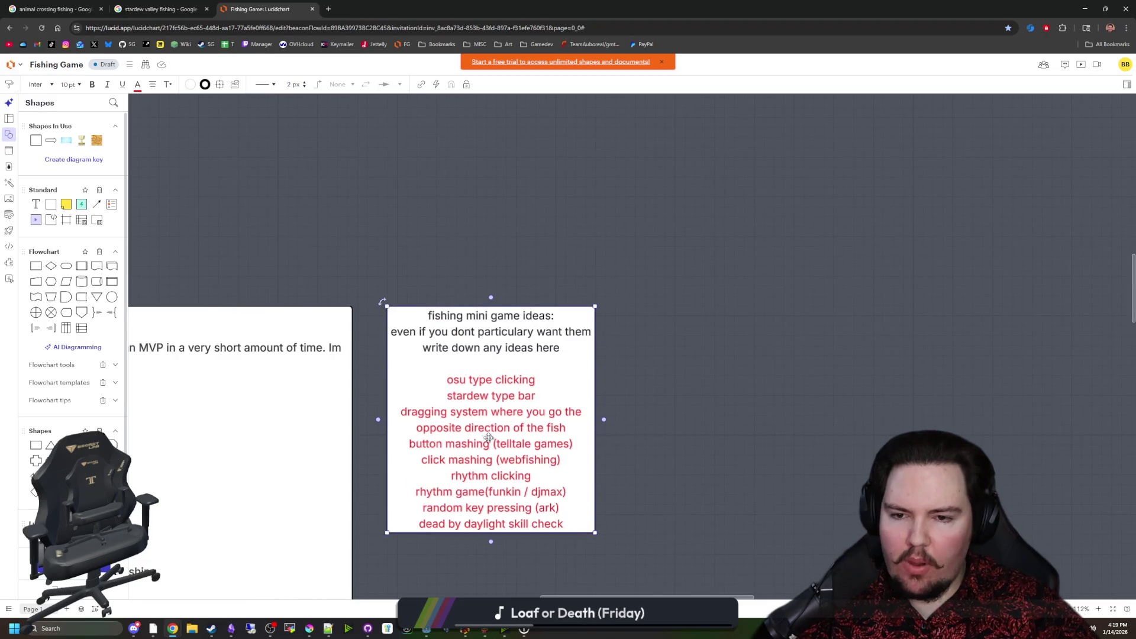
scroll(498, 410, down, 2)
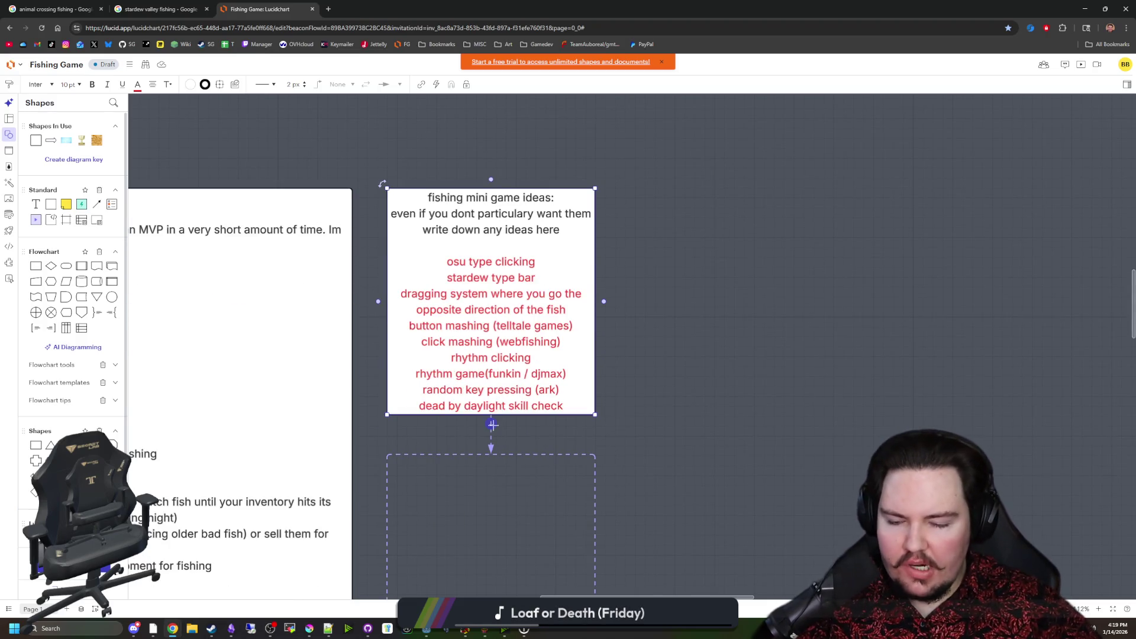
click(675, 389)
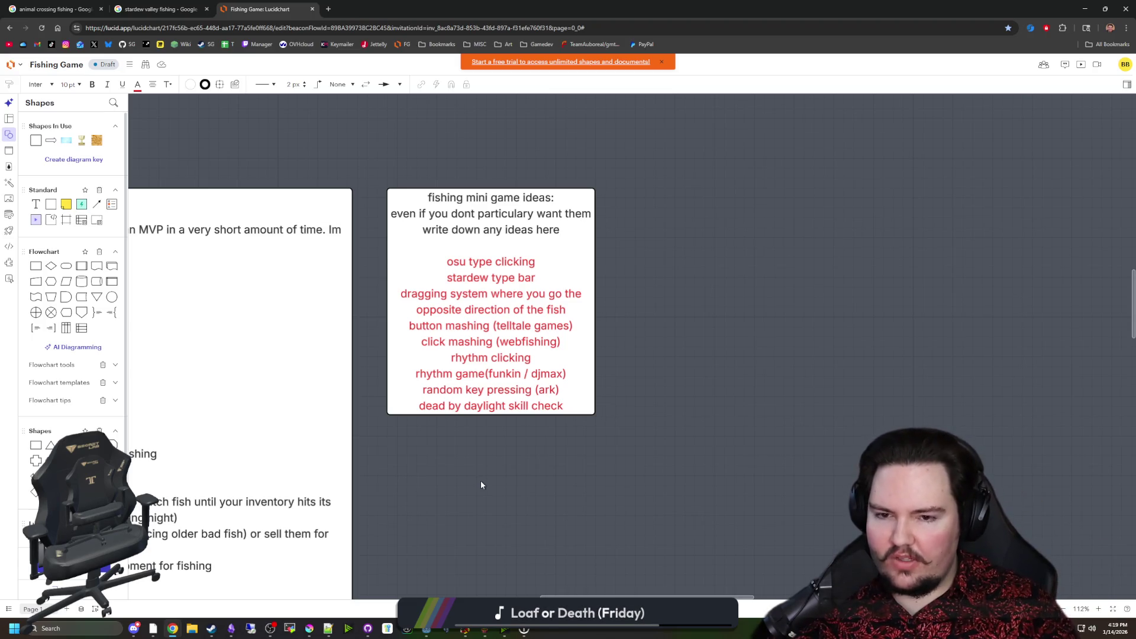
Add a TextureProgressBar child under PanelContainer in Godot
key(alt+Tab)
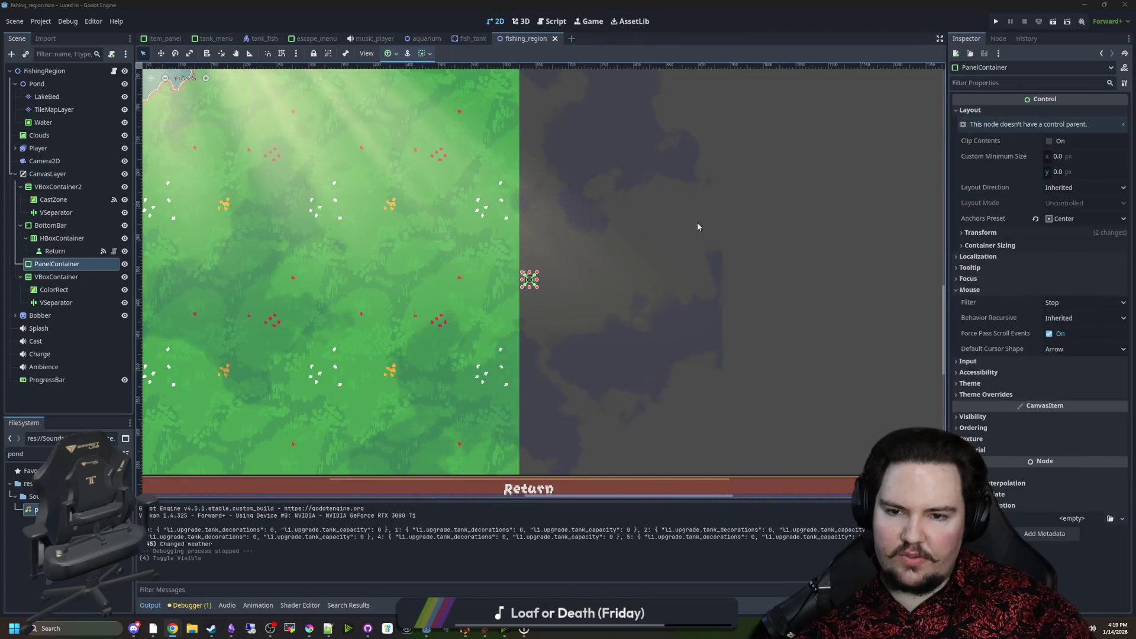
scroll(570, 292, up, 3)
scroll(531, 279, up, 2)
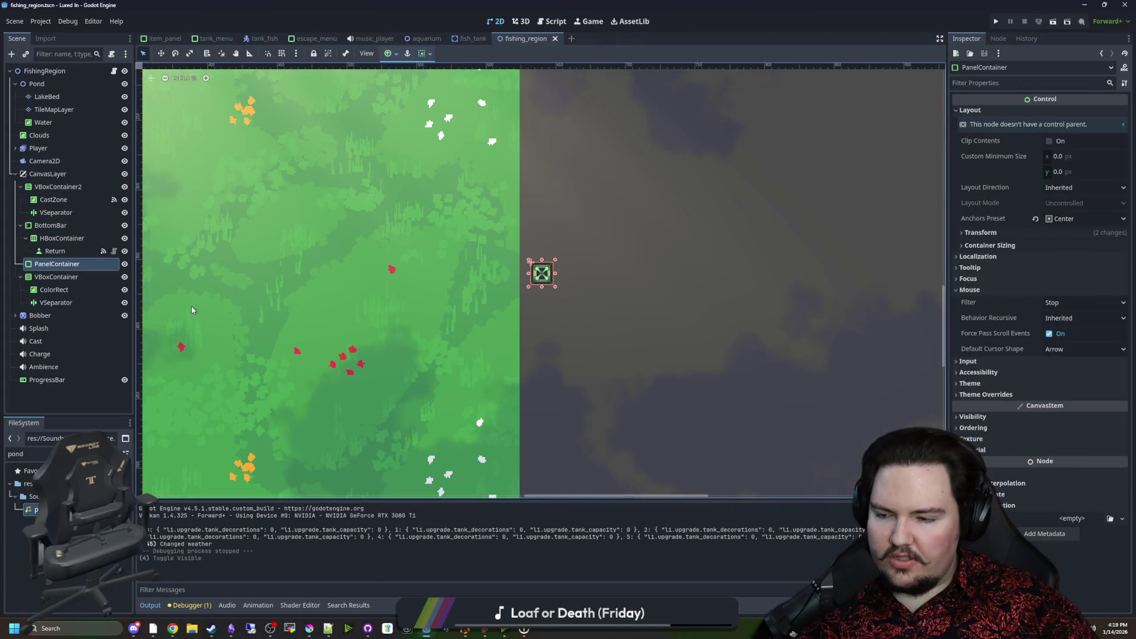
scroll(477, 325, down, 4)
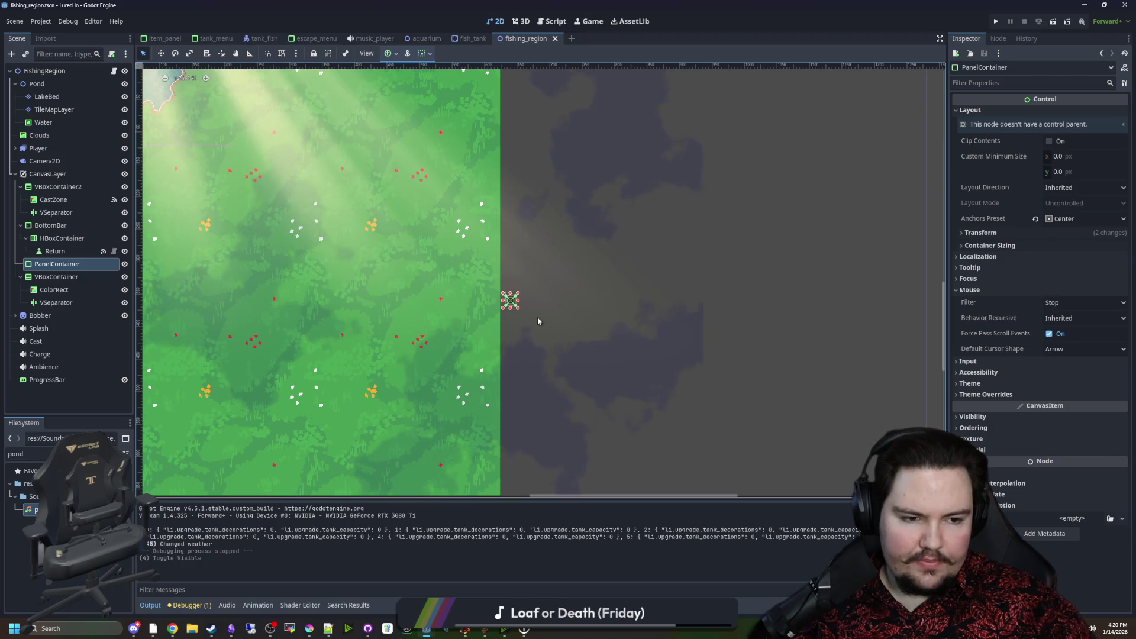
scroll(537, 319, up, 2)
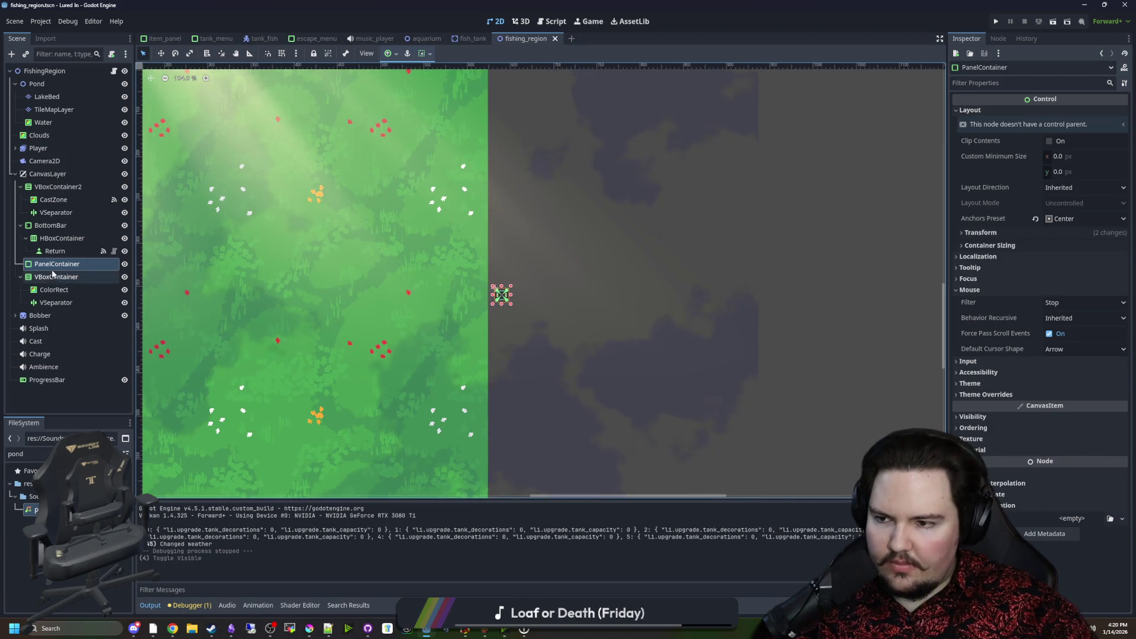
click(81, 279)
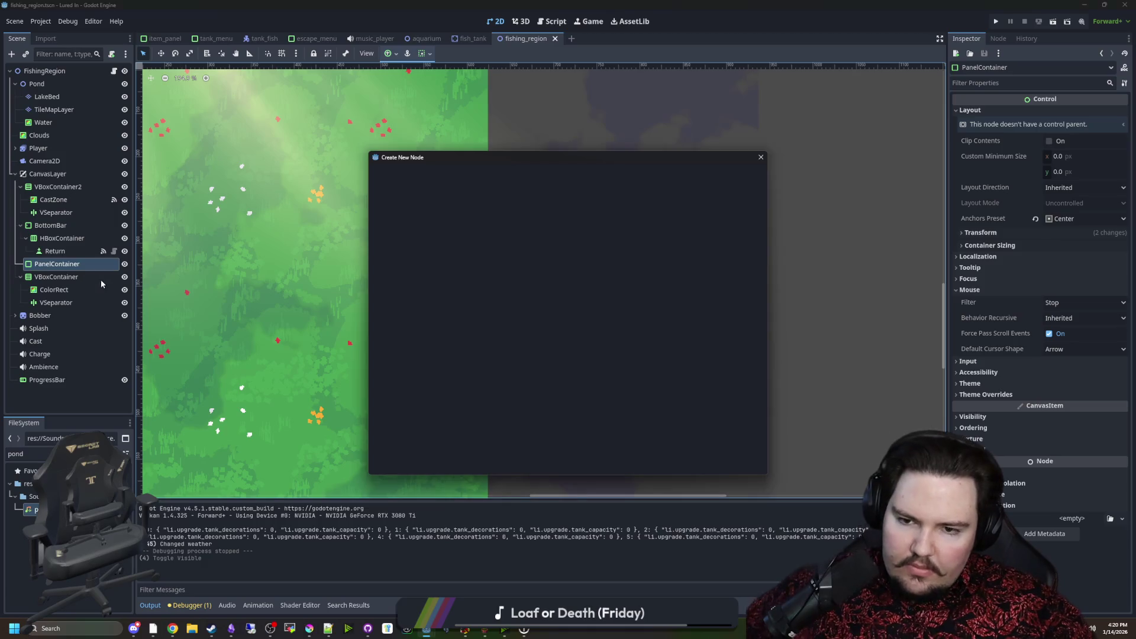
text(progre)
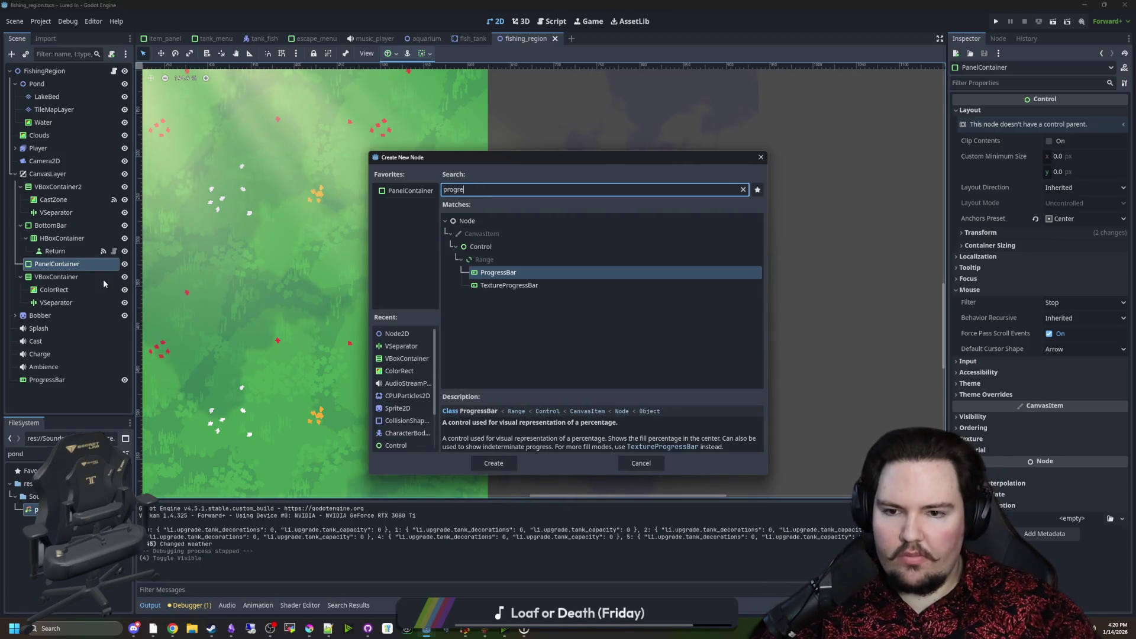
double_click(528, 286)
Set the TextureProgressBar's Fill Mode to Clockwise
scroll(501, 295, up, 2)
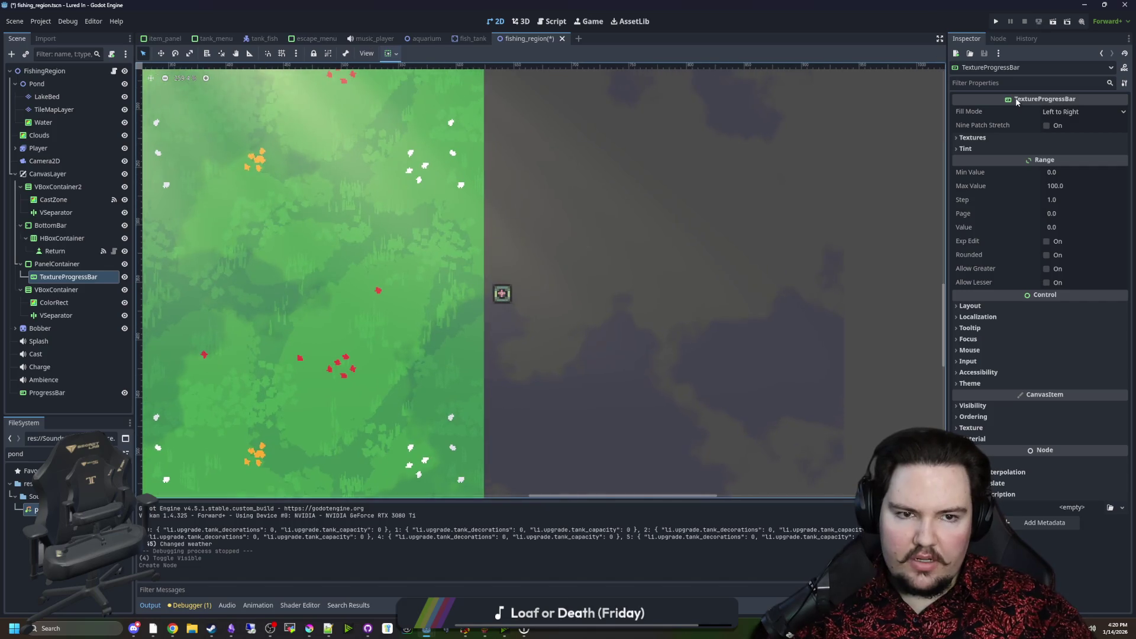
click(1063, 114)
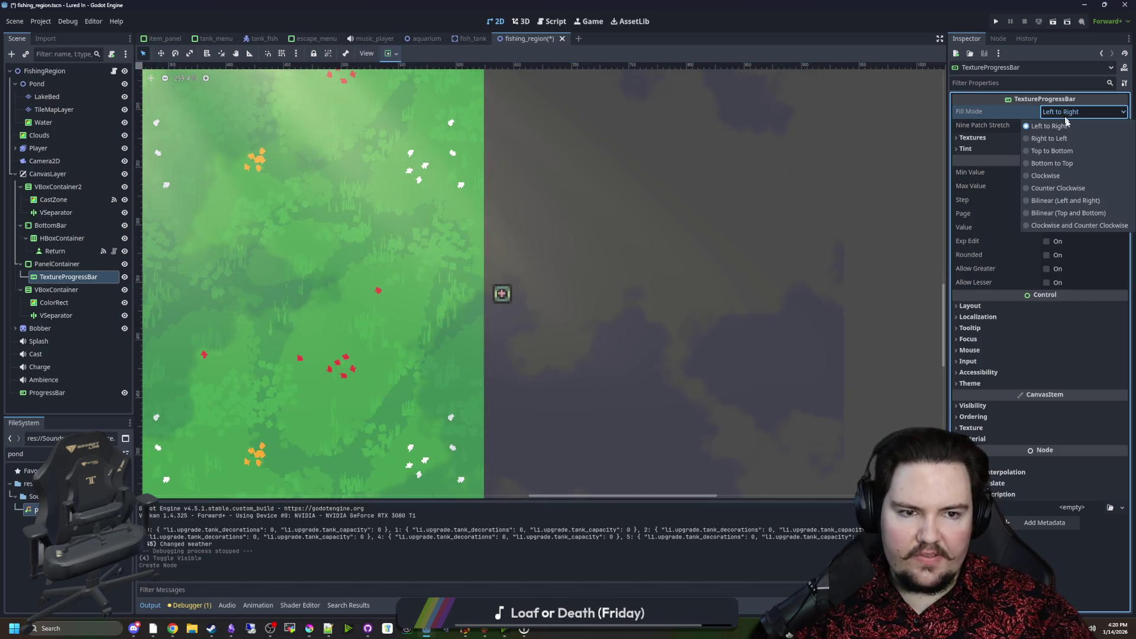
click(1045, 175)
drag(945, 219, 717, 216)
scroll(525, 284, down, 3)
scroll(419, 273, up, 2)
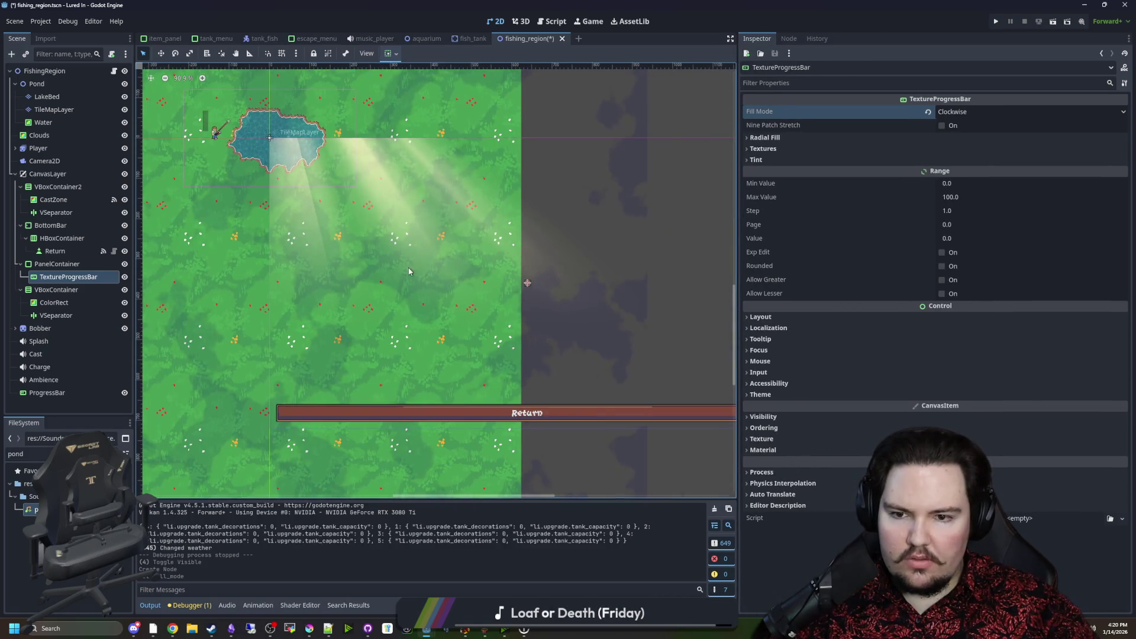
Give the bar a Custom Minimum Size of 64×64
click(760, 317)
click(958, 363)
text(64)
key(Tab)
text(64)
key(Return)
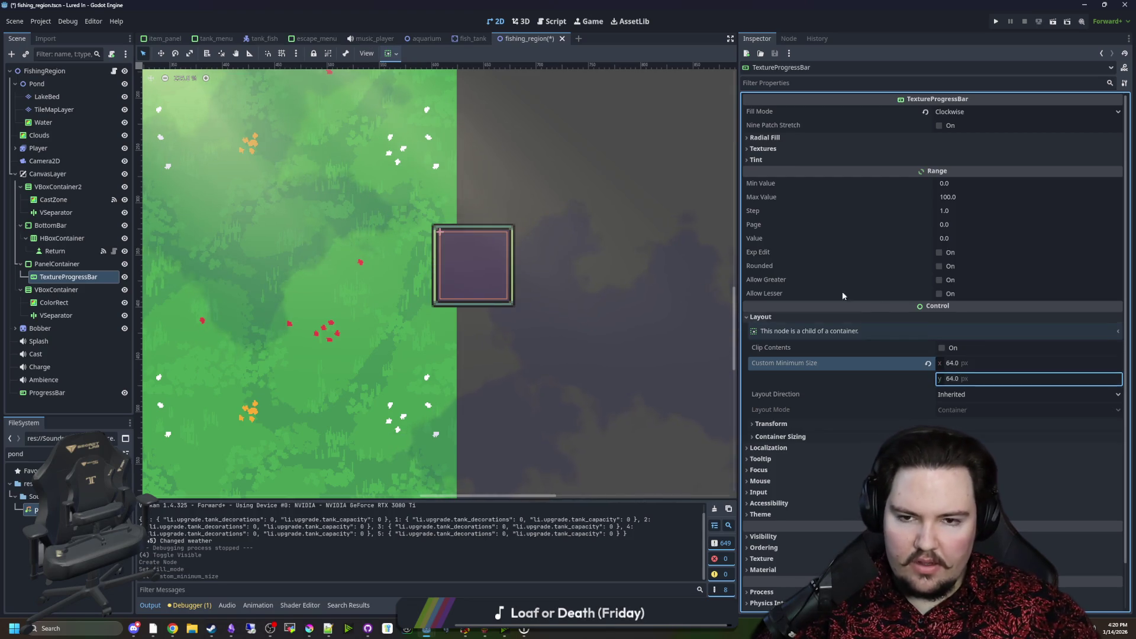
scroll(553, 254, up, 3)
click(792, 138)
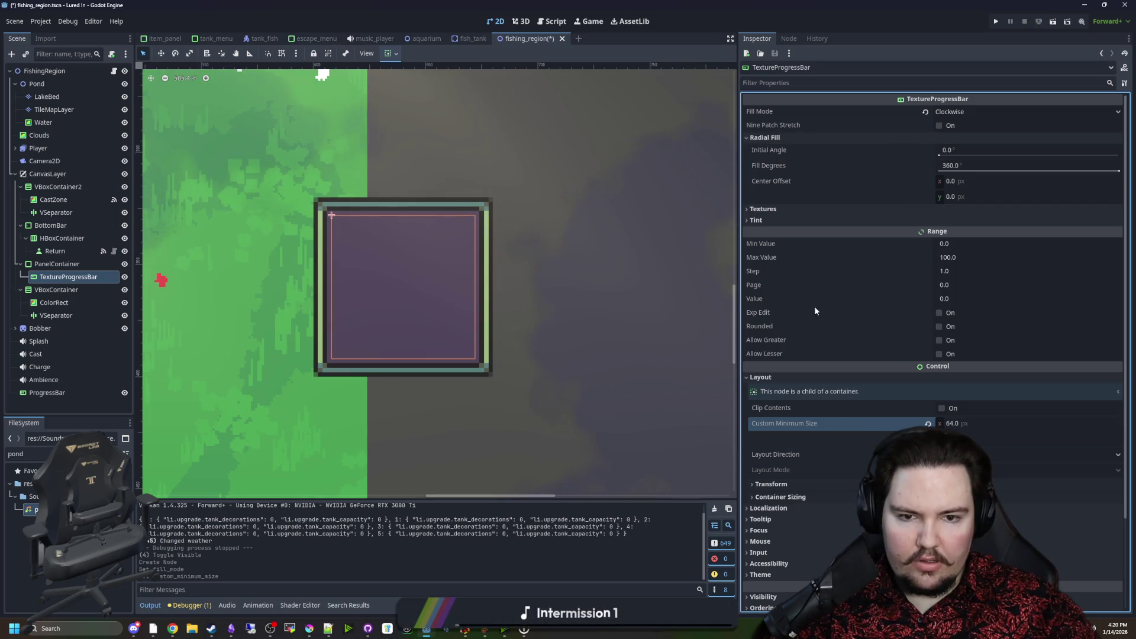
Set the progress bar's Max Value to 1, Step to 0.01 and Value to 1
drag(953, 299, 960, 299)
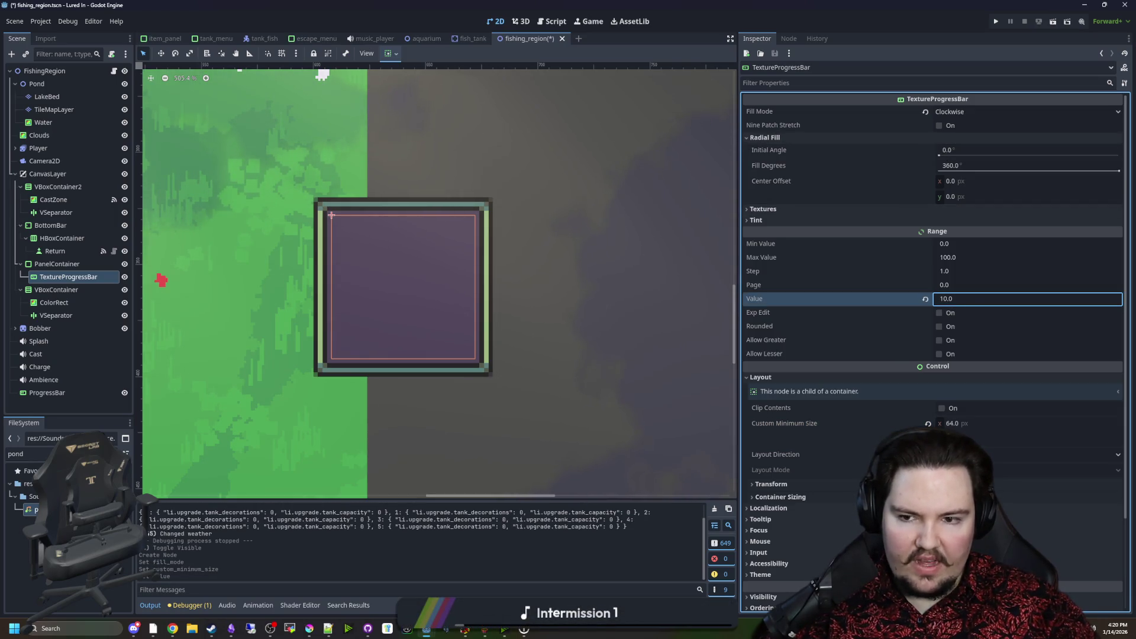
drag(951, 259, 958, 260)
click(958, 260)
text(1)
key(Return)
click(952, 272)
text(0.01)
key(Return)
drag(947, 298, 928, 298)
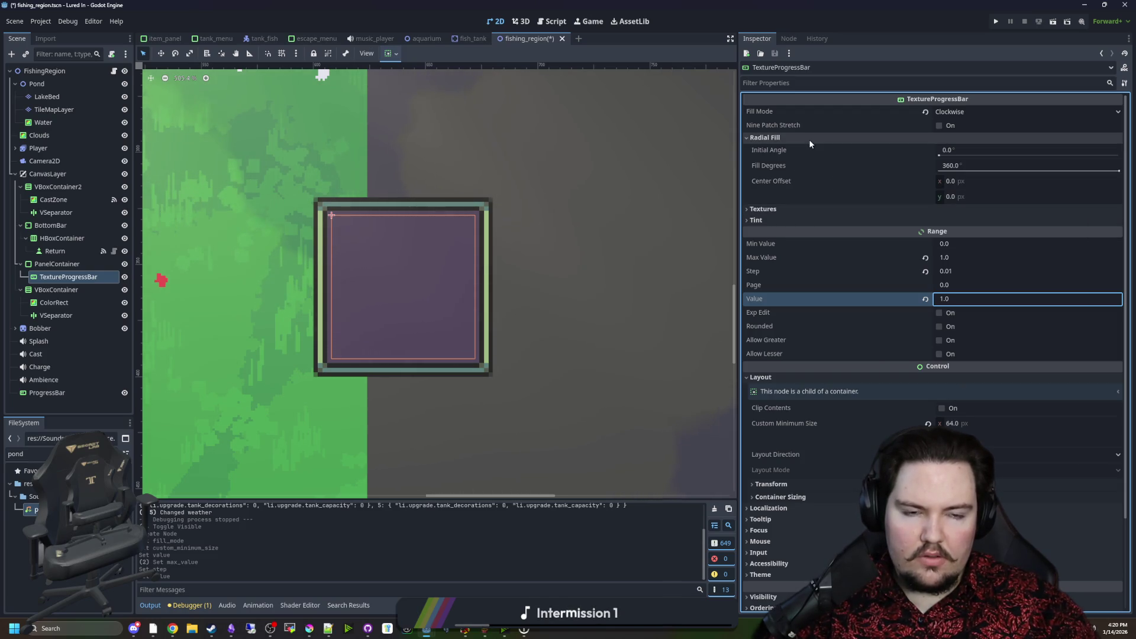
Inspect the Tint and Textures sections and the Under slot's texture types, then switch to Krita
click(764, 223)
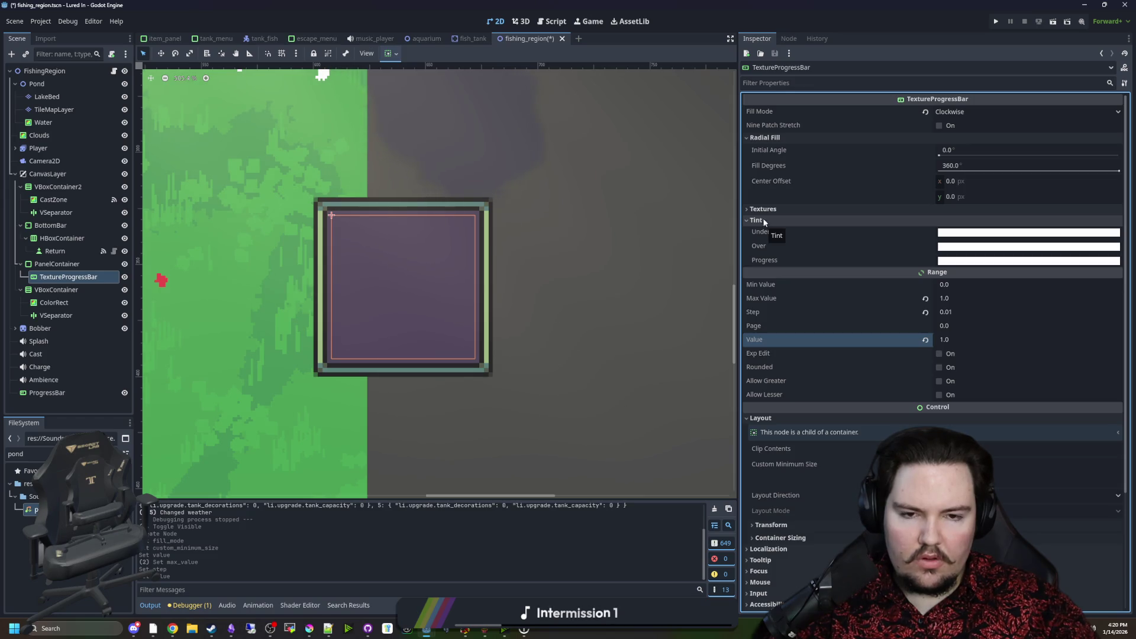
click(765, 218)
click(773, 213)
click(782, 207)
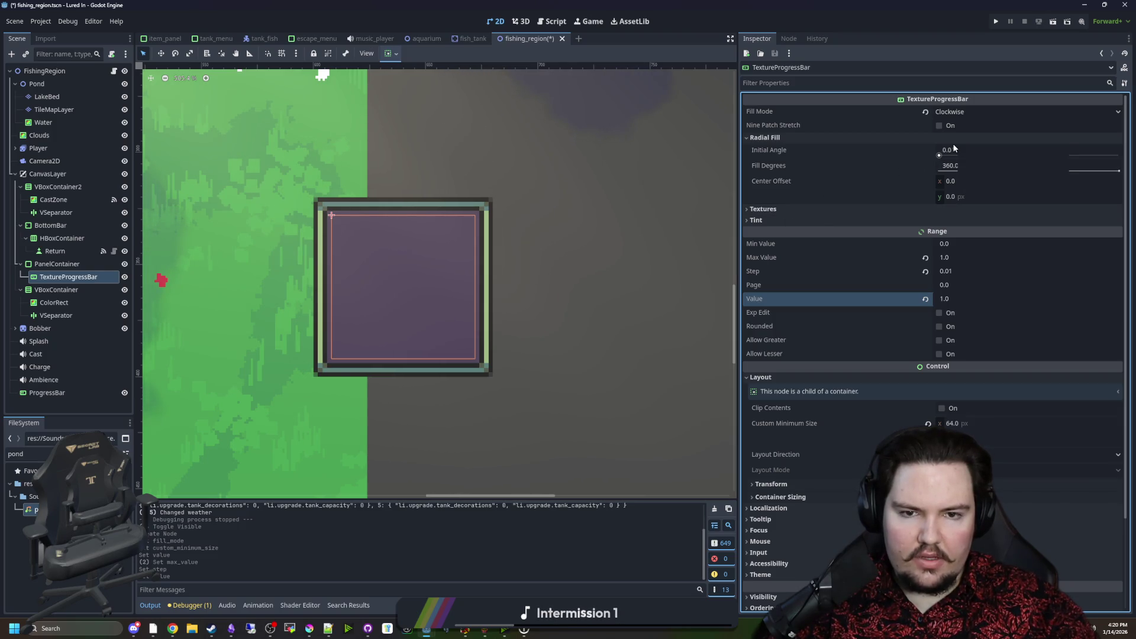
mouse_move(954, 148)
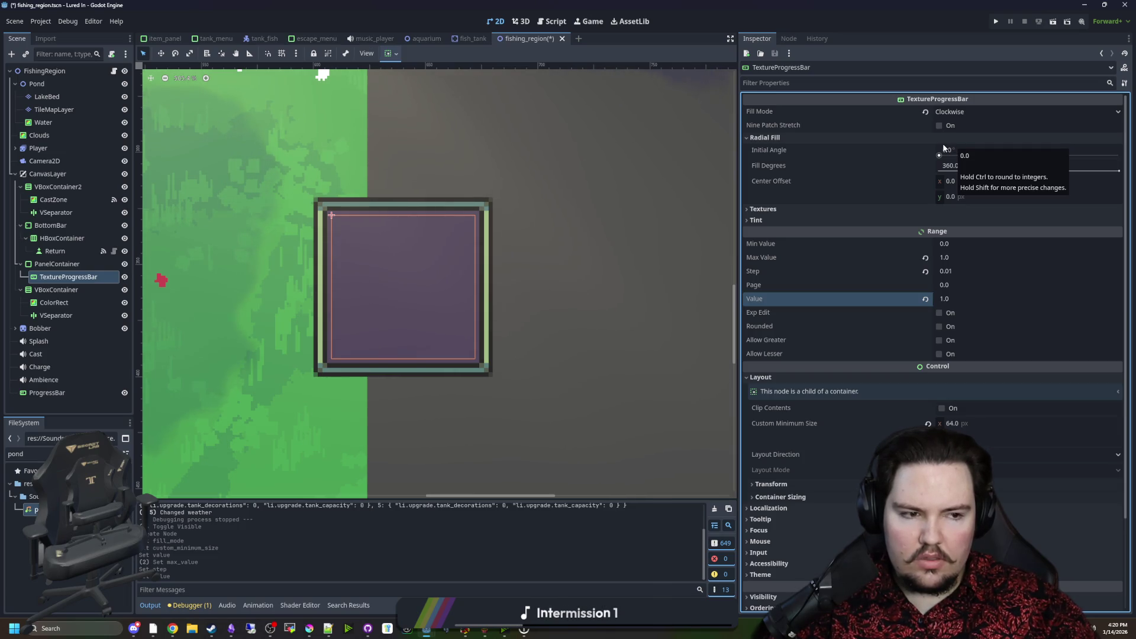
click(753, 210)
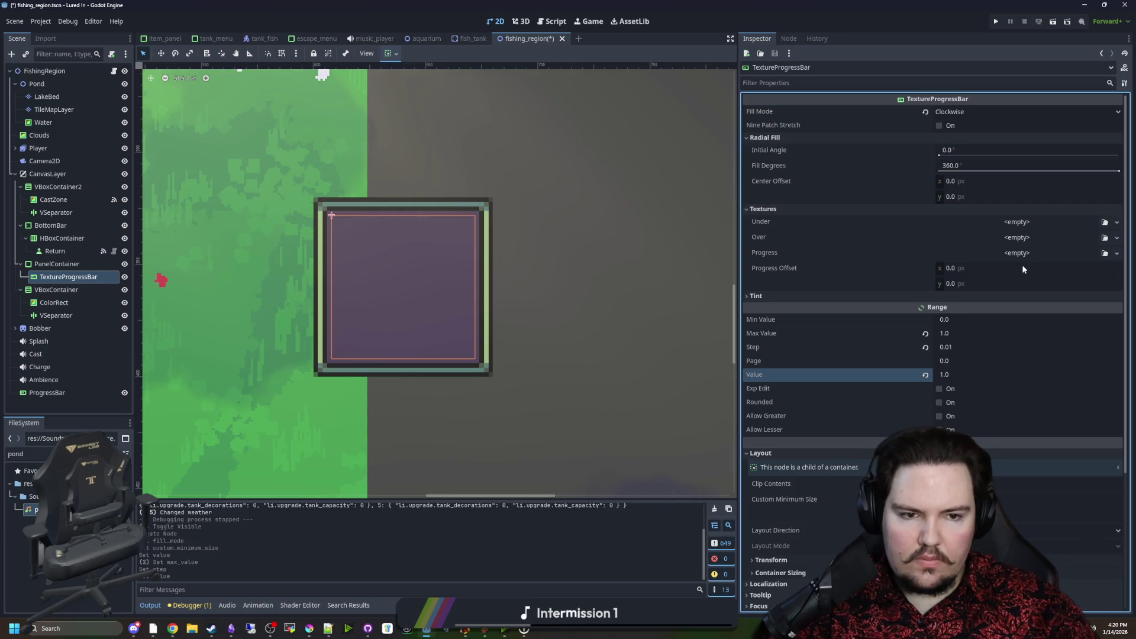
click(1016, 223)
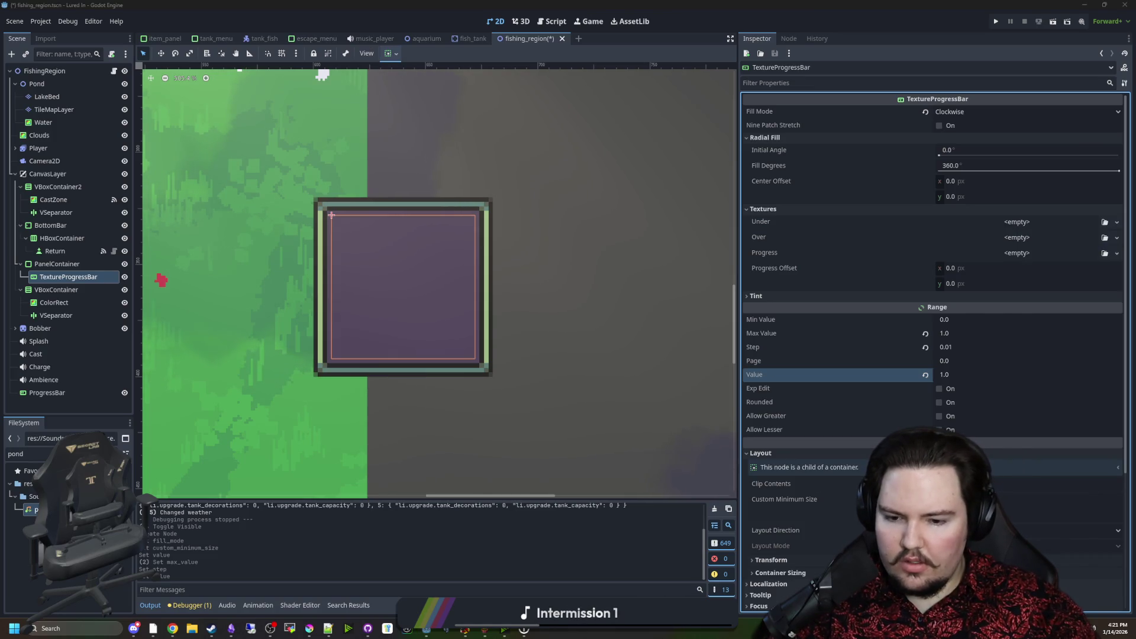
mouse_move(309, 628)
click(309, 576)
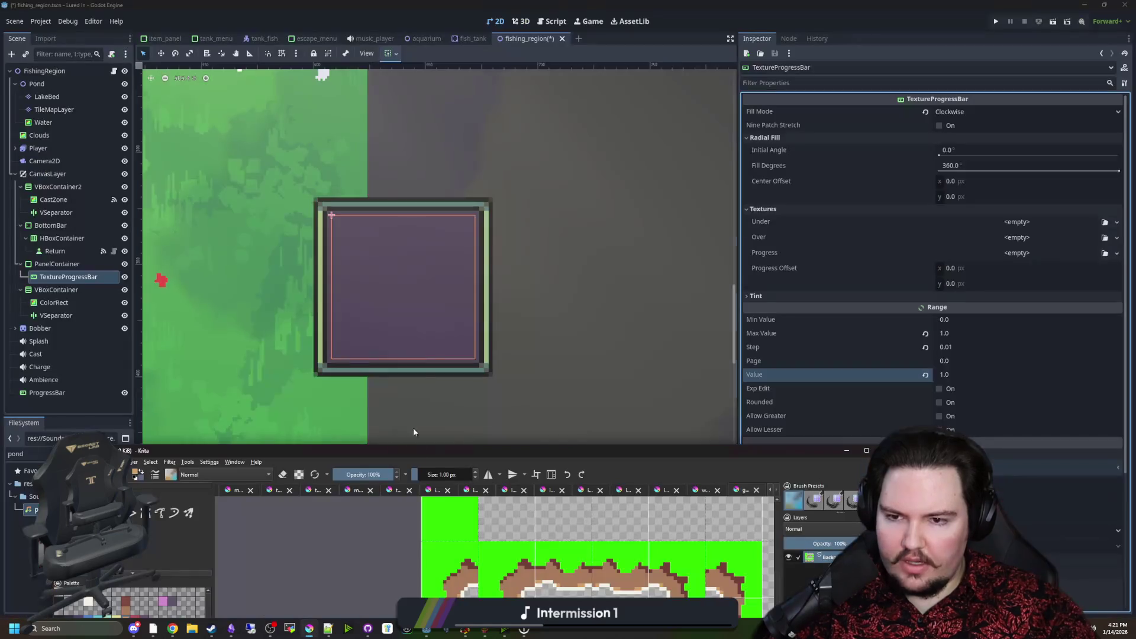
Maximize Krita and create a new 64×64 pixel document
drag(170, 450, 170, 26)
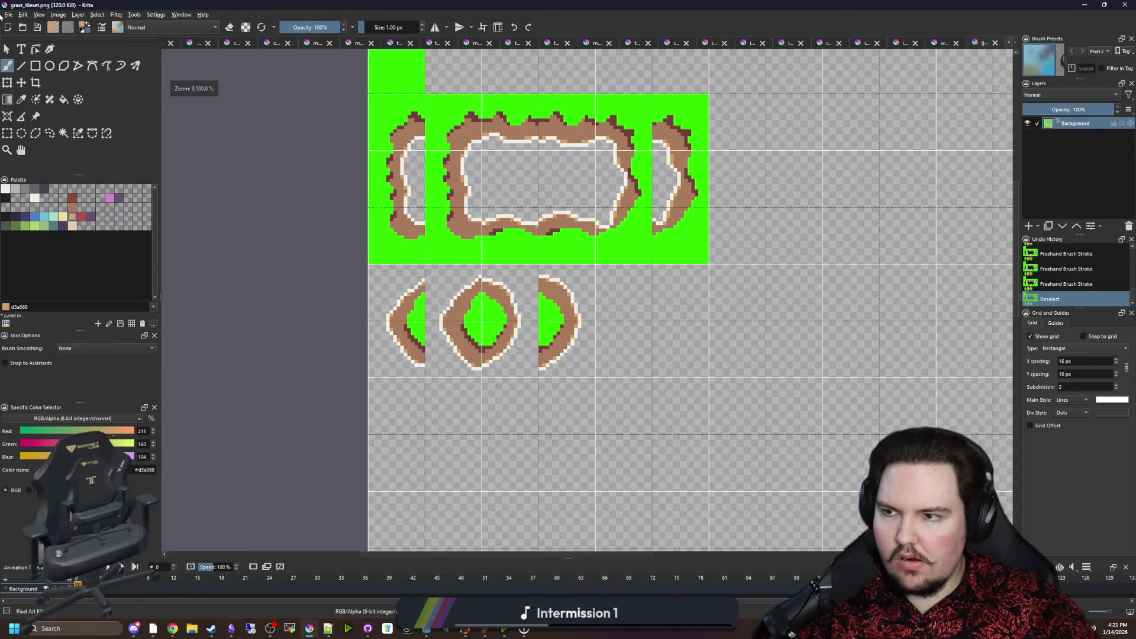
click(8, 14)
key(Escape)
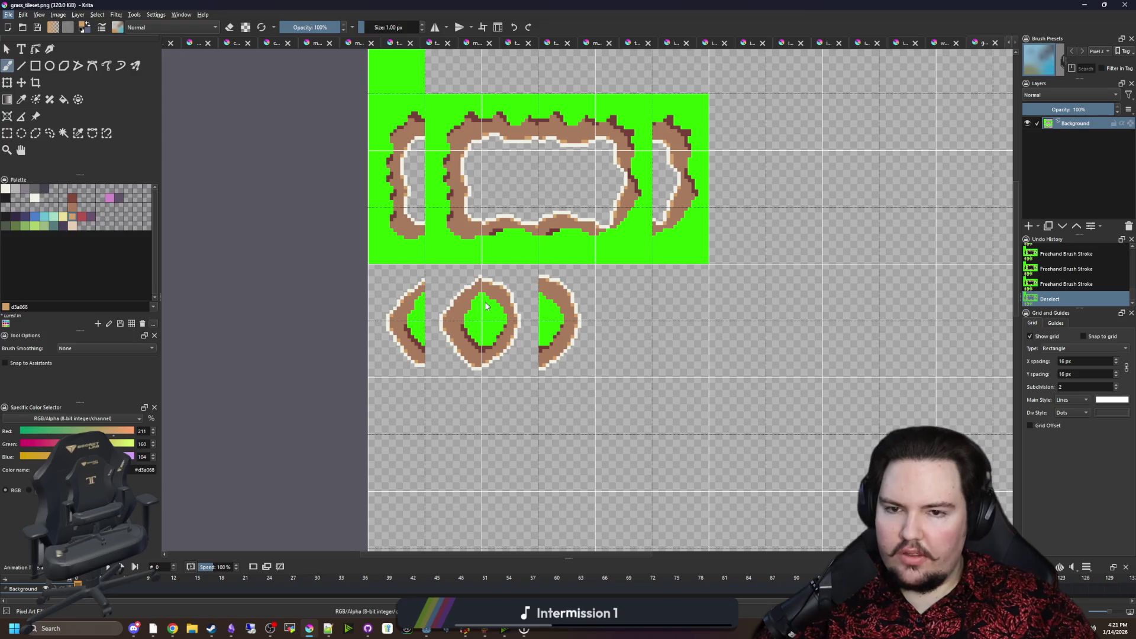
key(ctrl+n)
text(32)
key(Tab)
text(32)
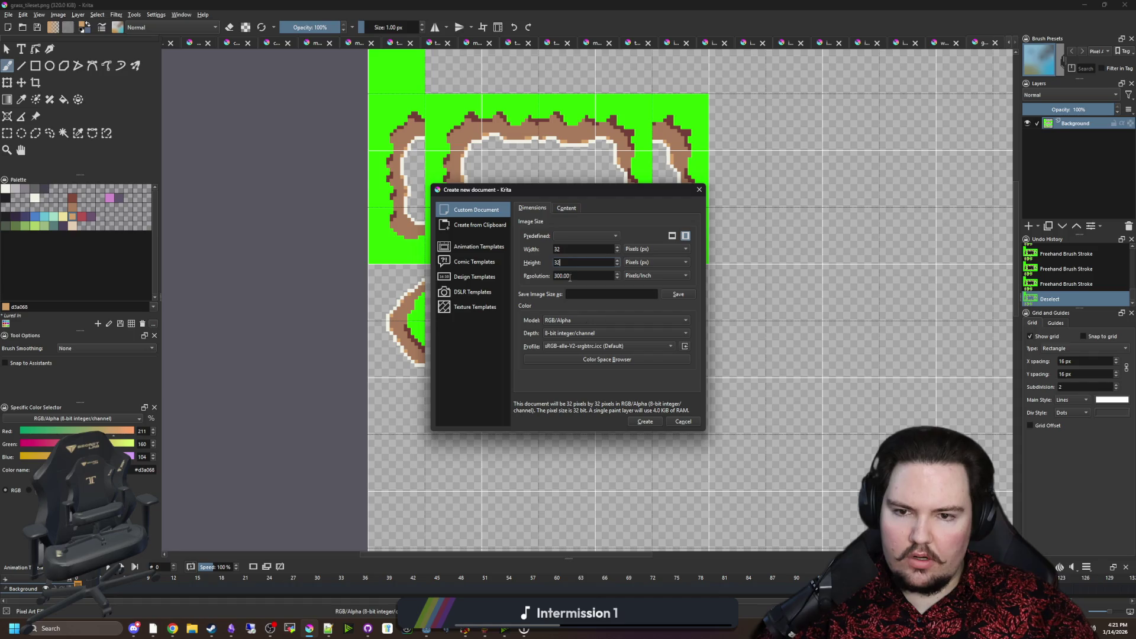
key(shift+Tab)
text(64)
key(Tab)
text(64)
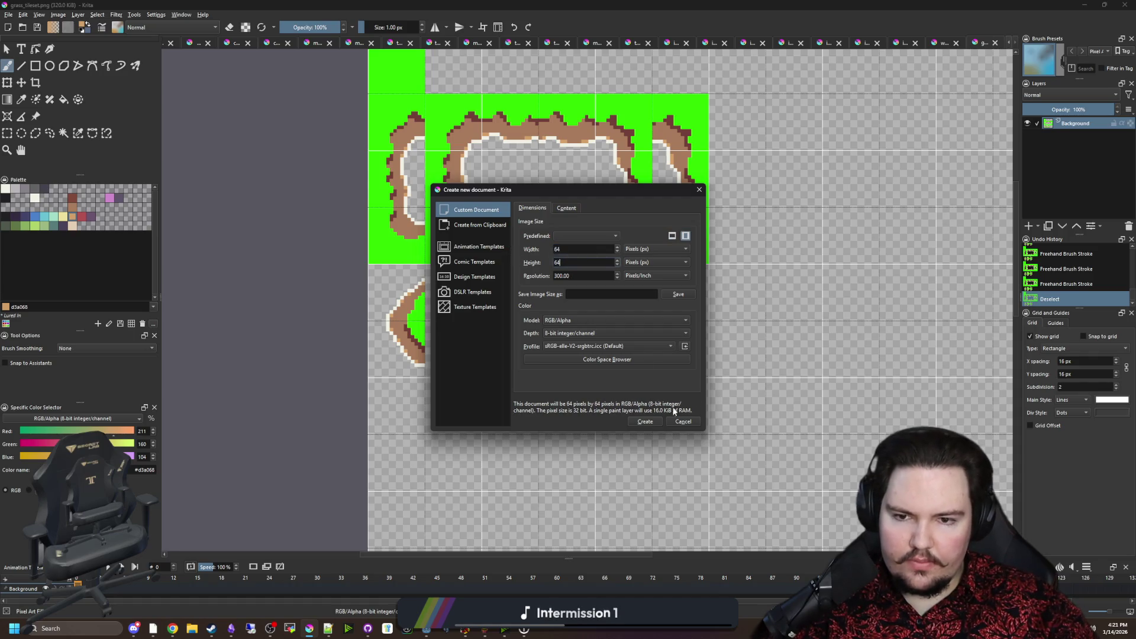
click(645, 421)
Clear the whole canvas to transparency and deselect
scroll(480, 315, down, 2)
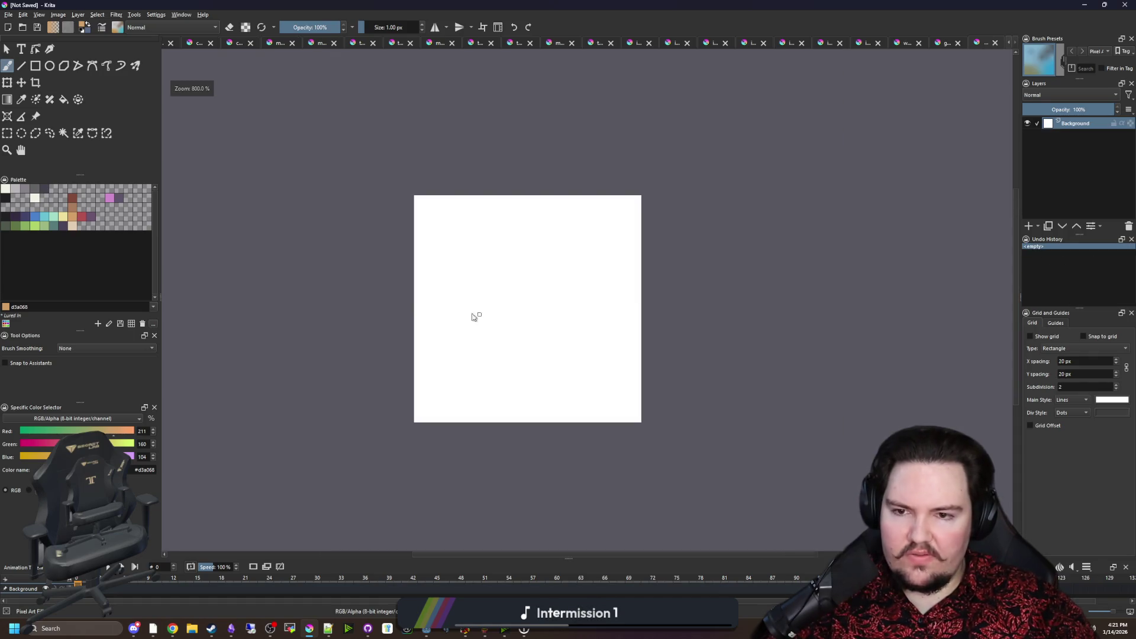
click(7, 133)
mouse_move(319, 172)
mouse_down()
mouse_move(556, 322)
mouse_move(753, 479)
mouse_up()
key(Delete)
scroll(525, 310, up, 1)
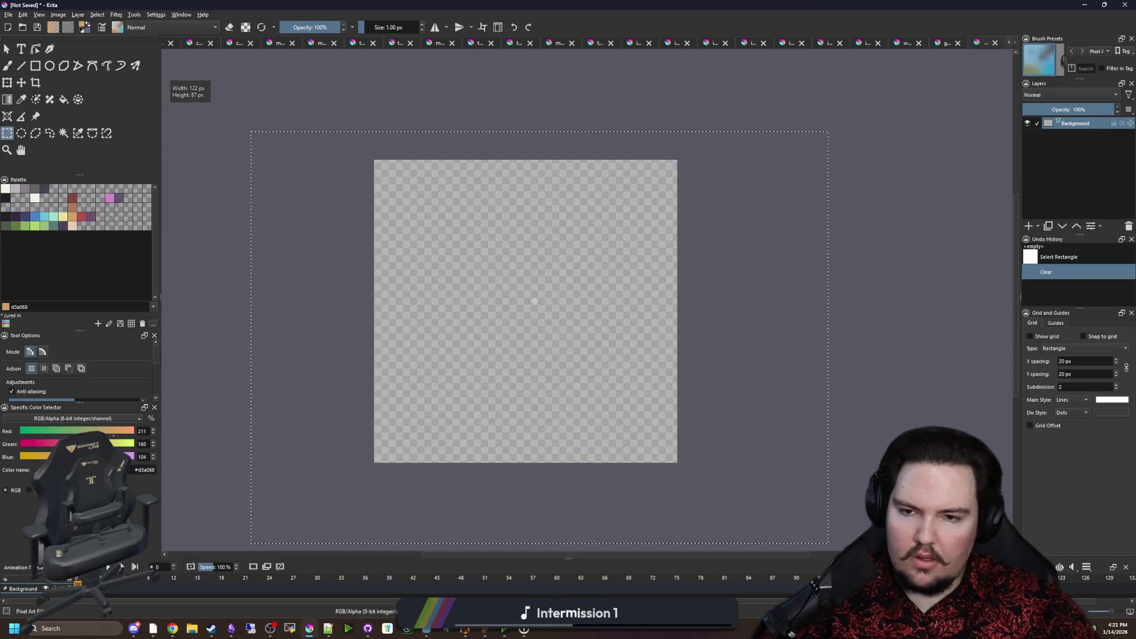
key(ctrl+shift+a)
Make a circular selection filling the whole canvas
click(50, 65)
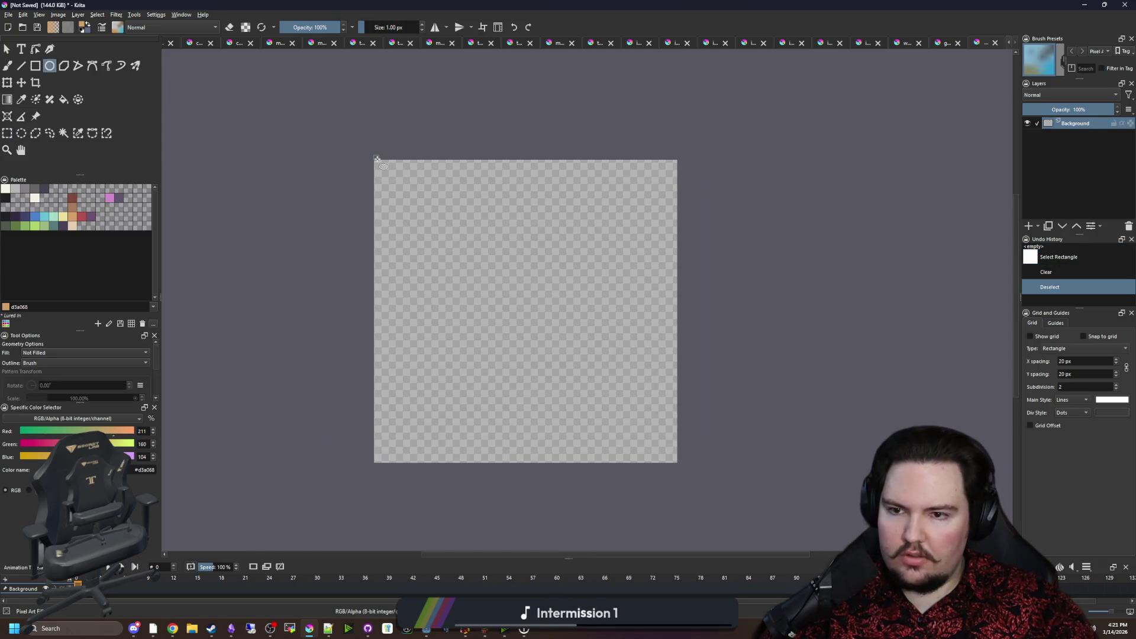
drag(375, 162, 677, 463)
key(ctrl+z)
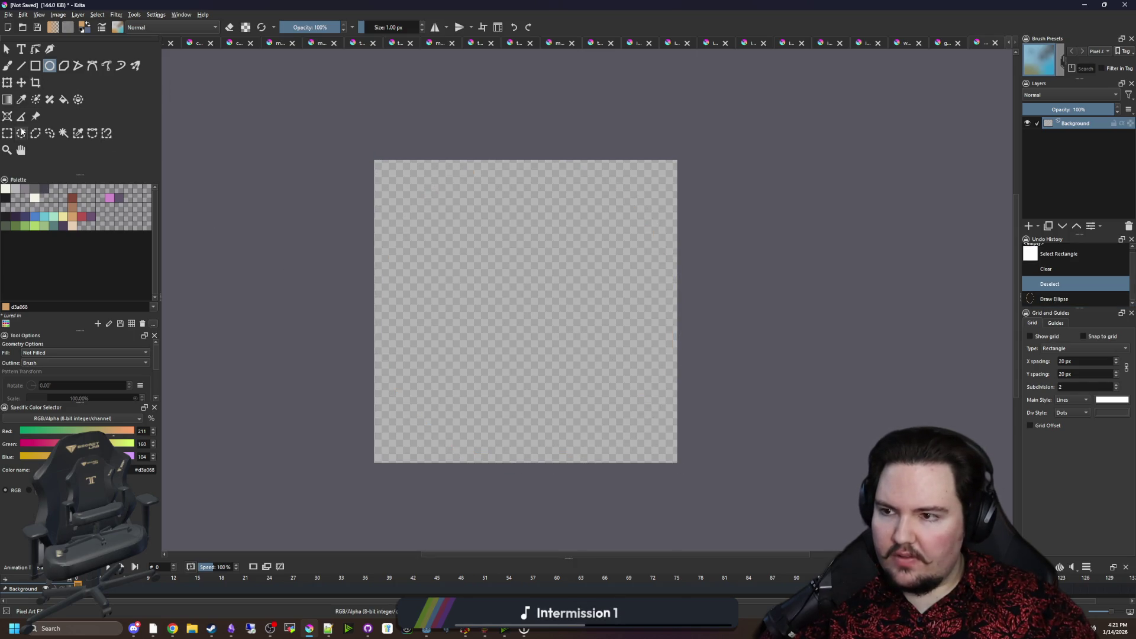
click(22, 133)
drag(374, 160, 677, 465)
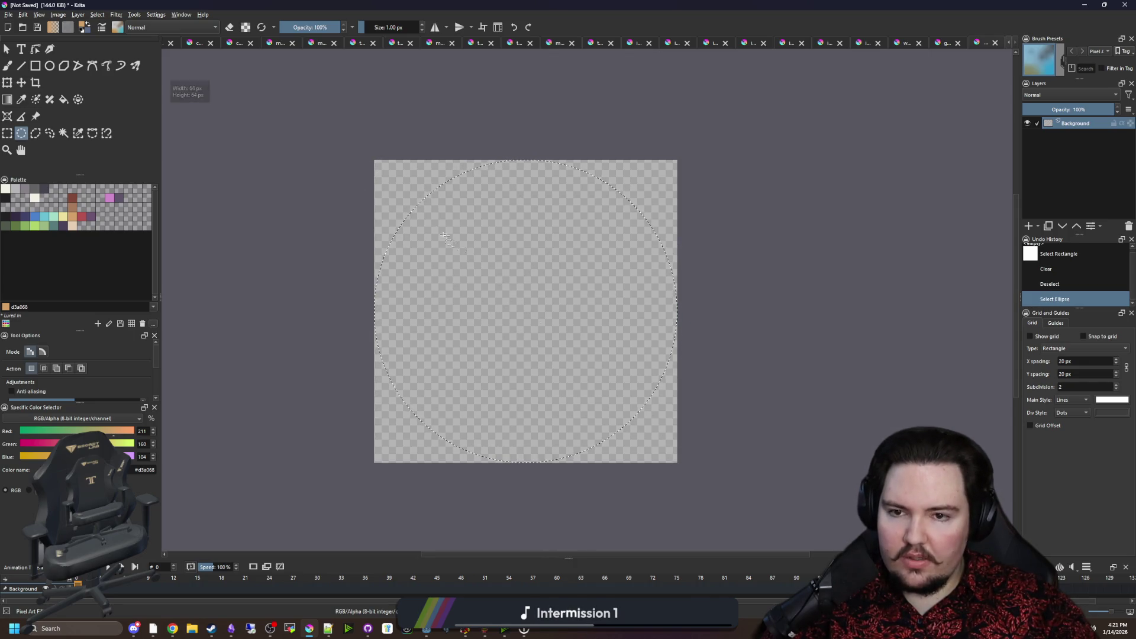
Fill the circular selection with cream #f2f0e5 and deselect
click(24, 198)
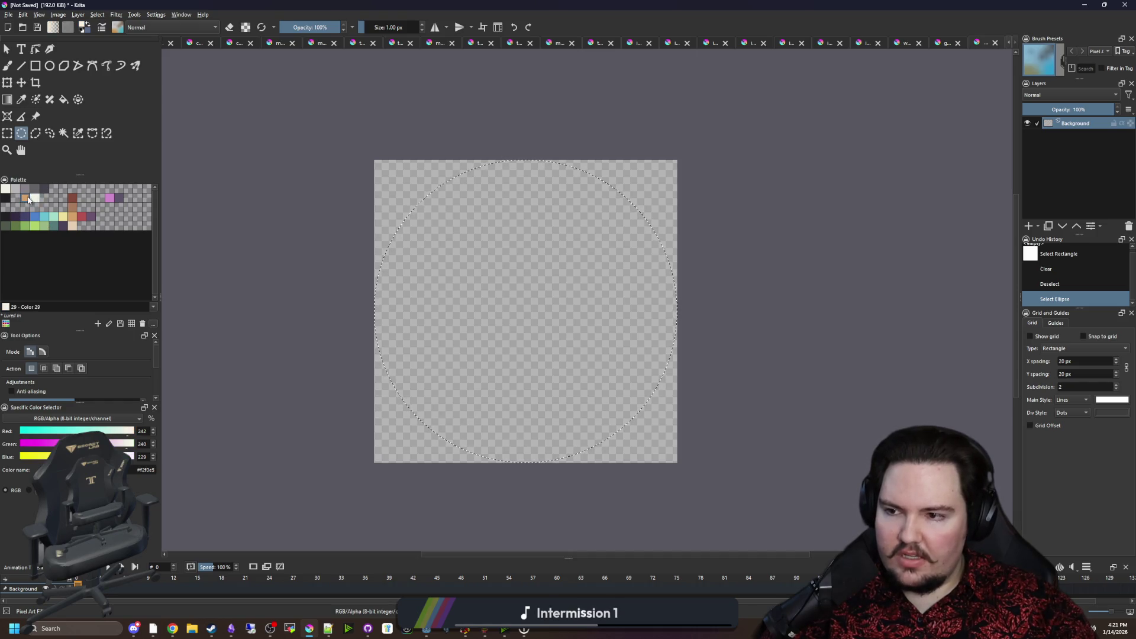
click(35, 200)
key(f)
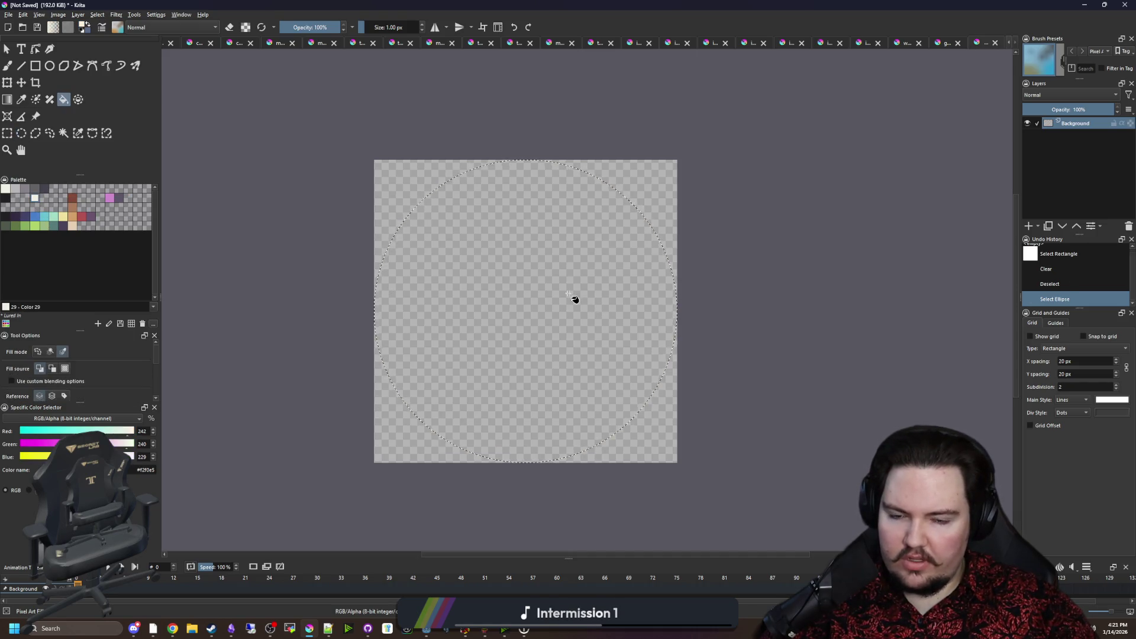
click(574, 300)
scroll(577, 320, up, 1)
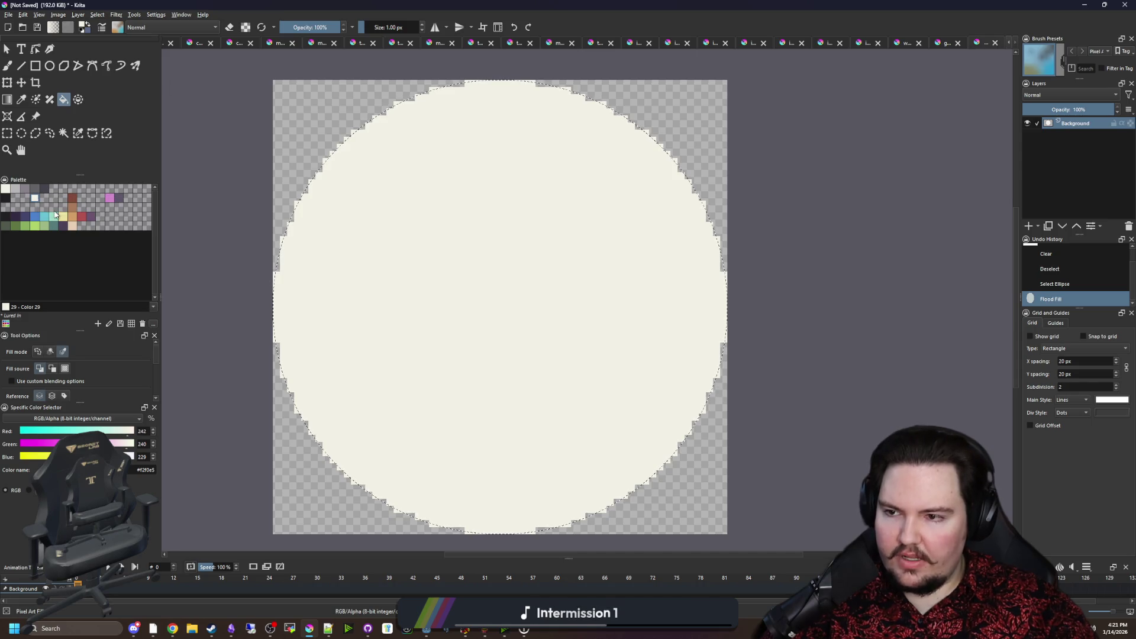
scroll(426, 269, down, 1)
scroll(467, 285, up, 1)
key(ctrl+shift+a)
Select a smaller circle in the cream circle's centre and pick dark #212123
key(j)
drag(394, 177, 634, 415)
key(ctrl+shift+a)
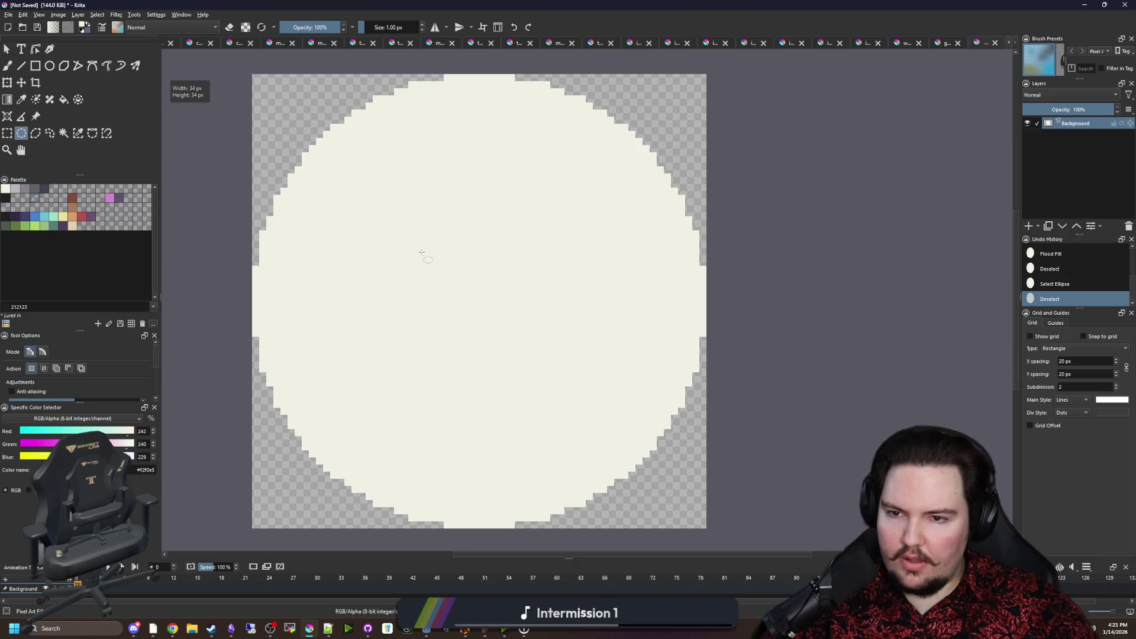
mouse_move(367, 183)
mouse_down()
mouse_move(571, 393)
mouse_move(592, 394)
mouse_move(594, 409)
mouse_up()
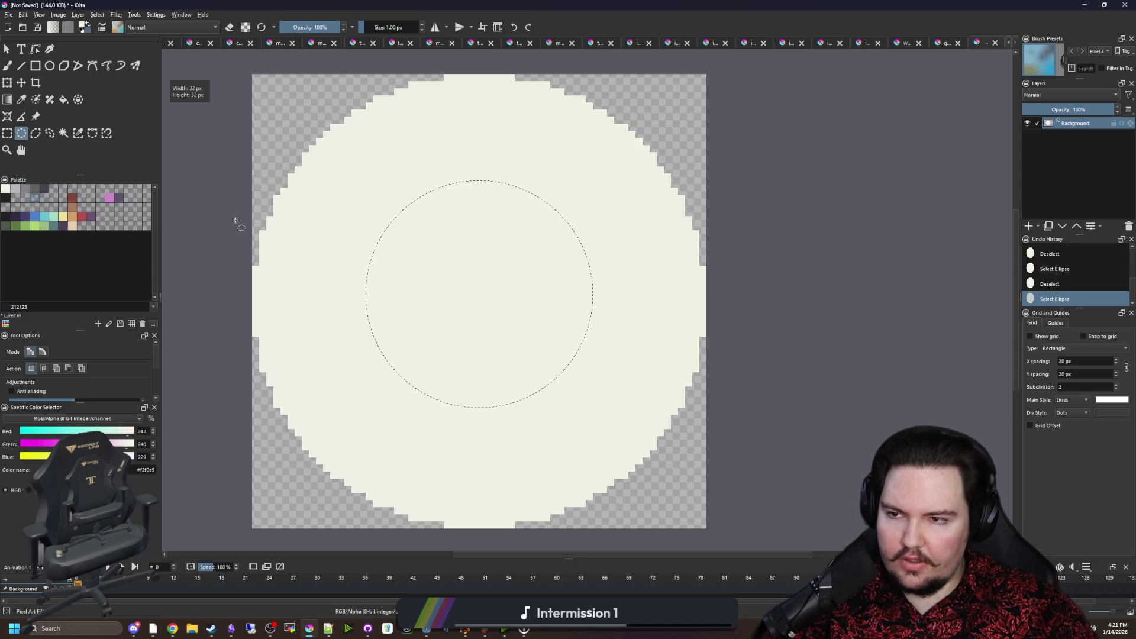
click(4, 200)
Fill the centre circle with dark #212123, remove that palette swatch, and deselect
key(f)
click(499, 287)
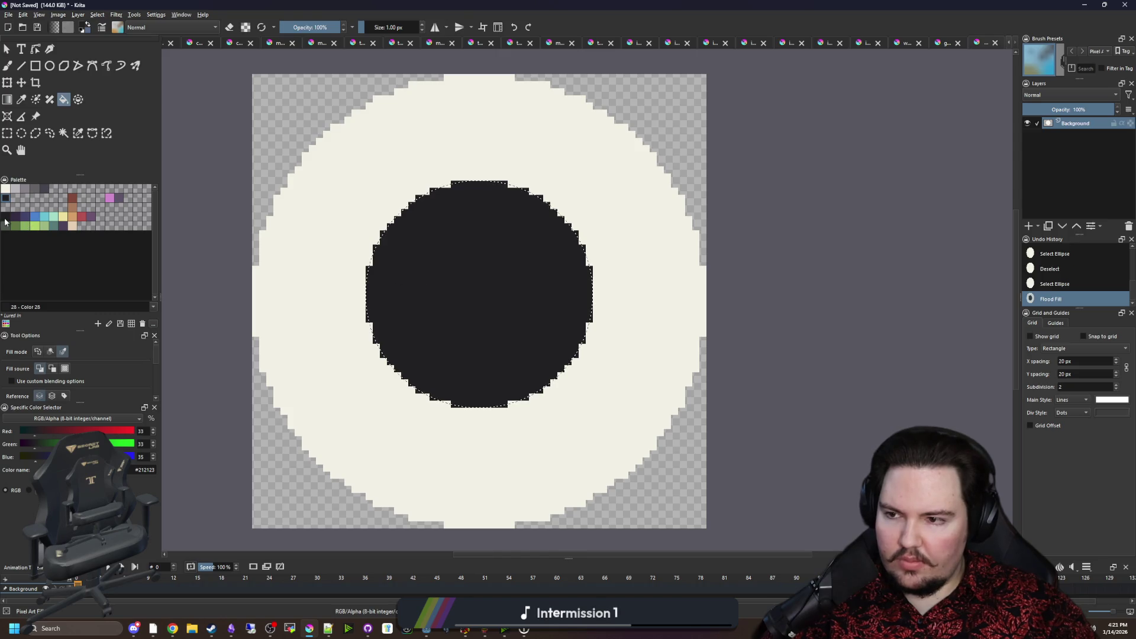
right_click(6, 199)
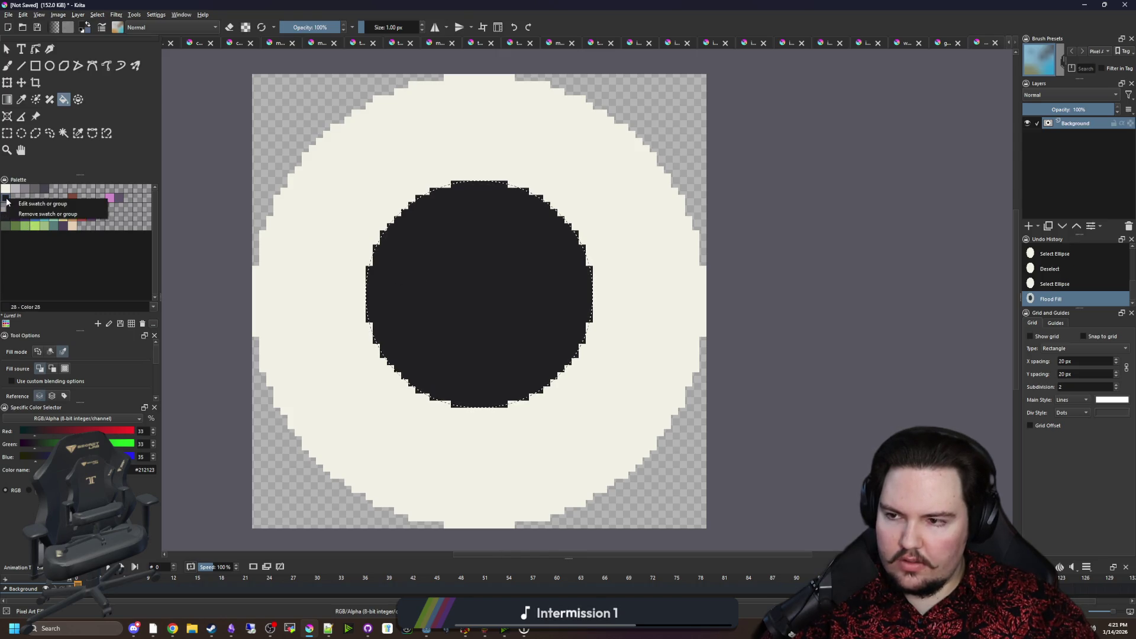
click(26, 214)
key(ctrl+shift+a)
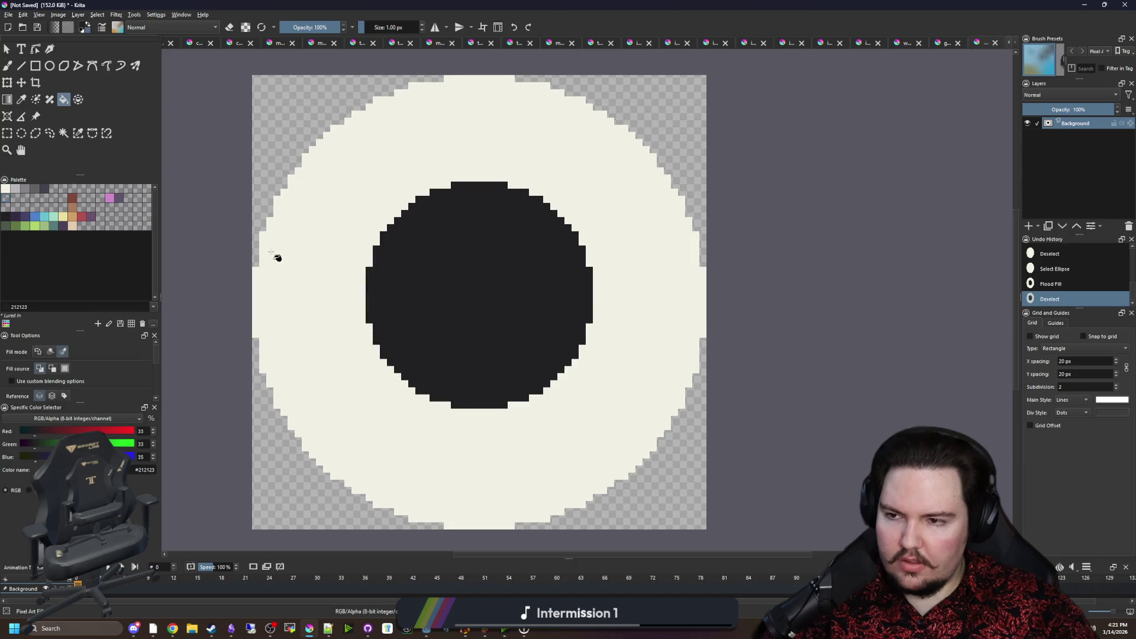
Draw rectangular selections around the dark circle, ending with a box enclosing it
click(63, 133)
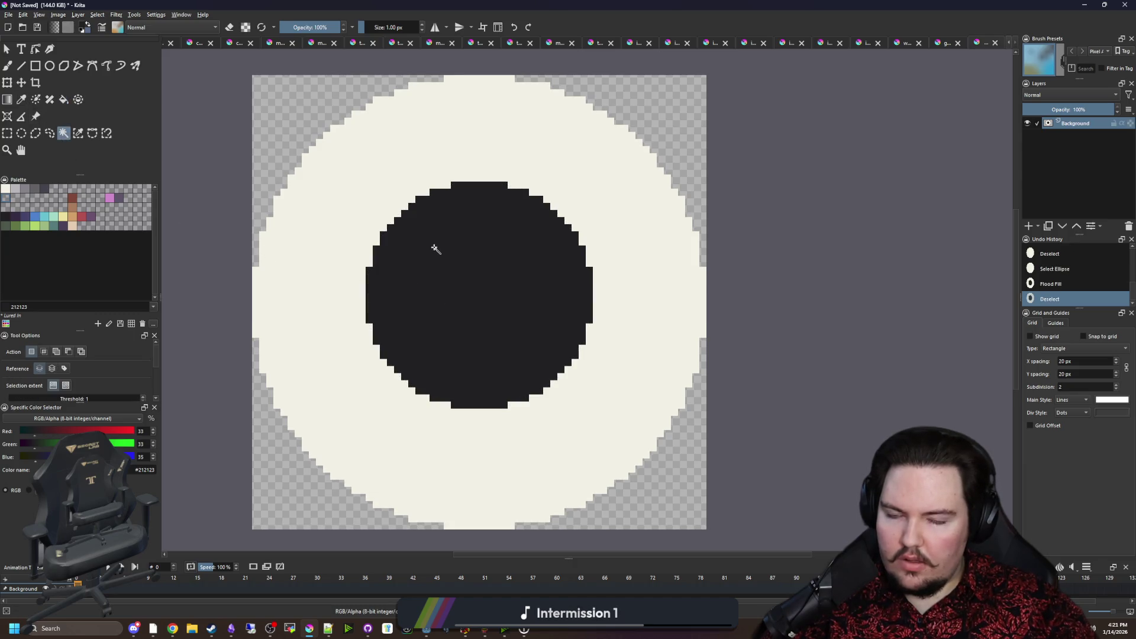
click(7, 134)
scroll(293, 269, up, 1)
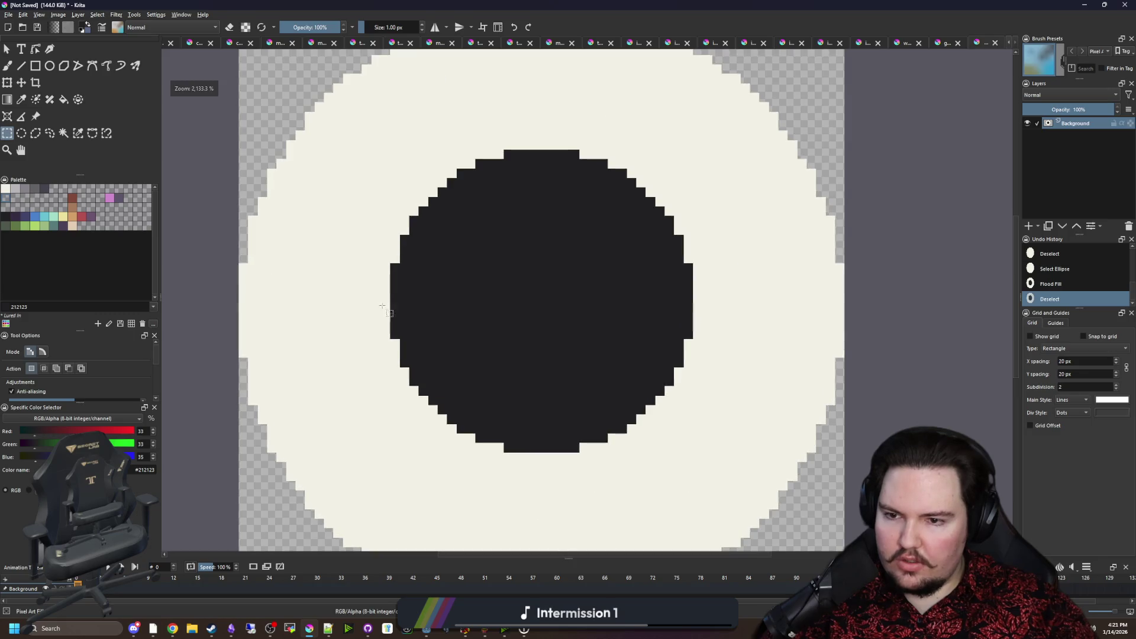
drag(389, 300, 240, 320)
scroll(250, 314, down, 1)
scroll(464, 274, up, 1)
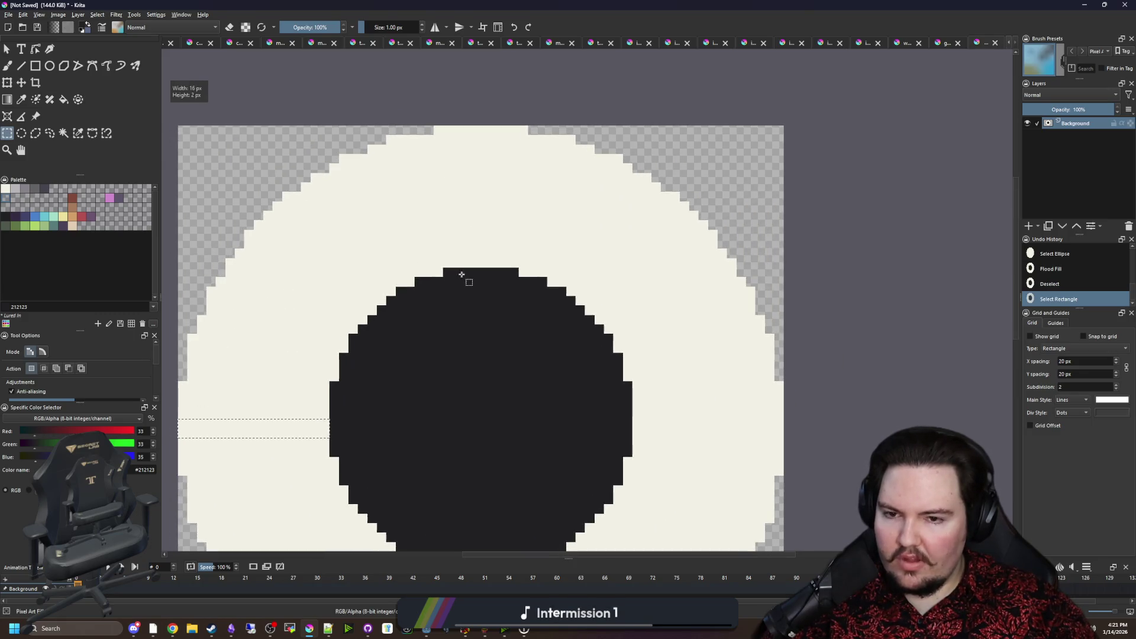
drag(469, 271, 476, 122)
scroll(536, 300, down, 1)
scroll(608, 274, up, 1)
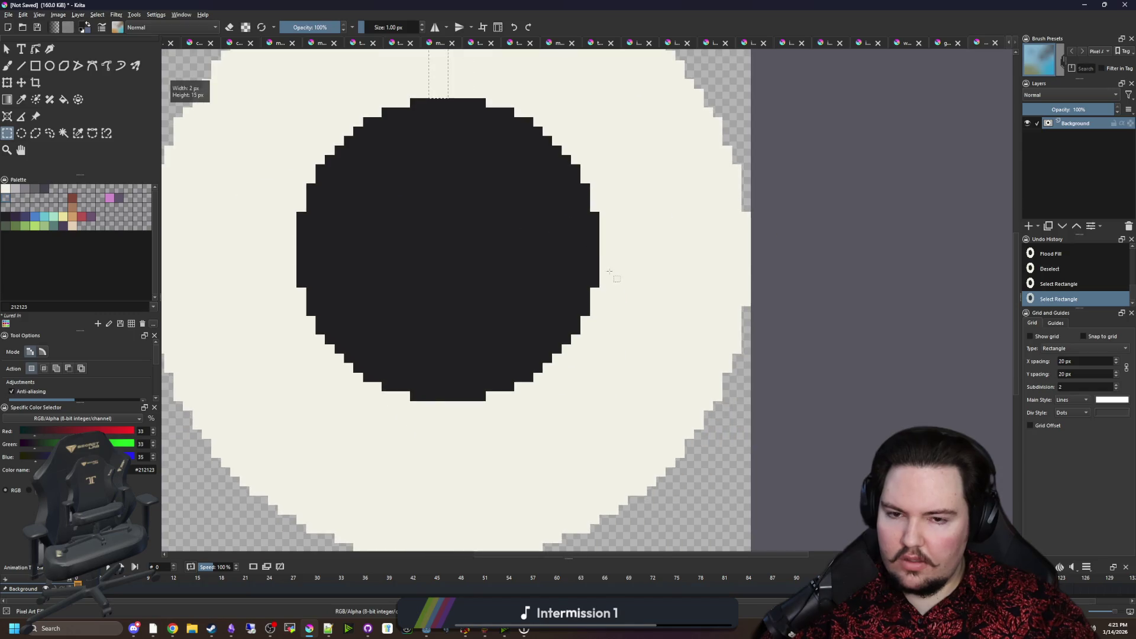
drag(601, 260, 757, 261)
scroll(659, 304, down, 1)
mouse_move(649, 404)
mouse_down()
mouse_move(382, 148)
mouse_move(357, 140)
mouse_up()
Move the dark circle down one pixel and deselect
click(21, 82)
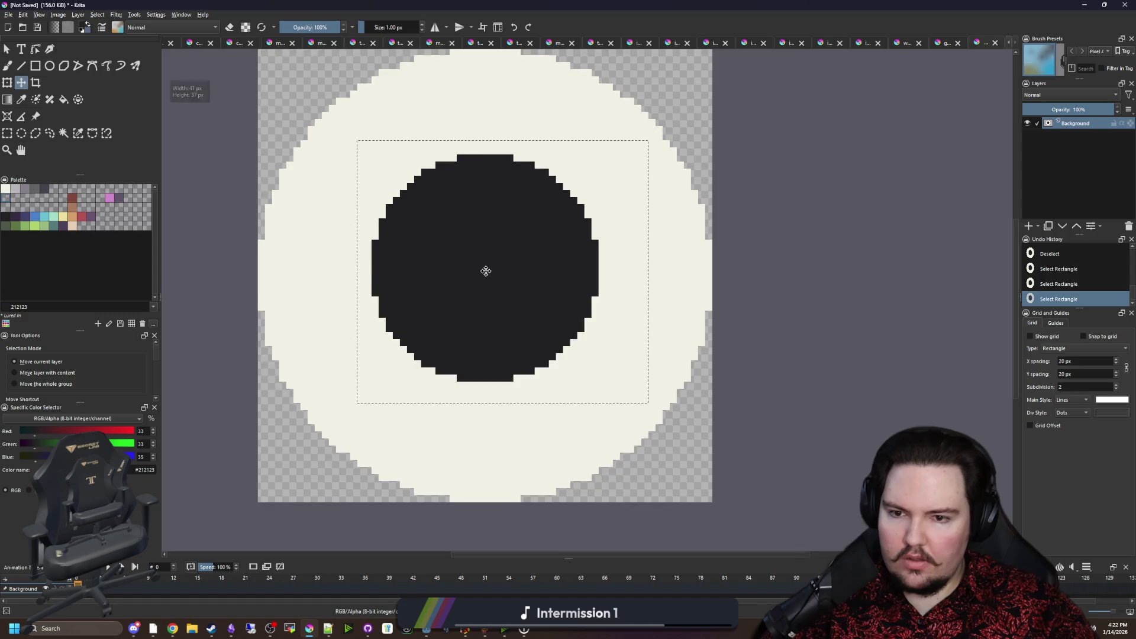
scroll(485, 271, up, 1)
drag(485, 272, 489, 276)
key(ctrl+shift+a)
scroll(475, 203, down, 1)
Fill the transparent strip above the dark circle with cream
key(f)
ctrl+click(320, 239)
click(380, 178)
scroll(392, 197, down, 1)
key(ctrl+z)
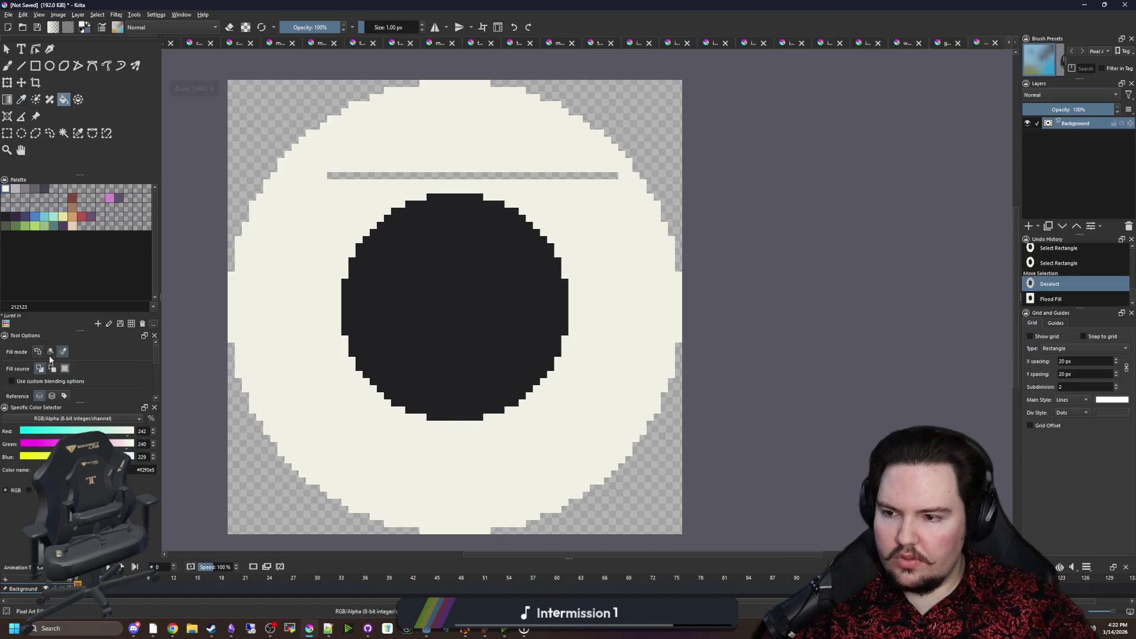
click(355, 176)
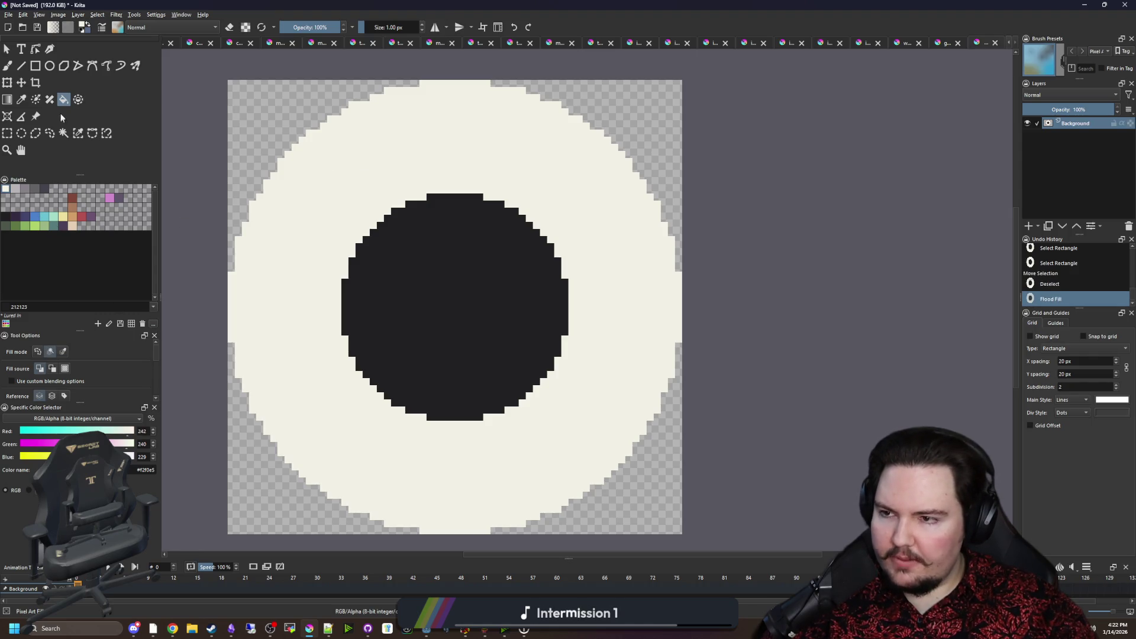
Erase the dark centre circle to transparency, leaving a hollow ring
click(64, 133)
click(540, 283)
key(Delete)
key(ctrl+shift+a)
scroll(503, 278, down, 3)
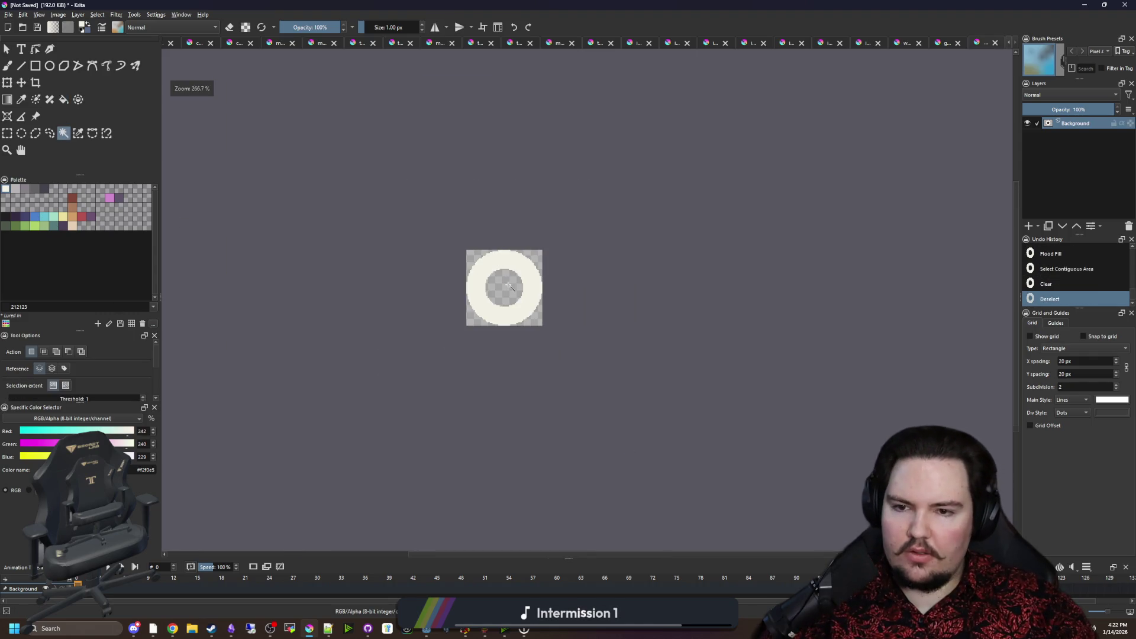
click(8, 14)
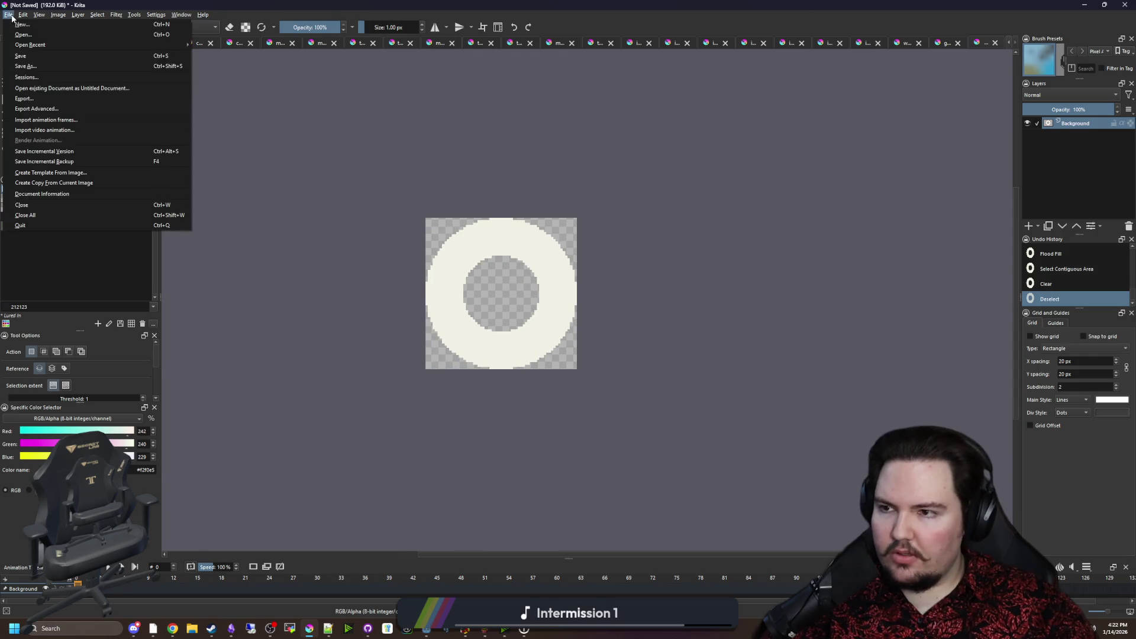
Cancel Save As and undo the centre clearing to restore the dark circle
click(25, 70)
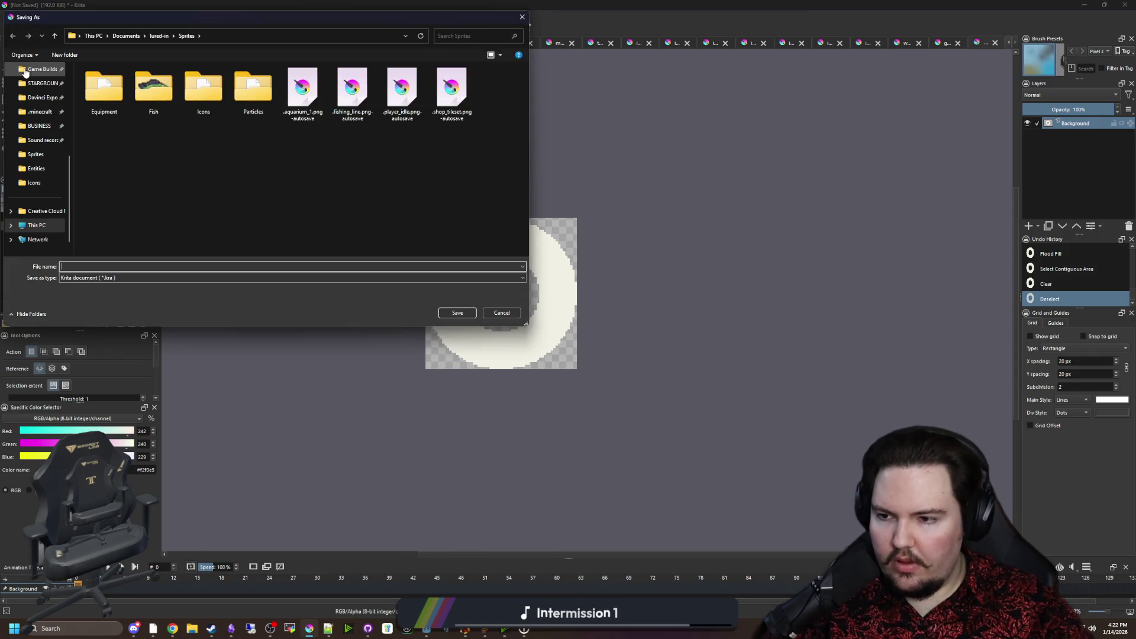
click(496, 315)
scroll(534, 302, up, 5)
scroll(414, 302, down, 4)
scroll(412, 301, up, 2)
key(ctrl+z)
key(ctrl+z)
key(ctrl+shift+a)
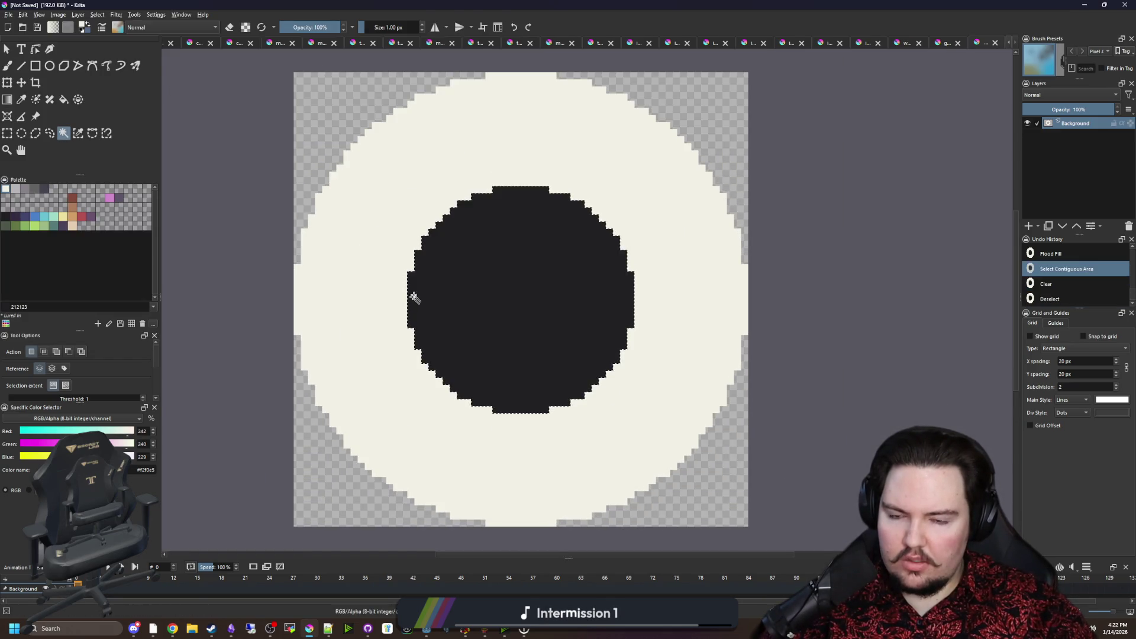
Fill a larger dark circle over the centre and shift it up-left to recentre it
click(22, 133)
mouse_move(345, 170)
mouse_down()
mouse_move(540, 324)
mouse_move(614, 449)
mouse_move(650, 476)
mouse_move(667, 473)
mouse_move(684, 514)
mouse_up()
click(619, 352)
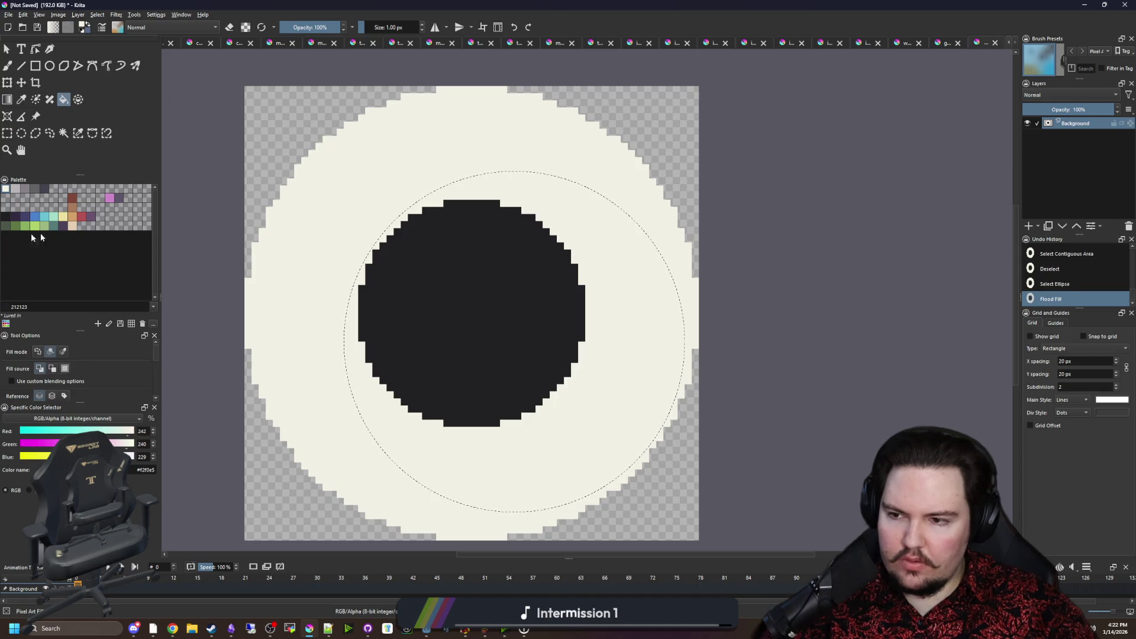
click(7, 218)
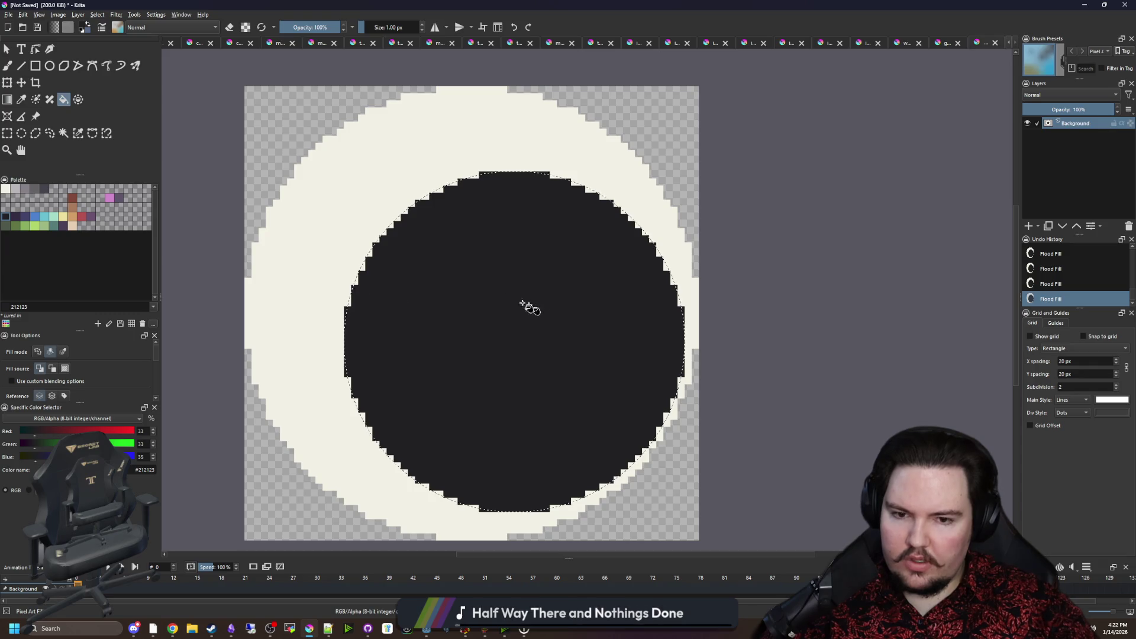
click(64, 133)
click(461, 291)
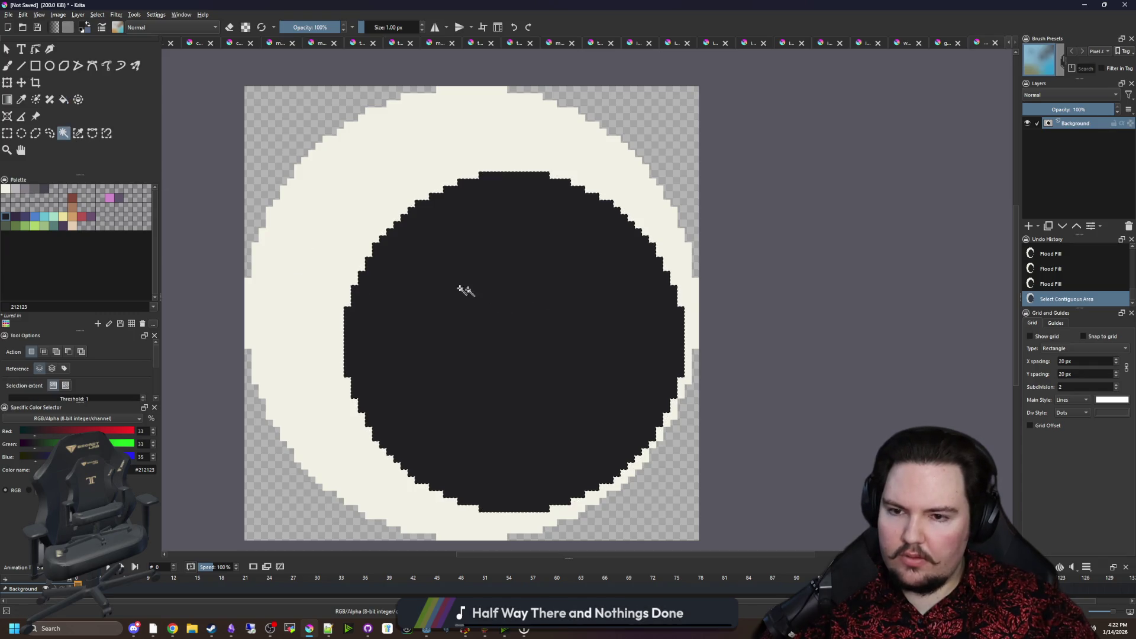
click(20, 82)
drag(530, 327, 499, 308)
key(ctrl+shift+a)
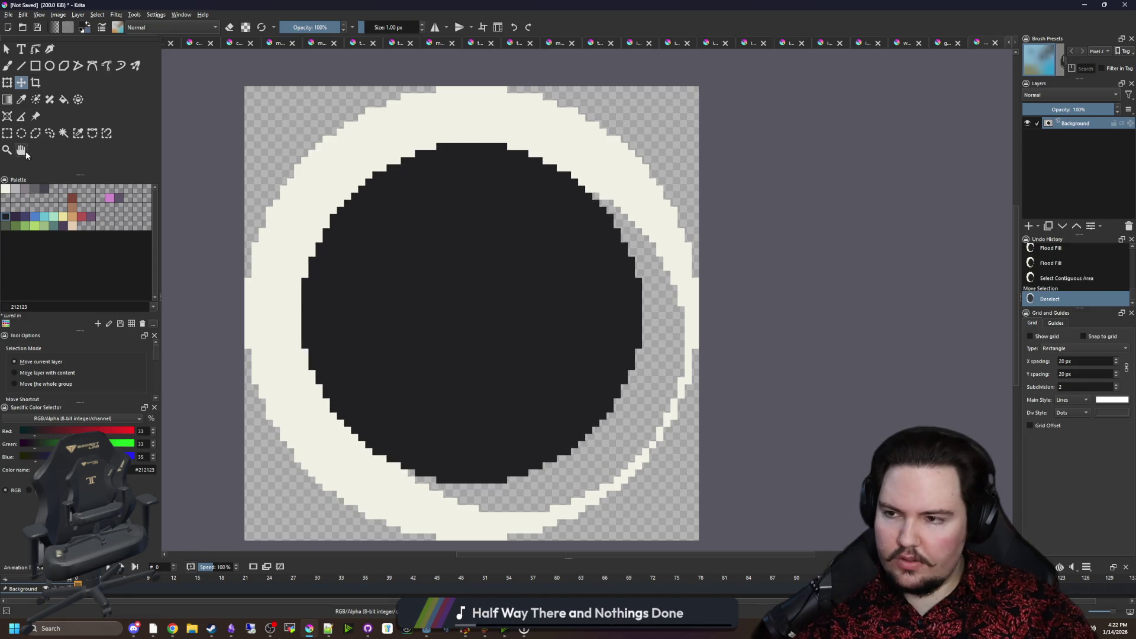
Patch the surrounding gaps with cream and erase the enlarged dark centre to transparency
key(f)
ctrl+click(357, 140)
click(646, 375)
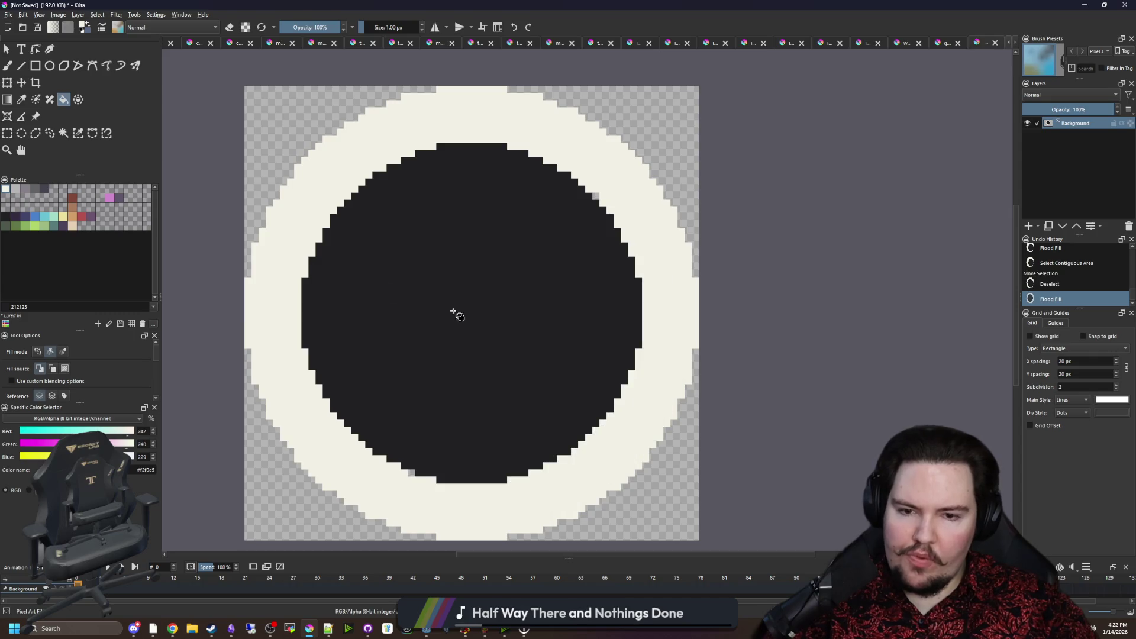
click(65, 134)
click(449, 246)
key(Delete)
key(ctrl+shift+a)
click(11, 17)
key(Escape)
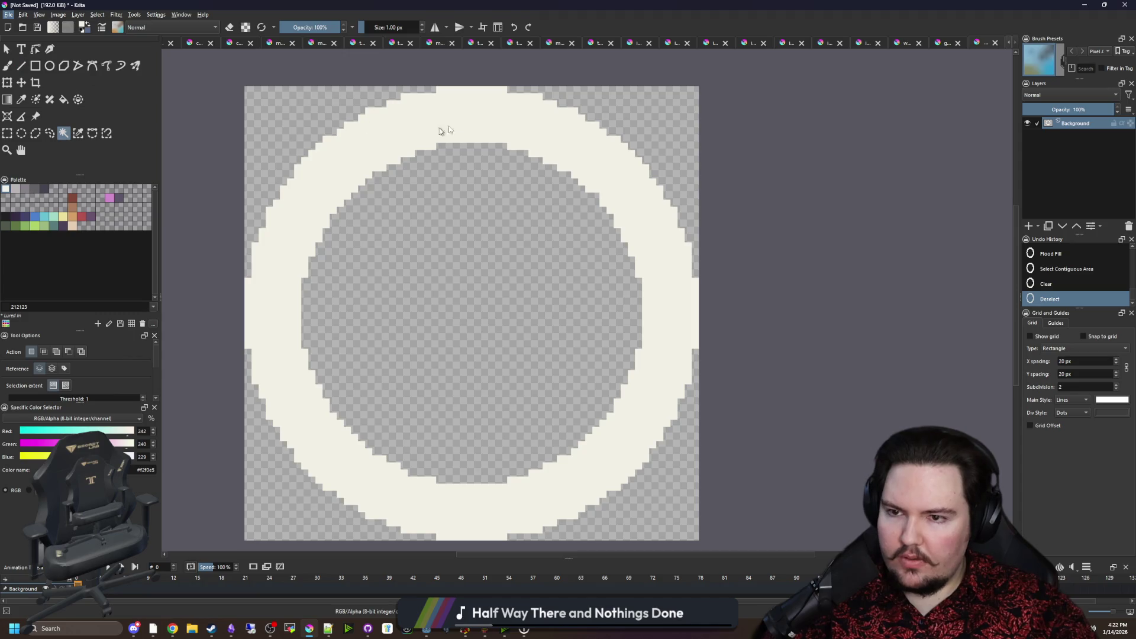
Save the ring as PNG image dbd_circle.png, accepting the PNG export options
text(progr)
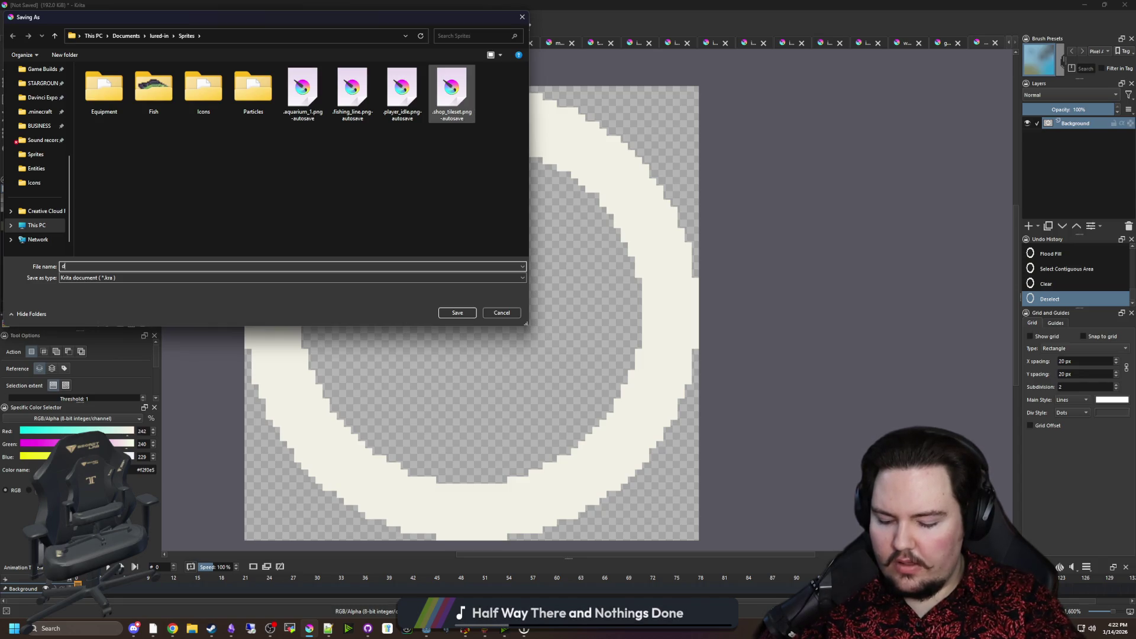
text(rcle)
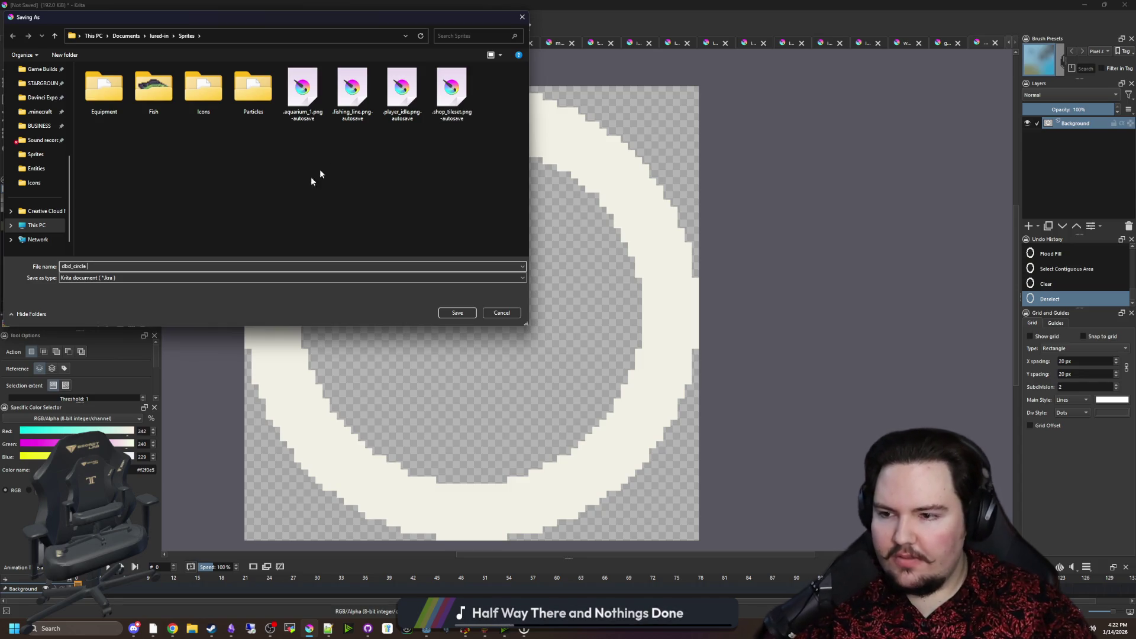
click(118, 278)
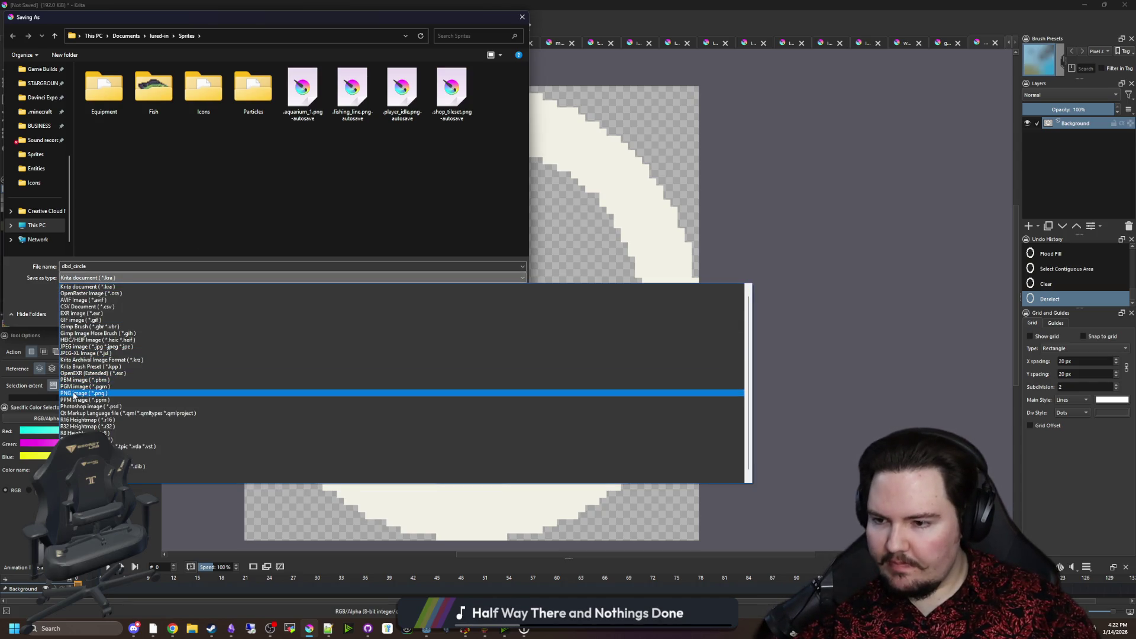
click(82, 393)
click(473, 312)
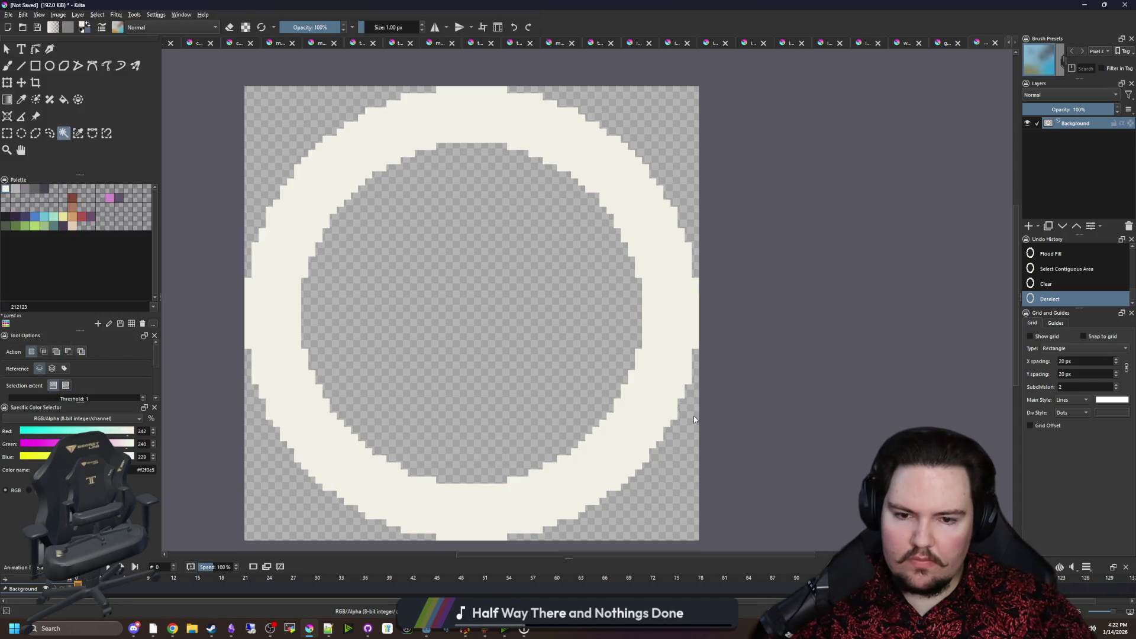
key(Return)
key(alt+Tab)
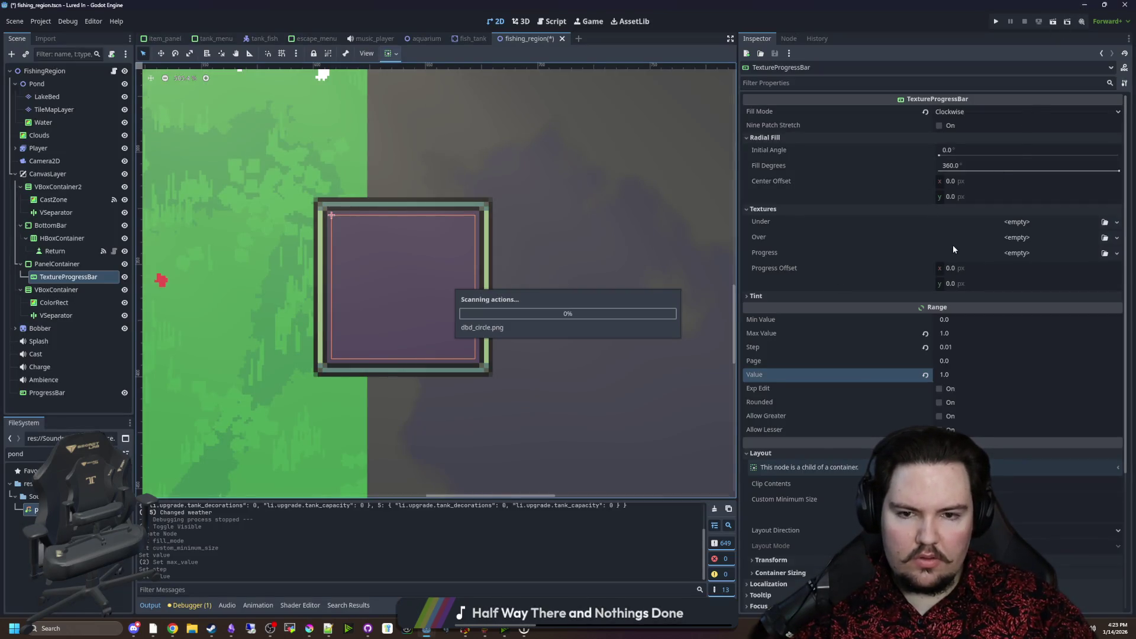
Load dbd_circle.png as the TextureProgressBar's progress texture and drag its value down to 0.12
click(1019, 242)
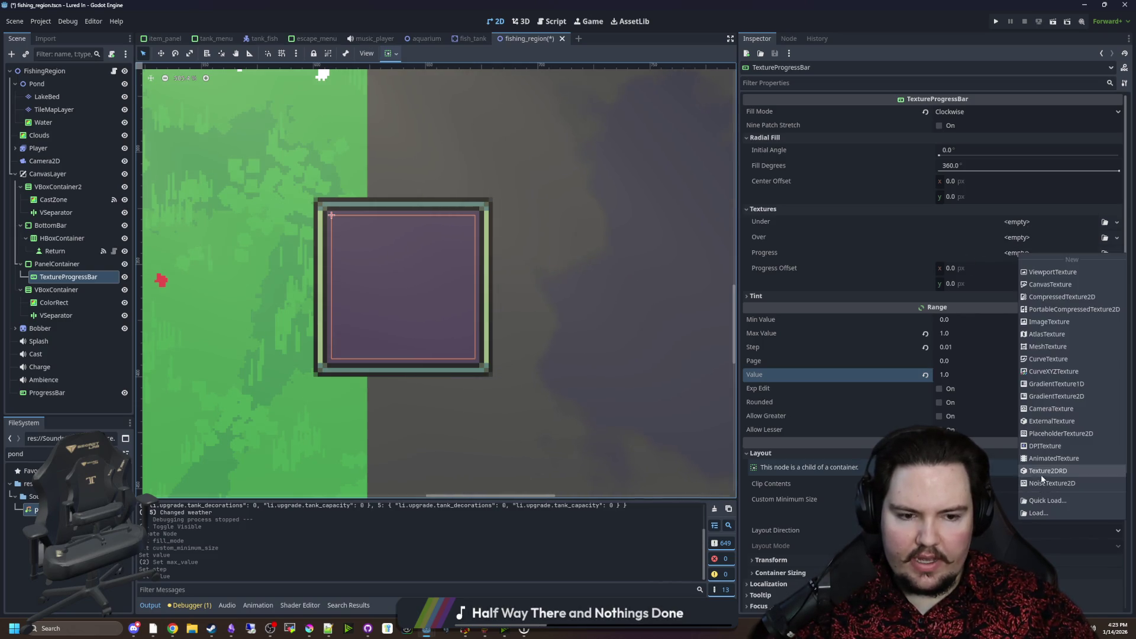
click(1045, 495)
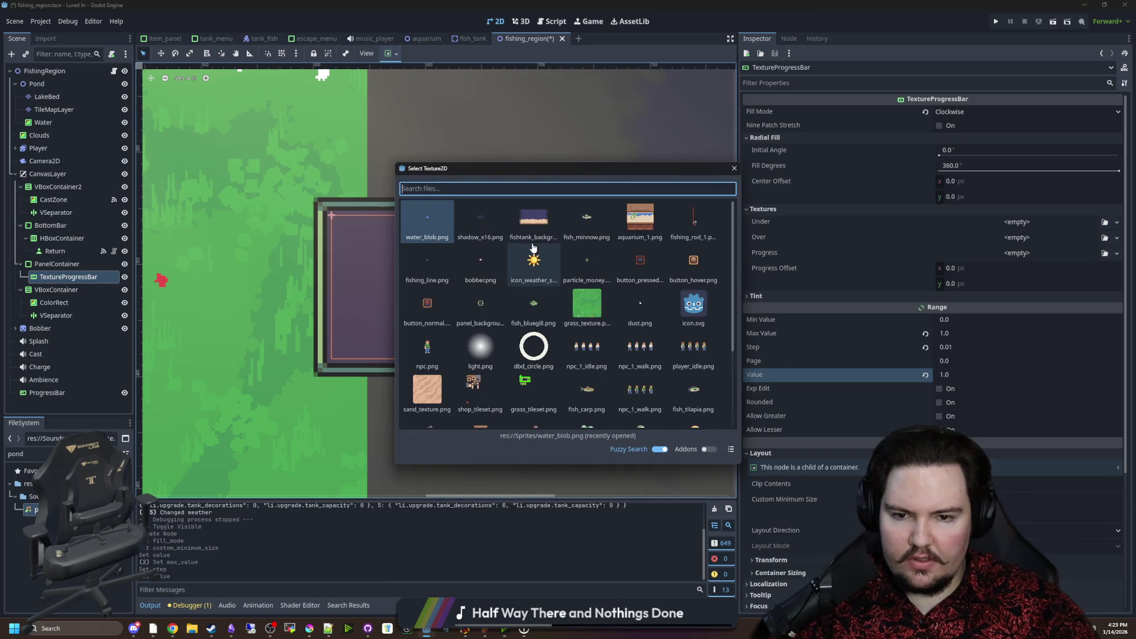
double_click(536, 356)
click(89, 276)
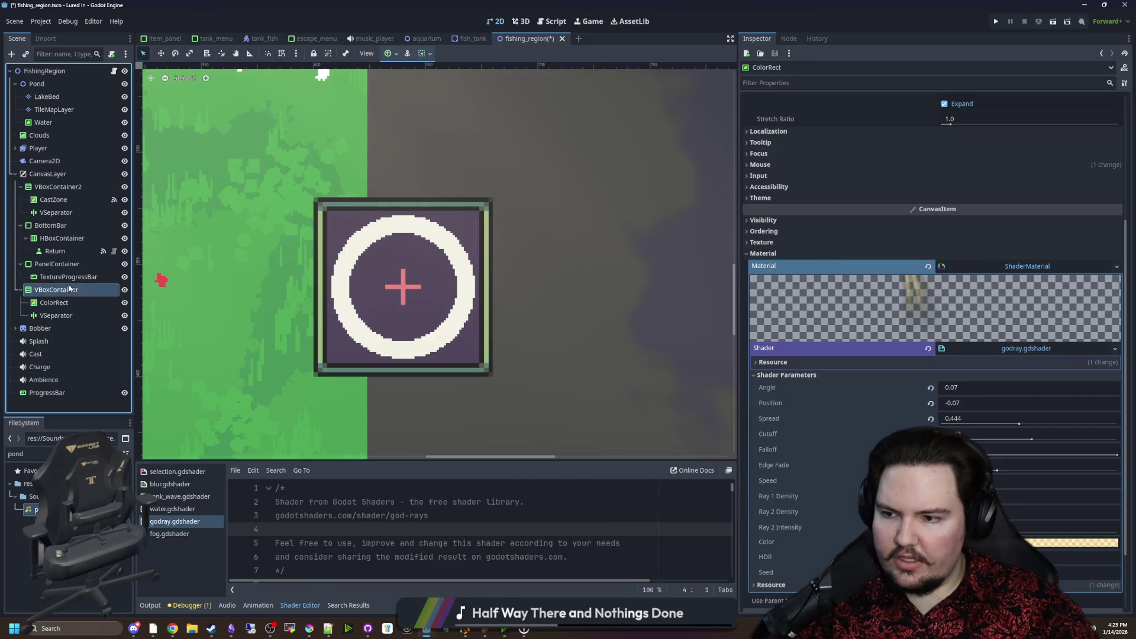
click(89, 303)
click(62, 277)
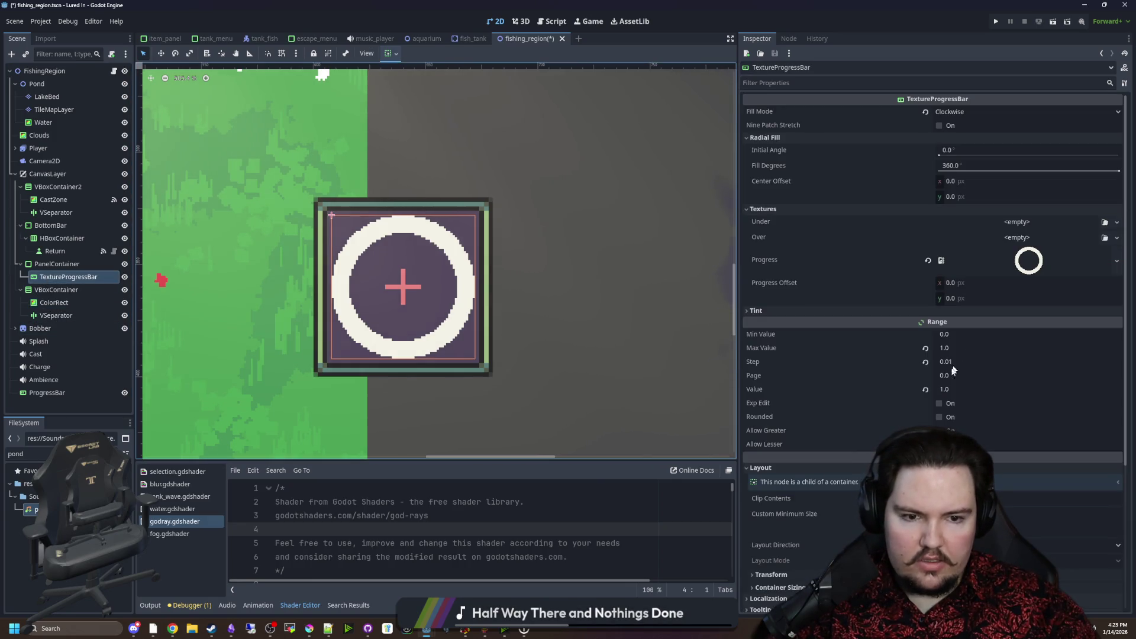
drag(948, 388, 901, 389)
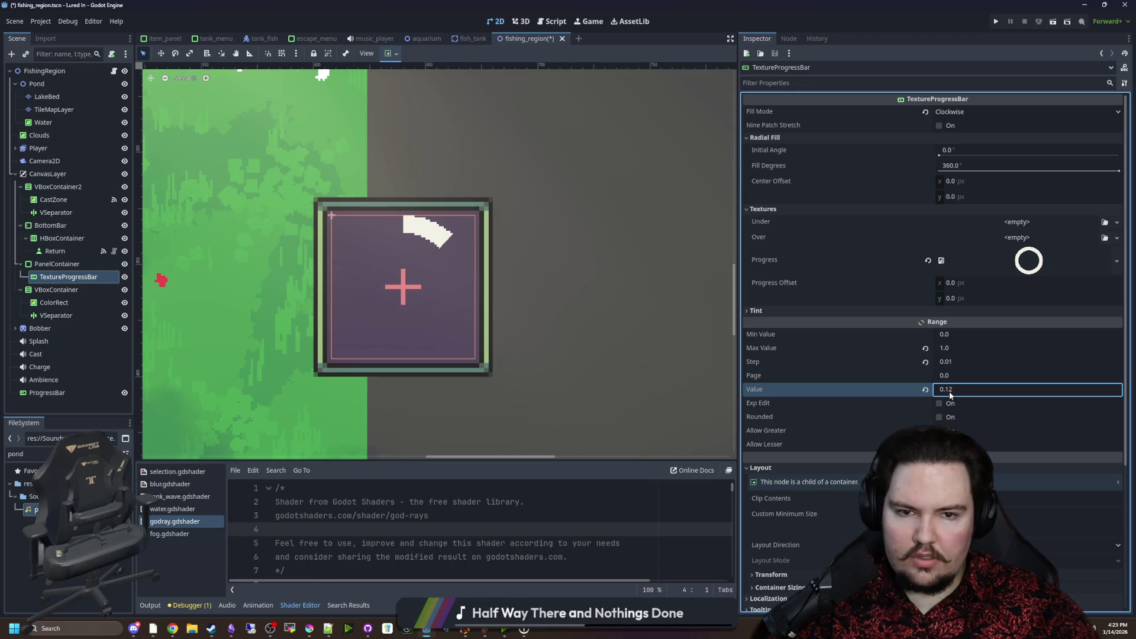
Quick-load dbd_circle.png into the Under texture slot and expand the Tint colours
click(1015, 223)
click(1059, 463)
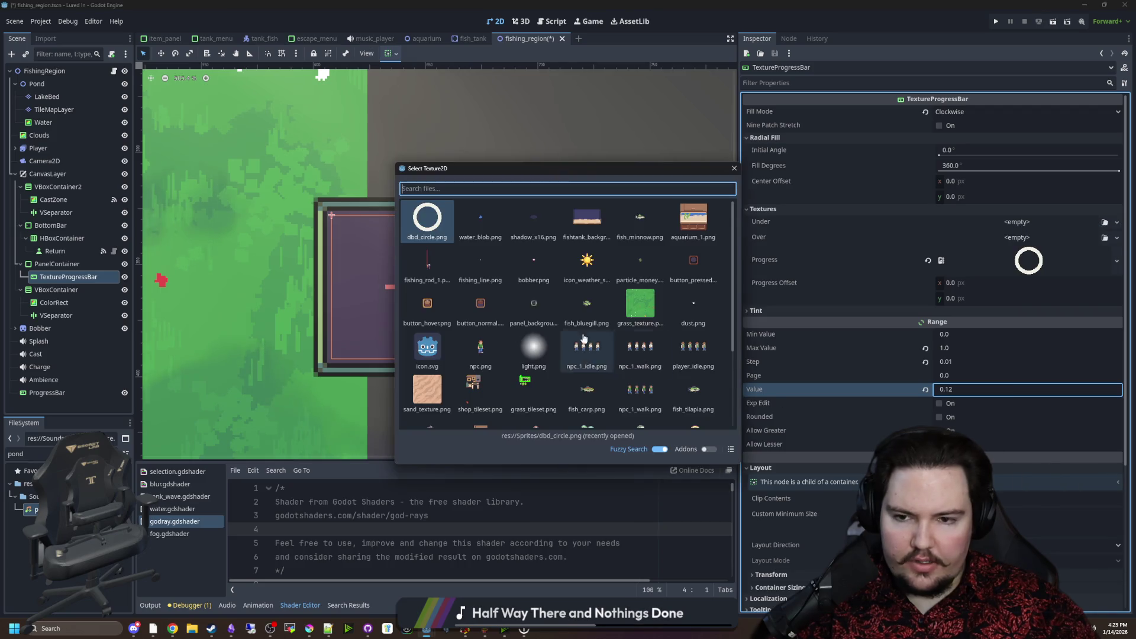
key(Return)
click(471, 283)
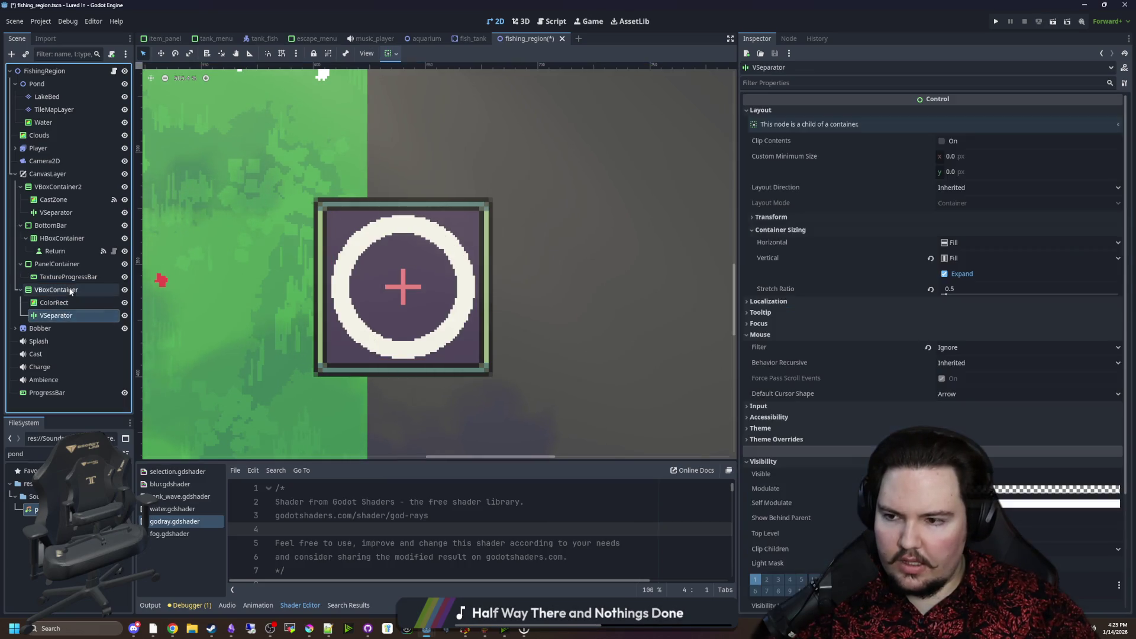
key(Up)
key(Up)
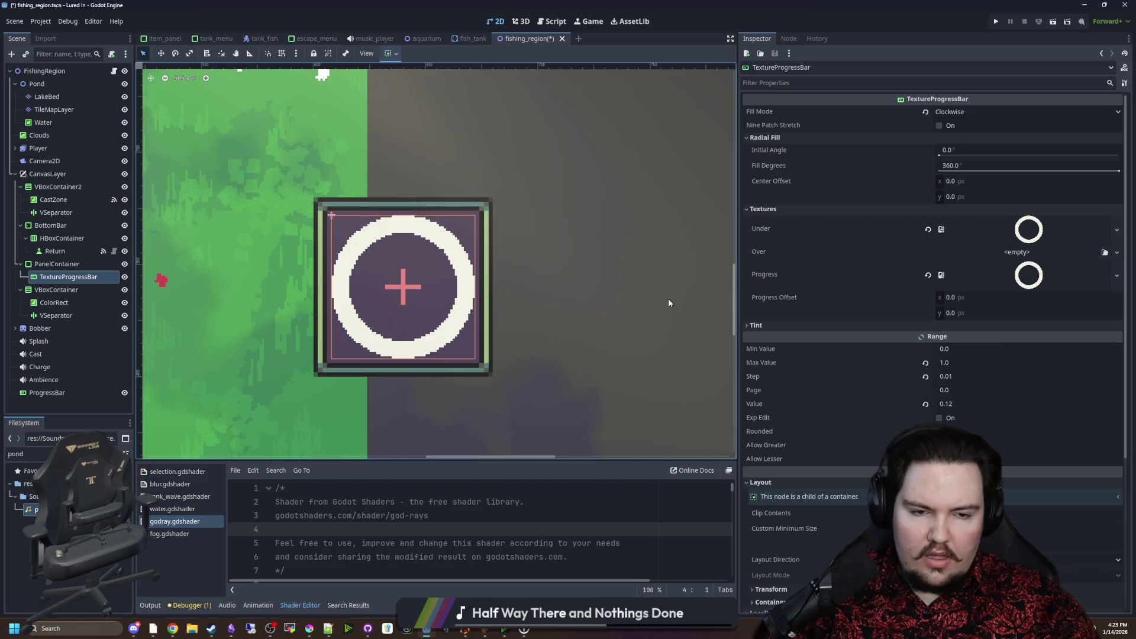
click(904, 325)
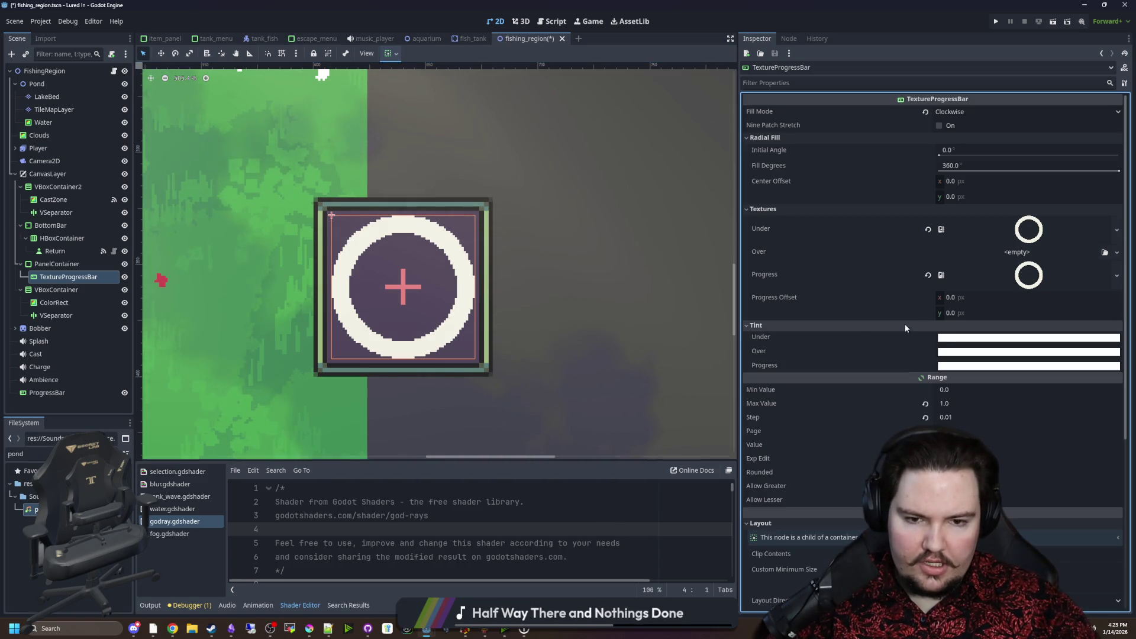
Set the progress ring's Tint > Under colour to black (#000000)
click(951, 339)
click(1088, 146)
drag(1088, 146, 1086, 180)
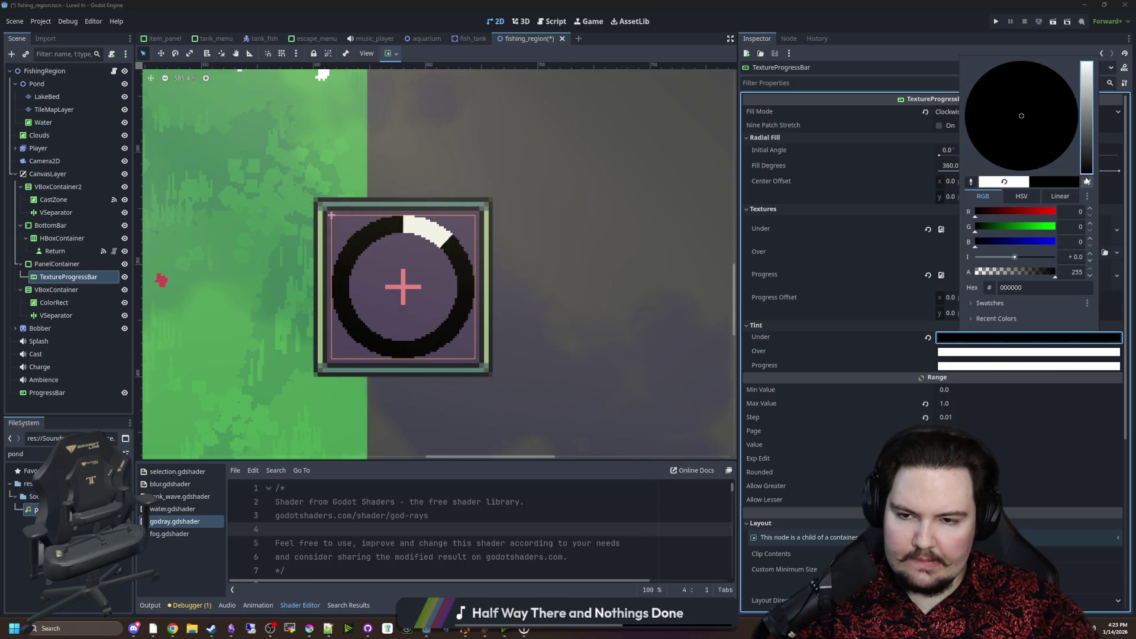
click(456, 506)
click(457, 508)
scroll(440, 313, down, 6)
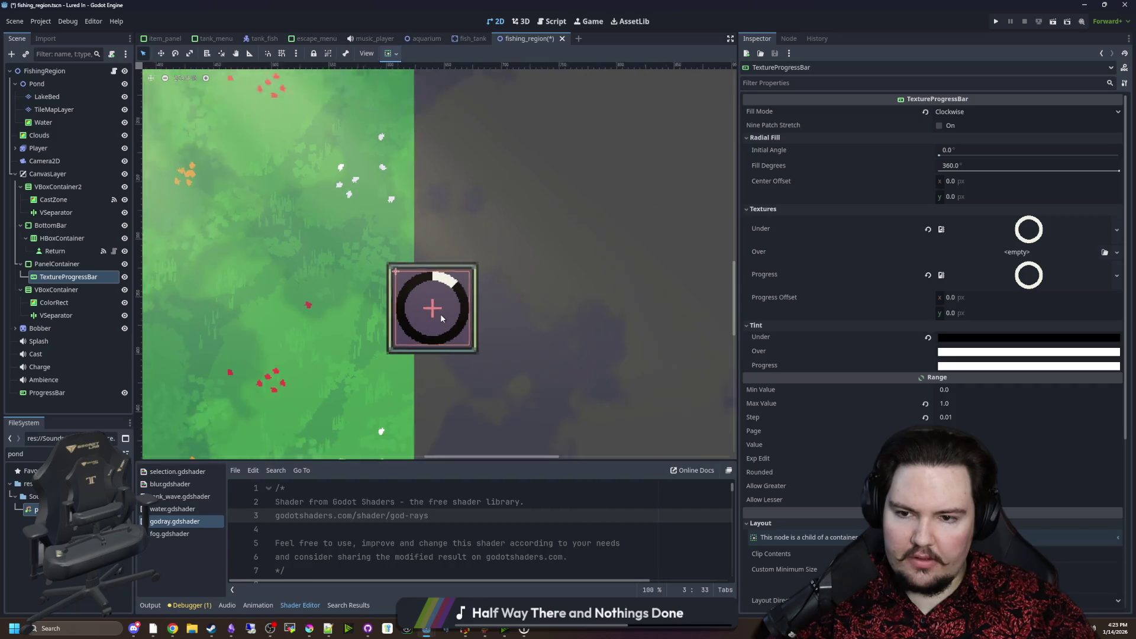
scroll(440, 314, up, 3)
Try different start angles and fill amounts on the ring, then undo the angle change
mouse_move(940, 155)
mouse_down()
mouse_move(995, 157)
mouse_move(939, 155)
mouse_up()
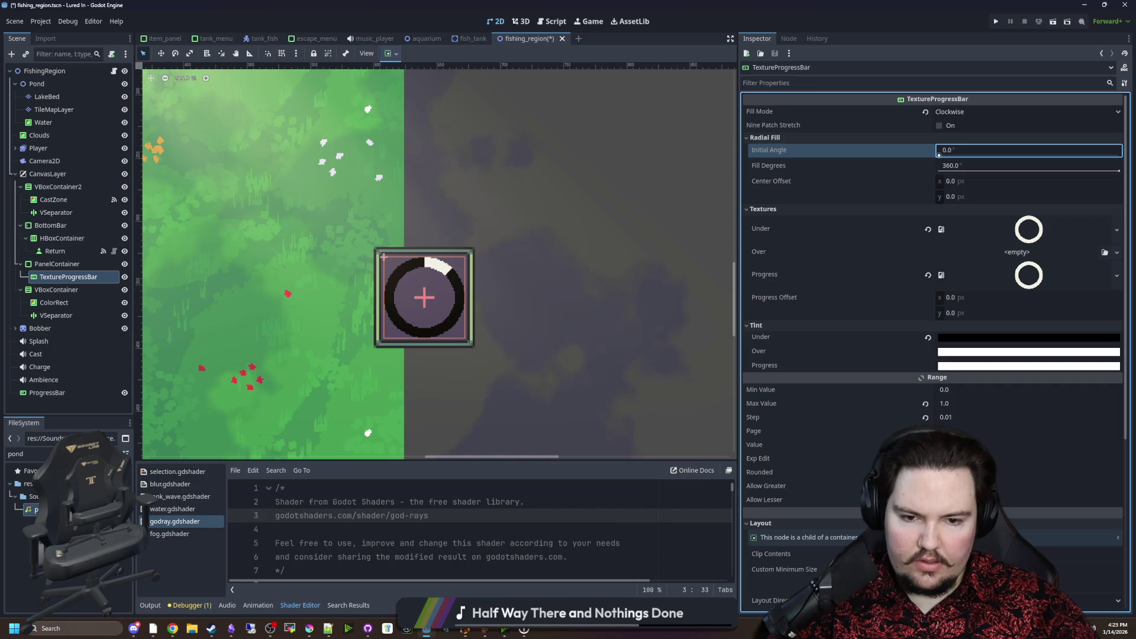
drag(947, 444, 1118, 444)
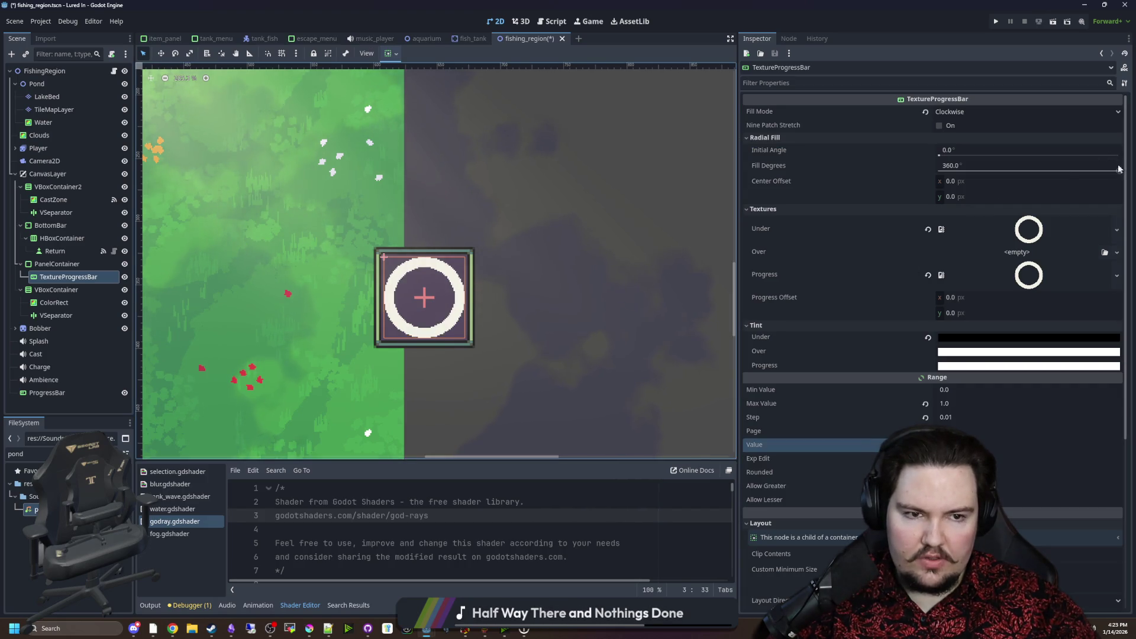
mouse_move(1118, 171)
mouse_down()
mouse_move(952, 184)
mouse_move(961, 156)
mouse_move(1112, 157)
mouse_move(1062, 157)
mouse_up()
key(ctrl+z)
key(ctrl+shift+z)
key(ctrl+z)
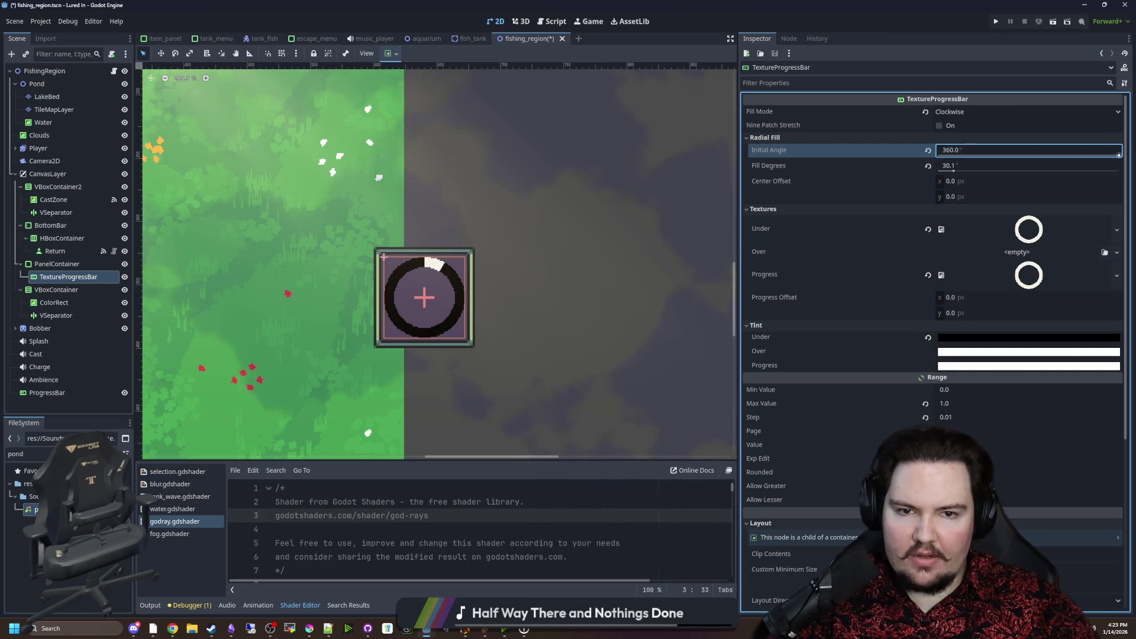
Reset Initial Angle to 0 and set Fill Degrees to 57.6, then return to Krita
click(926, 151)
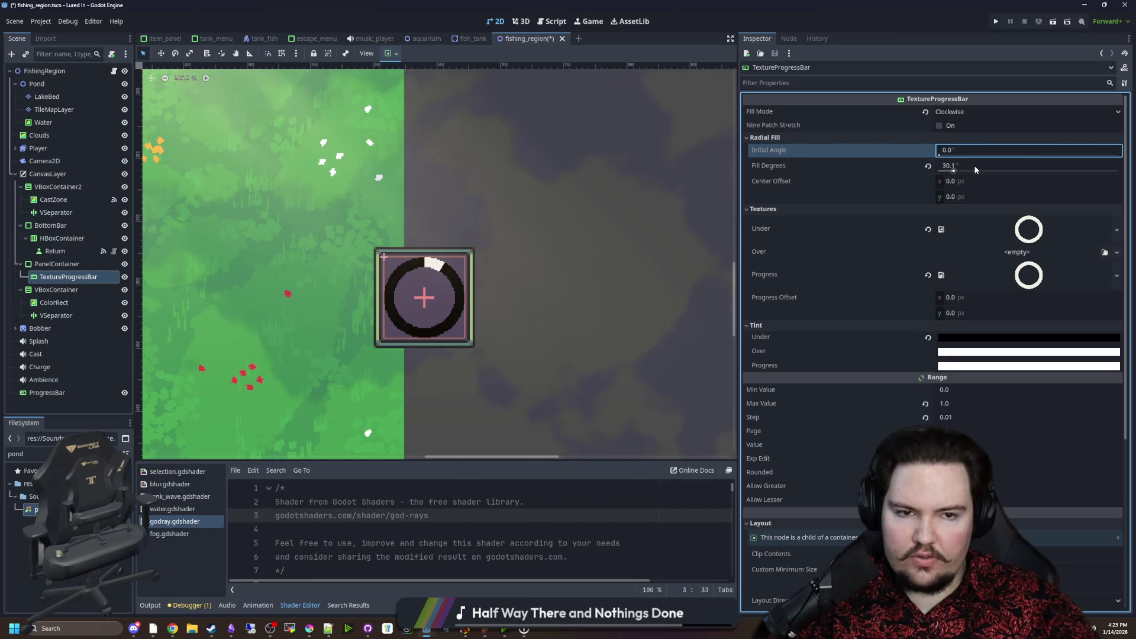
click(956, 173)
drag(969, 171, 947, 171)
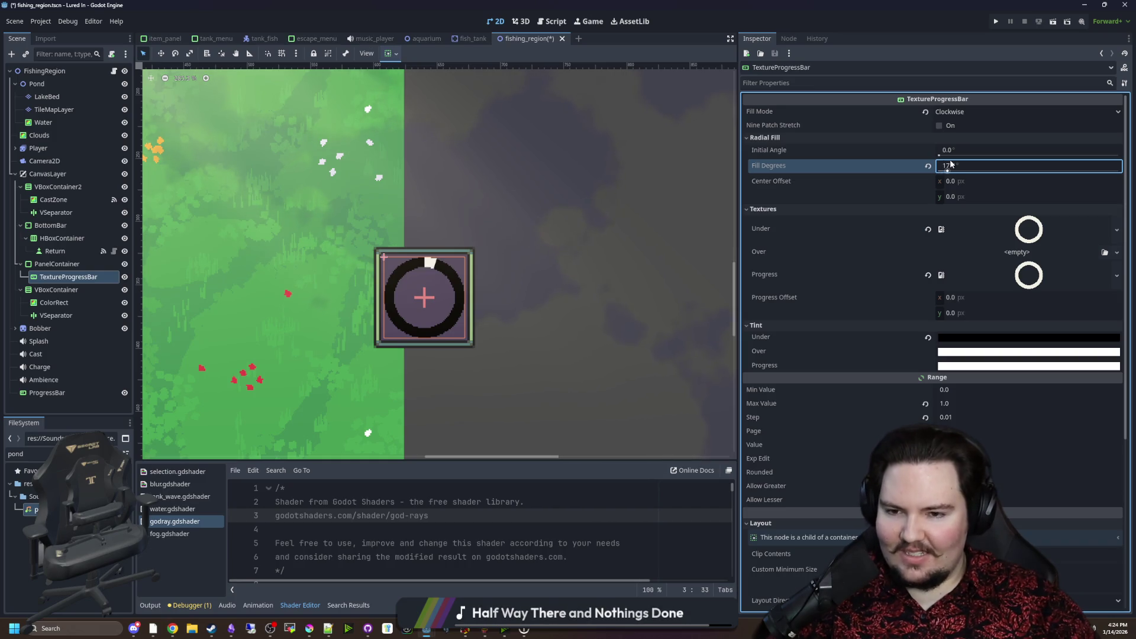
drag(947, 164, 978, 161)
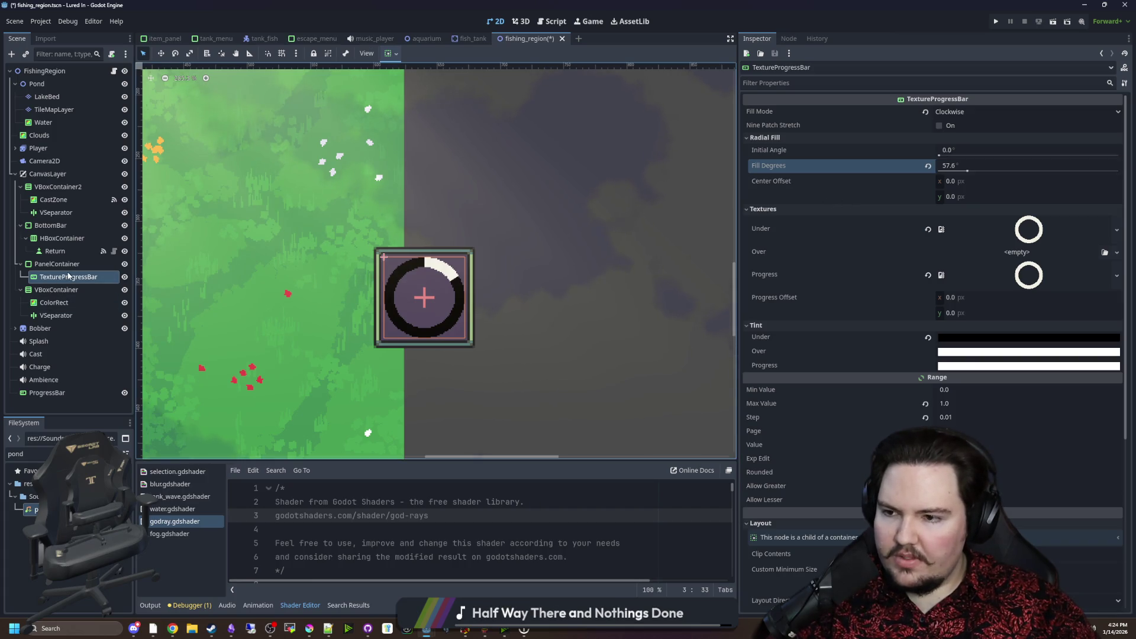
scroll(510, 279, down, 5)
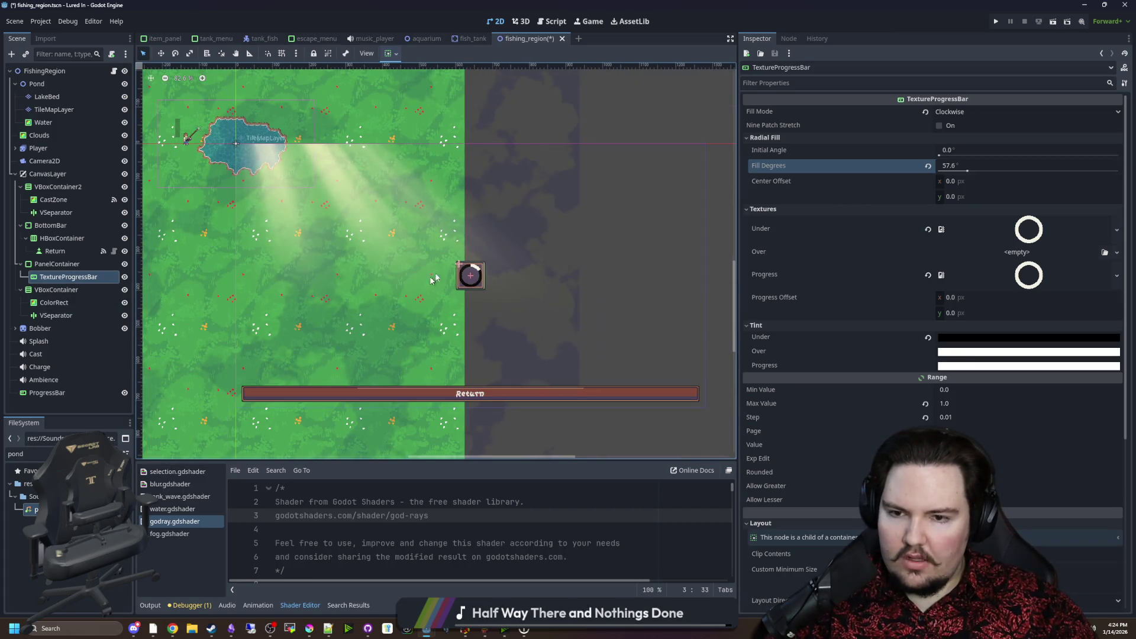
scroll(287, 248, down, 1)
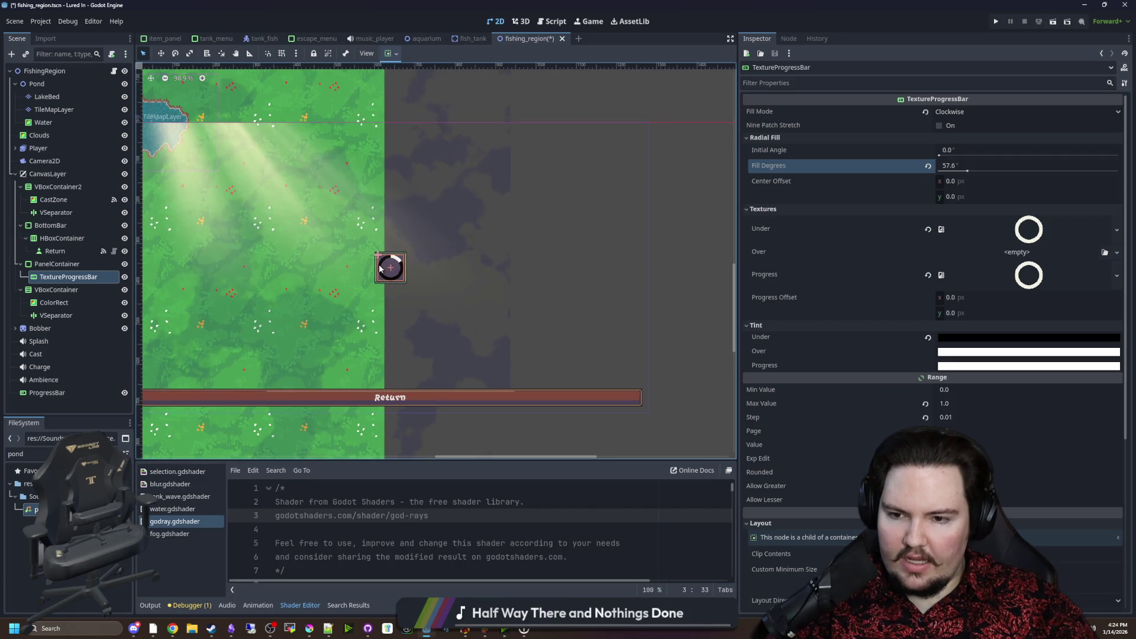
scroll(422, 284, up, 1)
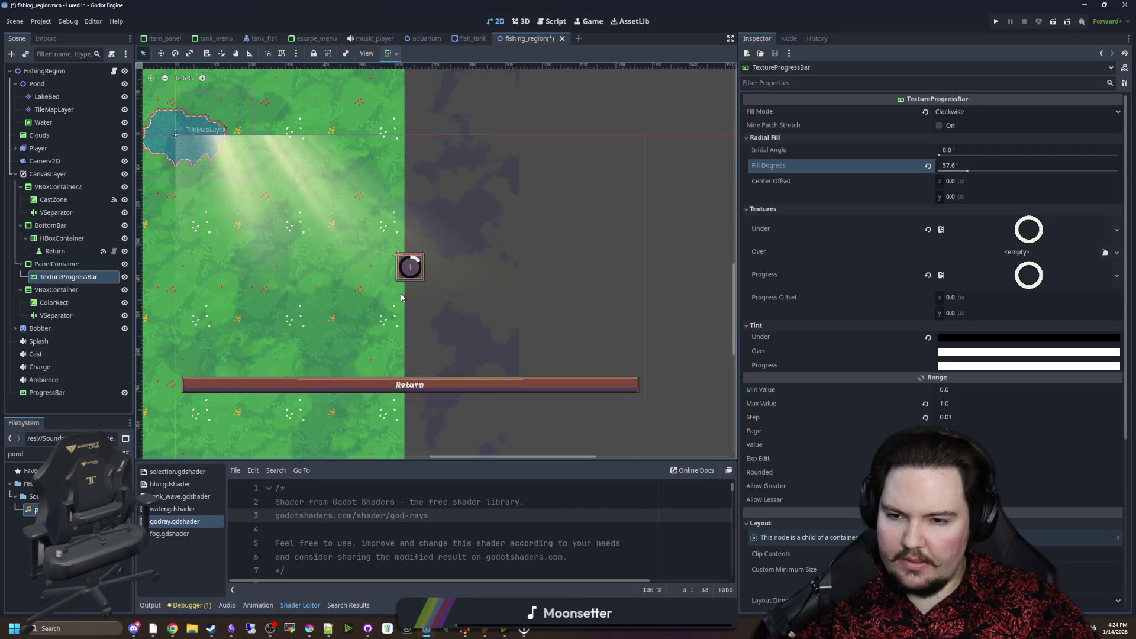
scroll(402, 293, up, 6)
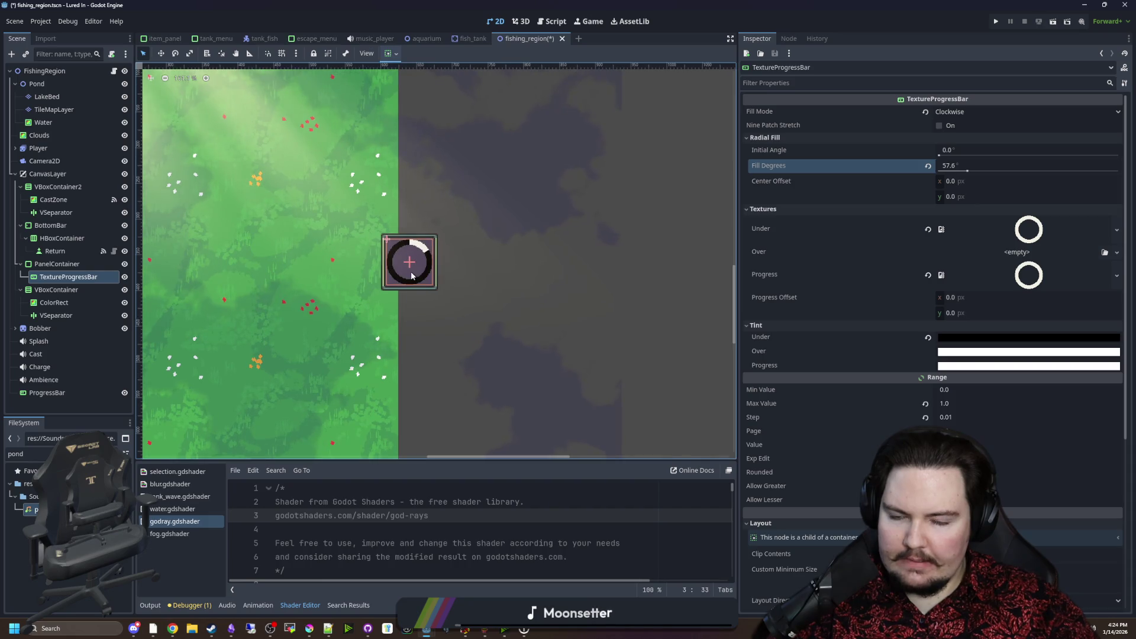
scroll(411, 276, up, 12)
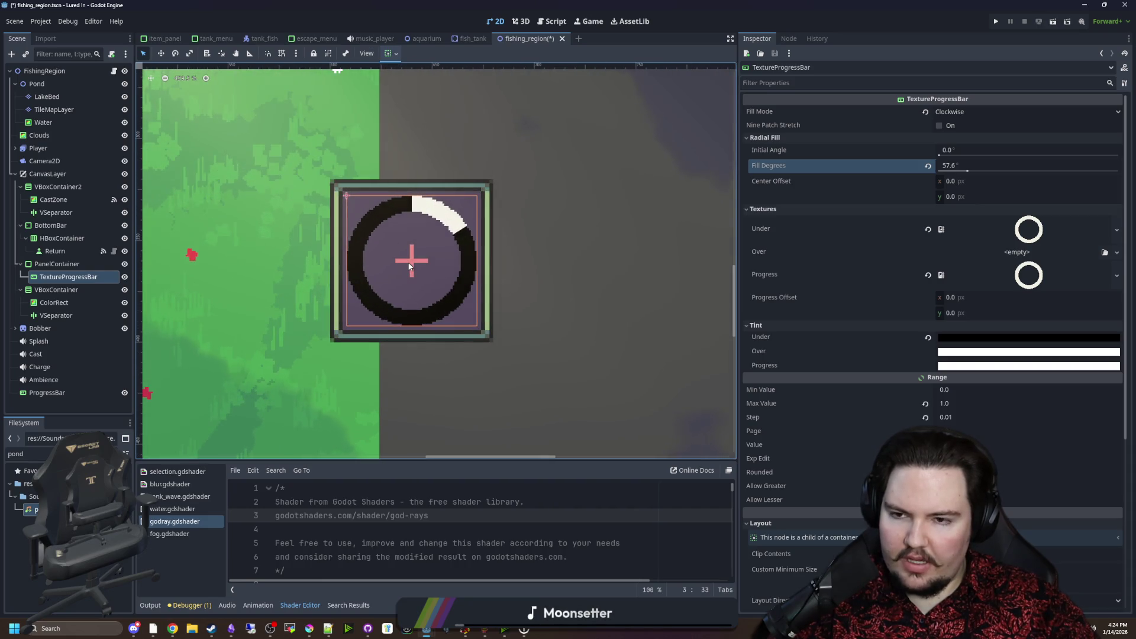
scroll(408, 266, up, 15)
scroll(347, 246, down, 20)
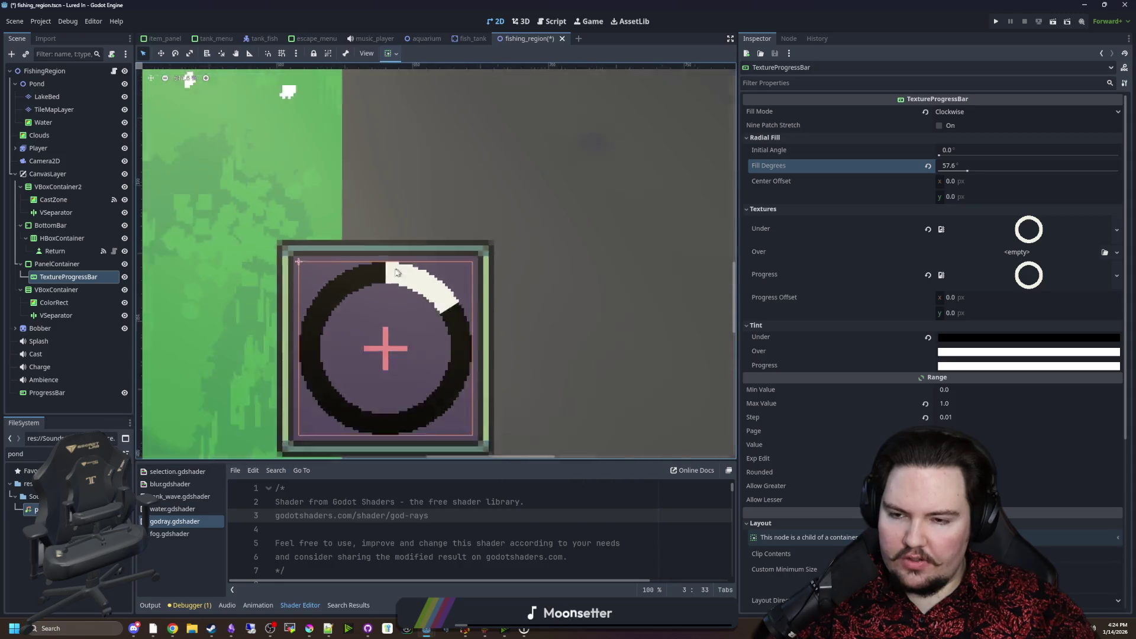
click(309, 628)
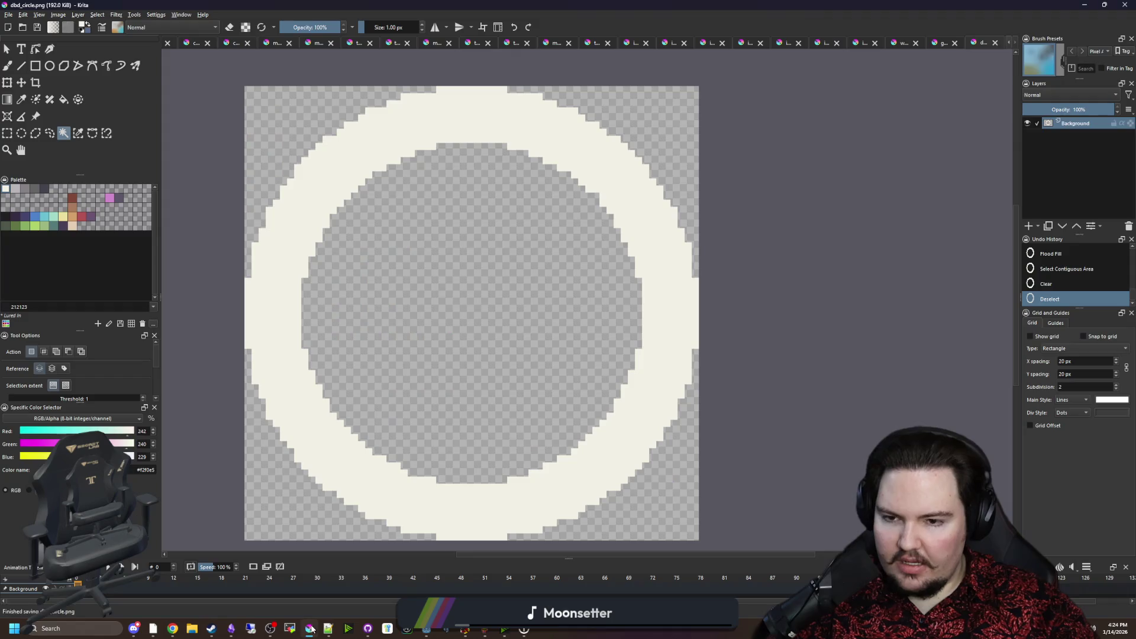
Scale the ring image to a new size, export dbd_circle.png, and check it in Godot
click(58, 14)
click(84, 130)
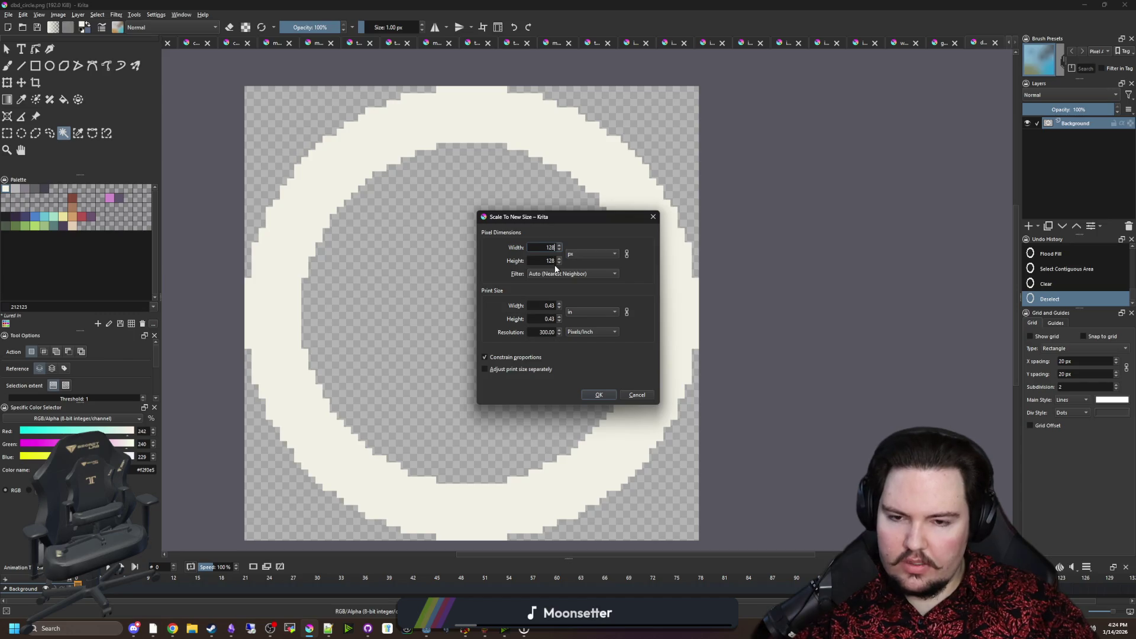
click(598, 394)
scroll(646, 379, down, 5)
key(ctrl+s)
key(Return)
click(1081, 4)
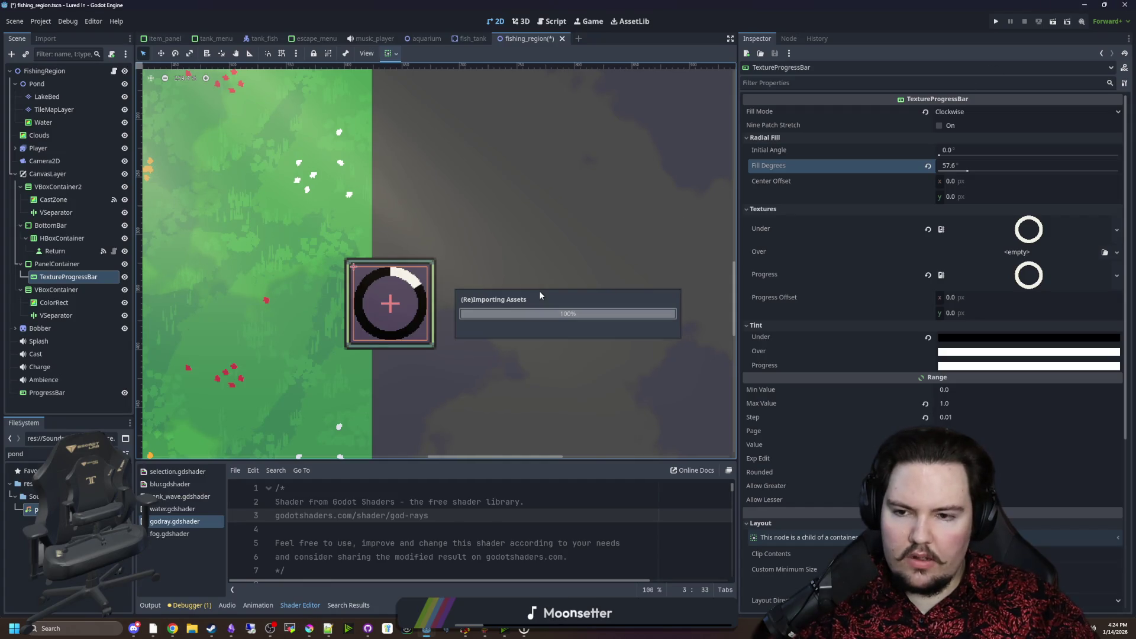
scroll(403, 277, up, 2)
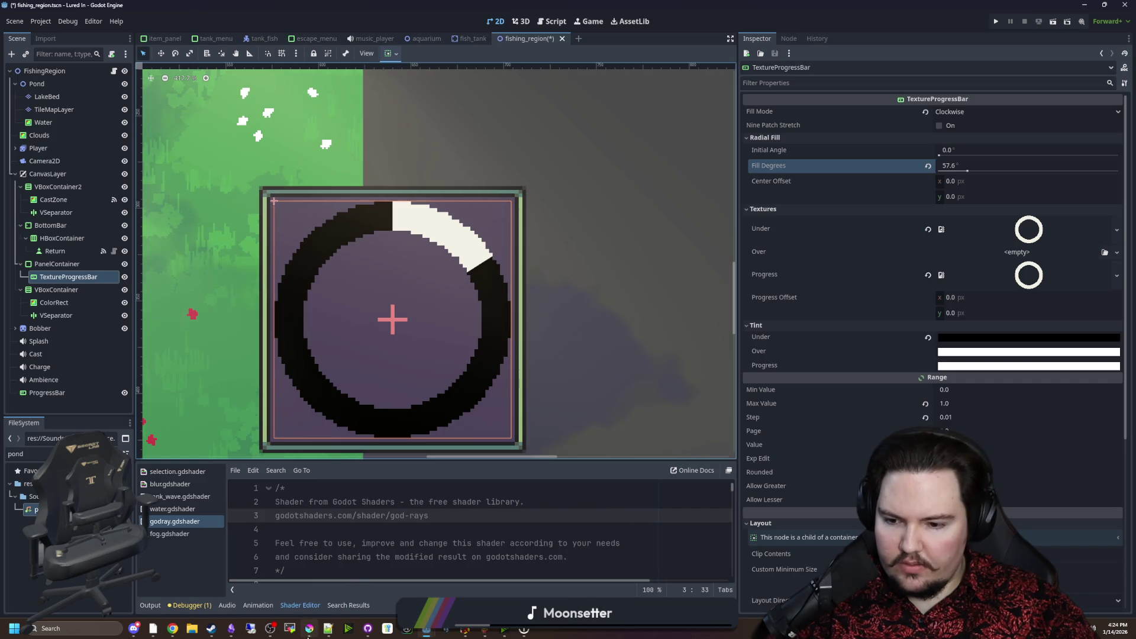
Paint a few touch-up pixels on the ring's edge with the freehand brush and re-export the PNG
click(308, 628)
scroll(569, 299, up, 5)
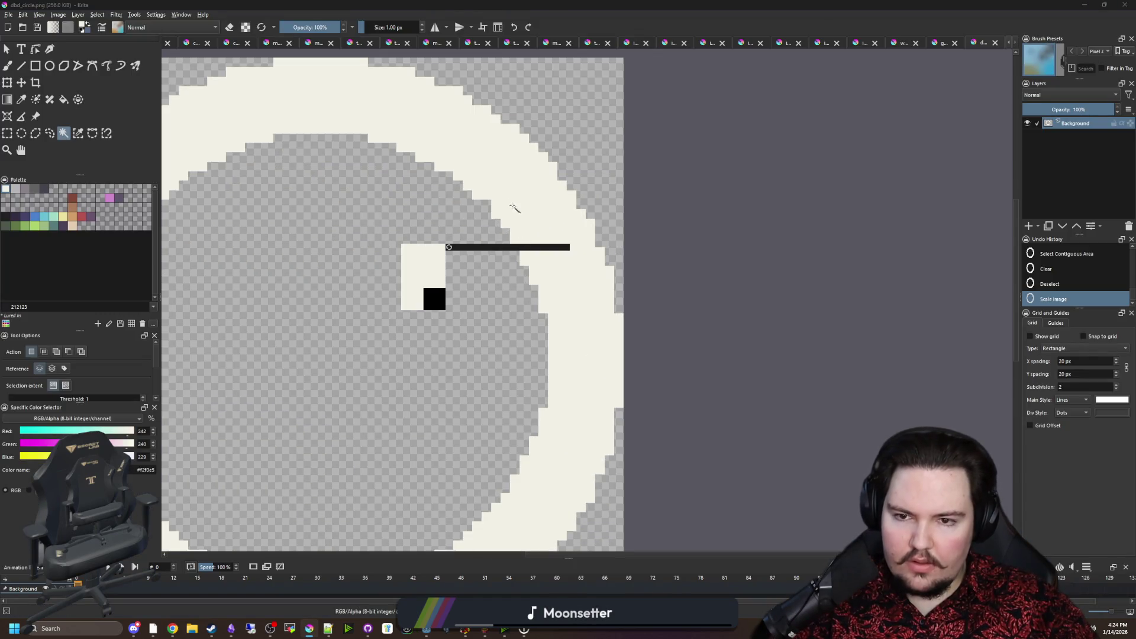
key(b)
click(488, 203)
scroll(489, 203, up, 2)
click(489, 198)
click(500, 208)
scroll(616, 253, down, 4)
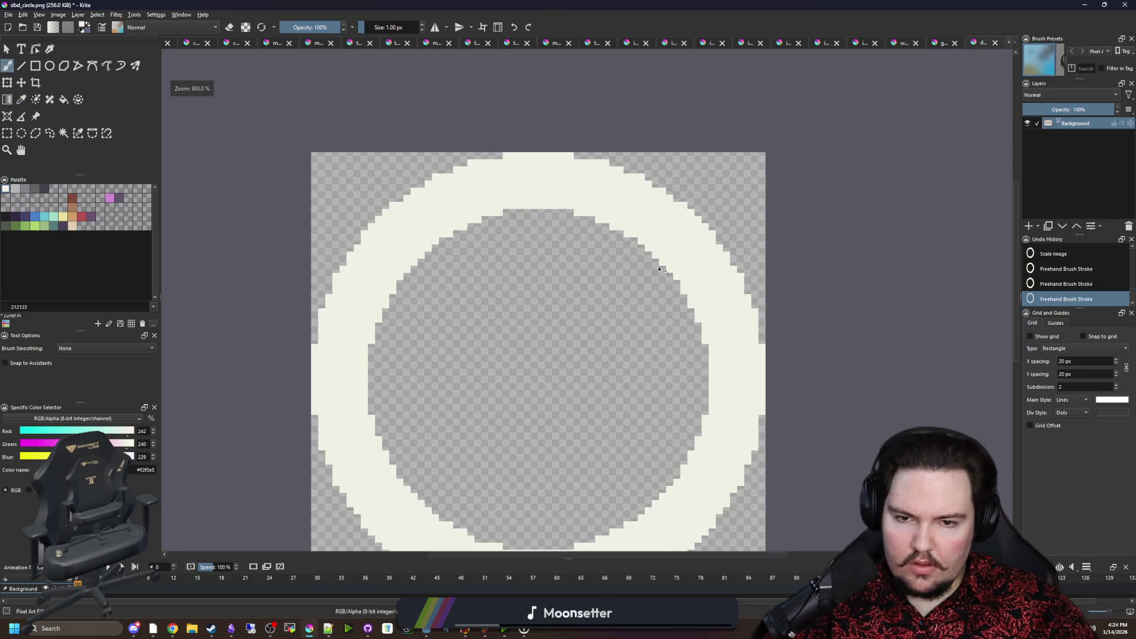
key(ctrl+s)
click(647, 402)
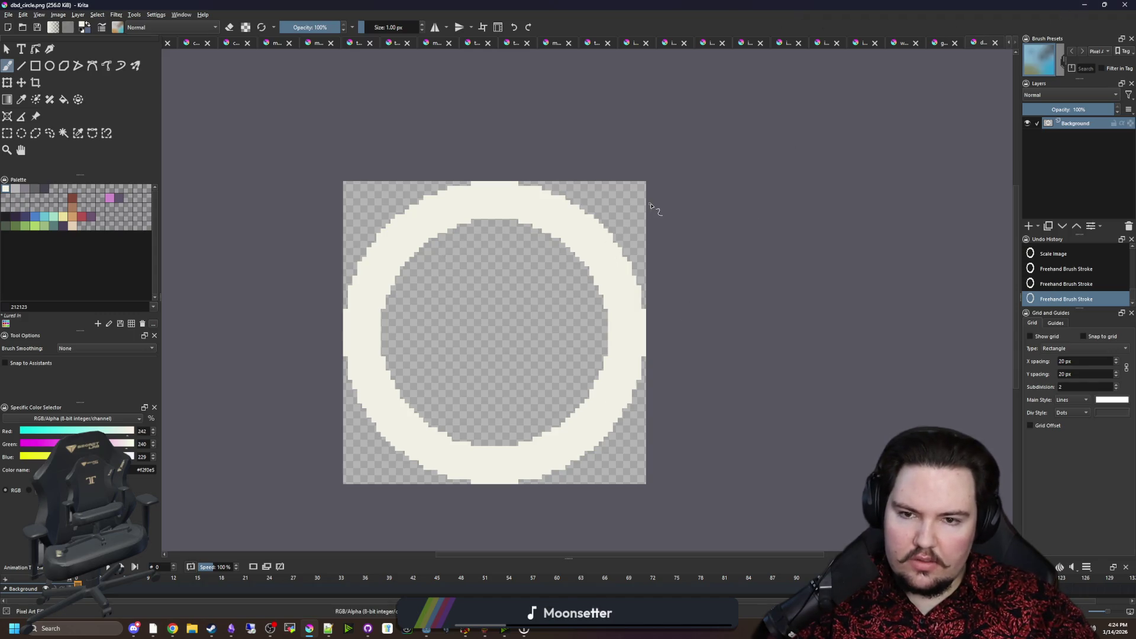
click(1084, 6)
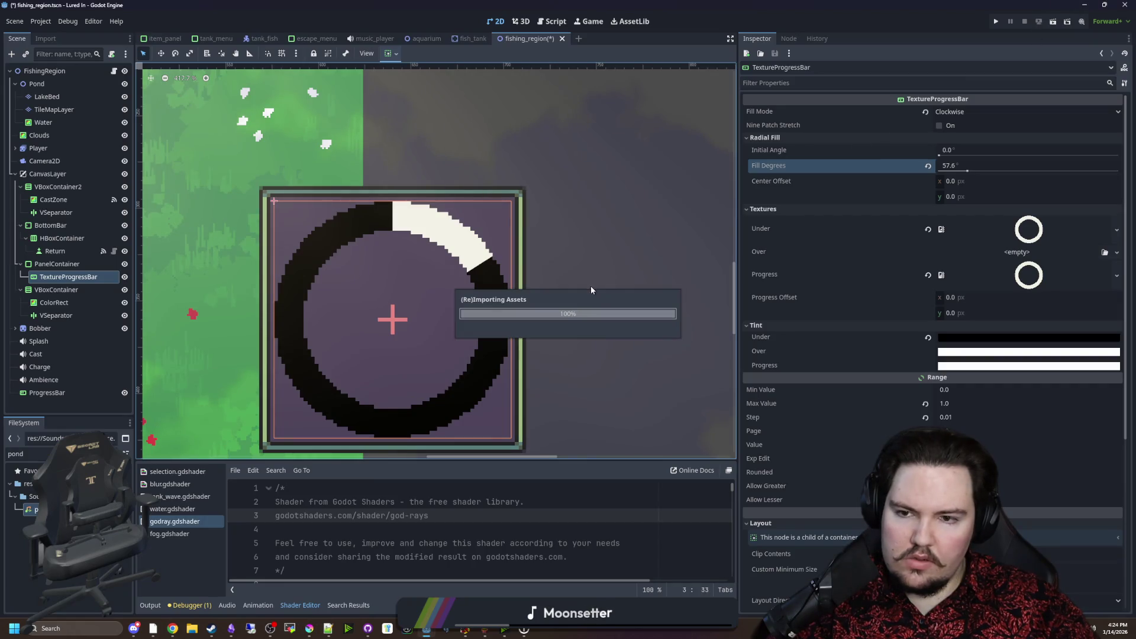
scroll(546, 314, down, 10)
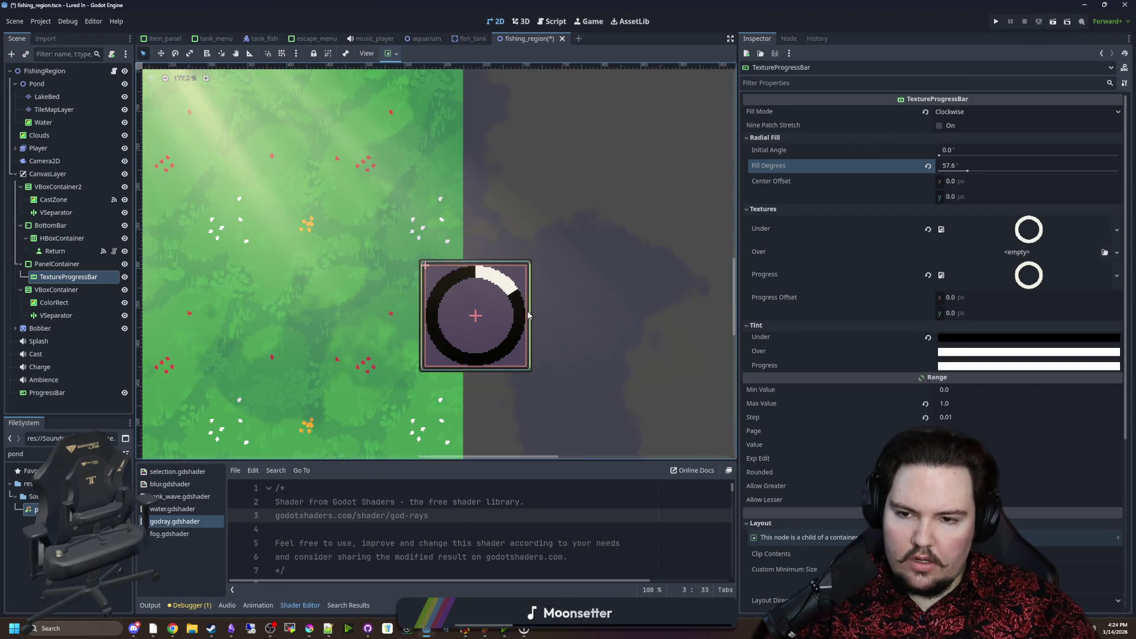
scroll(394, 261, up, 5)
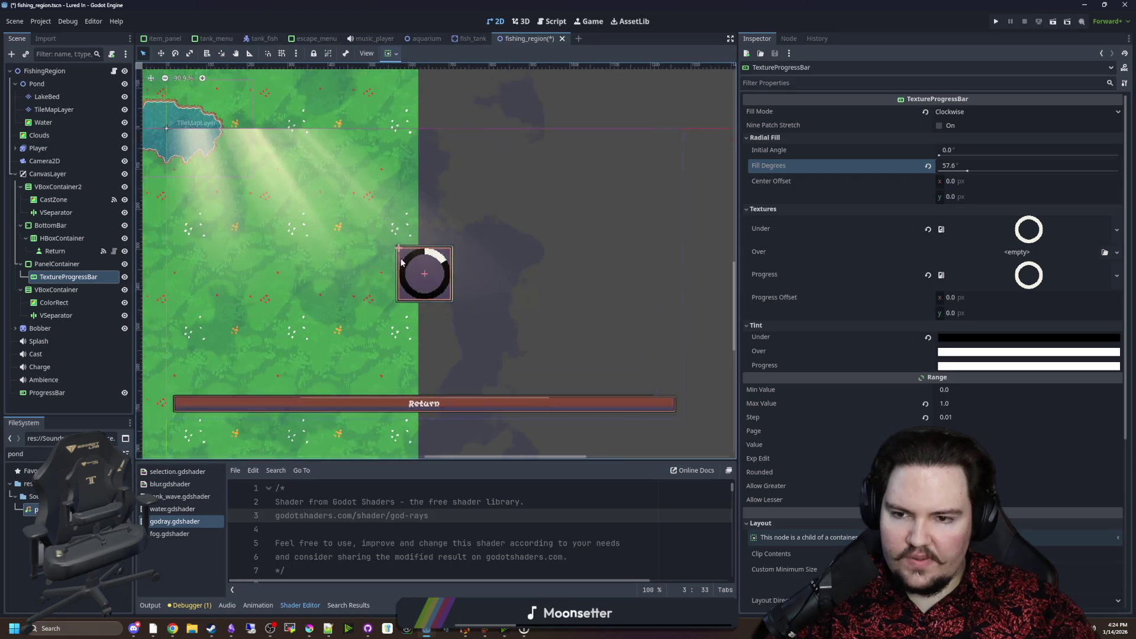
click(59, 264)
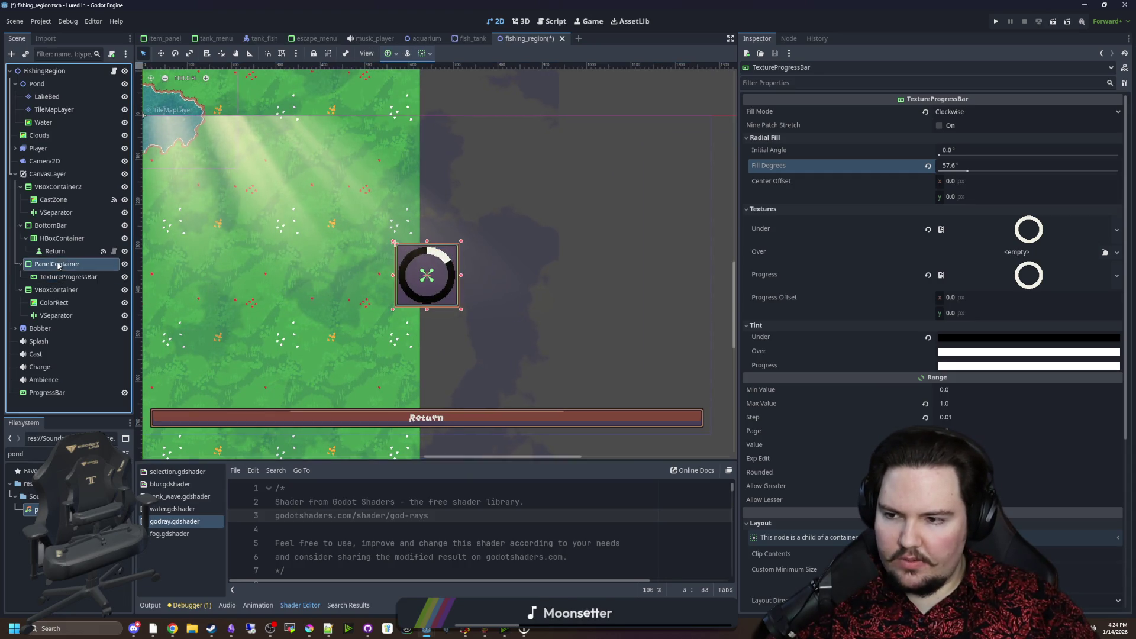
click(66, 277)
click(67, 266)
click(67, 276)
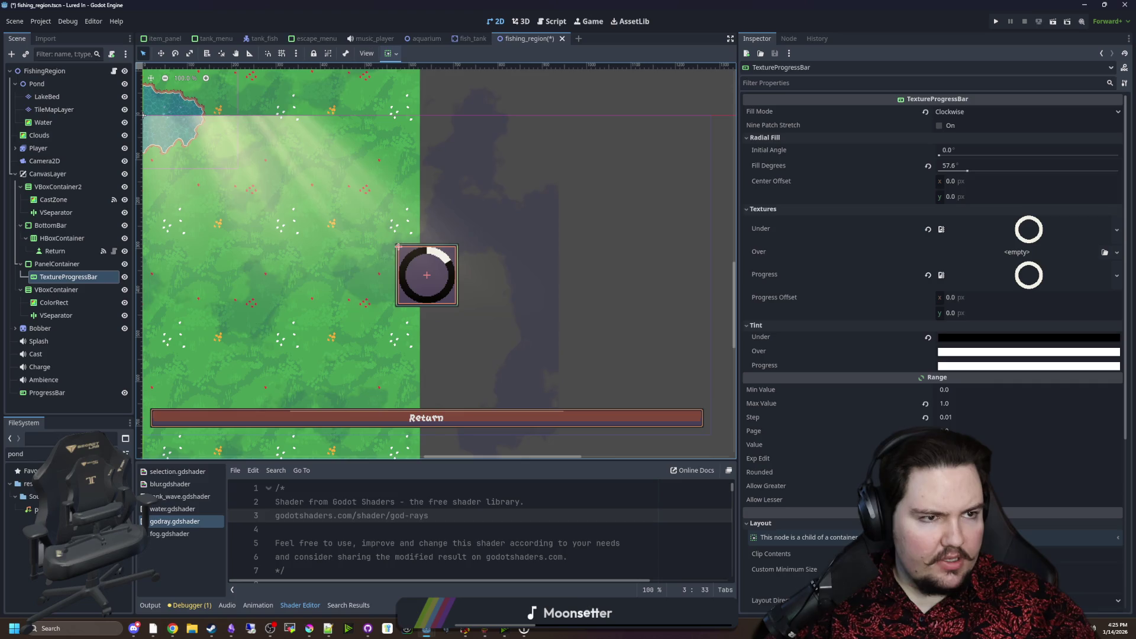
key(super+3)
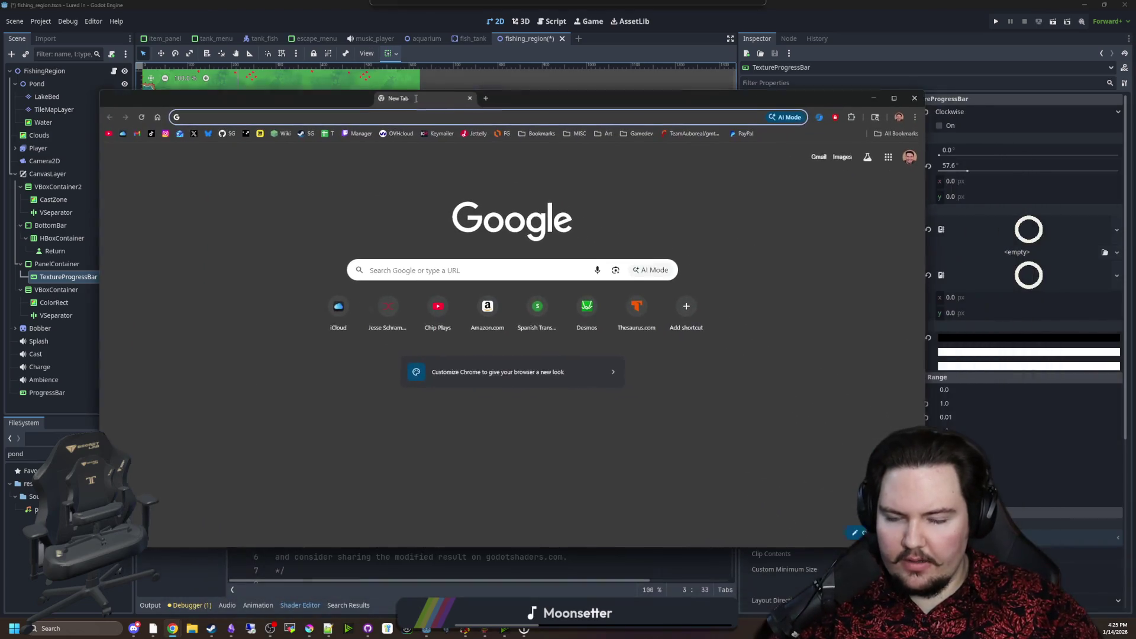
Go to godotshaders.com and look over the home page
text(godotshaders)
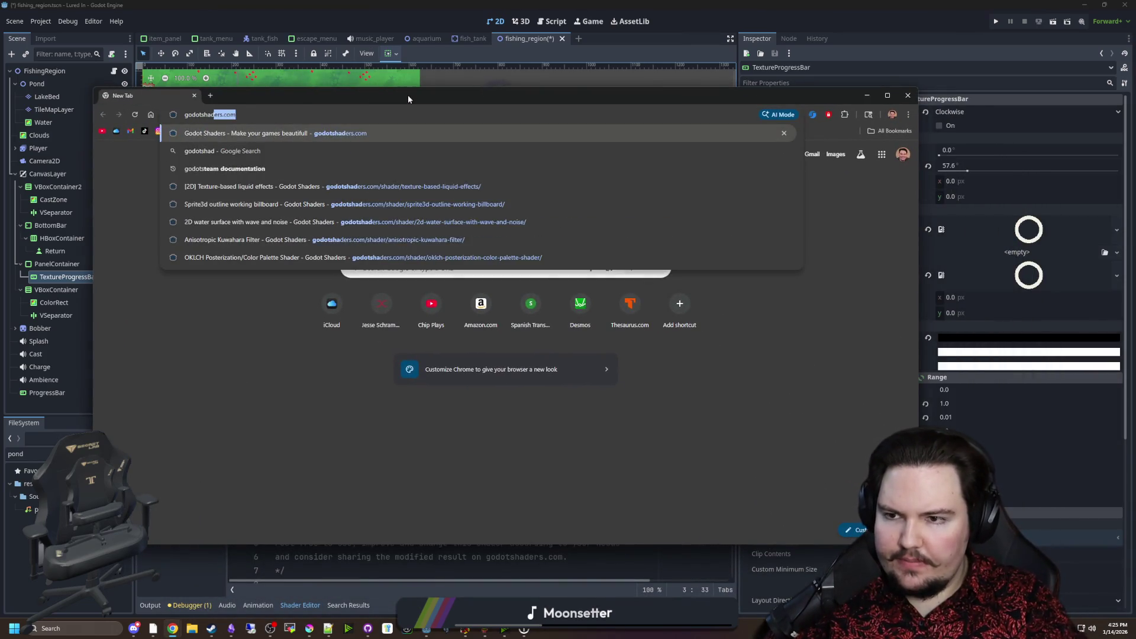
key(Return)
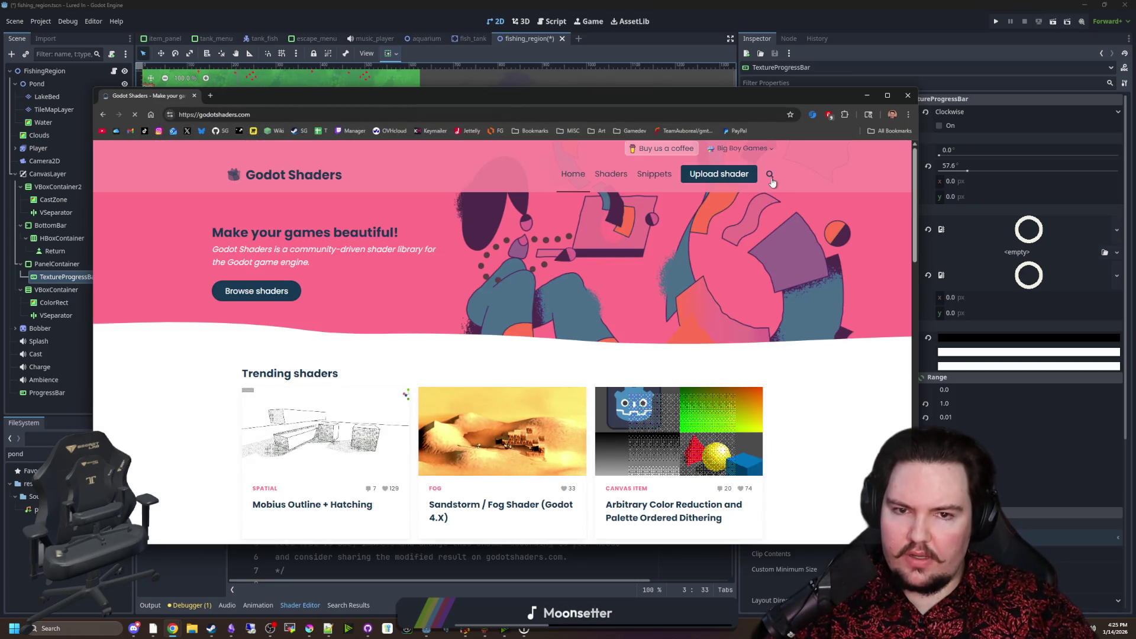
scroll(739, 171, down, 5)
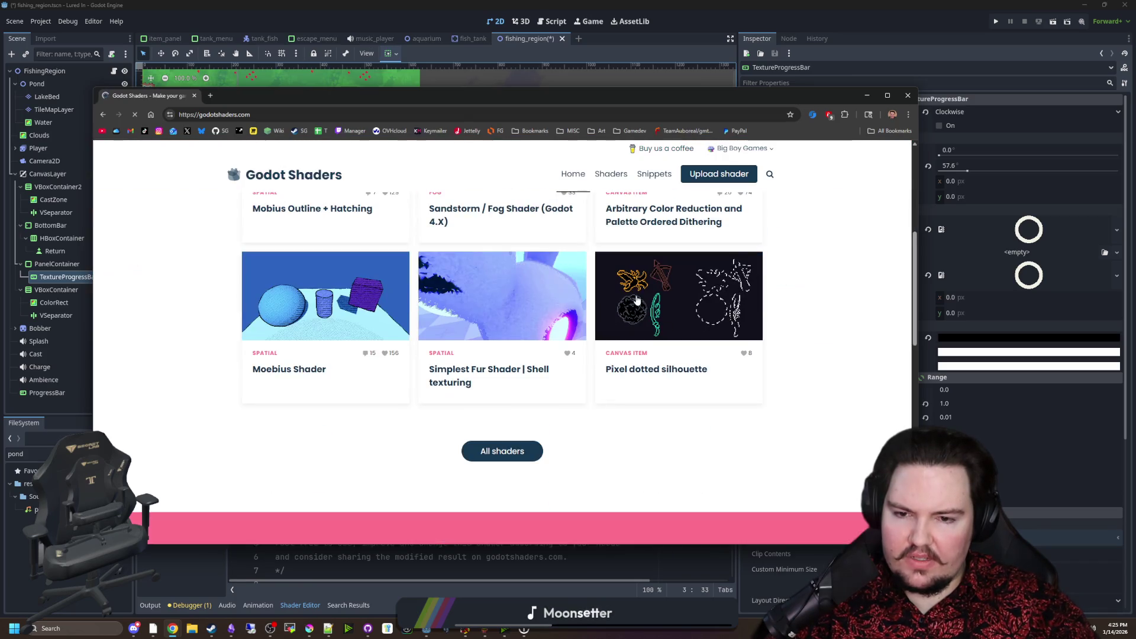
scroll(763, 171, up, 4)
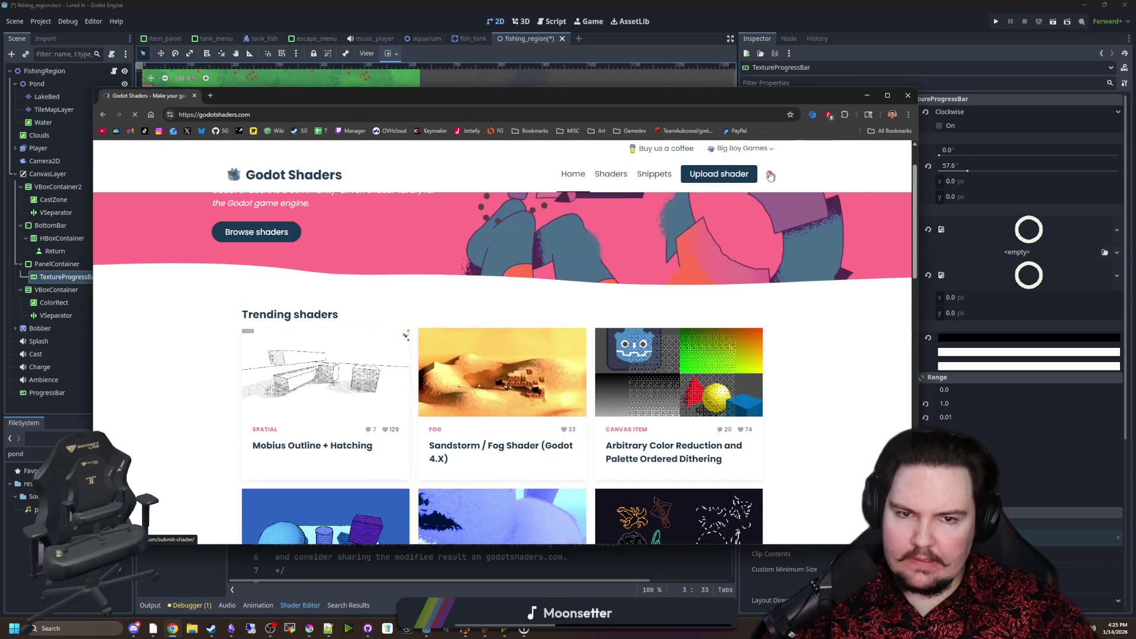
scroll(769, 189, down, 2)
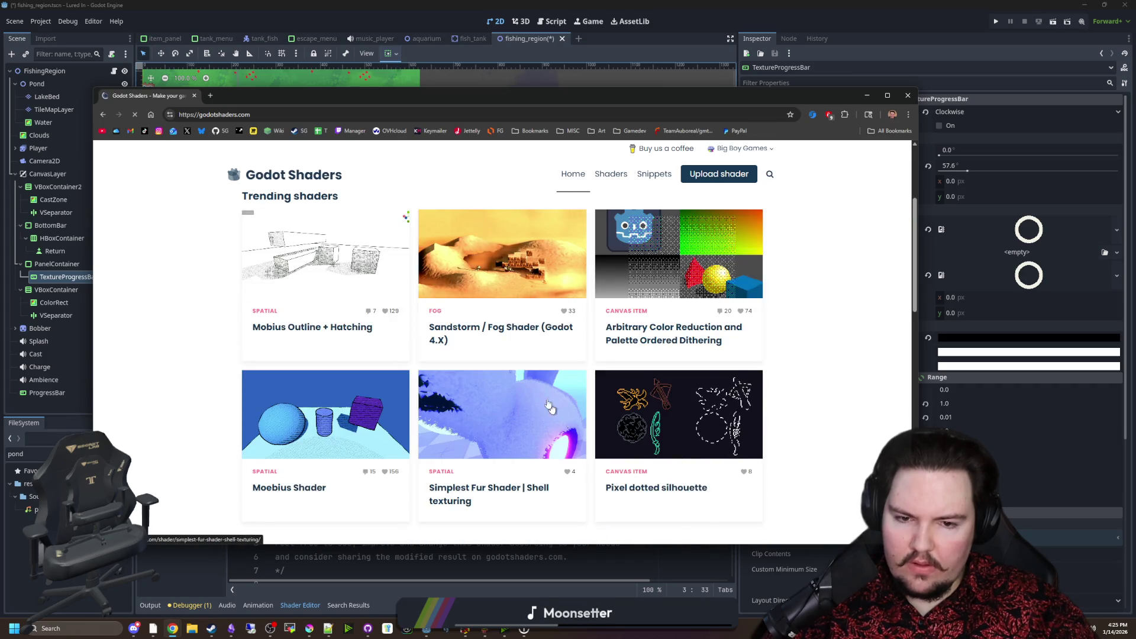
scroll(500, 520, down, 1)
Open the All shaders listing and scroll through the shader cards
click(506, 511)
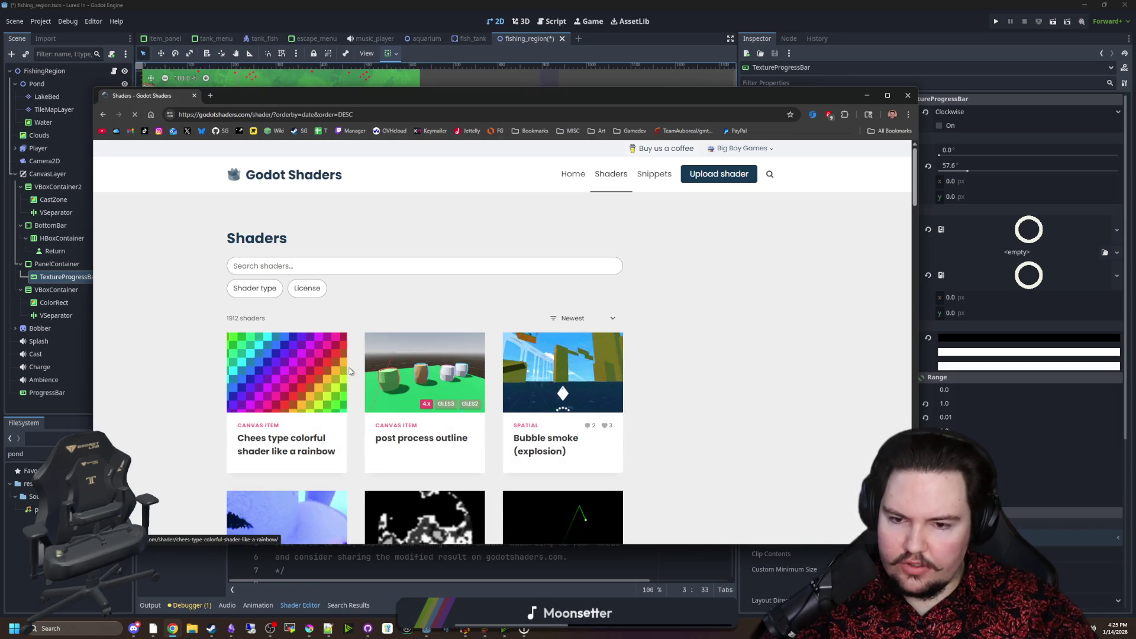
scroll(357, 372, down, 2)
scroll(357, 372, down, 5)
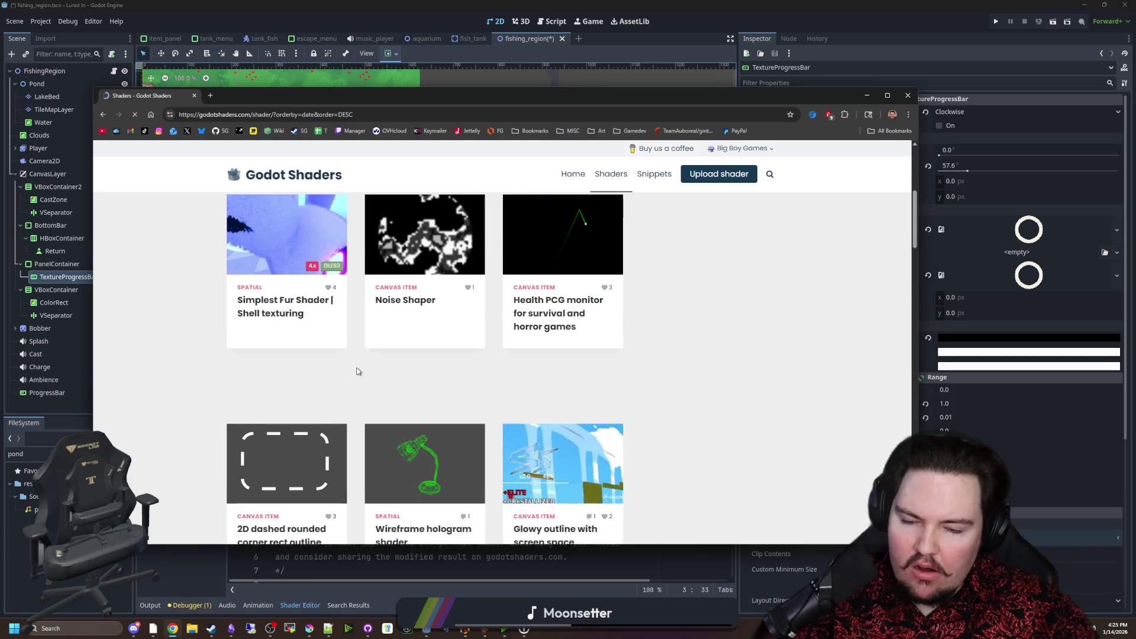
scroll(383, 399, down, 2)
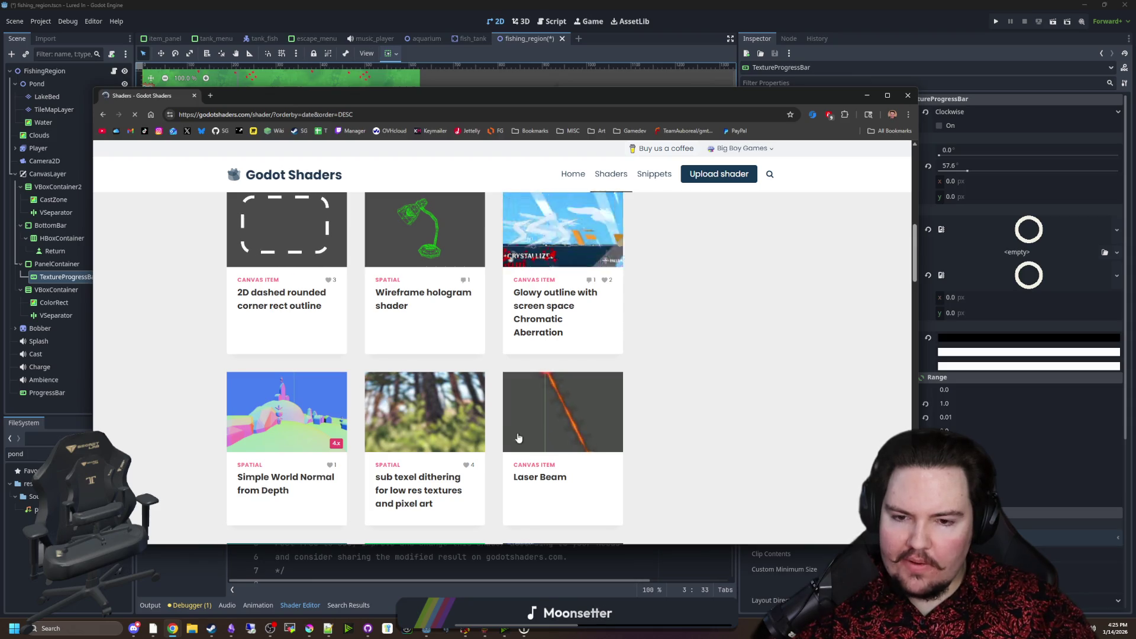
scroll(462, 423, down, 3)
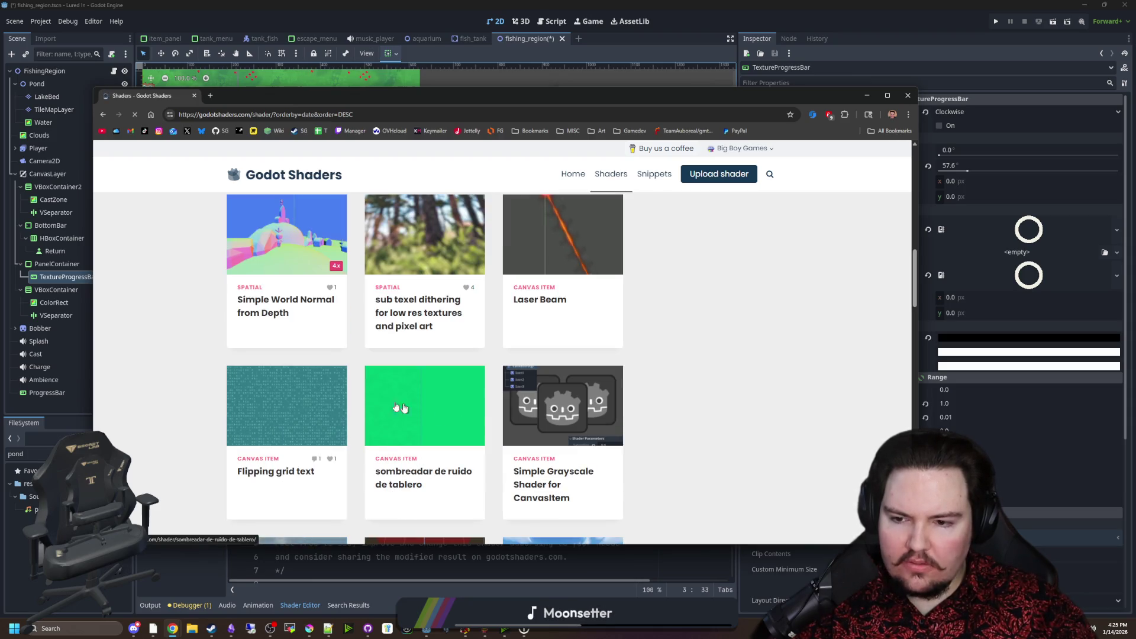
scroll(326, 389, down, 8)
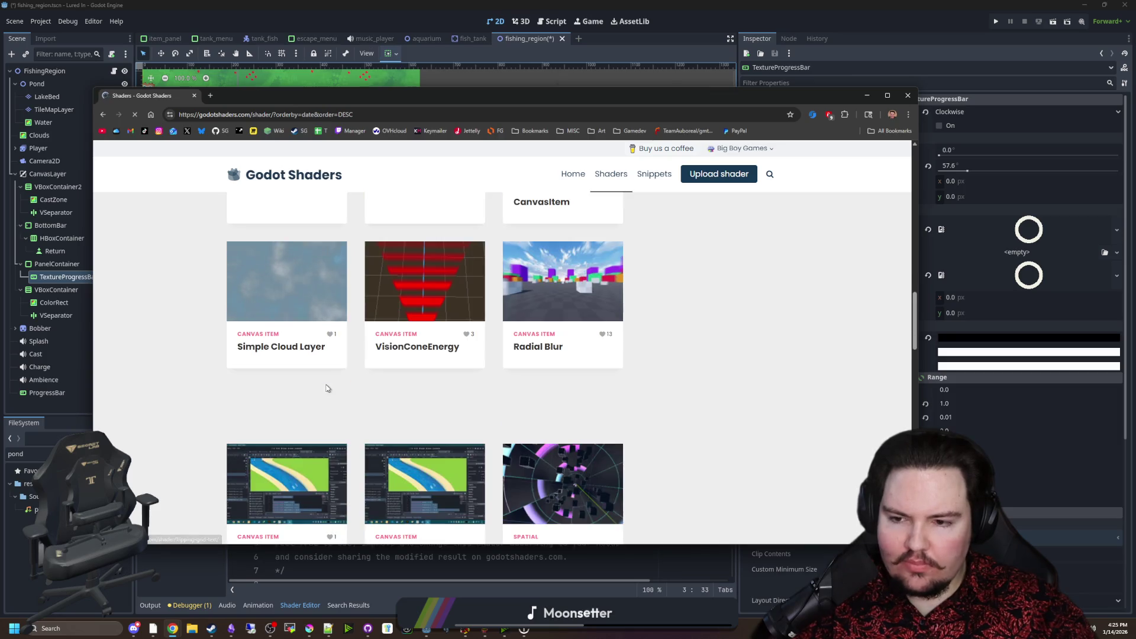
scroll(423, 390, down, 2)
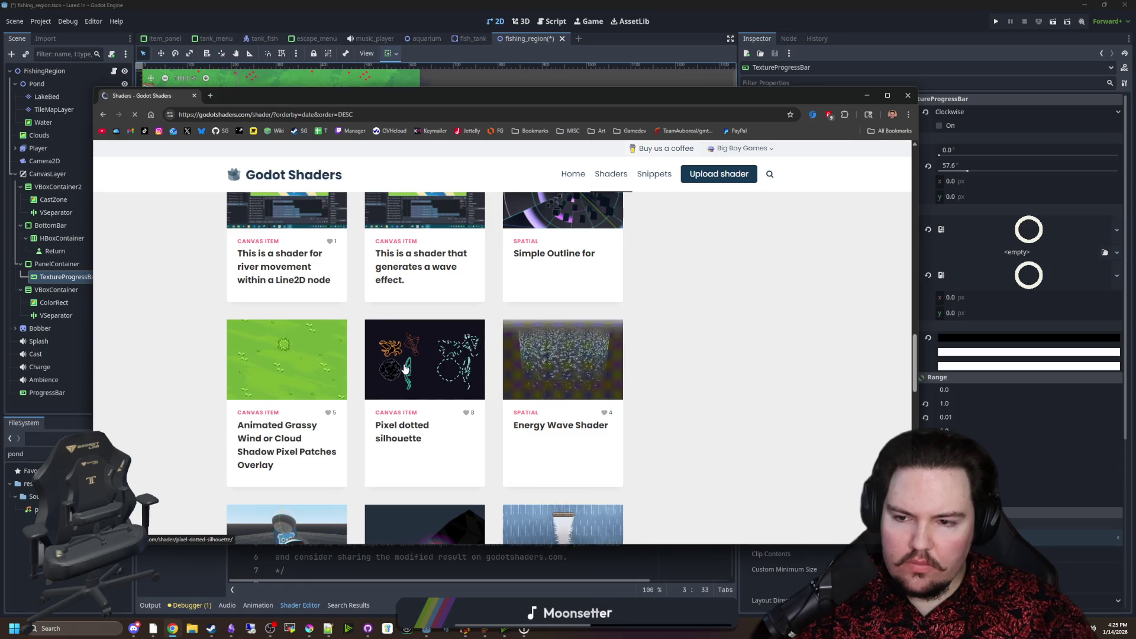
scroll(405, 365, down, 3)
scroll(404, 364, down, 4)
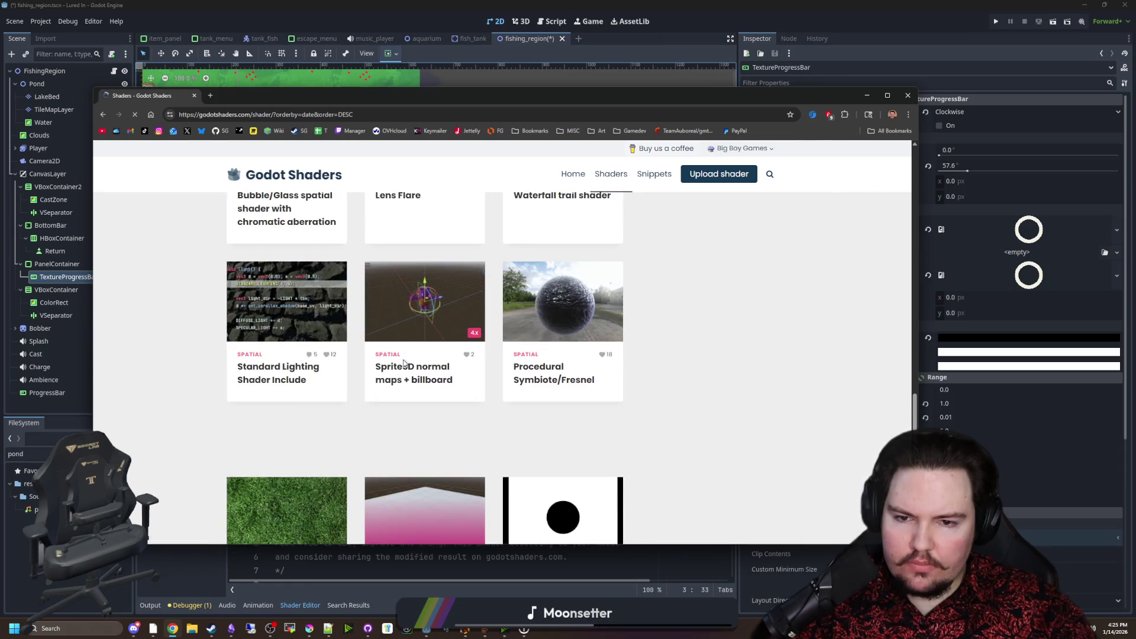
scroll(404, 364, down, 4)
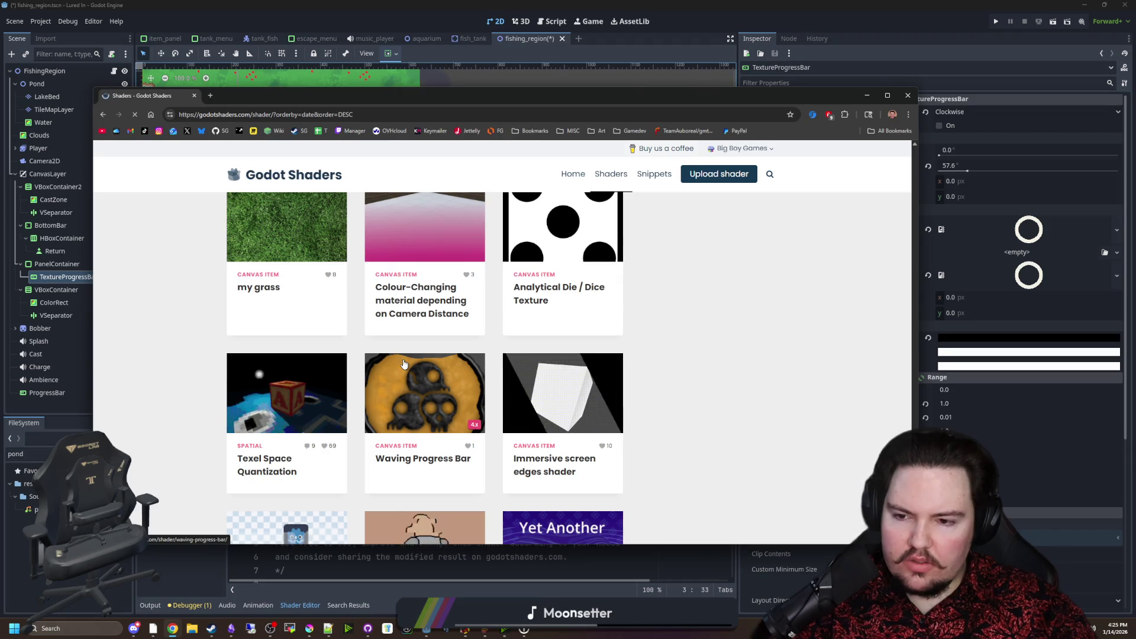
scroll(404, 364, up, 1)
scroll(291, 259, down, 1)
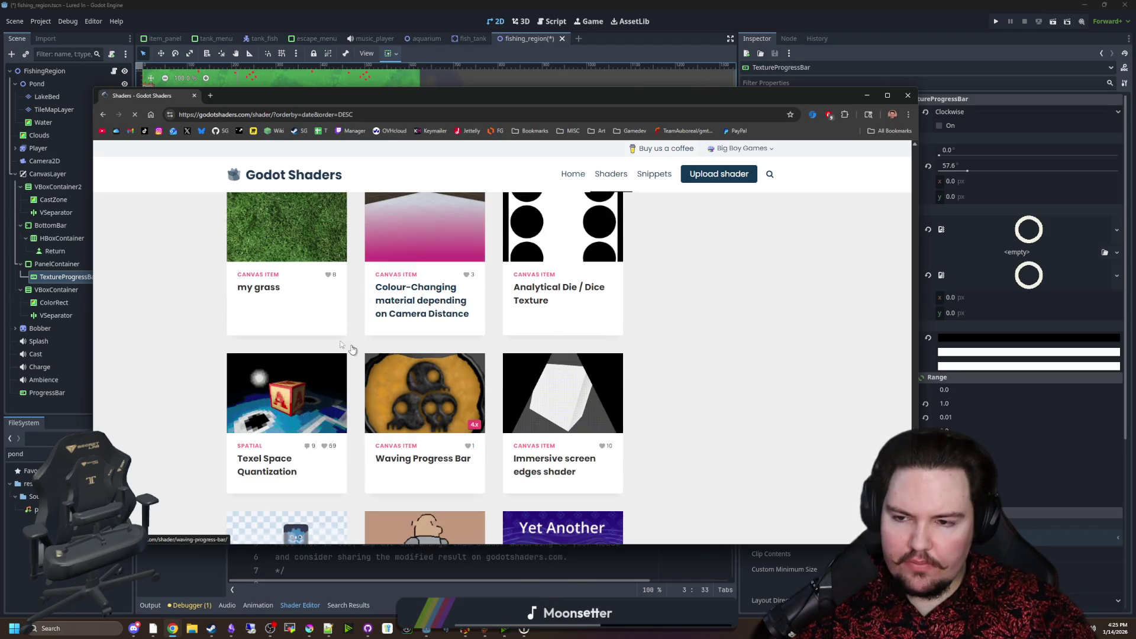
Open the my grass shader in a new tab, skim its code, then go back to the listing
click(312, 275)
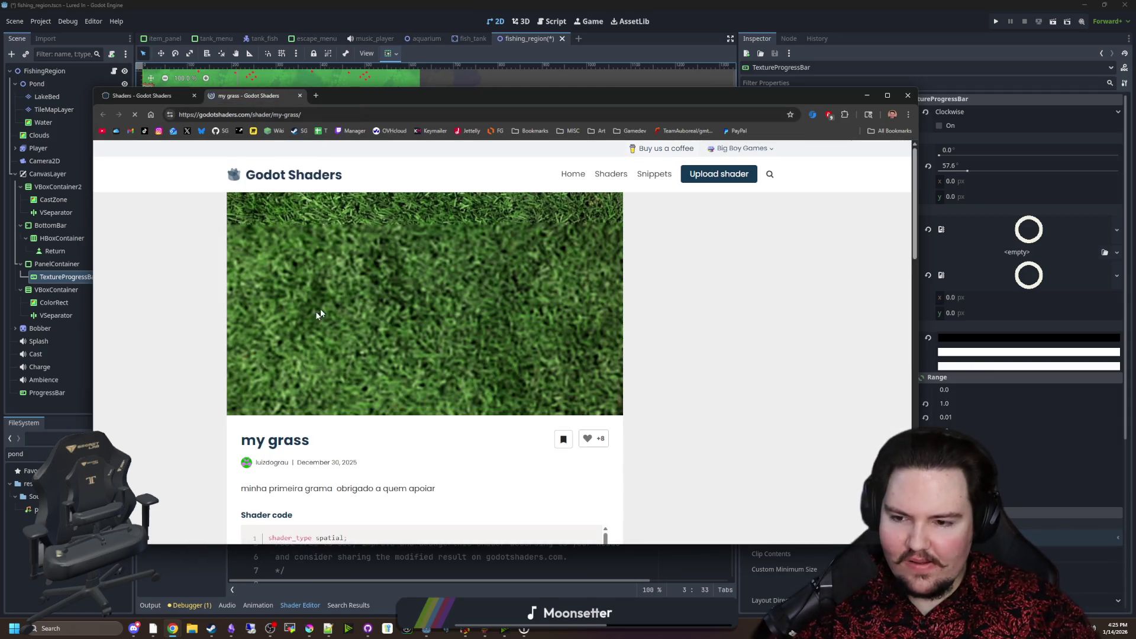
scroll(303, 300, down, 8)
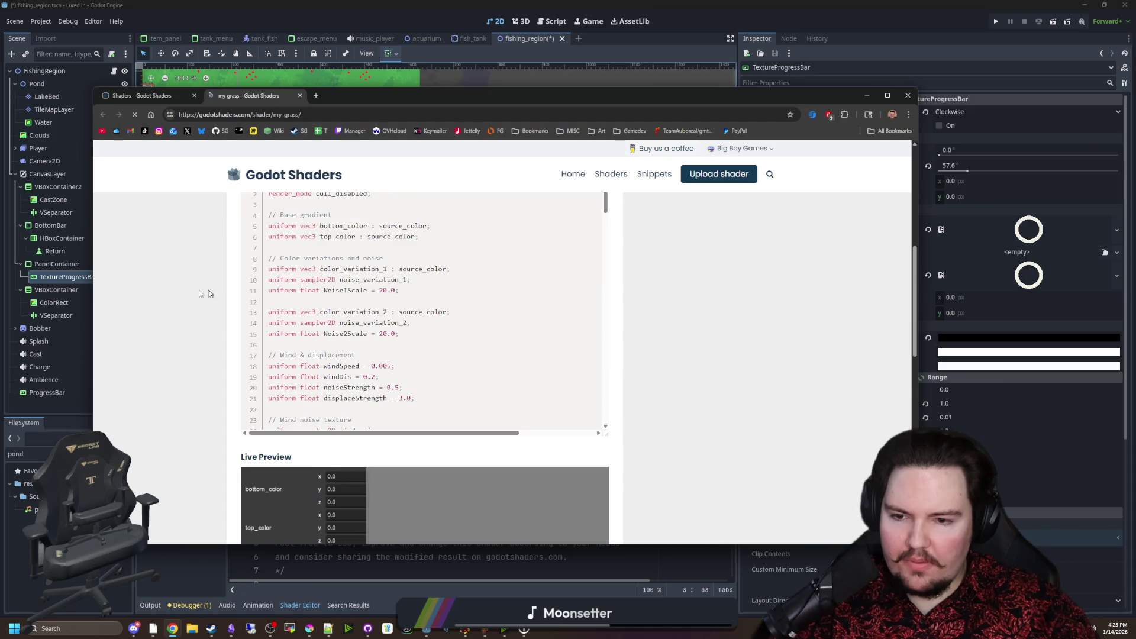
scroll(189, 294, down, 8)
scroll(195, 294, up, 15)
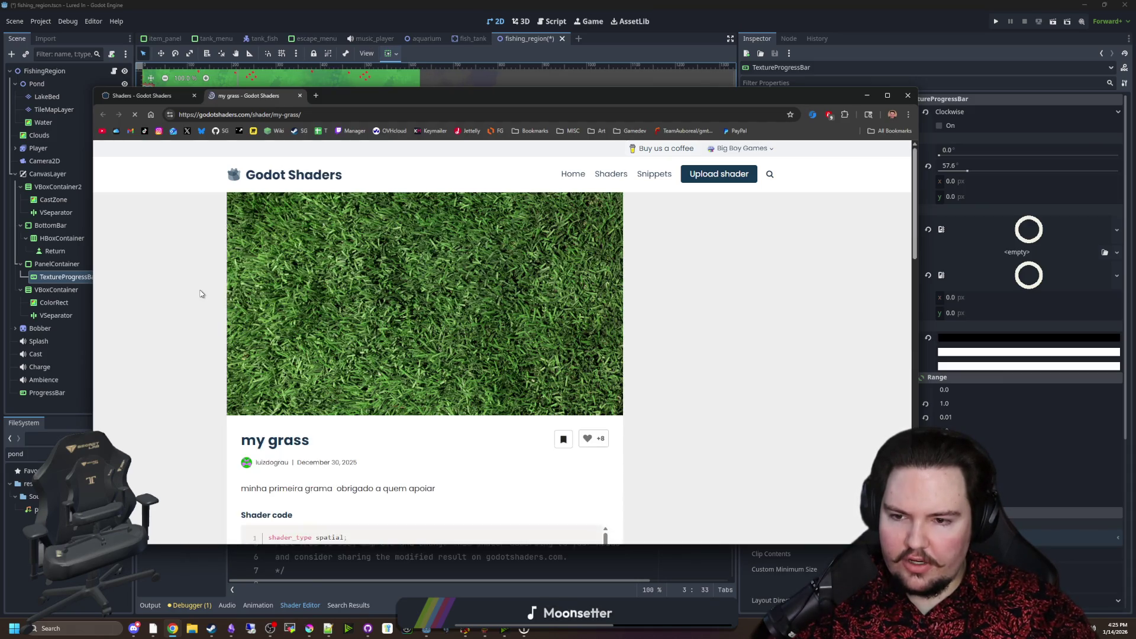
key(ctrl+shift+Tab)
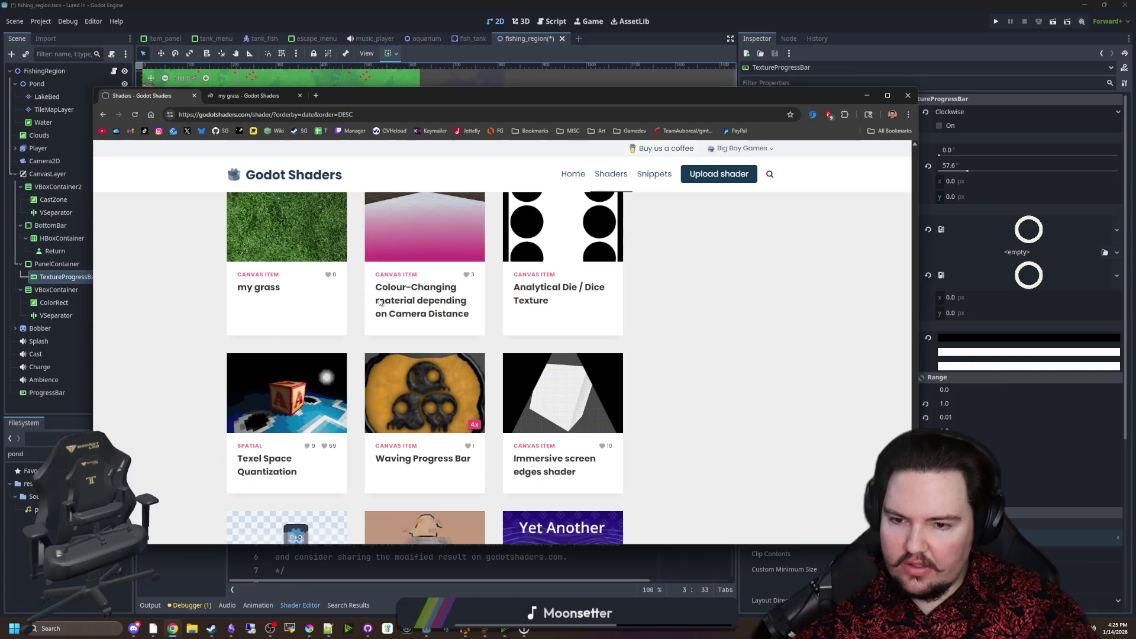
scroll(651, 385, down, 1)
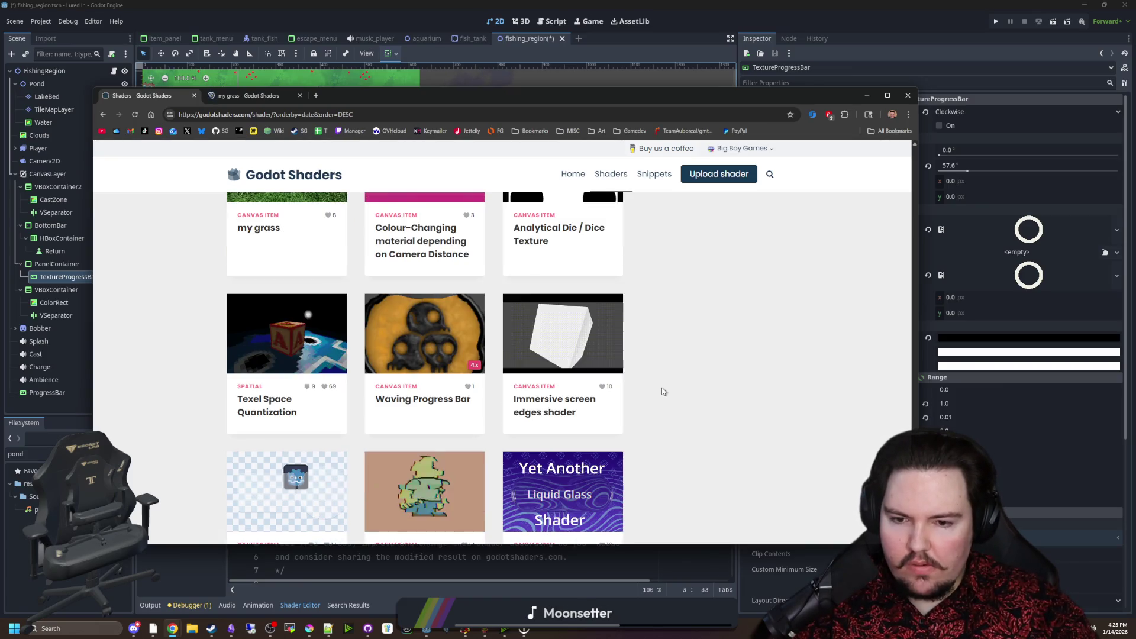
scroll(638, 359, down, 3)
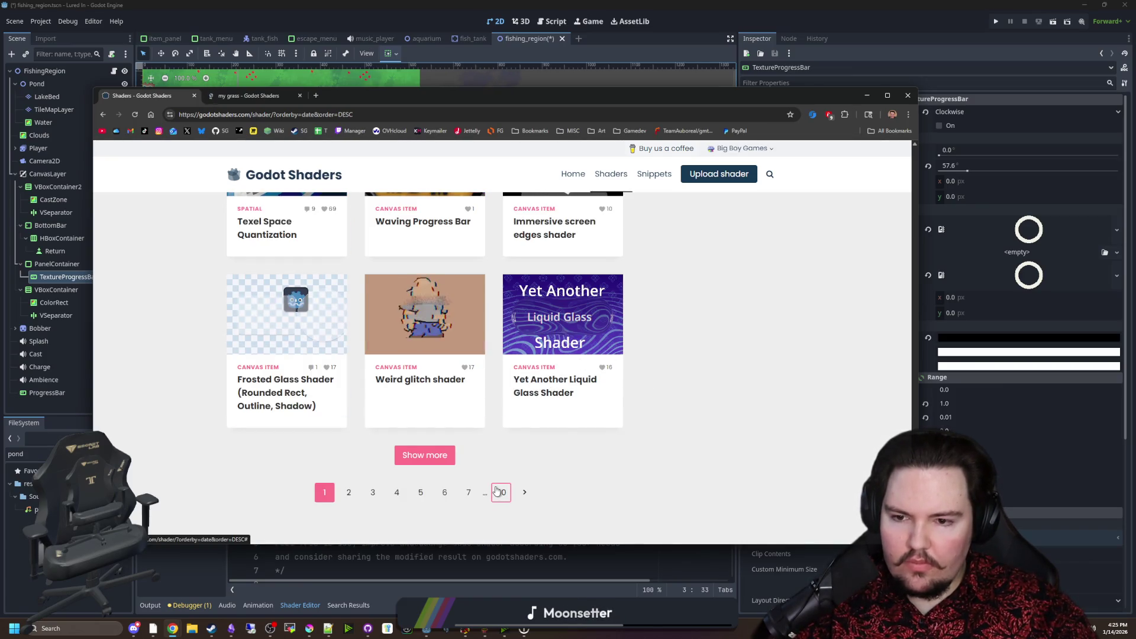
scroll(675, 379, up, 15)
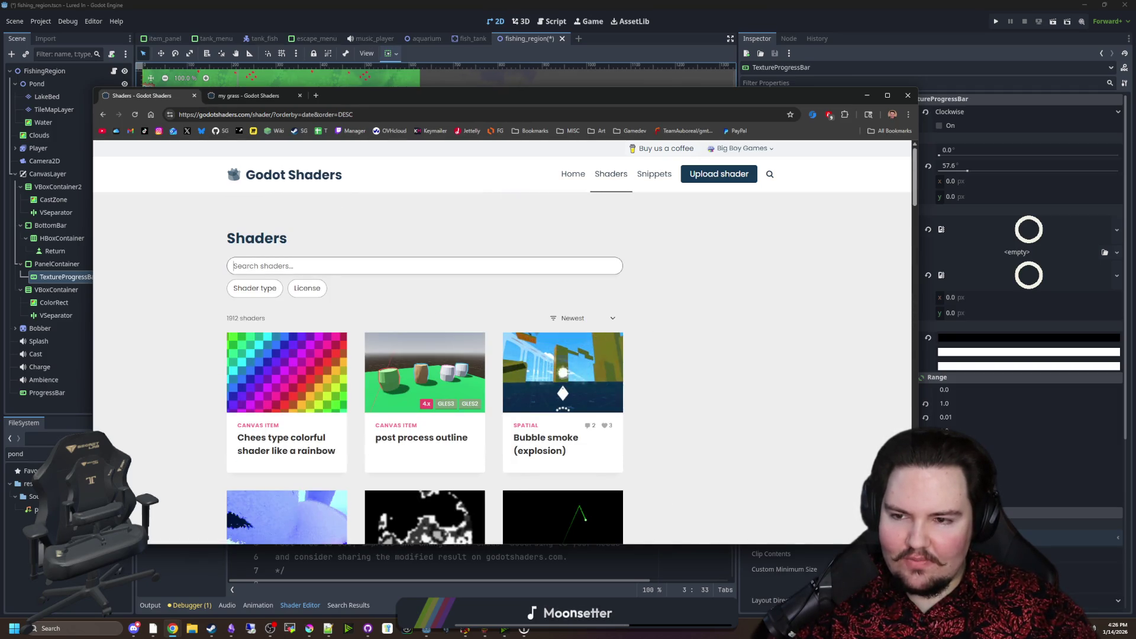
Search the shaders for 'blur' and read the Dual Kawase Down – Fast Blur code, then return to the editor
key(BackSpace)
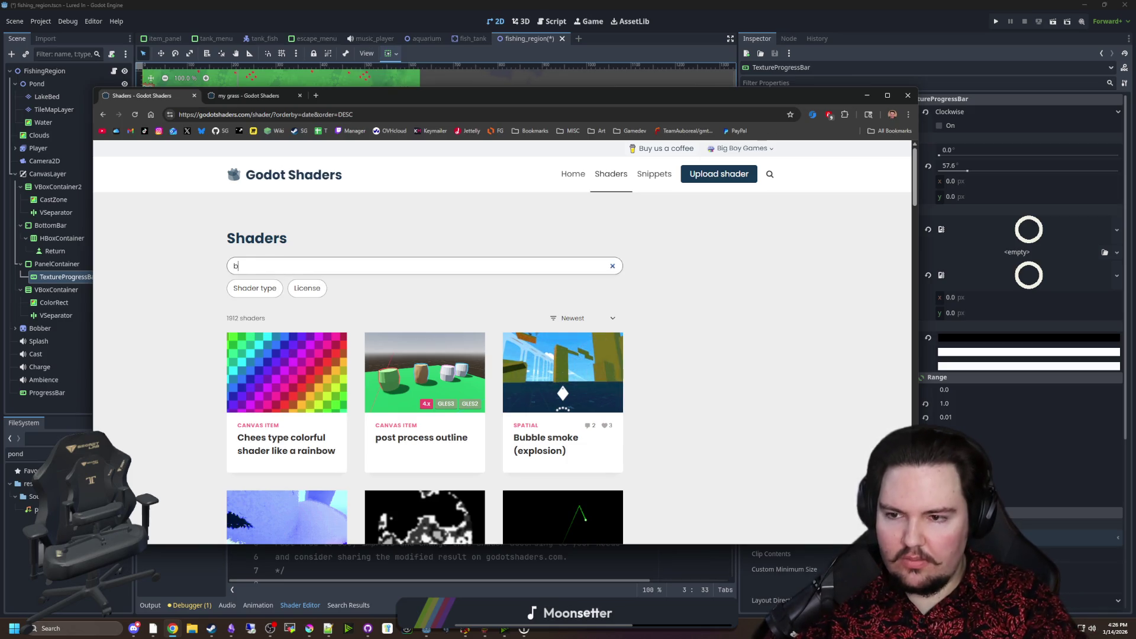
text(lur)
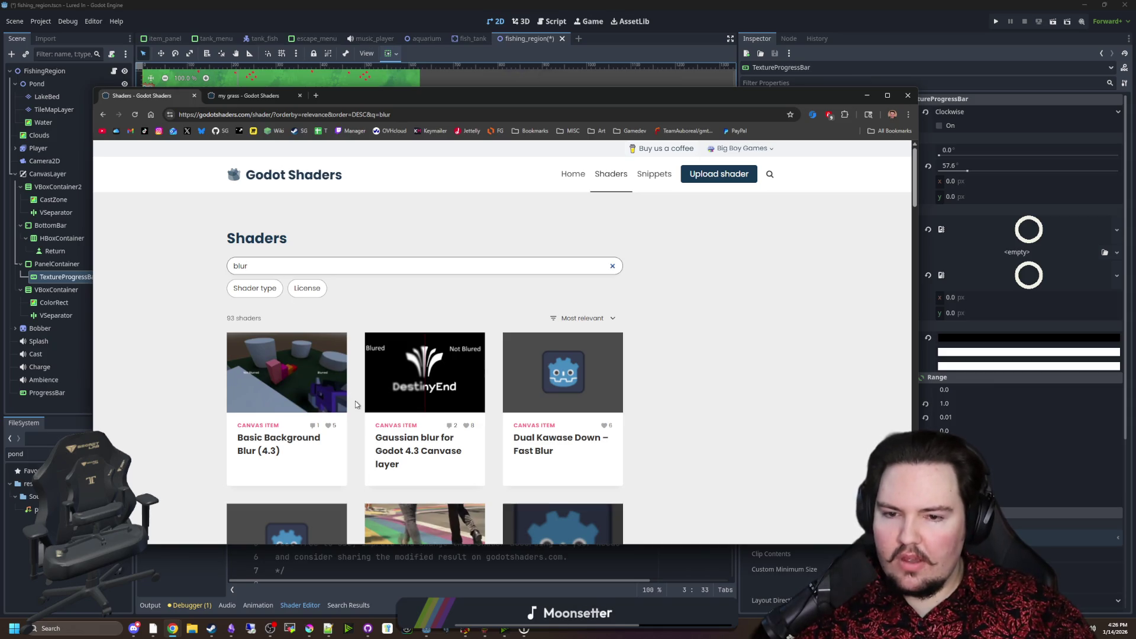
scroll(355, 404, down, 3)
scroll(408, 407, down, 3)
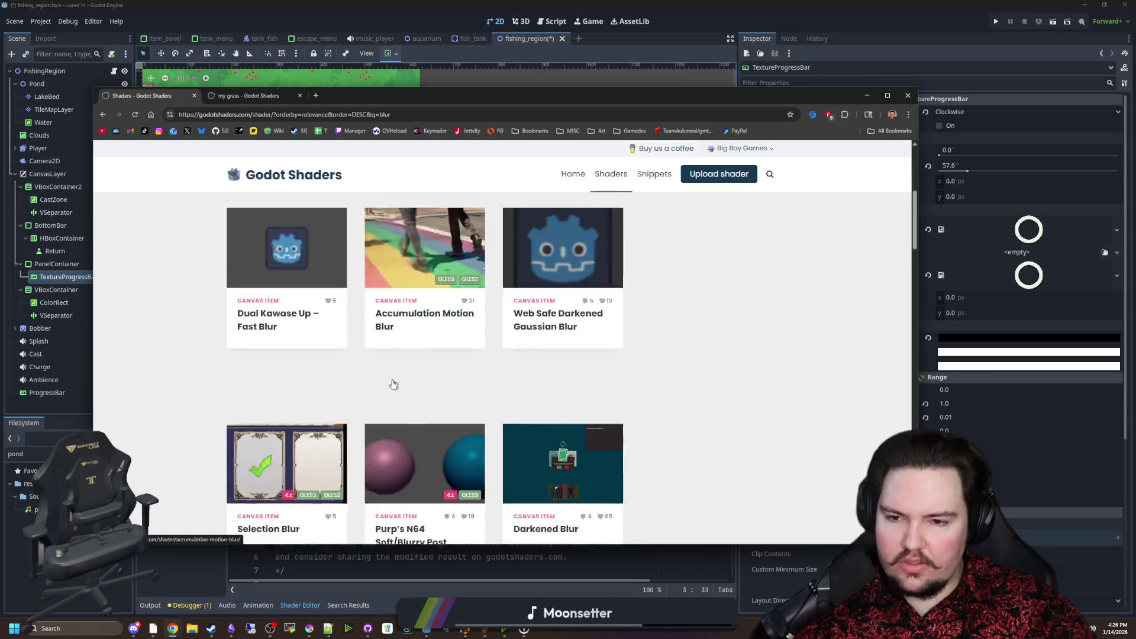
scroll(387, 376, up, 3)
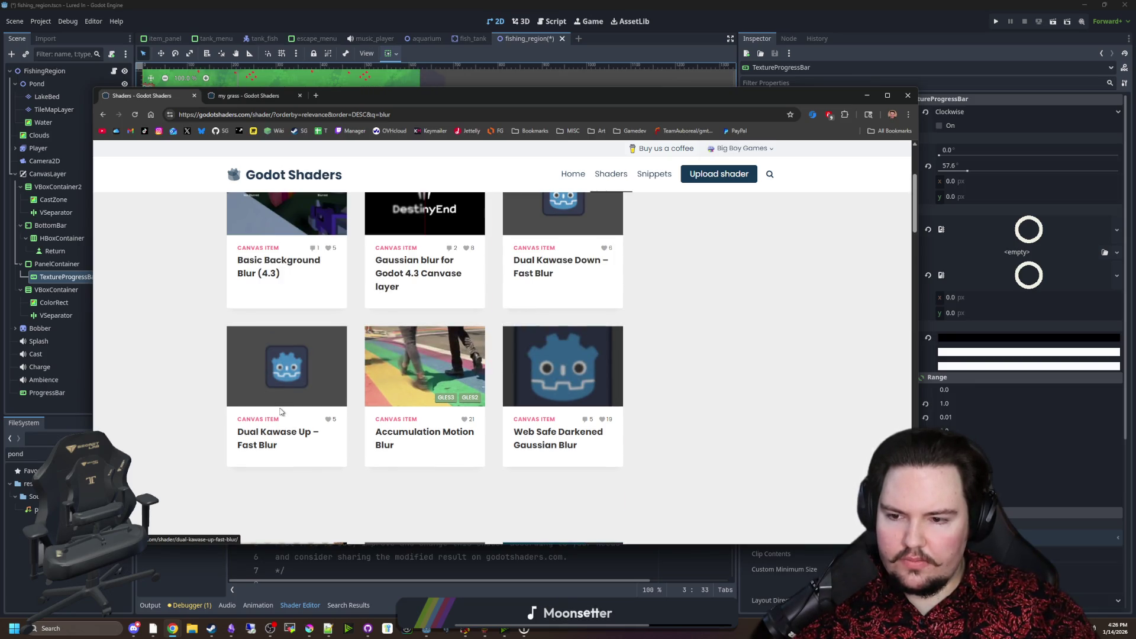
scroll(281, 412, up, 2)
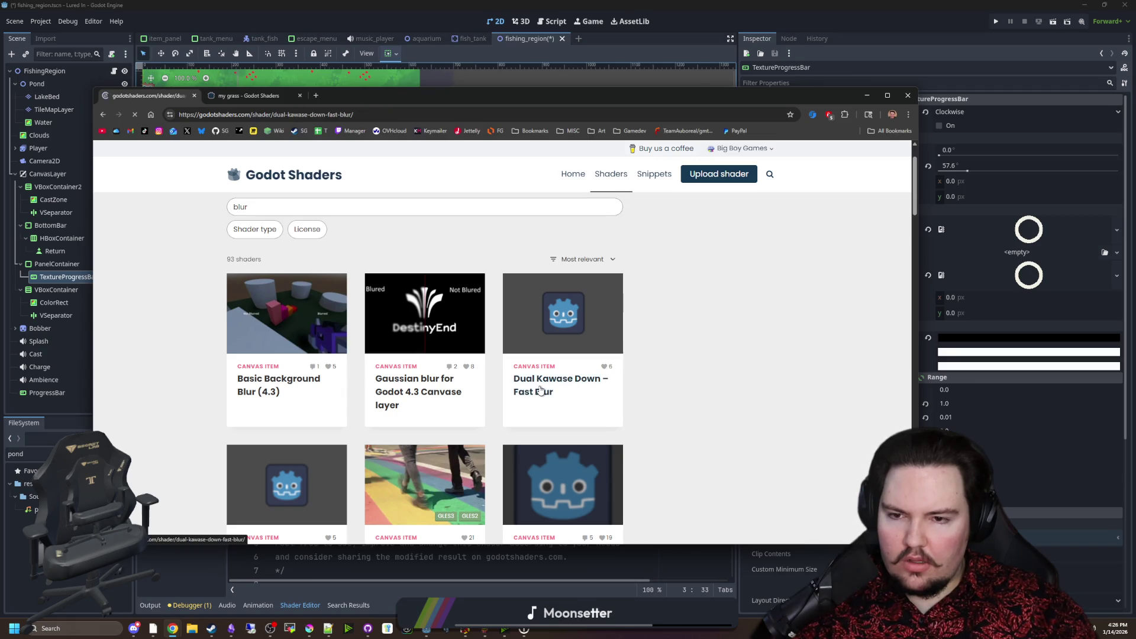
scroll(537, 388, down, 7)
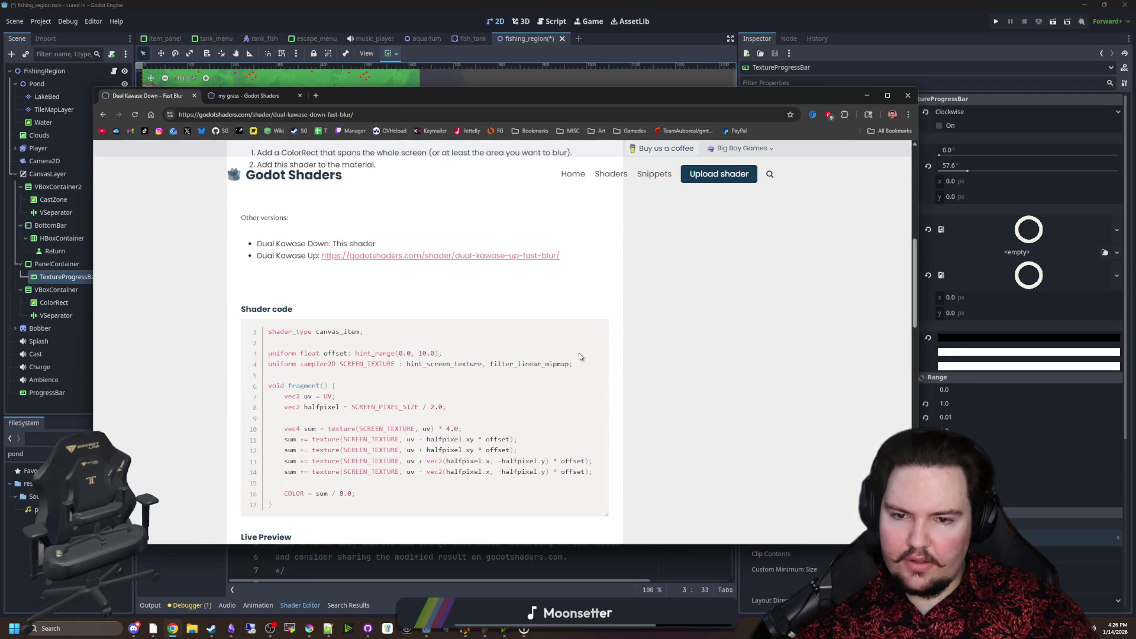
click(867, 96)
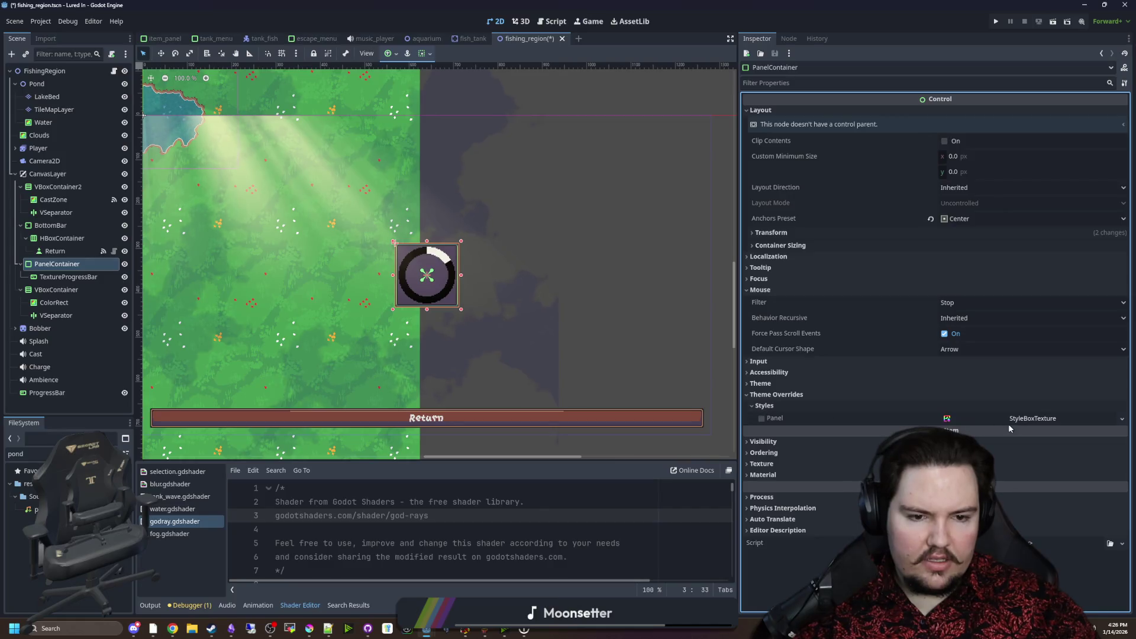
Replace the panel's texture style override with a new StyleBoxFlat
click(1008, 418)
right_click(1006, 421)
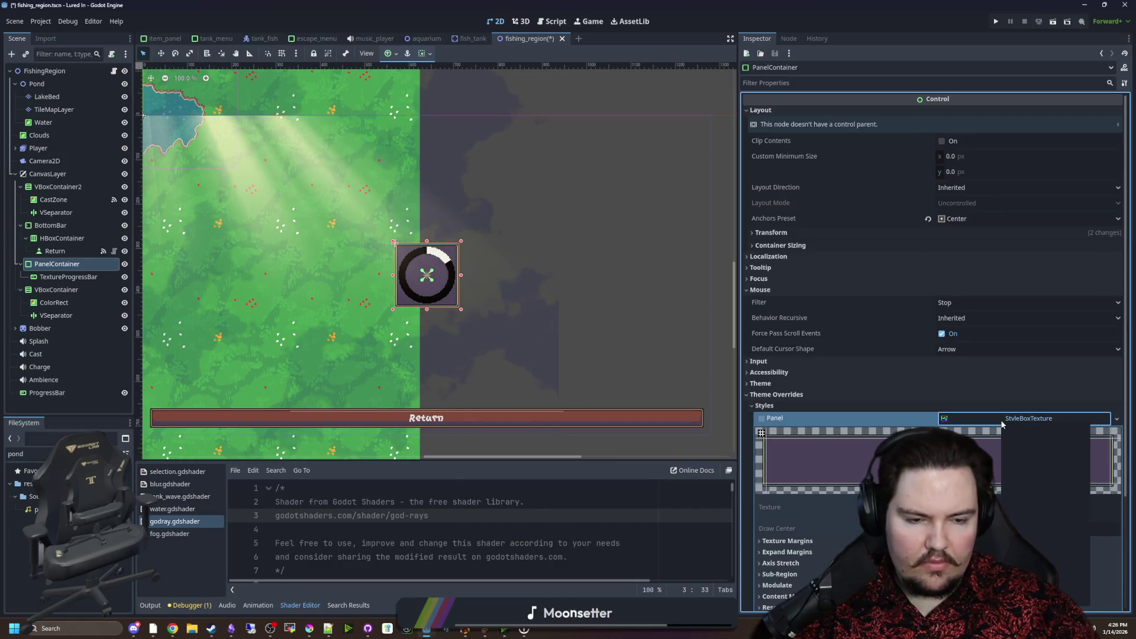
click(760, 418)
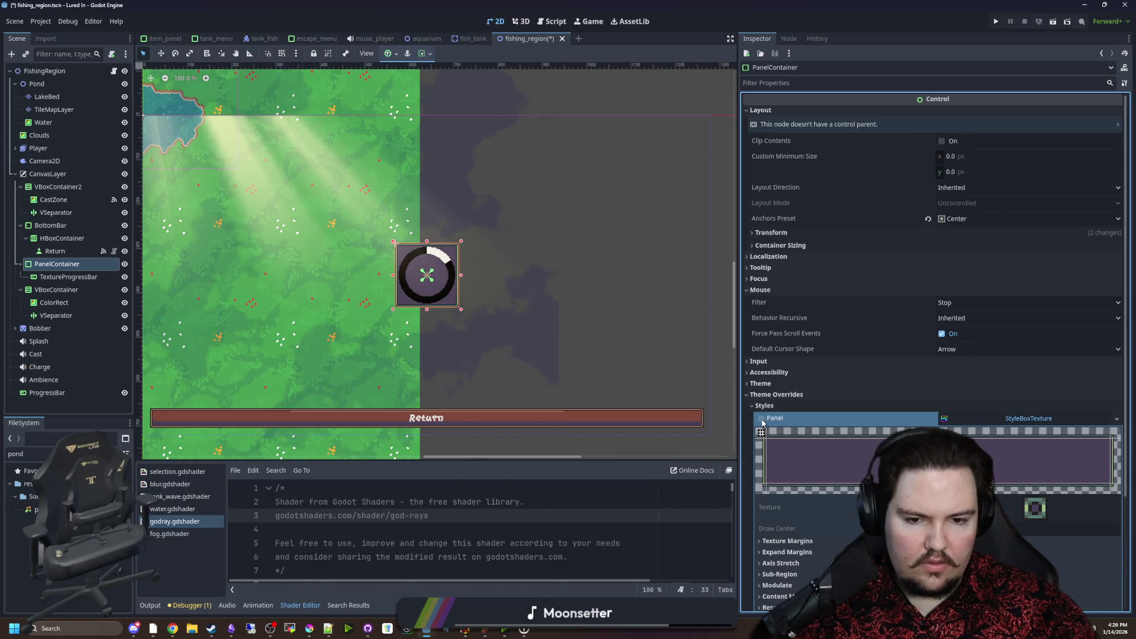
right_click(998, 415)
click(1037, 460)
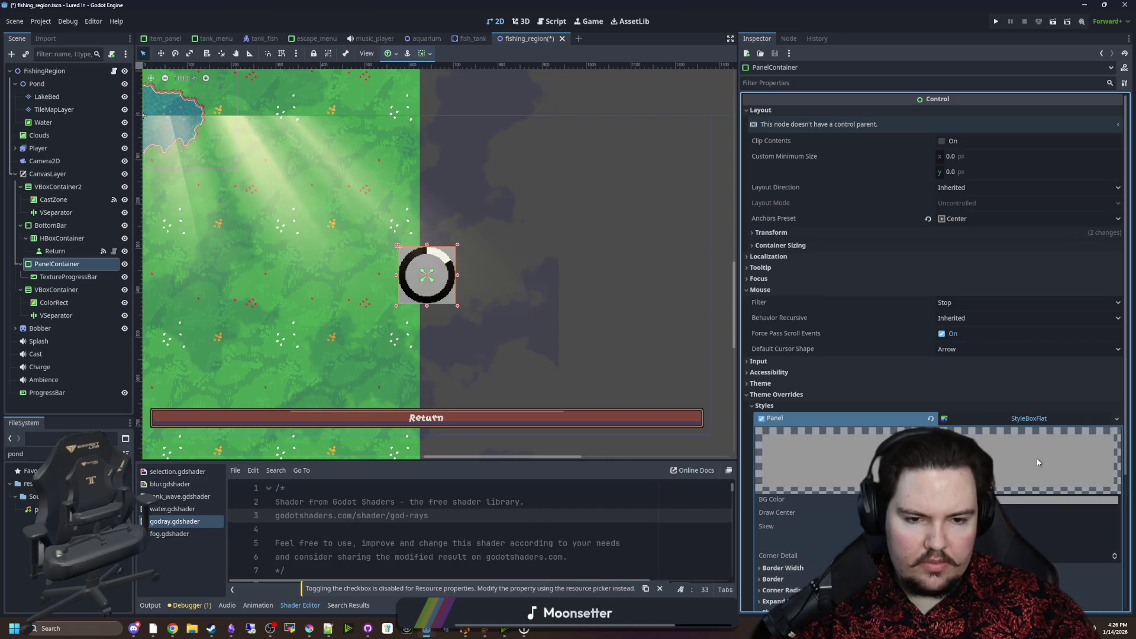
Set the StyleBoxFlat BG Color to translucent black (#00000072)
scroll(447, 322, up, 2)
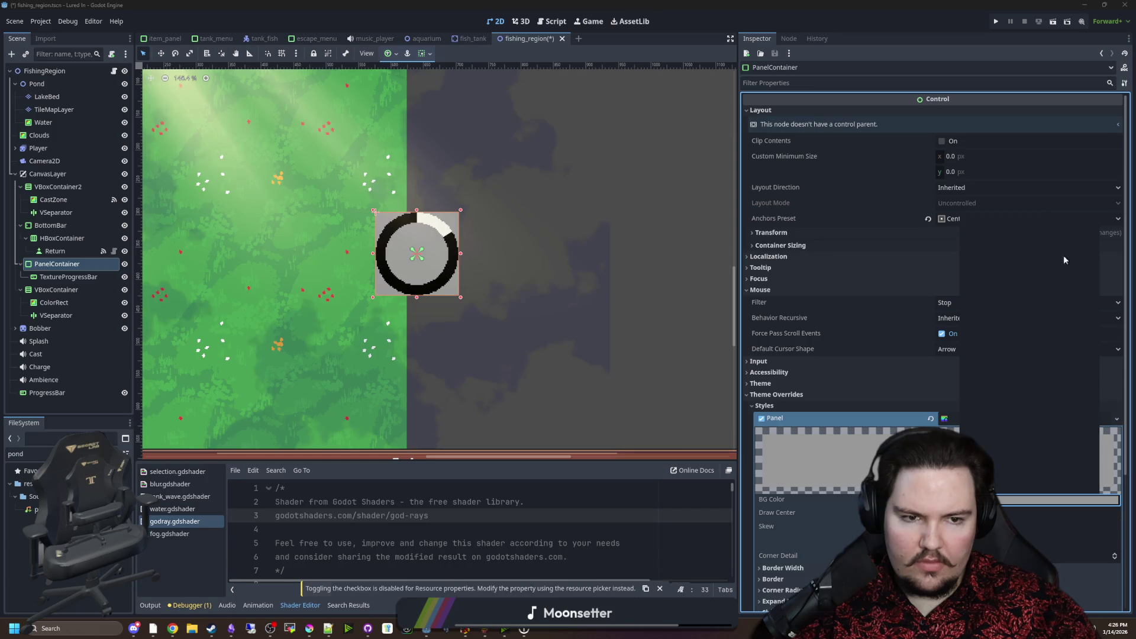
click(1059, 500)
click(1087, 332)
click(1014, 435)
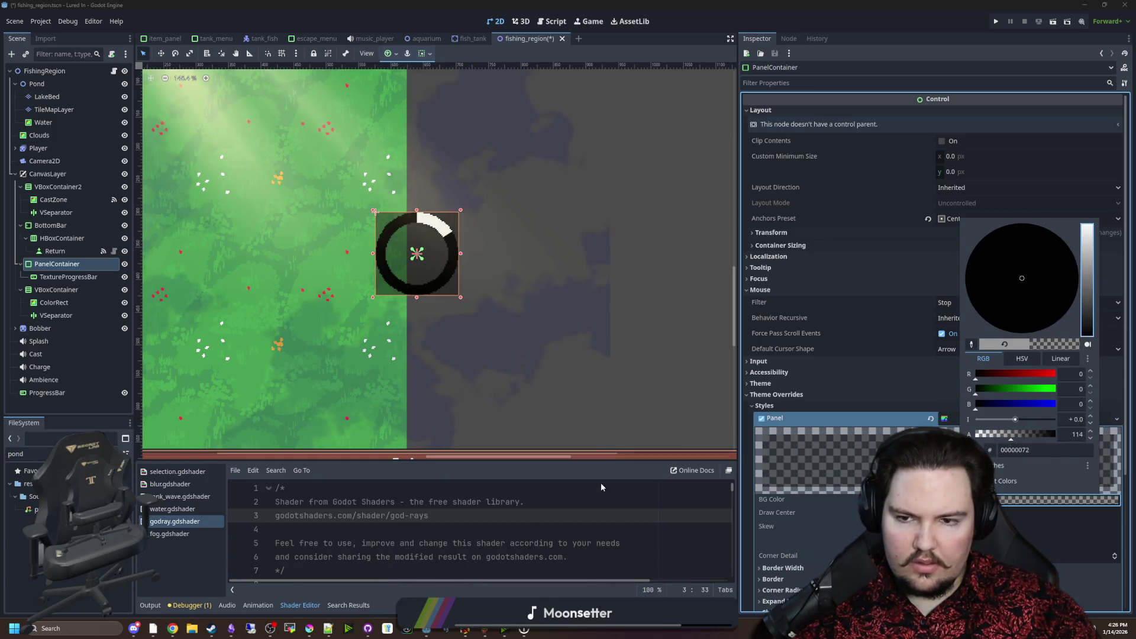
click(601, 482)
scroll(845, 424, down, 4)
click(1053, 531)
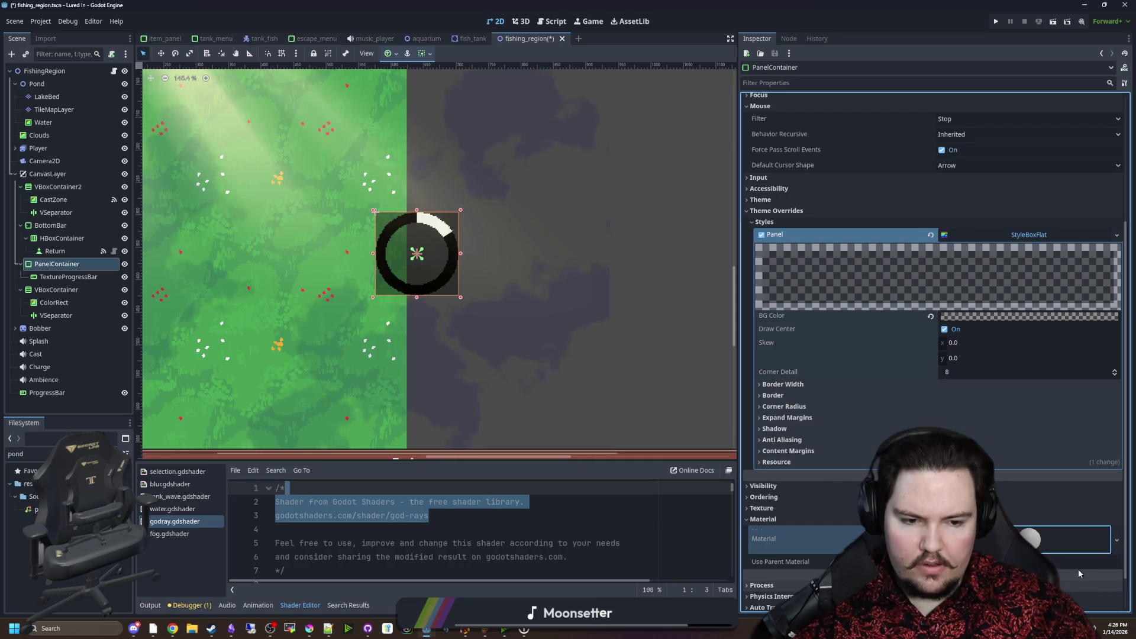
Give the panel a new ShaderMaterial loading blur.gdshader, and review its code and Blur Amount parameter
click(1079, 571)
click(1004, 491)
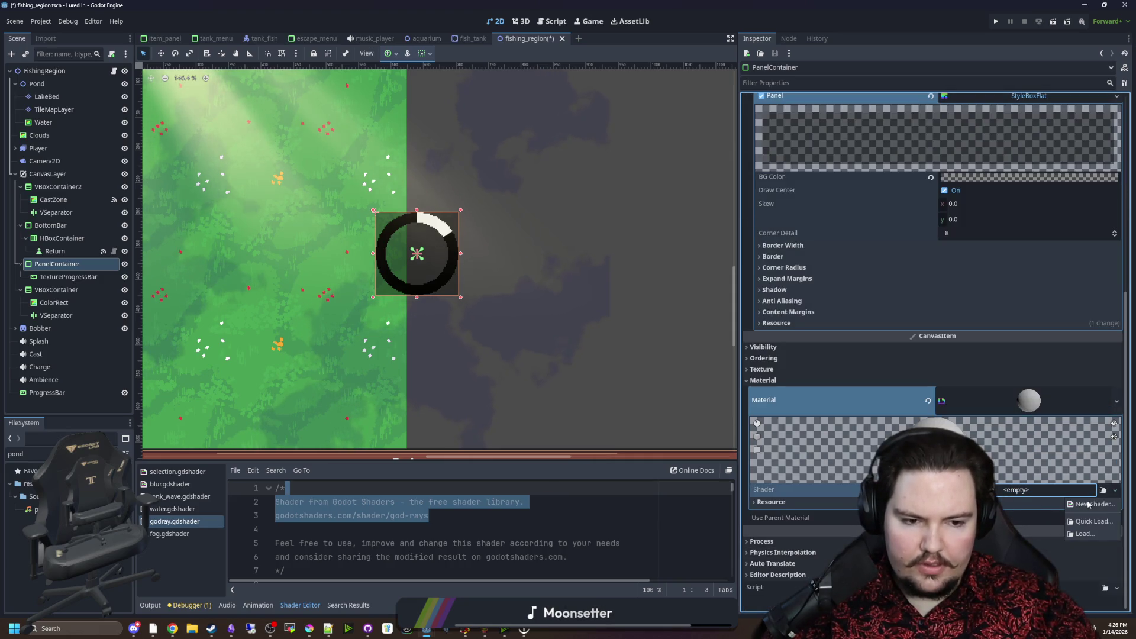
click(1093, 509)
key(Return)
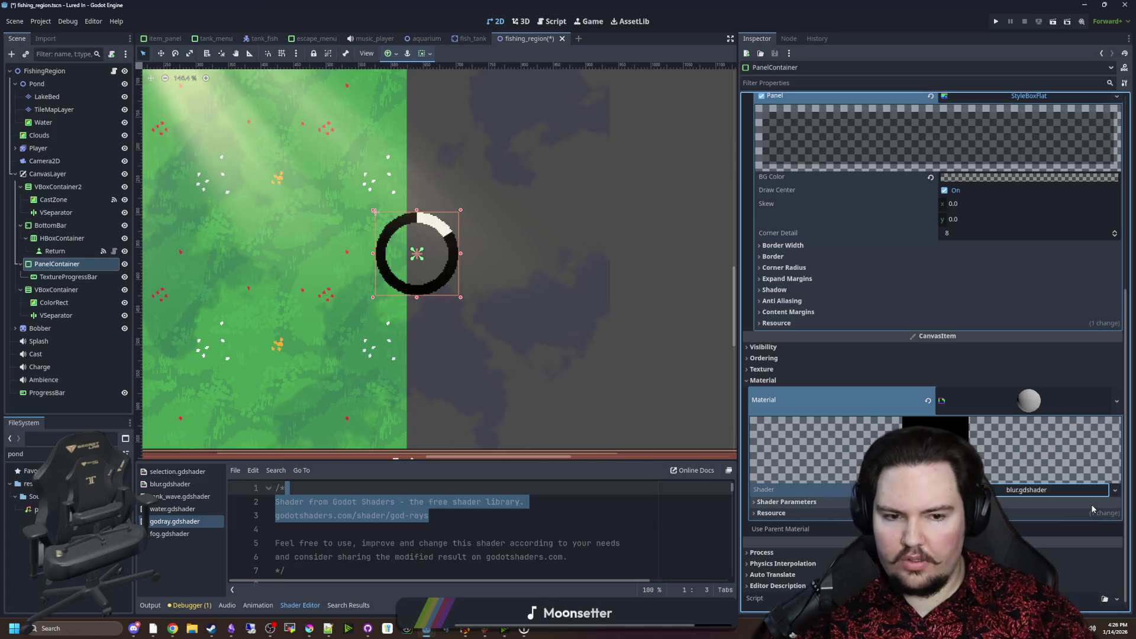
scroll(632, 504, down, 5)
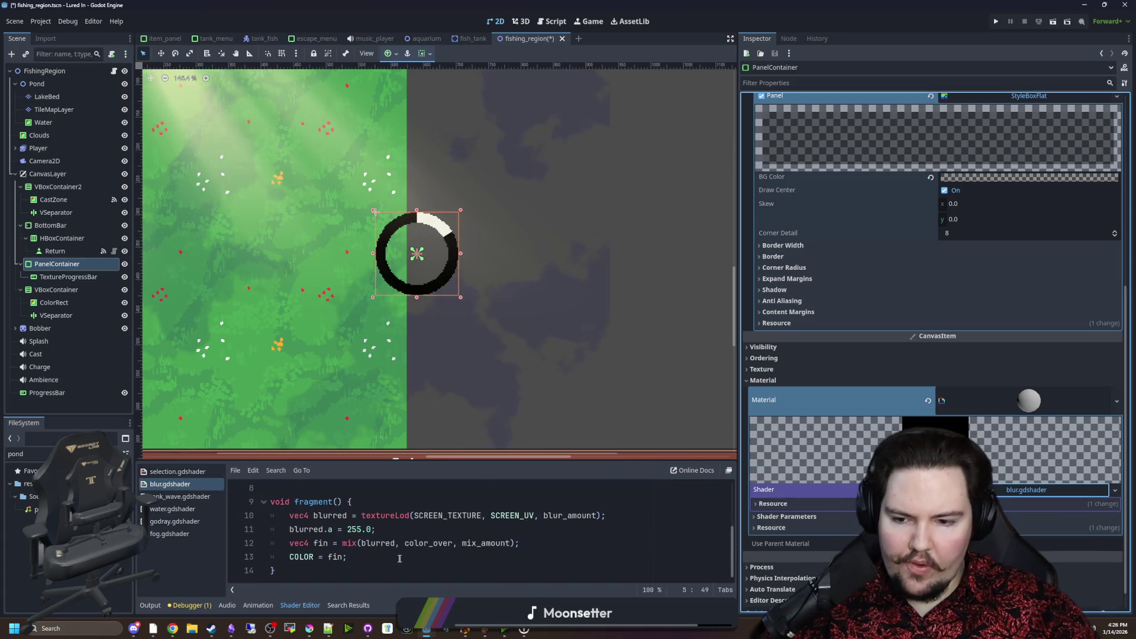
drag(592, 574, 212, 453)
scroll(438, 518, down, 3)
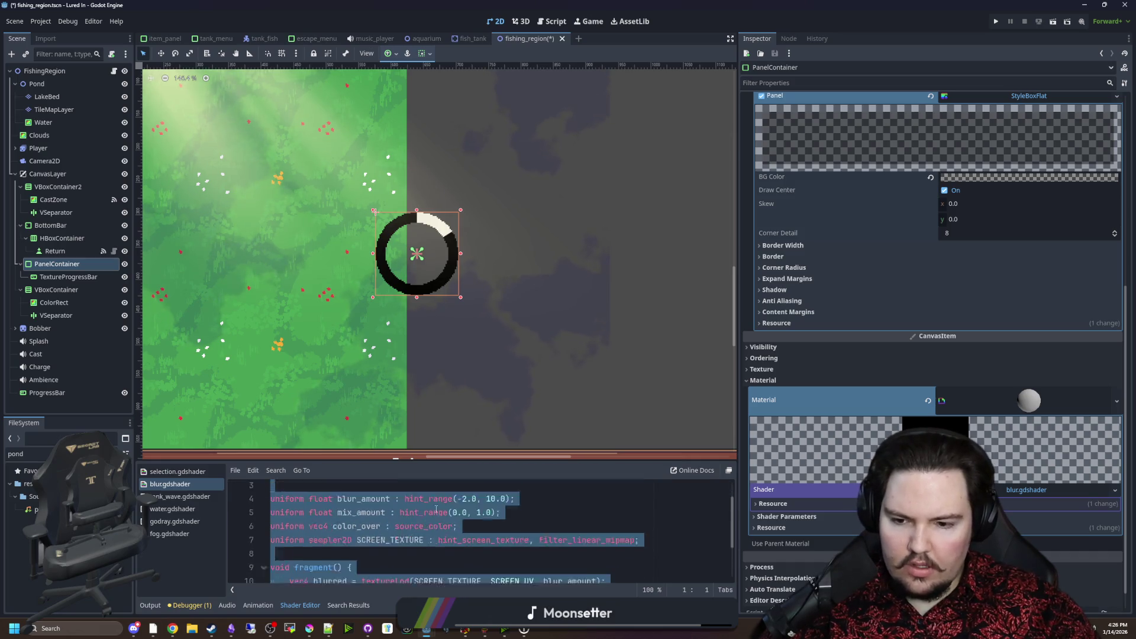
click(439, 519)
click(325, 567)
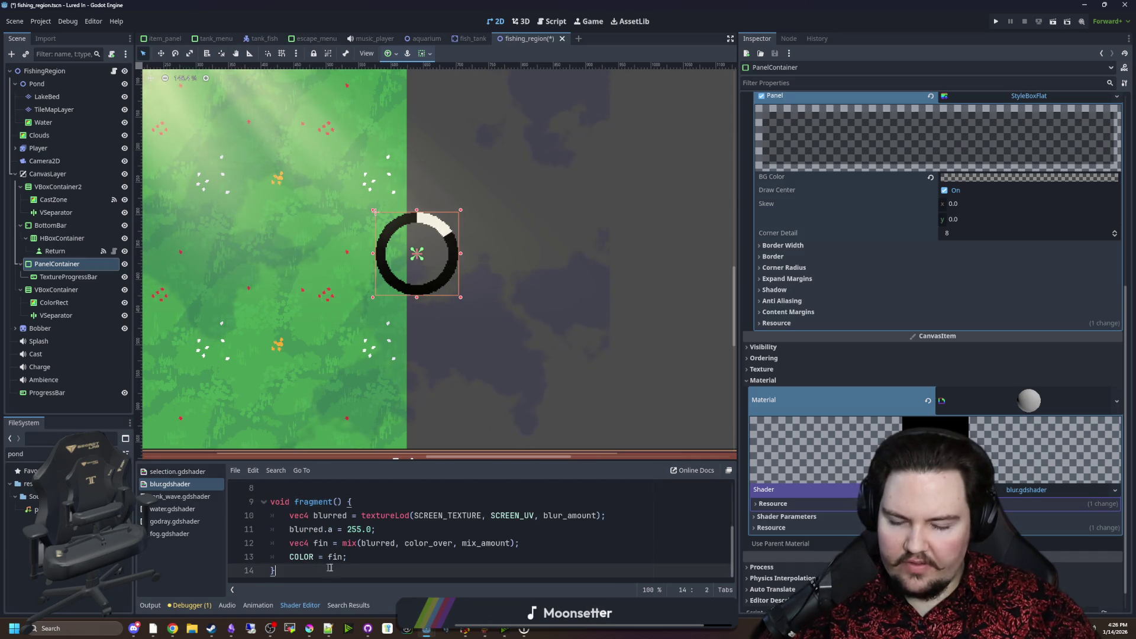
click(802, 515)
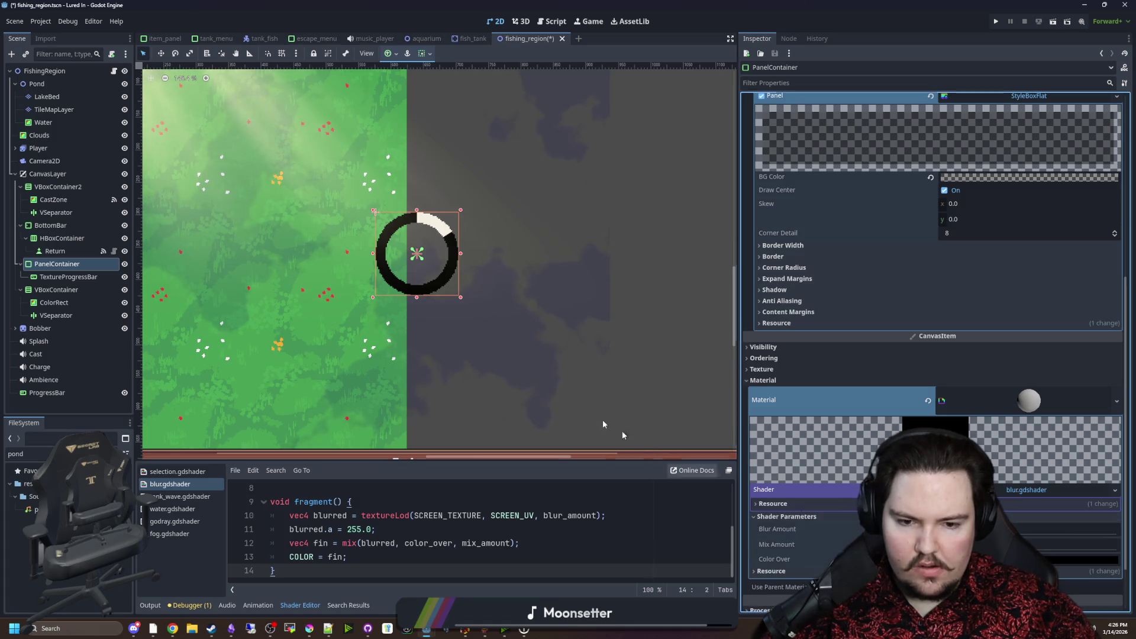
scroll(420, 278, up, 3)
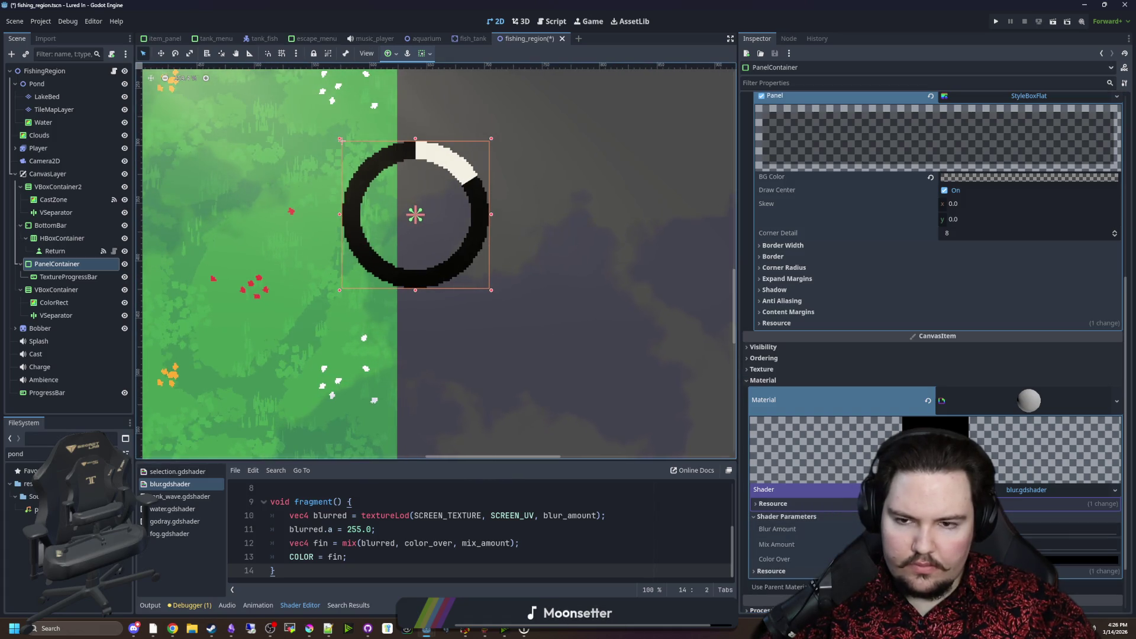
click(947, 529)
key(Return)
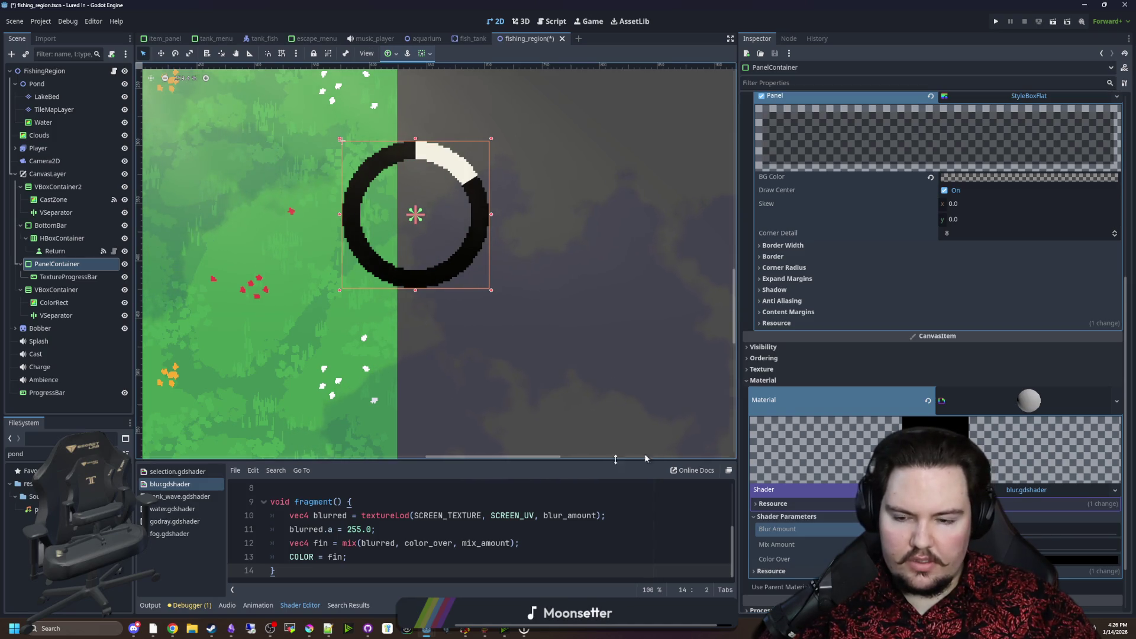
Replace the shader with a new image_blur.gdshader containing the pasted Dual Kawase blur code
right_click(1006, 489)
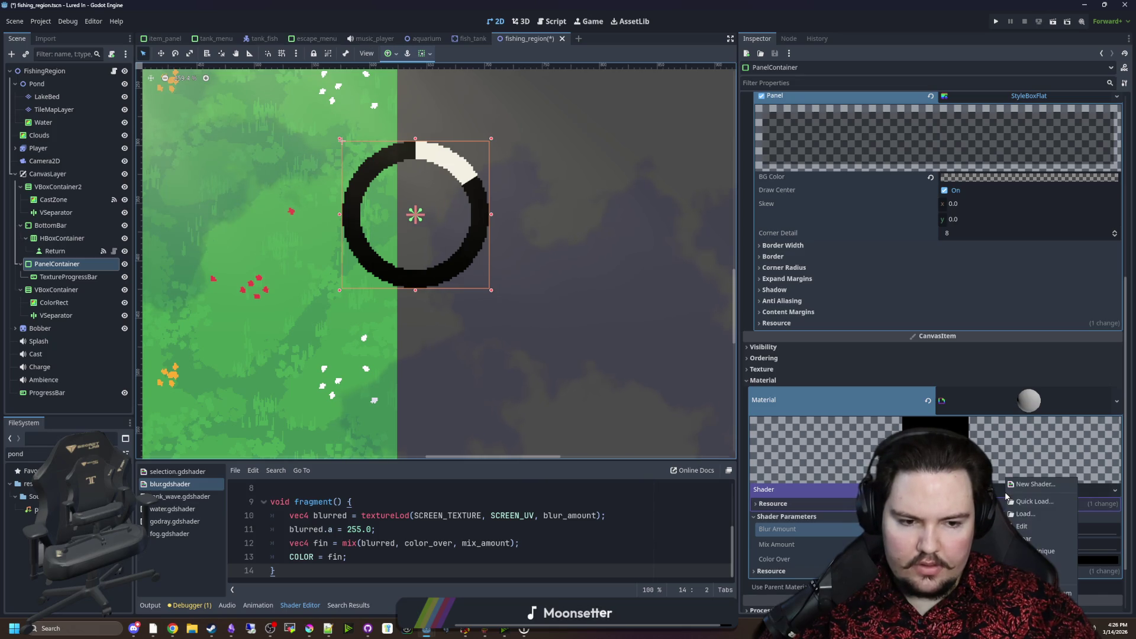
click(1039, 538)
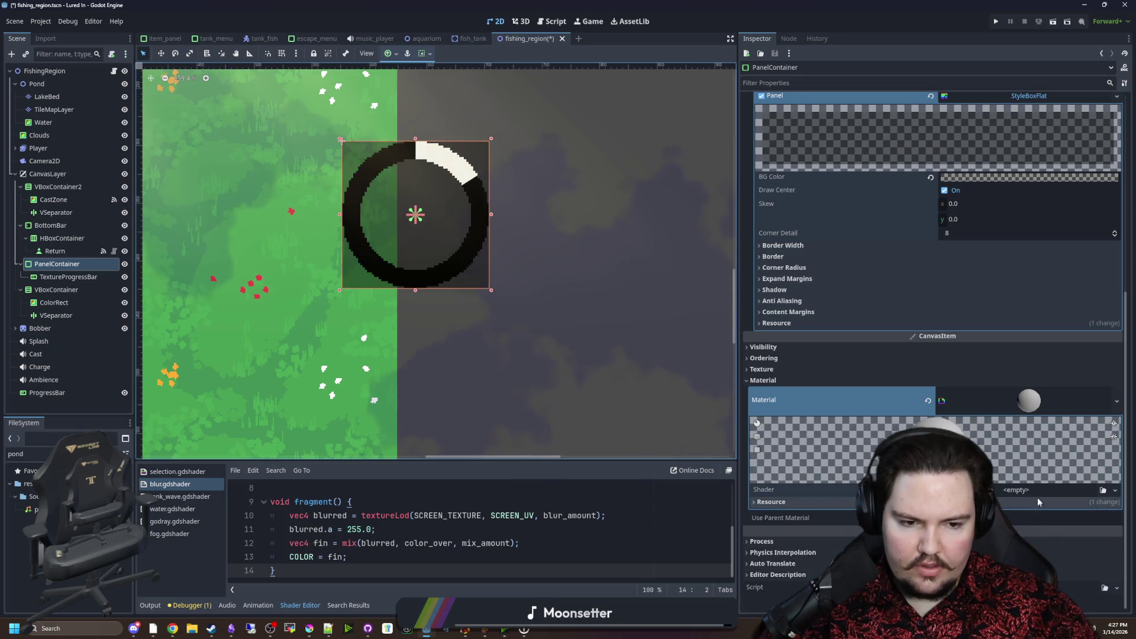
click(1041, 490)
click(1047, 501)
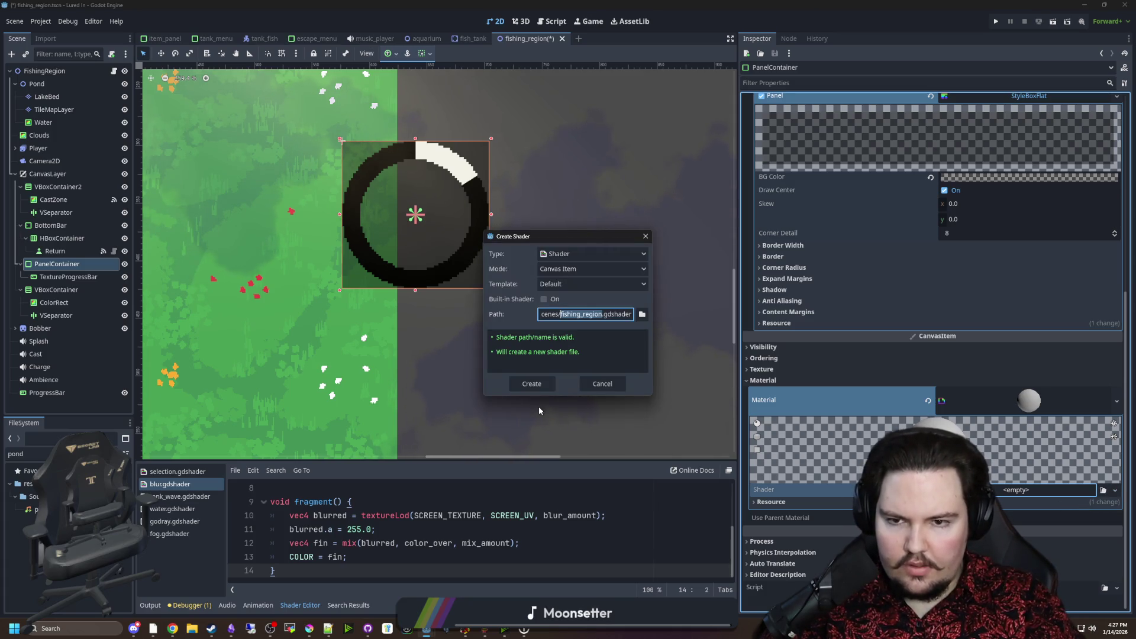
text(image_blur)
key(Return)
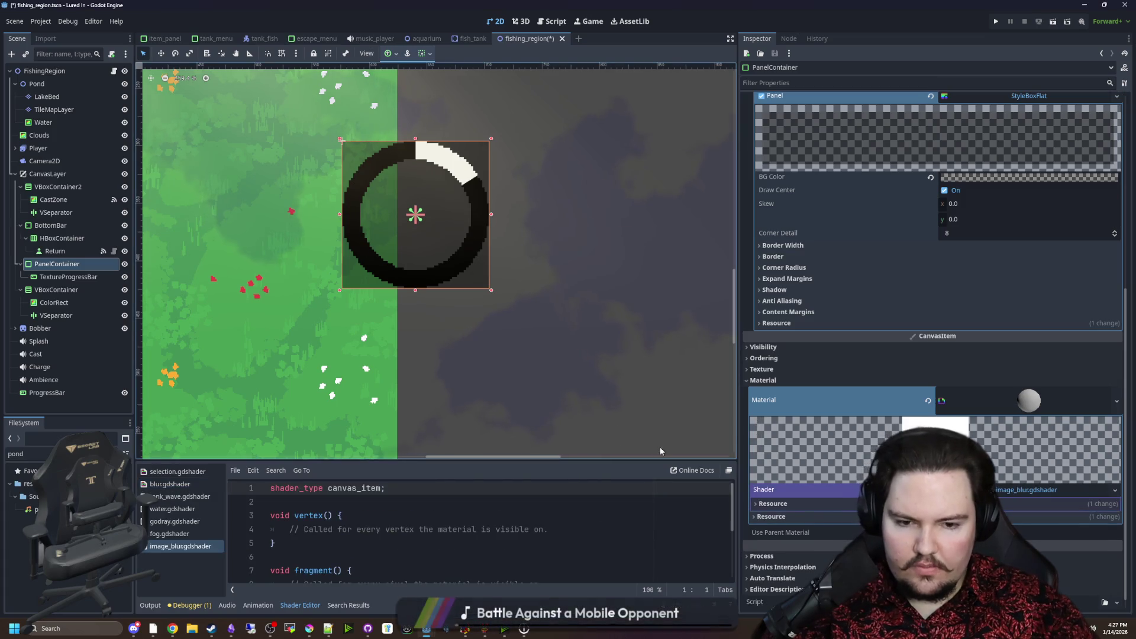
key(ctrl+a)
key(ctrl+v)
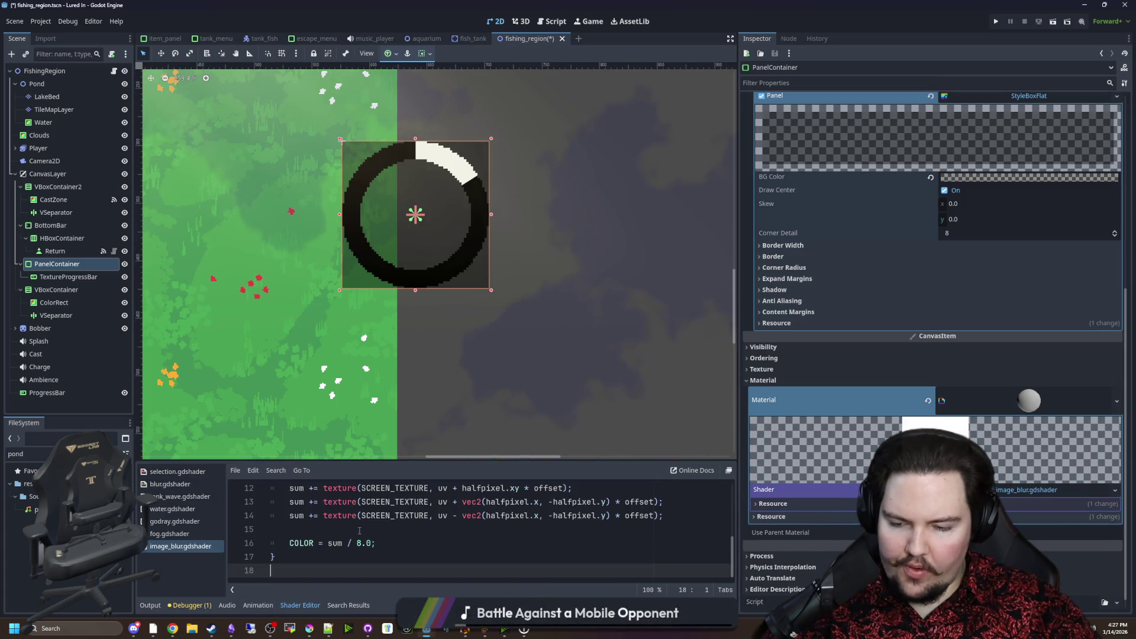
Check the pasted blur code and confirm the Offset parameter appears under shader parameters
click(359, 531)
scroll(359, 533, up, 4)
scroll(359, 537, down, 2)
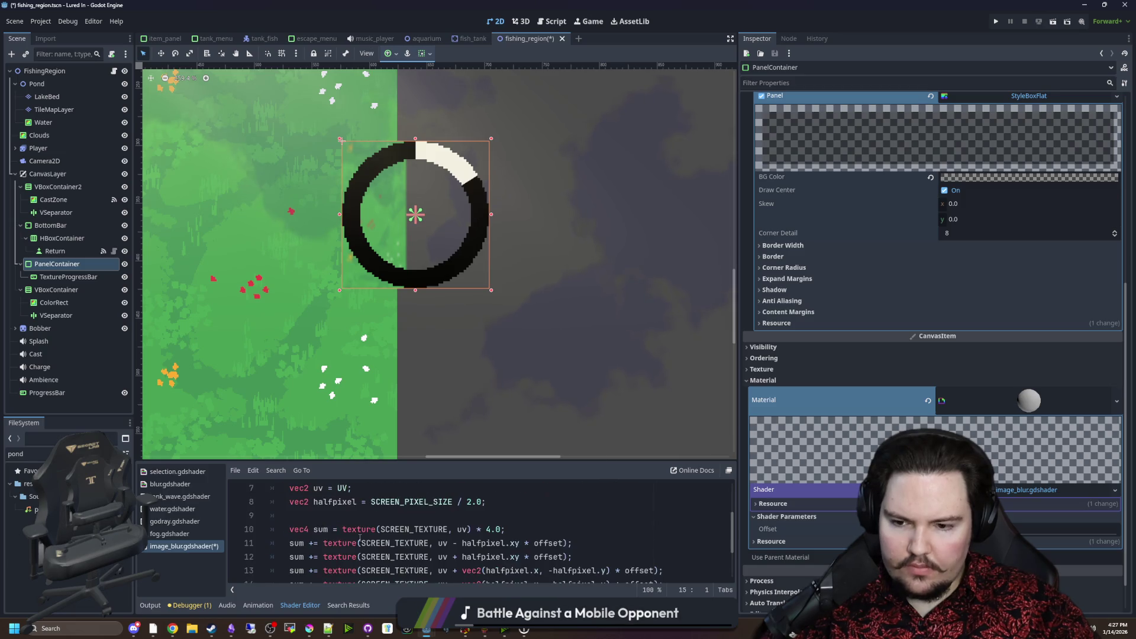
scroll(359, 537, down, 2)
scroll(359, 537, up, 3)
scroll(359, 537, down, 1)
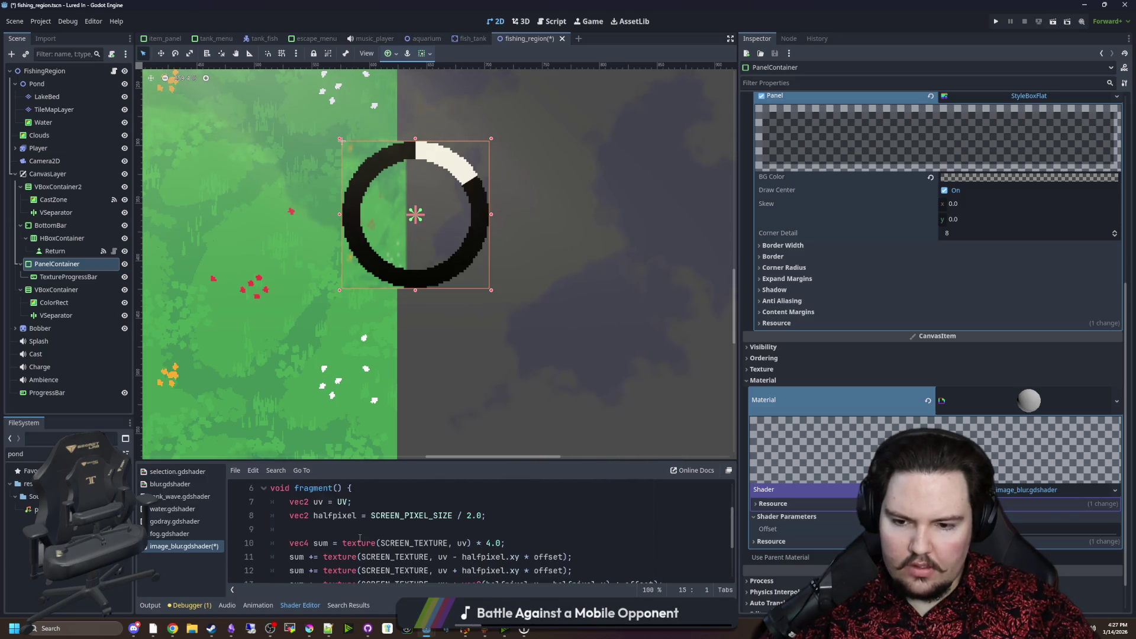
scroll(359, 537, down, 1)
click(787, 516)
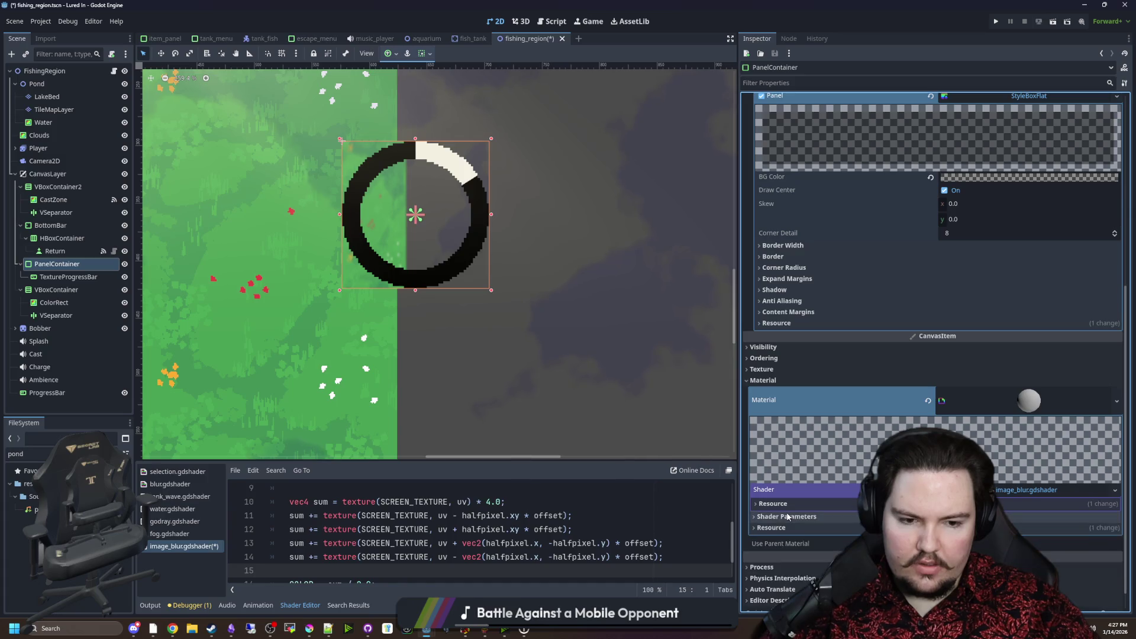
click(787, 516)
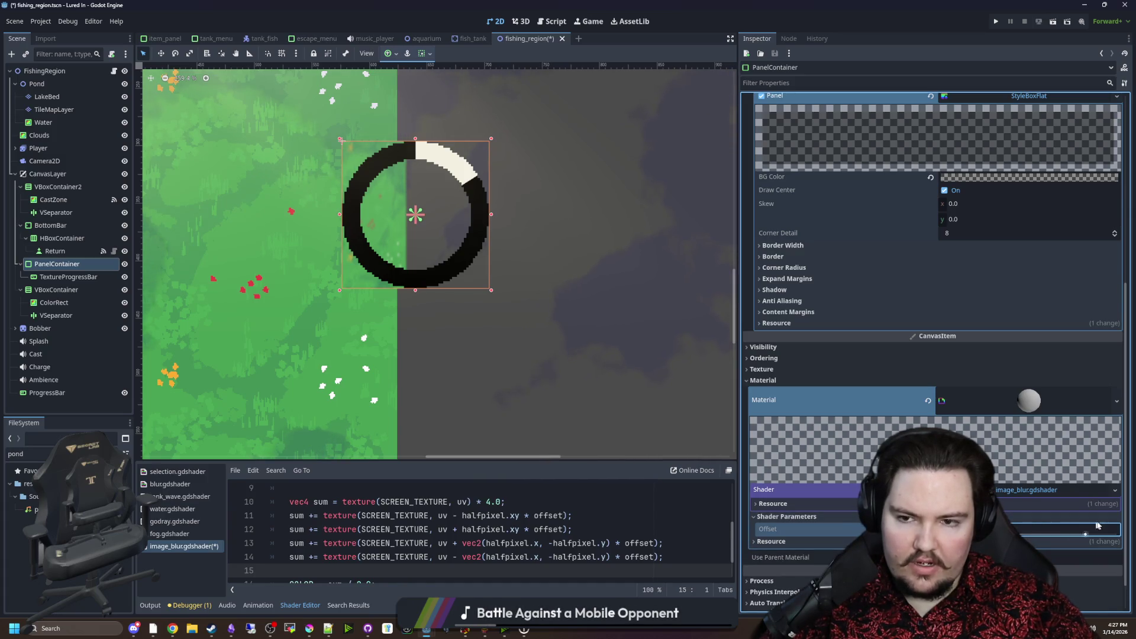
scroll(389, 533, down, 2)
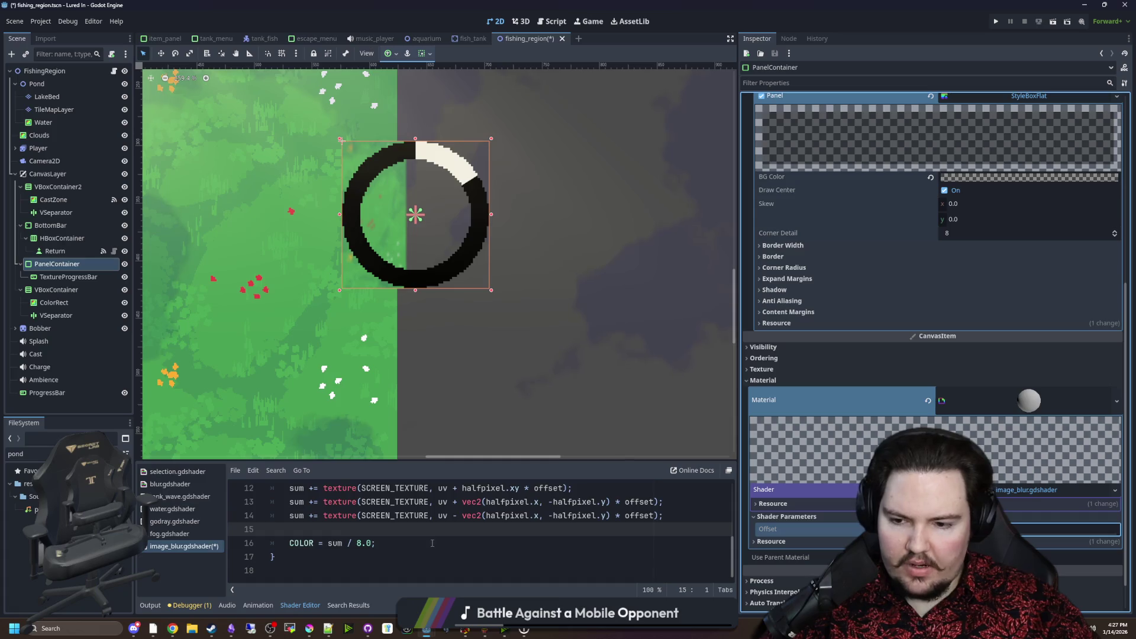
scroll(389, 533, up, 4)
scroll(389, 533, down, 3)
scroll(431, 226, up, 4)
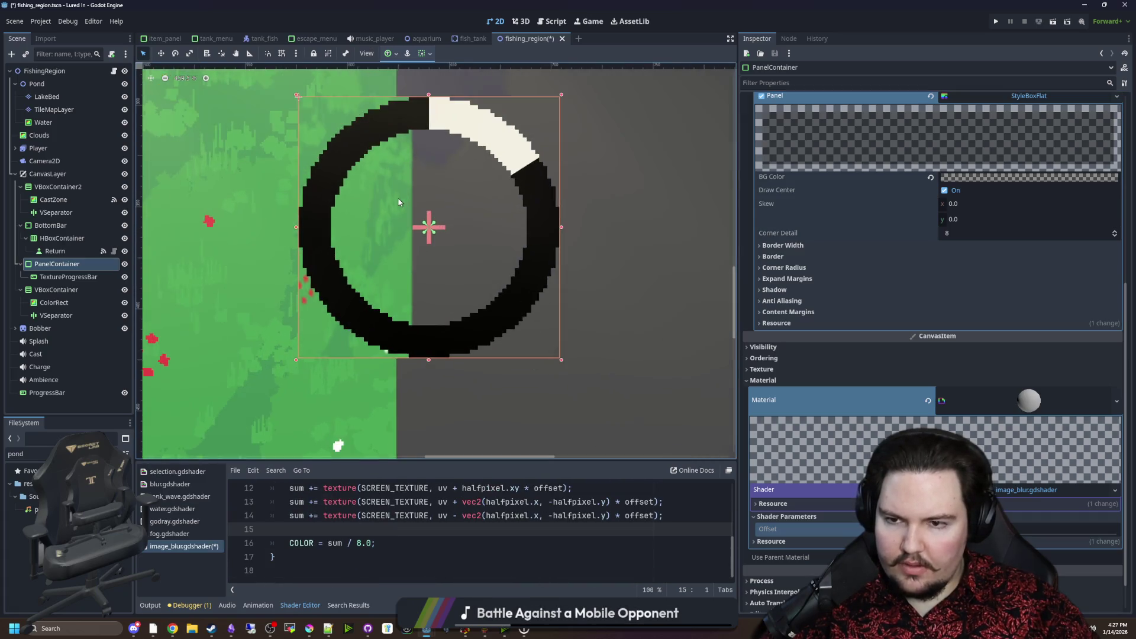
scroll(425, 248, down, 8)
scroll(426, 248, down, 3)
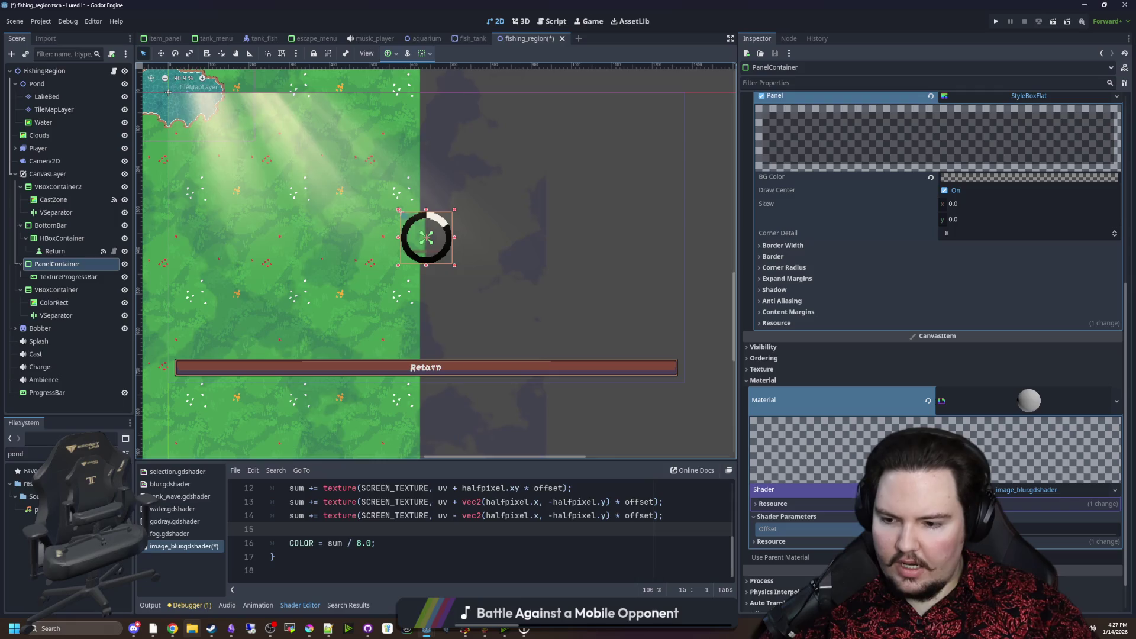
mouse_move(181, 632)
click(435, 575)
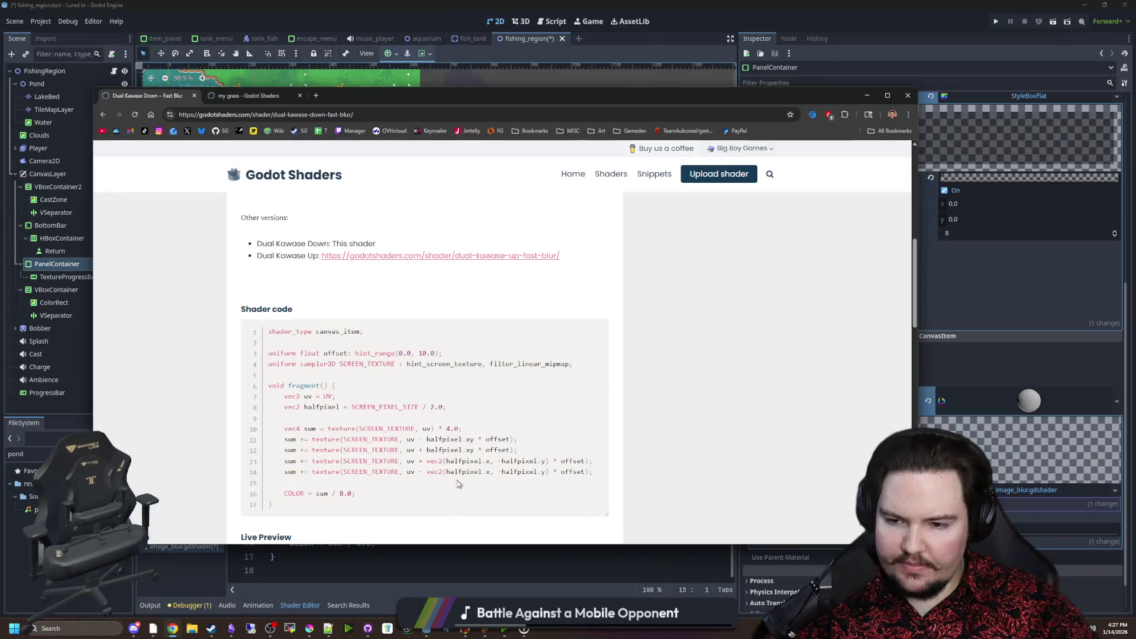
Open the Gaussian blur for Godot 4.3 Canvase layer shader in a new tab and view its code
key(ctrl+Tab)
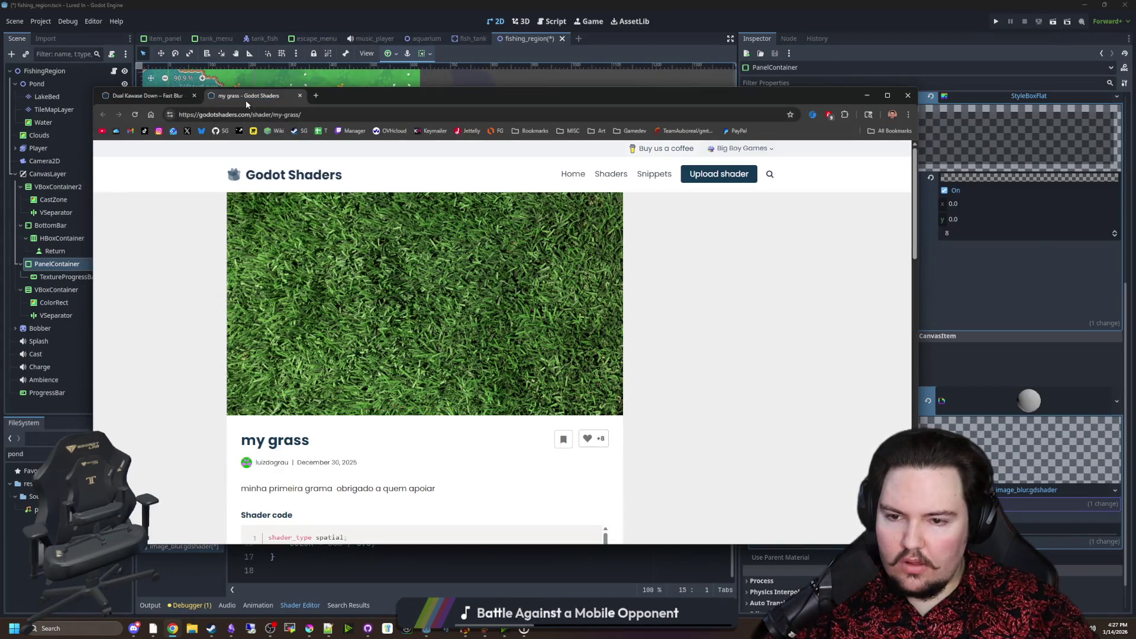
key(ctrl+Tab)
scroll(544, 269, up, 4)
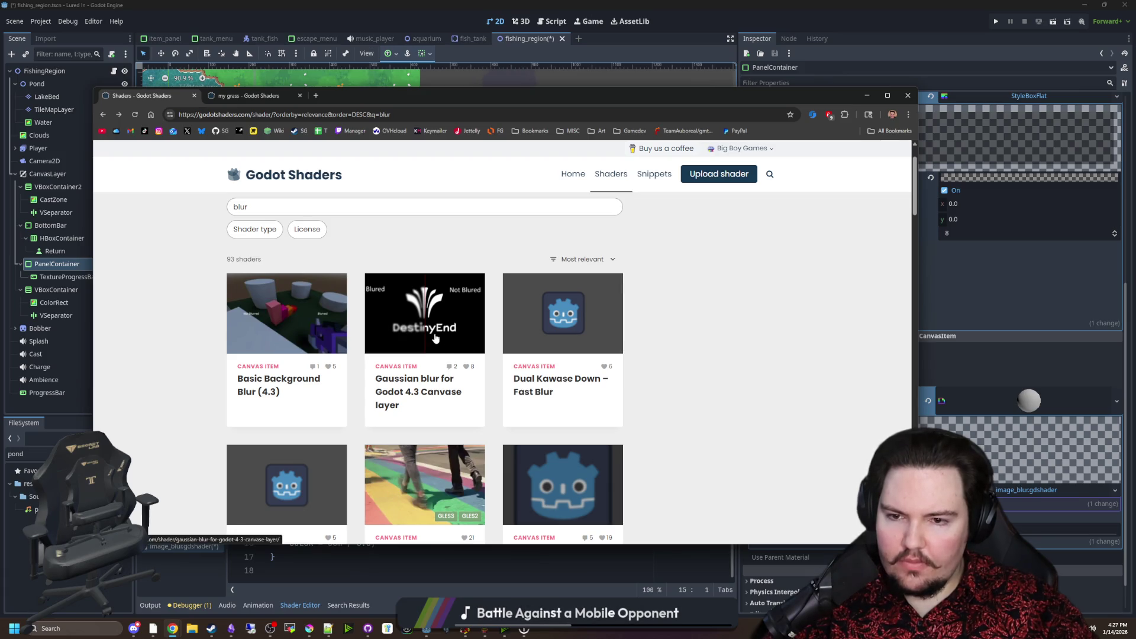
middle_click(450, 321)
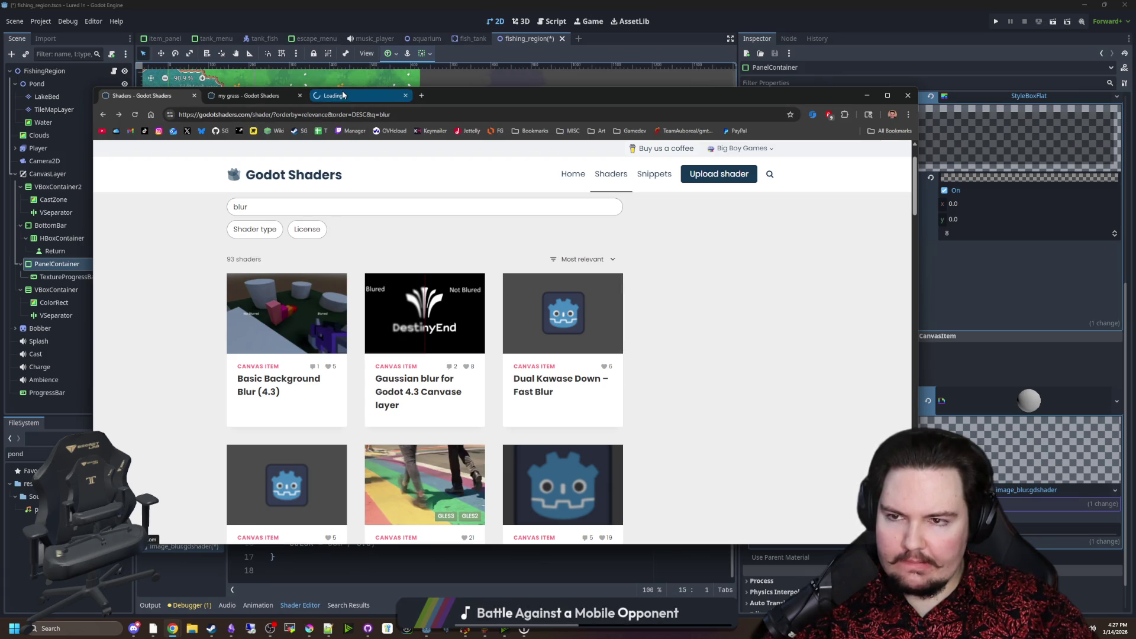
click(254, 95)
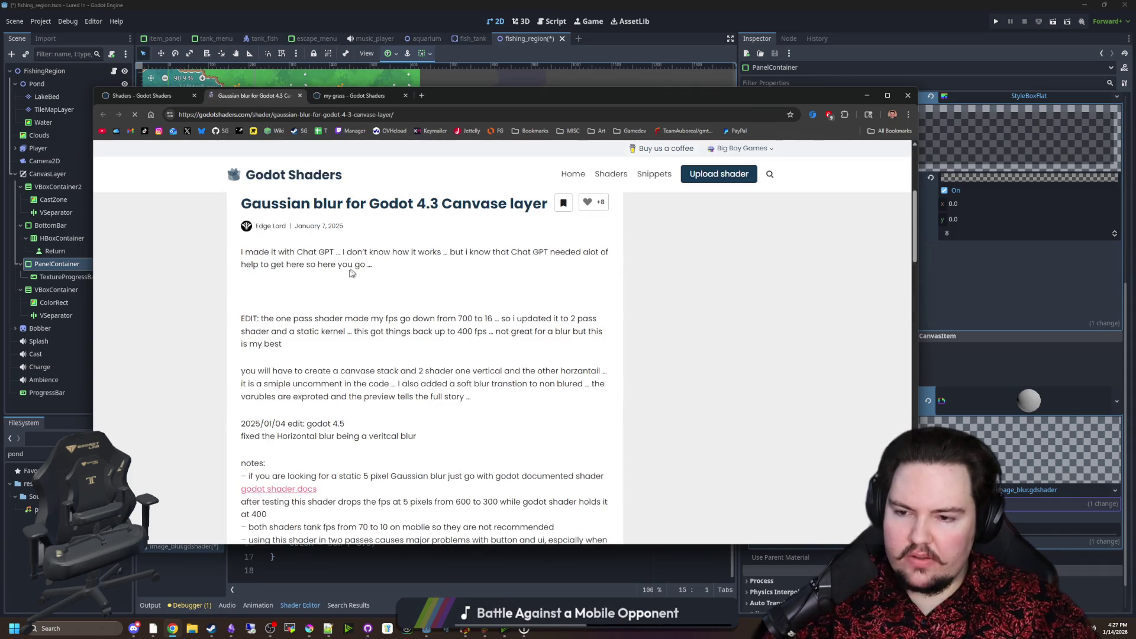
scroll(351, 273, down, 3)
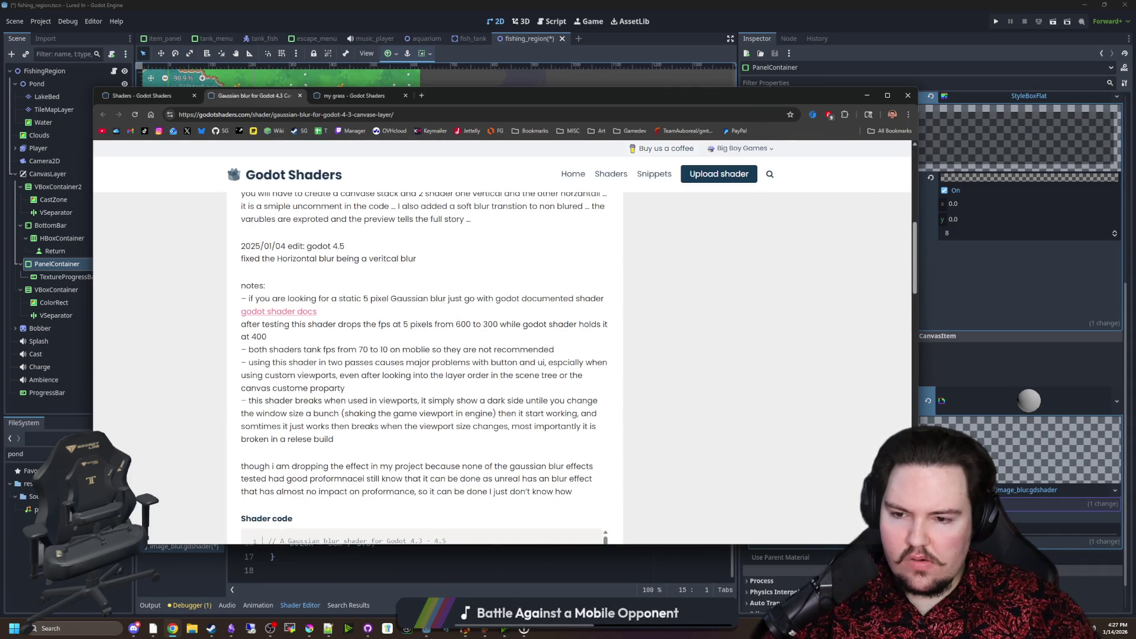
scroll(414, 444, down, 15)
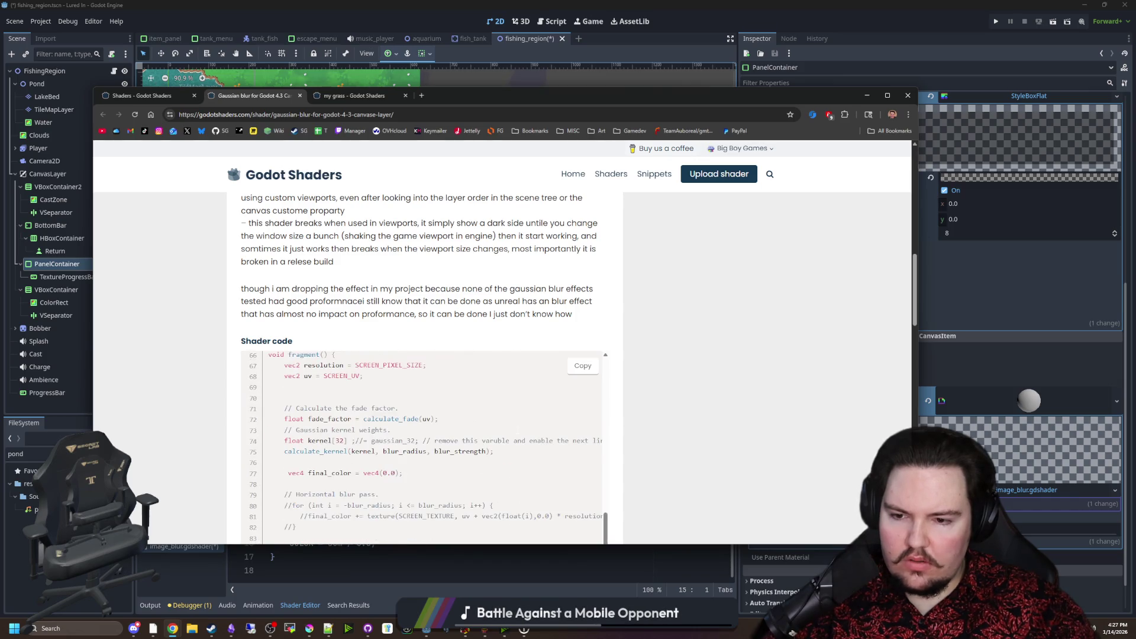
click(344, 547)
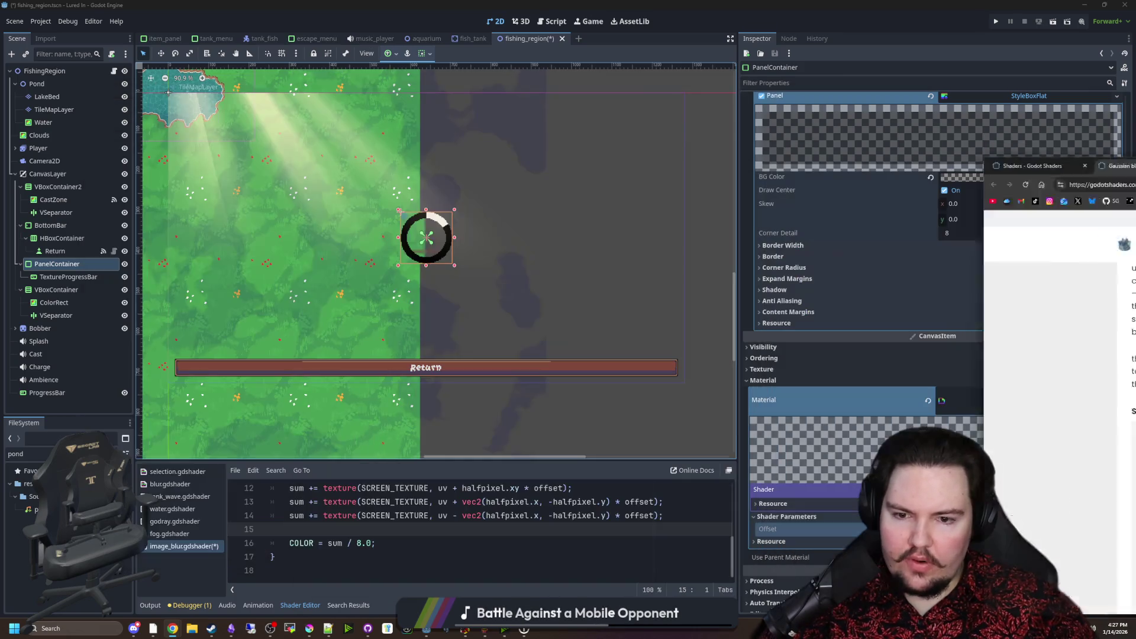
Replace the shader code with the Gaussian blur shader and review it
key(ctrl+a)
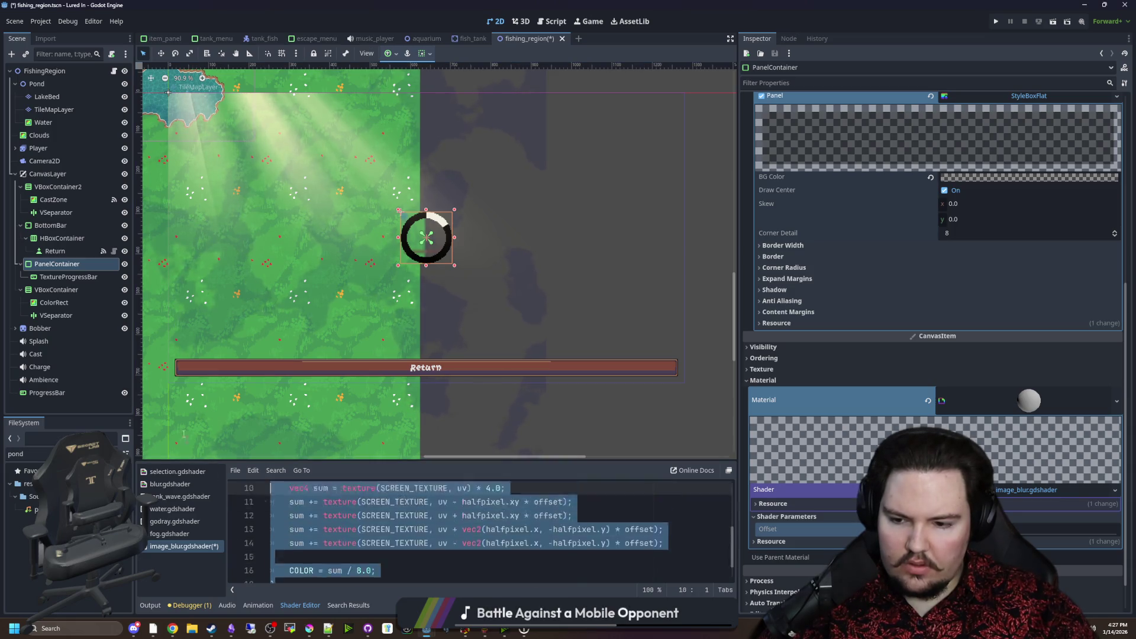
key(ctrl+v)
click(387, 501)
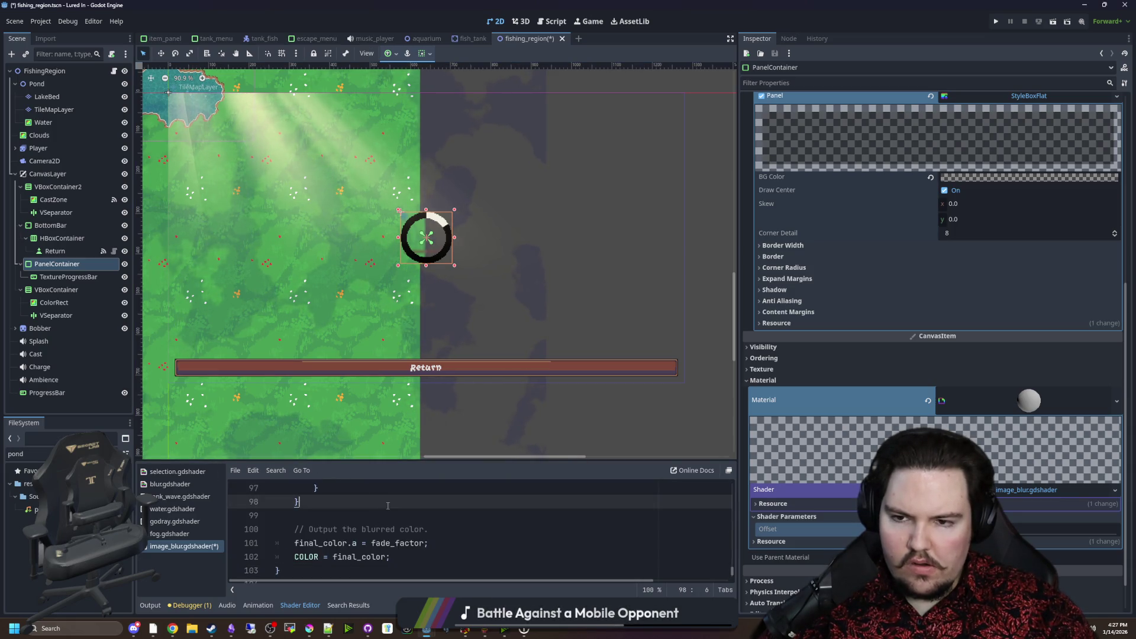
scroll(399, 232, up, 8)
scroll(378, 296, up, 3)
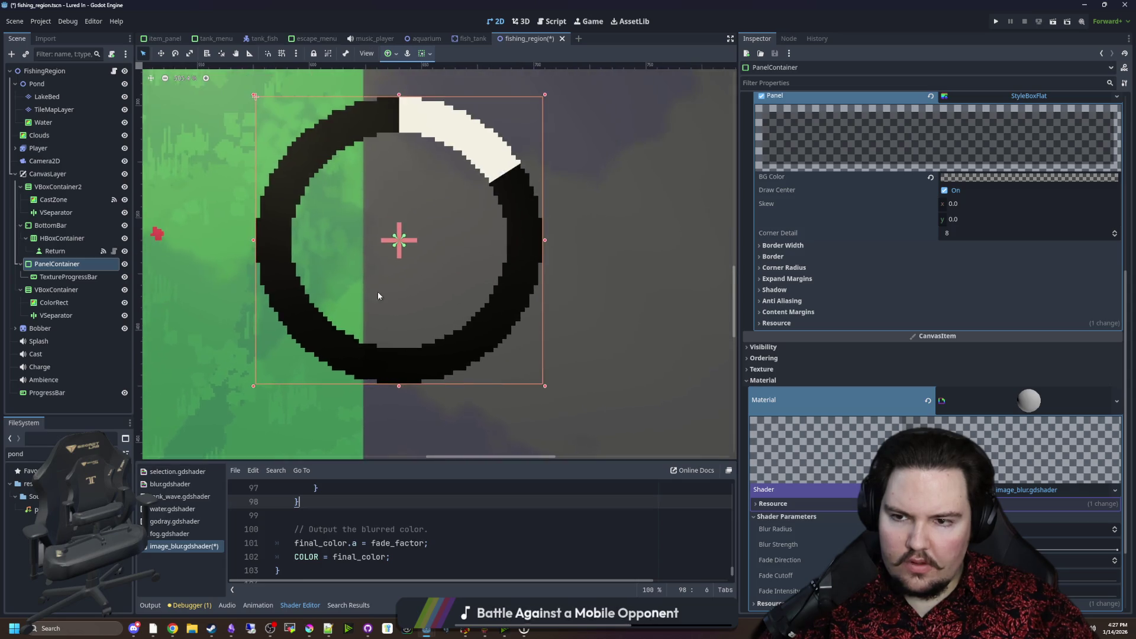
scroll(338, 253, up, 2)
scroll(779, 447, down, 3)
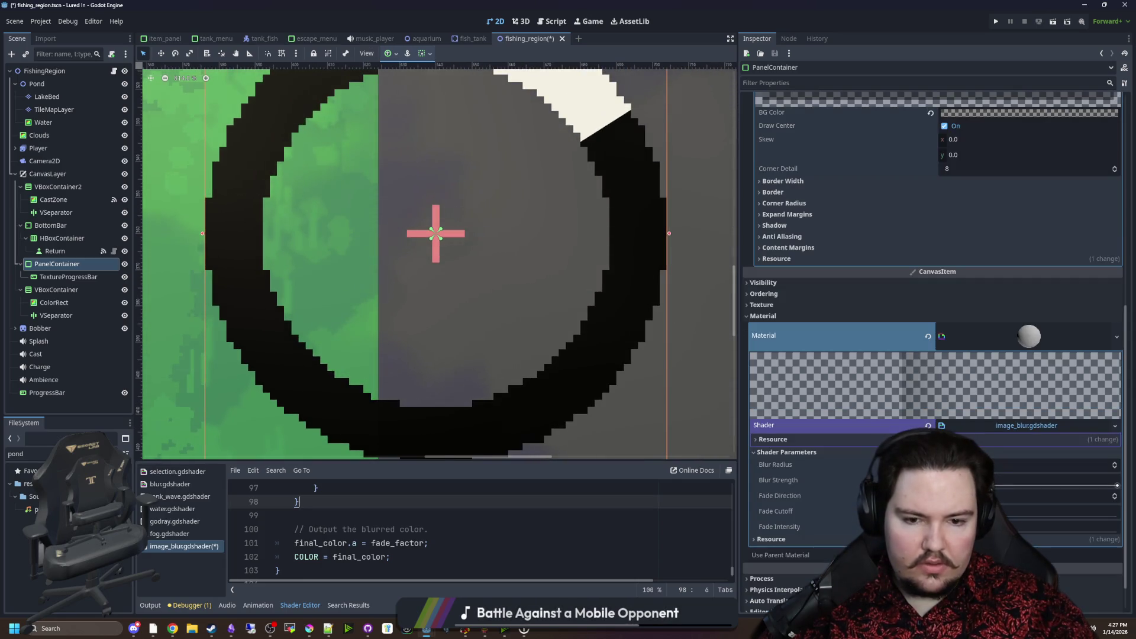
Check the blur's fade direction parameter, then clear the CanvasItem Material slot to <empty>
click(1056, 496)
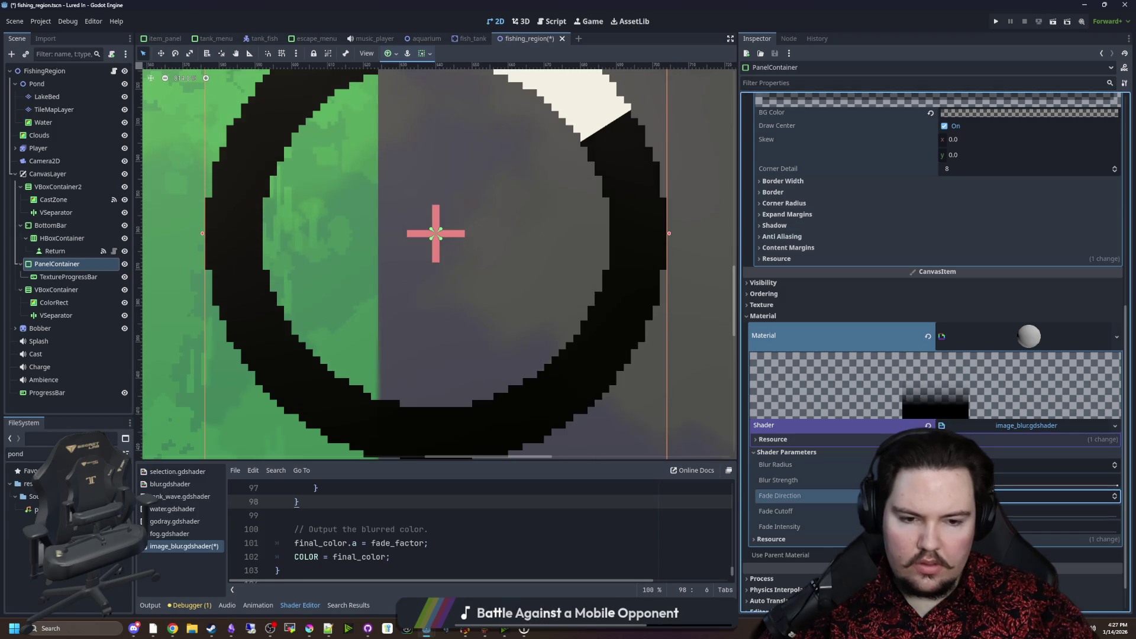
scroll(502, 314, down, 4)
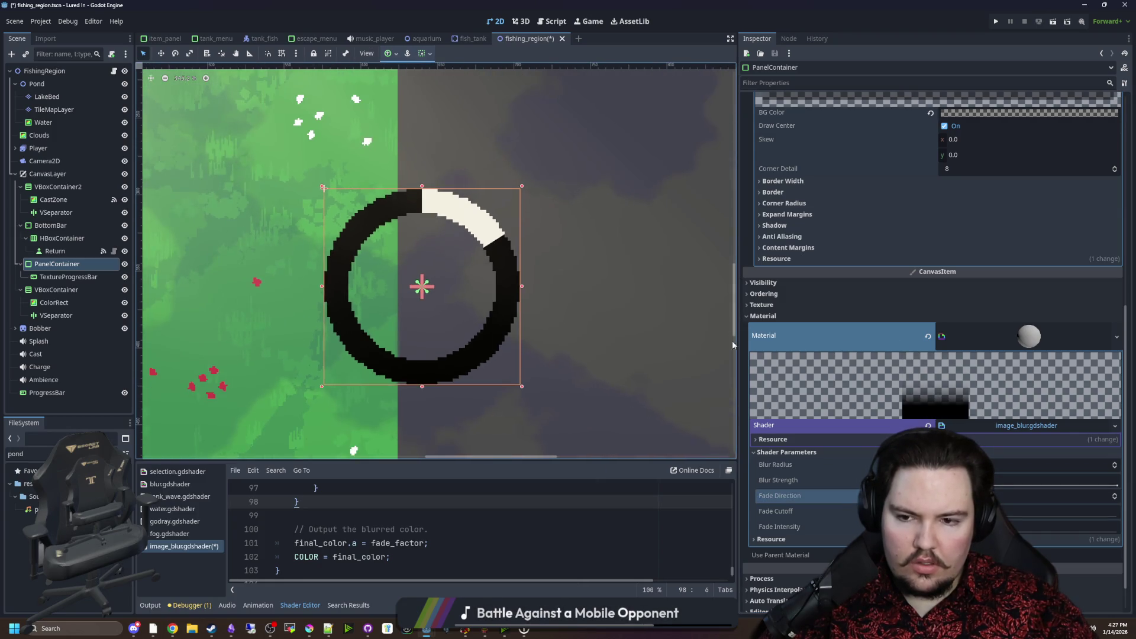
scroll(473, 332, down, 3)
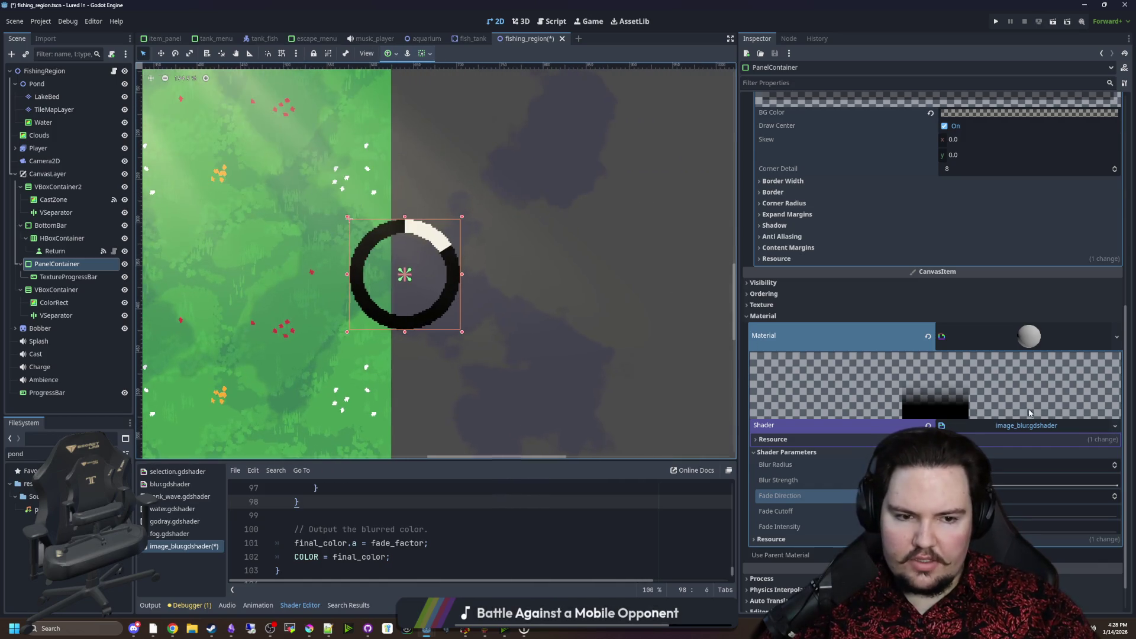
click(927, 335)
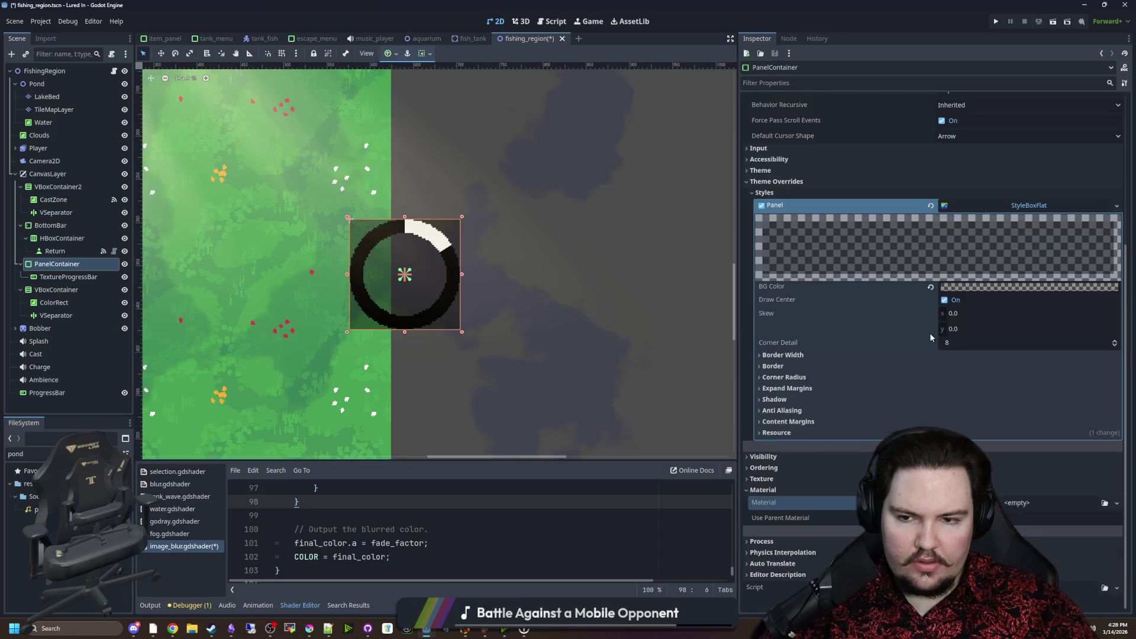
Set the Panel StyleBoxFlat's left and right expand margins to 128 px
click(806, 389)
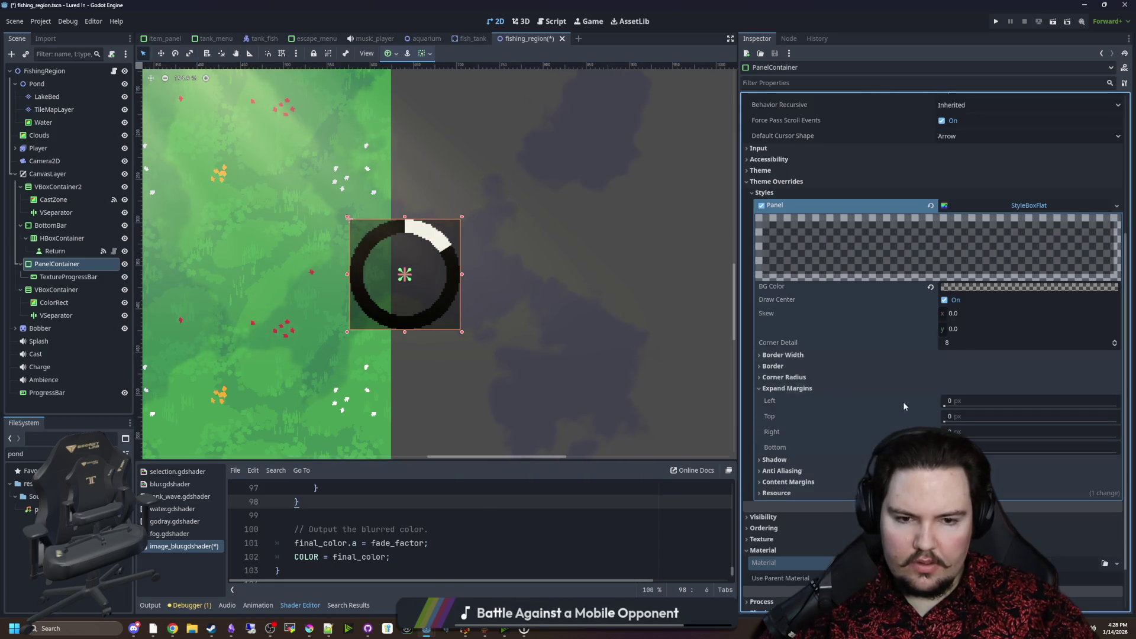
mouse_move(948, 406)
mouse_down()
mouse_move(976, 403)
mouse_move(1027, 431)
mouse_up()
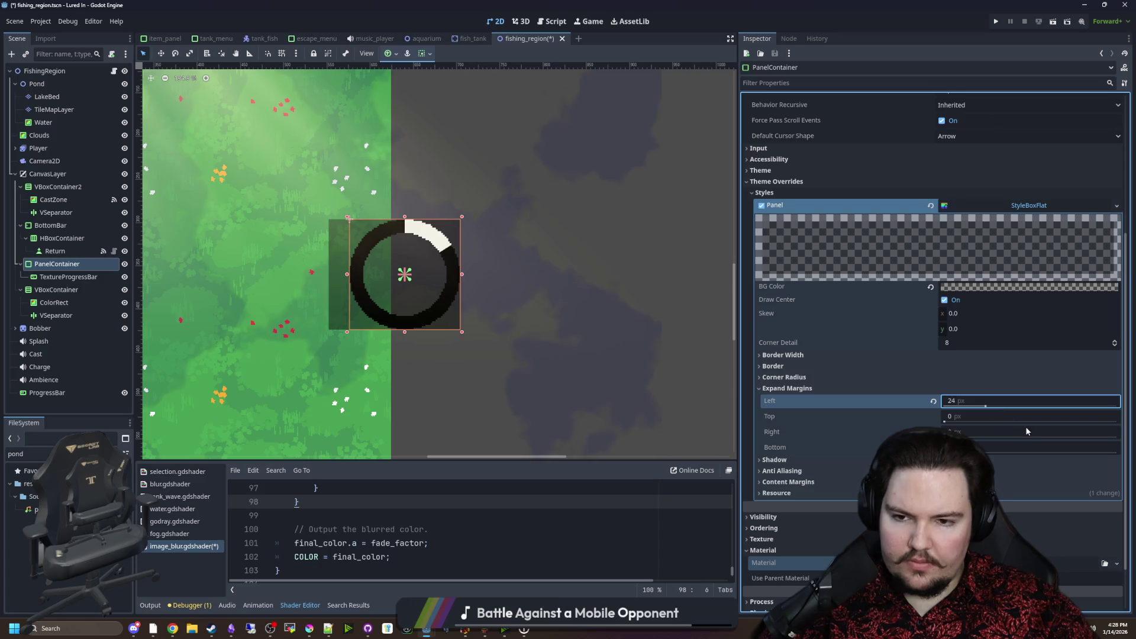
click(980, 405)
text(8)
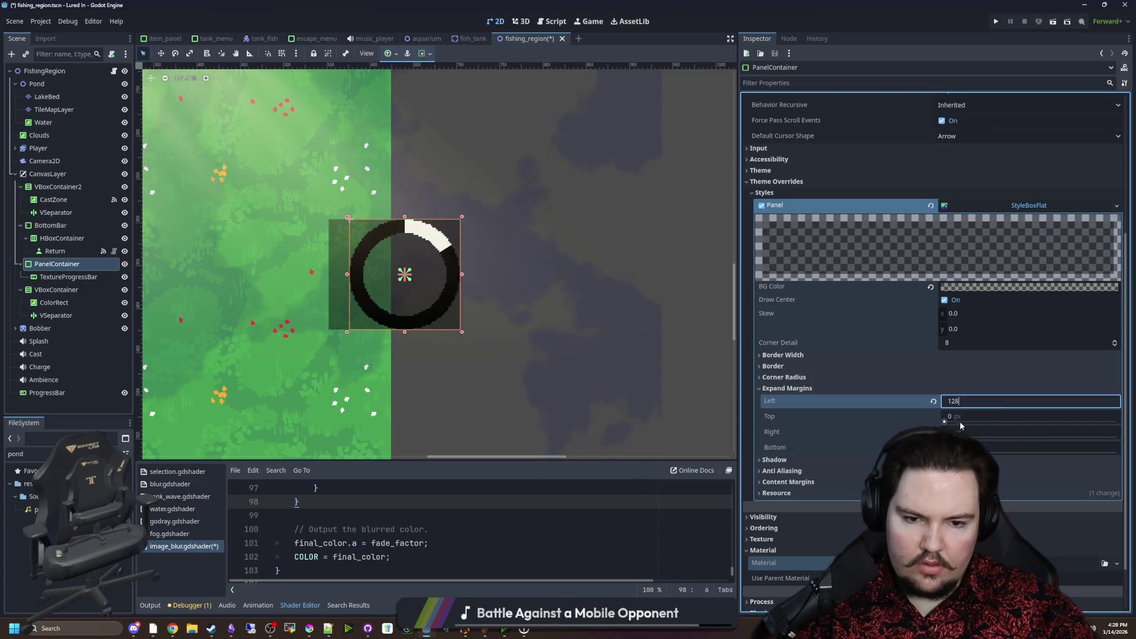
click(964, 418)
text(128)
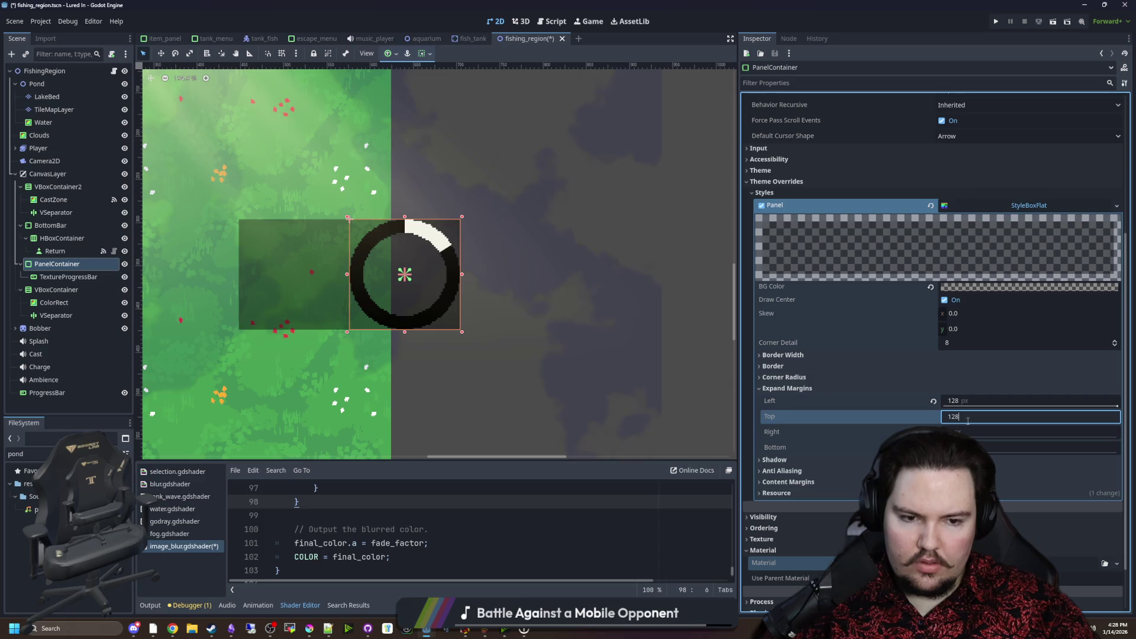
key(Tab)
text(128)
key(Tab)
text(128)
key(Return)
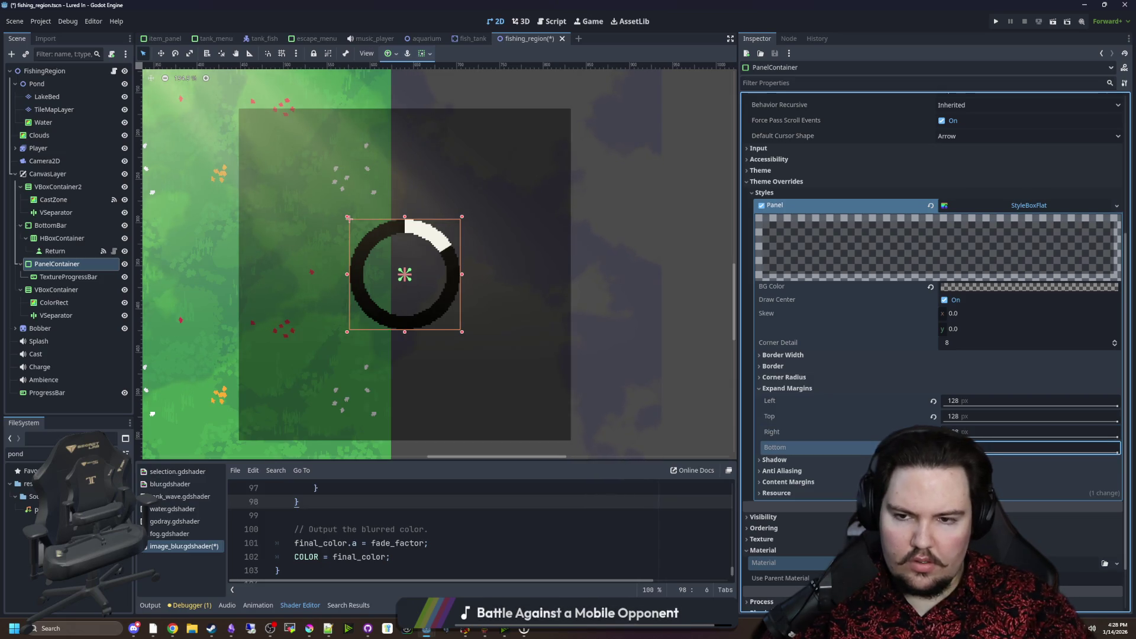
Set the top and bottom expand margins to 64 px
click(966, 417)
text(64)
key(Tab)
key(Tab)
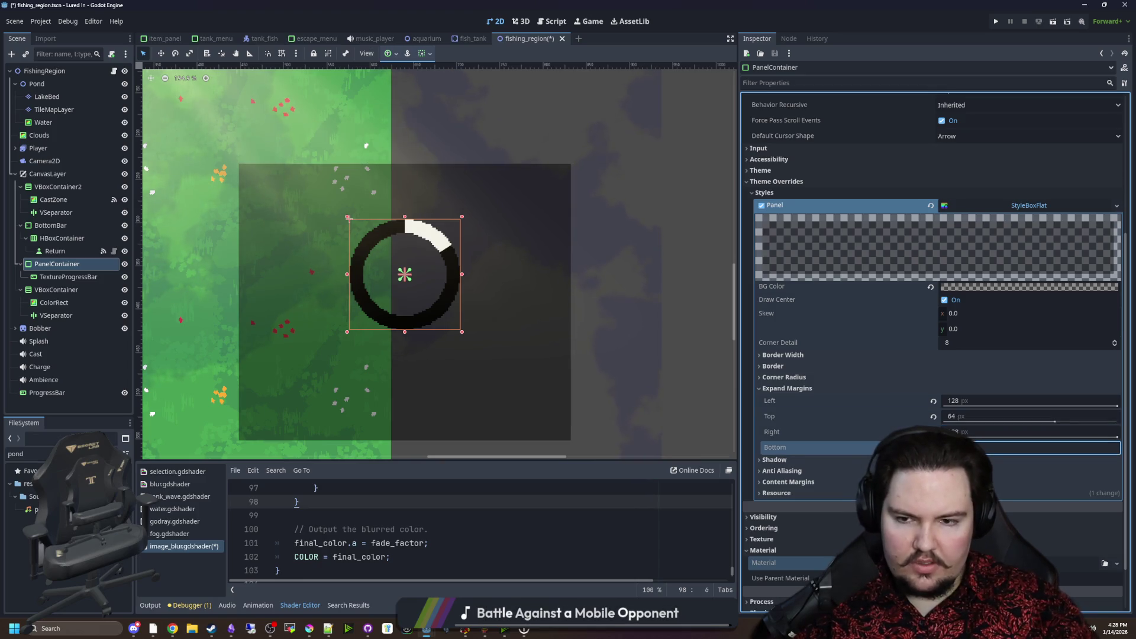
text(64)
key(Return)
click(784, 376)
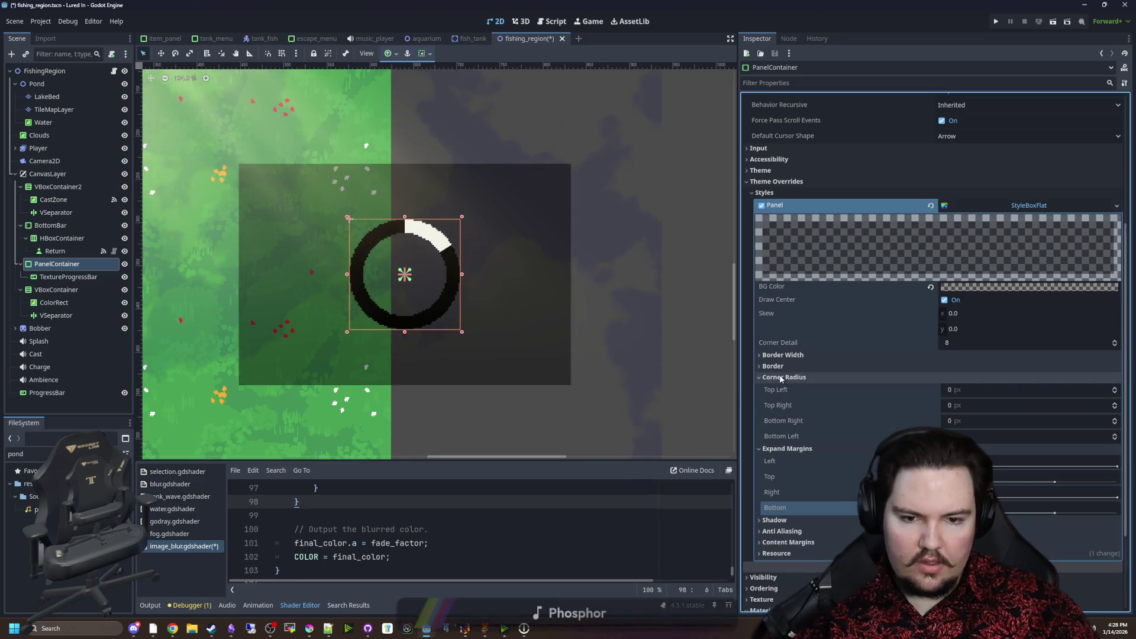
Set the top-left, top-right and bottom-right corner radii of the backdrop to 32 px
click(964, 389)
text(70)
key(Return)
click(967, 390)
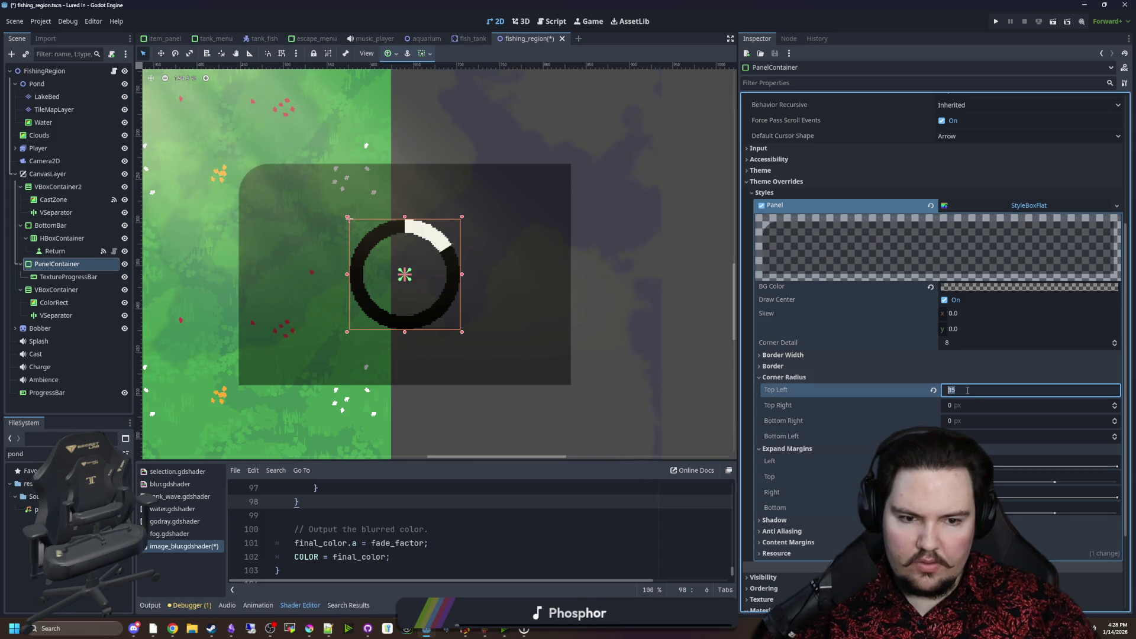
text(32)
key(Tab)
text(32)
key(Tab)
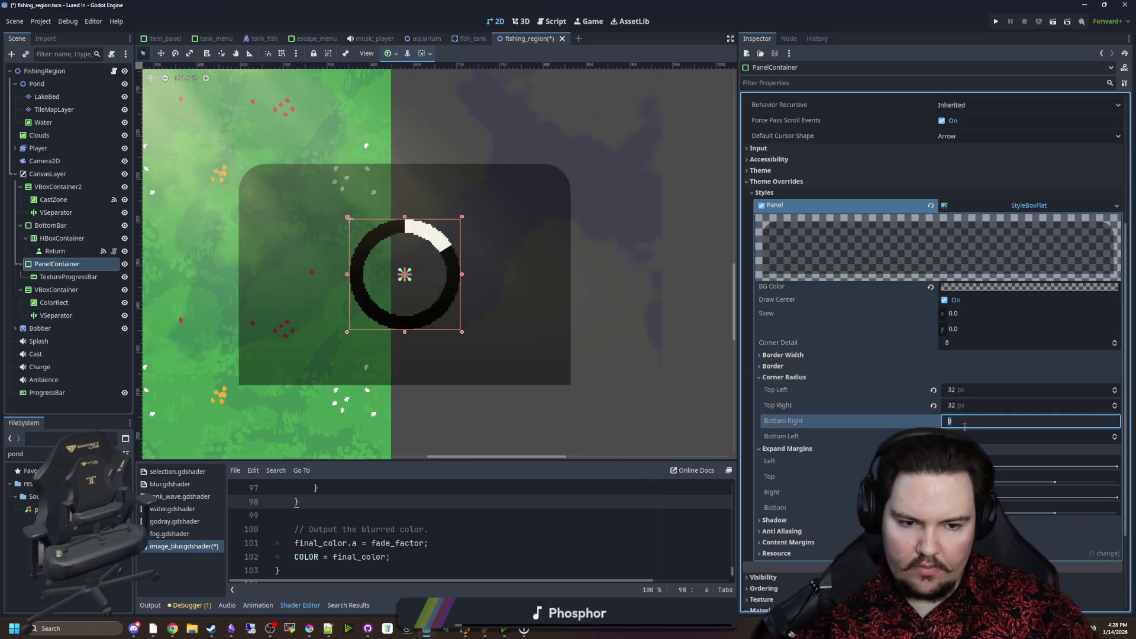
text(32)
key(Tab)
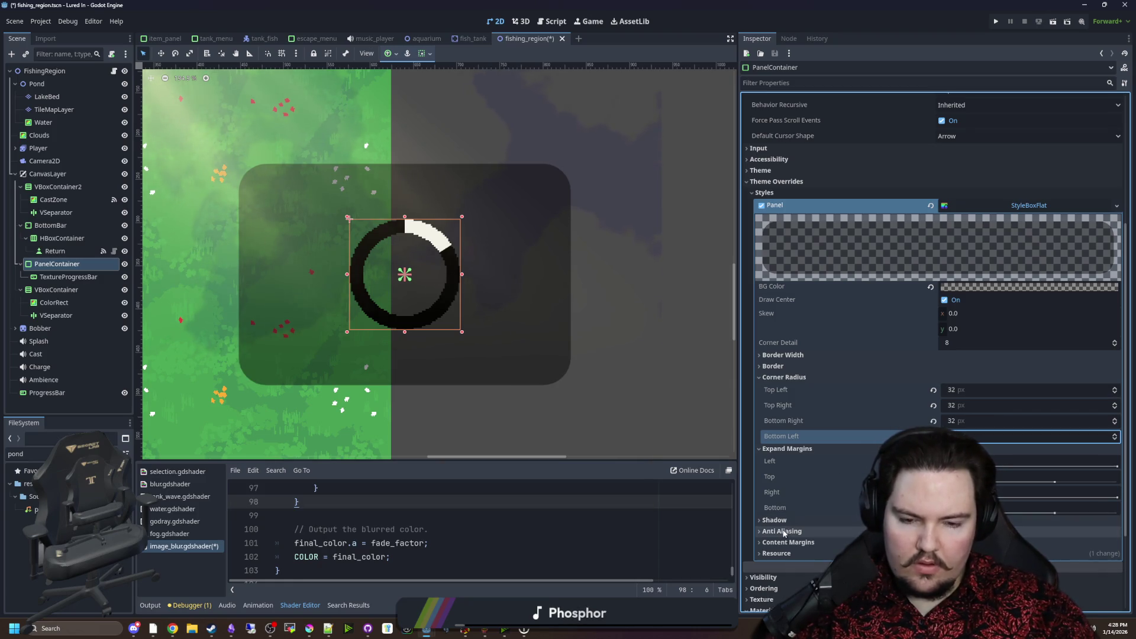
Revert the Panel style override back to the purple StyleBoxTexture frame
scroll(492, 218, down, 5)
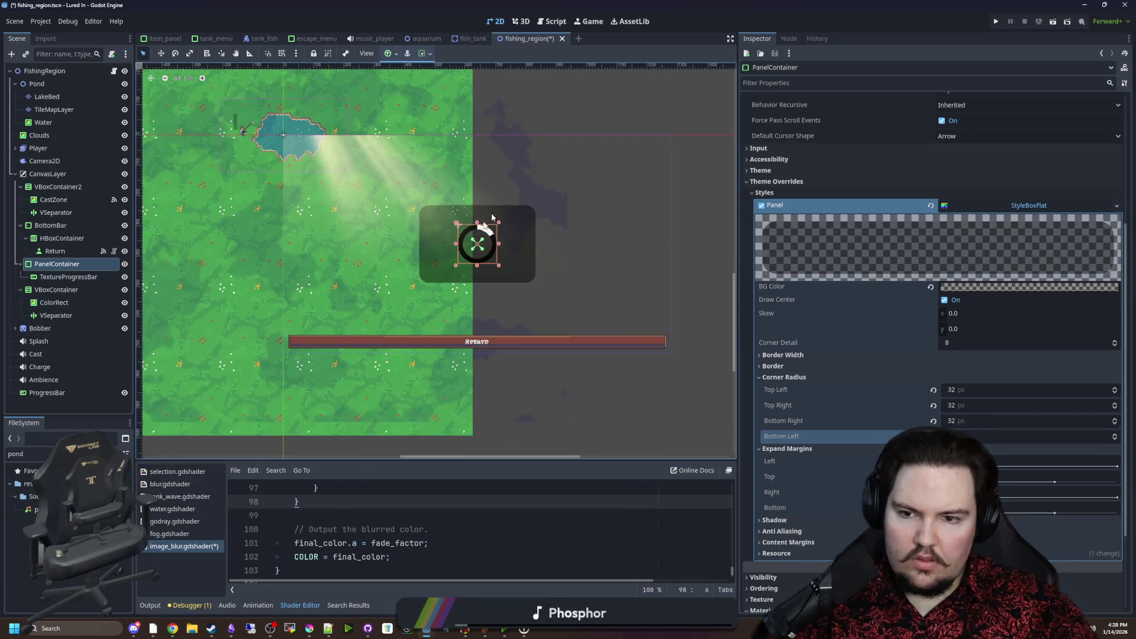
scroll(483, 251, up, 5)
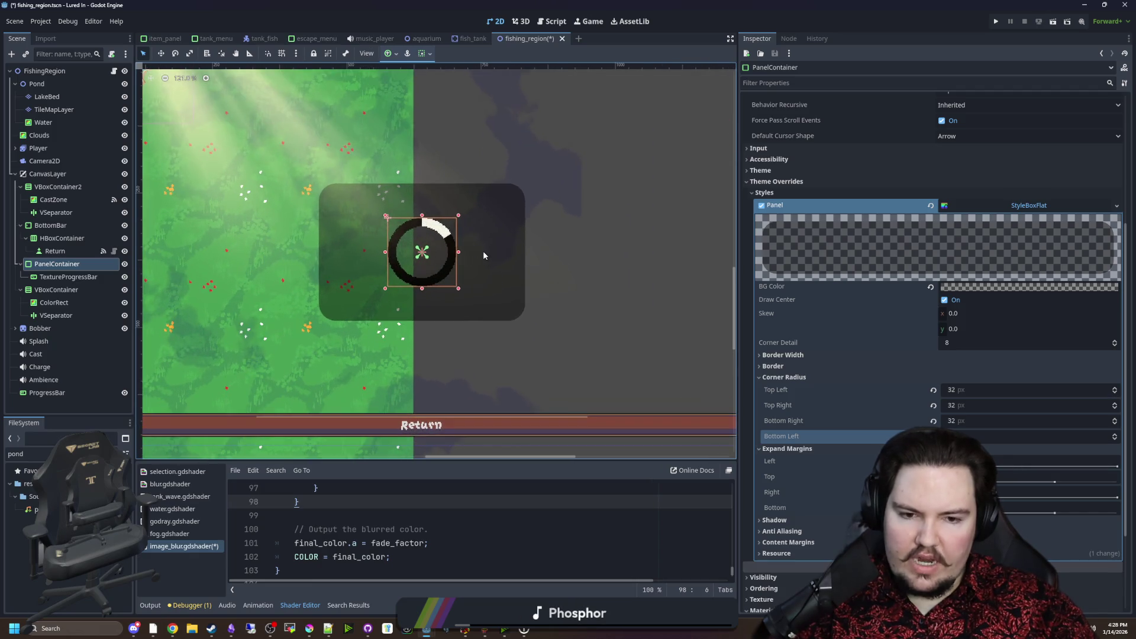
scroll(487, 252, up, 2)
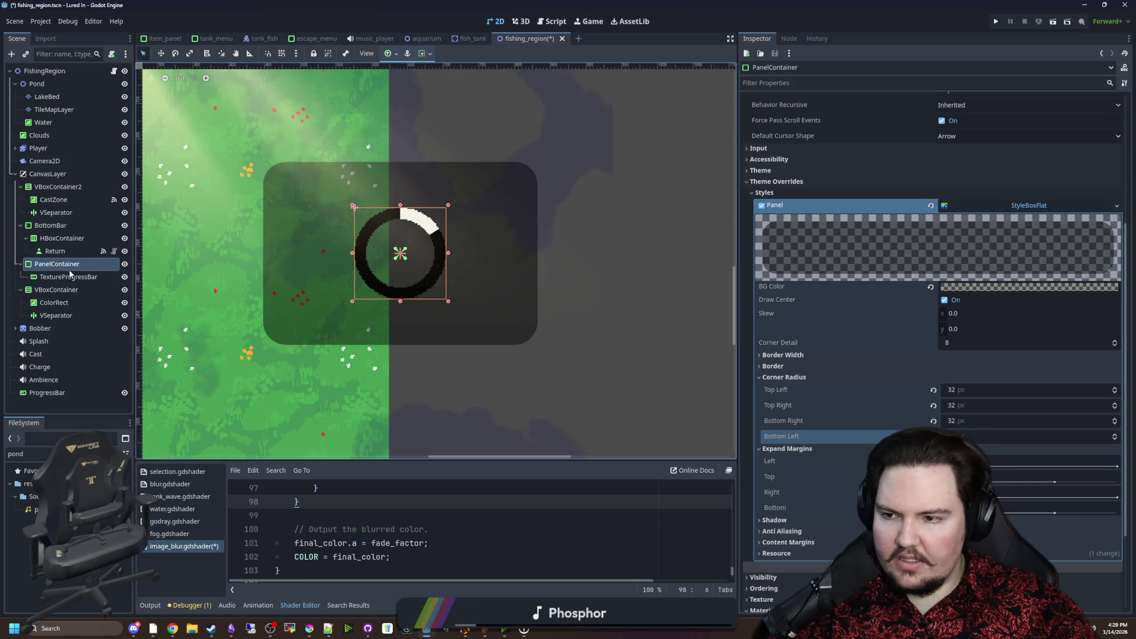
click(930, 205)
scroll(440, 229, up, 1)
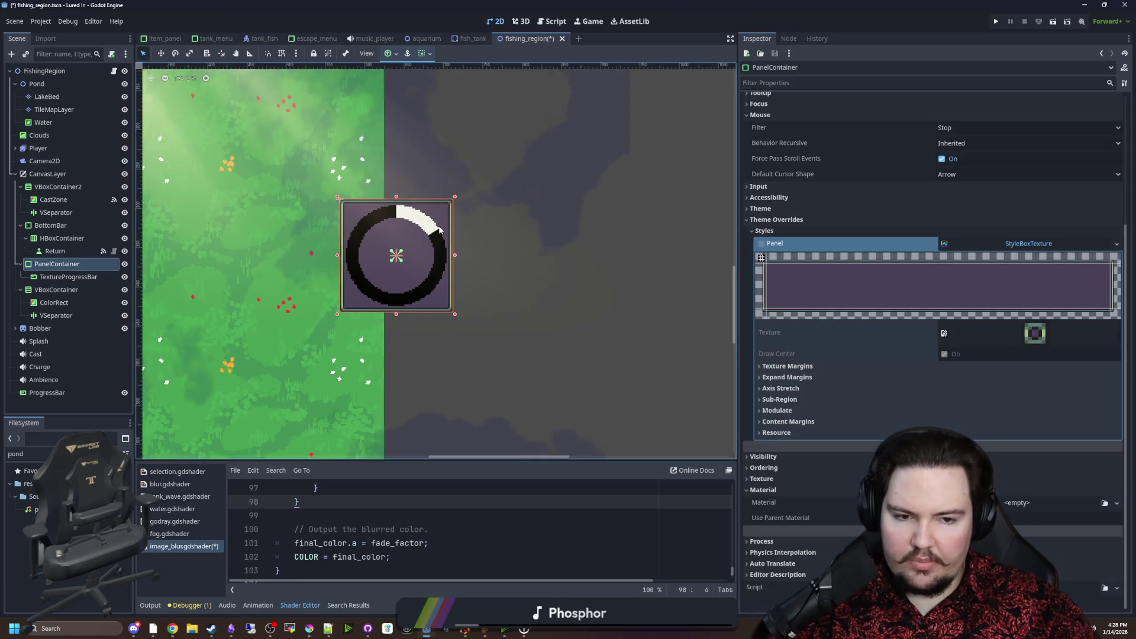
scroll(440, 229, up, 1)
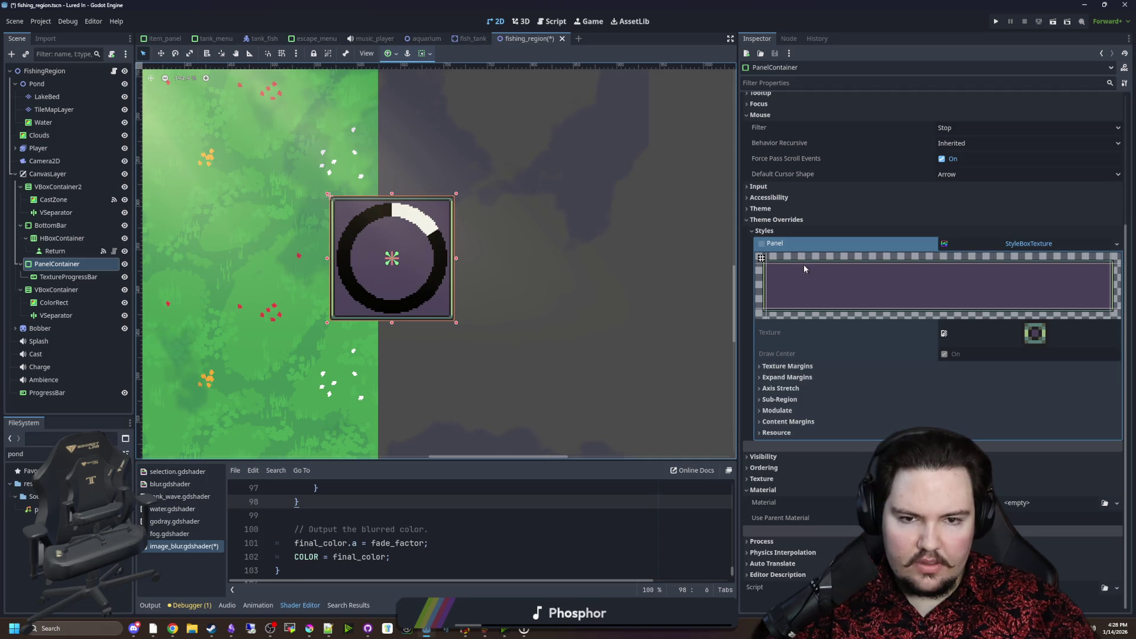
click(764, 230)
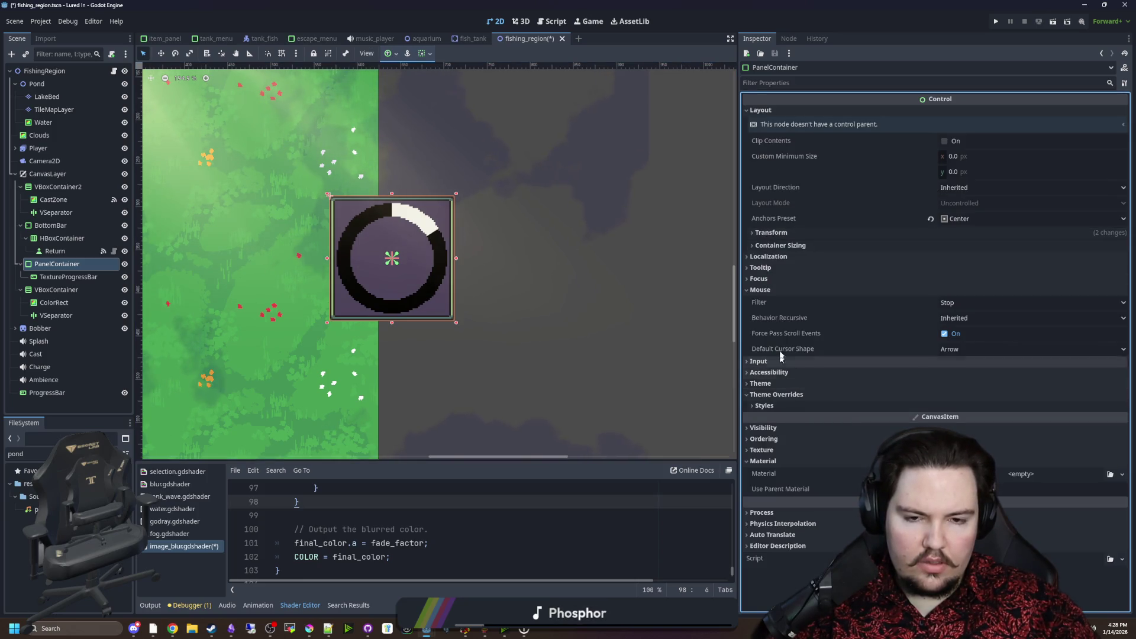
click(776, 397)
click(776, 397)
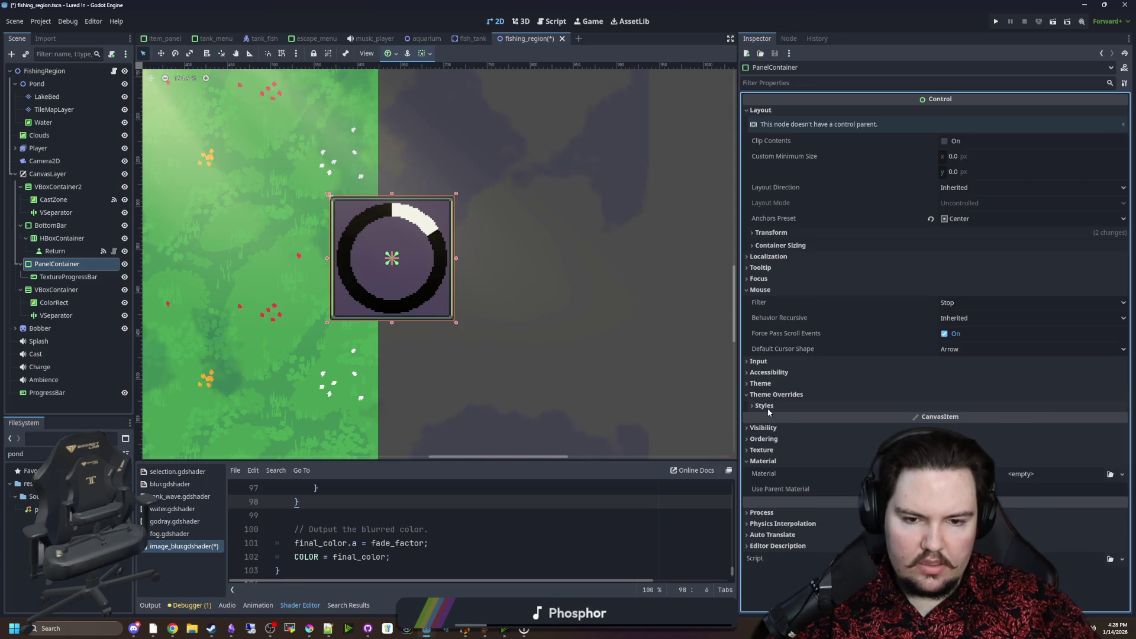
click(768, 407)
click(766, 407)
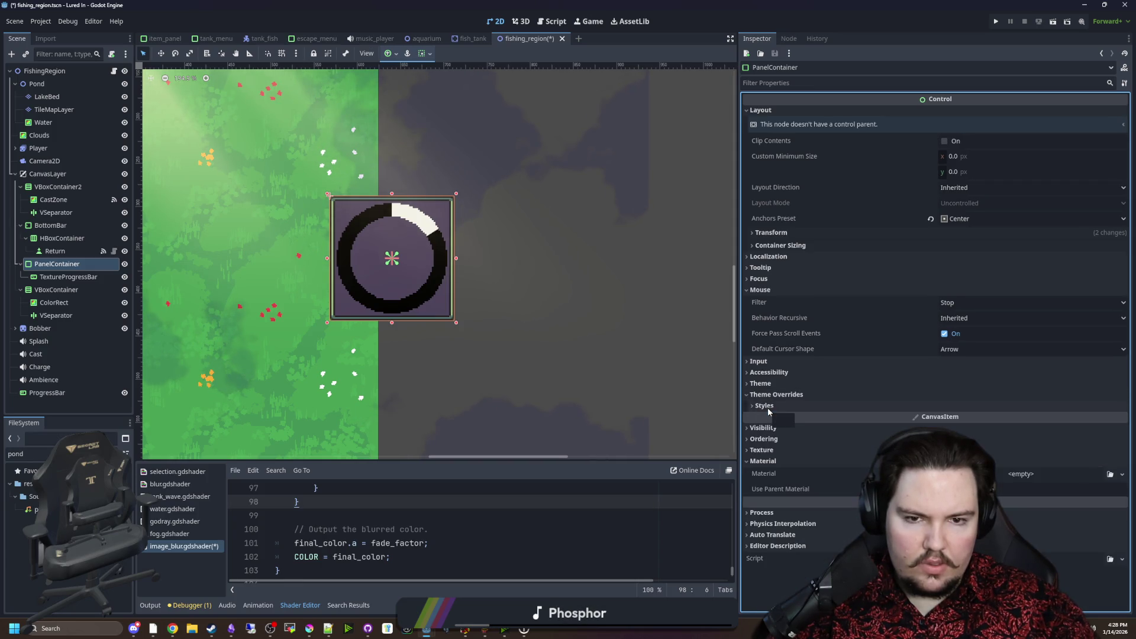
scroll(370, 253, up, 2)
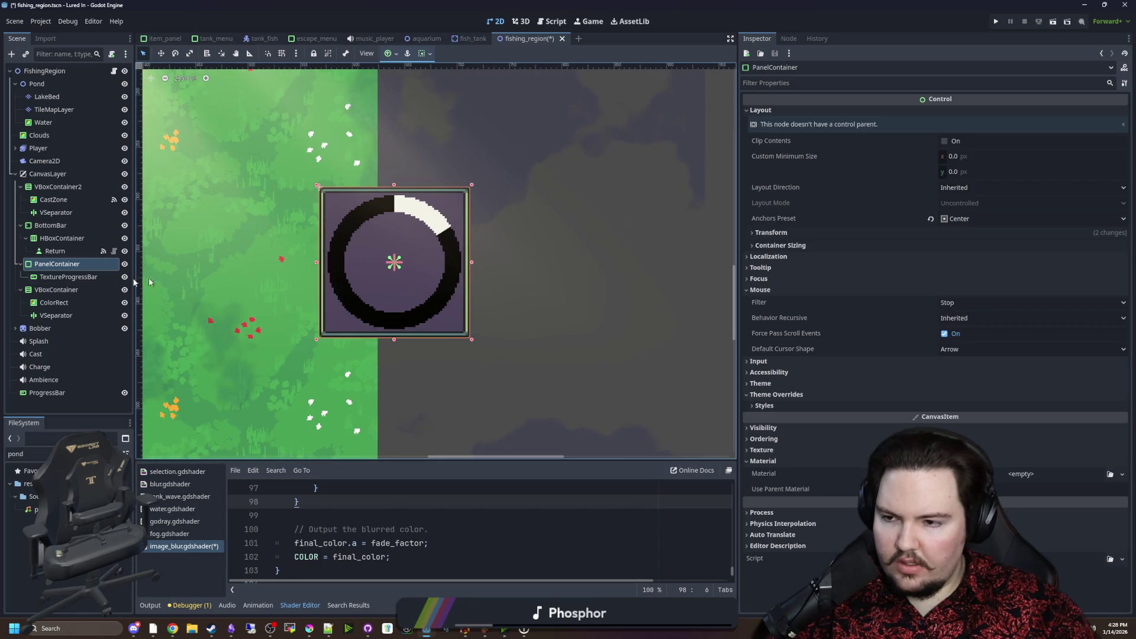
scroll(403, 290, down, 3)
right_click(58, 266)
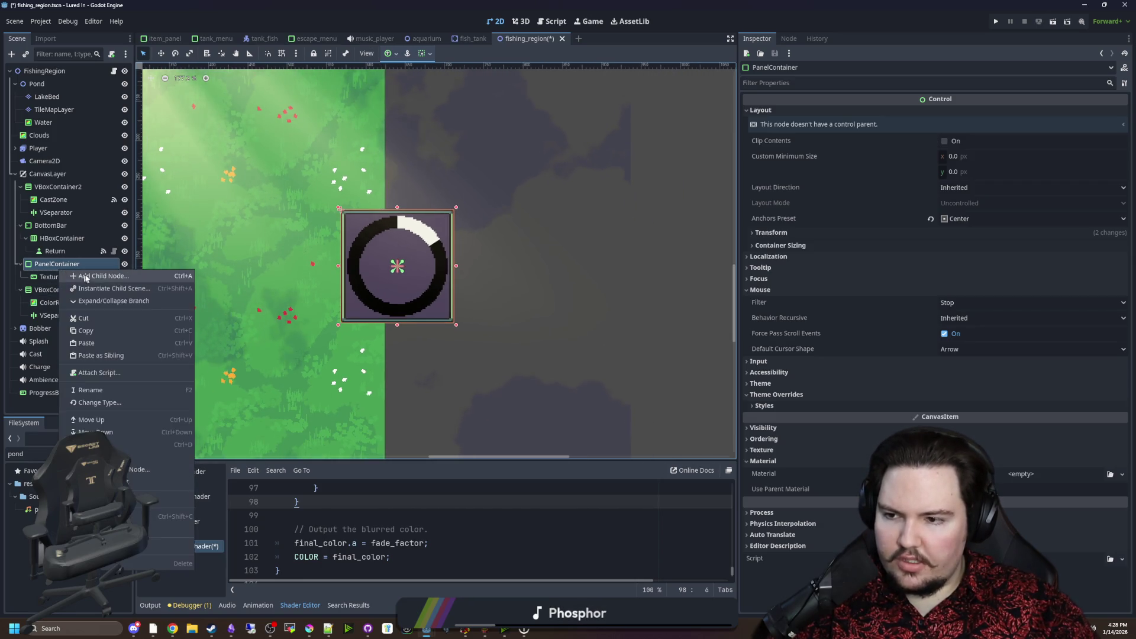
click(95, 278)
text(margin)
key(Return)
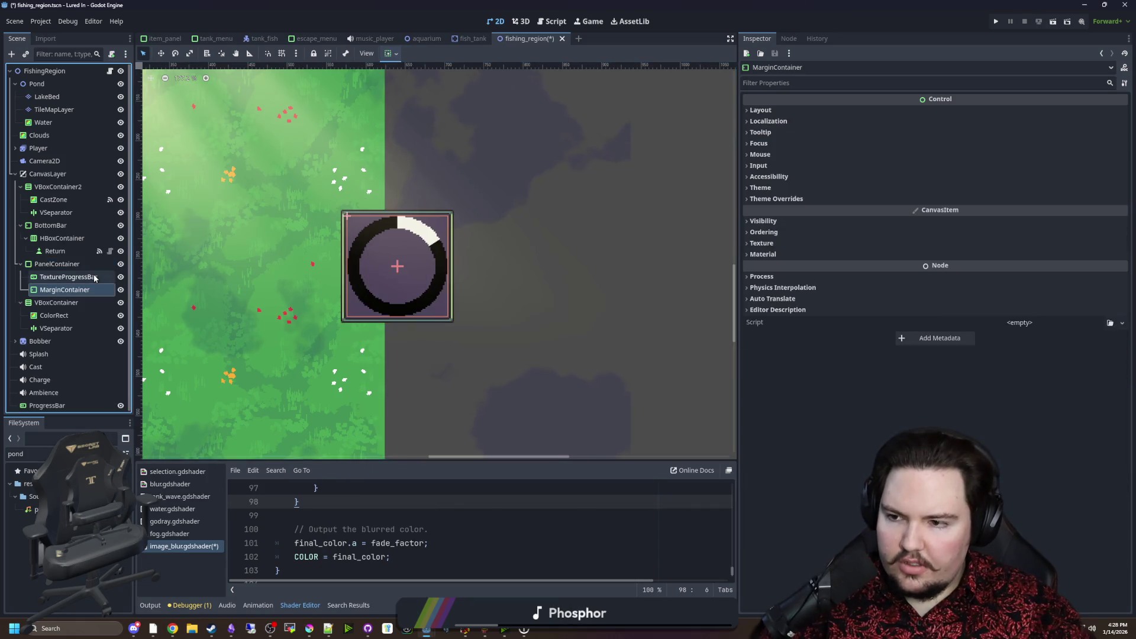
drag(68, 277, 83, 288)
click(83, 280)
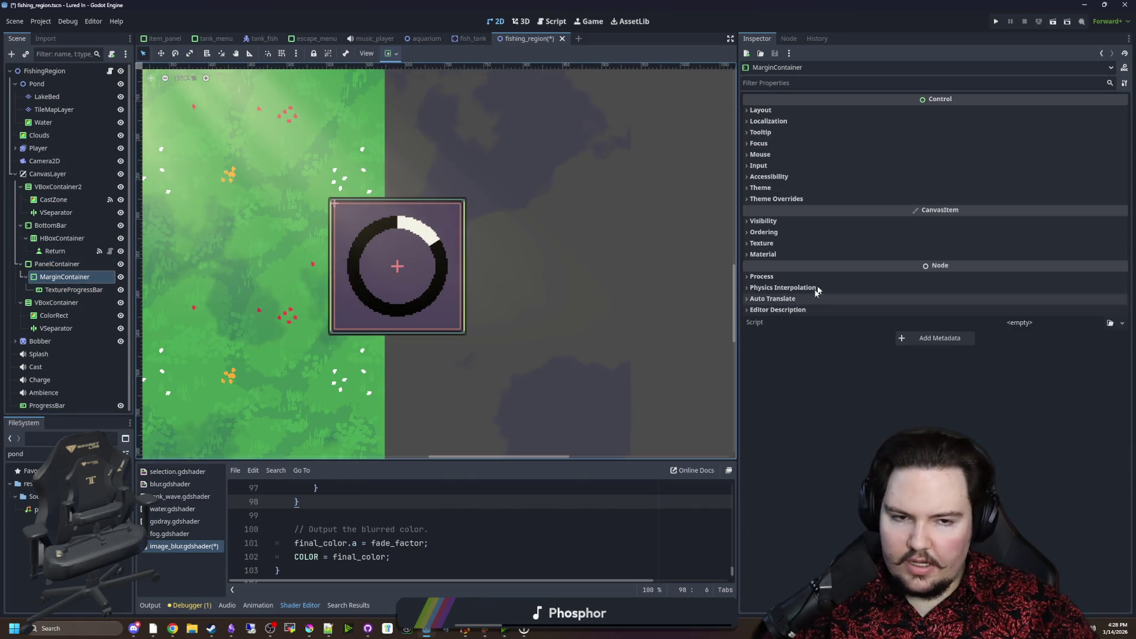
click(776, 199)
click(770, 210)
click(957, 222)
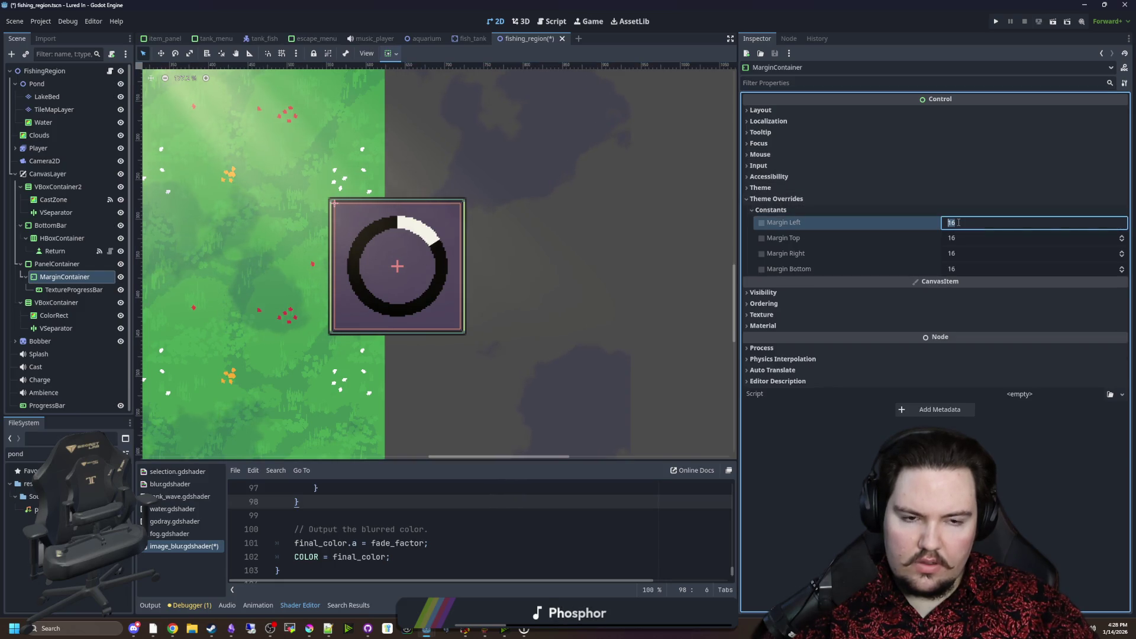
click(961, 254)
text(64)
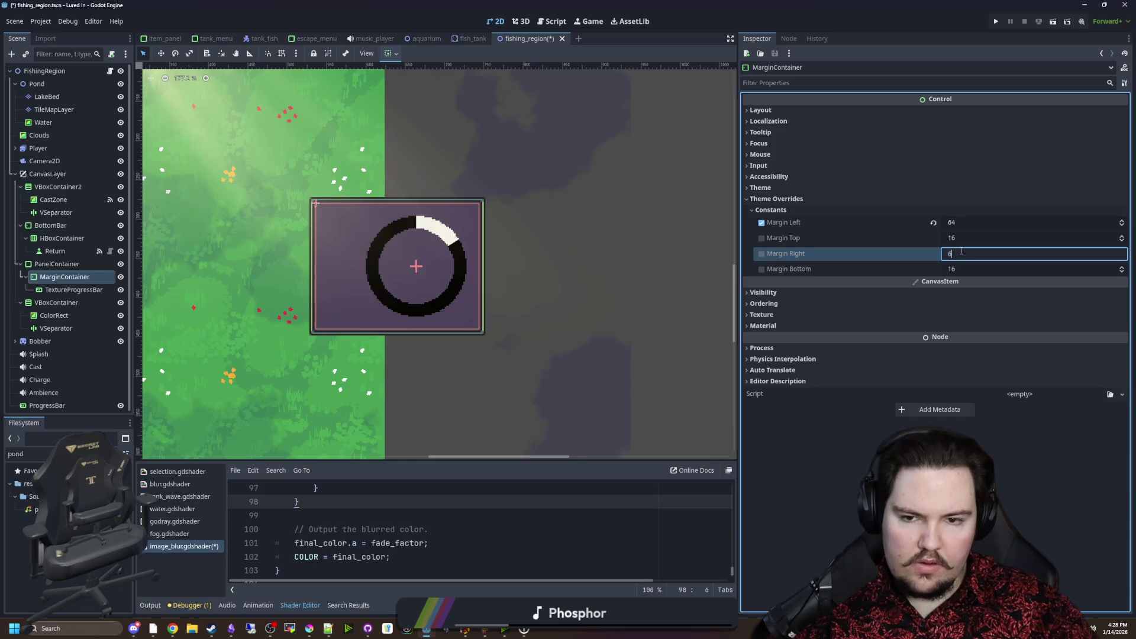
key(Return)
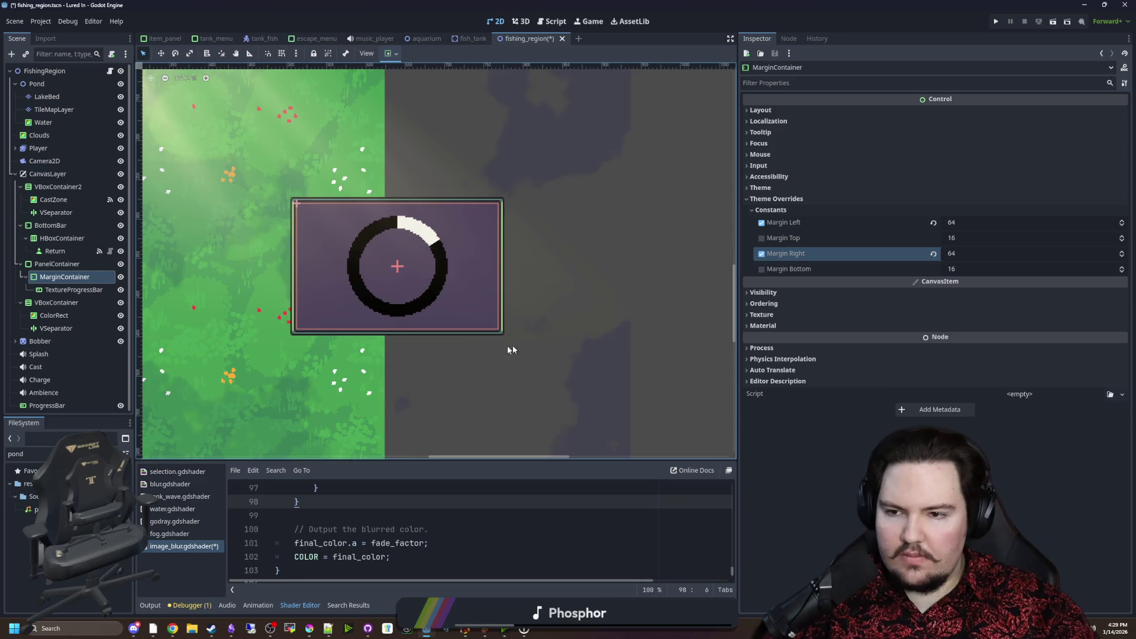
scroll(512, 349, down, 4)
click(471, 354)
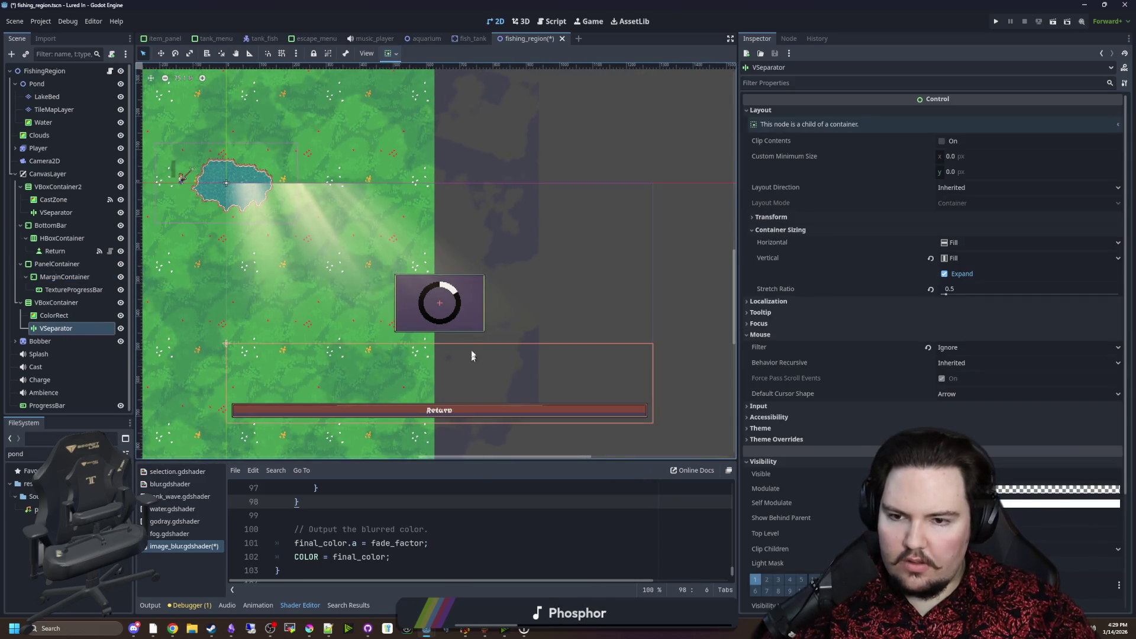
scroll(472, 356, up, 3)
click(722, 322)
scroll(449, 239, up, 2)
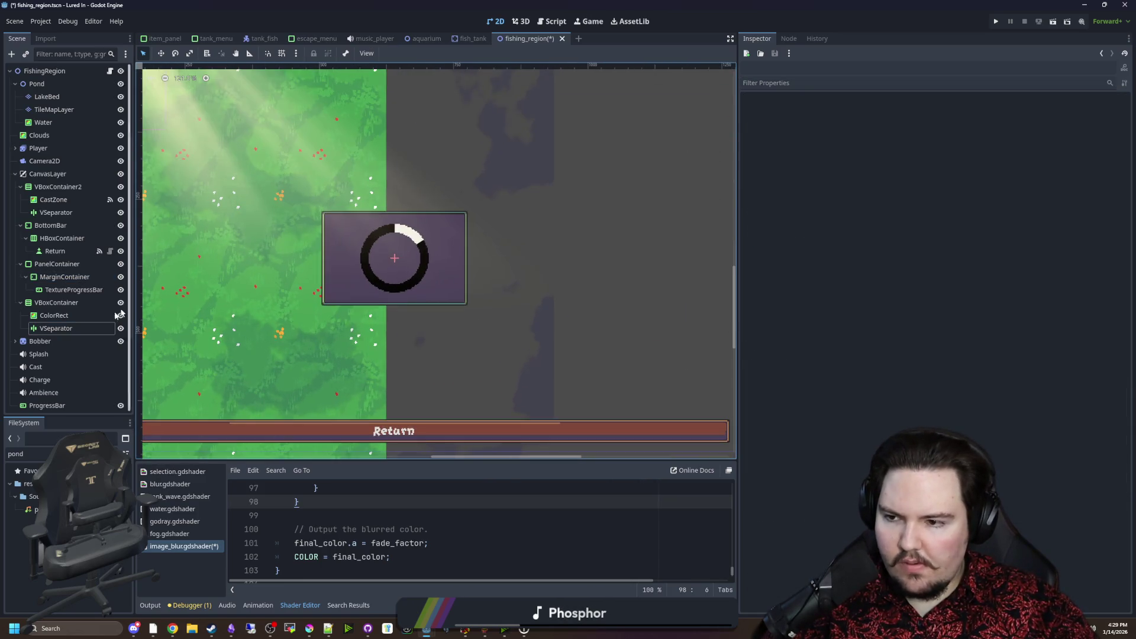
click(75, 317)
click(95, 277)
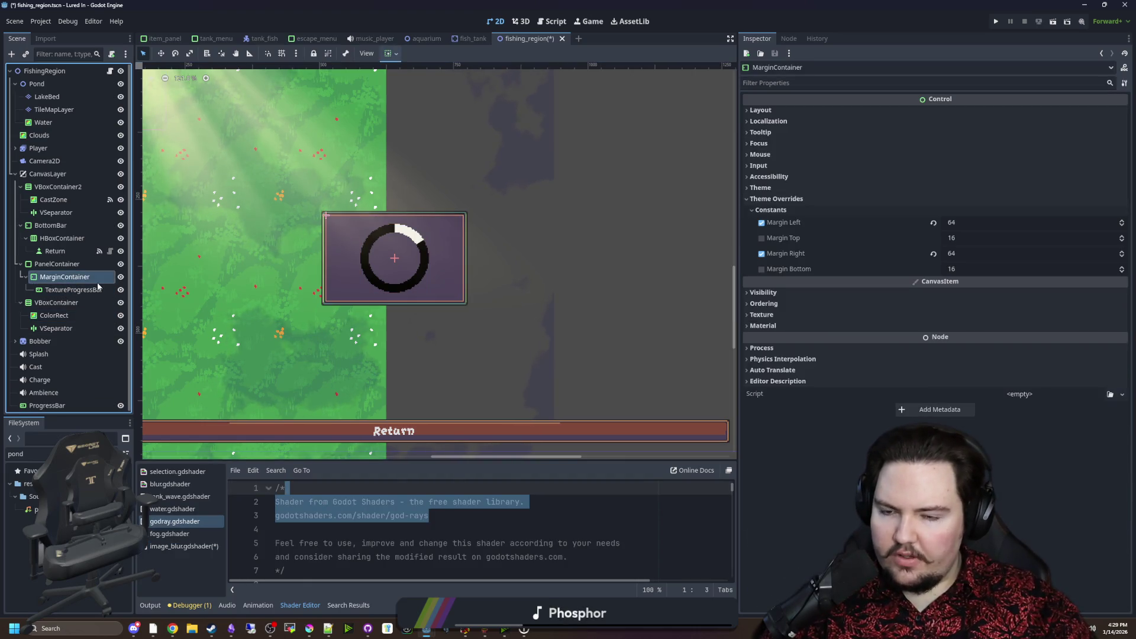
Add a VBoxContainer under MarginContainer and move the TextureProgressBar into it
right_click(71, 278)
click(98, 283)
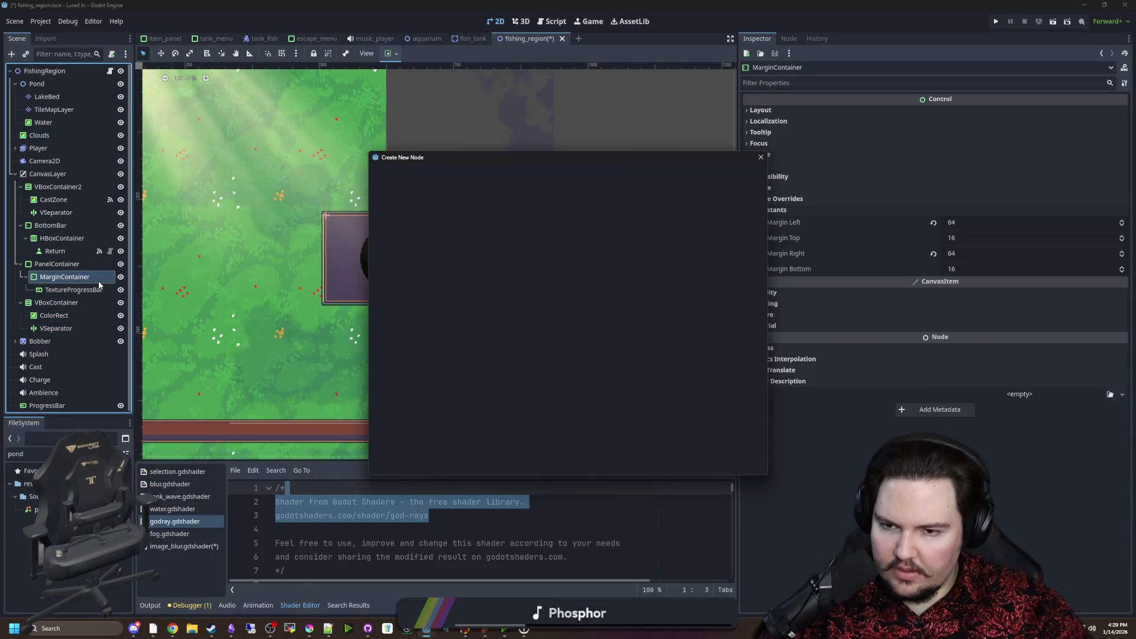
text(vbox)
key(Return)
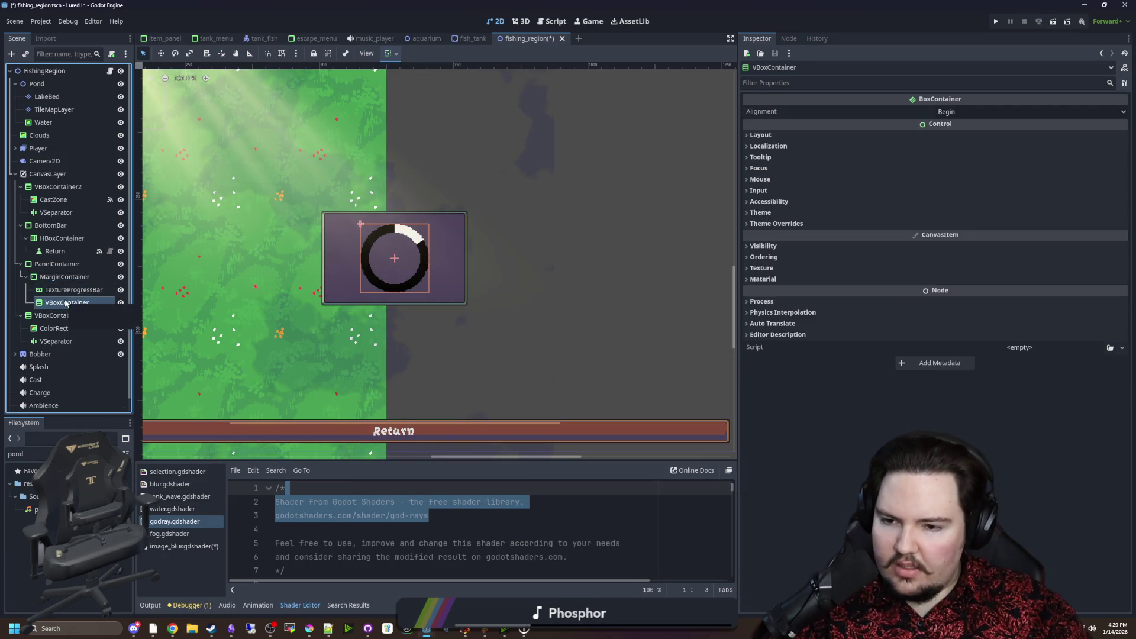
drag(61, 292, 66, 305)
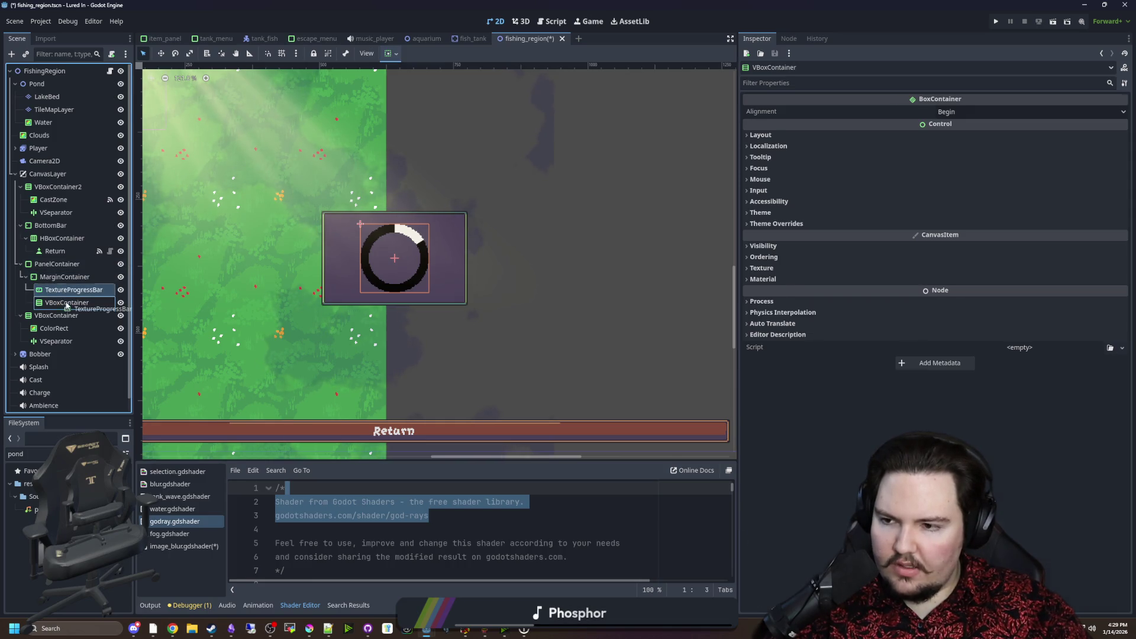
Add a Label child to the VBoxContainer with the text '0/3'
right_click(72, 292)
click(104, 303)
text(label)
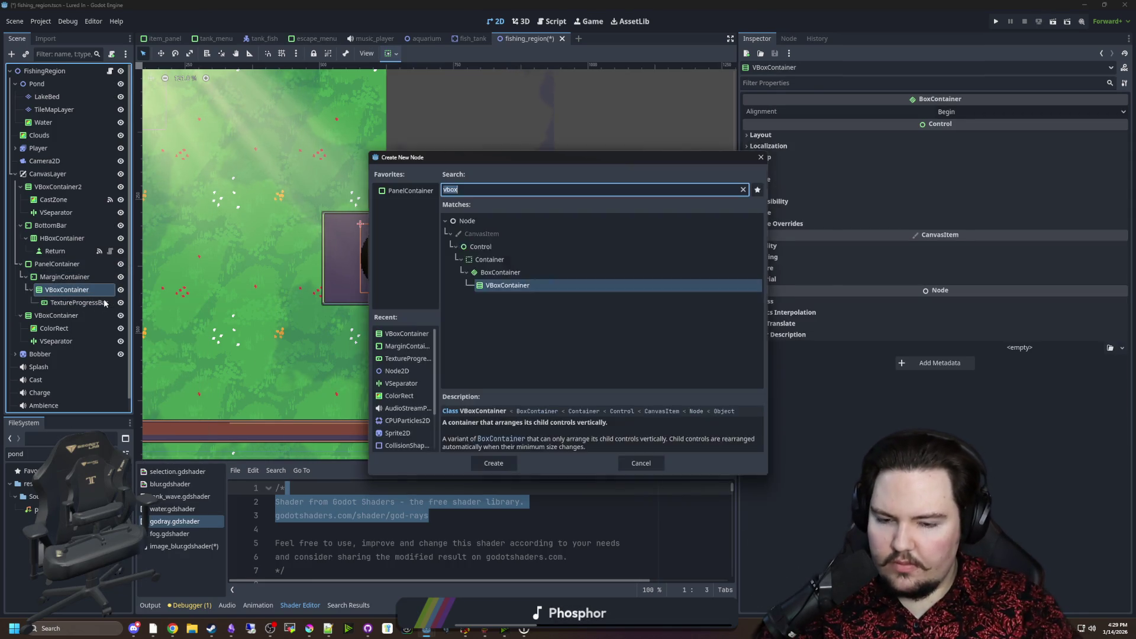
key(Return)
click(904, 146)
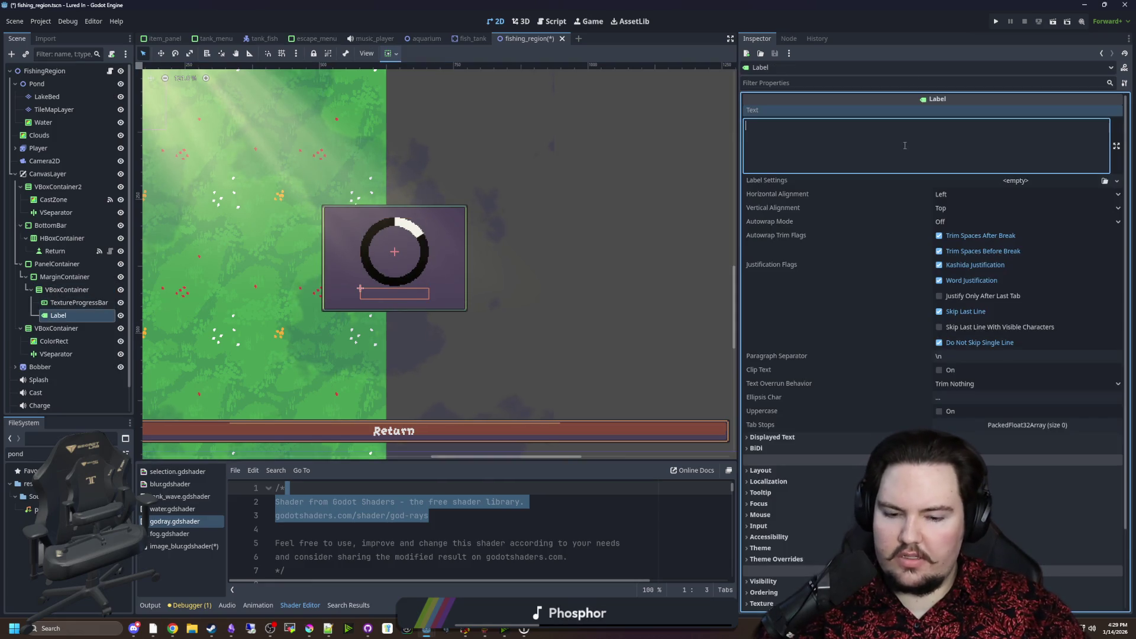
text(0/)
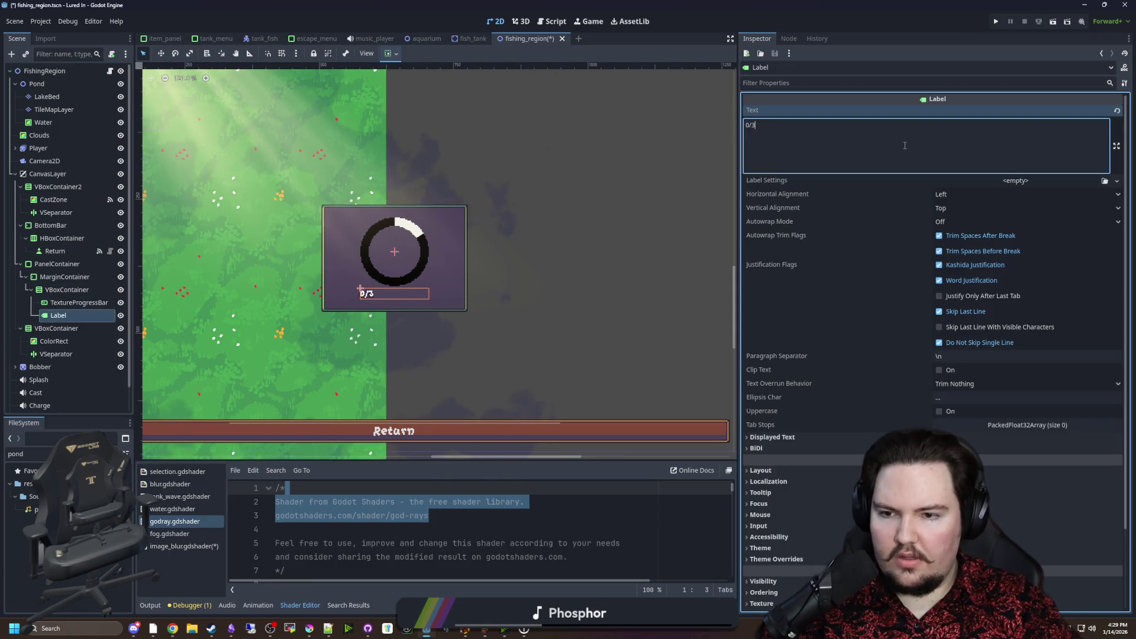
text(3 completed)
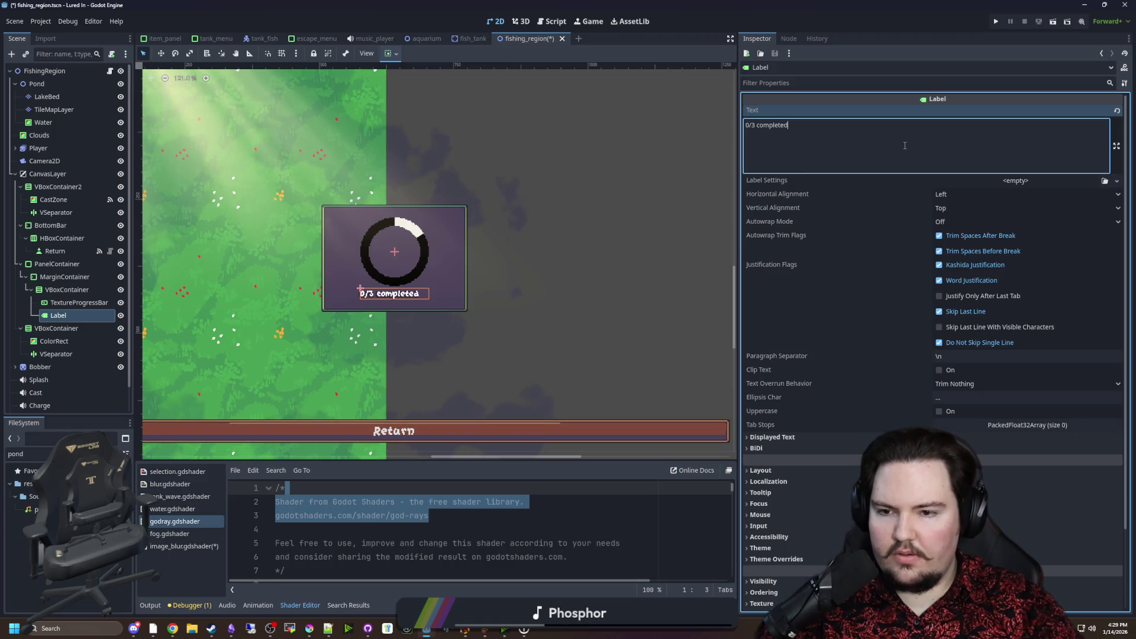
key(BackSpace)
key(BackSpace)
key(BackSpace)
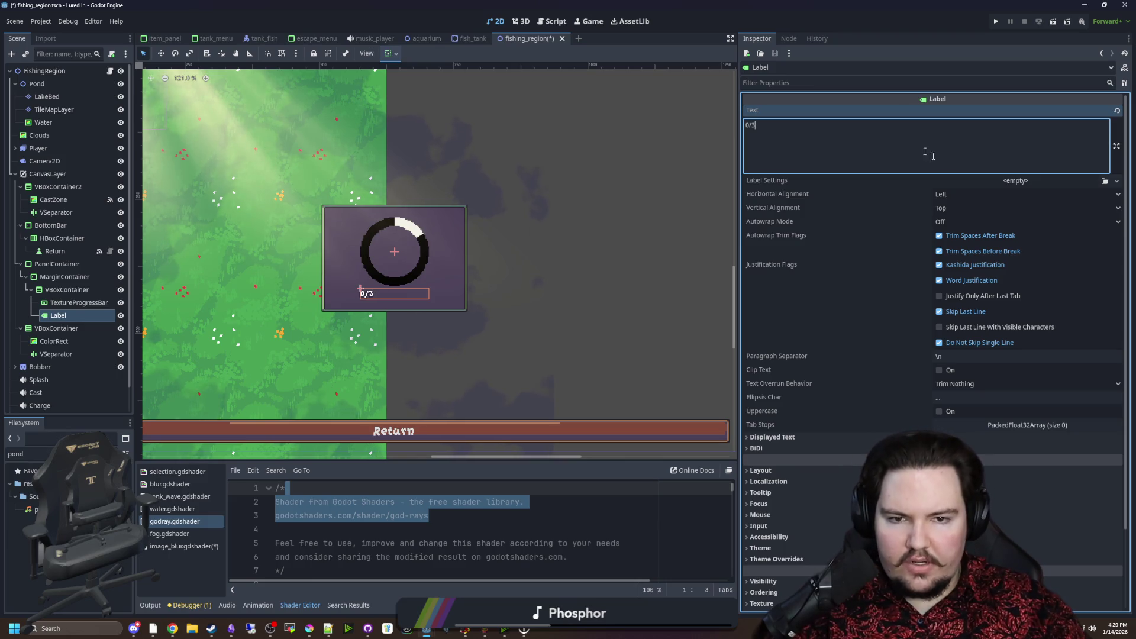
Centre the label horizontally and look over its theme type variation options without changing them
click(964, 194)
click(952, 221)
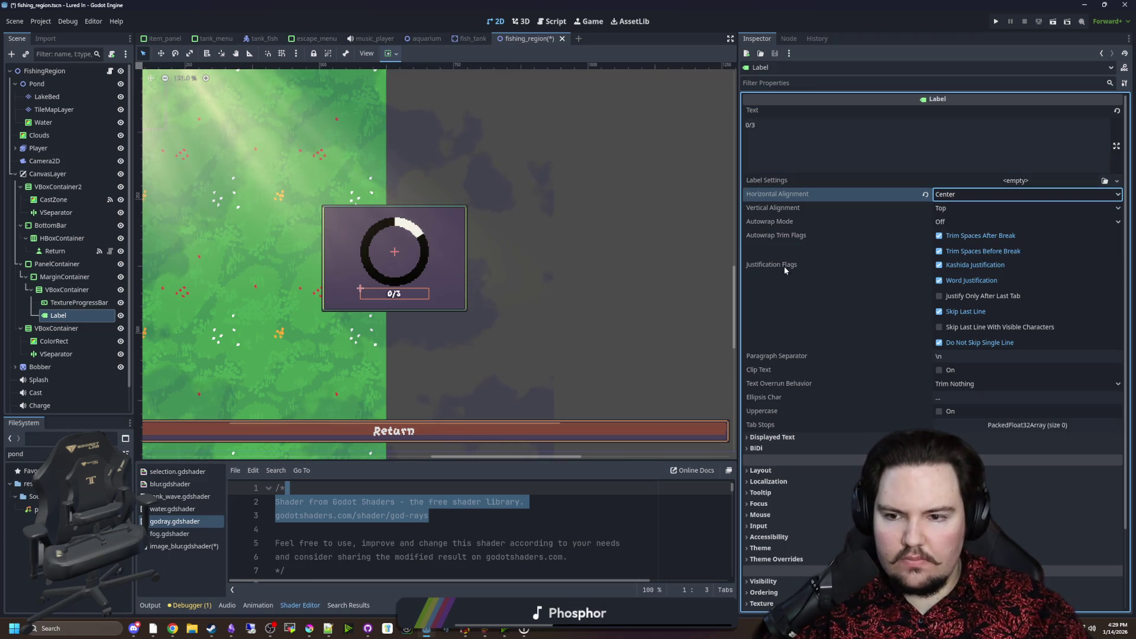
scroll(403, 246, up, 2)
scroll(828, 337, down, 3)
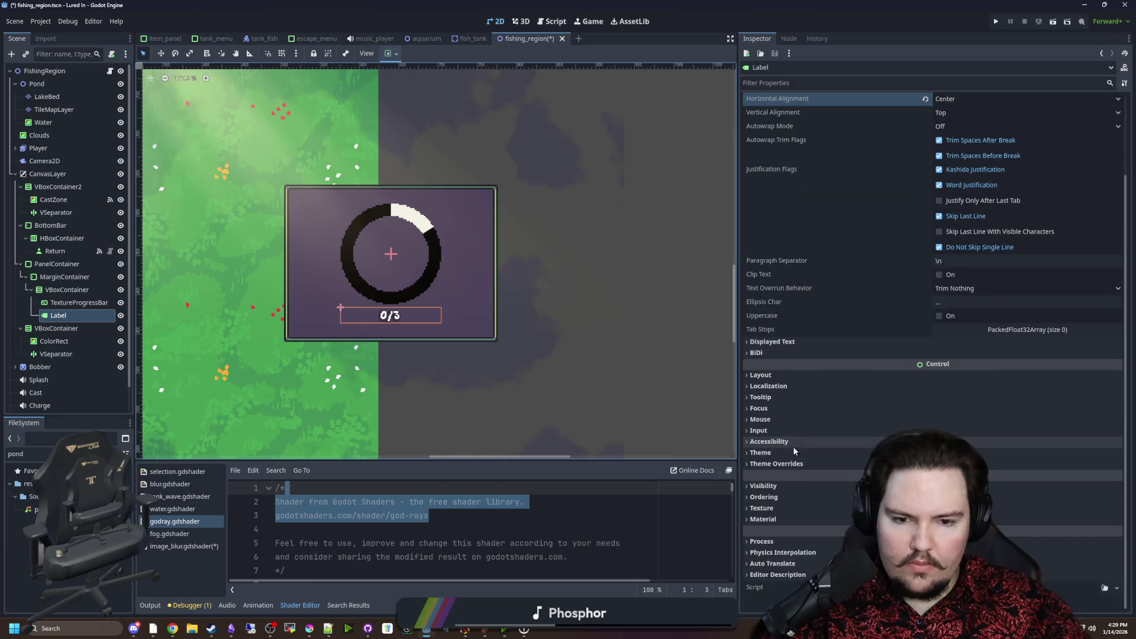
click(778, 452)
click(1006, 481)
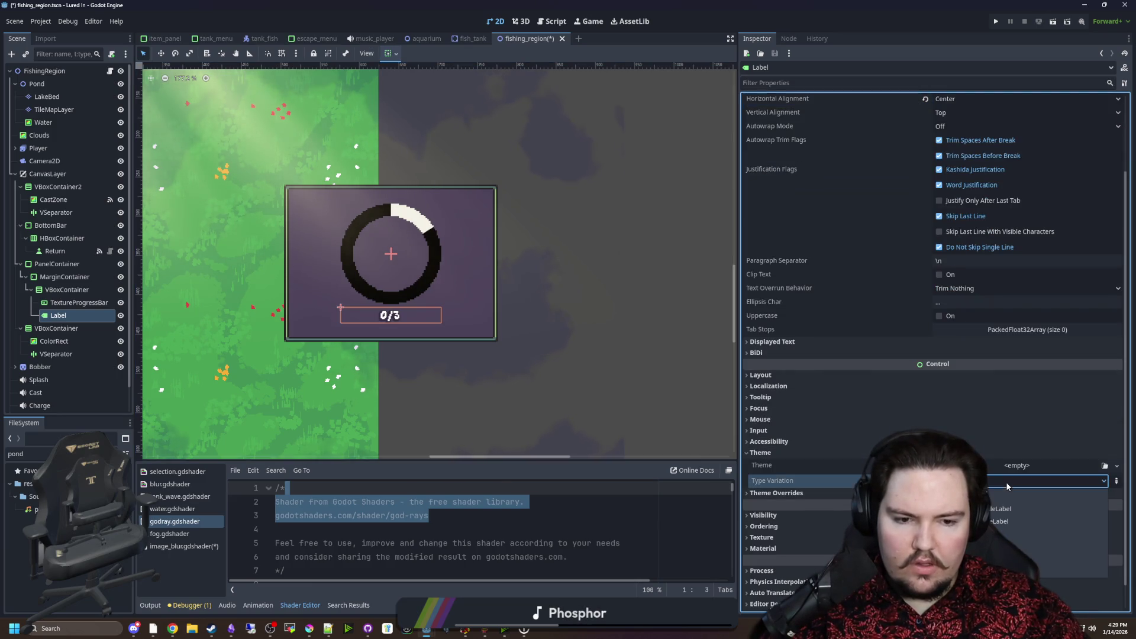
click(500, 327)
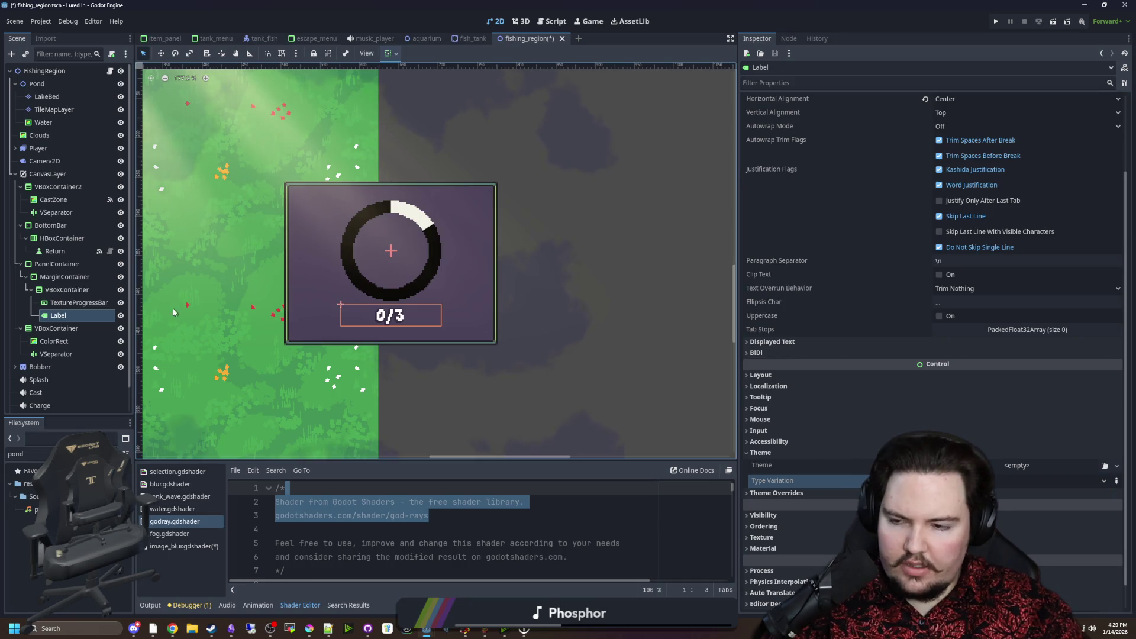
click(67, 291)
scroll(390, 249, down, 5)
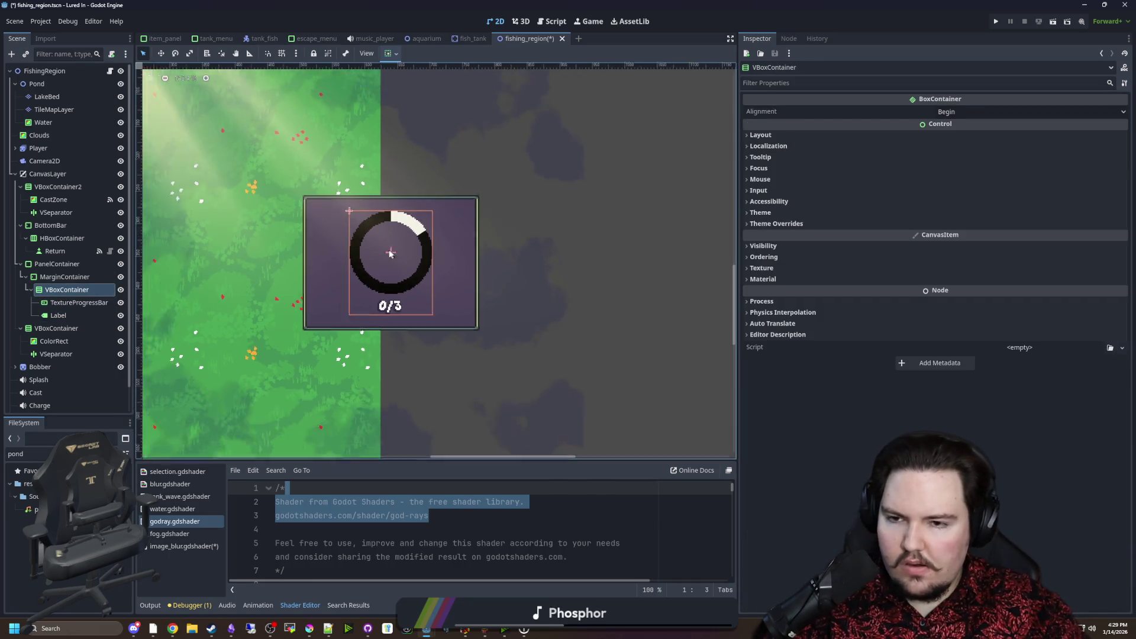
click(57, 263)
Rename the PanelContainer node to DBDMinigame and start attaching a new script to it
click(56, 252)
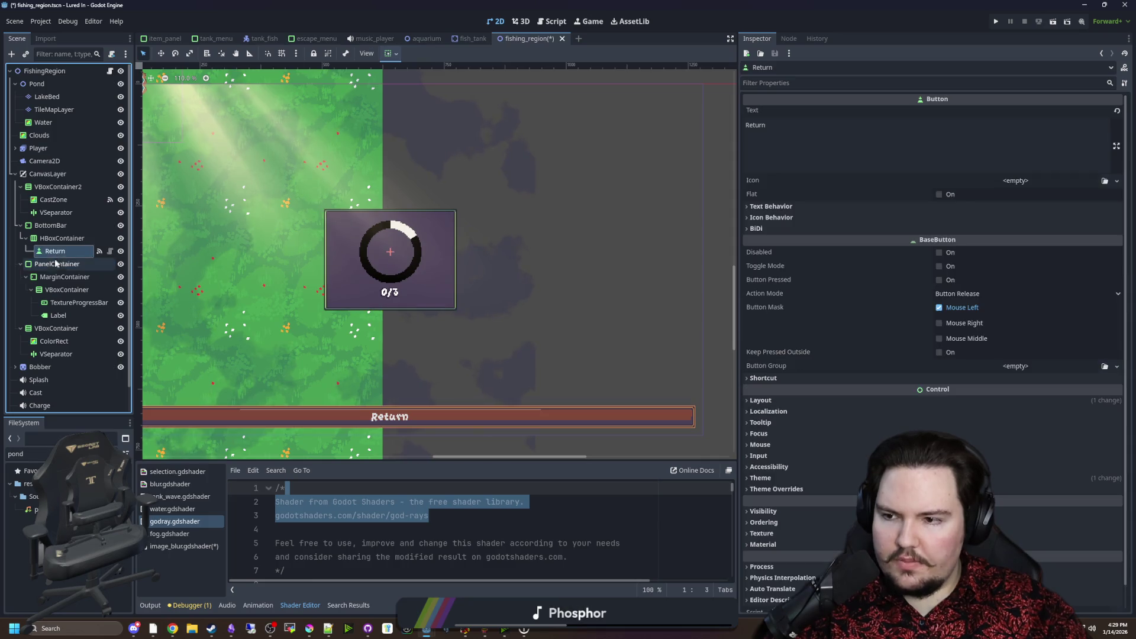
click(57, 263)
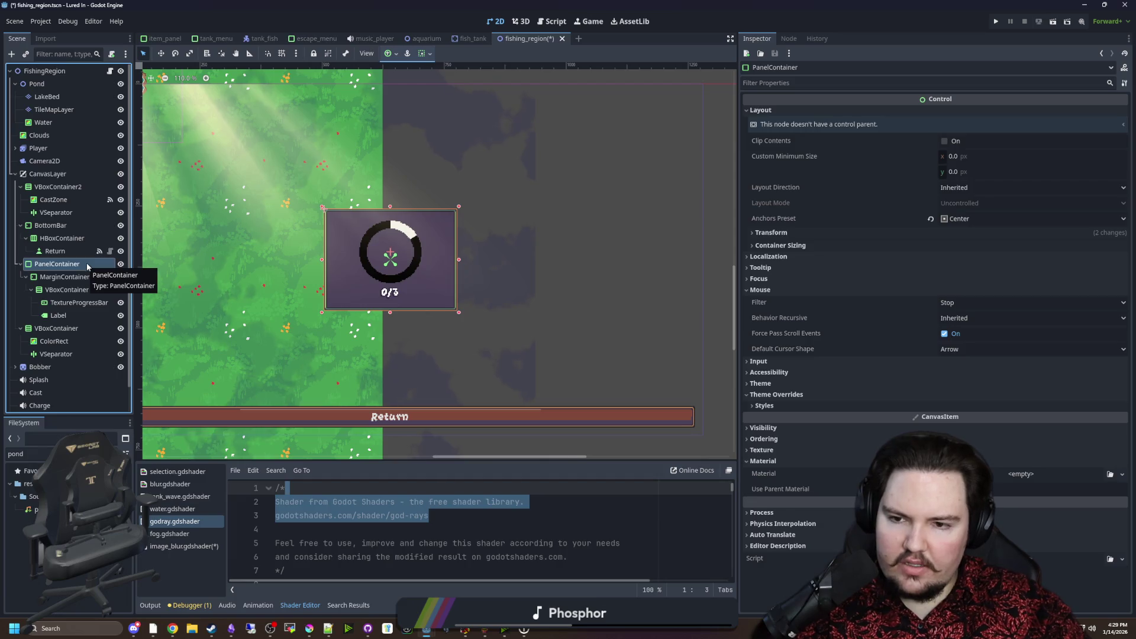
double_click(87, 266)
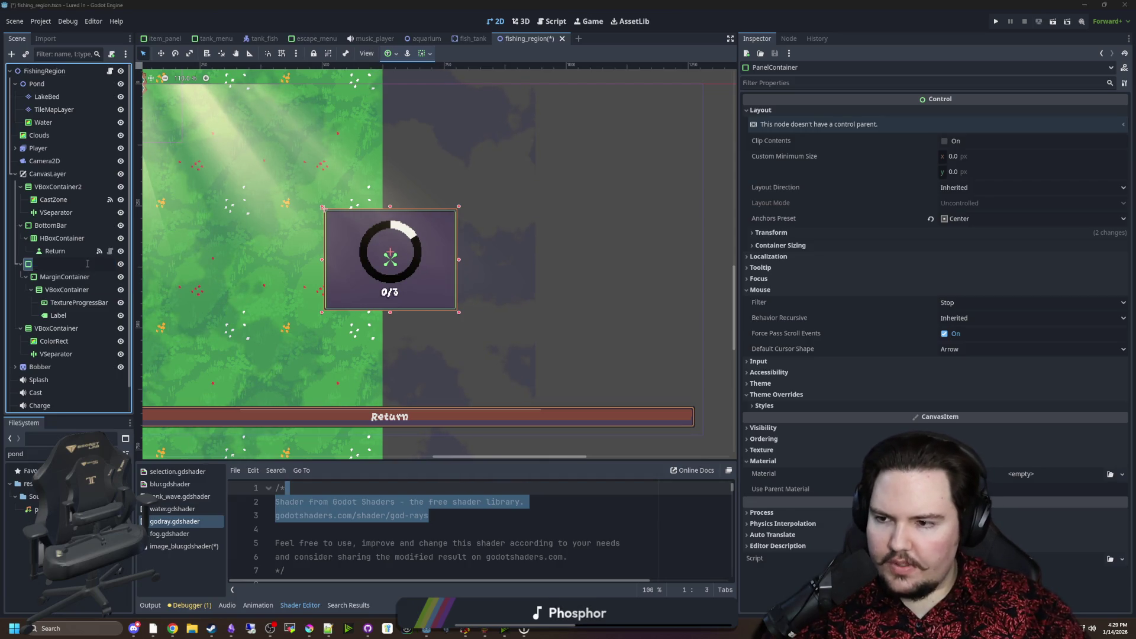
text(DBDMinig)
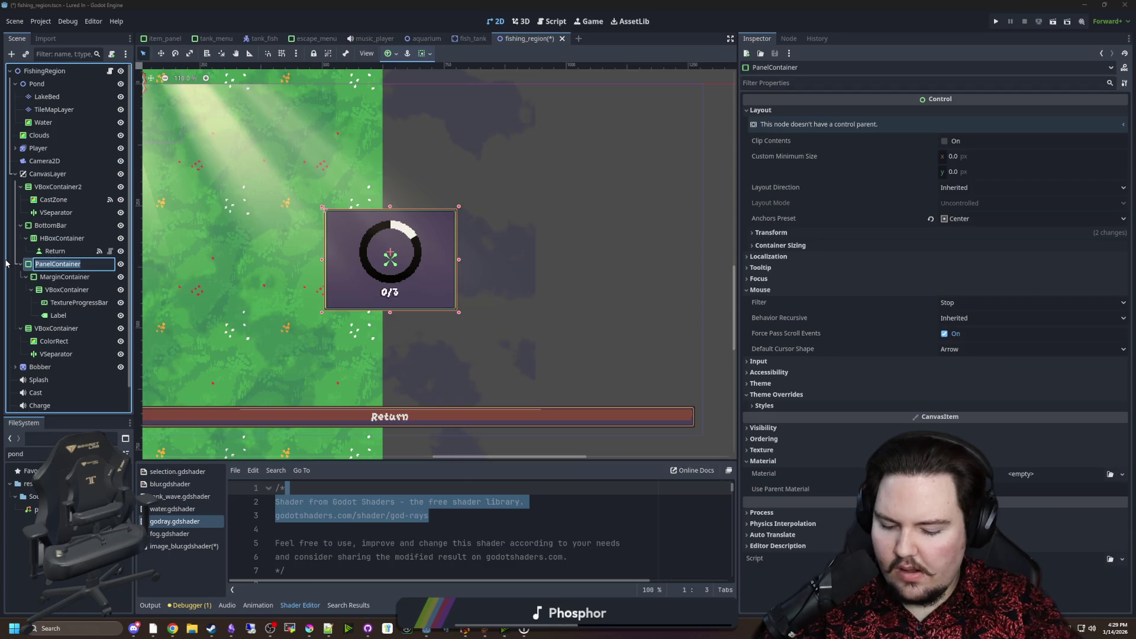
text(ame)
key(Return)
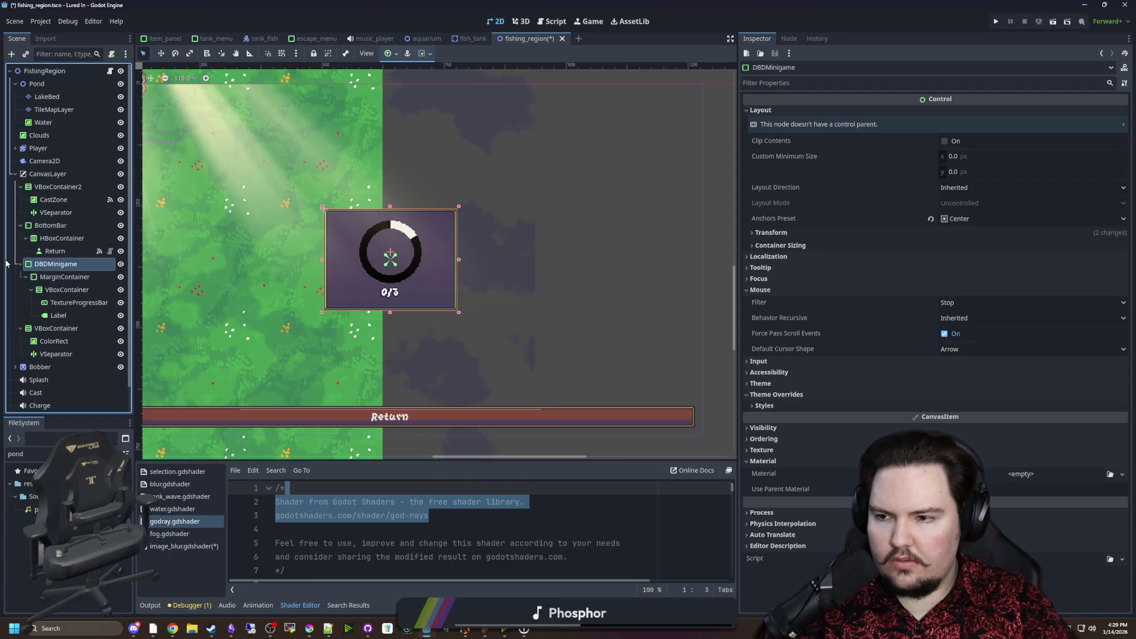
click(111, 53)
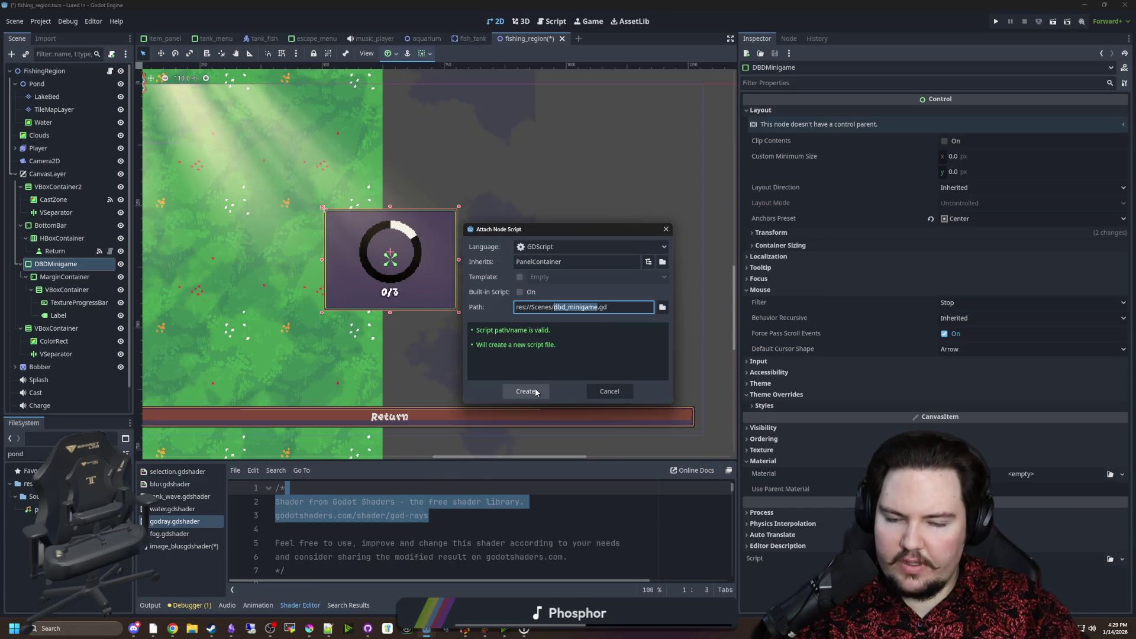
Create the script at res://Scenes/minigame.gd and add 'class_name MiniGame' above extends PanelContainer
text(minigame)
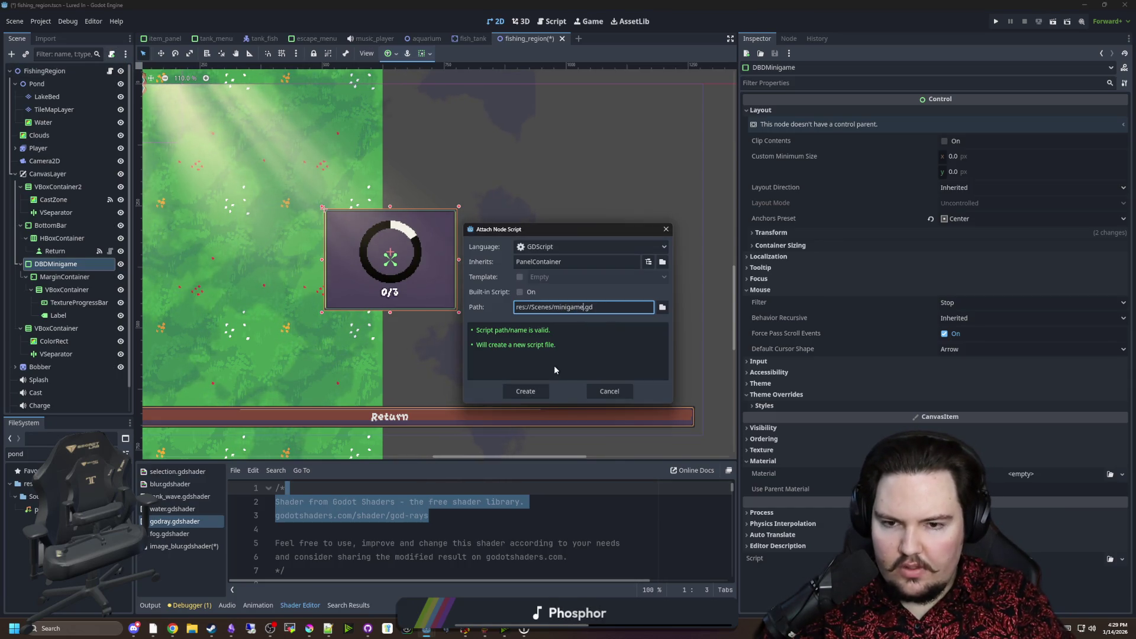
click(536, 391)
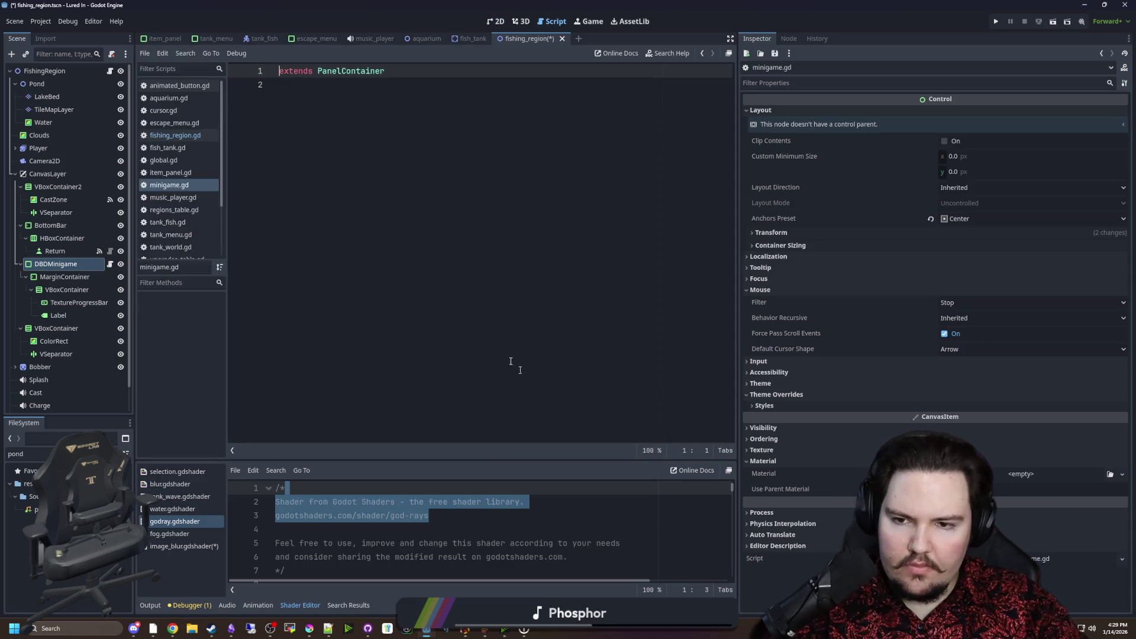
click(349, 136)
click(279, 71)
text(class_name )
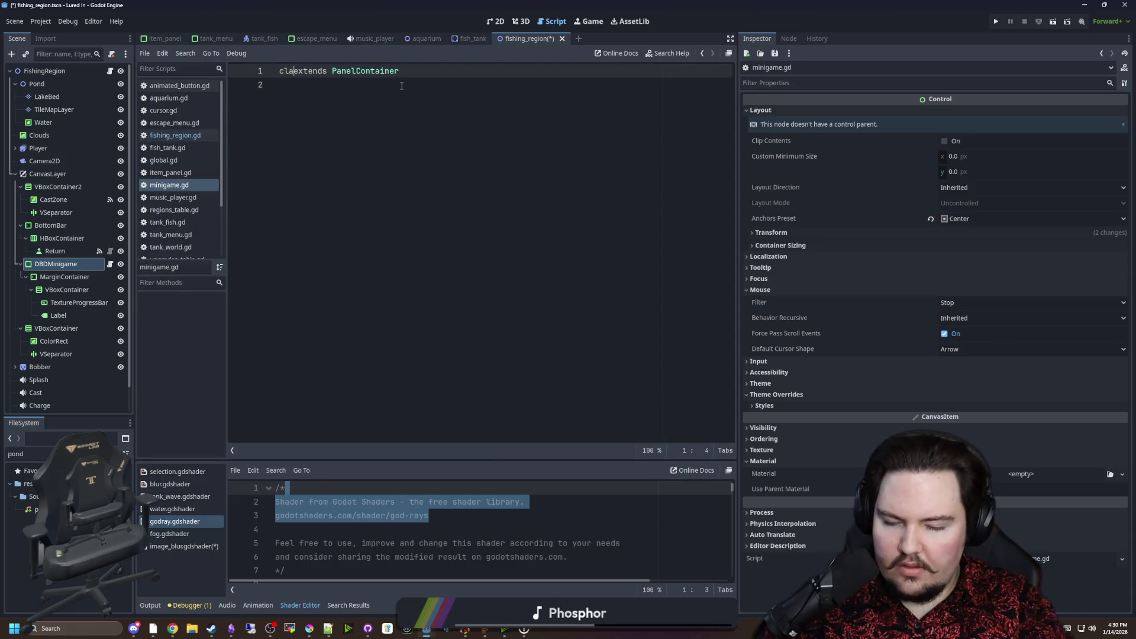
text(MiniGame)
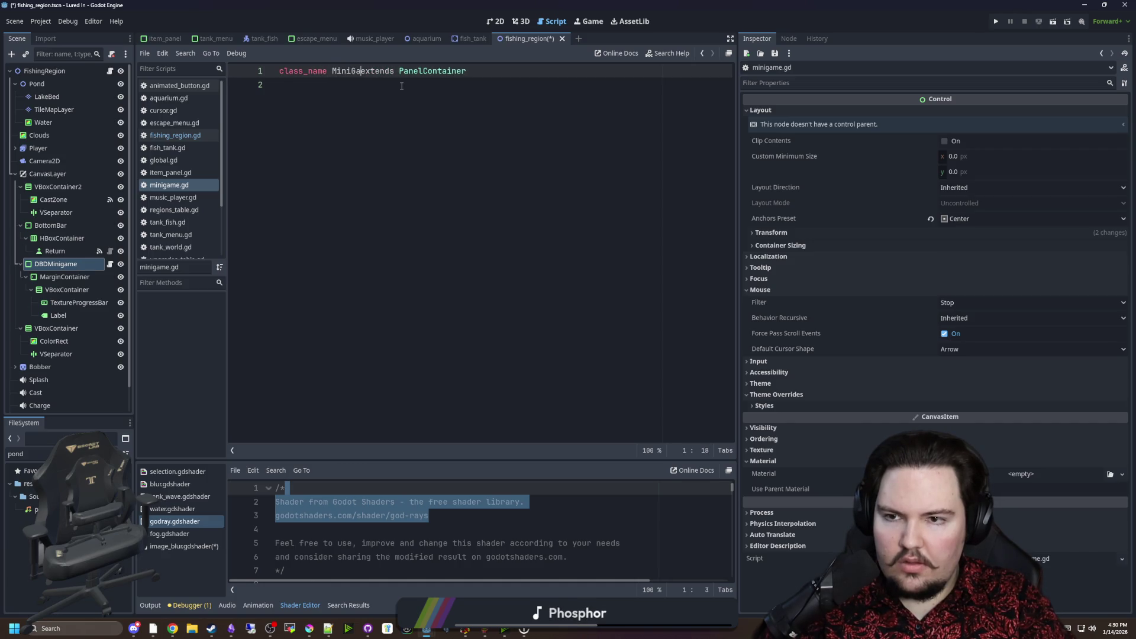
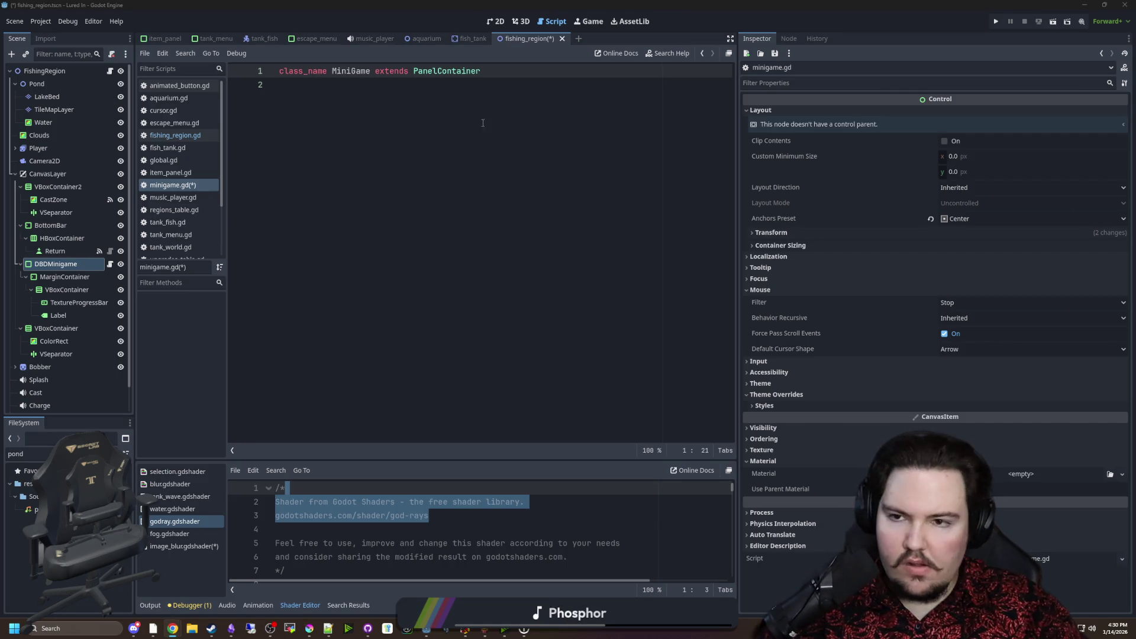
Correct the class name capitalisation to Minigame and save
click(347, 72)
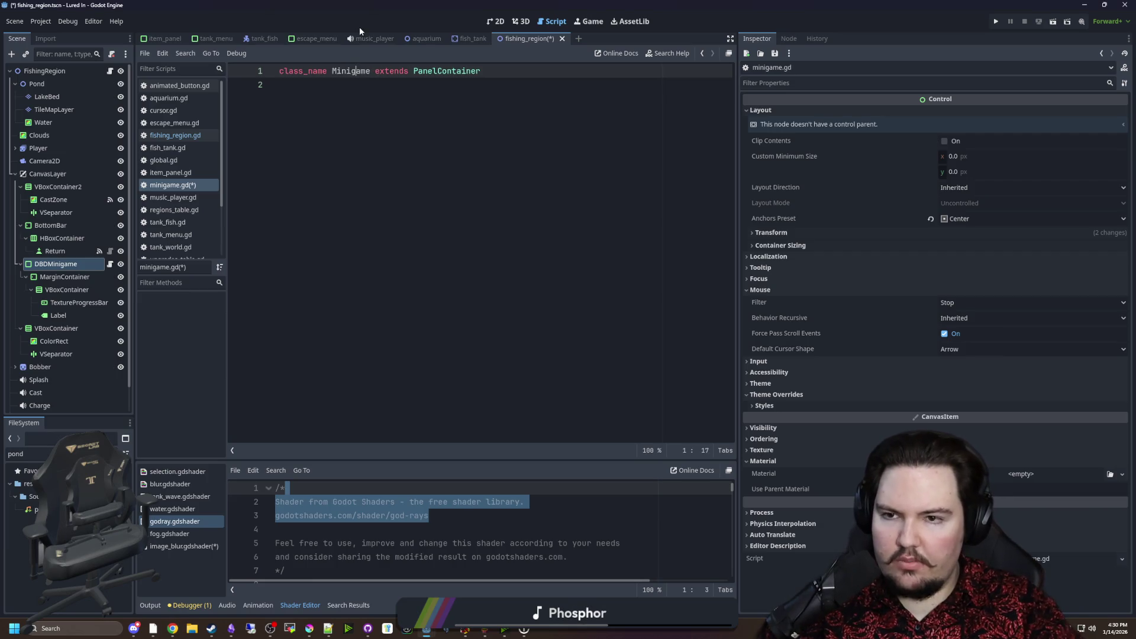
click(425, 108)
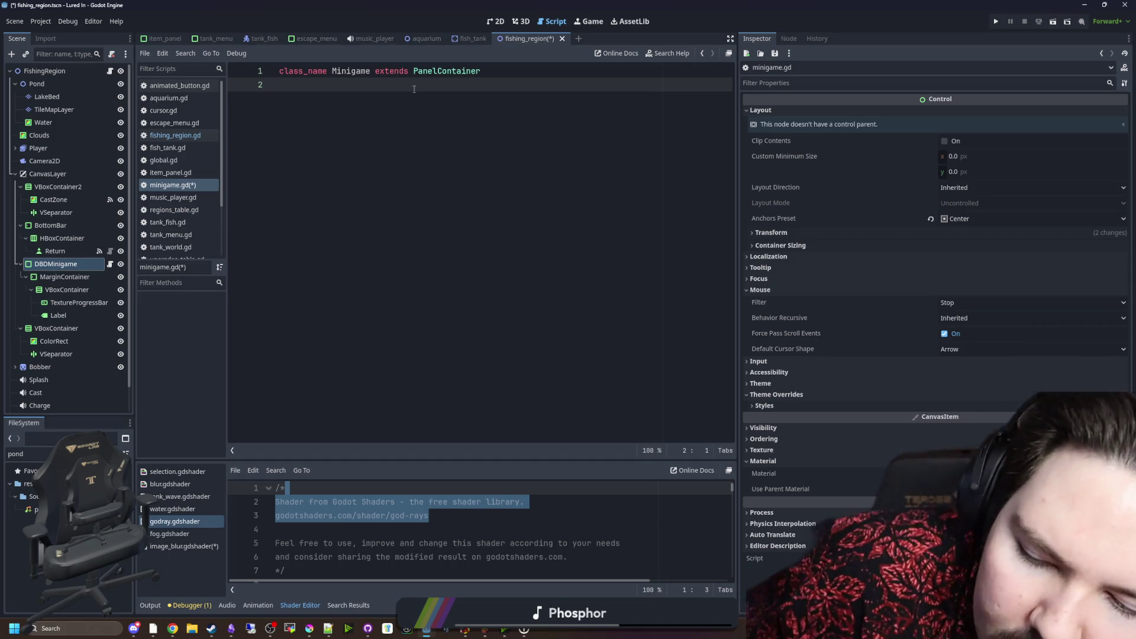
key(ctrl+s)
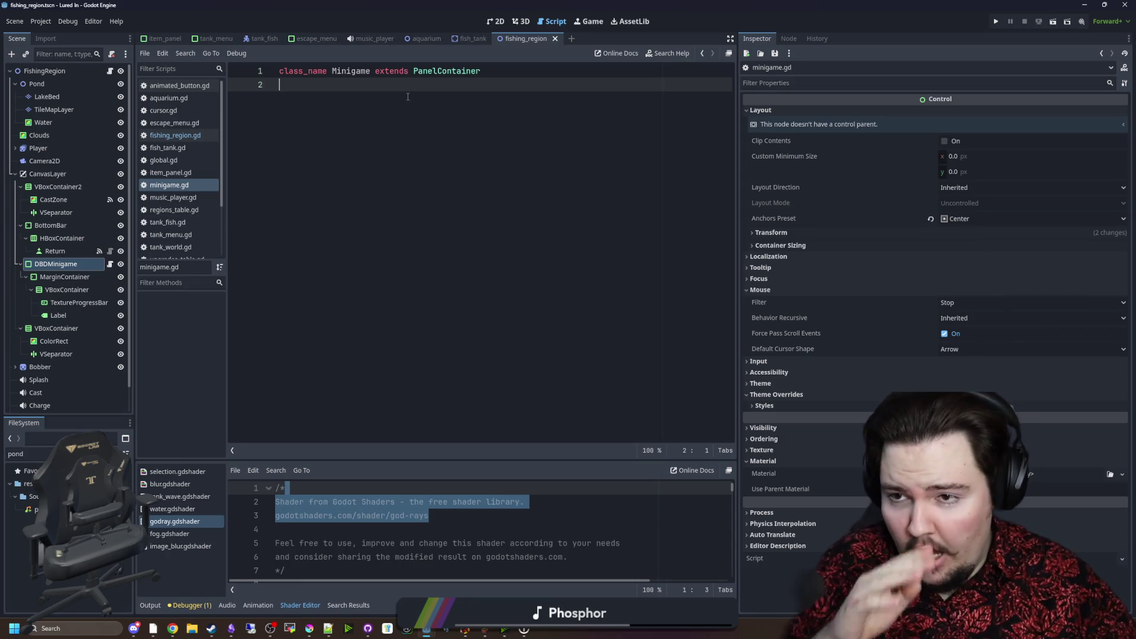
key(ctrl+s)
Add a 'signal finished' line and a 'func start(): pass' stub, then save the script
key(Return)
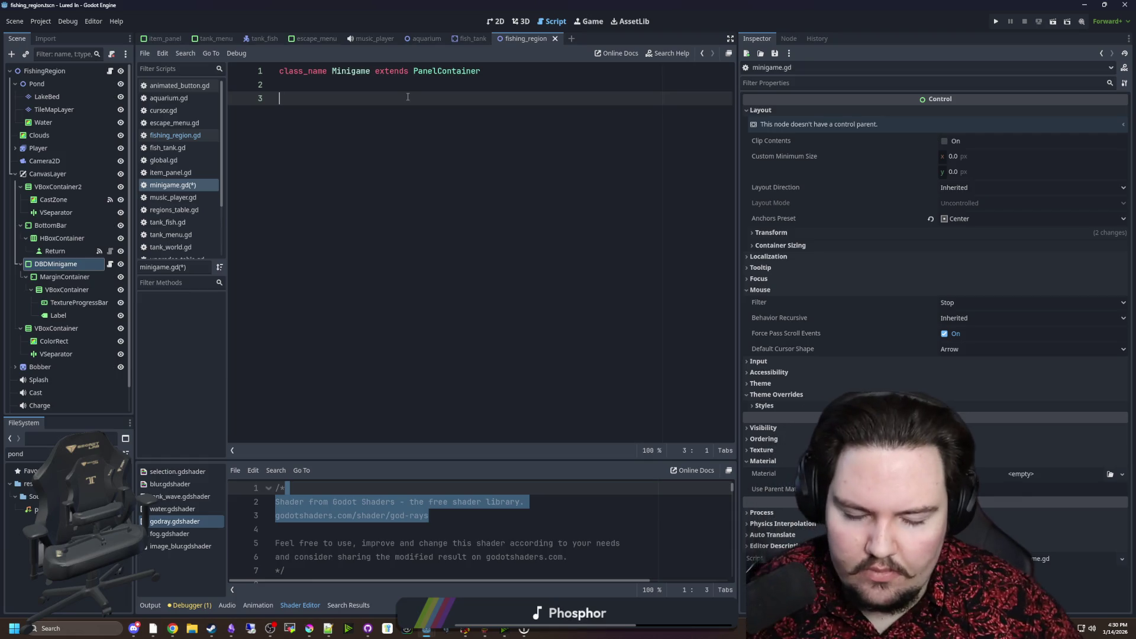
text(ignal finished)
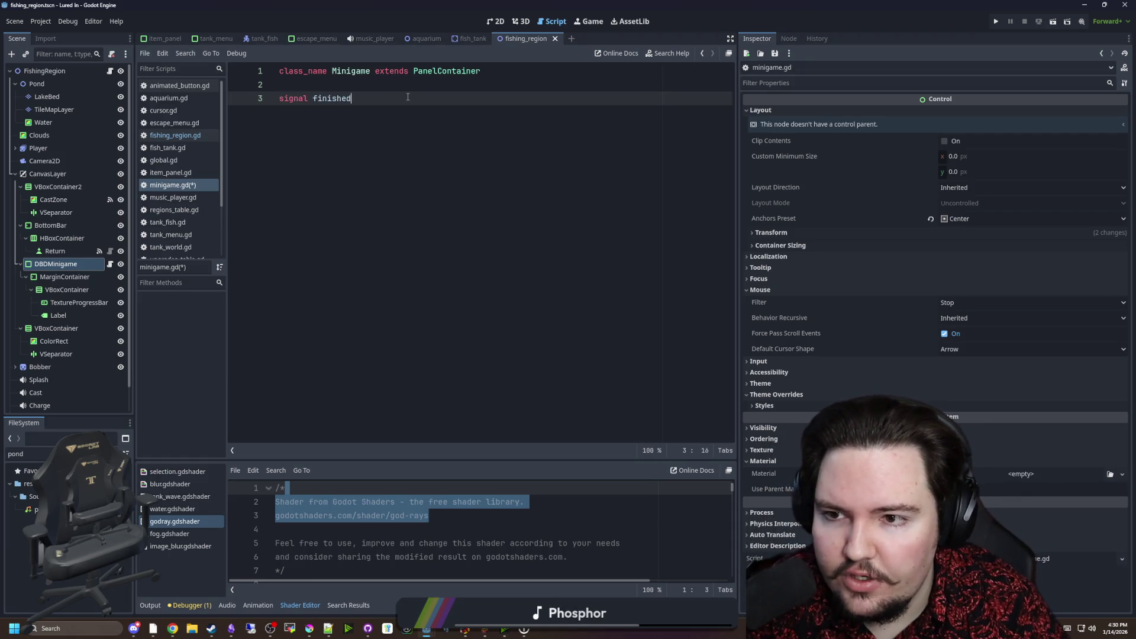
key(Return)
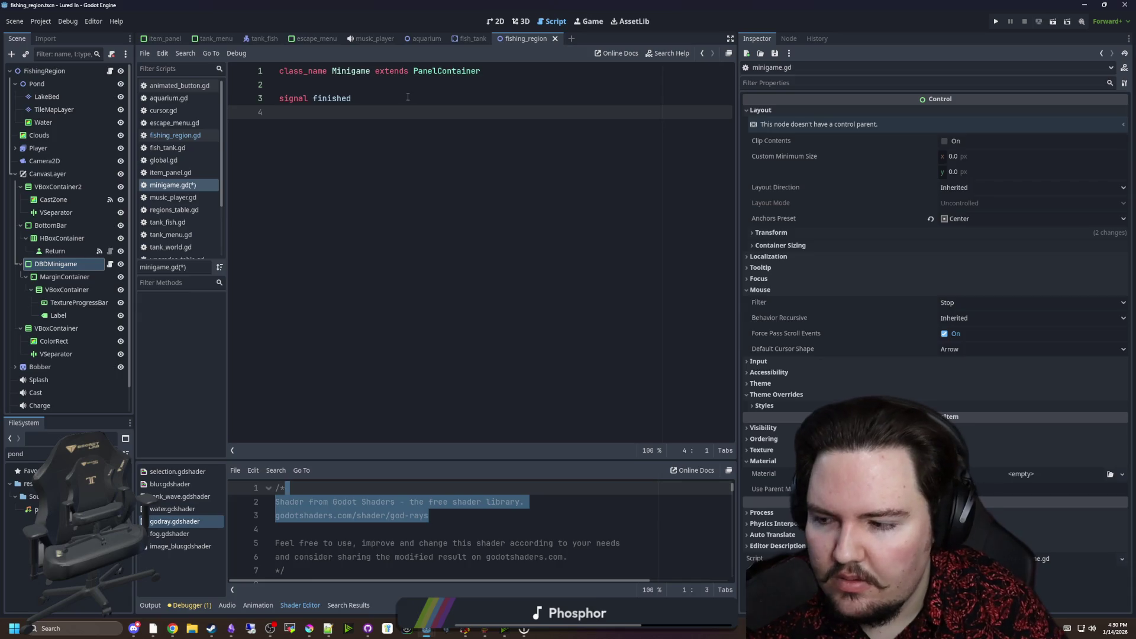
key(Return)
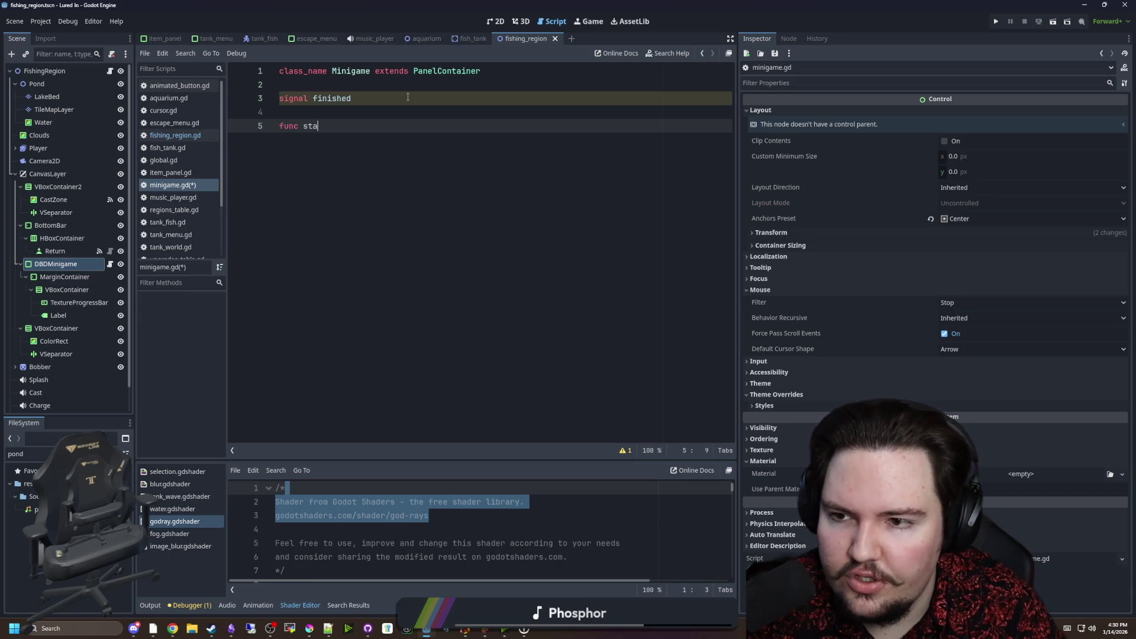
key(Return)
text(pass)
key(Up)
key(Up)
key(Up)
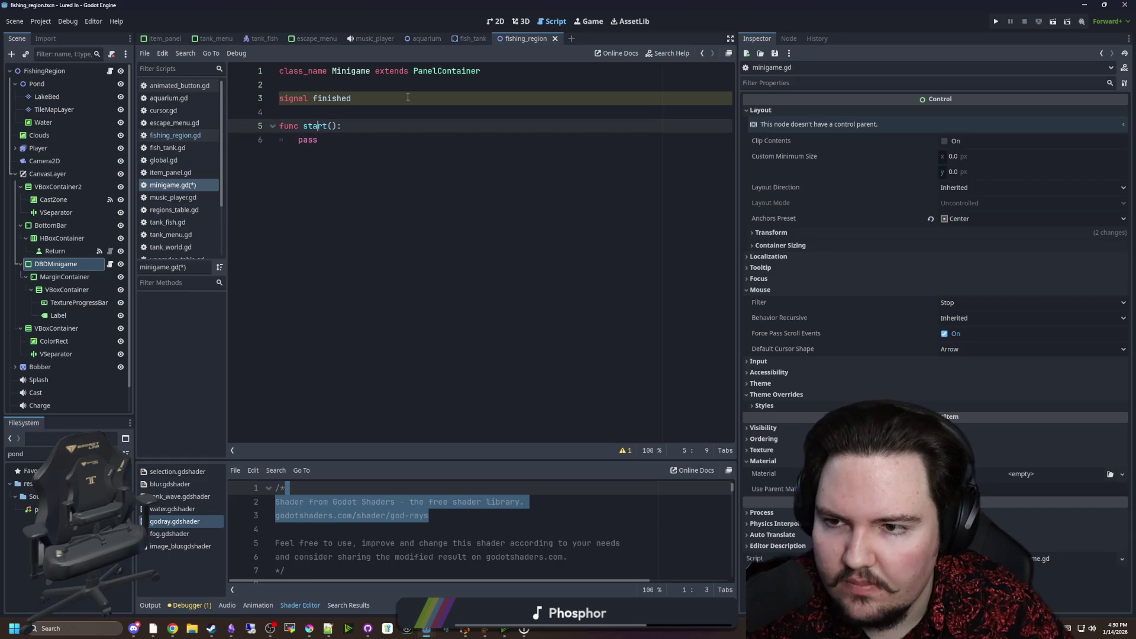
key(Right)
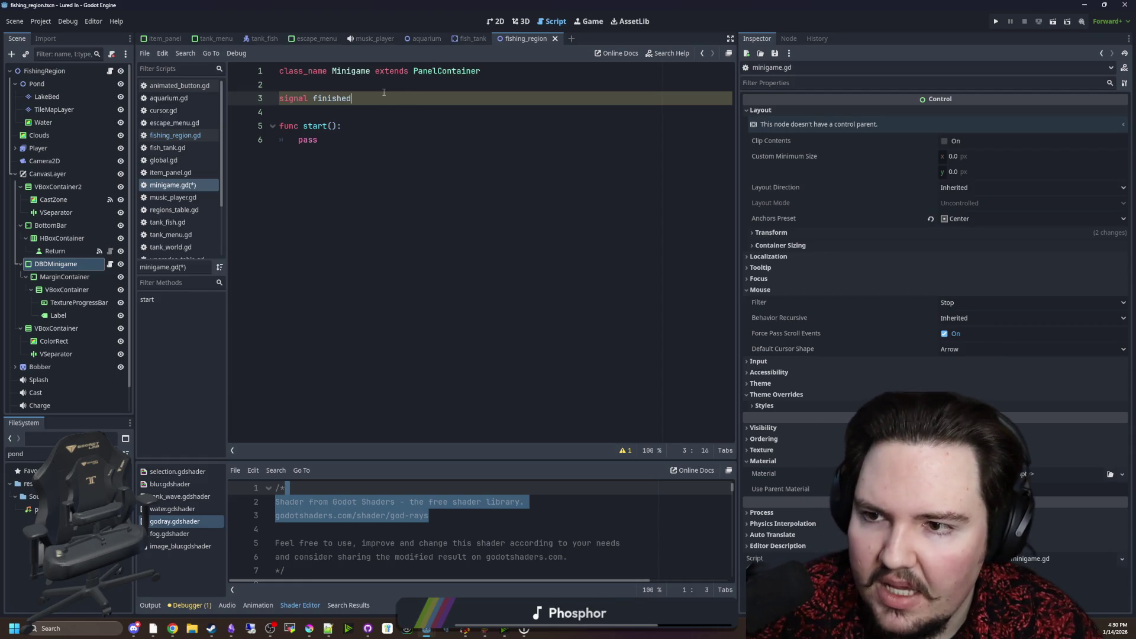
key(Up)
key(ctrl+s)
key(ctrl+s)
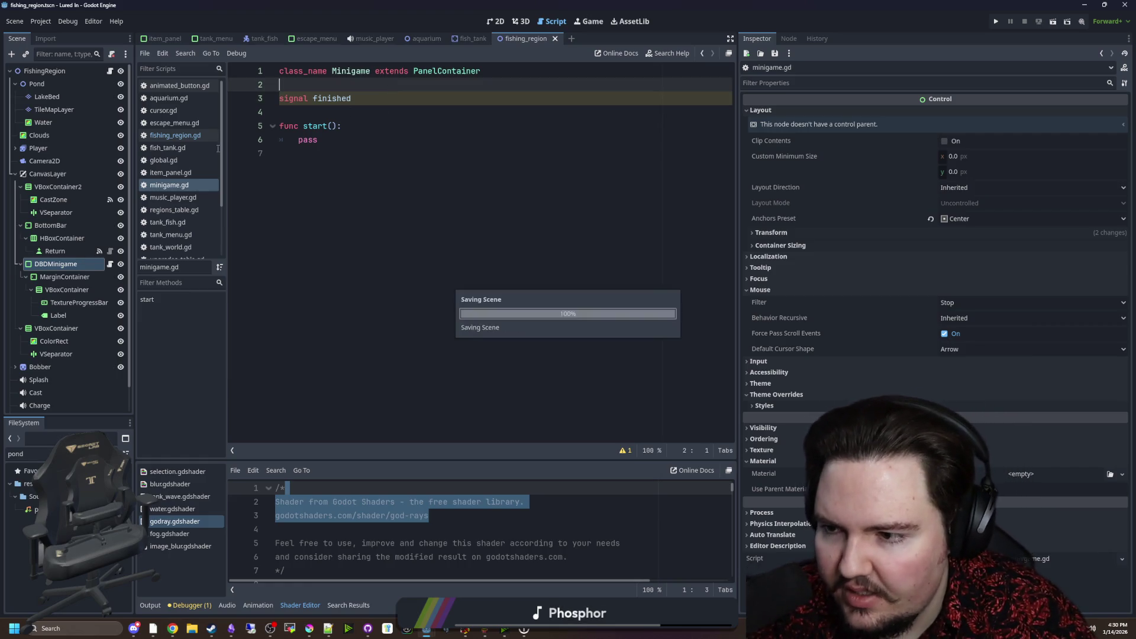
click(65, 263)
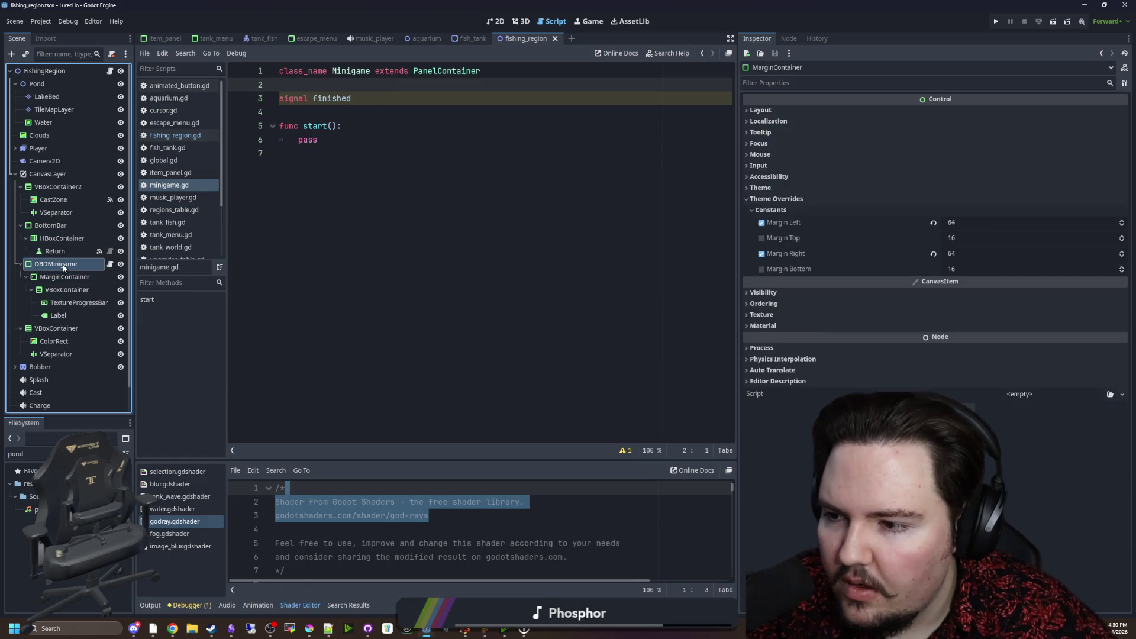
Attach a new dbd_minigame.gd script to DBDMinigame, change it to extend Minigame, and save
click(109, 55)
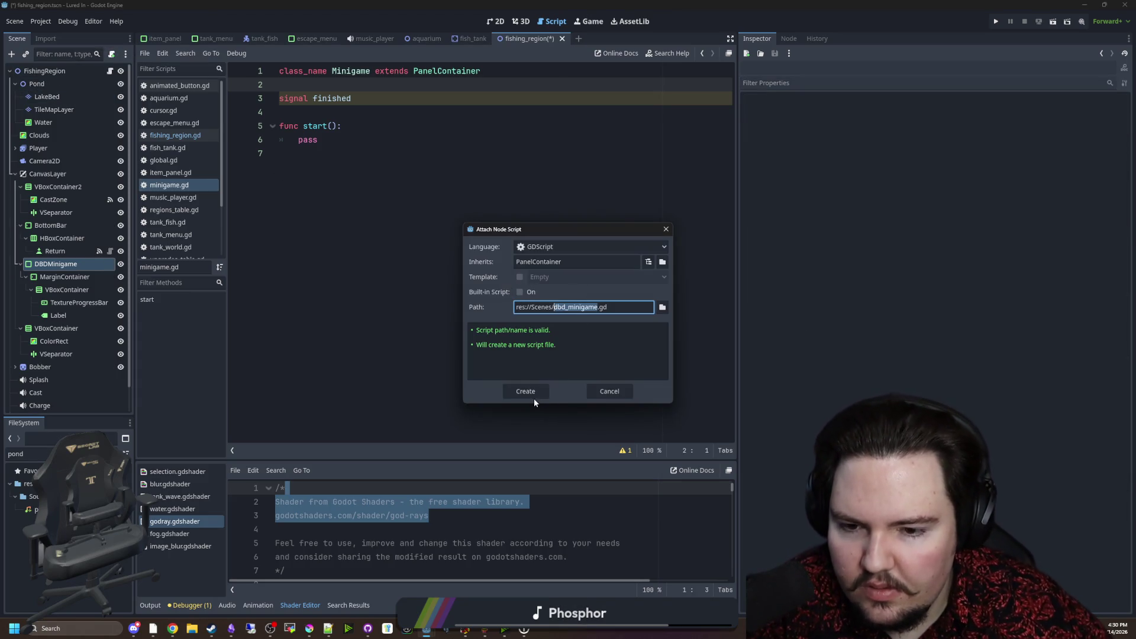
click(534, 394)
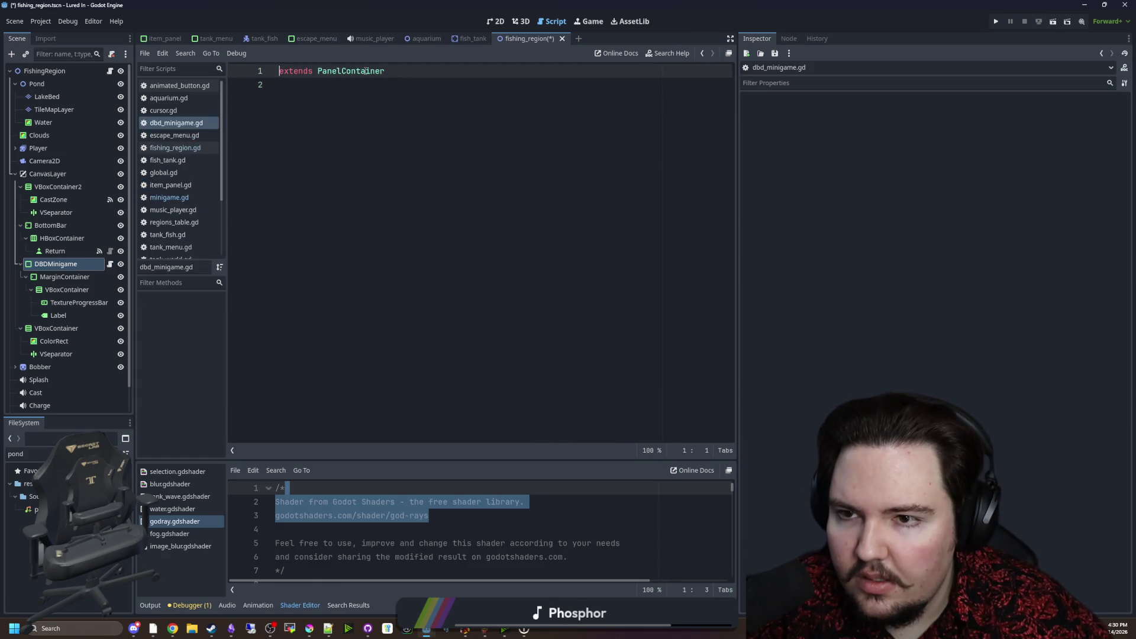
double_click(365, 70)
text(Mini)
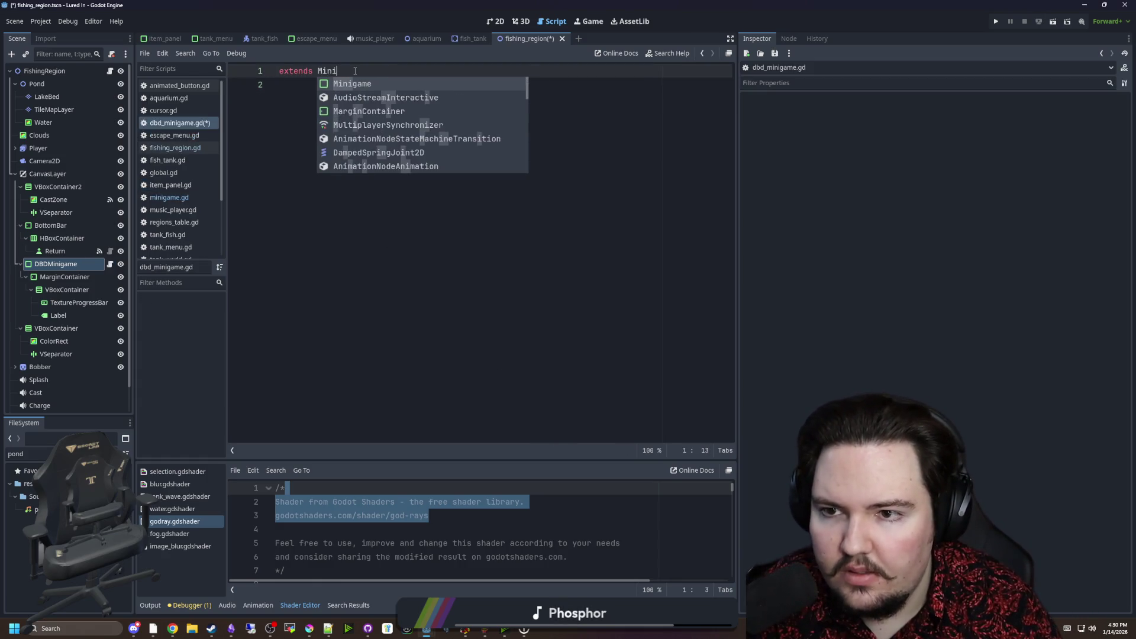
key(Return)
click(362, 83)
key(ctrl+s)
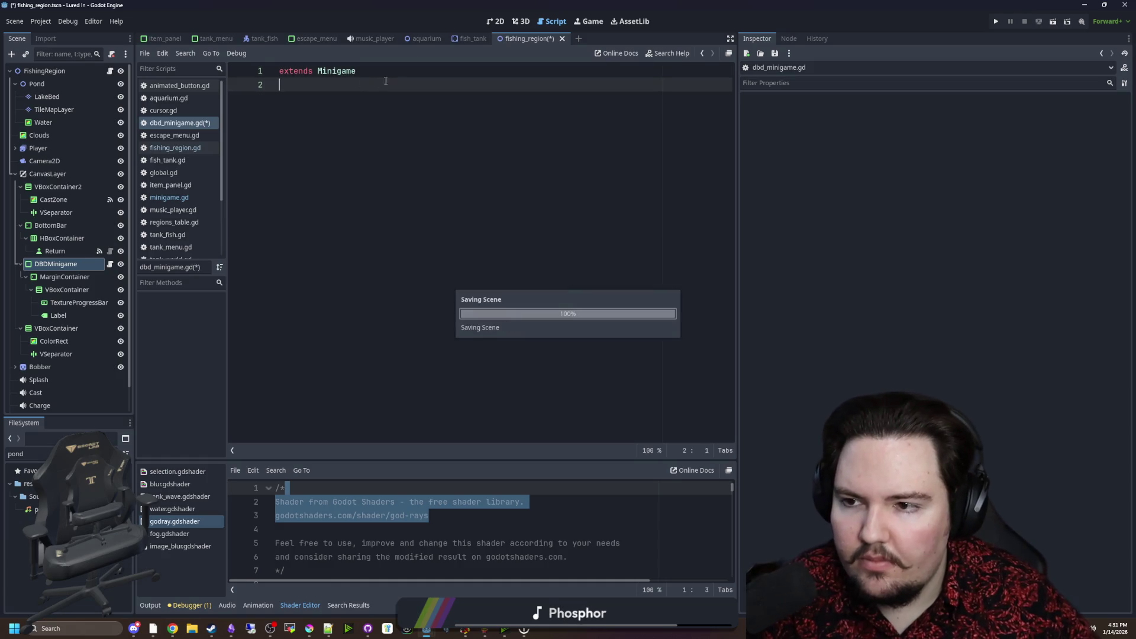
Reopen the DBDMinigame script from the scene tree and begin a start function
click(522, 22)
click(502, 25)
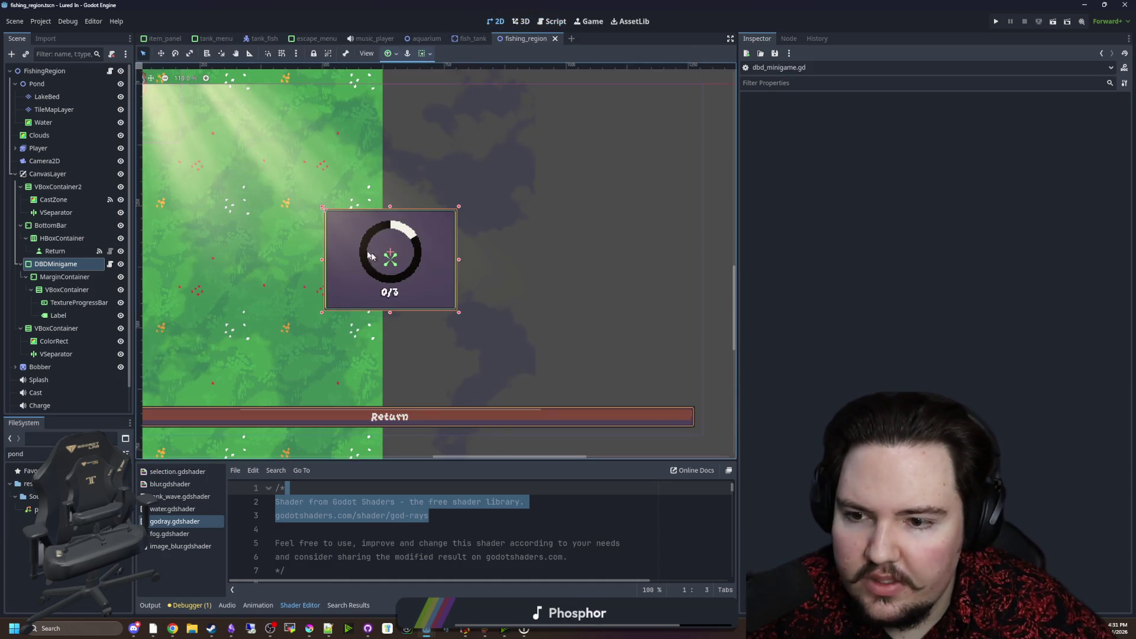
scroll(324, 247, up, 3)
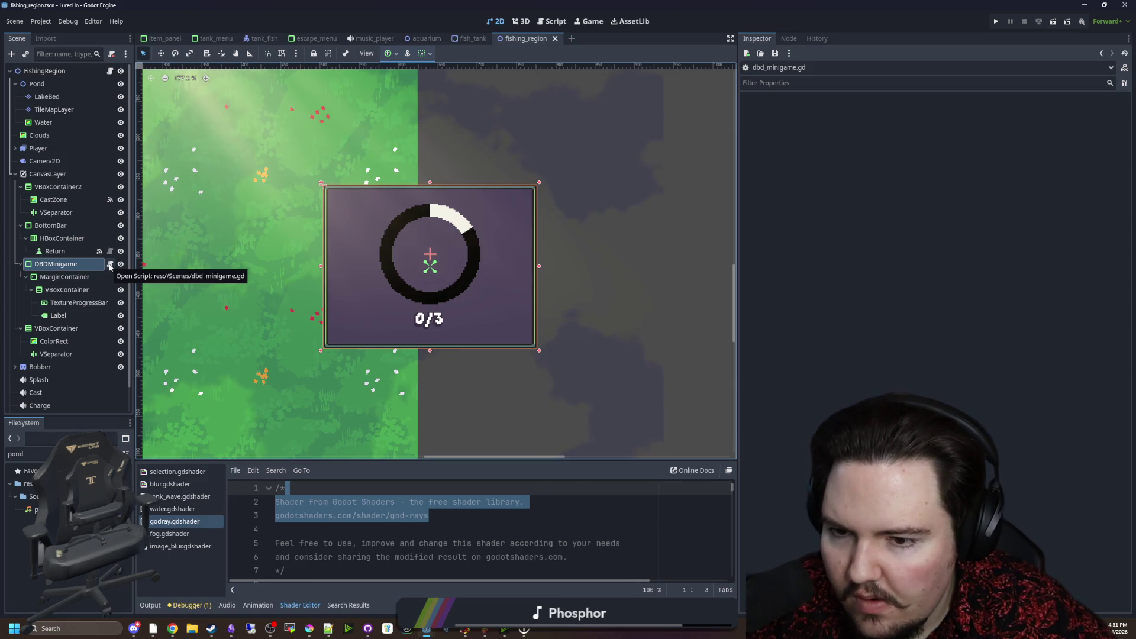
click(110, 264)
key(Return)
text(func st)
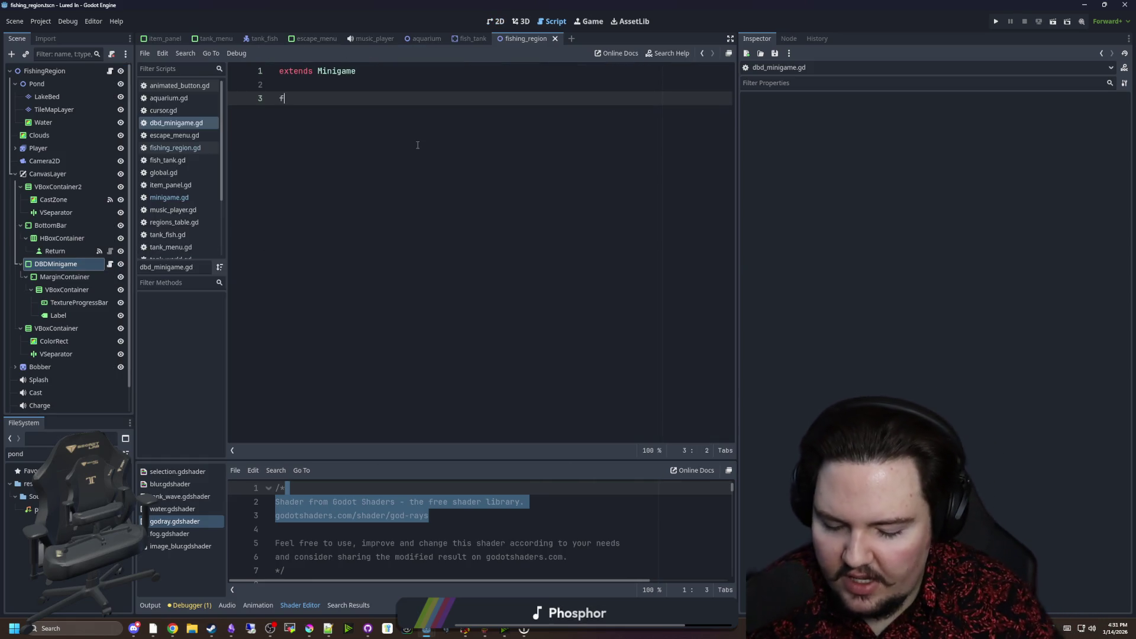
text(art)
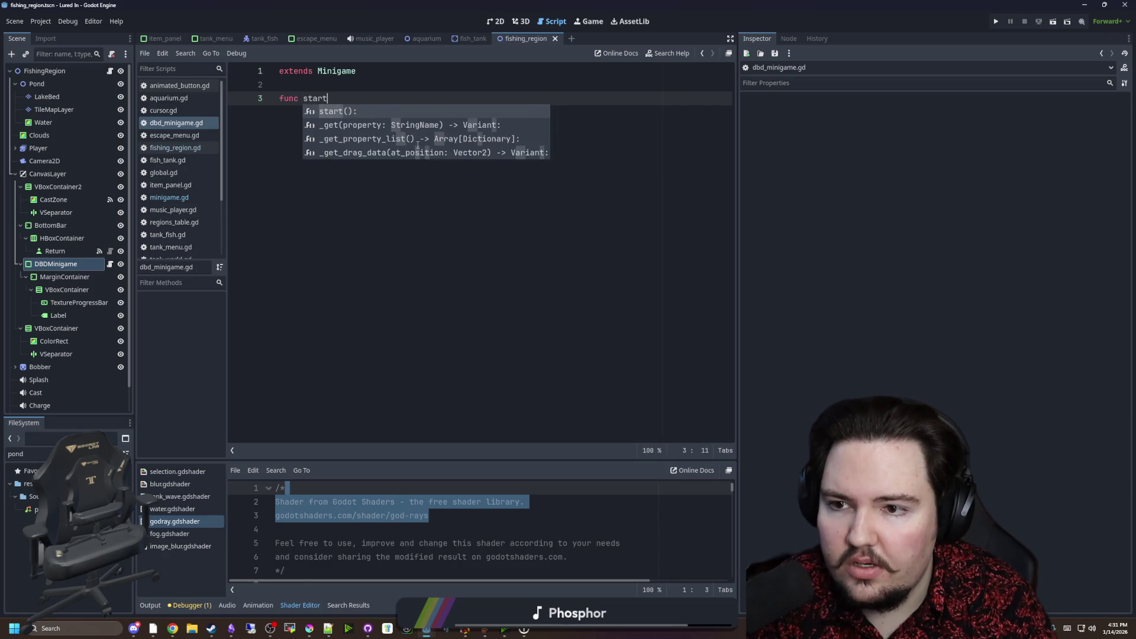
Declare start() with the TextureProgressBar node path, and add a new_round() function below it
key(Return)
key(Return)
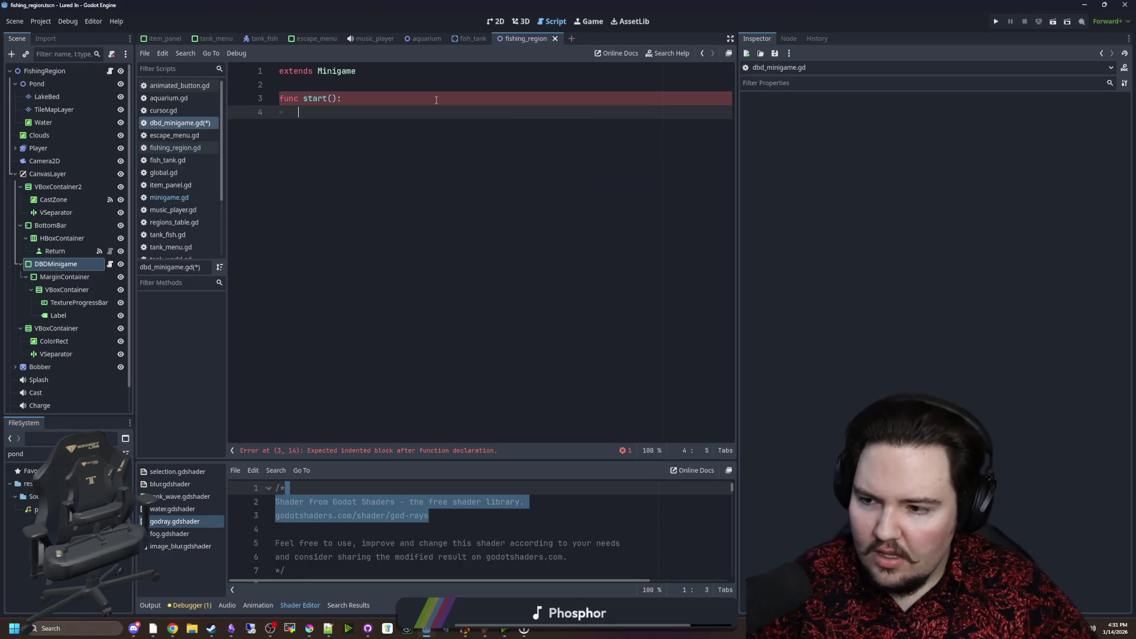
drag(73, 306, 343, 112)
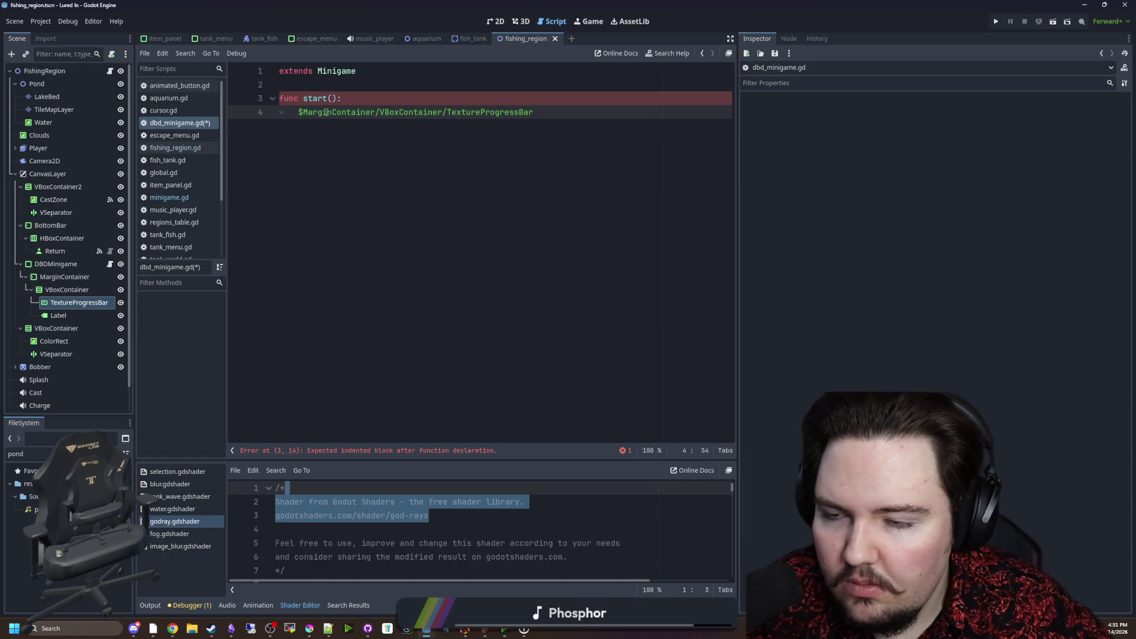
click(361, 98)
key(Return)
key(Return)
key(Return)
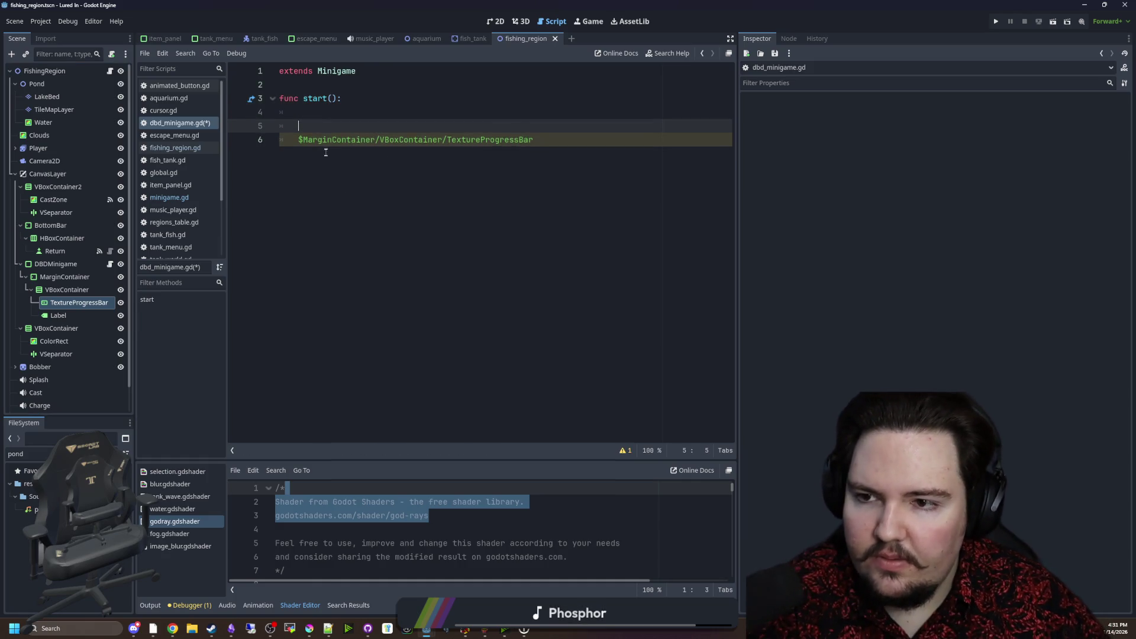
key(Down)
key(End)
key(Return)
key(Return)
key(Return)
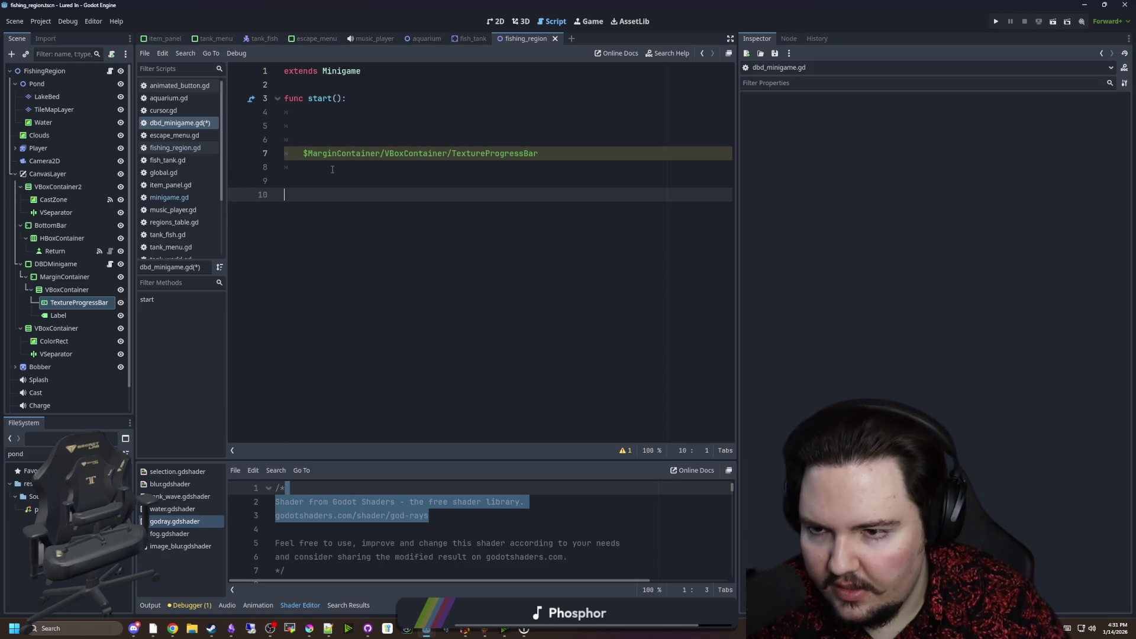
key(BackSpace)
key(BackSpace)
key(BackSpace)
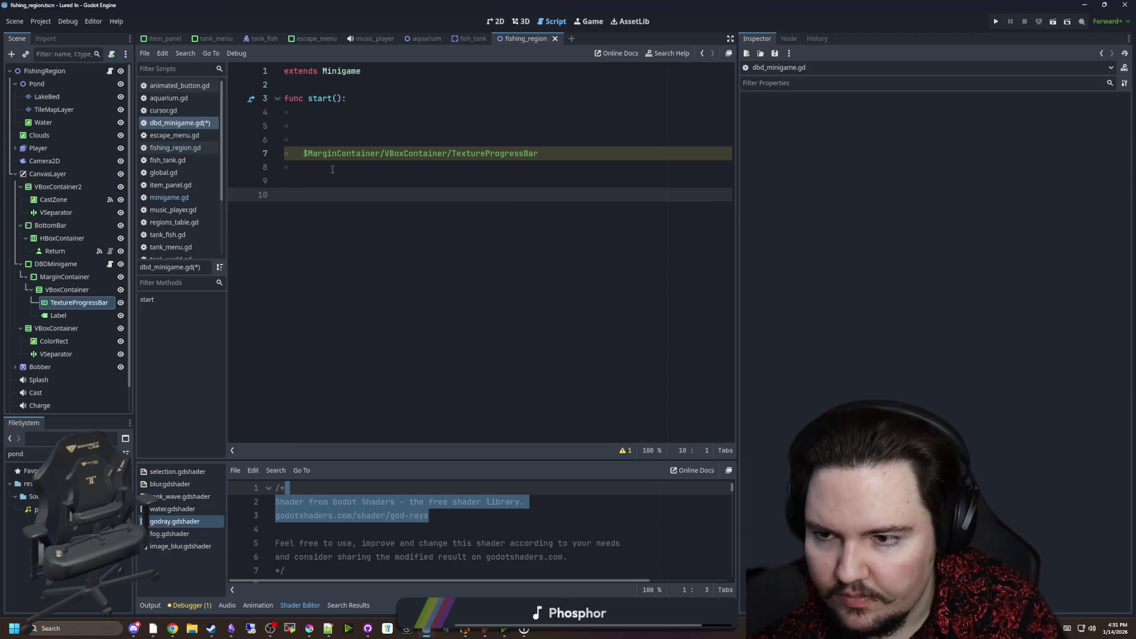
text(func new_)
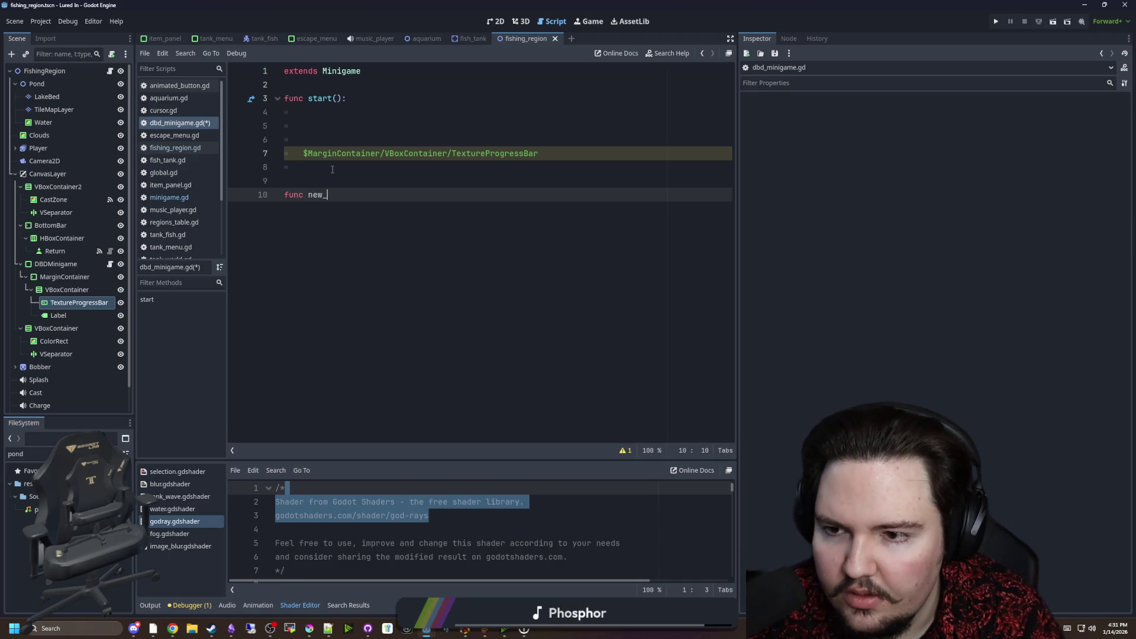
text(:)
key(Return)
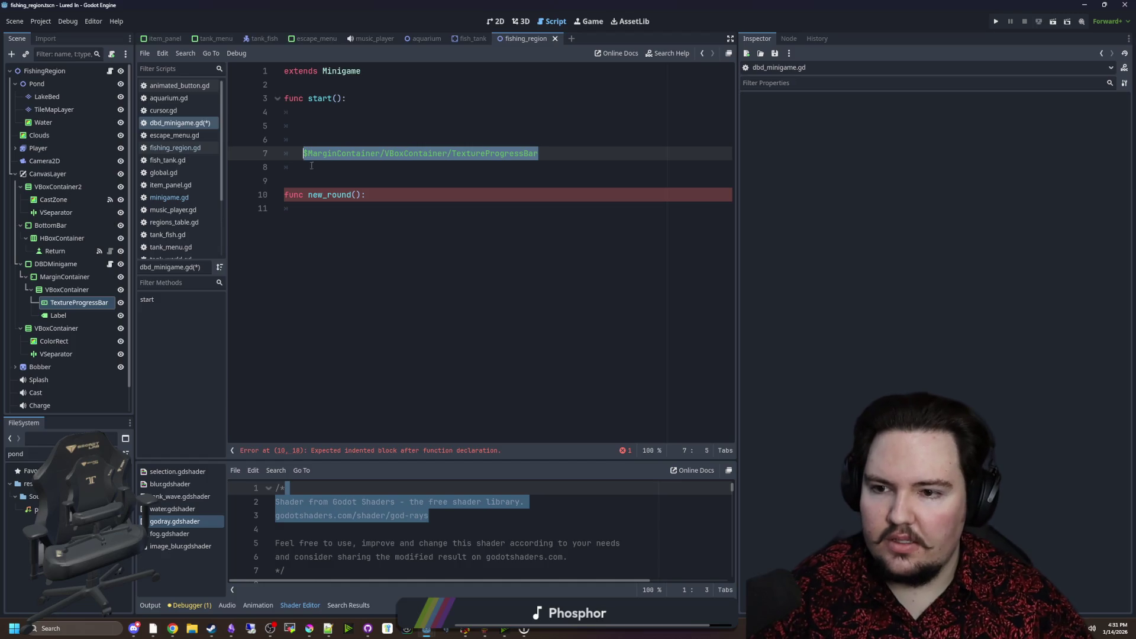
Move the TextureProgressBar path into new_round() and duplicate it on a second line
key(ctrl+z)
text($MarginContainer/VBoxContainer/TextureProgressBar)
click(402, 195)
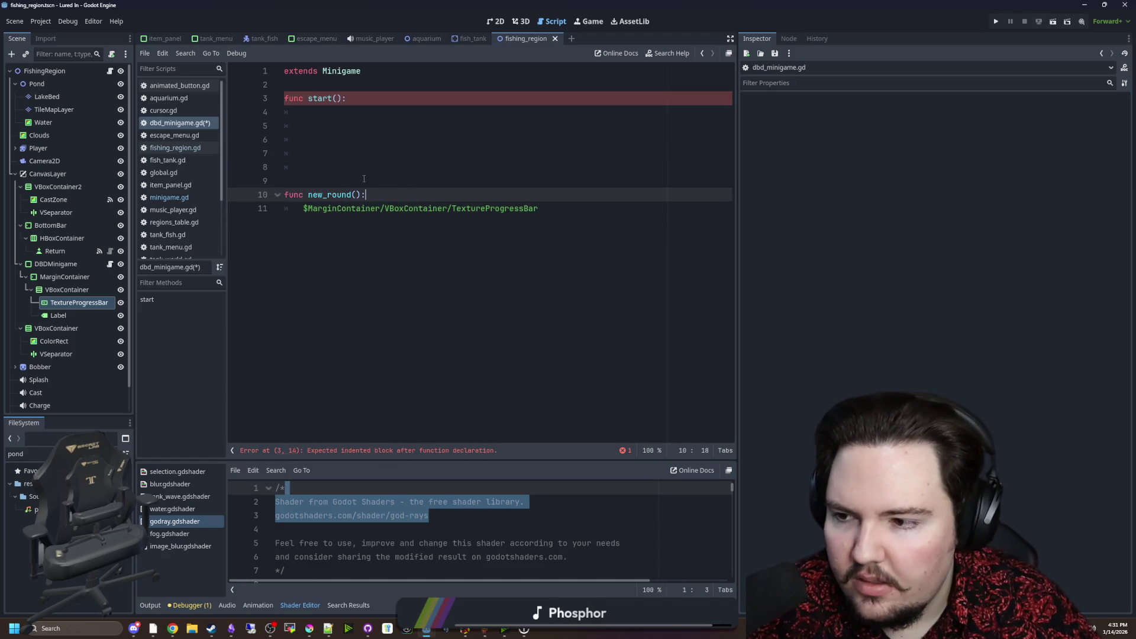
drag(536, 210, 305, 209)
key(ctrl+c)
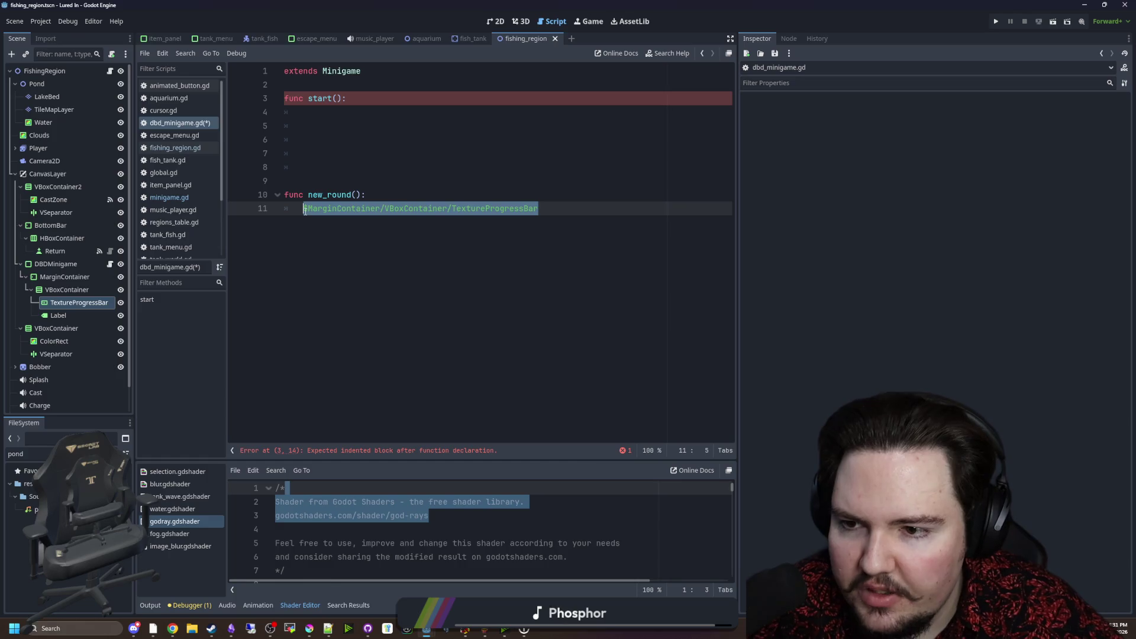
key(End)
key(Return)
key(ctrl+v)
click(58, 315)
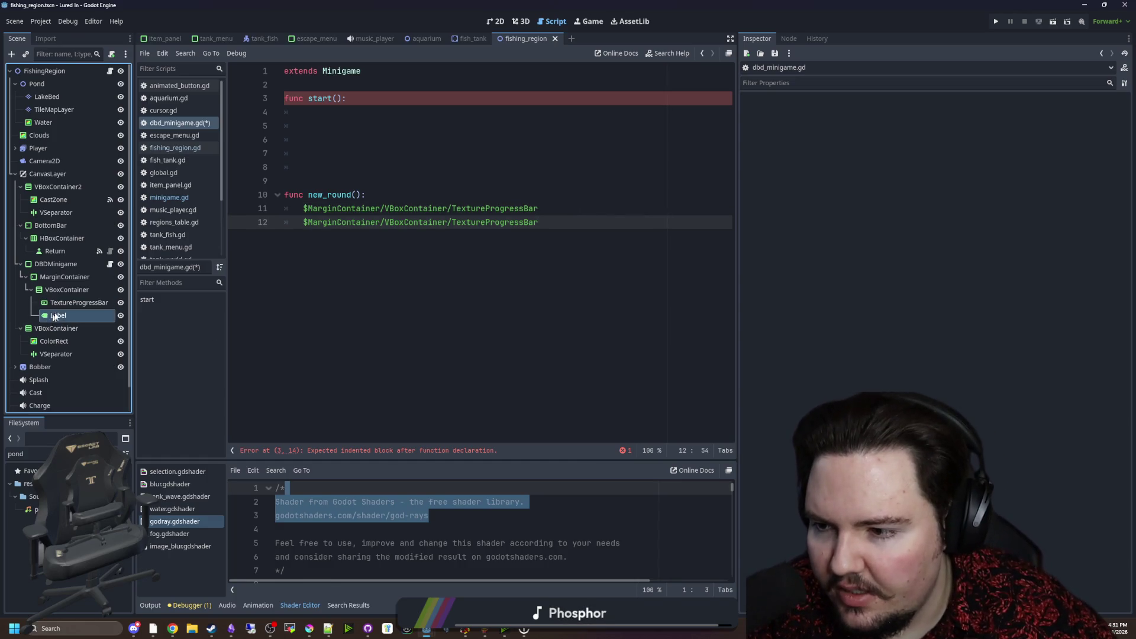
click(86, 303)
click(611, 204)
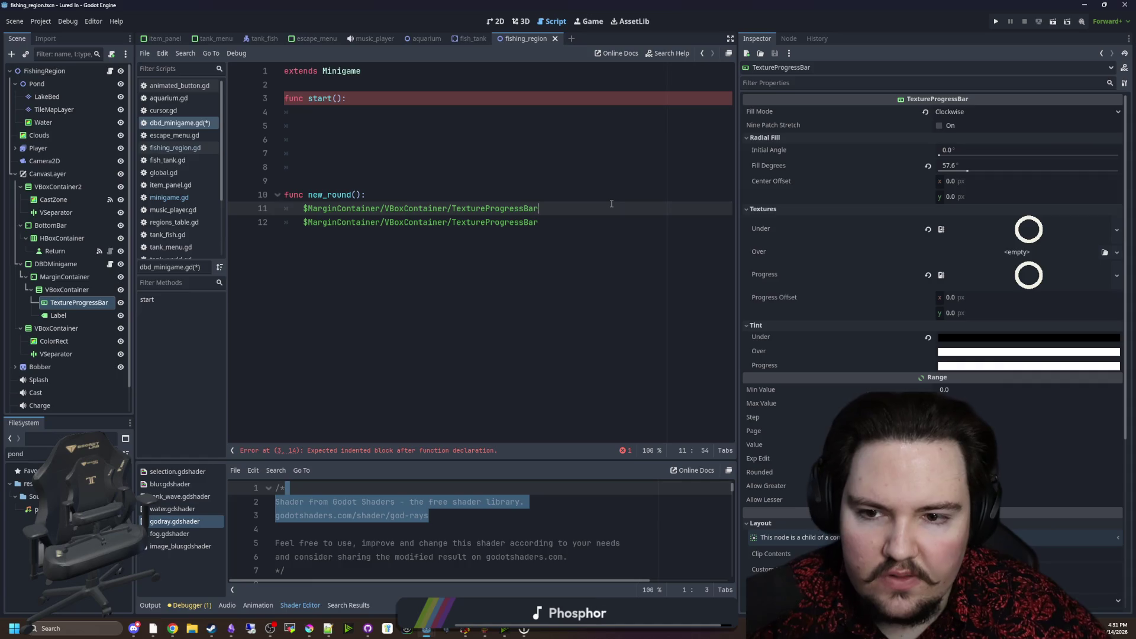
Set radial_initial_angle to randf_range up to TAU and start radial_fill_degrees with randf_range
text(.inita)
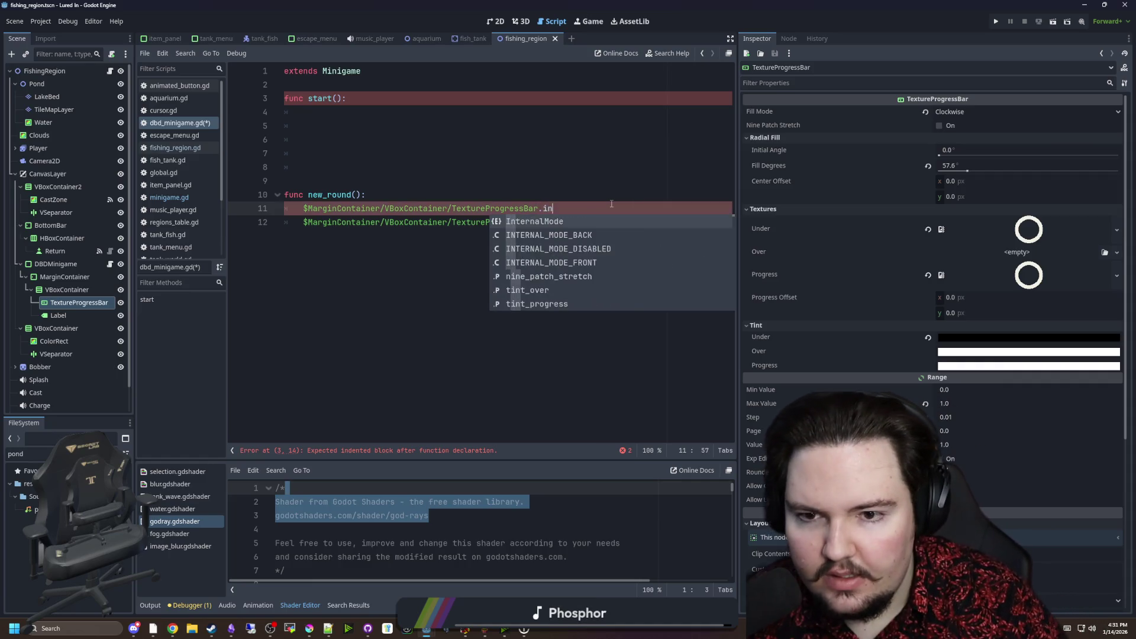
key(Return)
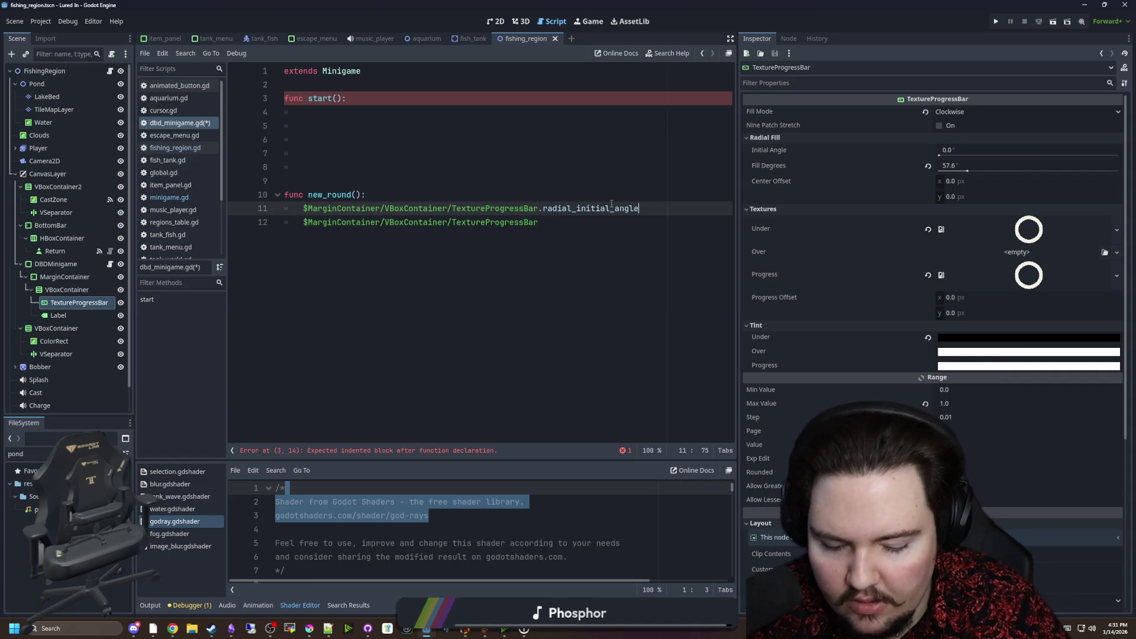
text(randf_r)
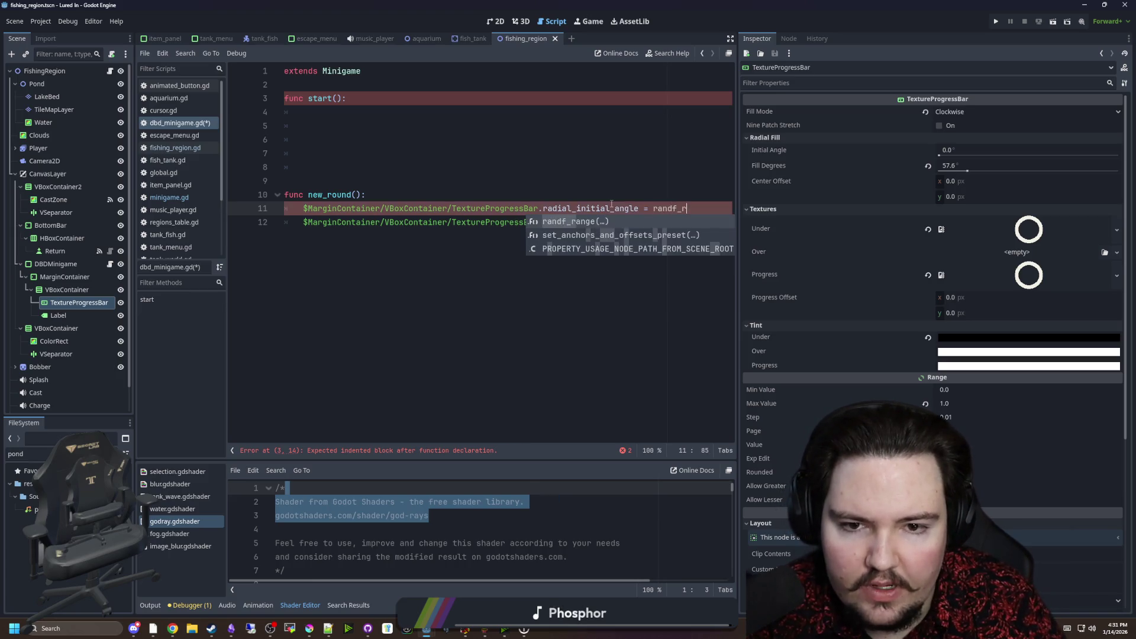
key(Return)
text(, TAU)
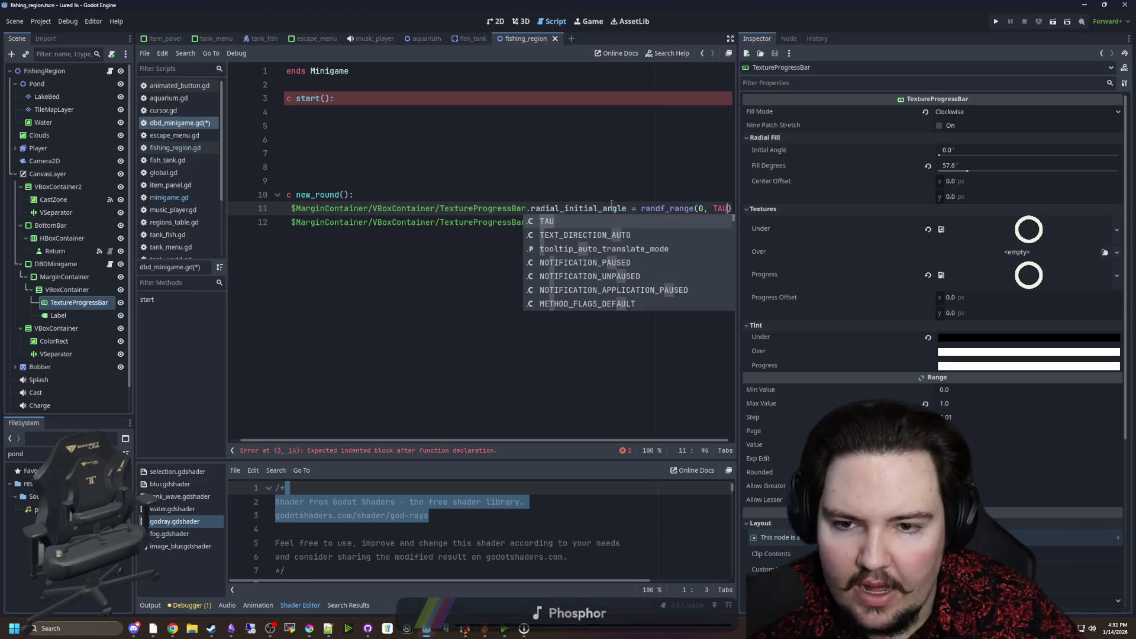
click(610, 168)
click(533, 222)
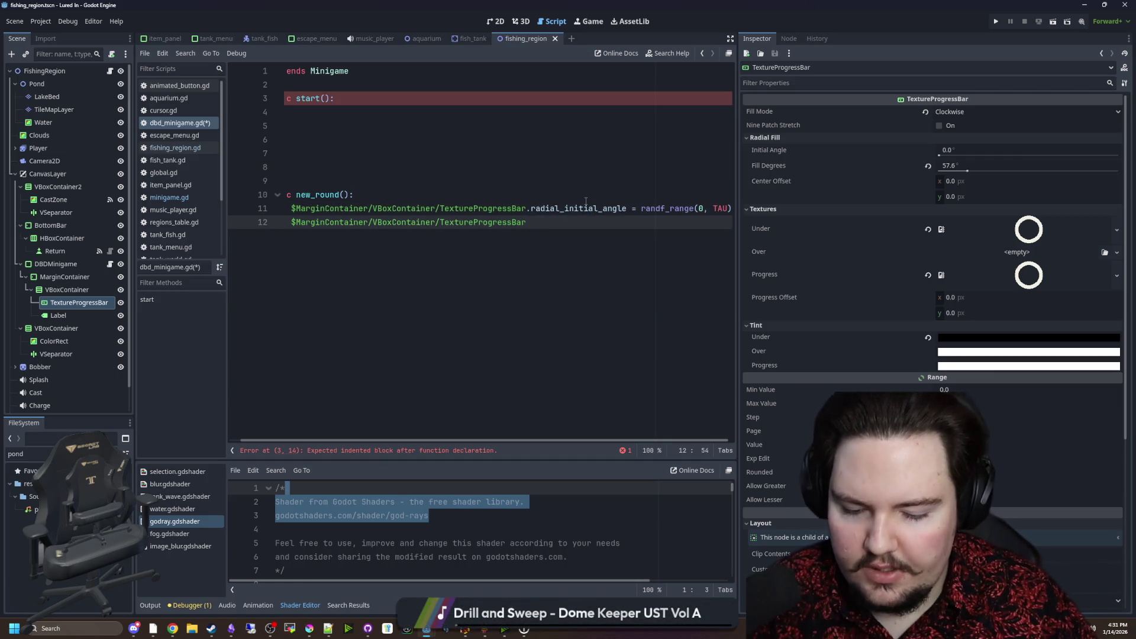
text(fill)
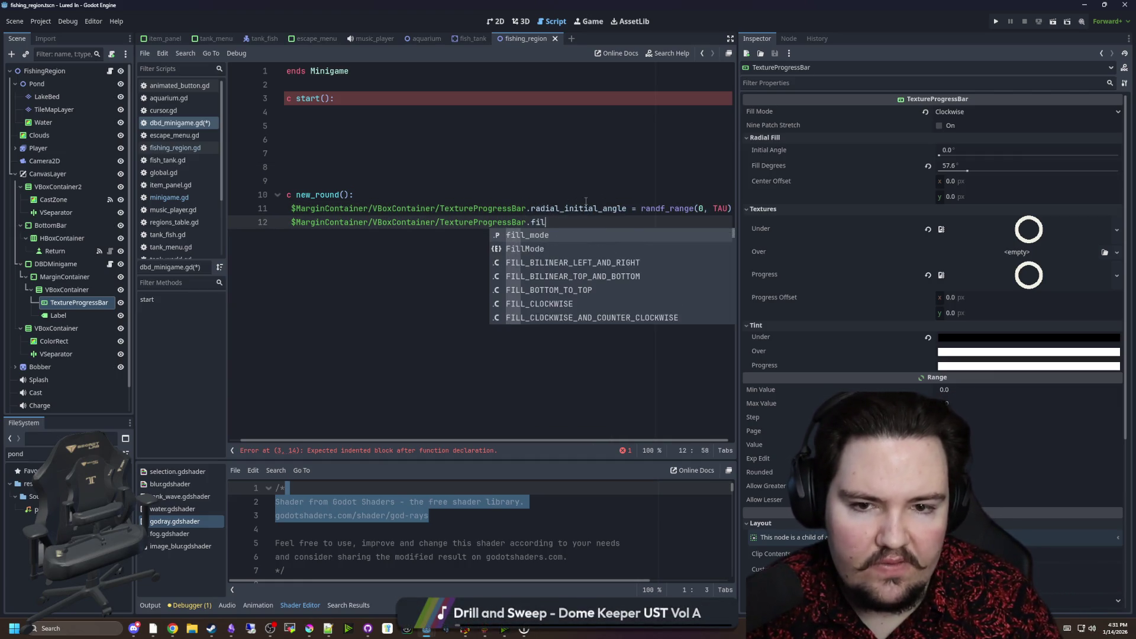
text(_de)
key(Return)
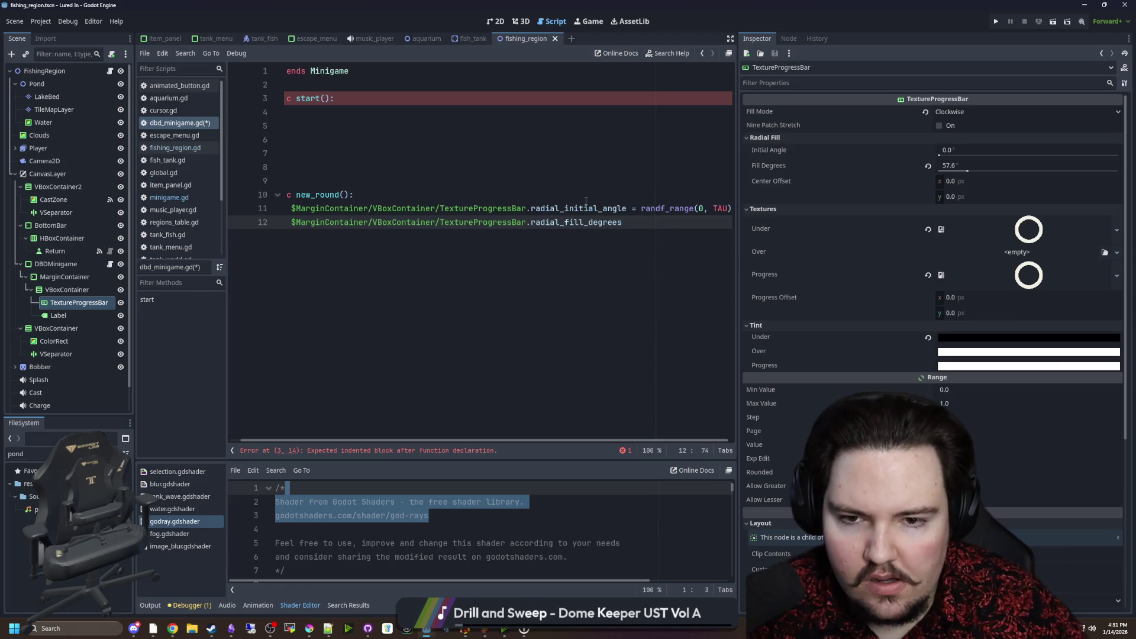
text(nge()
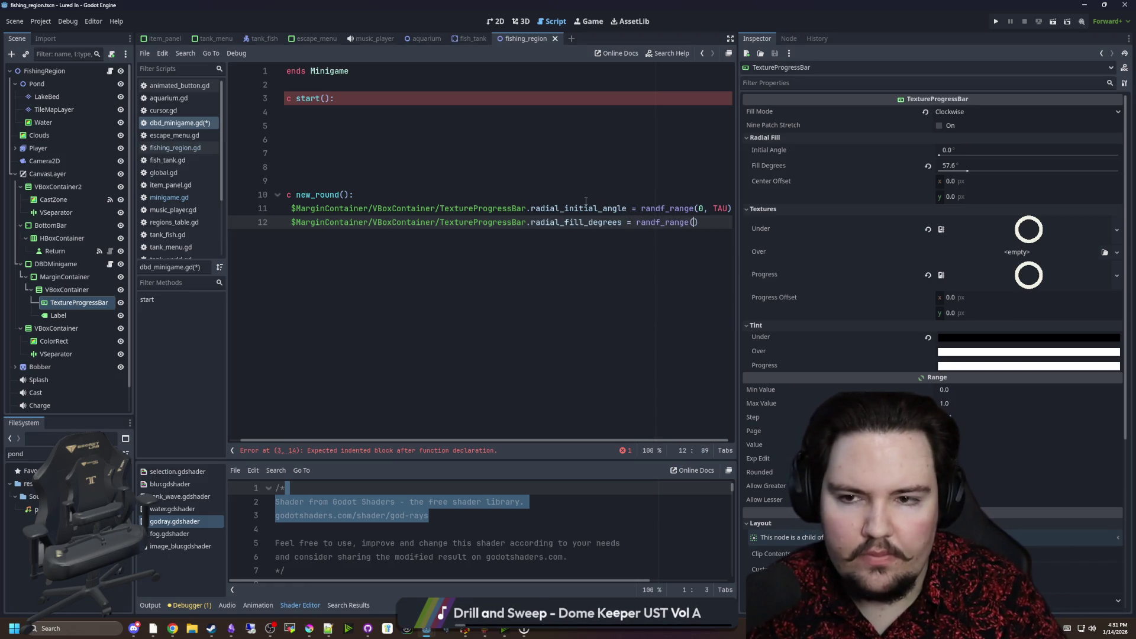
Call new_round() inside start() and widen the code editor
click(396, 112)
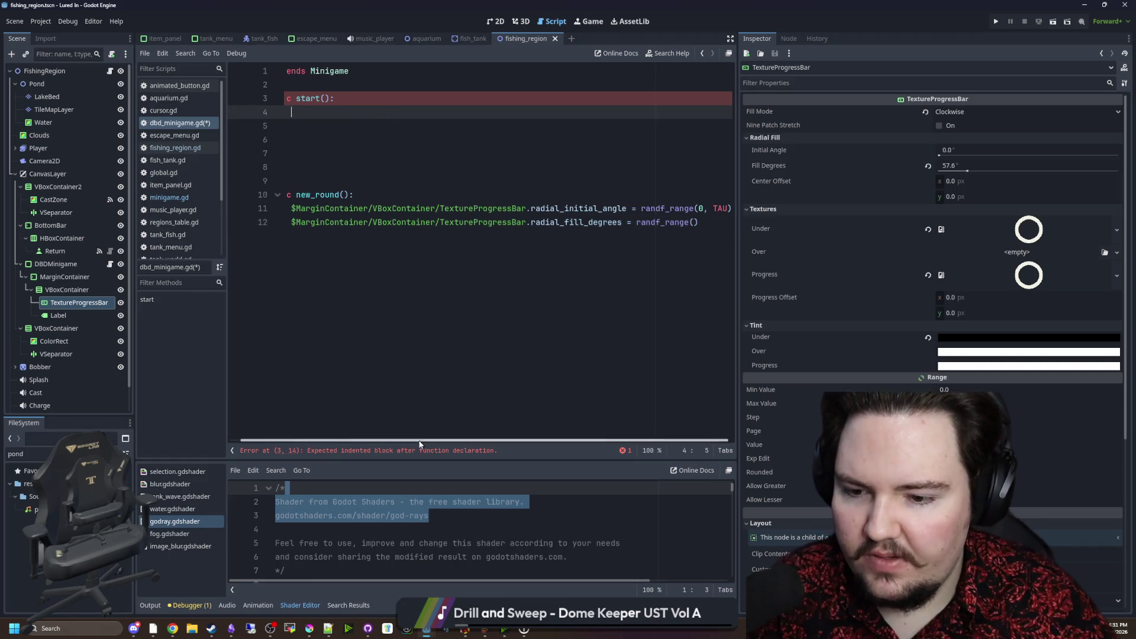
drag(419, 439, 408, 439)
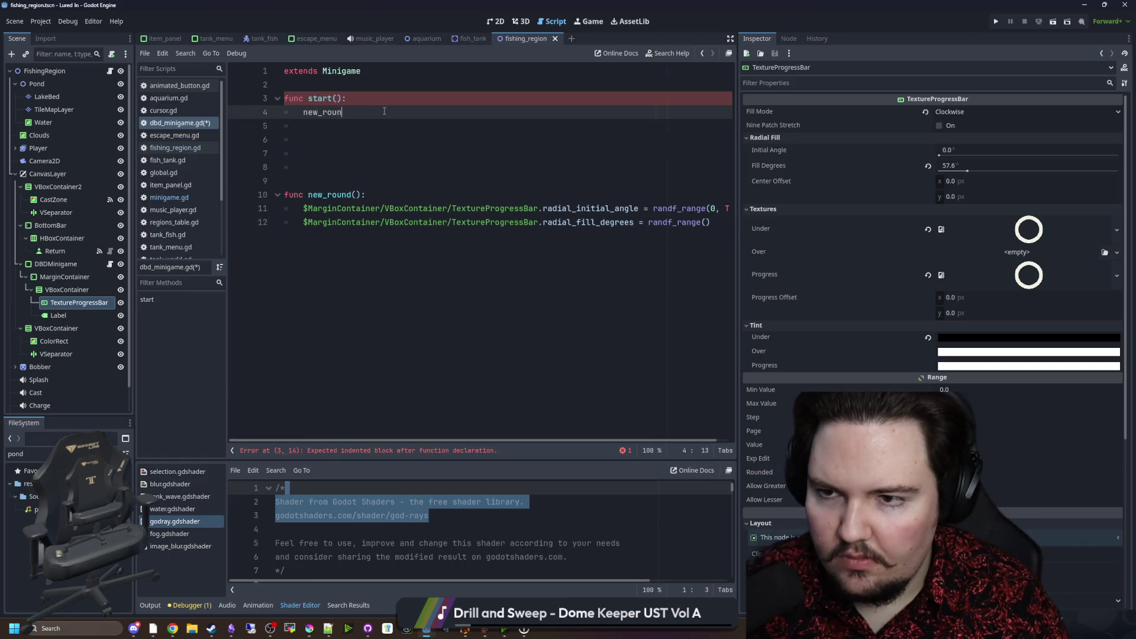
text(d)
key(Return)
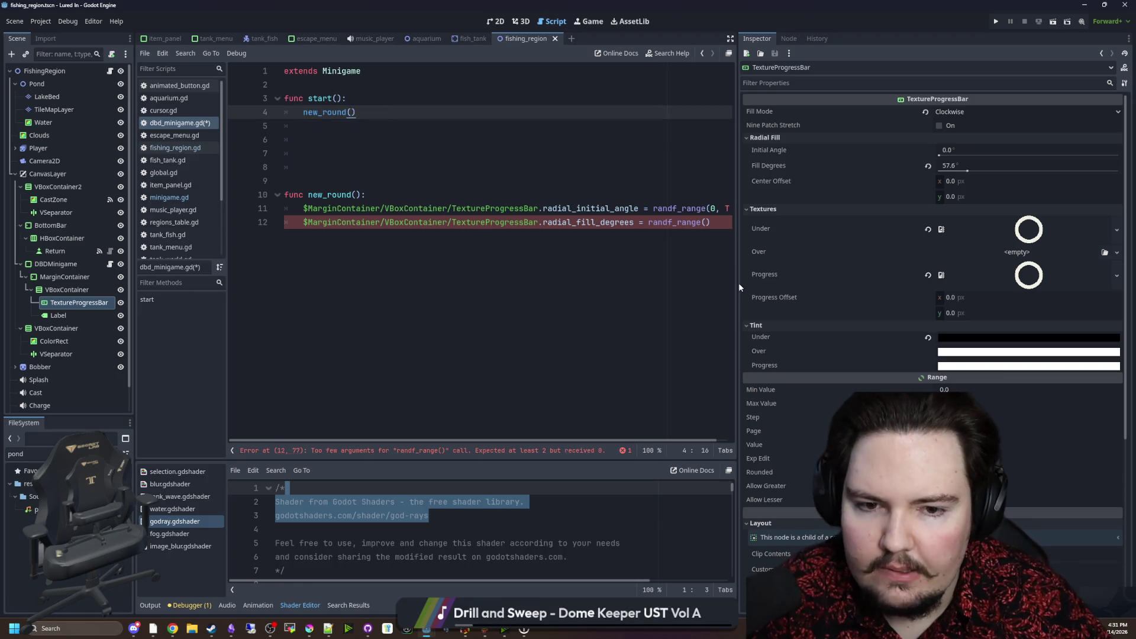
drag(738, 287, 923, 284)
click(816, 222)
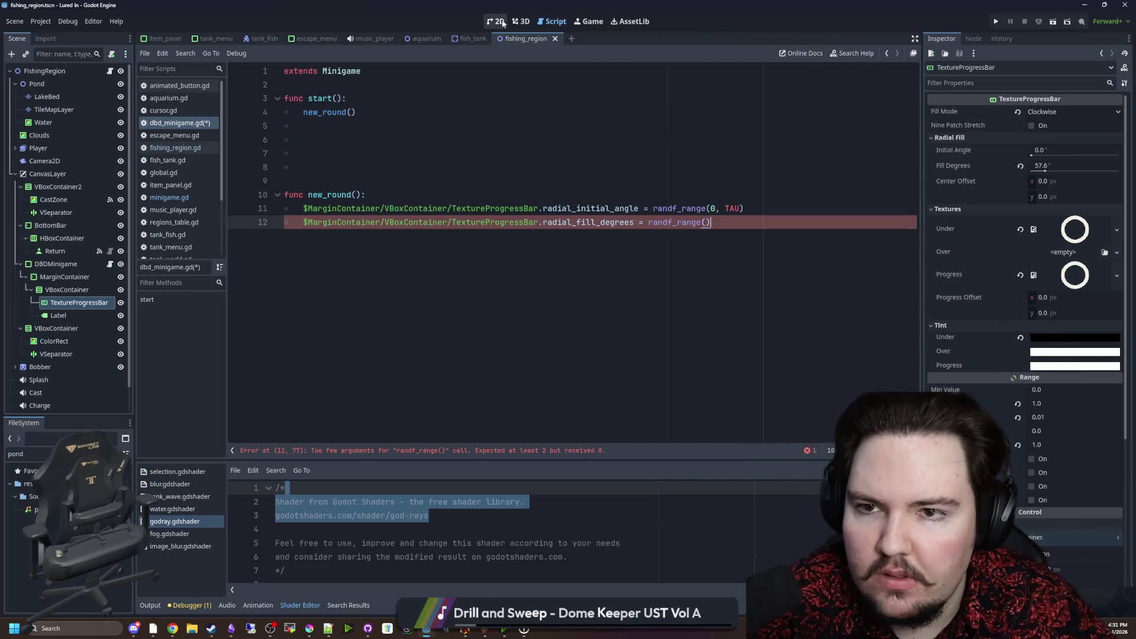
Preview the bar's Fill Degrees at 40 and then 60 in the 2D view
click(500, 22)
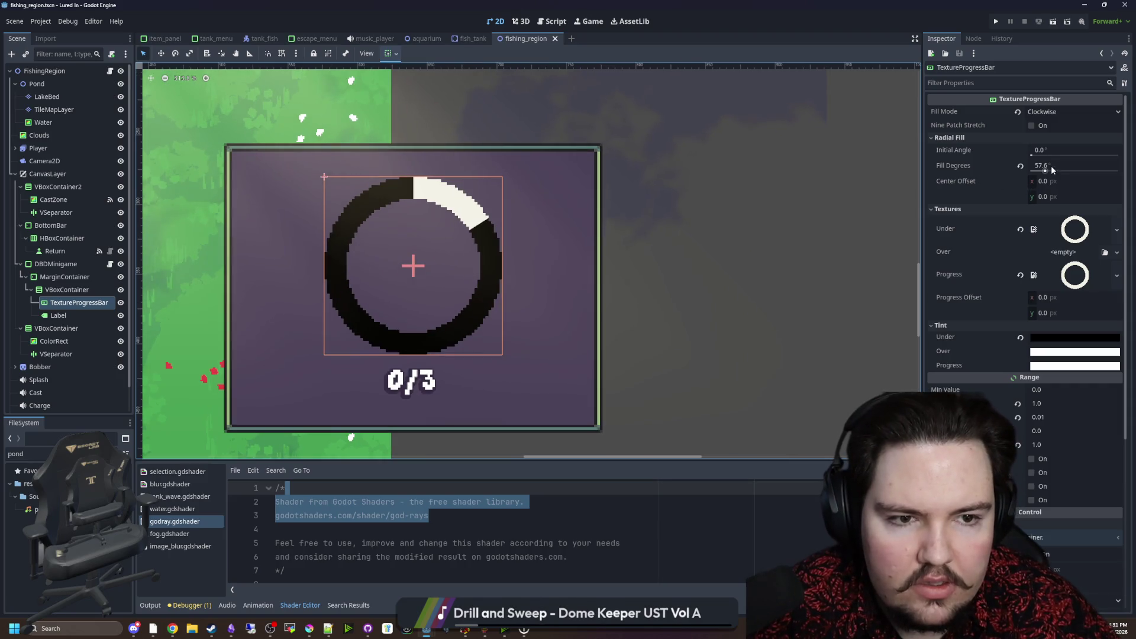
drag(1052, 170, 1040, 171)
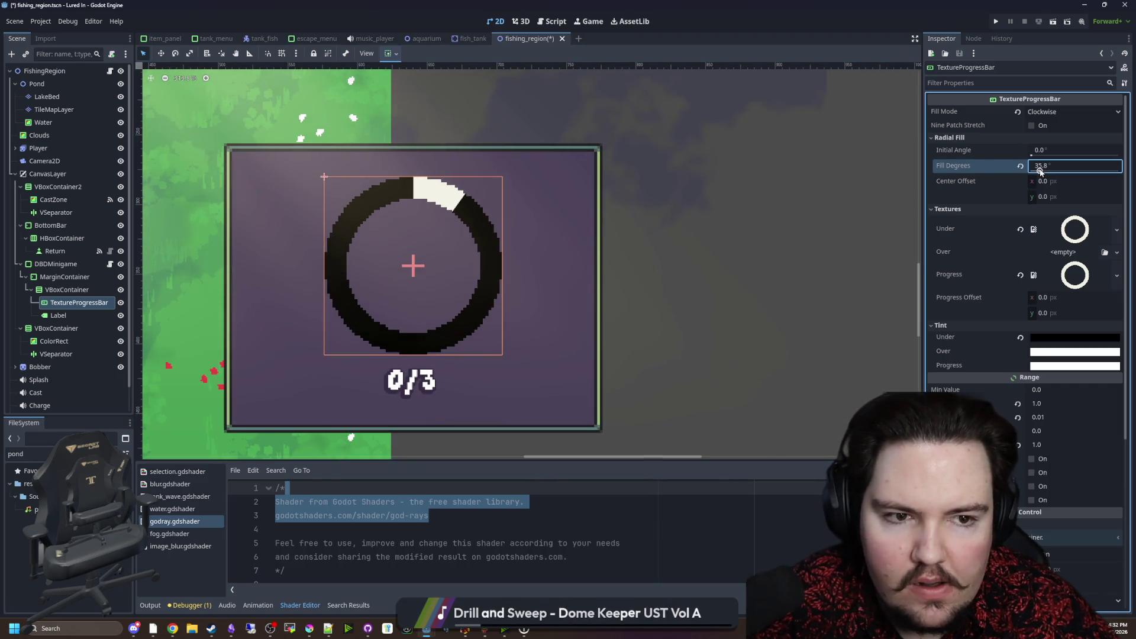
click(1040, 168)
key(Return)
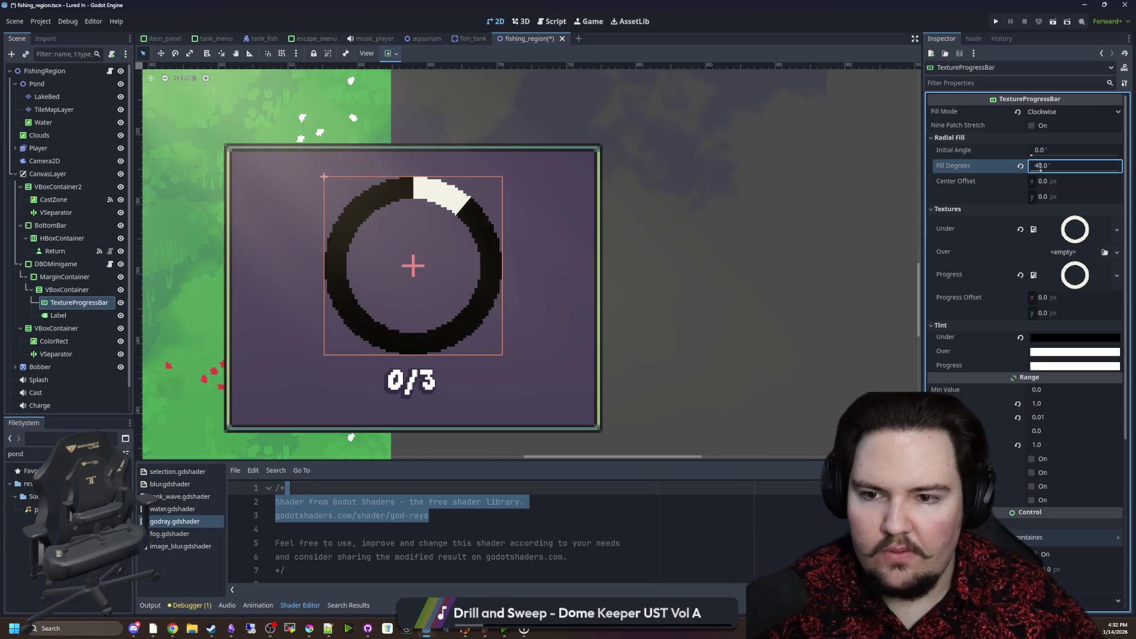
click(1040, 167)
text(60)
key(Return)
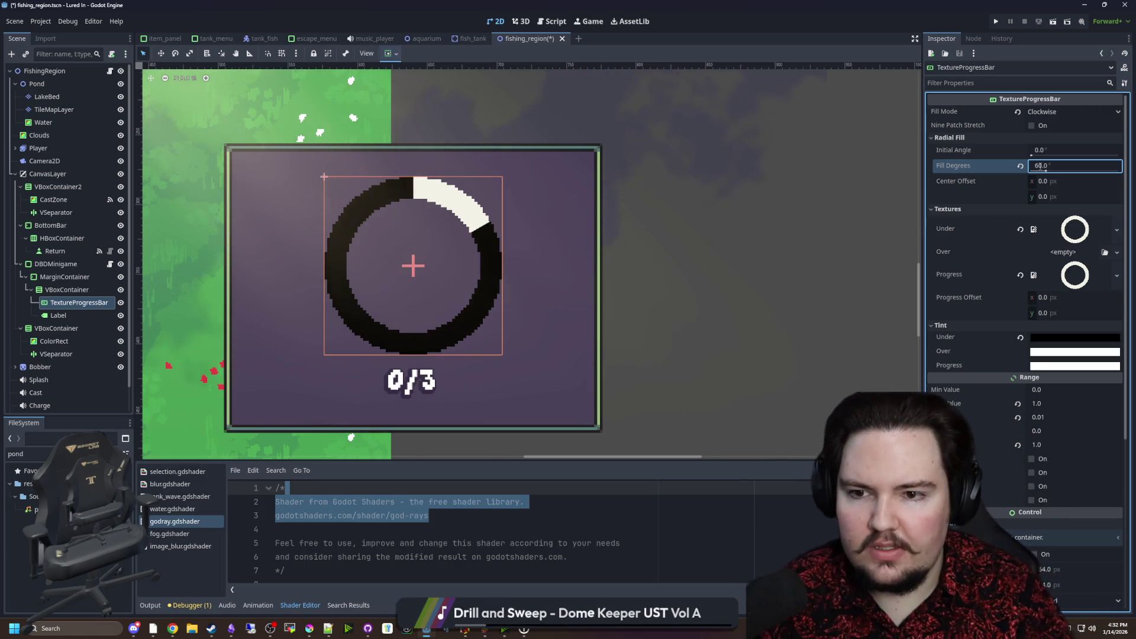
Make radial_fill_degrees randf_range between deg_to_rad(40) and deg_to_rad(70)
click(110, 263)
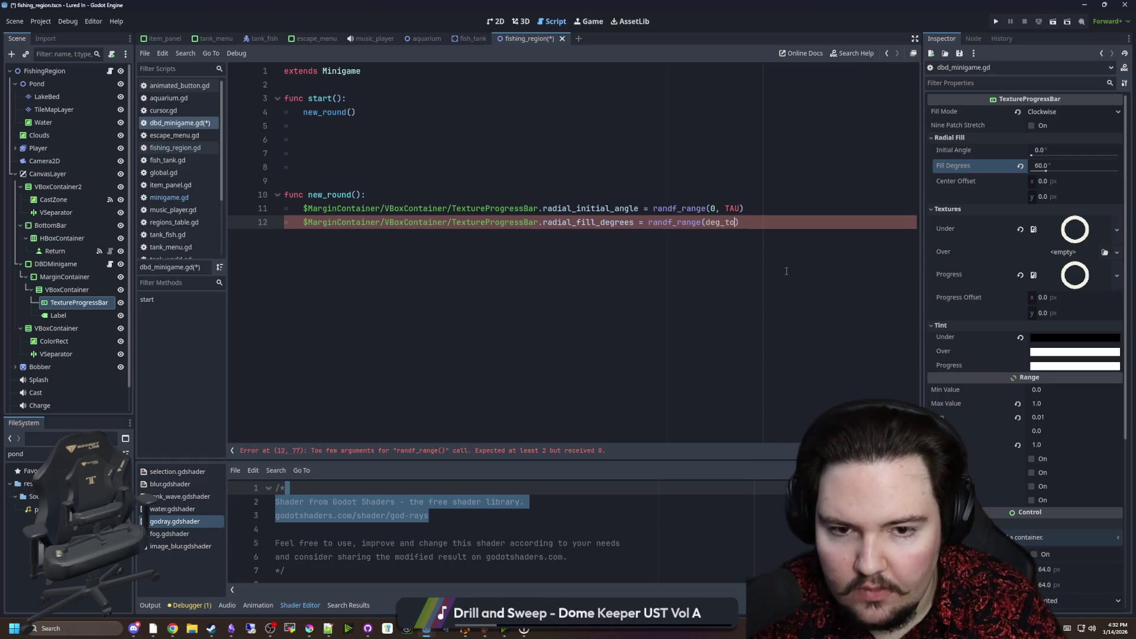
text(_rad(40)
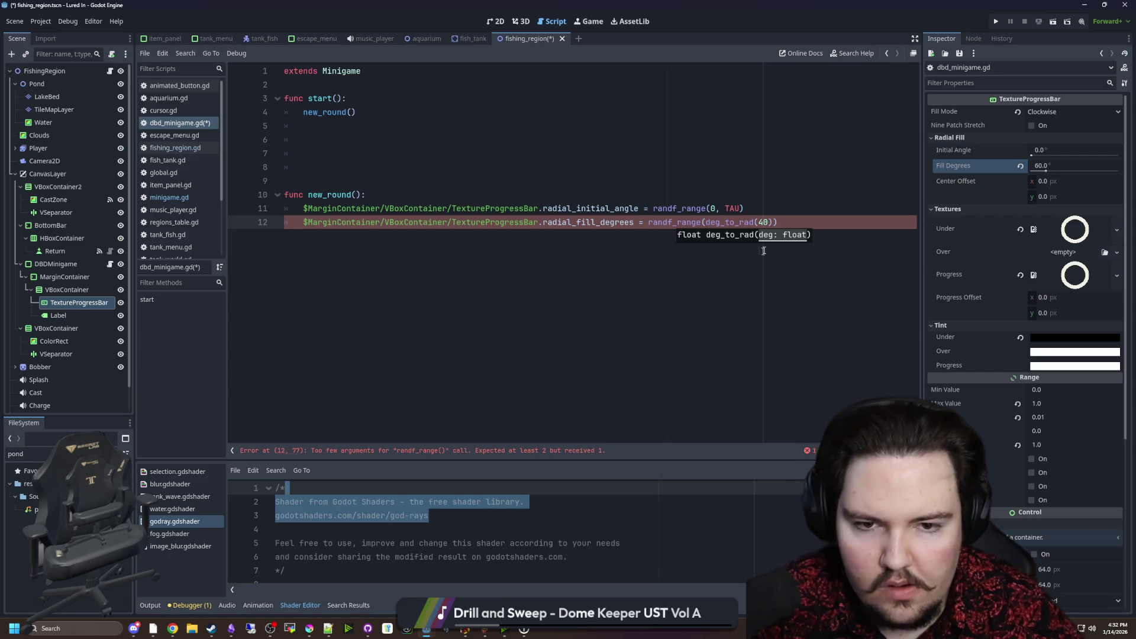
double_click(757, 222)
click(775, 222)
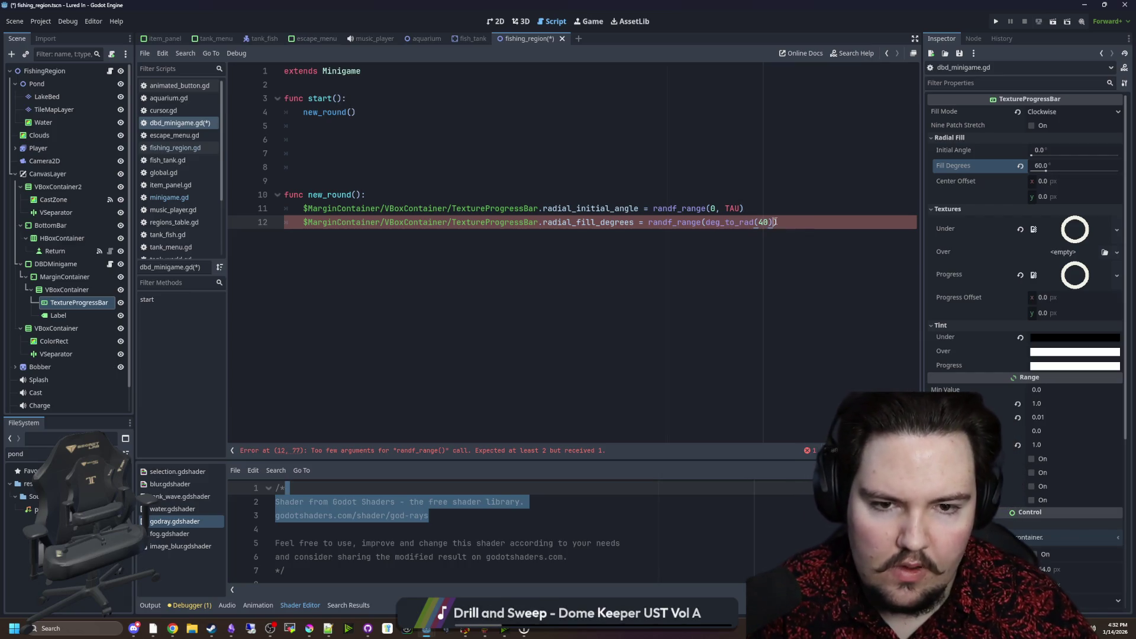
text(,)
text(deg_to_rad(40))
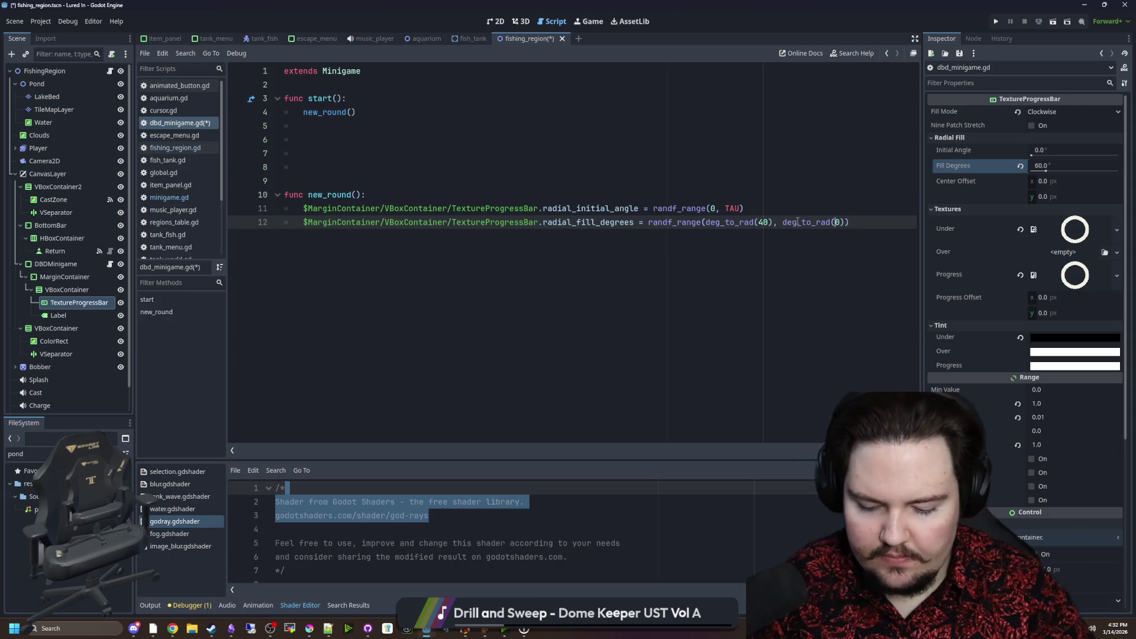
text(7)
key(Up)
key(Up)
key(Up)
Add a speed variable set to 1.0 below the extends line and remove surplus blank lines
click(345, 71)
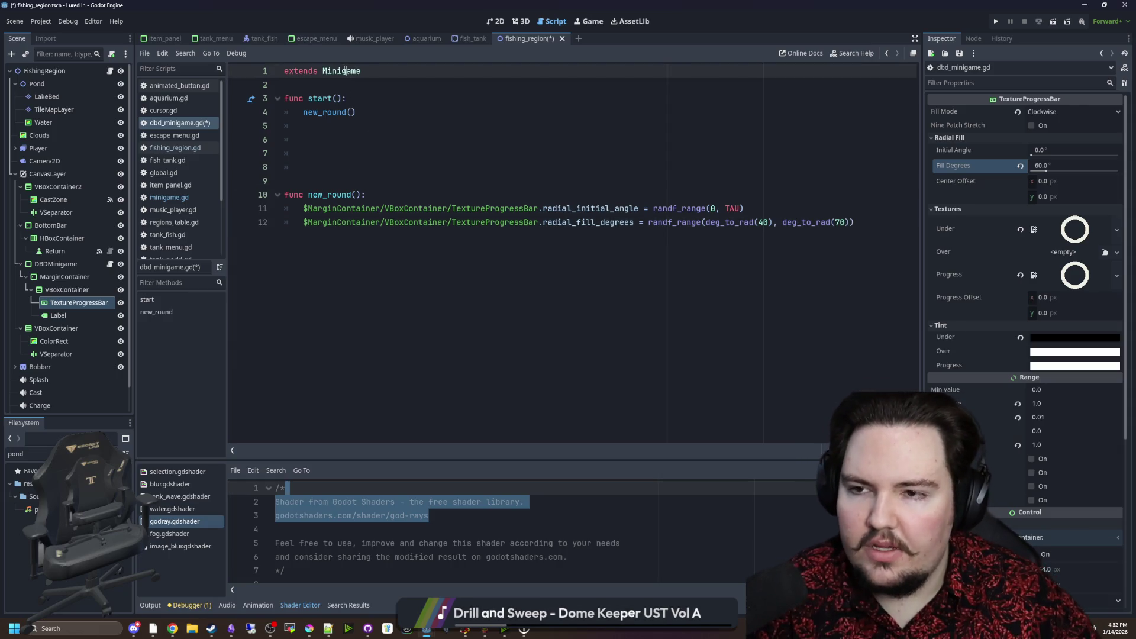
click(330, 82)
key(Return)
key(Return)
key(Up)
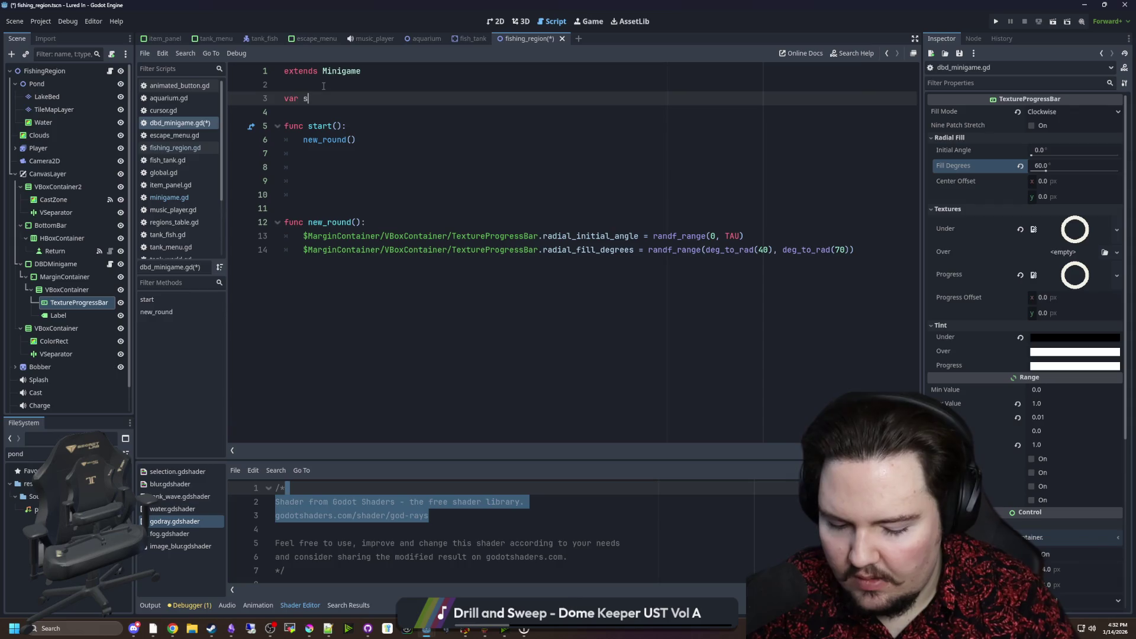
text(1.0)
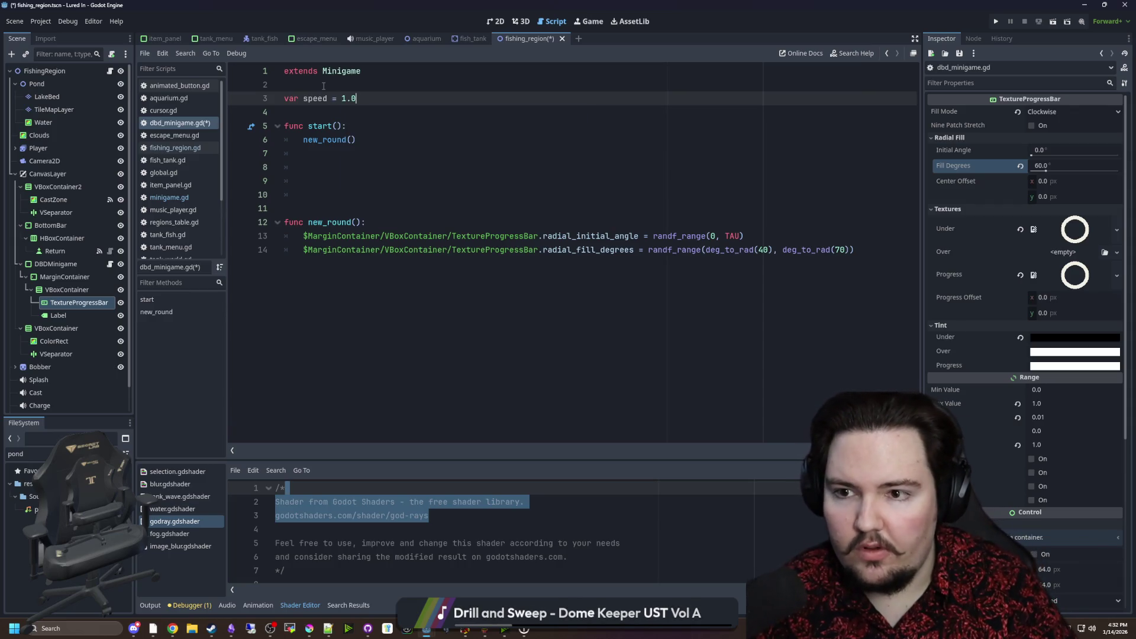
drag(329, 194, 331, 156)
key(BackSpace)
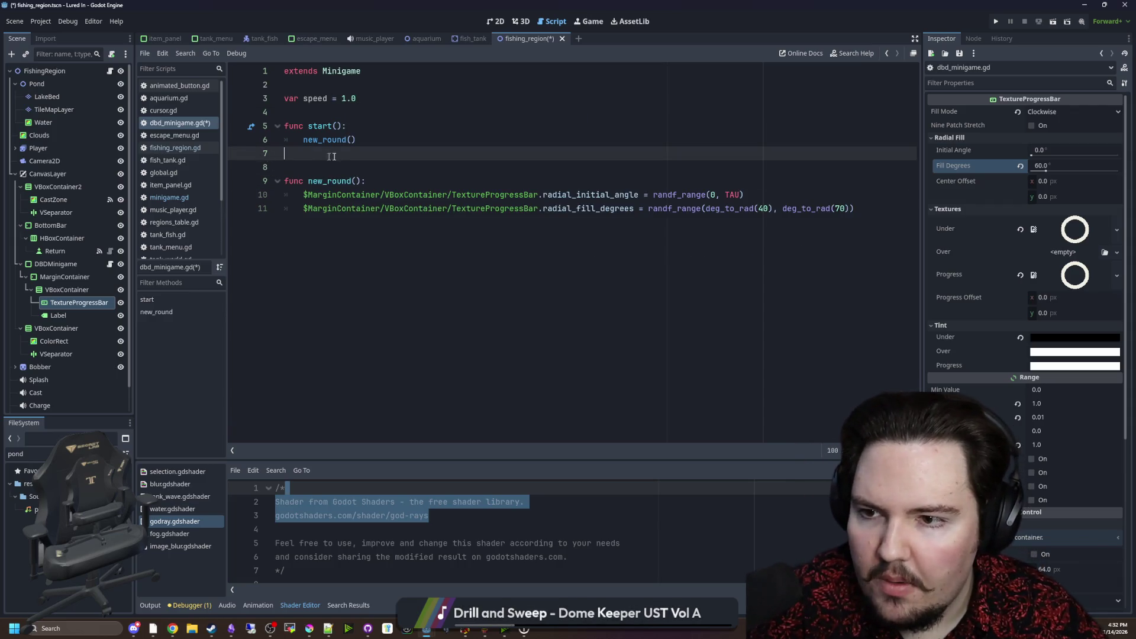
Add an empty _process function below start() and save the script
click(365, 167)
click(345, 154)
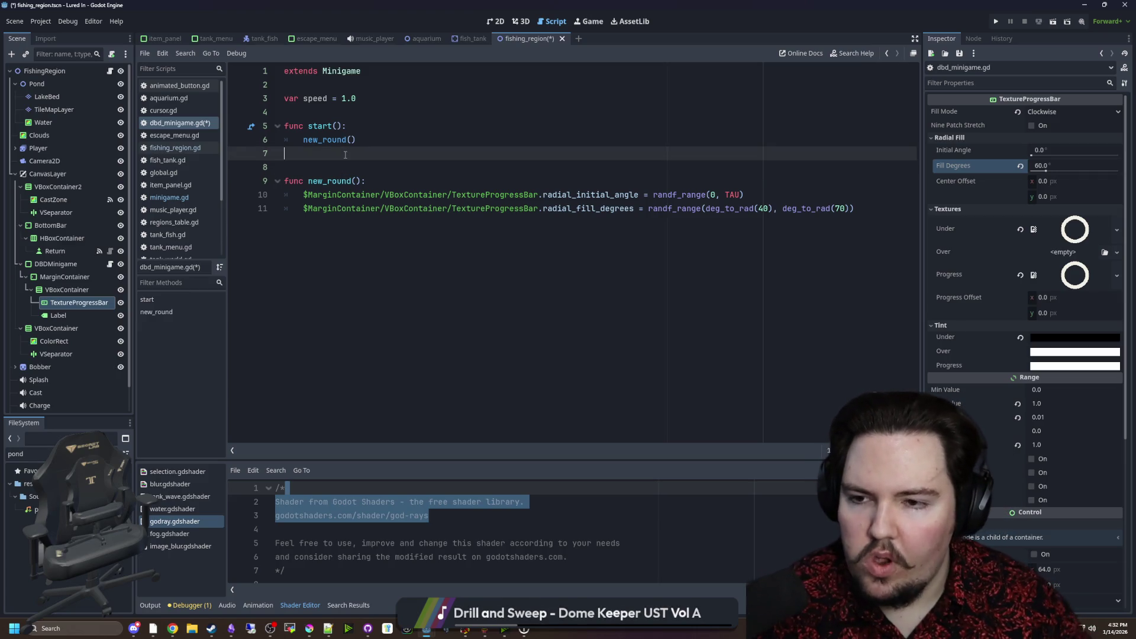
key(Return)
key(Return)
key(Return)
text(_proce)
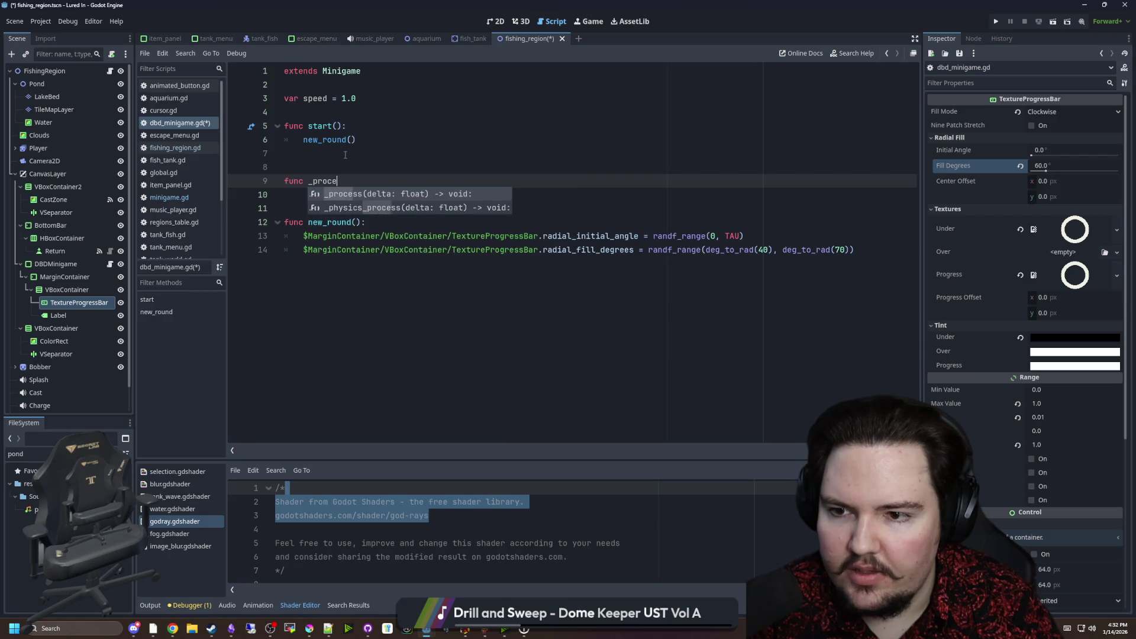
key(Return)
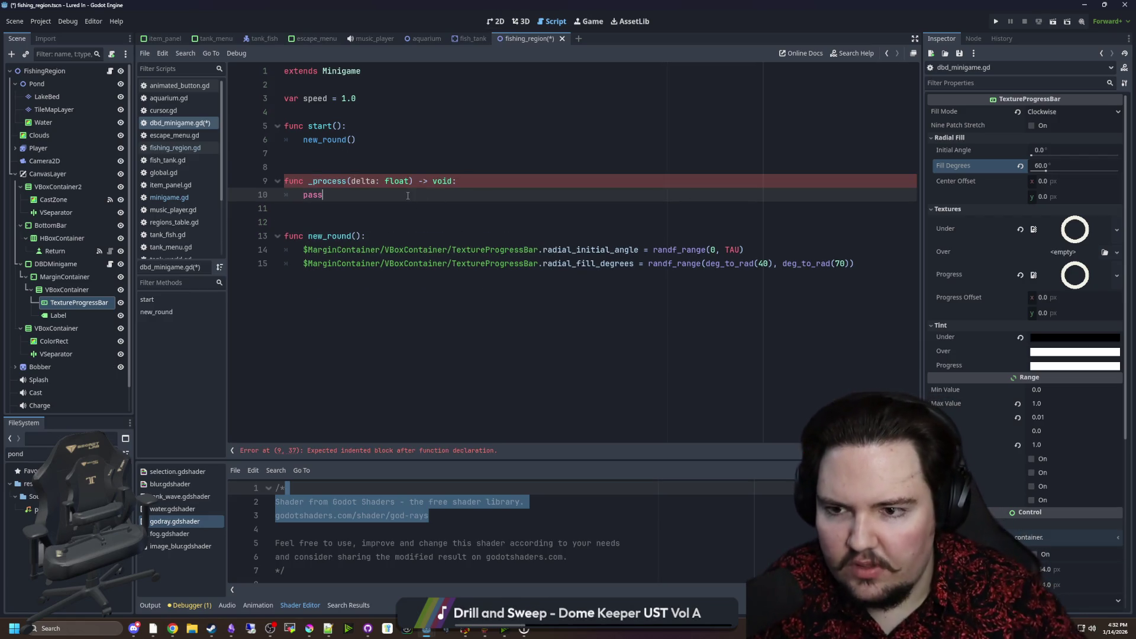
click(426, 153)
key(ctrl+s)
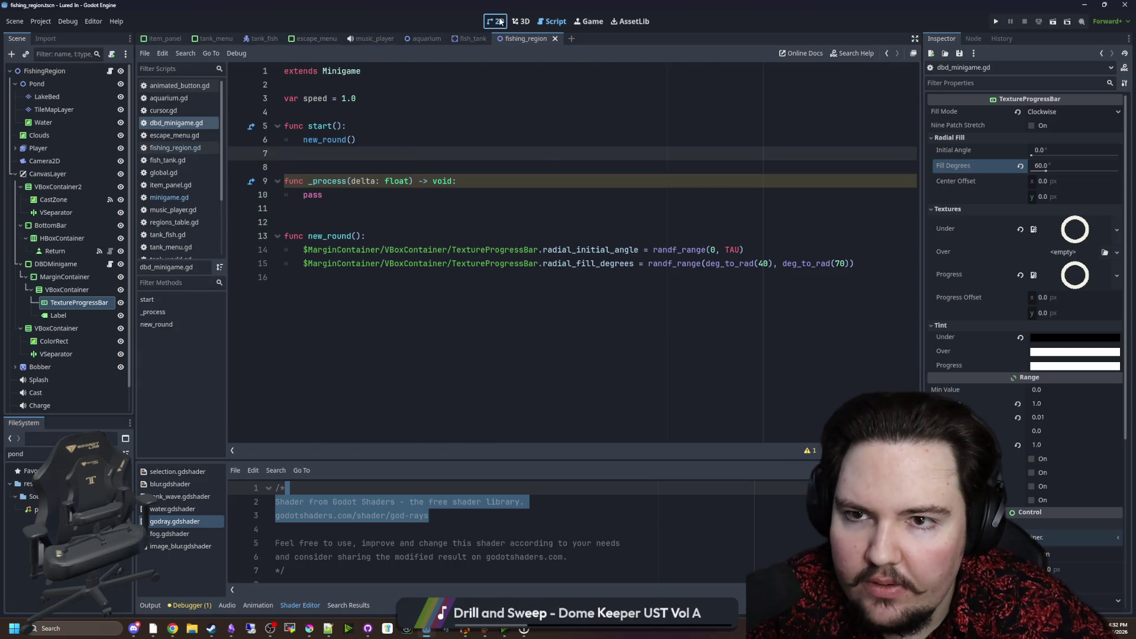
click(500, 22)
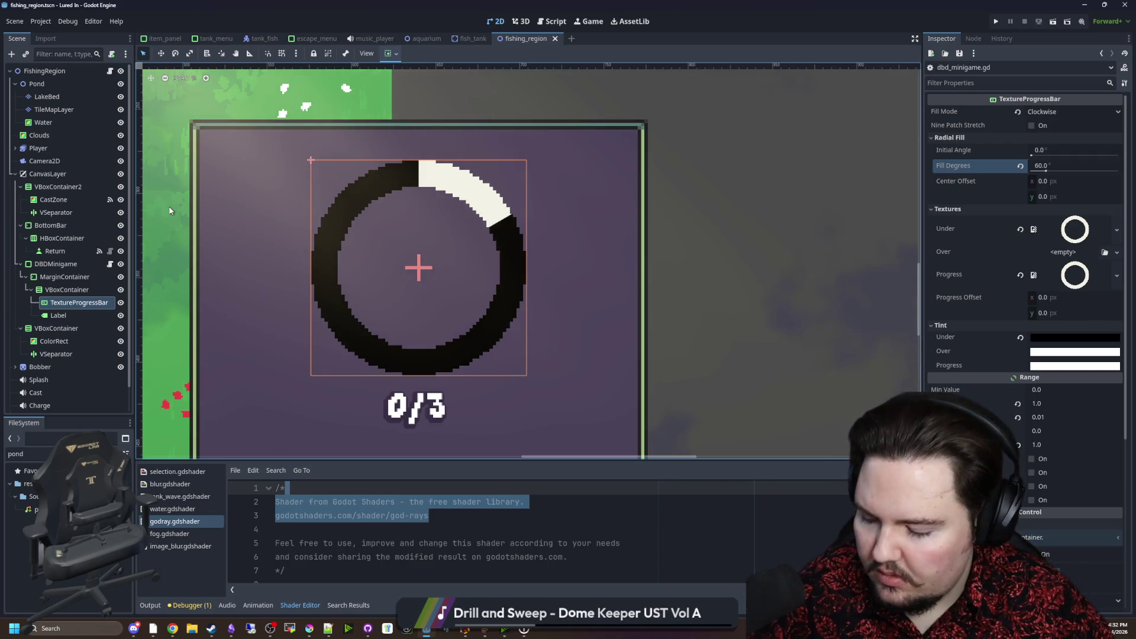
Add a Control node as a child of the TextureProgressBar
click(67, 290)
right_click(96, 296)
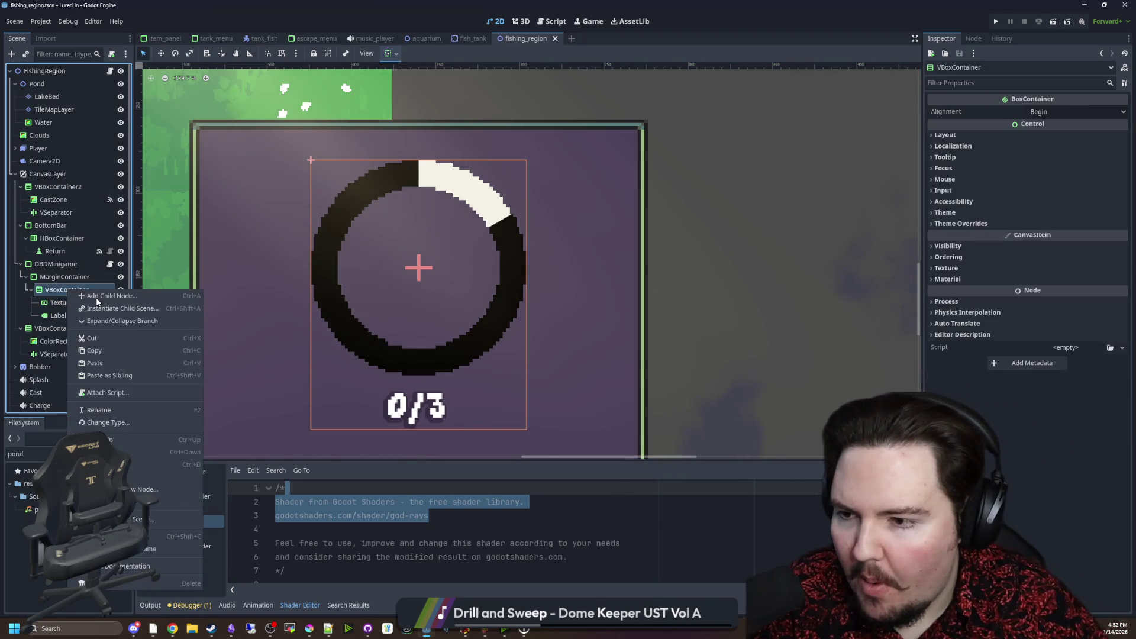
click(104, 296)
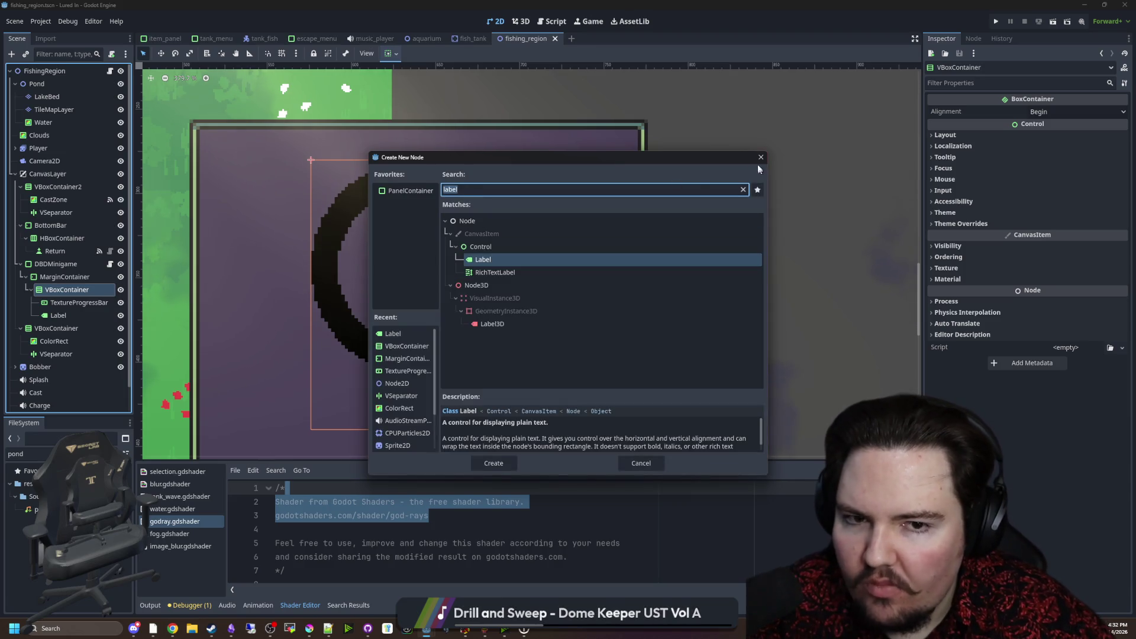
click(761, 157)
click(71, 303)
right_click(74, 300)
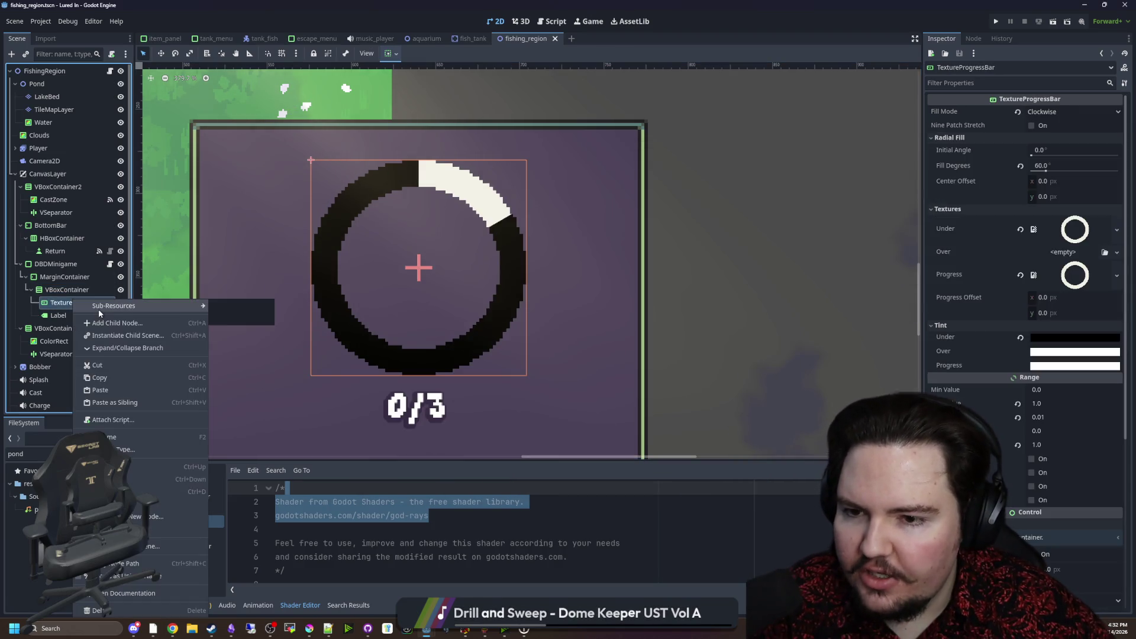
click(111, 323)
text(control)
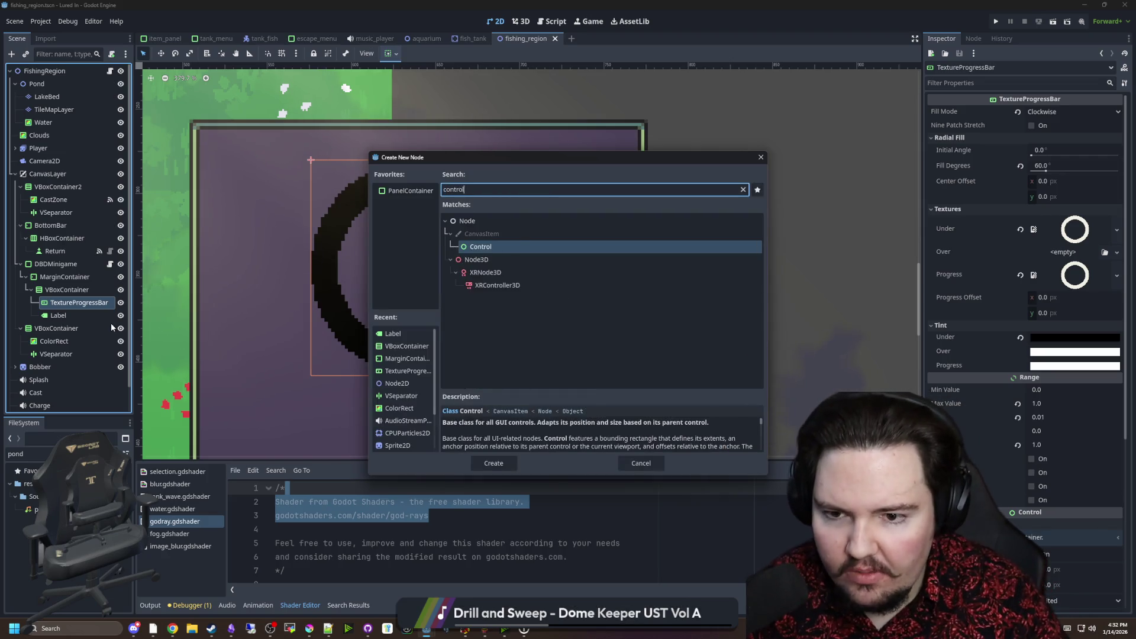
key(Return)
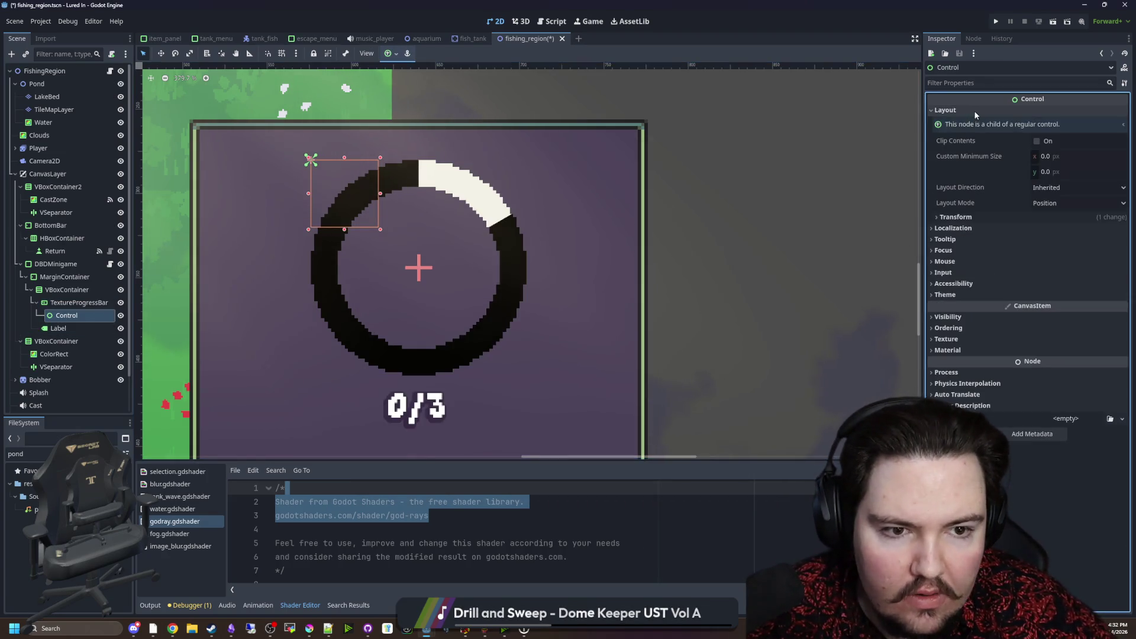
Switch the Control to Anchors layout mode with the Full Rect preset
click(1053, 203)
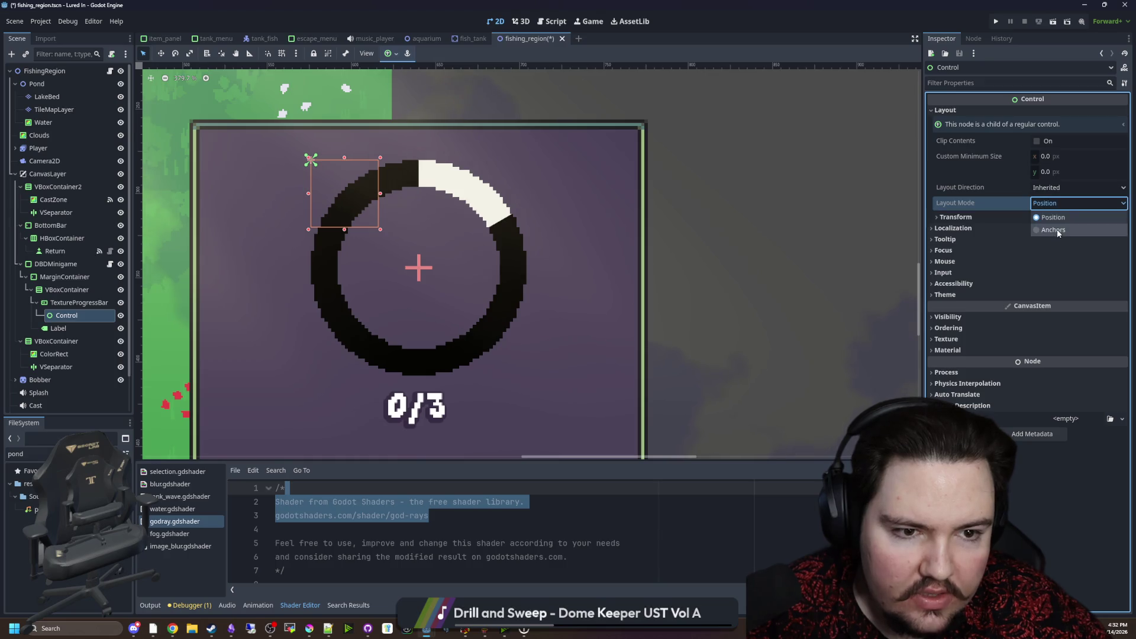
click(1056, 224)
click(1056, 218)
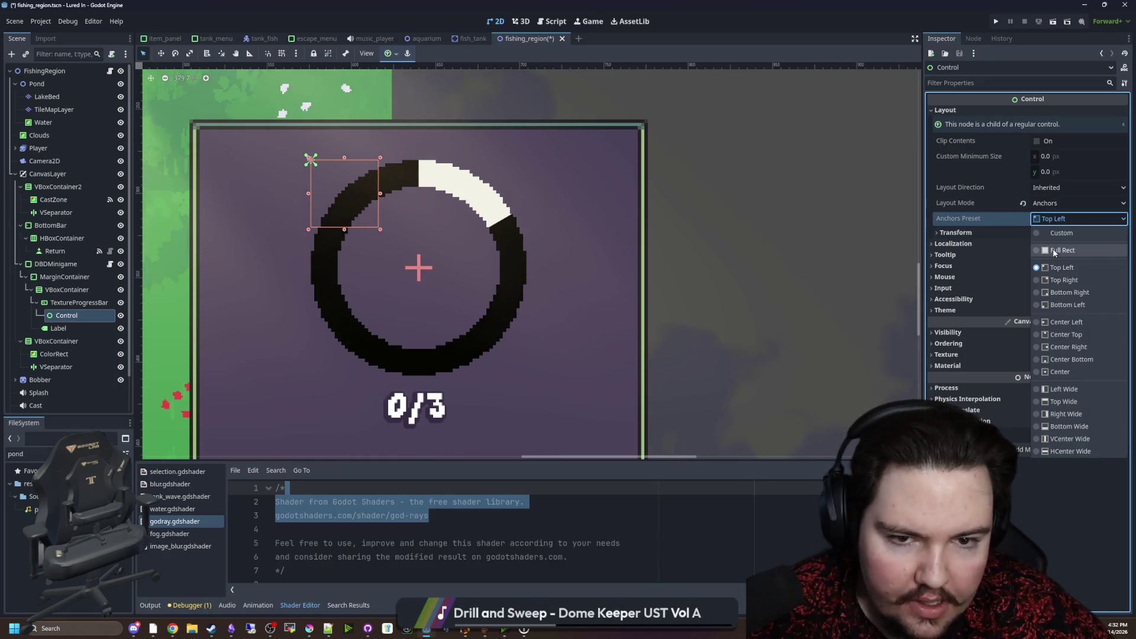
click(1059, 433)
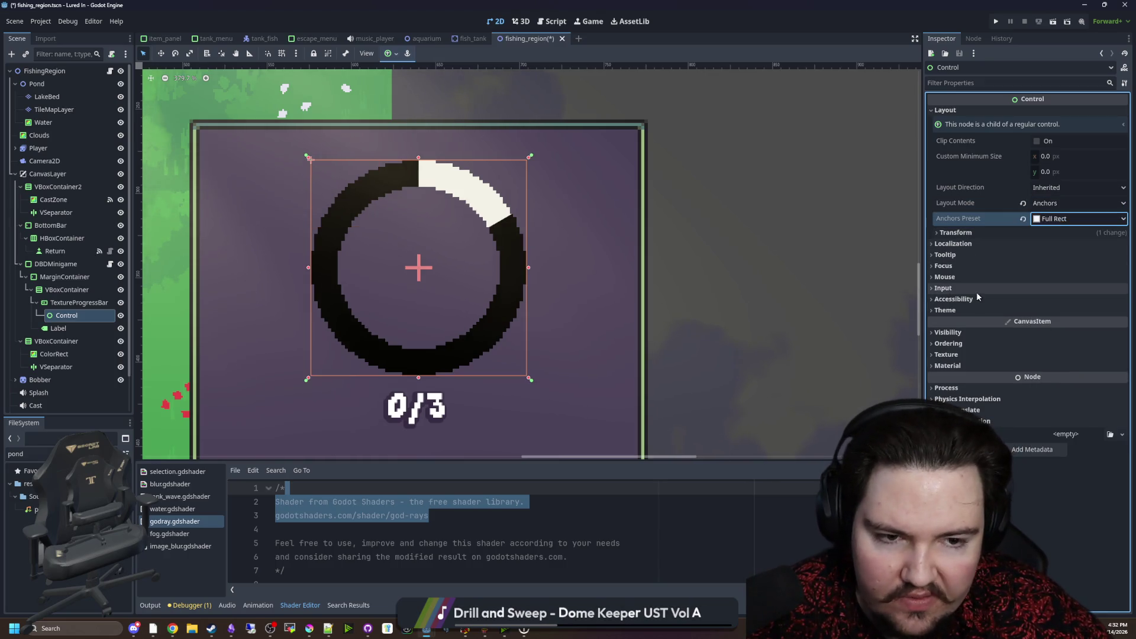
click(973, 232)
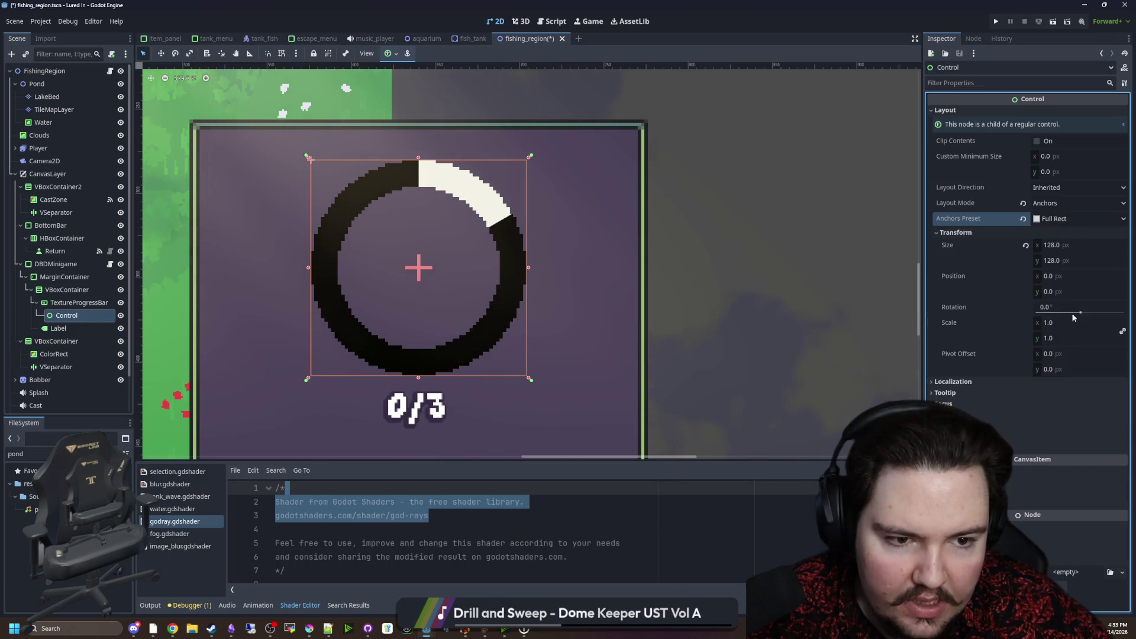
mouse_move(1072, 318)
mouse_down()
mouse_move(1092, 315)
mouse_move(1076, 318)
mouse_up()
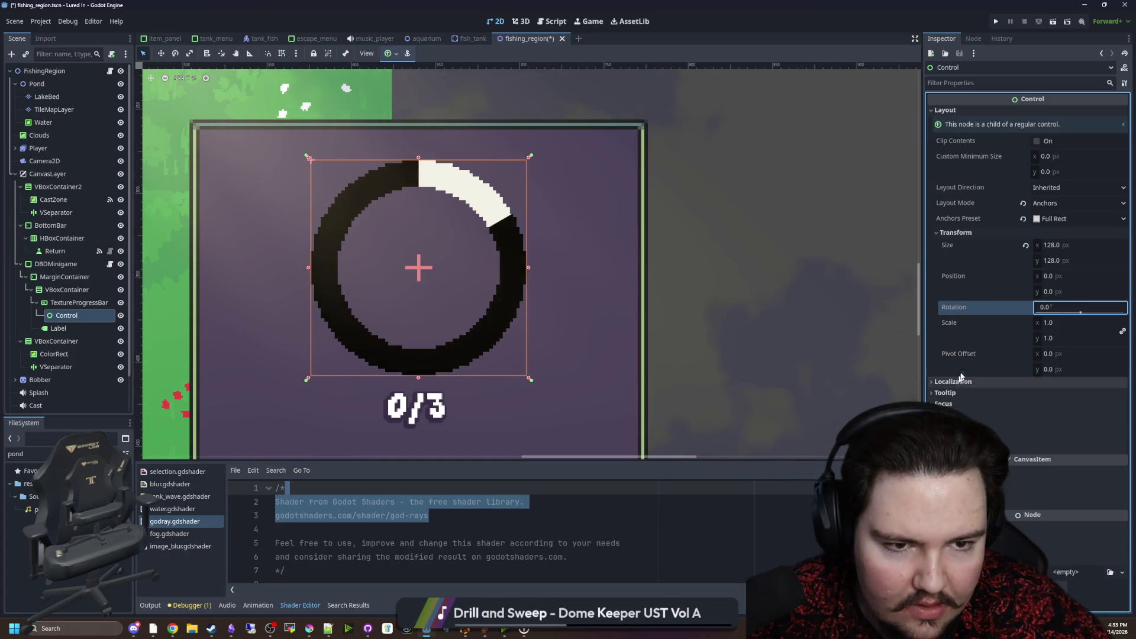
Set the Control's pivot offset to 64, 64 and verify rotation around the centre, resetting it to 0
click(1059, 353)
text(64)
key(Tab)
text(64)
key(Return)
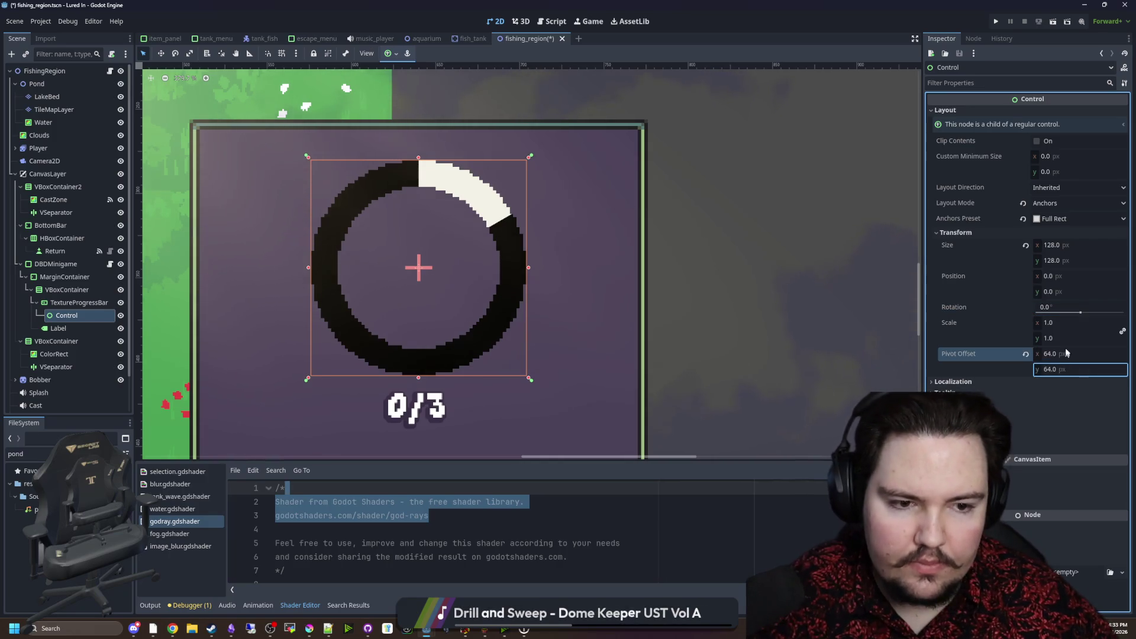
drag(1079, 313, 1095, 313)
click(1025, 307)
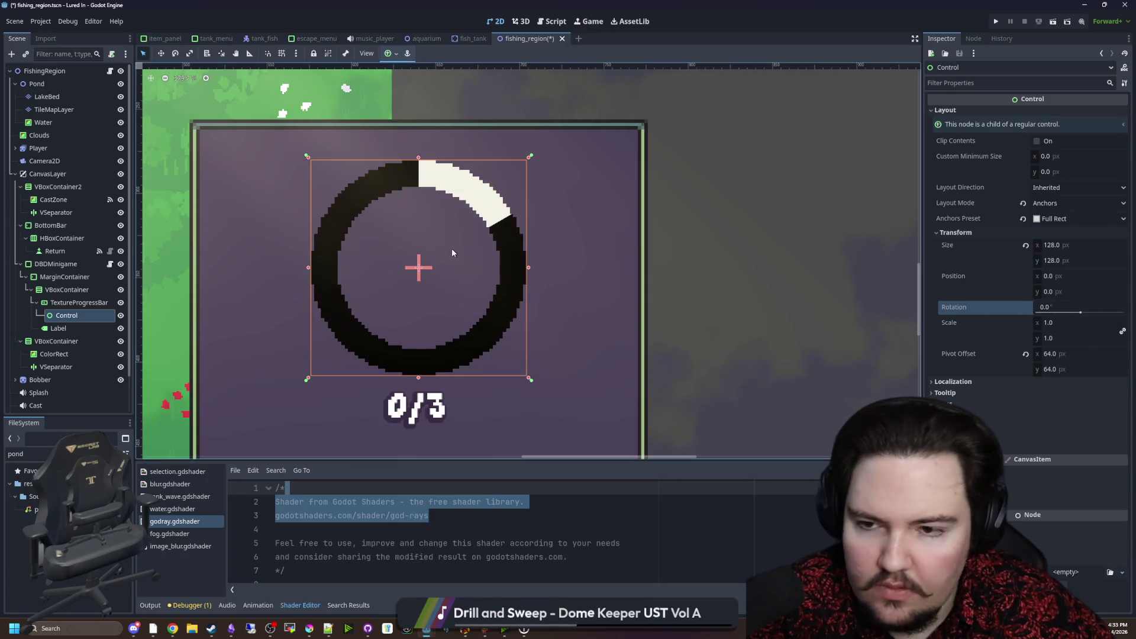
Add a ColorRect child under Control, switch it to Anchors layout and reset its size
right_click(91, 316)
click(120, 327)
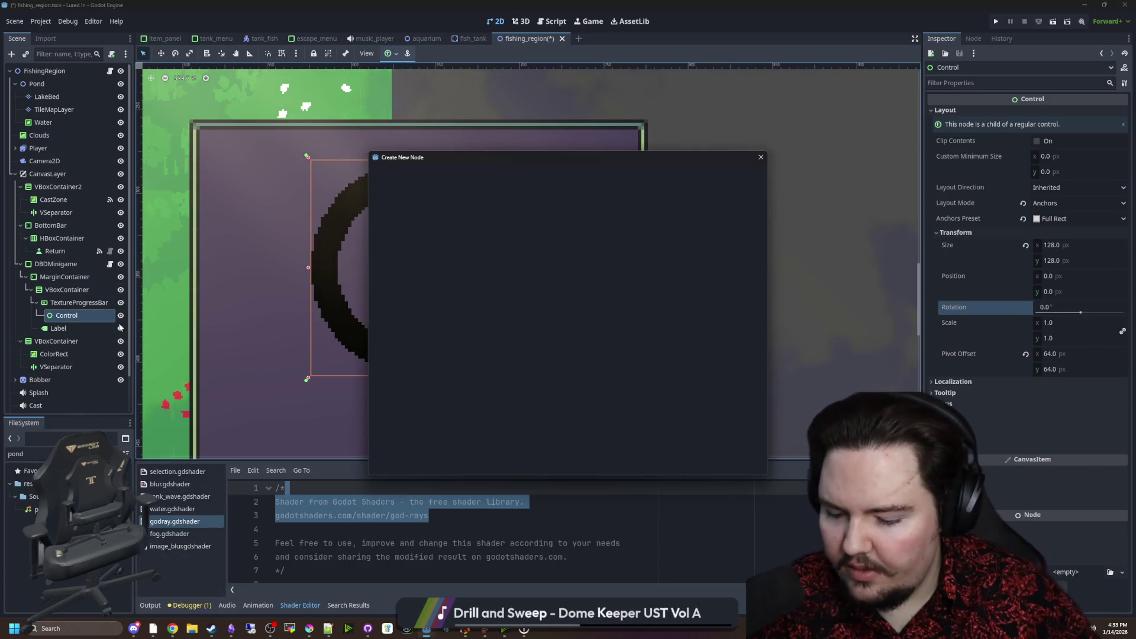
text(colorrect)
key(Return)
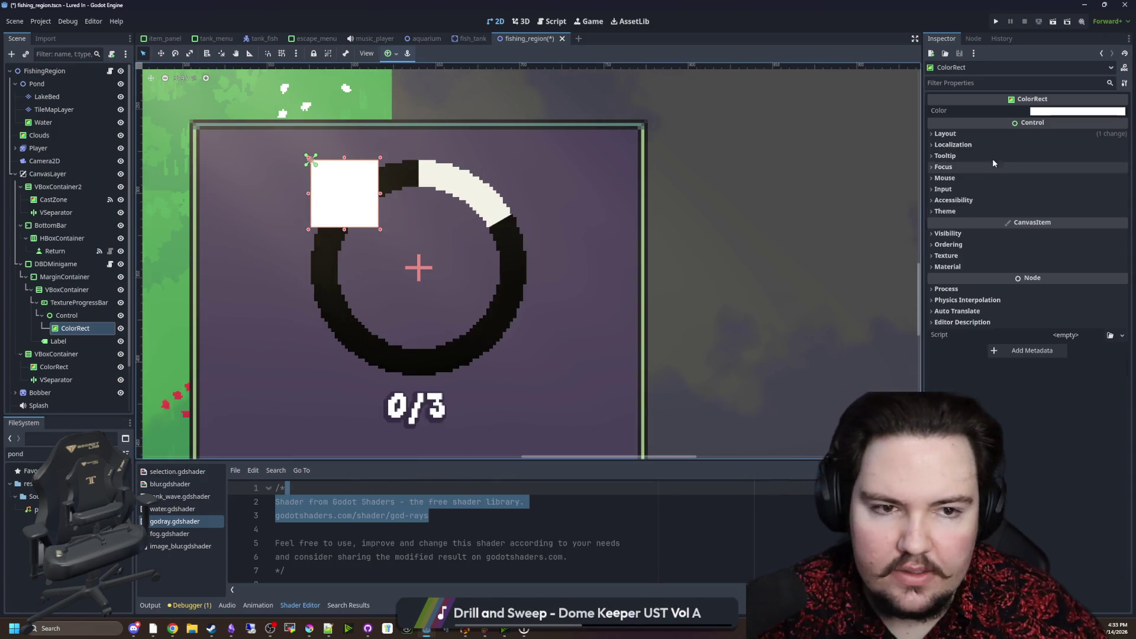
click(1055, 226)
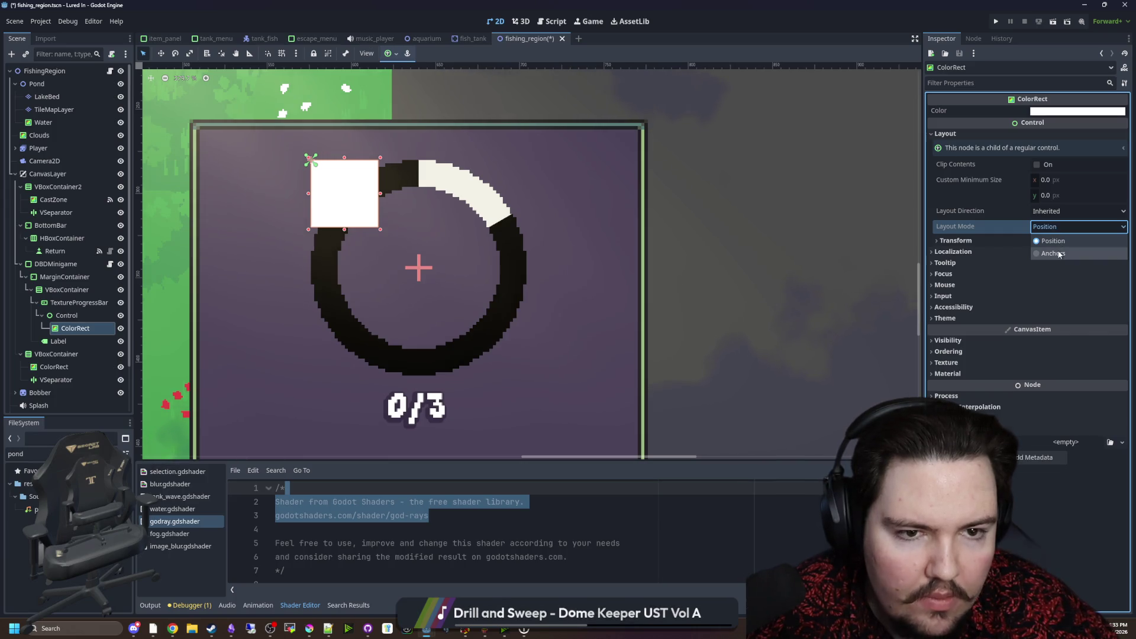
click(1058, 254)
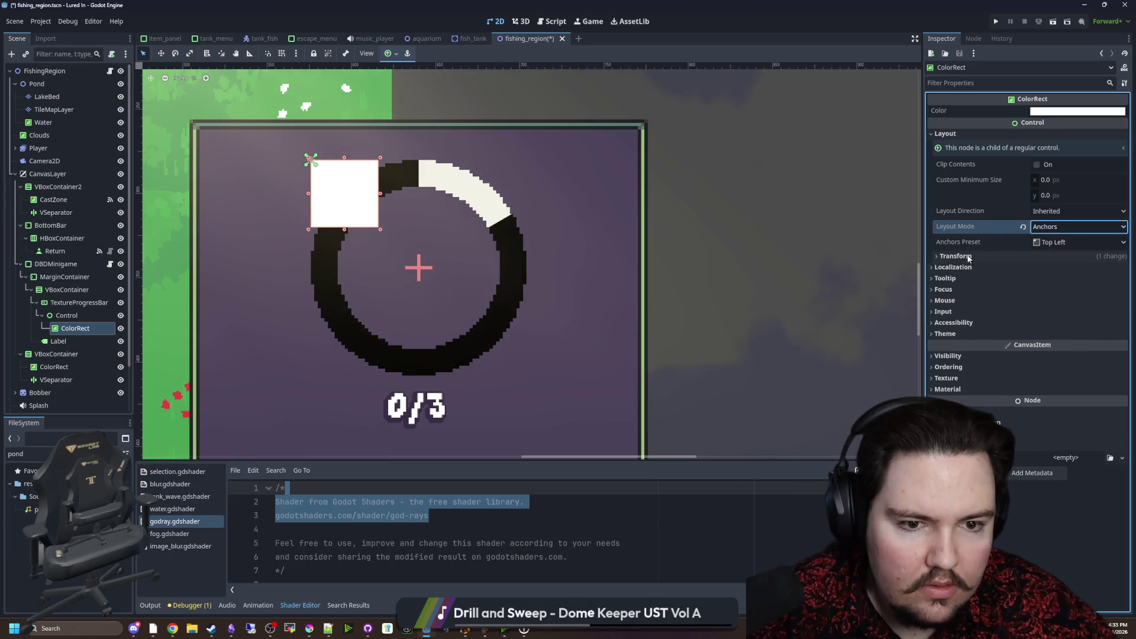
click(1035, 256)
click(1023, 269)
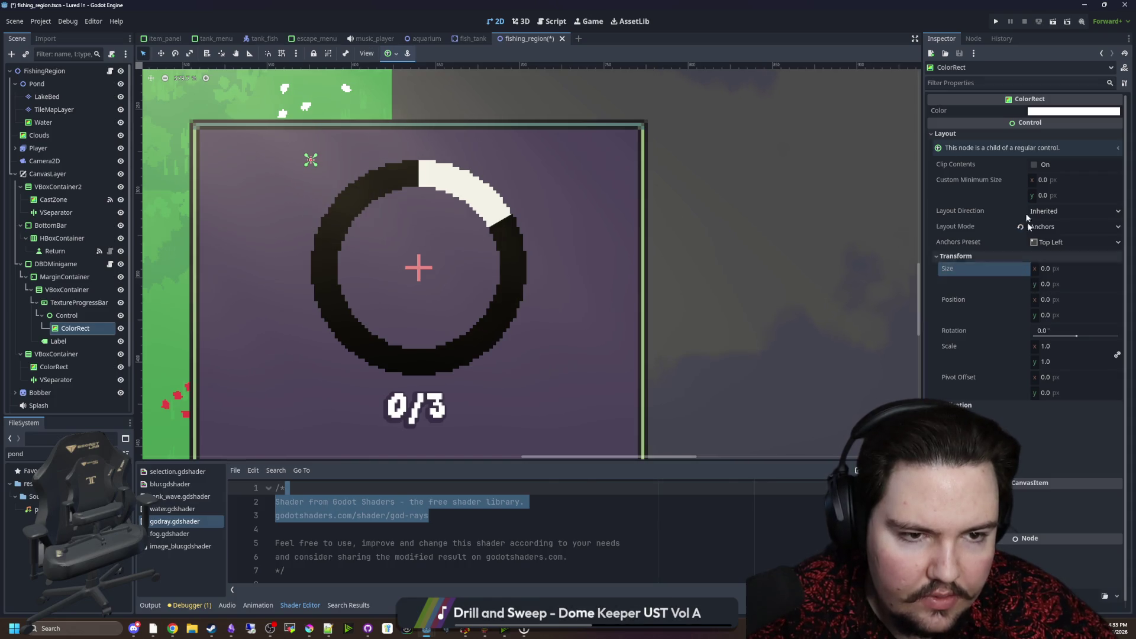
Give the ColorRect needle a 4×16 minimum size and anchor it Center Top
click(1050, 183)
click(1056, 196)
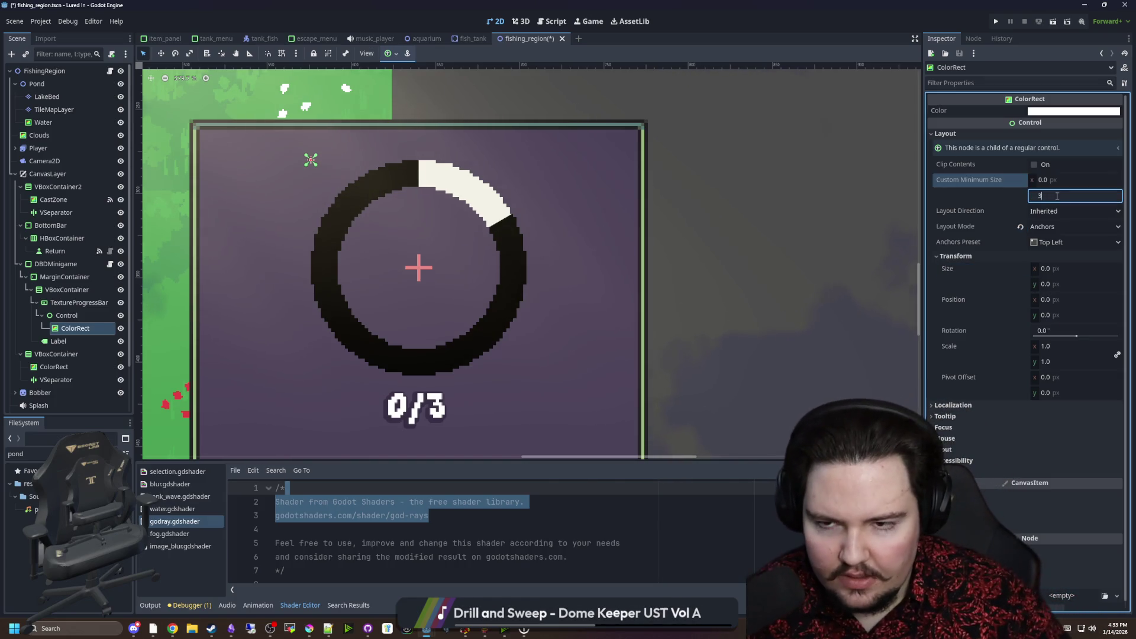
text(2)
key(Return)
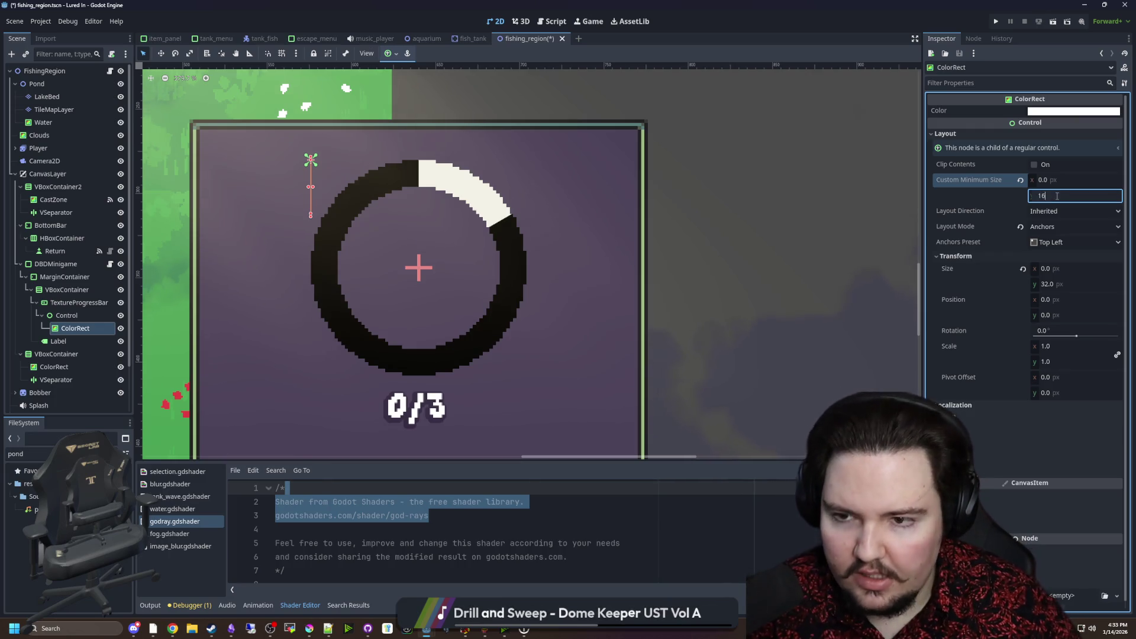
key(Return)
click(1059, 180)
text(4)
key(Return)
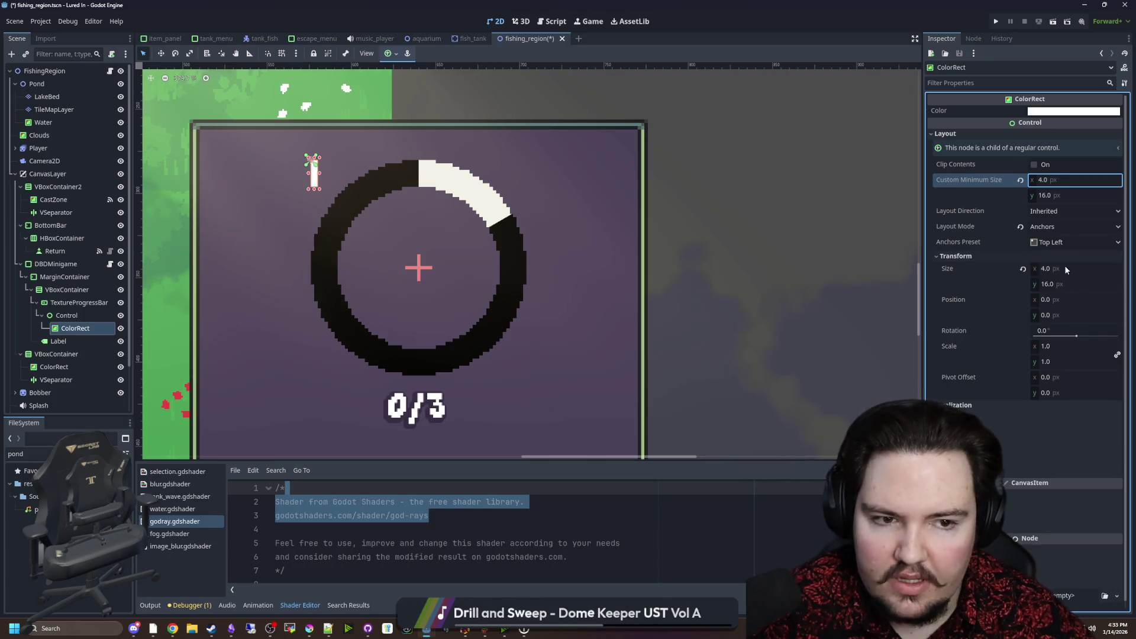
click(1060, 243)
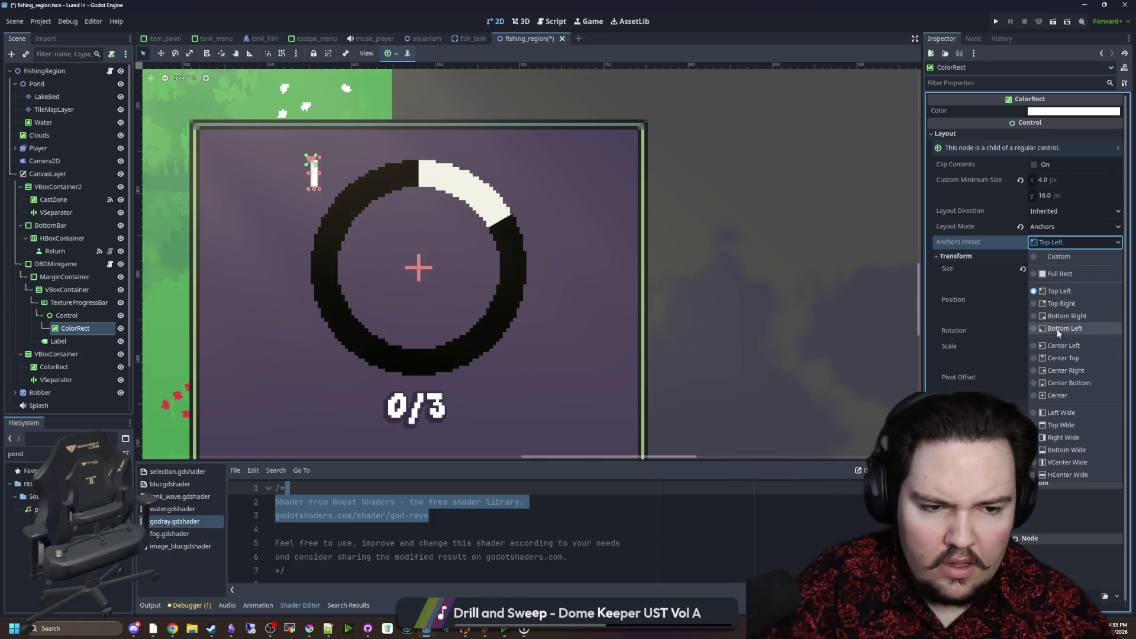
click(1061, 358)
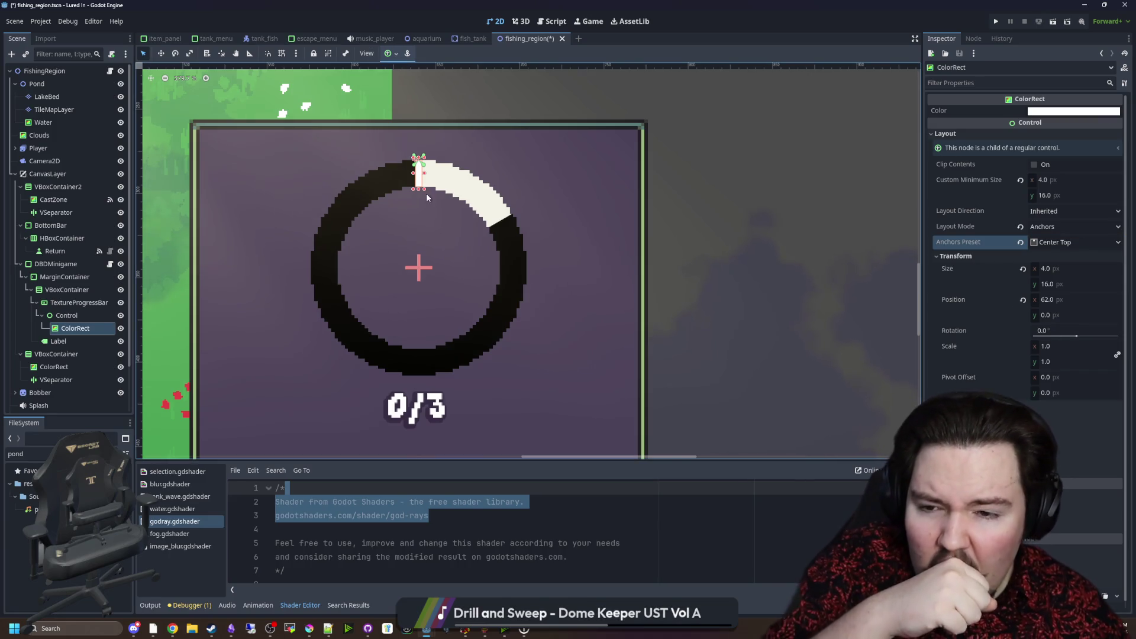
scroll(427, 197, up, 5)
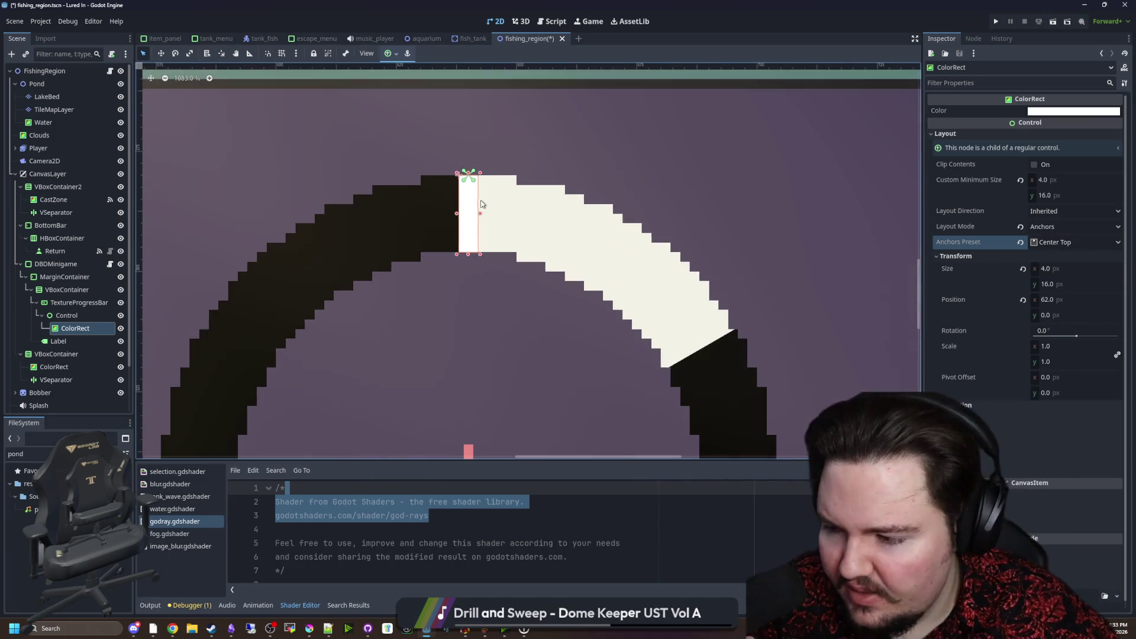
scroll(536, 223, down, 2)
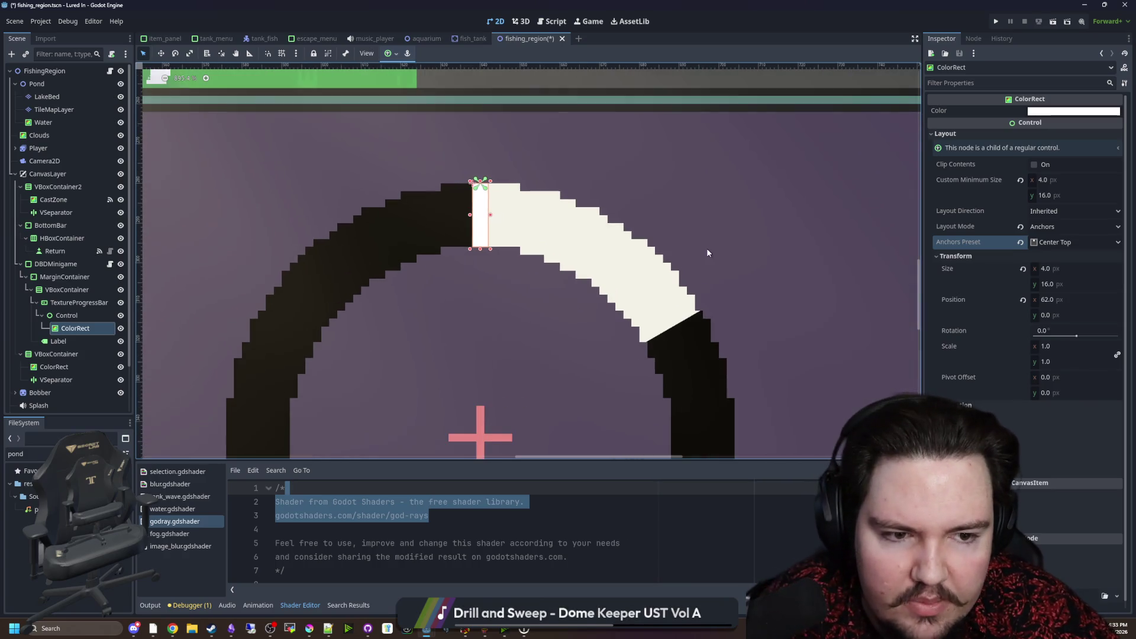
scroll(454, 207, down, 4)
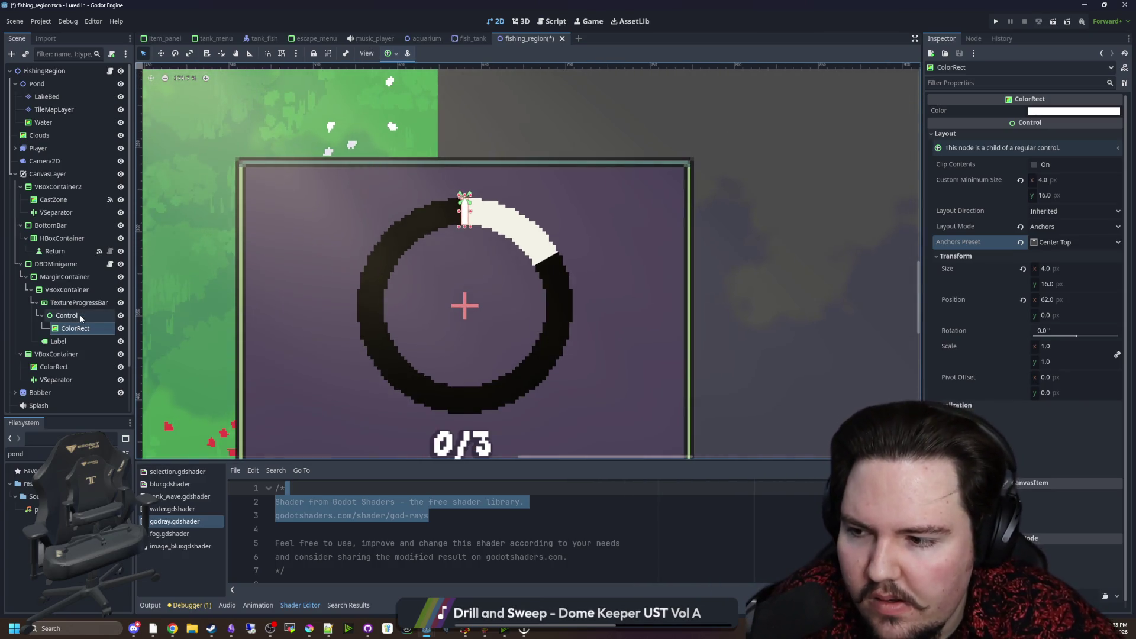
Resize the parent Control to 132×132
click(80, 317)
click(1066, 248)
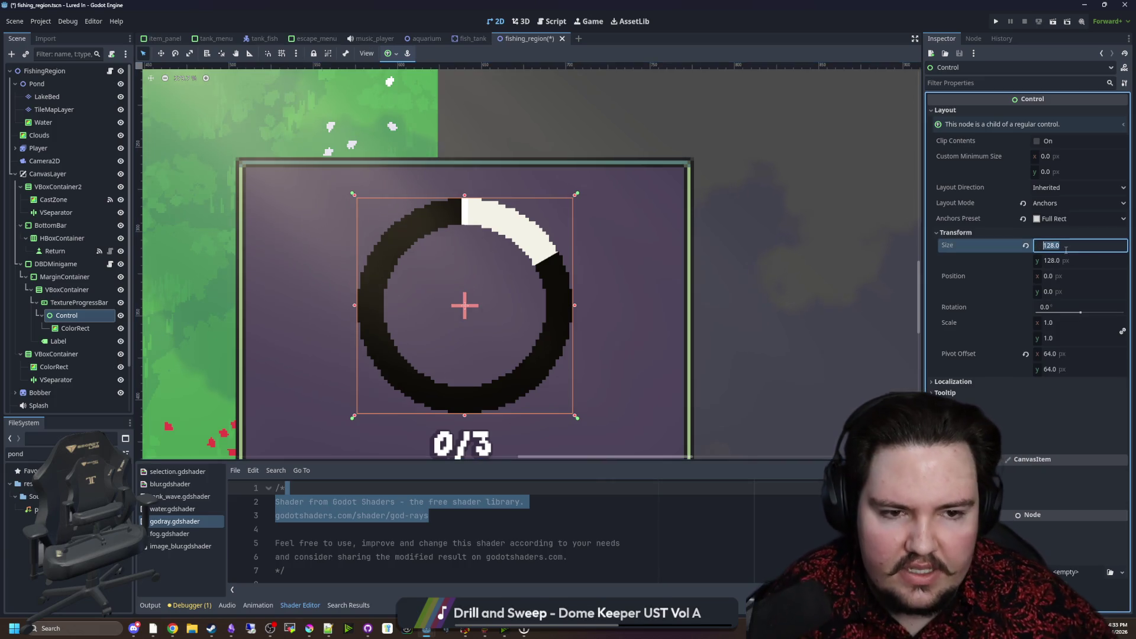
text(130)
key(Return)
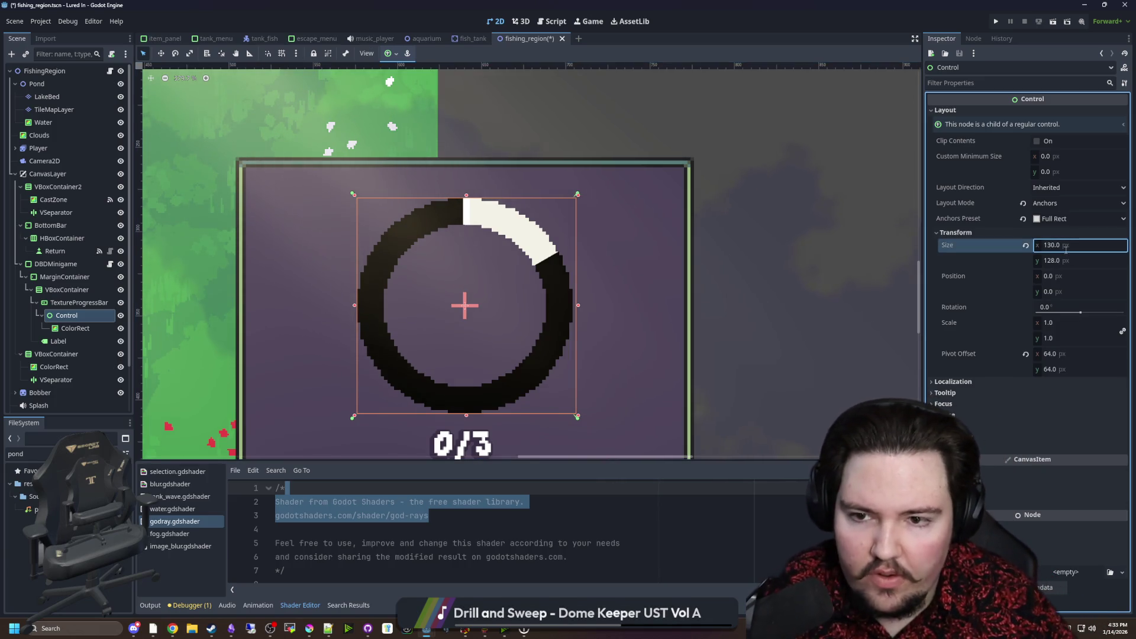
click(1065, 250)
text(132)
key(Return)
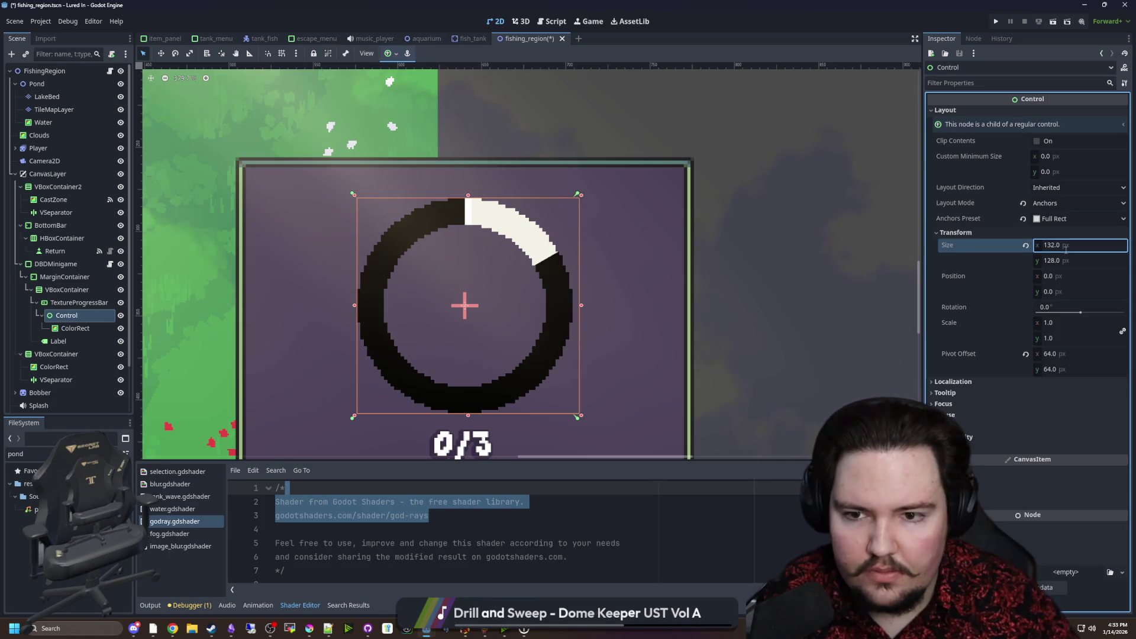
click(1069, 260)
text(132)
key(Return)
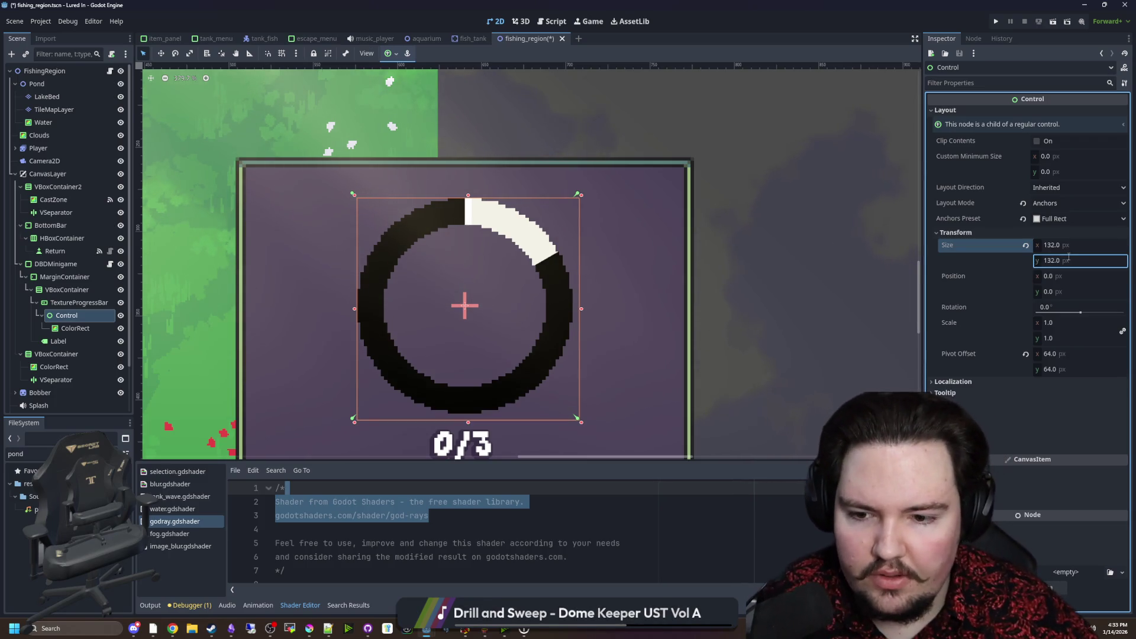
Set the pivot Control's size to 0 and anchor it at the ring's Center
click(1058, 219)
click(1062, 251)
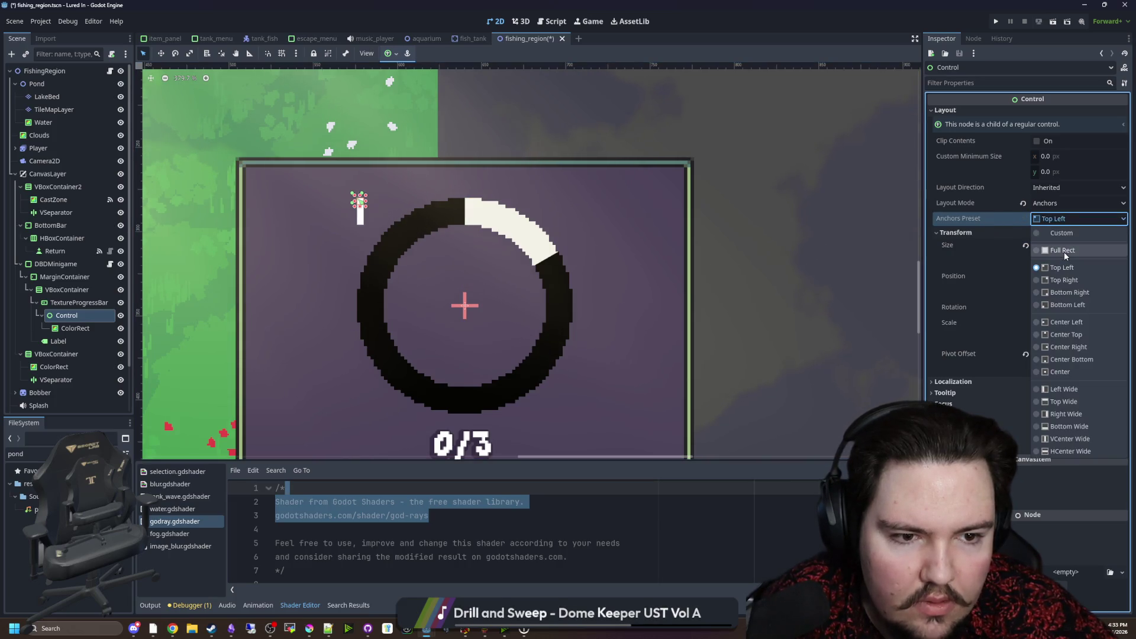
click(1064, 255)
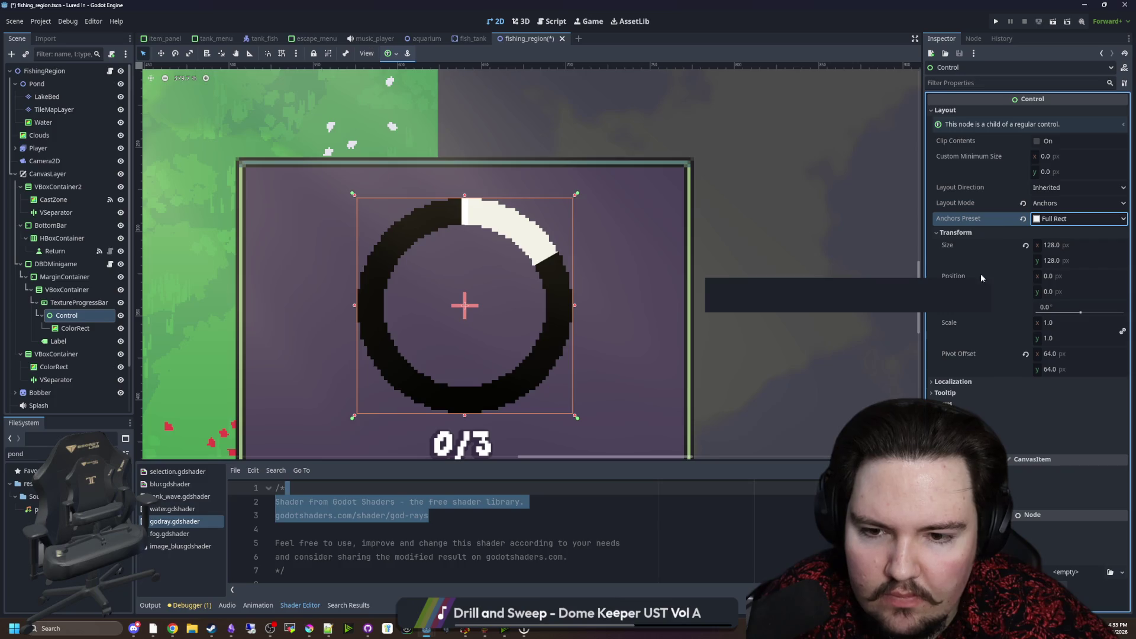
click(1057, 260)
text(0)
key(Return)
click(1062, 245)
text(0)
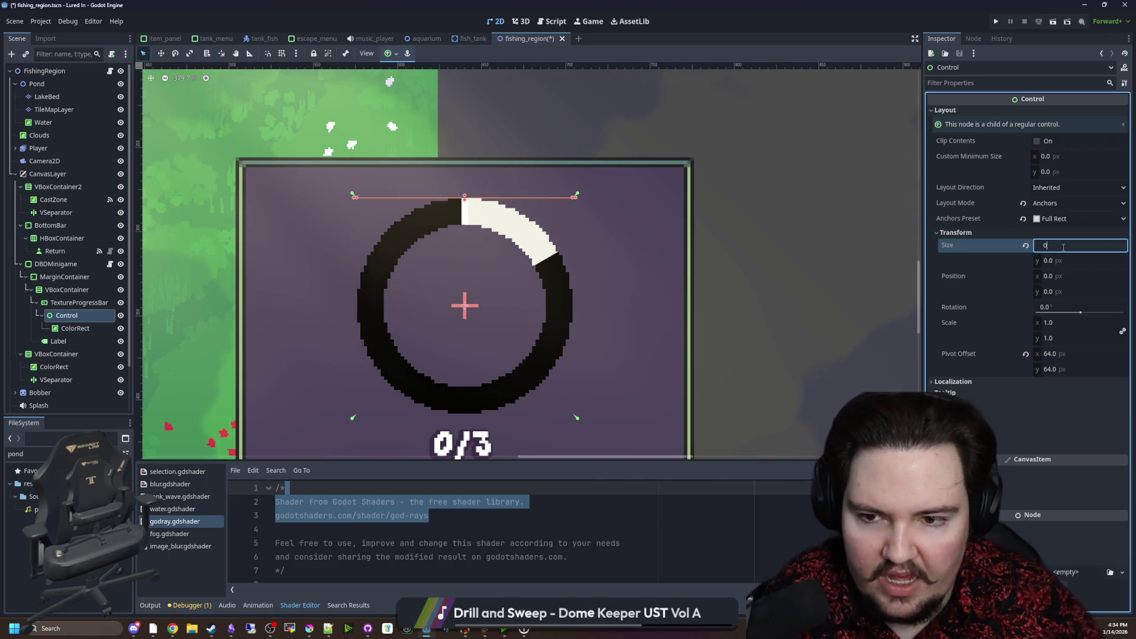
key(Return)
click(1066, 221)
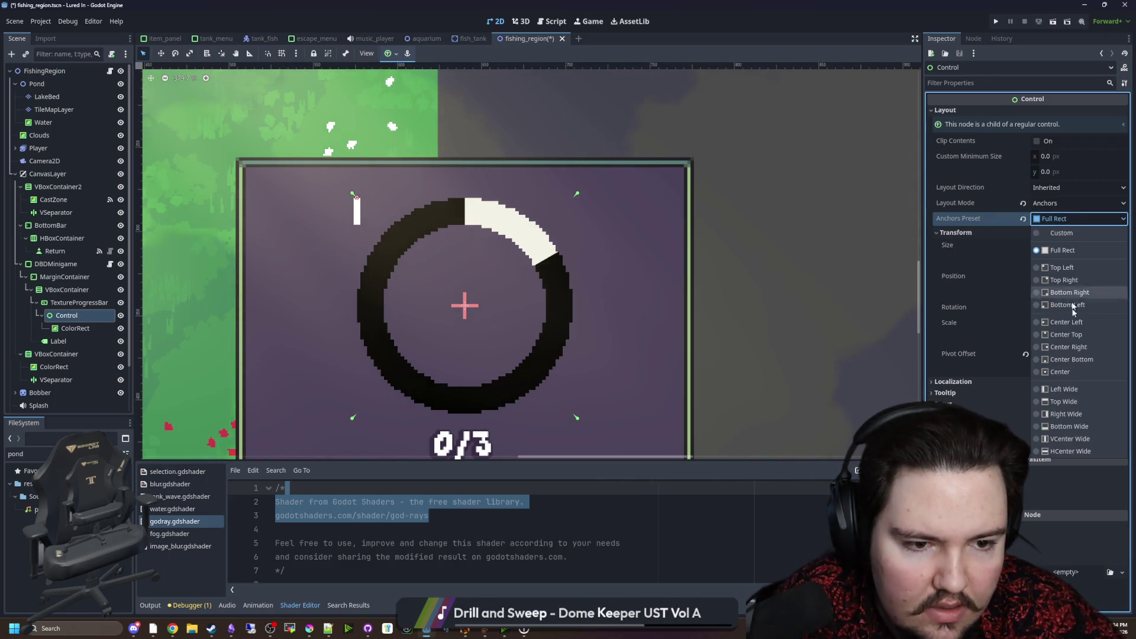
click(1059, 371)
Place the needle at position (-2, -66) with a minimum height of 20
click(75, 327)
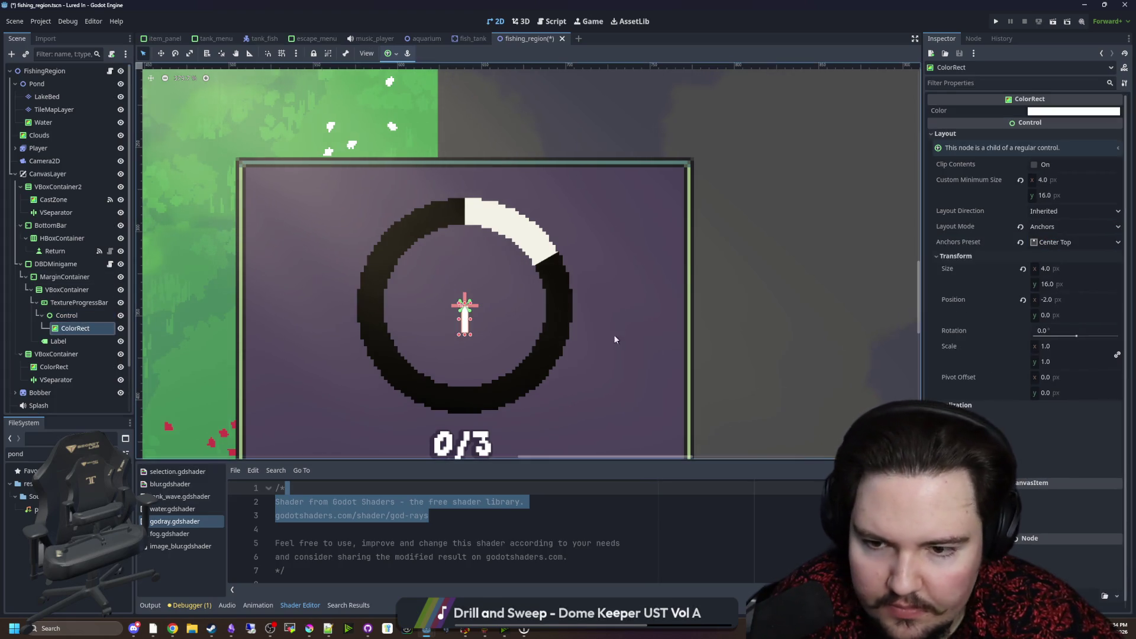
click(1022, 300)
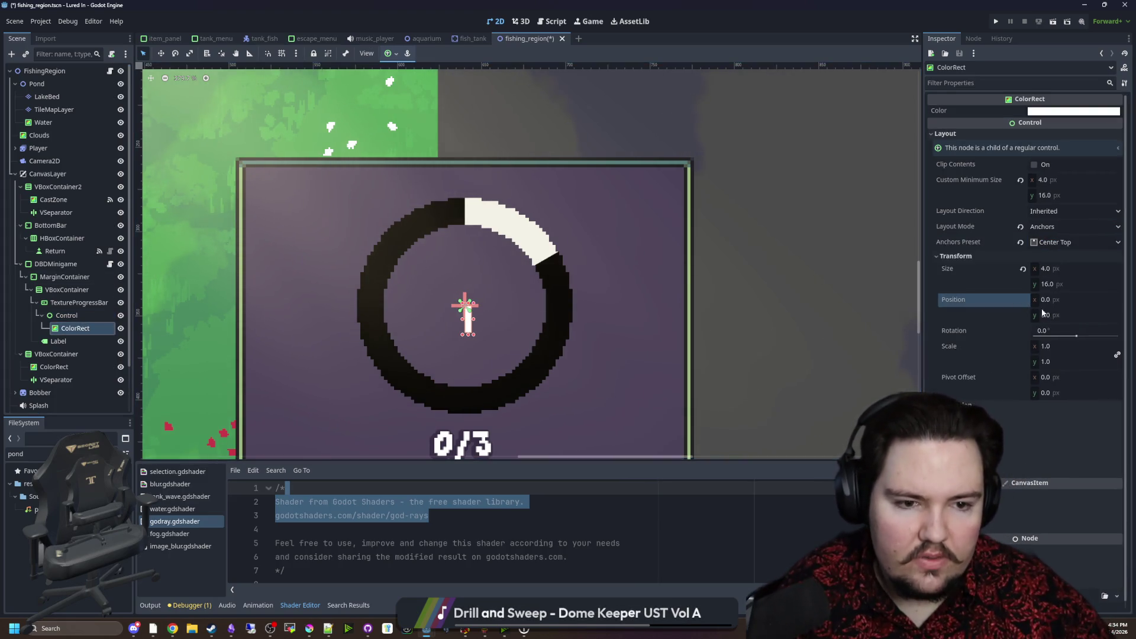
drag(1048, 315, 1053, 319)
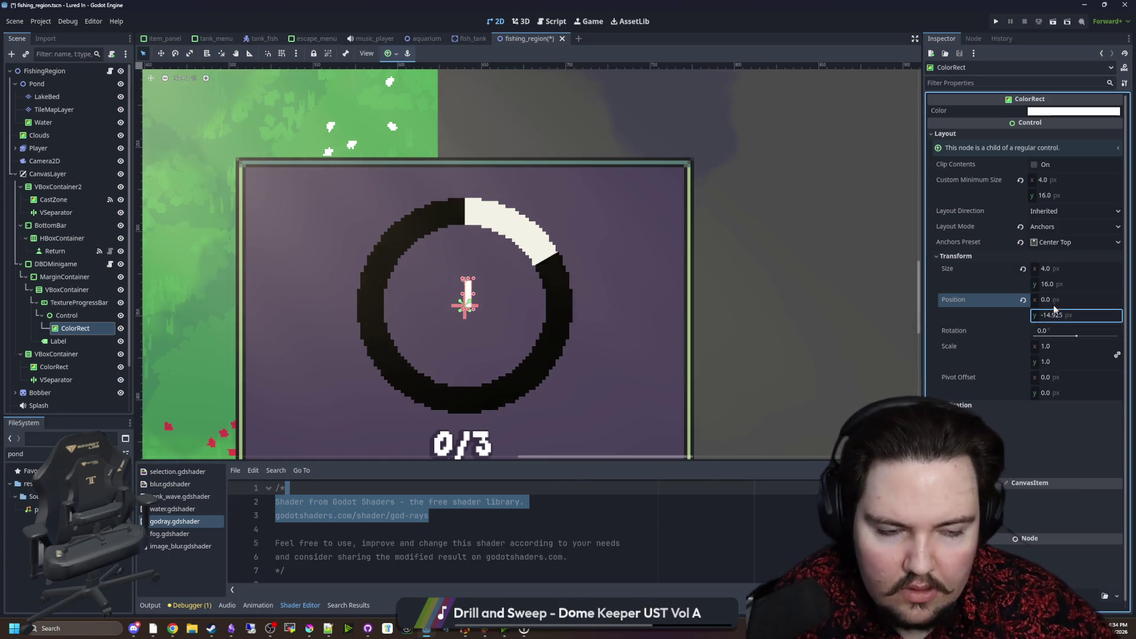
click(1053, 301)
text(-2)
key(Return)
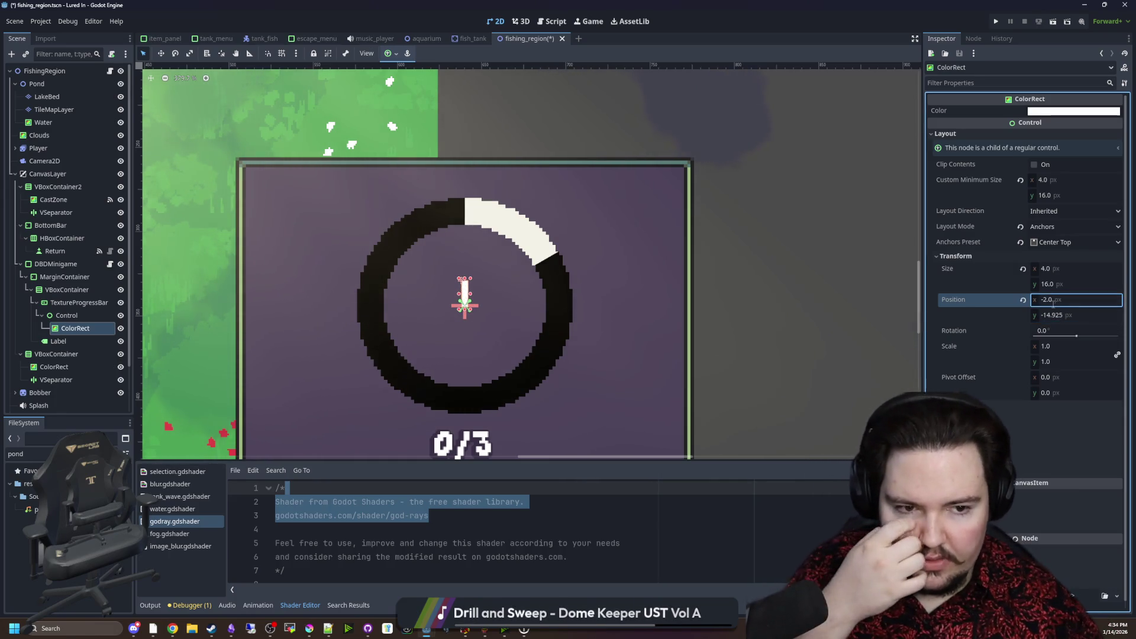
click(1056, 195)
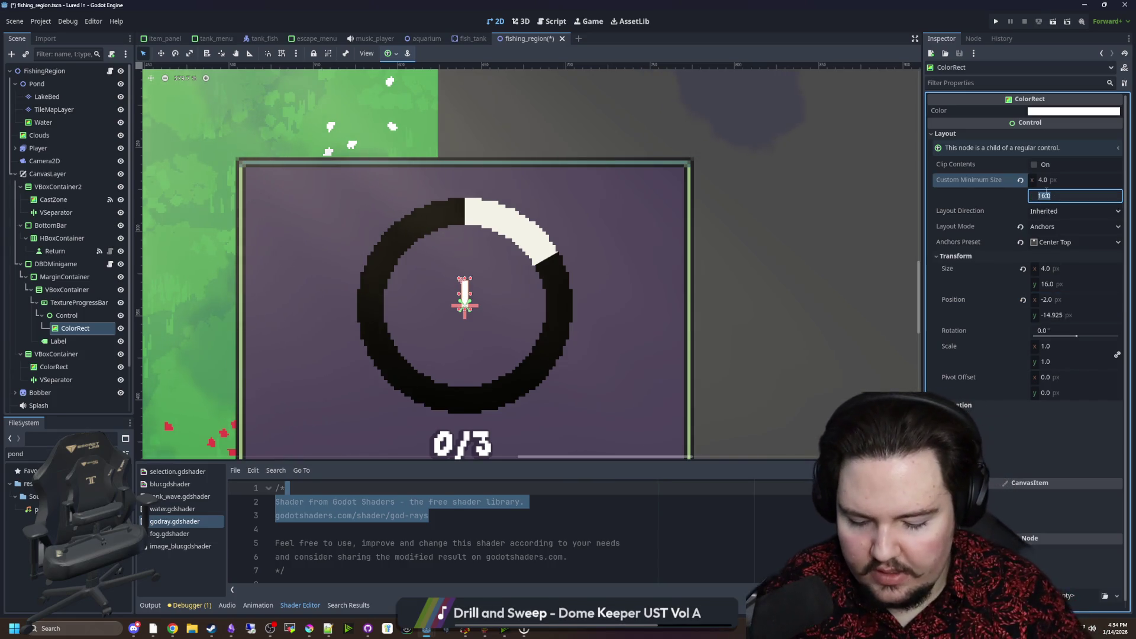
text(20)
drag(1050, 315, 1014, 314)
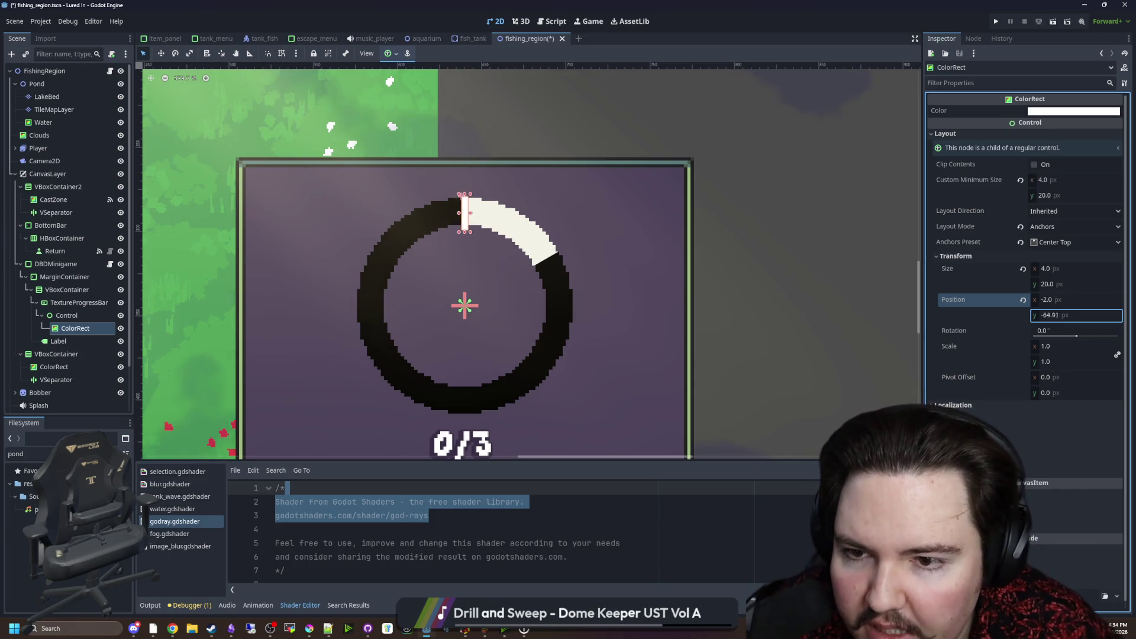
click(1070, 314)
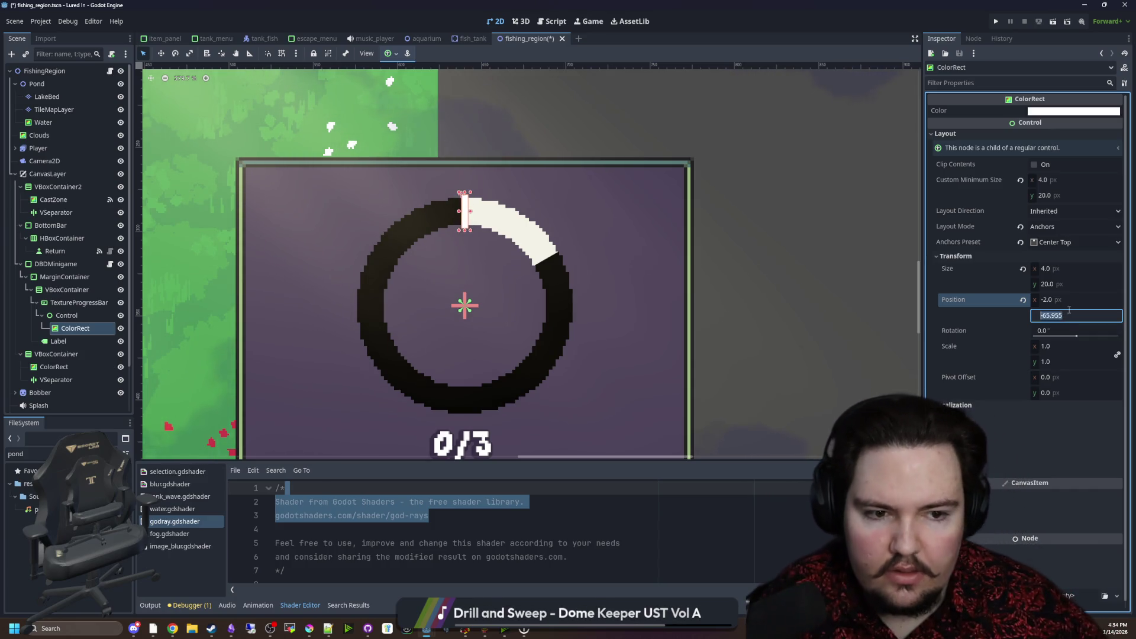
text(-66.0)
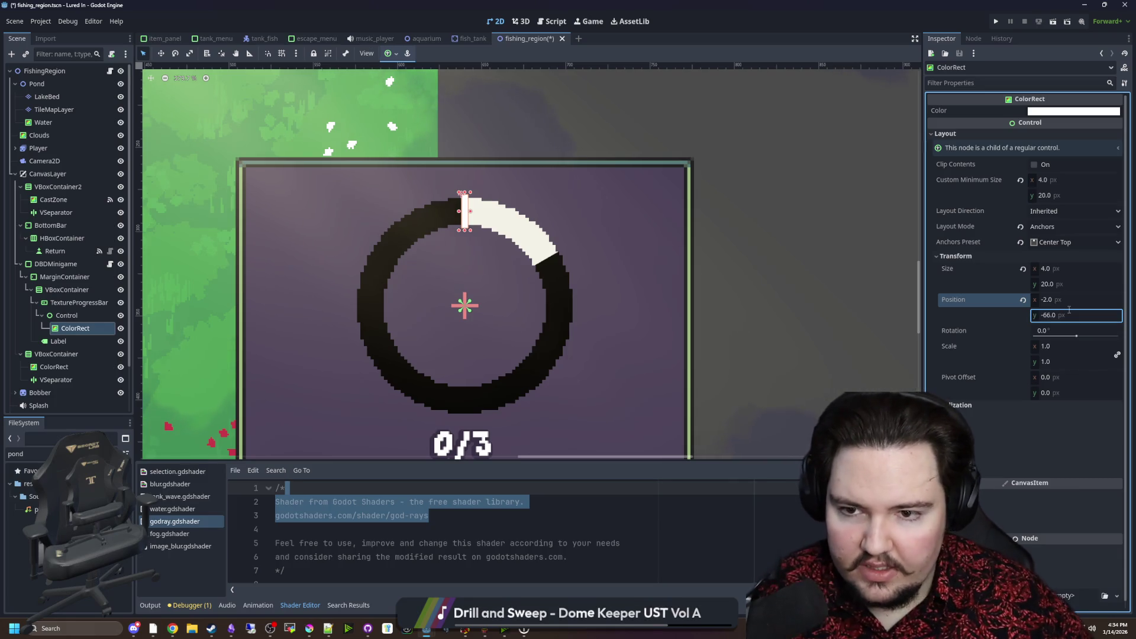
Save the fishing scene
click(779, 343)
scroll(574, 260, down, 2)
scroll(585, 224, up, 2)
key(ctrl+s)
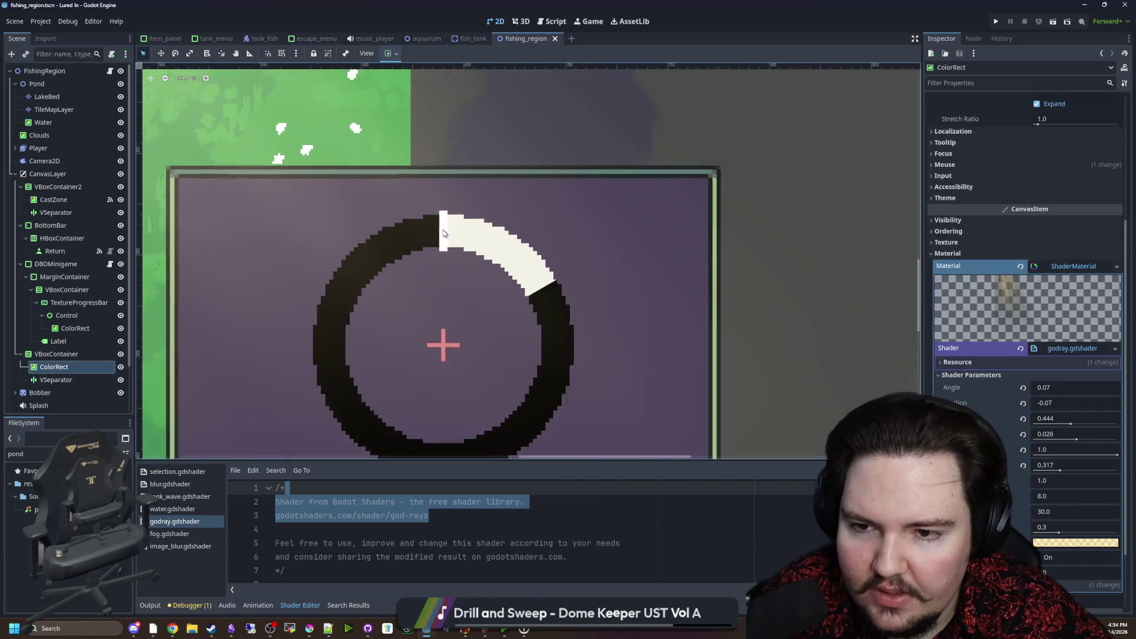
scroll(427, 234, down, 3)
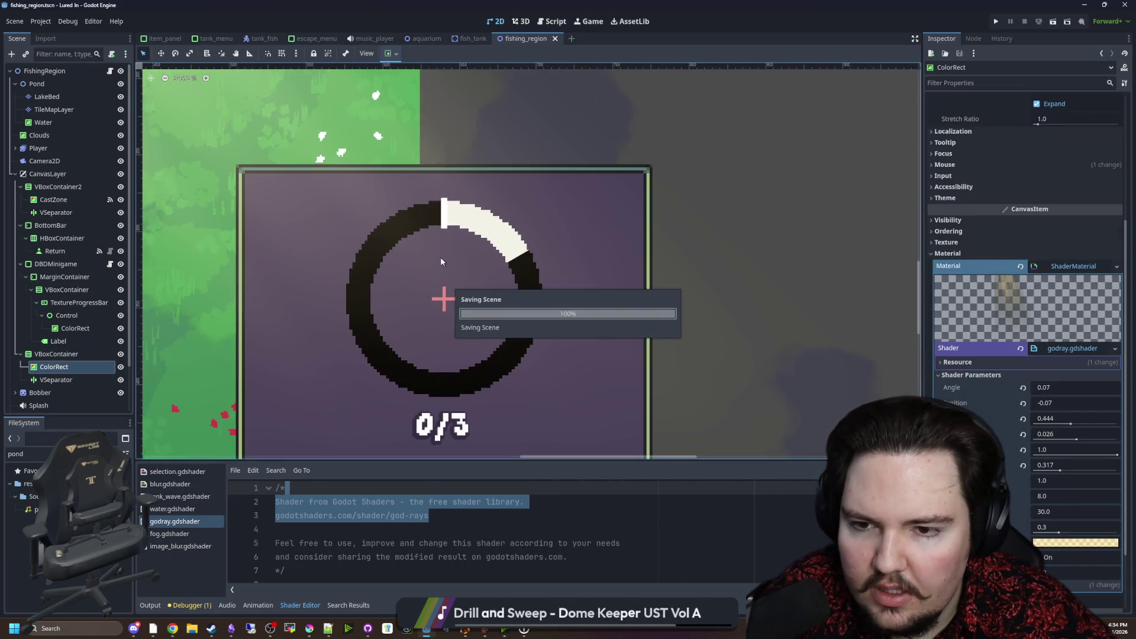
scroll(440, 257, up, 3)
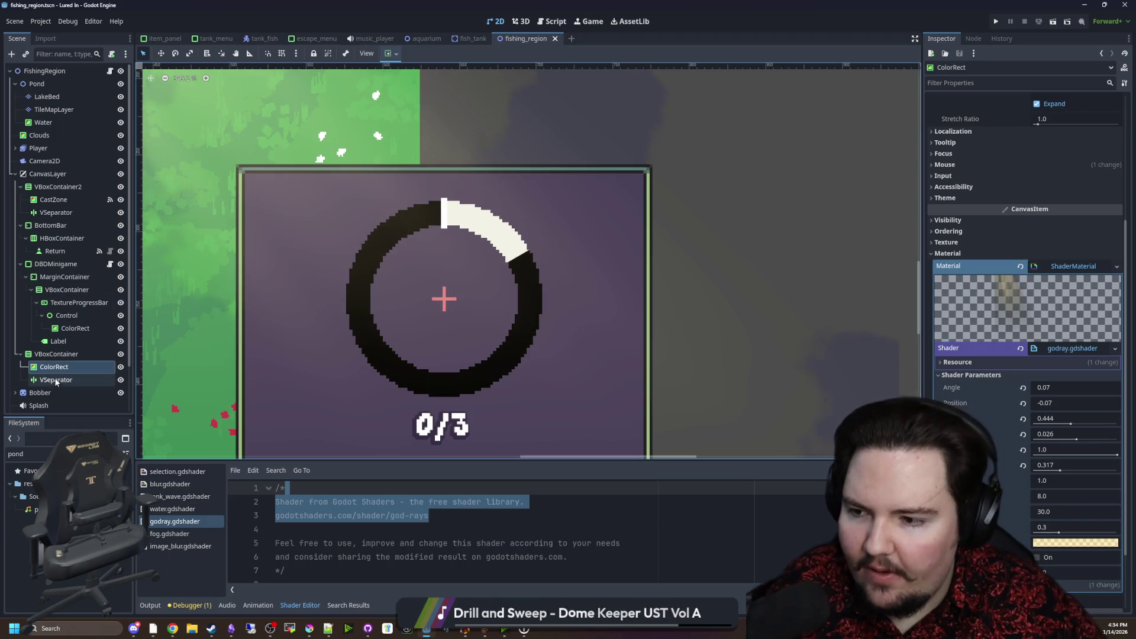
click(309, 628)
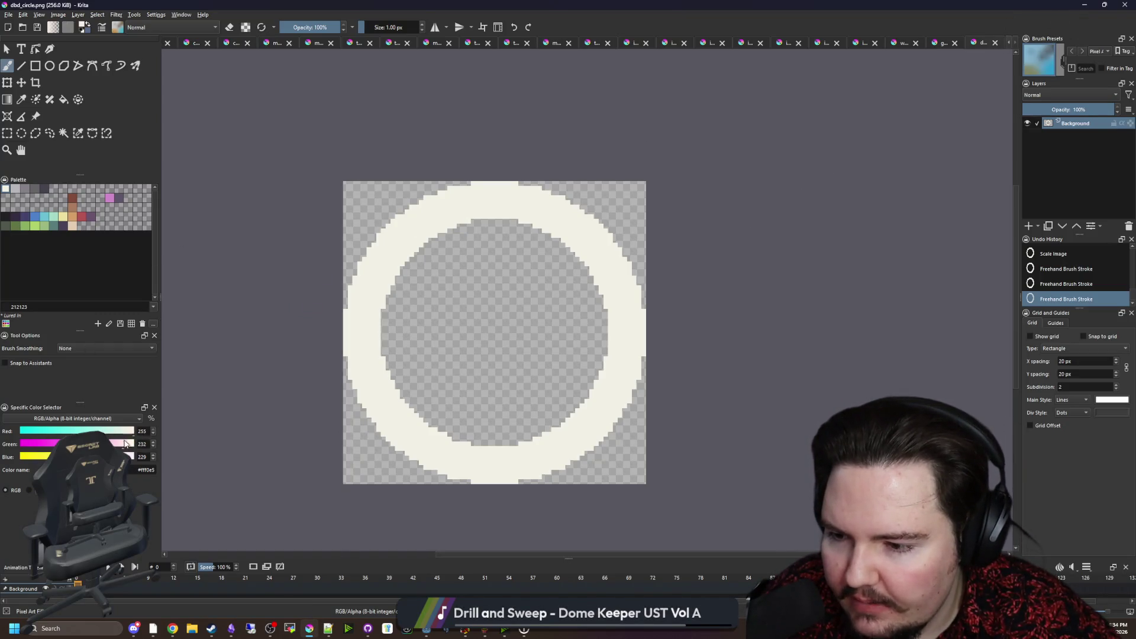
Flood-fill the ring in dbd_circle.png white and export it as PNG for Godot
key(x)
key(f)
click(377, 405)
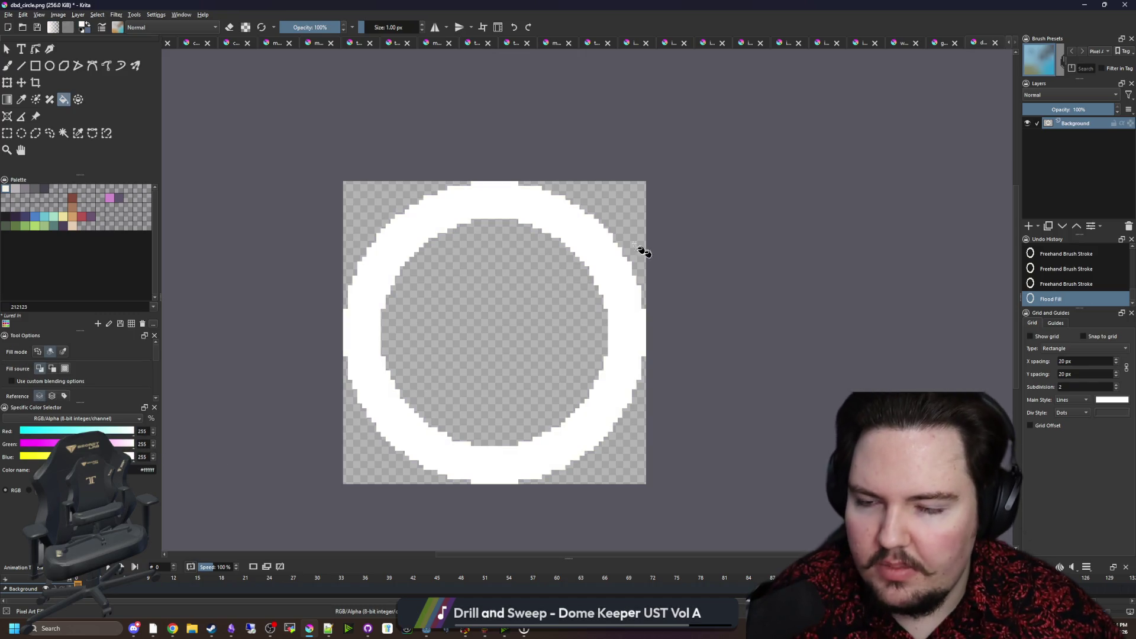
key(ctrl+s)
click(605, 395)
click(250, 629)
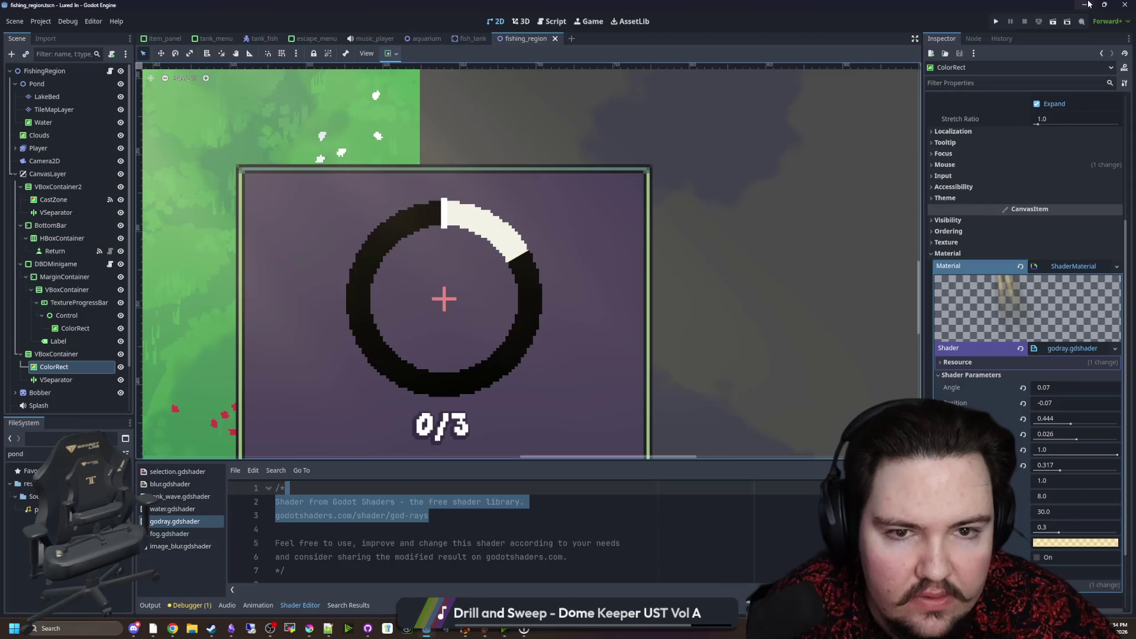
Copy the blue palette colour's hex code from Krita
click(308, 628)
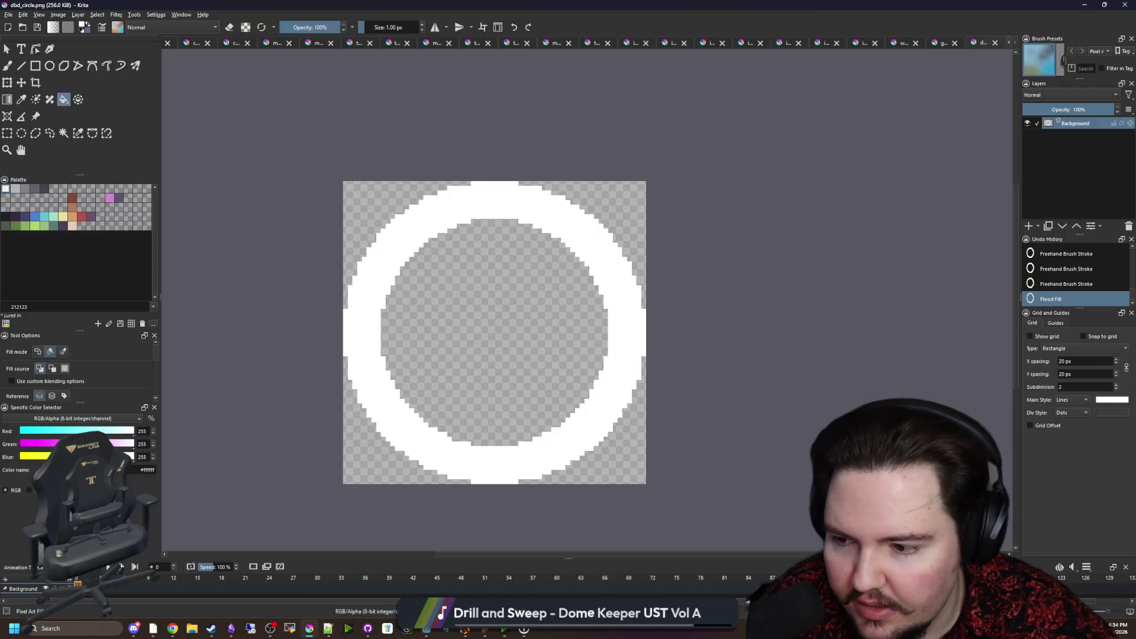
click(45, 220)
double_click(143, 470)
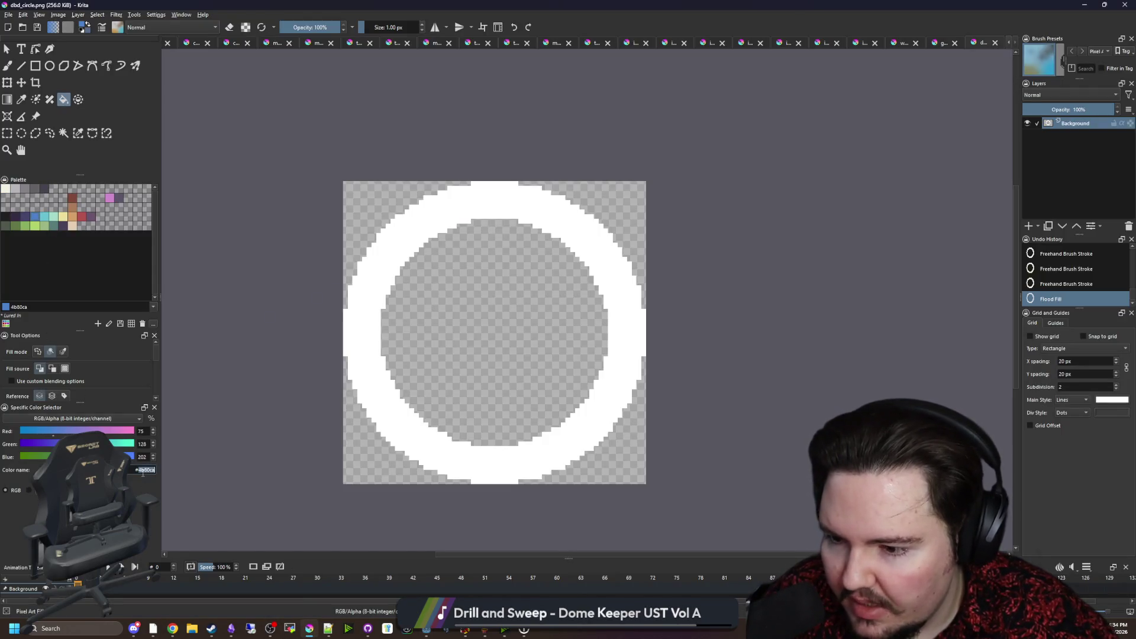
click(1082, 4)
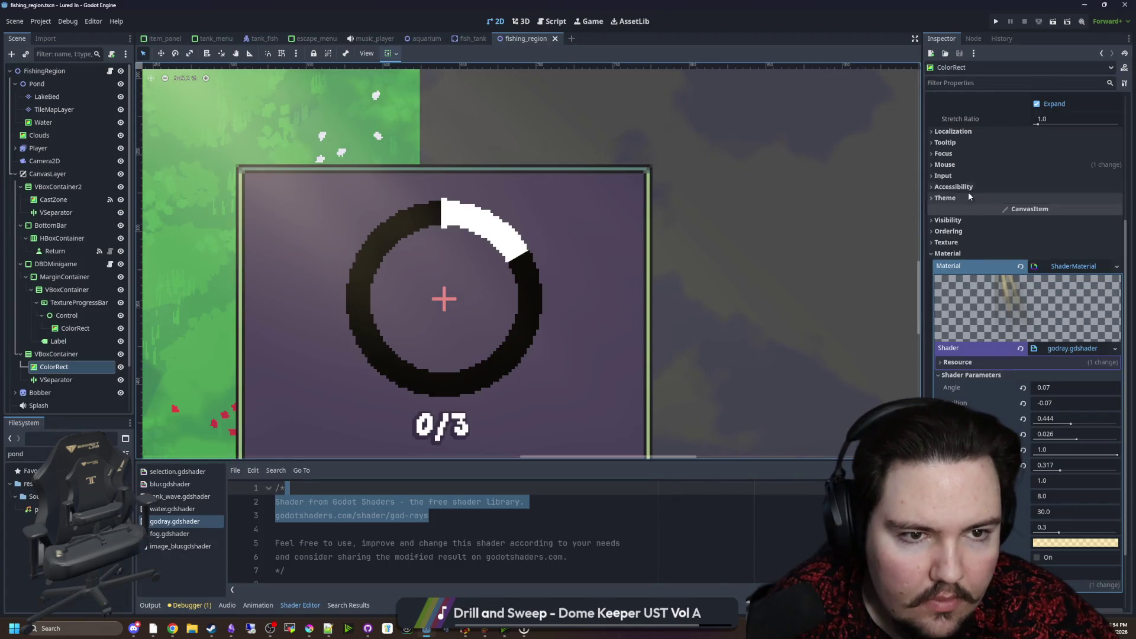
click(78, 302)
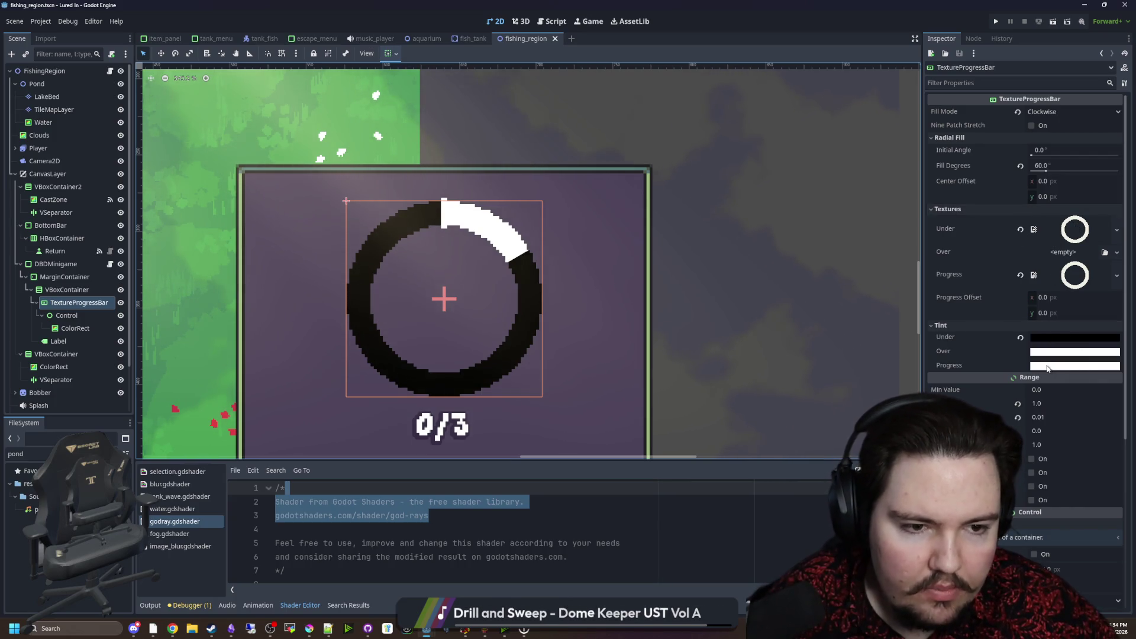
Set the TextureProgressBar's progress tint to blue
click(1046, 366)
click(1054, 337)
click(983, 331)
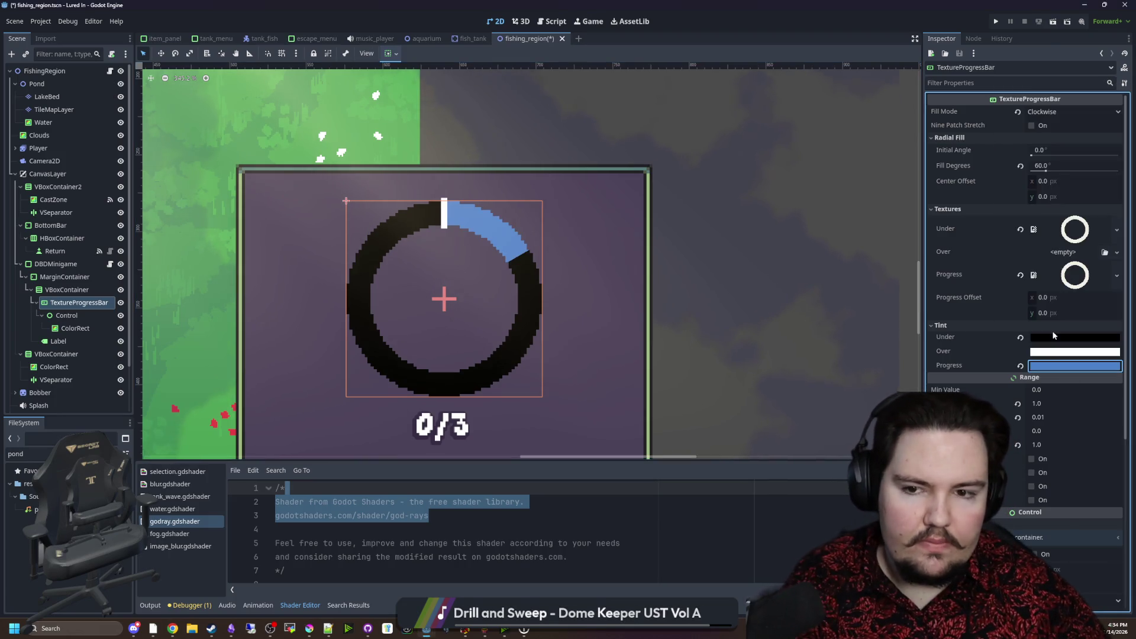
Set the under tint to dark grey #212123 taken from Krita's palette
click(308, 628)
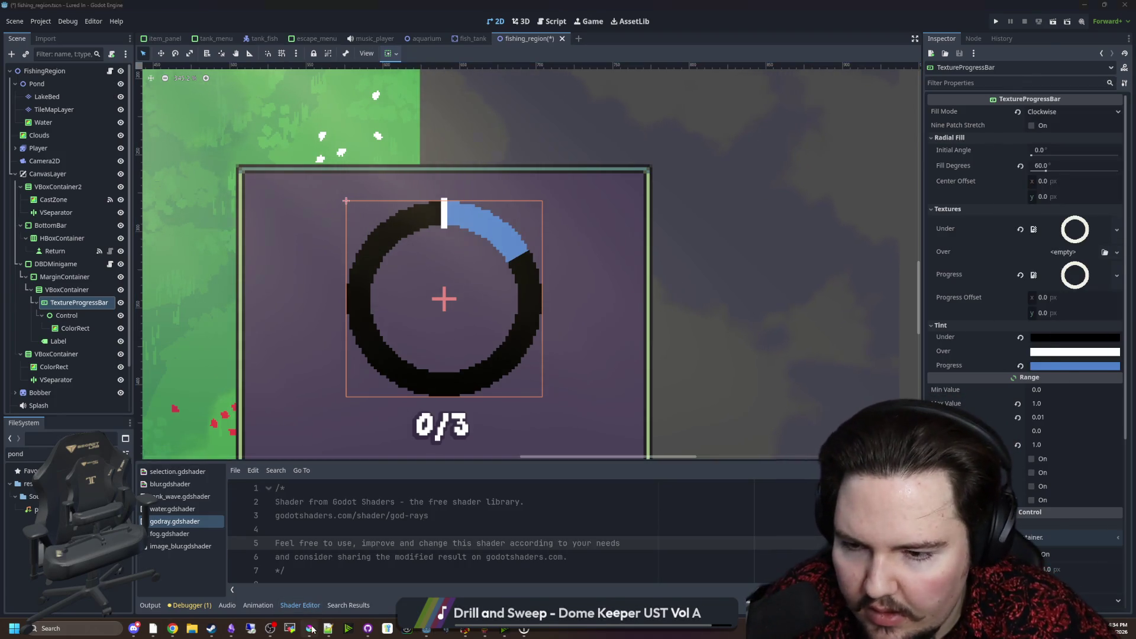
click(5, 217)
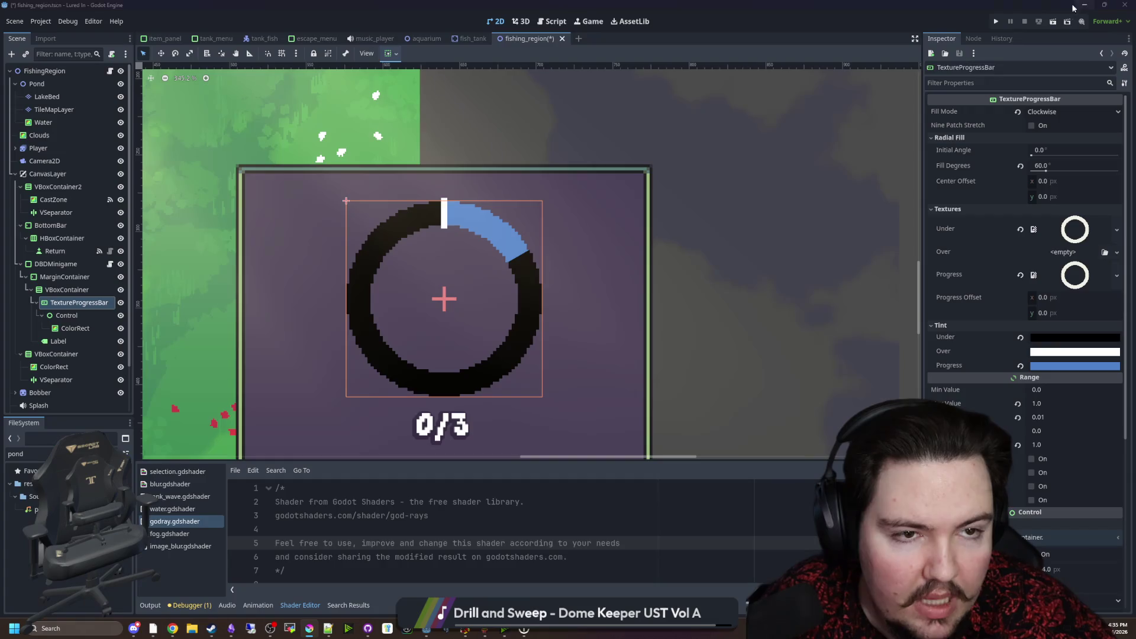
key(alt+Tab)
click(1064, 342)
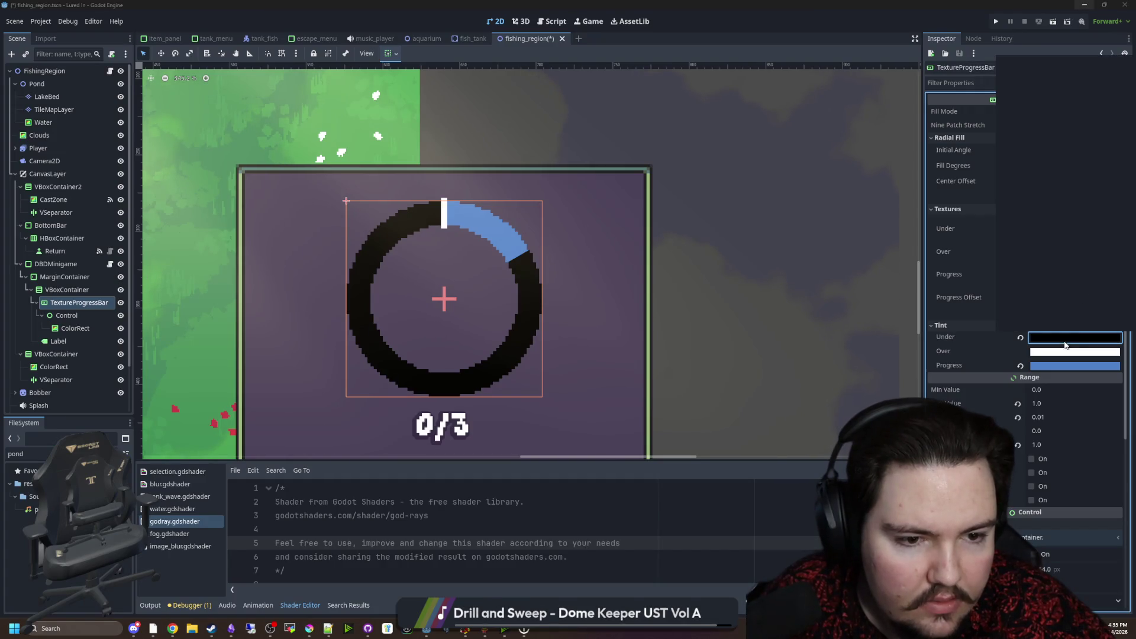
key(Return)
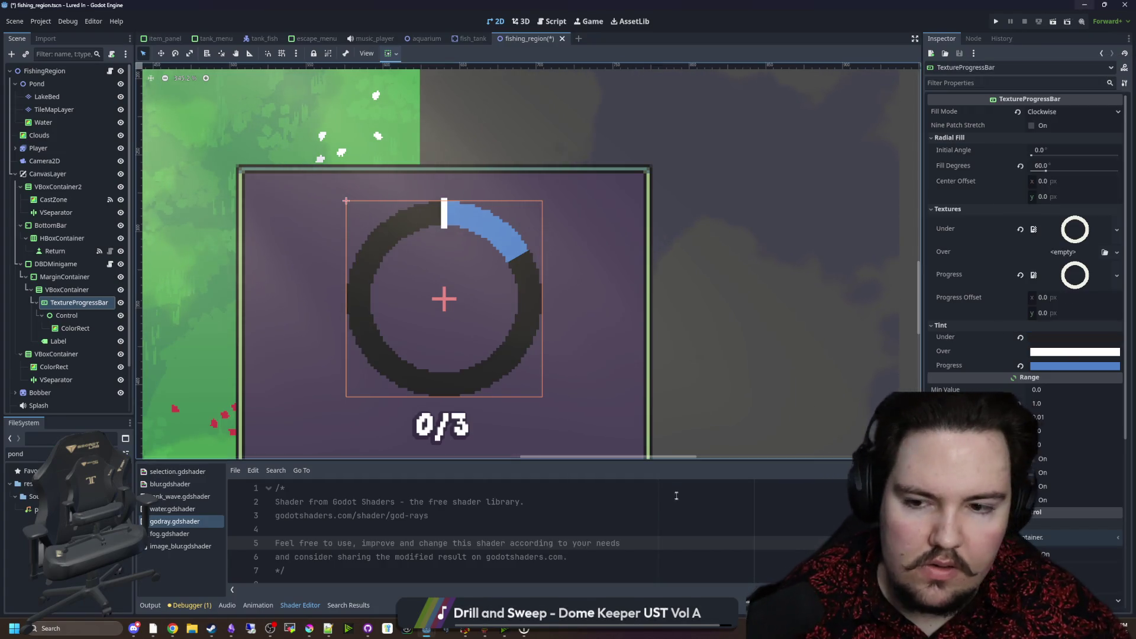
click(677, 501)
click(664, 533)
scroll(479, 284, down, 6)
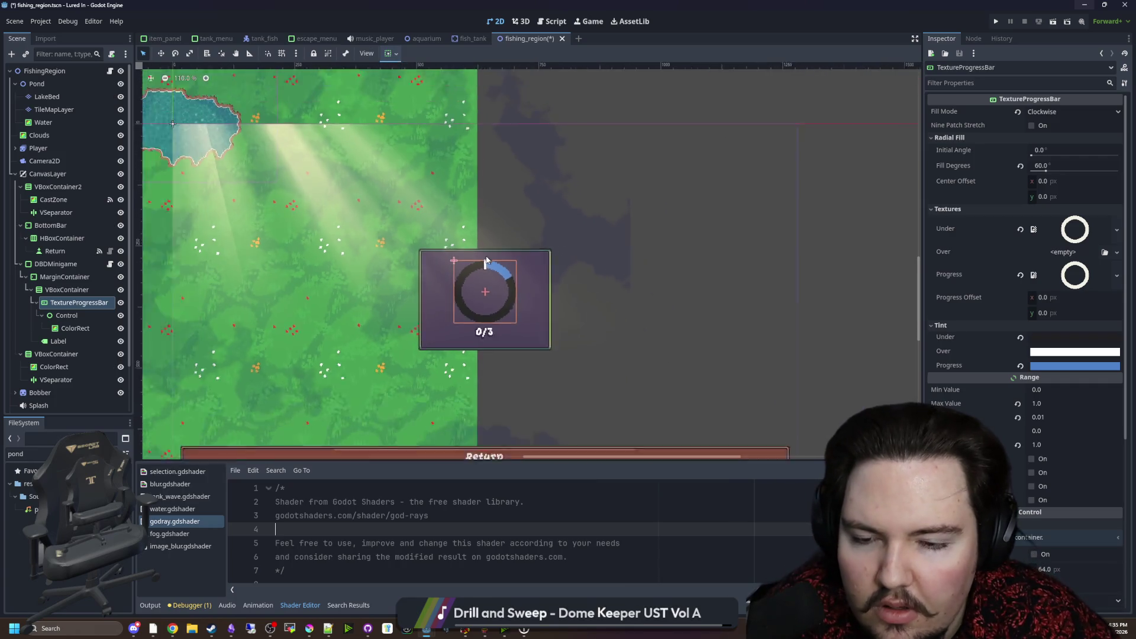
Move VBoxContainer above VBoxContainer2 in the scene tree and save
key(ctrl+s)
scroll(479, 285, up, 2)
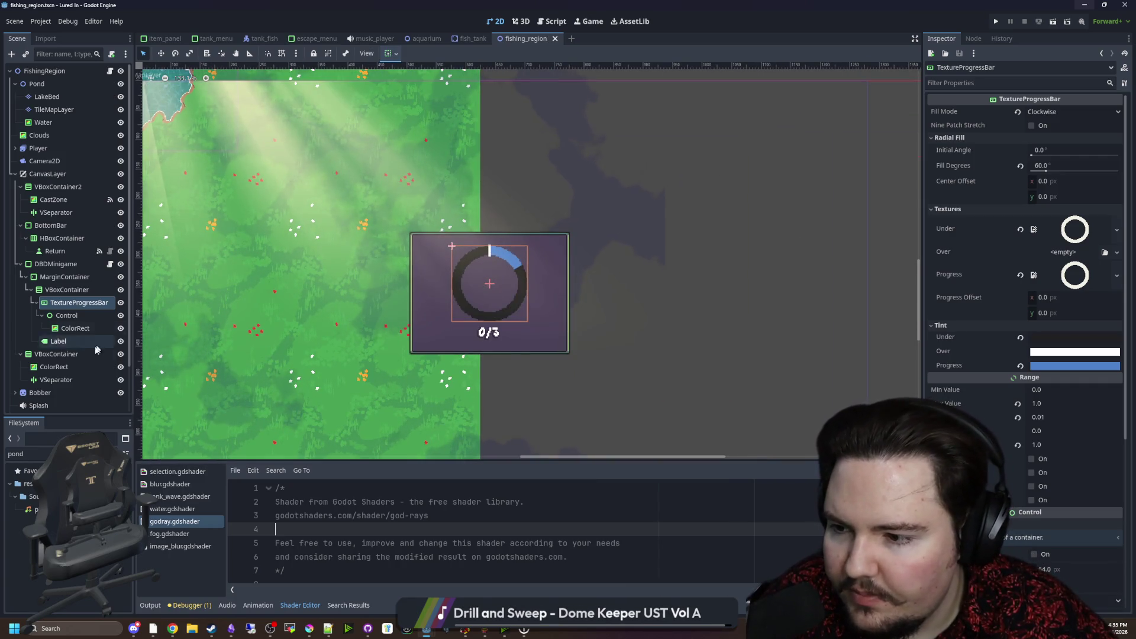
click(53, 367)
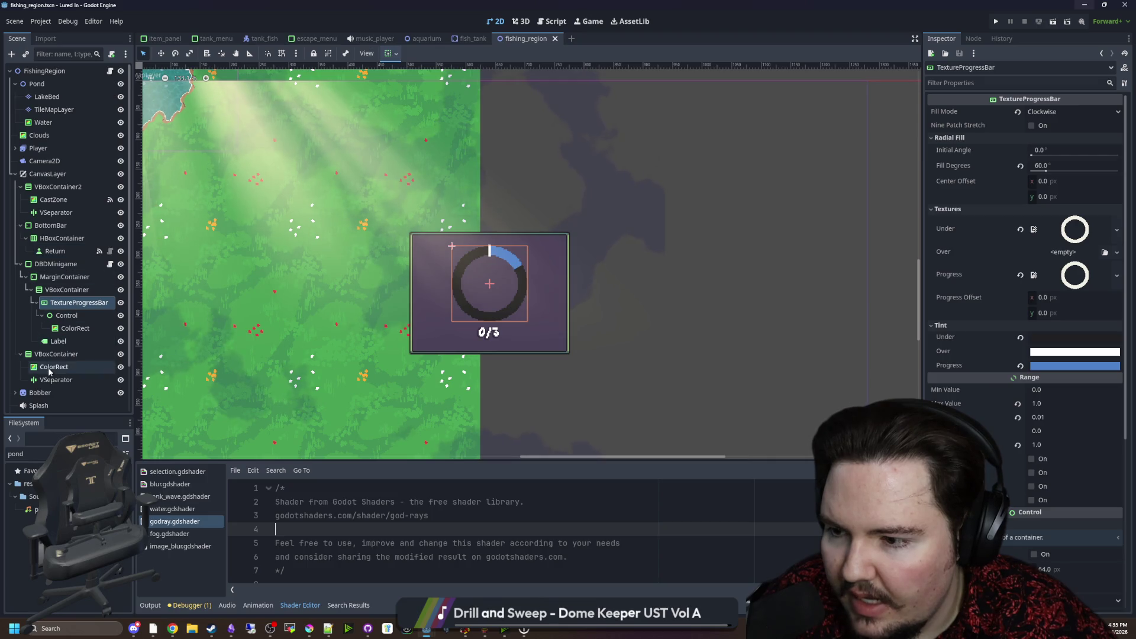
click(51, 380)
drag(54, 353, 49, 185)
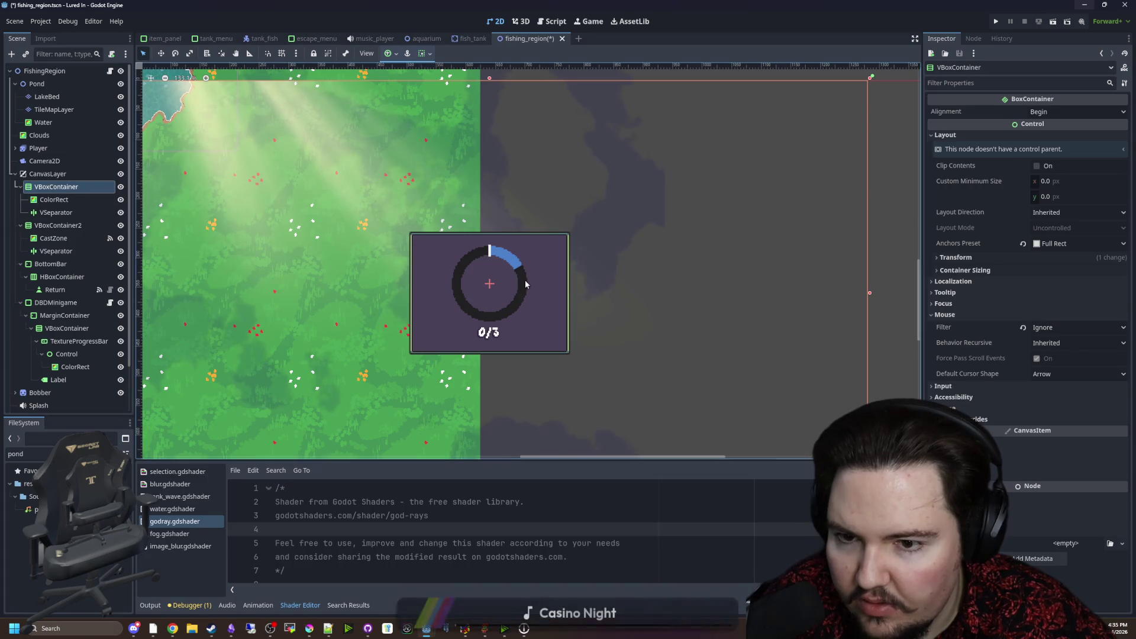
click(505, 283)
scroll(505, 282, up, 3)
scroll(499, 282, up, 3)
key(ctrl+s)
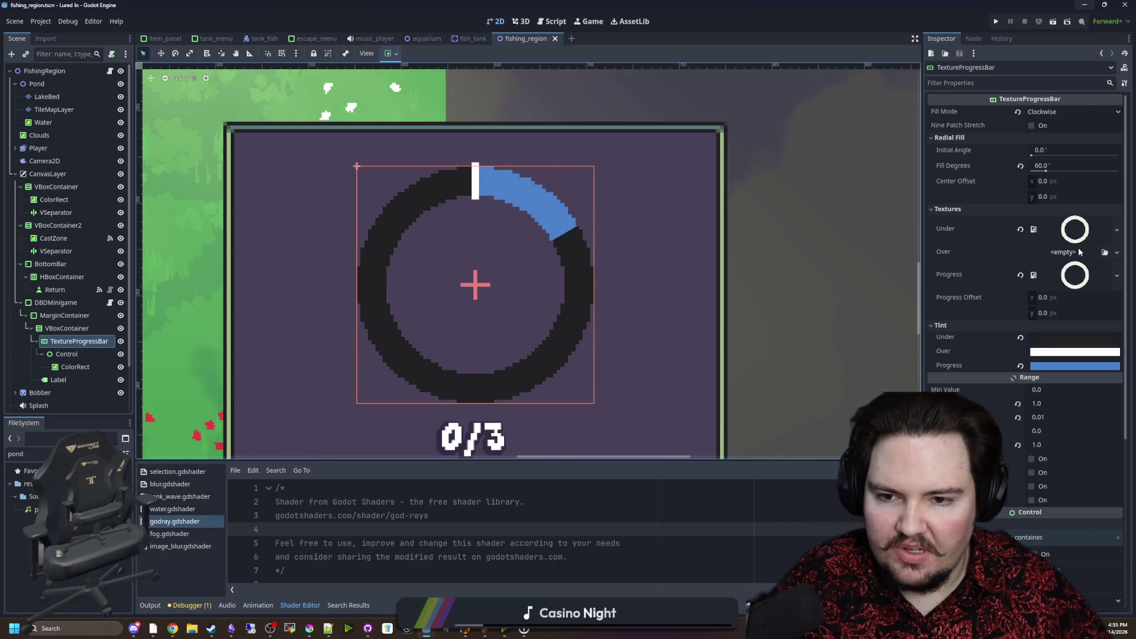
Save the scene again and open dbd_minigame.gd from the DBDMinigame node
scroll(450, 261, down, 8)
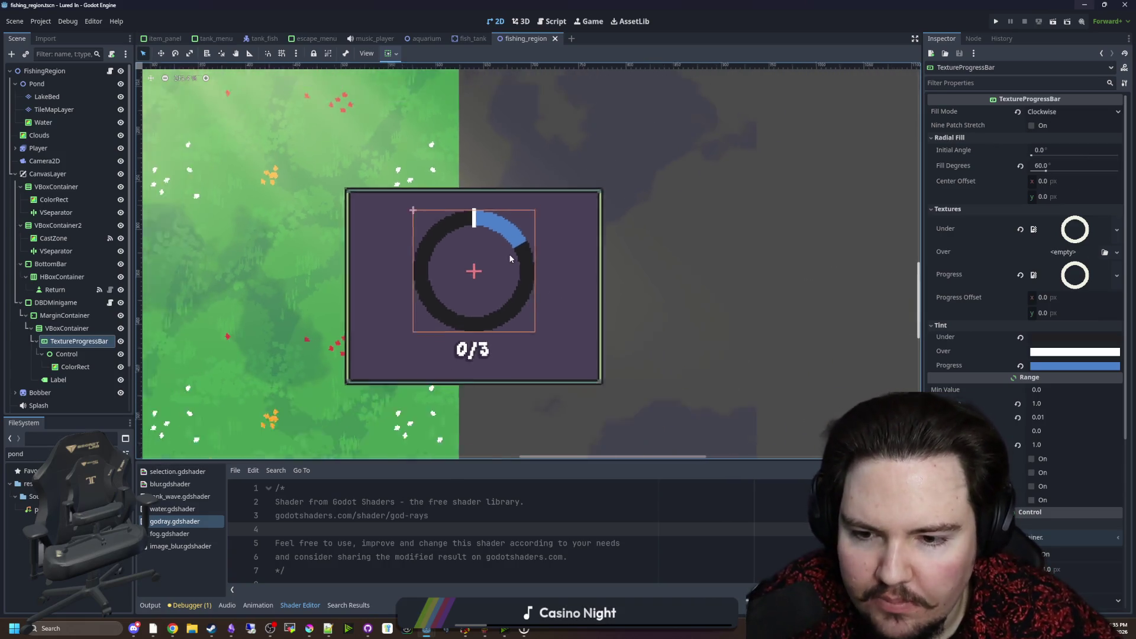
key(ctrl+s)
scroll(526, 257, up, 2)
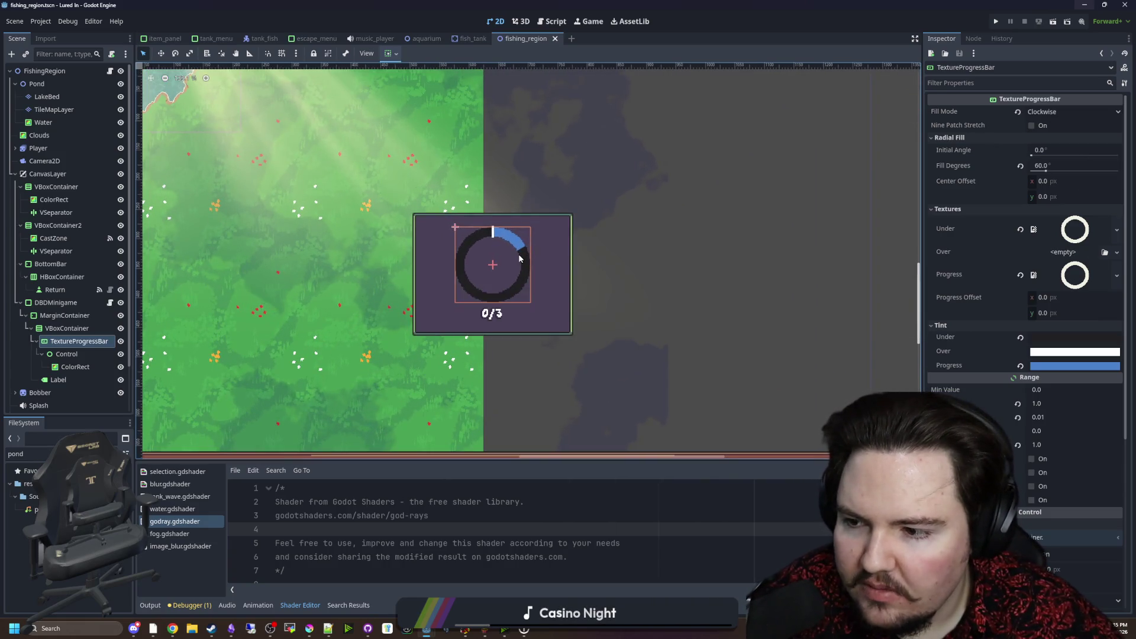
scroll(526, 257, up, 2)
key(ctrl+s)
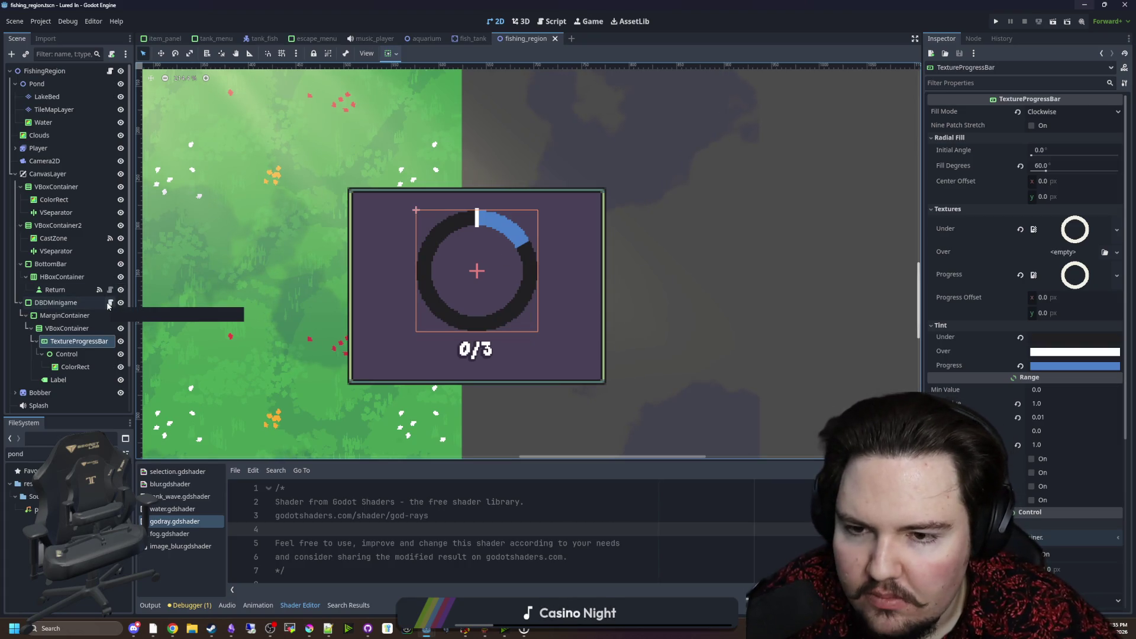
click(110, 303)
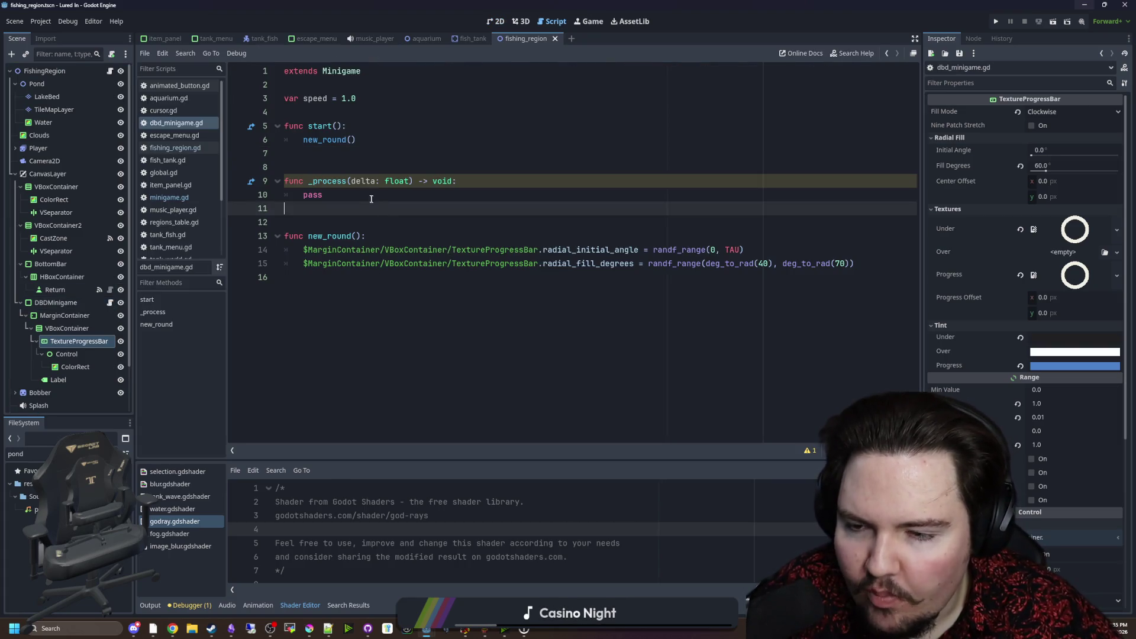
Replace pass with an if Input.is_action_just_pressed("cast") and owner.canInput check that prints a message
double_click(312, 195)
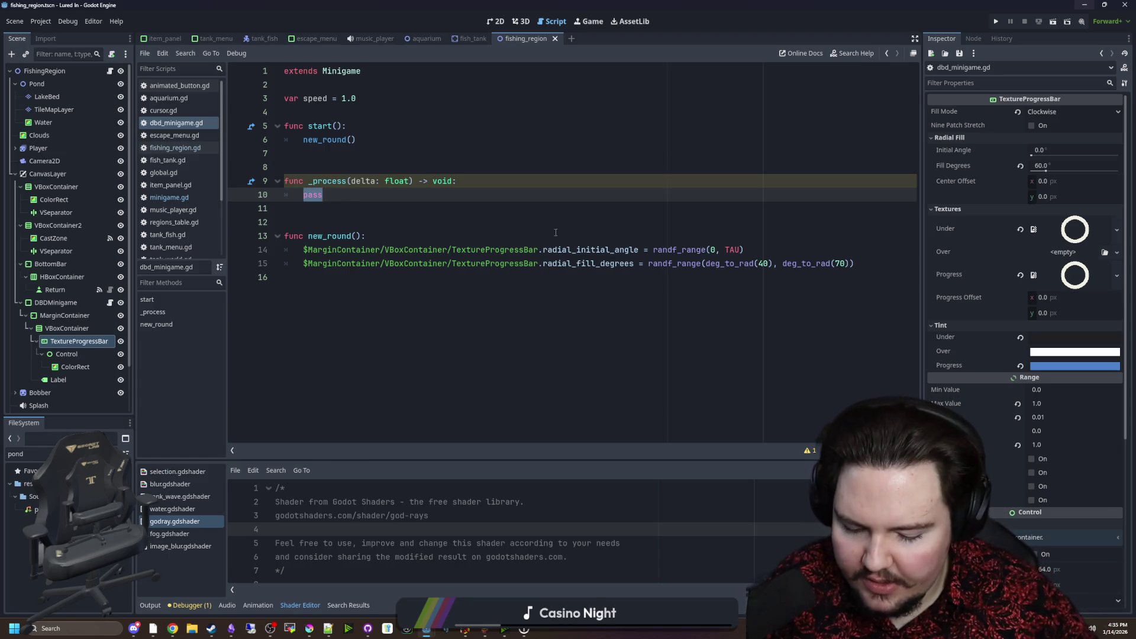
text(i)
key(BackSpace)
key(BackSpace)
key(BackSpace)
text(i)
key(Escape)
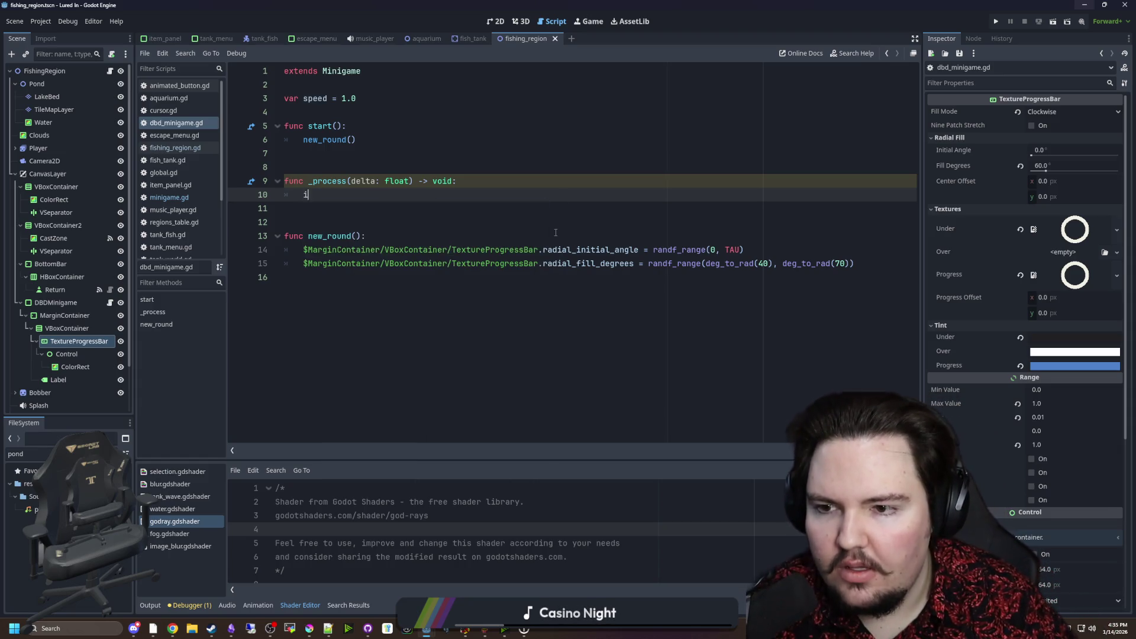
text(Input.is_ac)
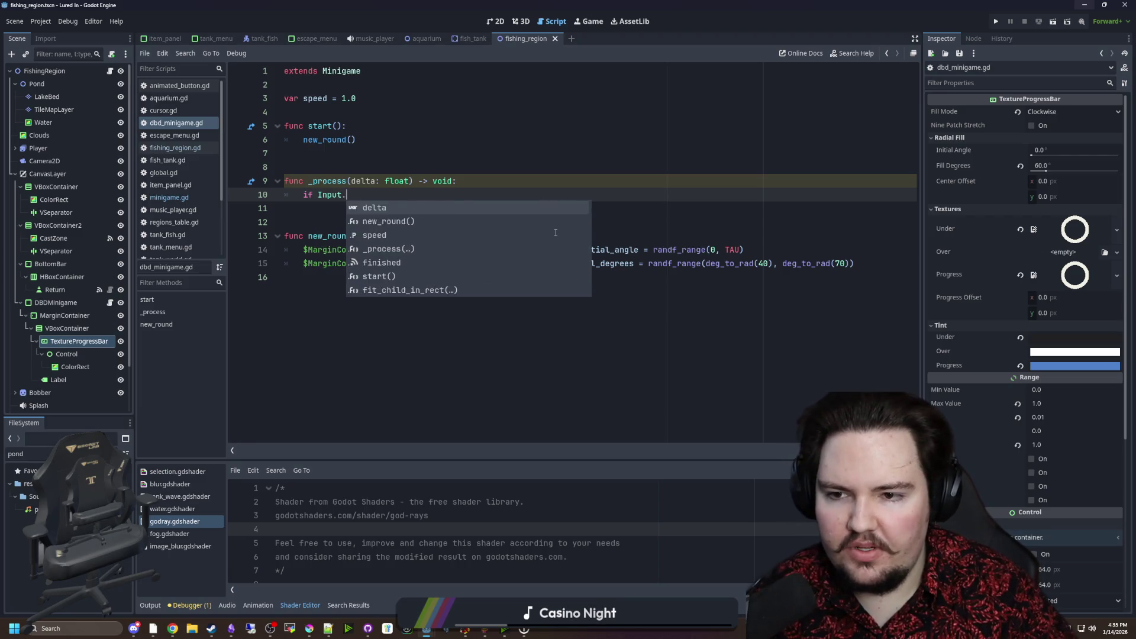
text(tion)
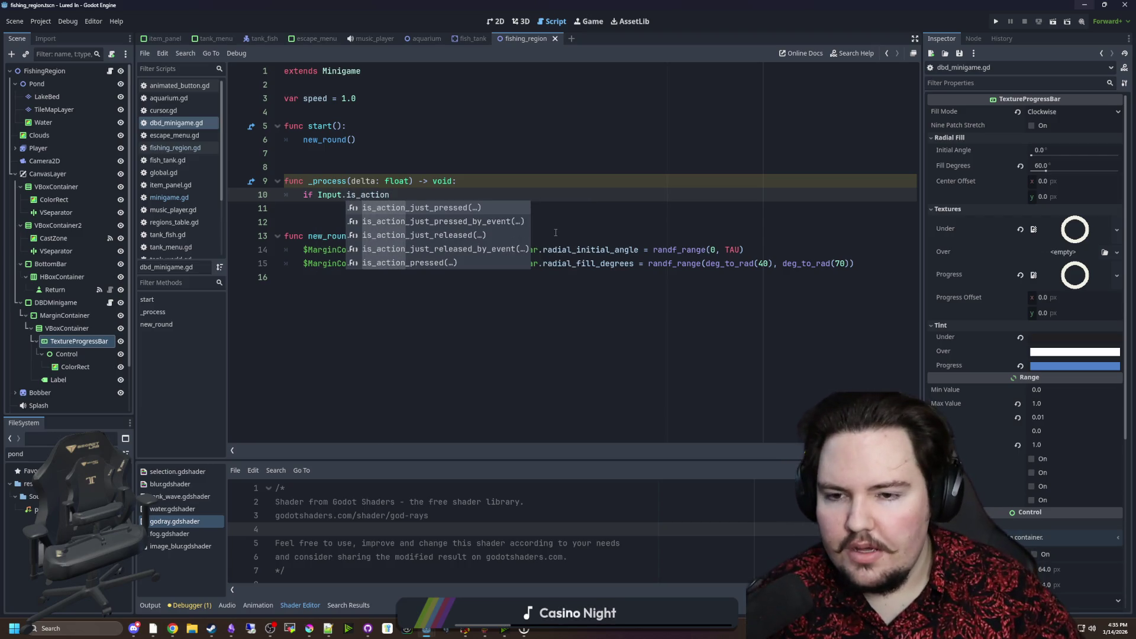
key(Return)
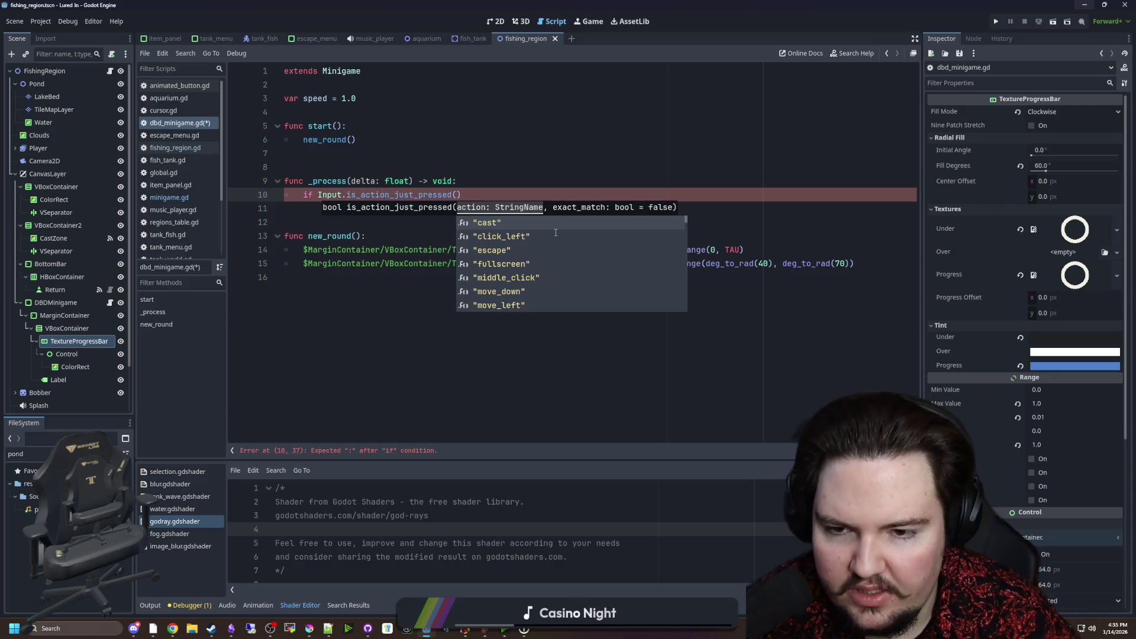
key(Return)
key(Escape)
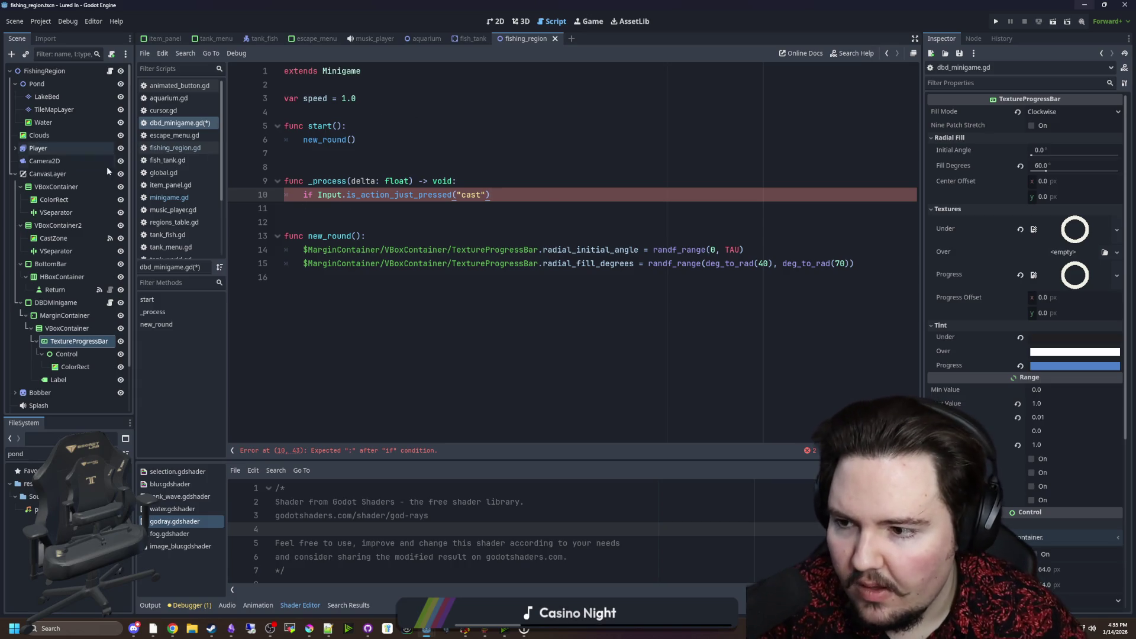
click(331, 209)
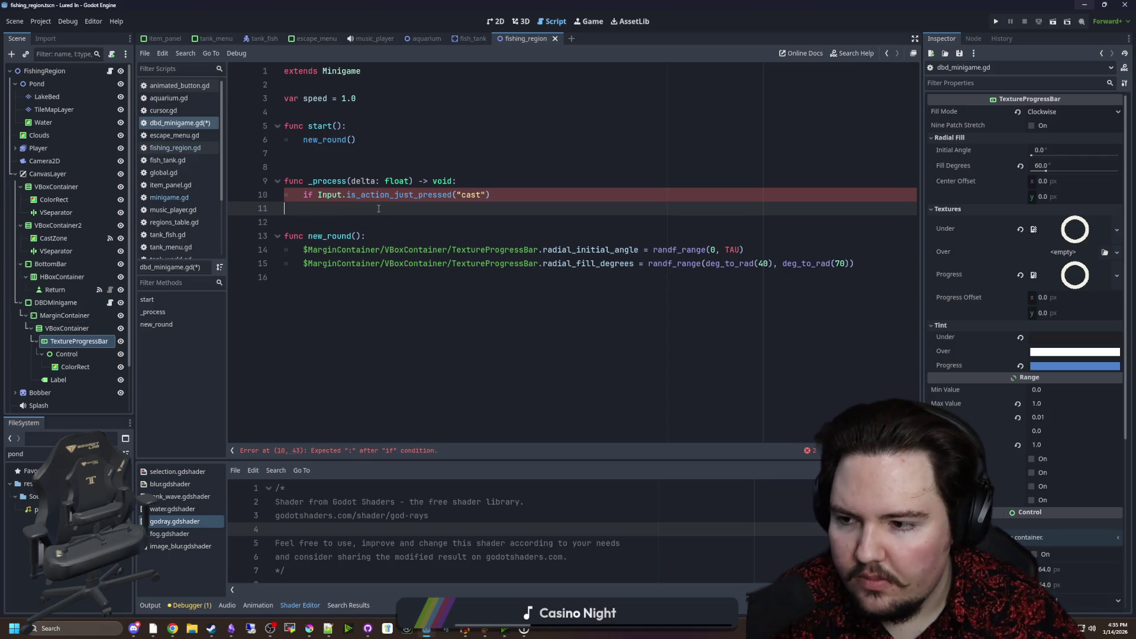
click(509, 198)
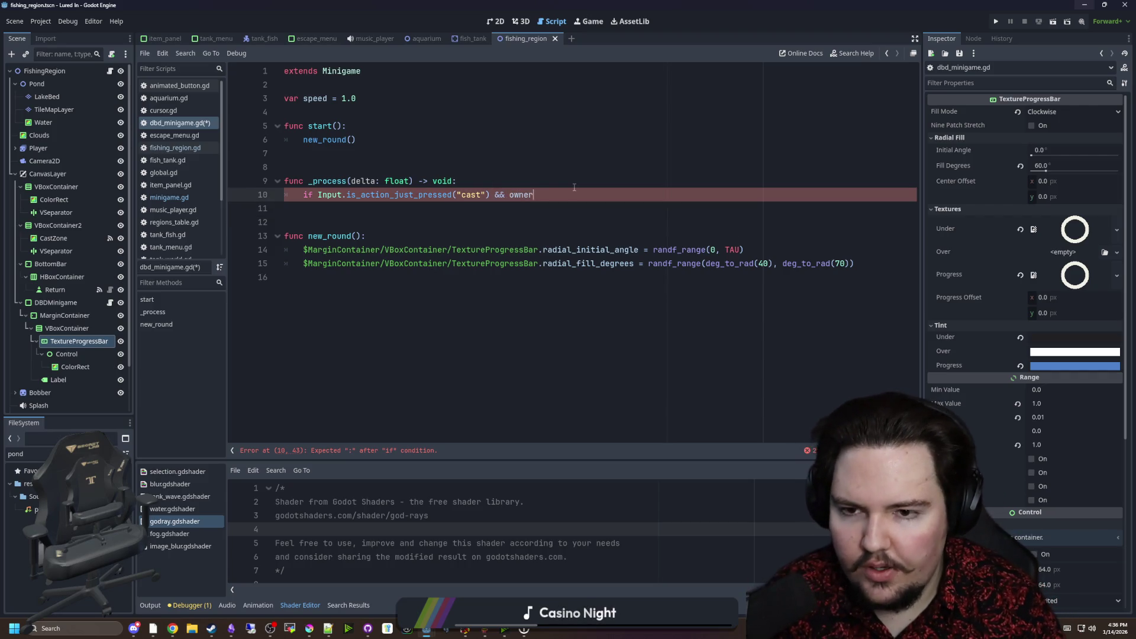
text(.canInput:)
key(Return)
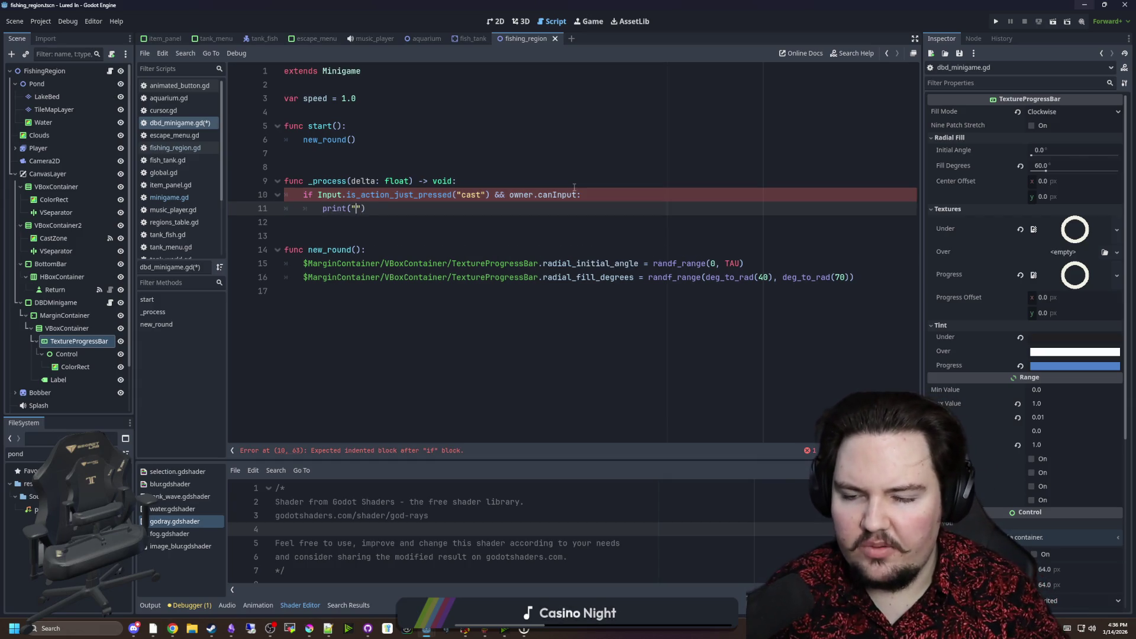
text(ha)
click(426, 205)
key(Return)
key(Return)
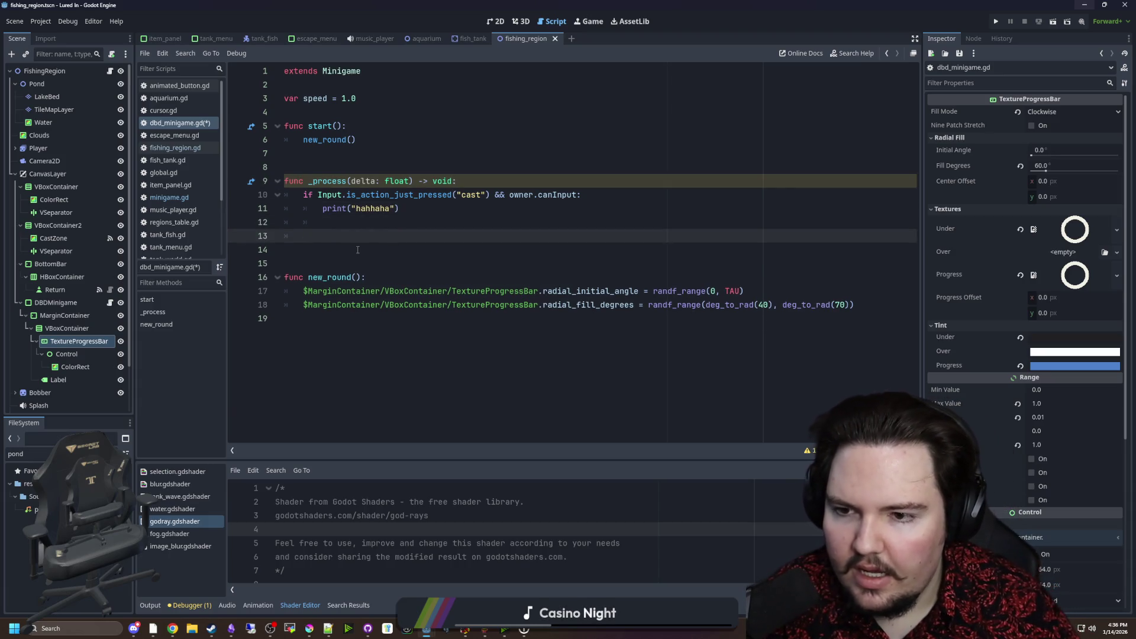
Add the Control's rotation += speed*delta line and save the script
click(66, 354)
drag(85, 354, 424, 246)
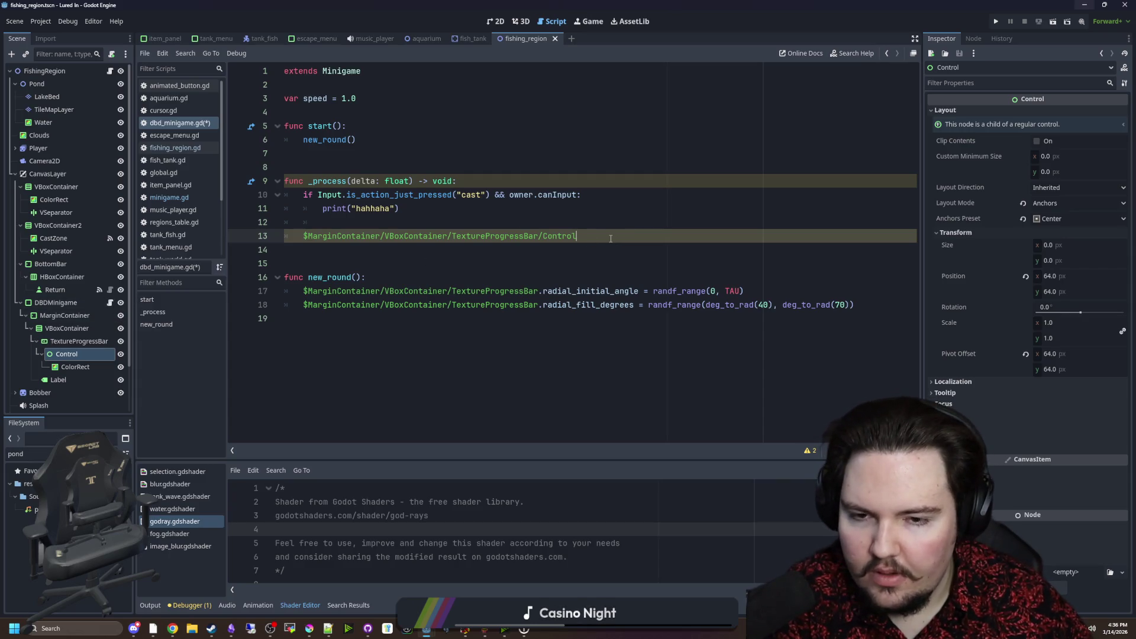
text(rotation += )
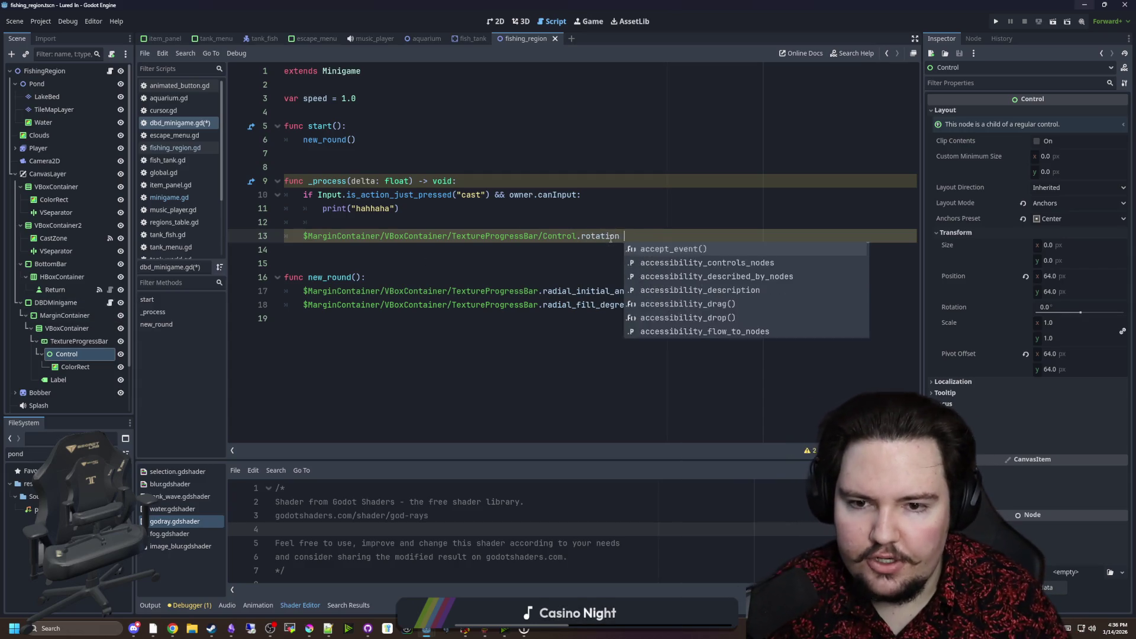
text(speed)
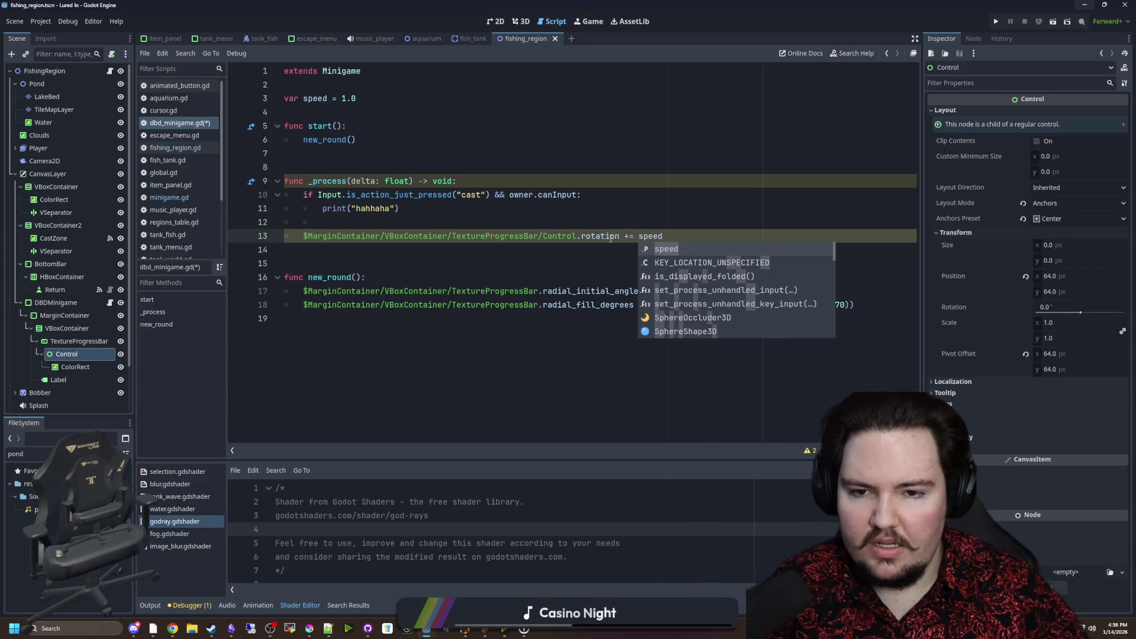
key(Escape)
click(622, 224)
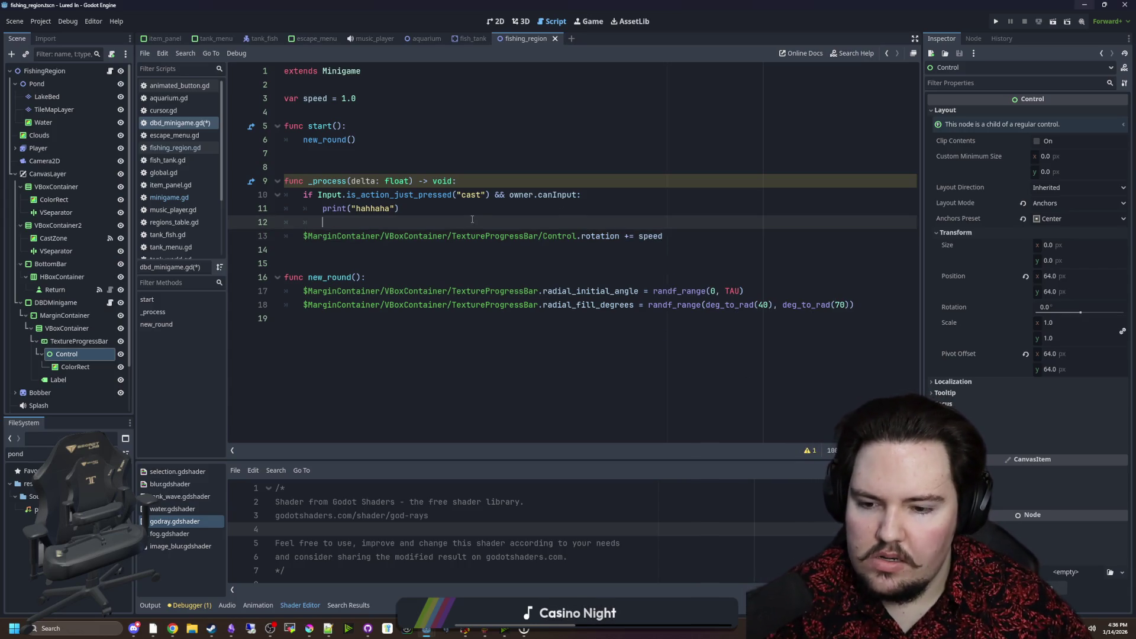
click(413, 167)
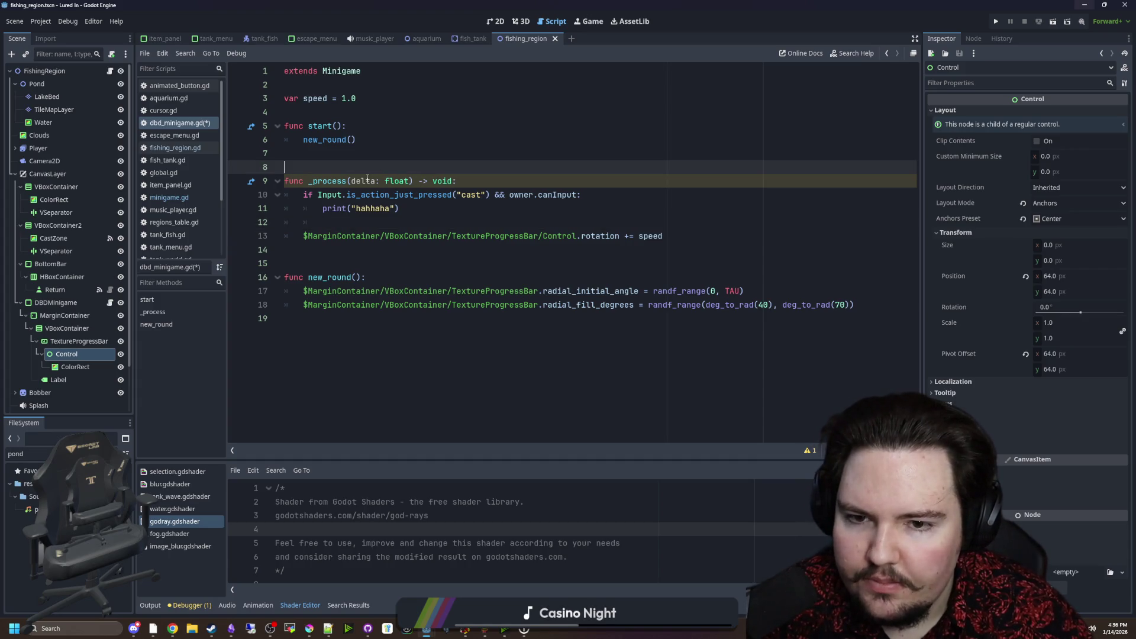
click(680, 236)
text(*d)
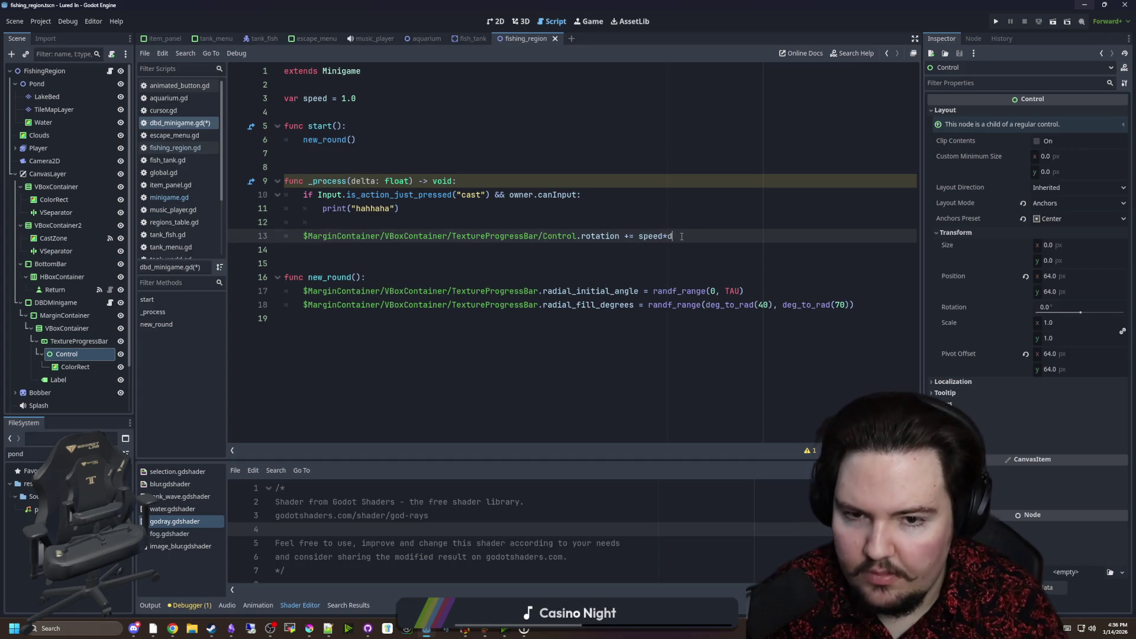
text(elta)
click(329, 169)
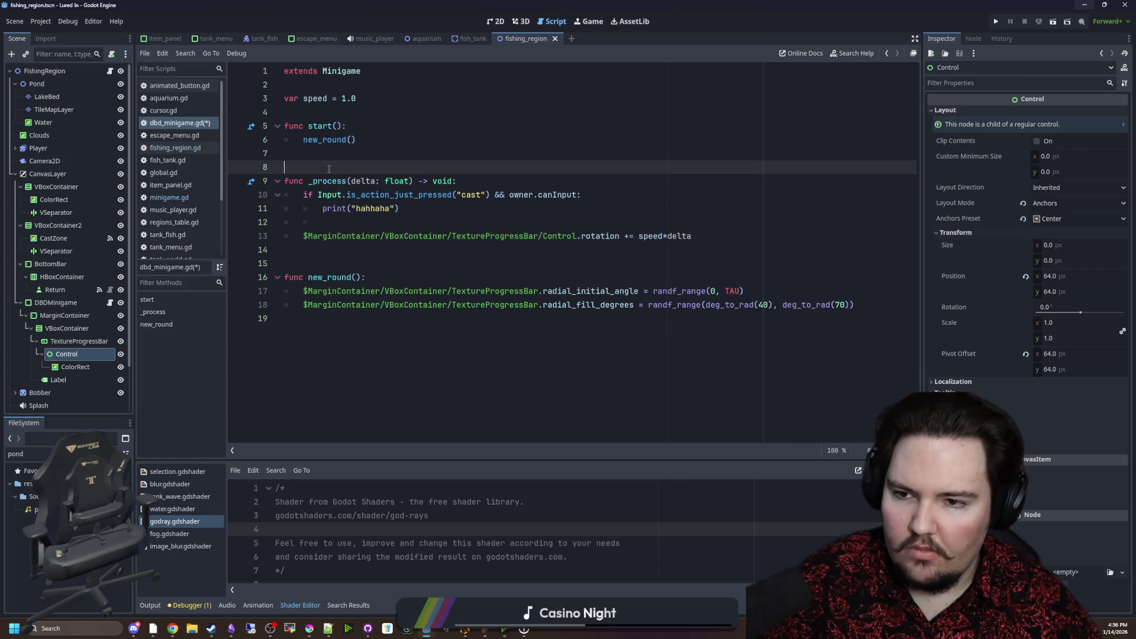
key(ctrl+s)
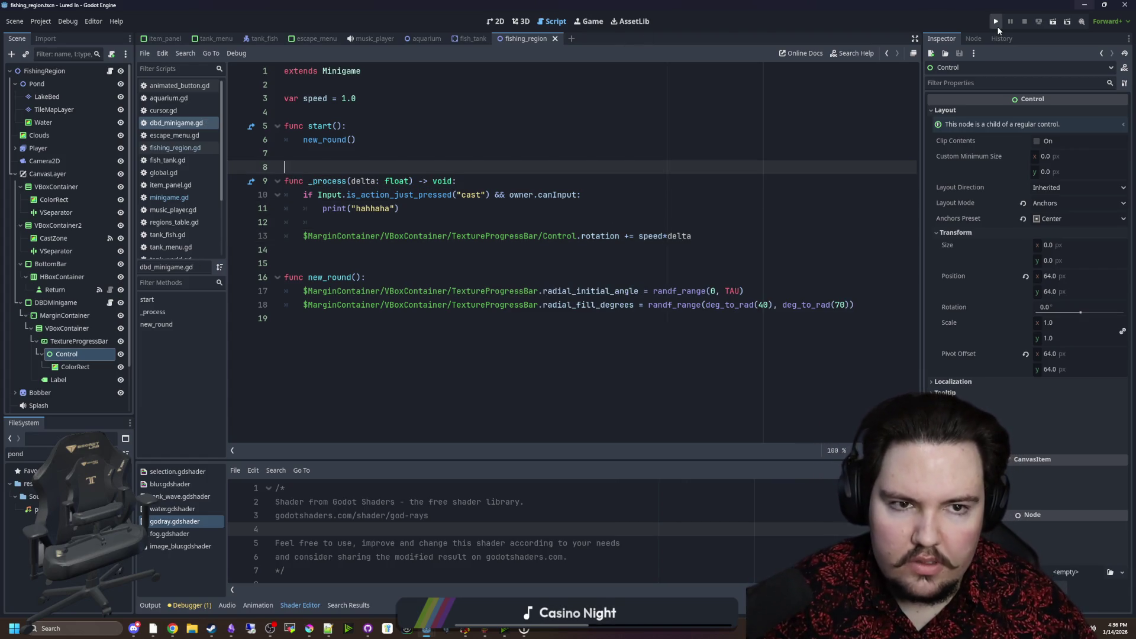
Run the game, travel to the pond to watch the needle circle, then stop and return to 2D
click(997, 26)
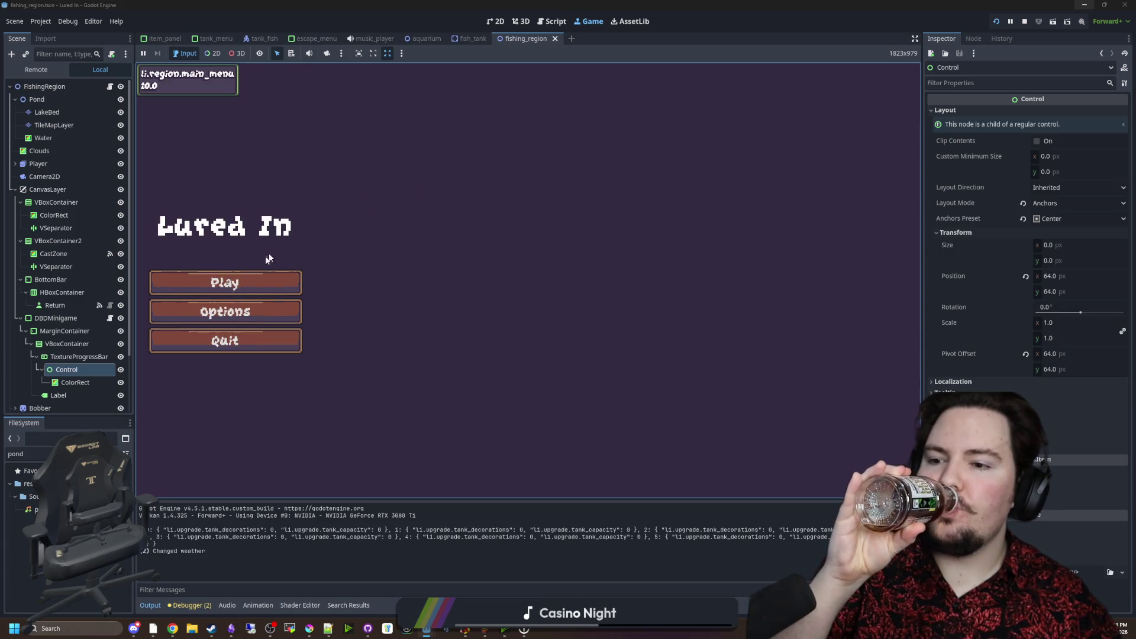
click(265, 282)
click(777, 467)
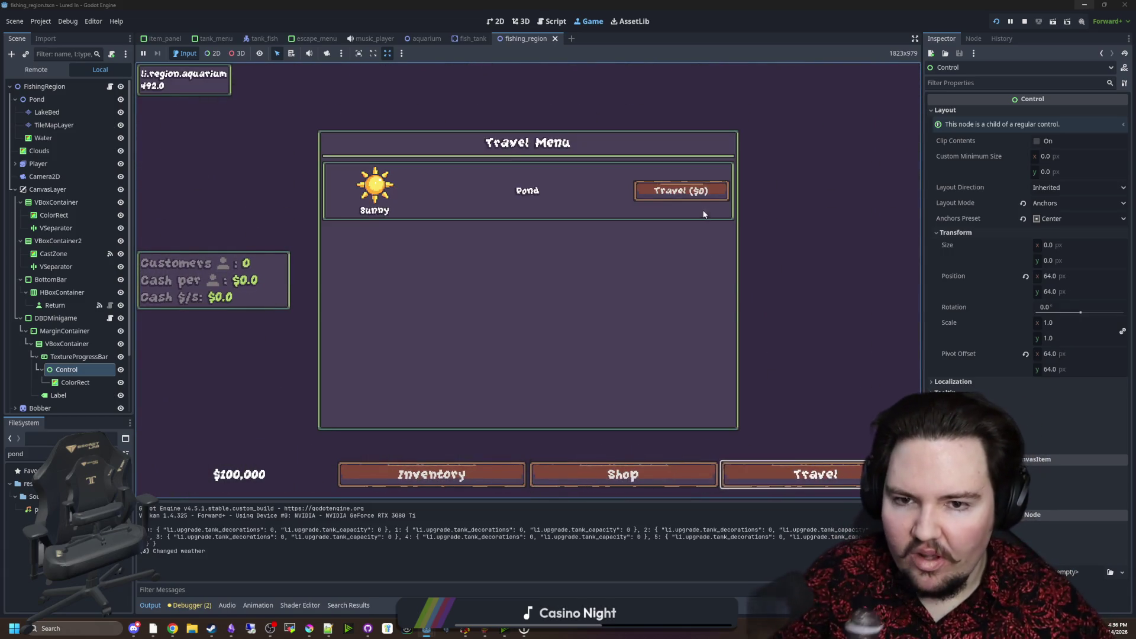
click(698, 192)
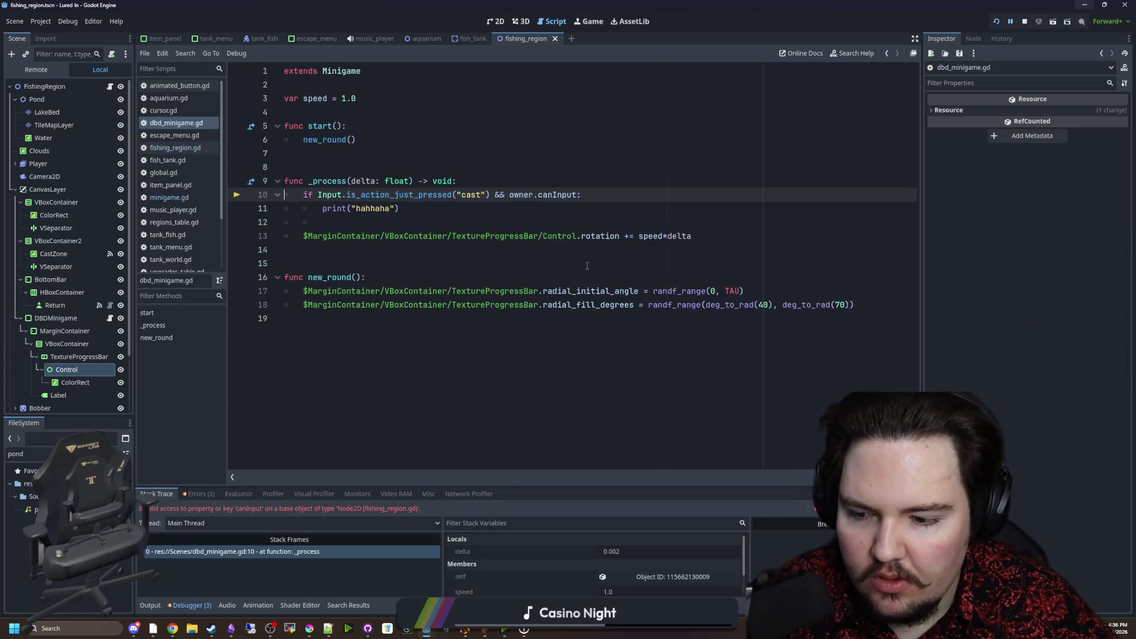
key(F12)
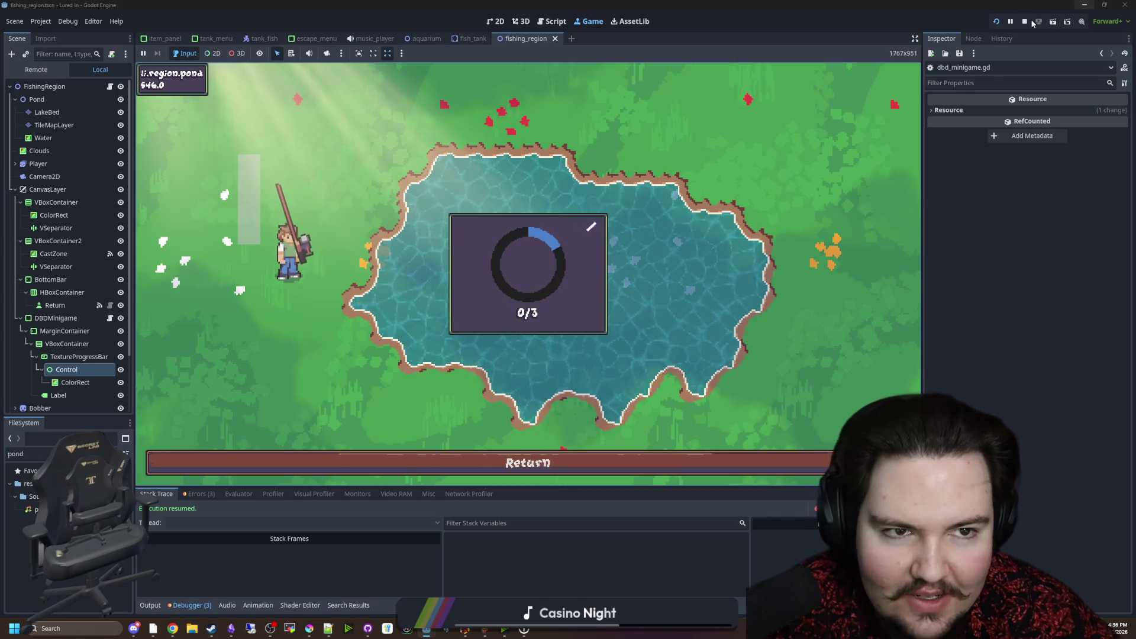
key(F5)
click(496, 21)
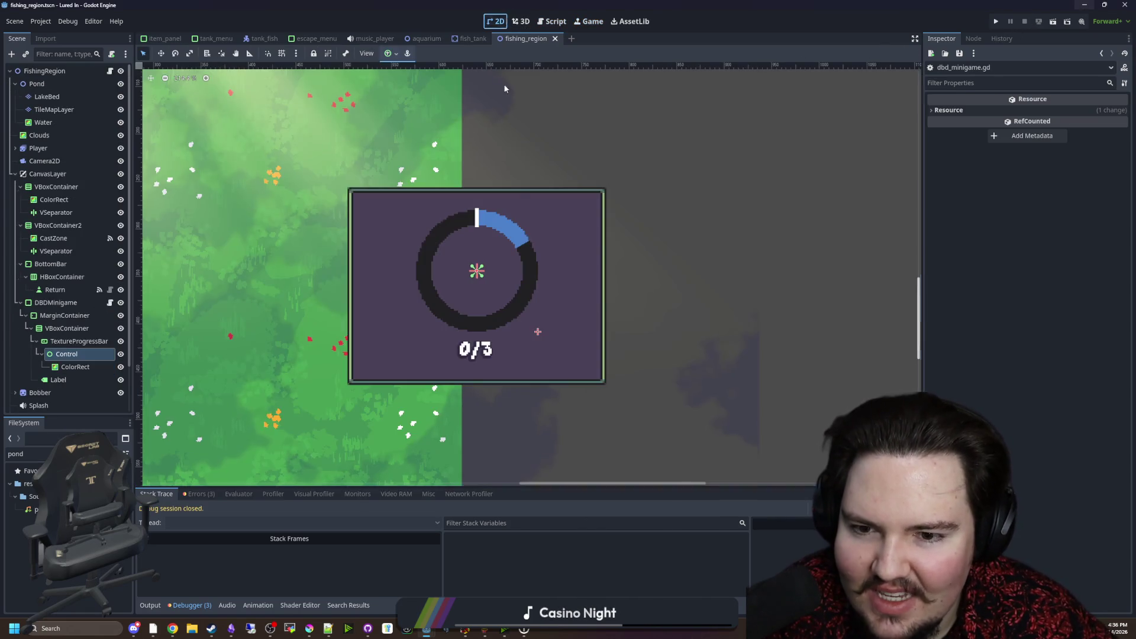
Reset the Control's pivot offset to 0,0 and replay the skill check at the pond
click(67, 354)
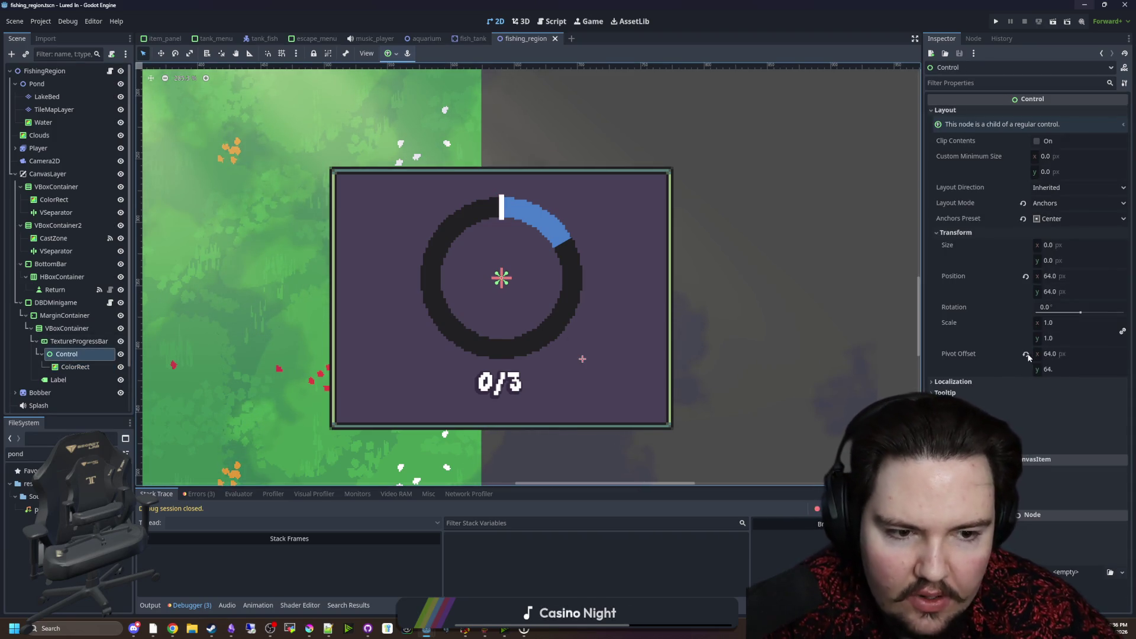
click(1025, 354)
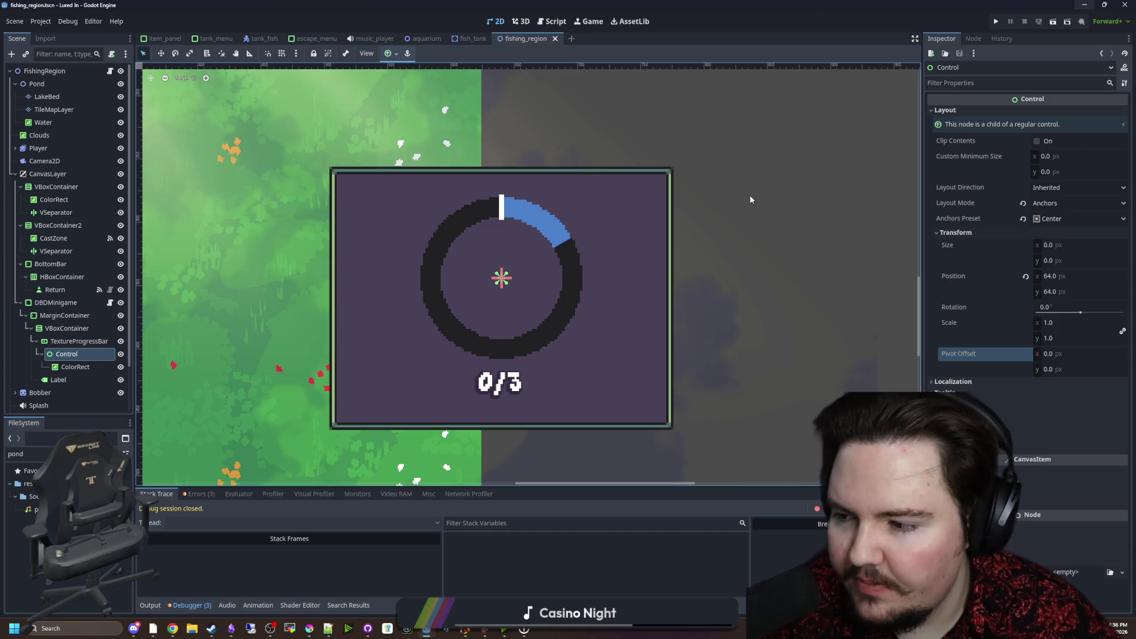
click(996, 21)
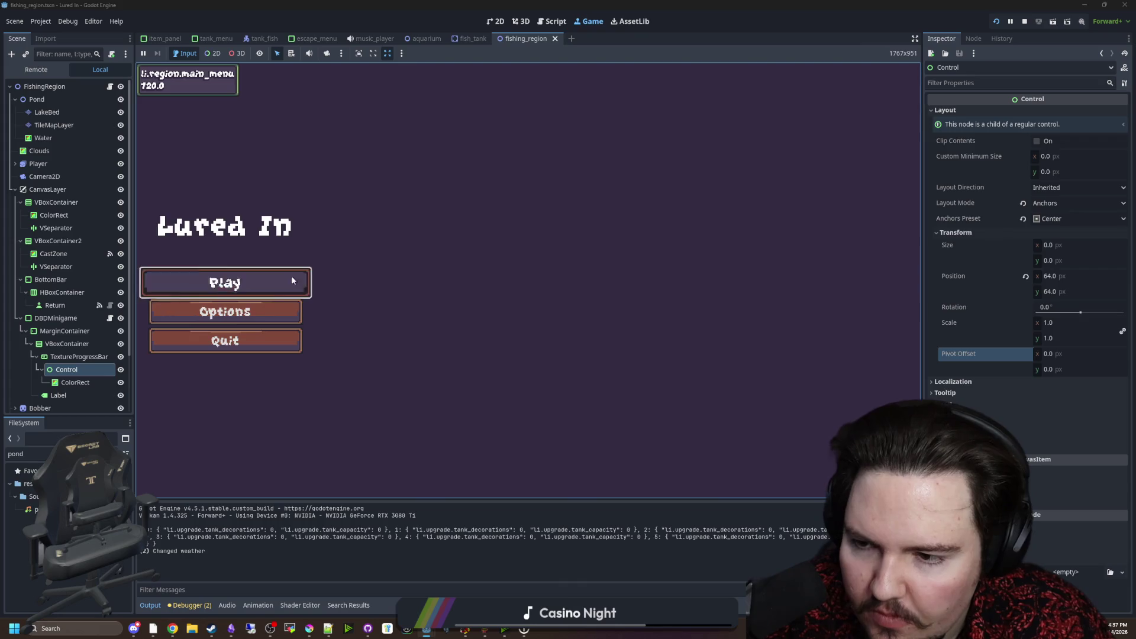
click(291, 281)
click(719, 468)
click(692, 200)
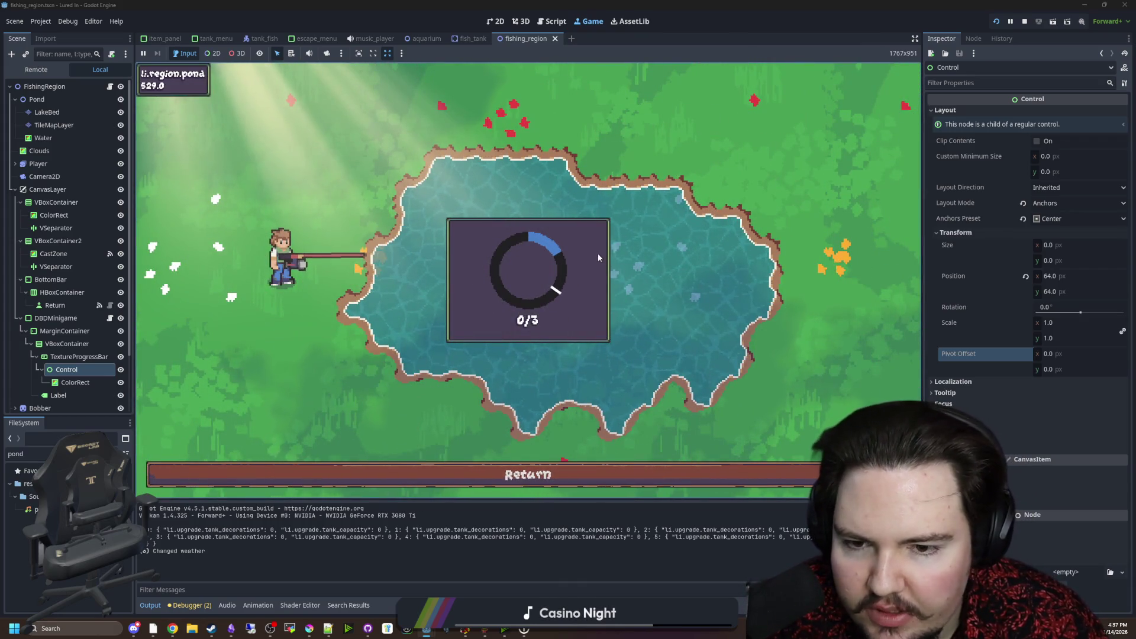
click(110, 318)
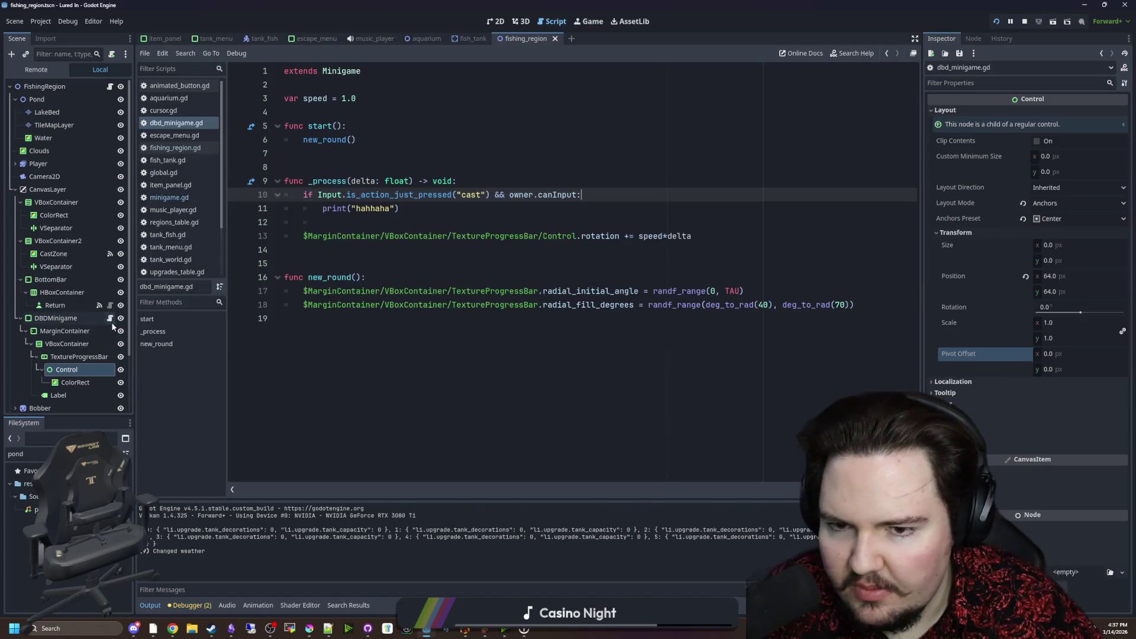
Insert blank lines inside the cast check and bring the scene tree back into the dock
click(645, 195)
key(Return)
key(Return)
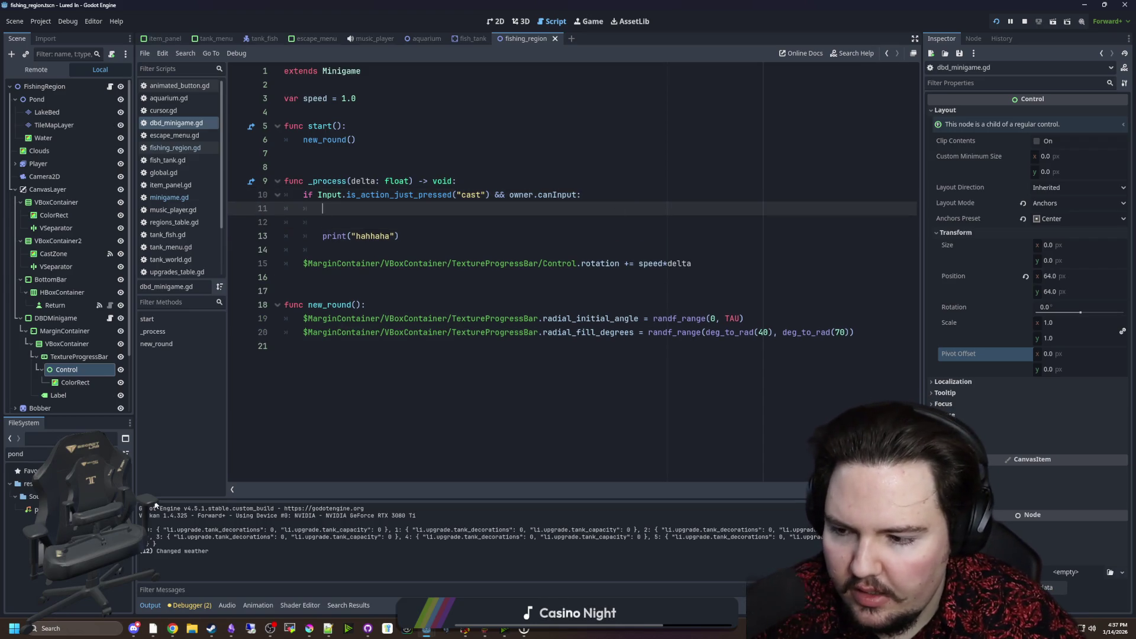
click(33, 509)
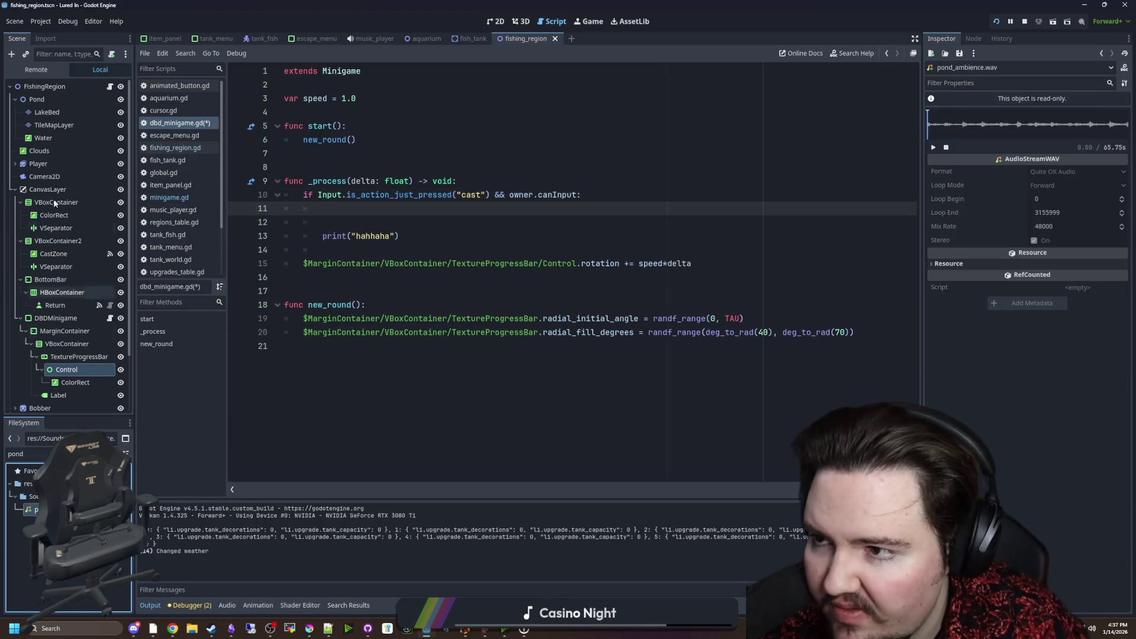
click(46, 39)
click(26, 39)
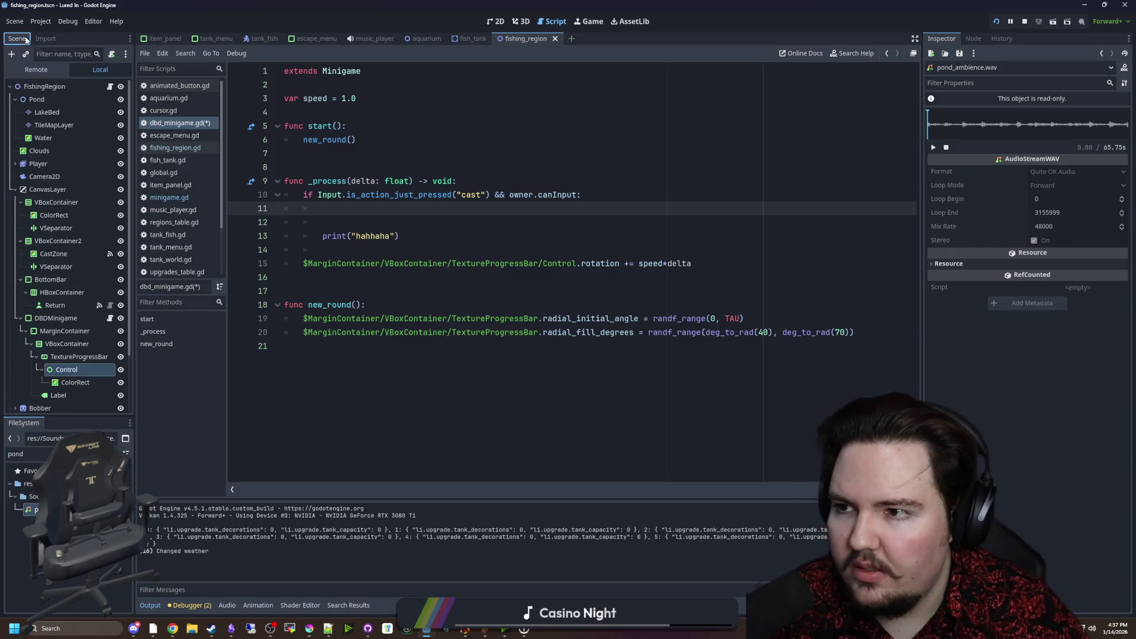
click(474, 248)
key(Up)
key(Up)
key(Up)
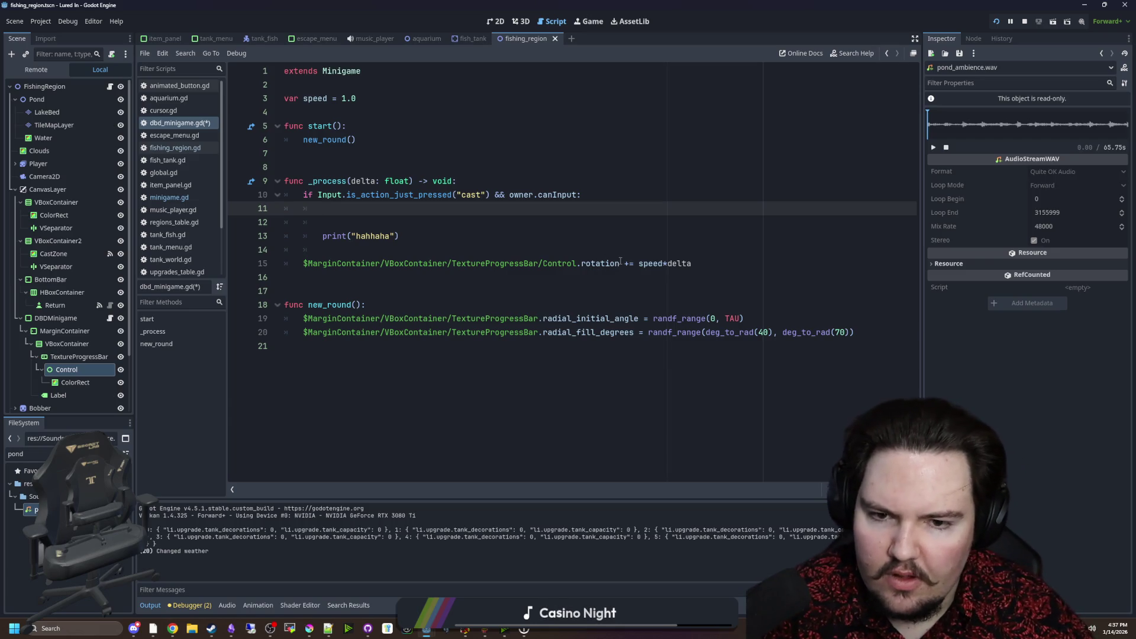
Start an if condition on $MarginContainer/VBoxContainer/TextureProgressBar/Control.rotation
mouse_move(620, 260)
mouse_down()
mouse_move(307, 251)
mouse_move(304, 263)
mouse_up()
click(352, 206)
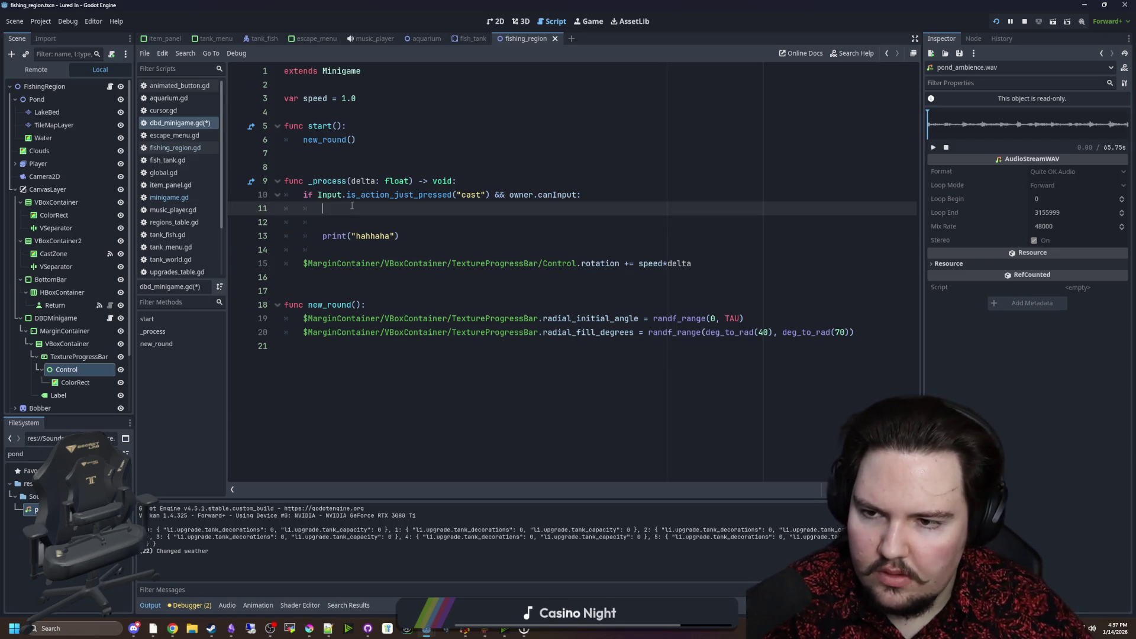
text(f)
text($MarginContainer/VBoxContainer/TextureProgressBar/Control.rotation)
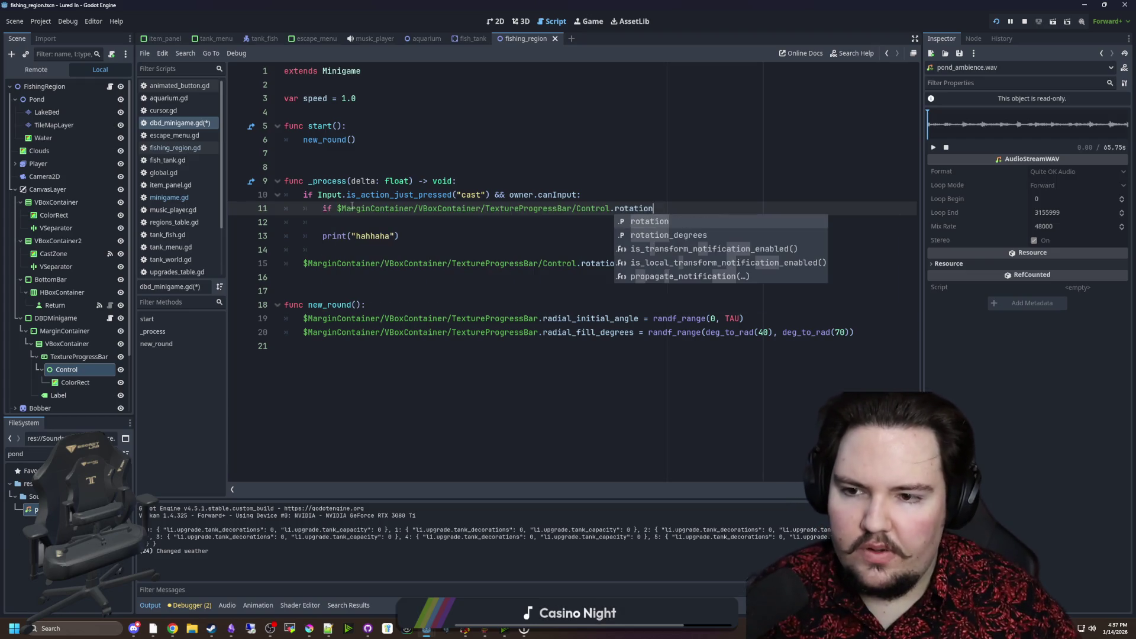
key(Escape)
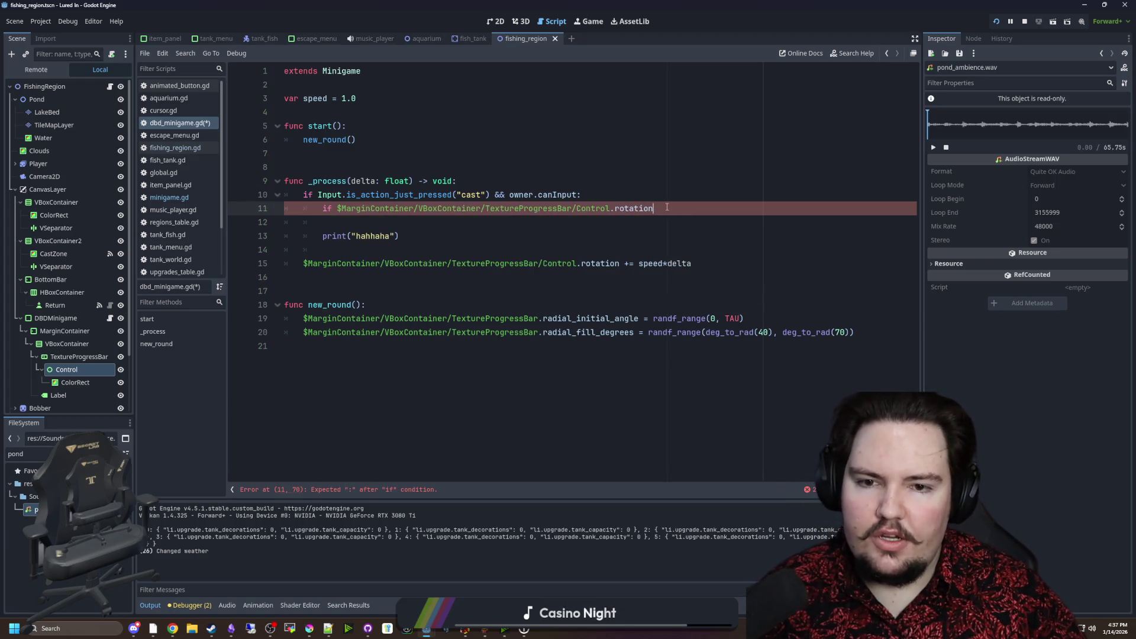
Select the needle's Control node in the scene tree and begin renaming it
click(327, 112)
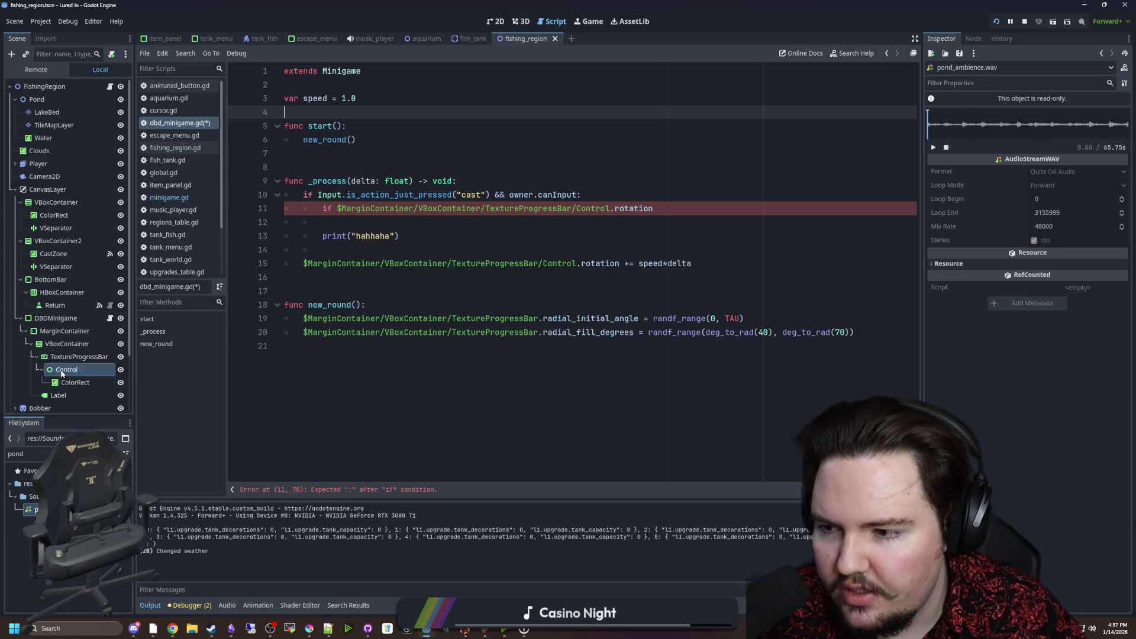
click(66, 369)
double_click(98, 370)
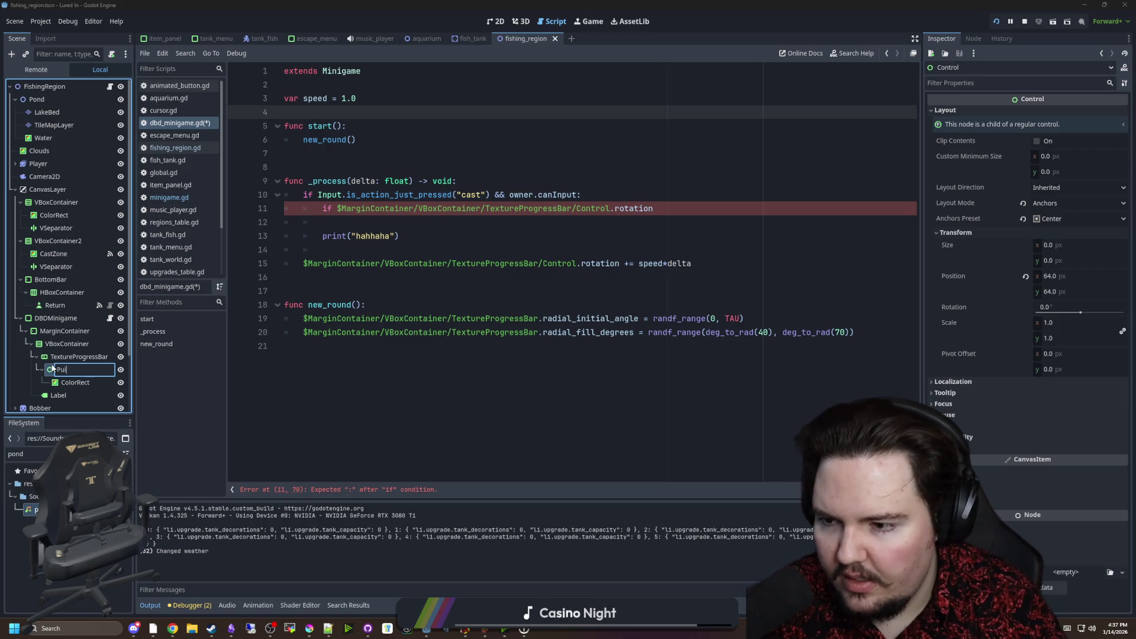
key(Return)
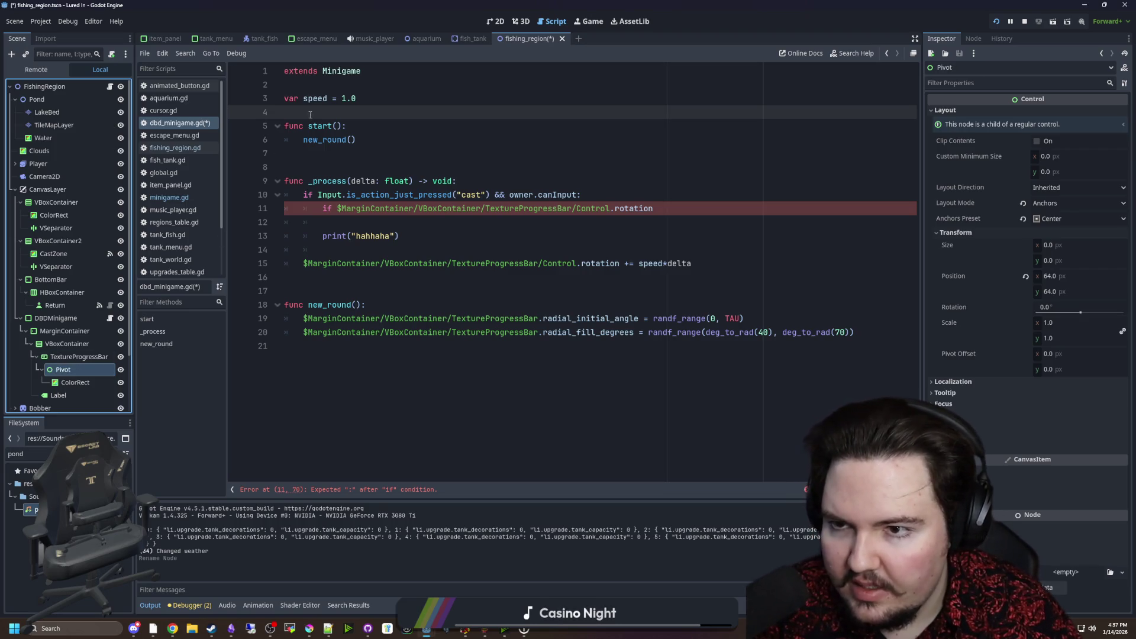
click(310, 114)
key(Return)
key(Up)
text(@e)
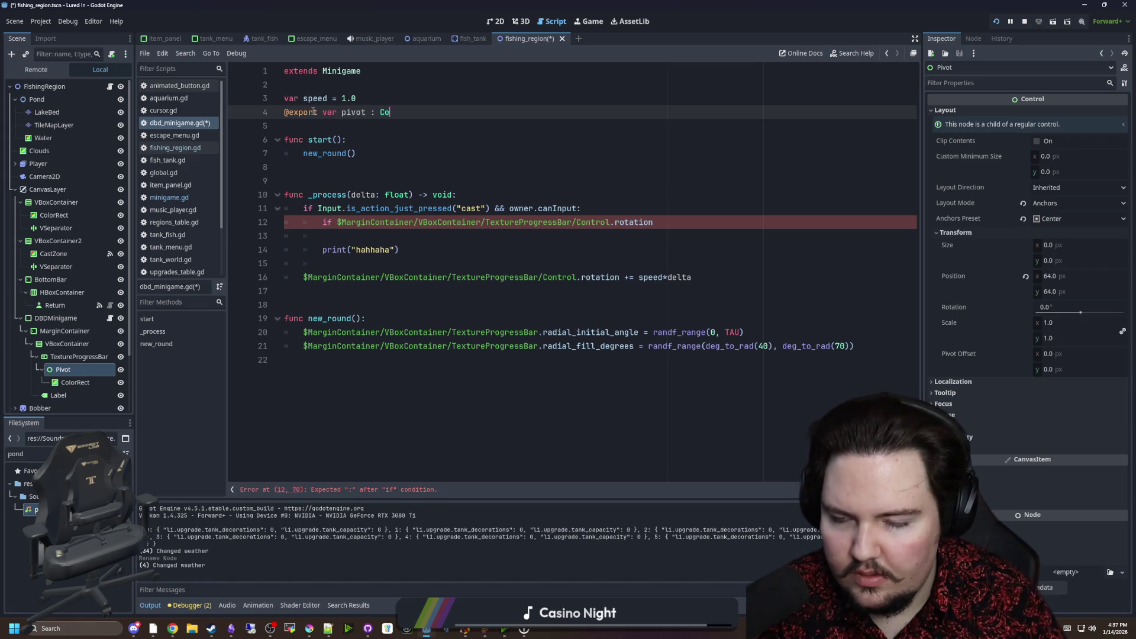
Stop the game and replace the node paths in the if and rotation lines with pivot
click(1024, 22)
click(564, 200)
drag(607, 221, 342, 222)
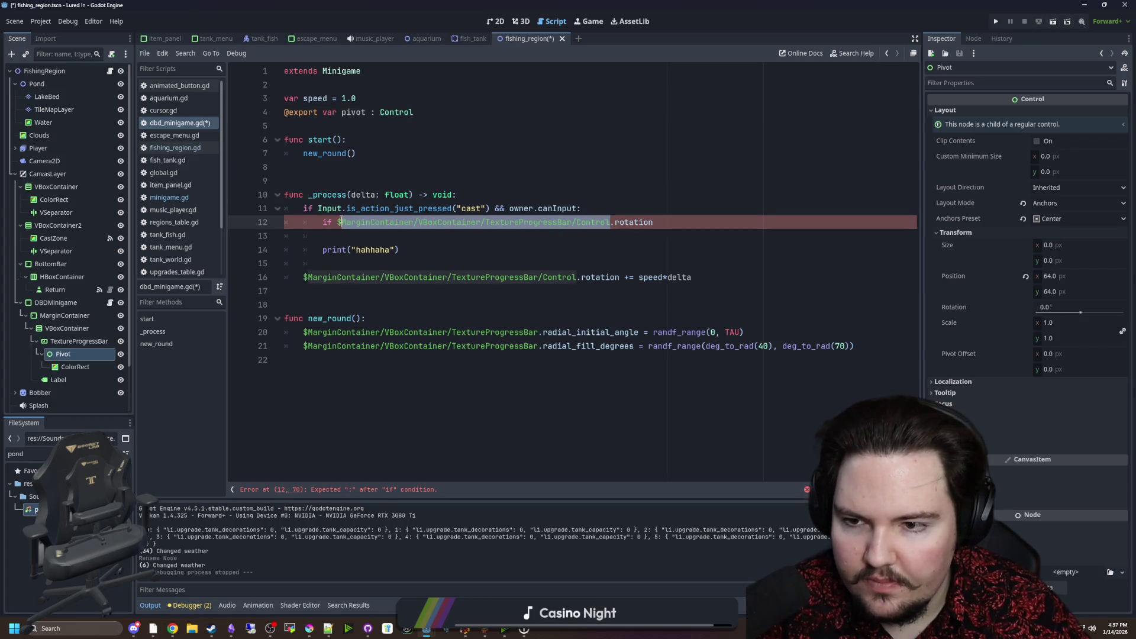
text(pivot)
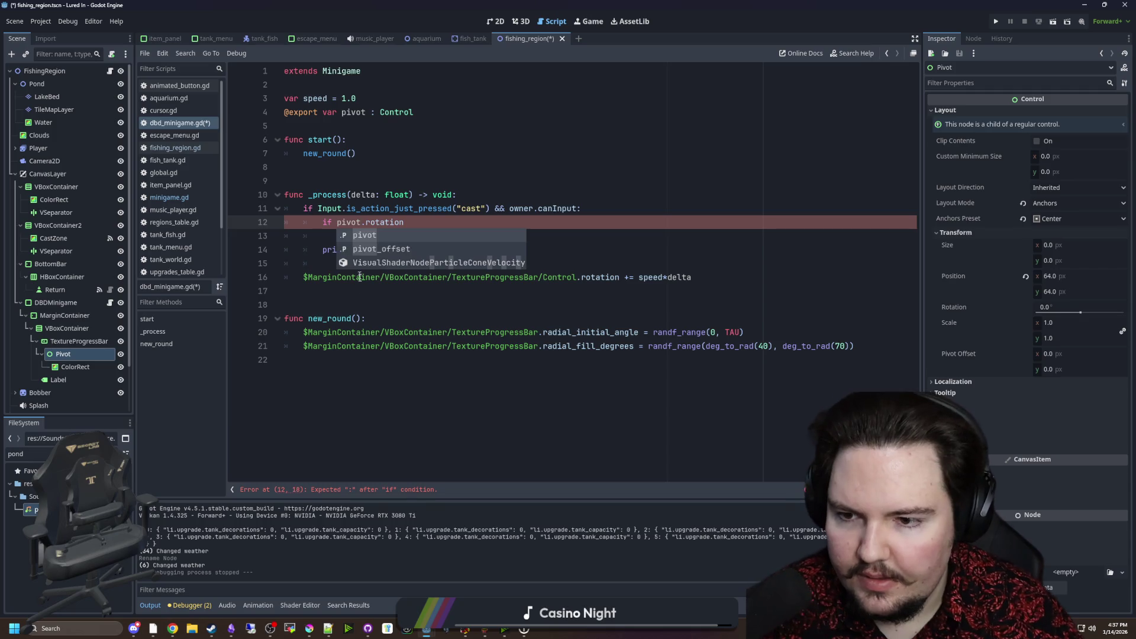
key(Escape)
click(550, 296)
drag(577, 277, 303, 277)
text(pivot)
click(529, 223)
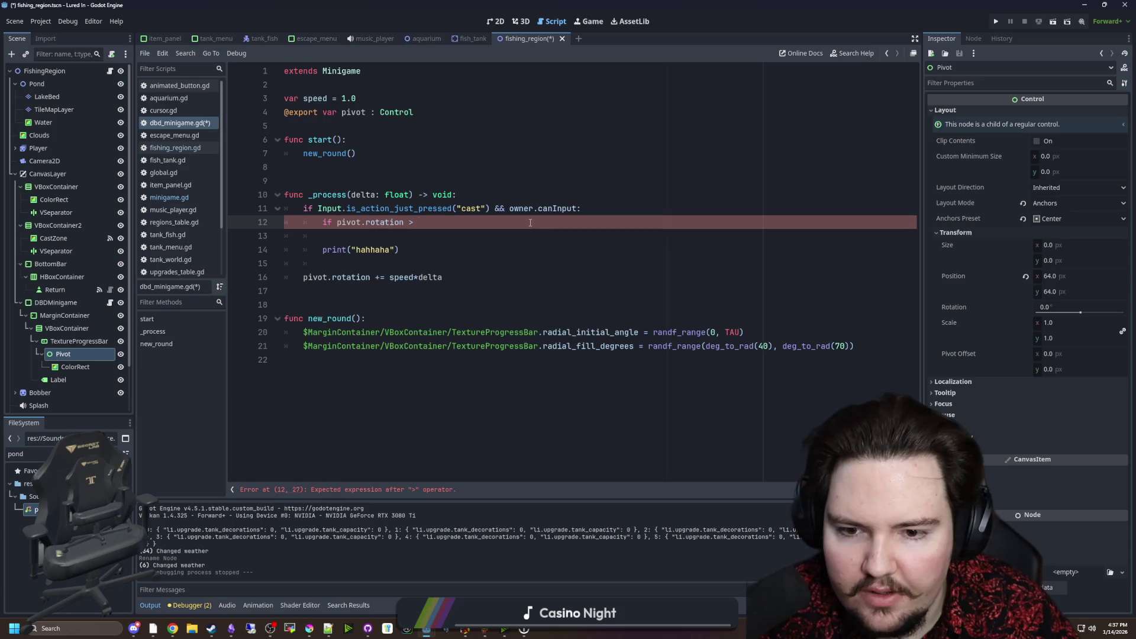
click(591, 360)
drag(638, 332, 307, 332)
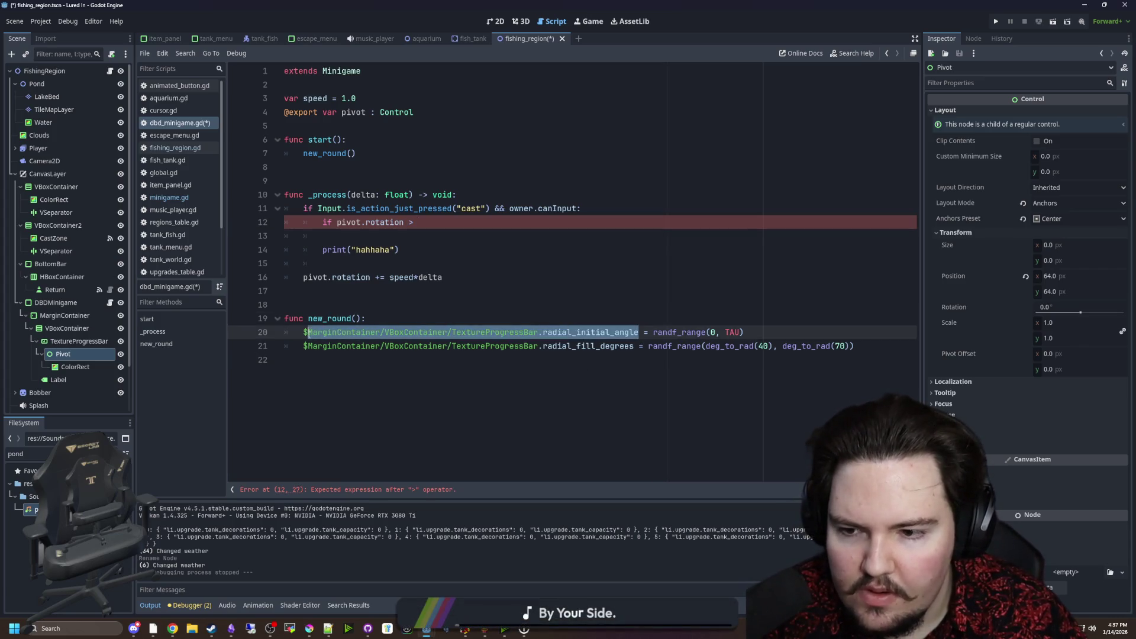
click(438, 222)
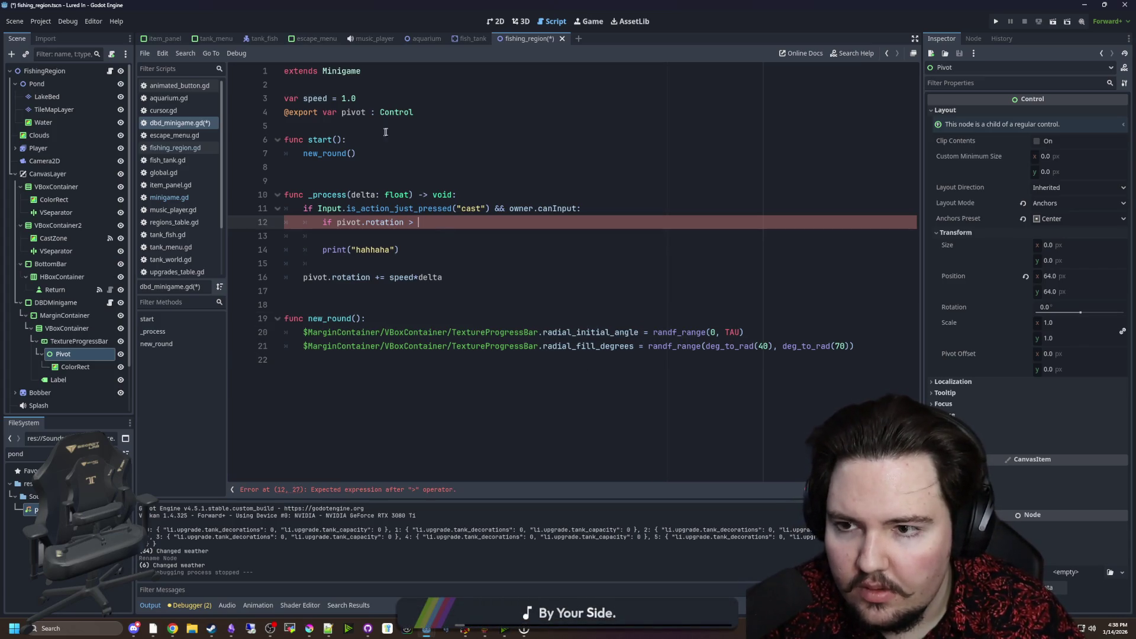
click(427, 112)
key(Return)
text(@export var progressB)
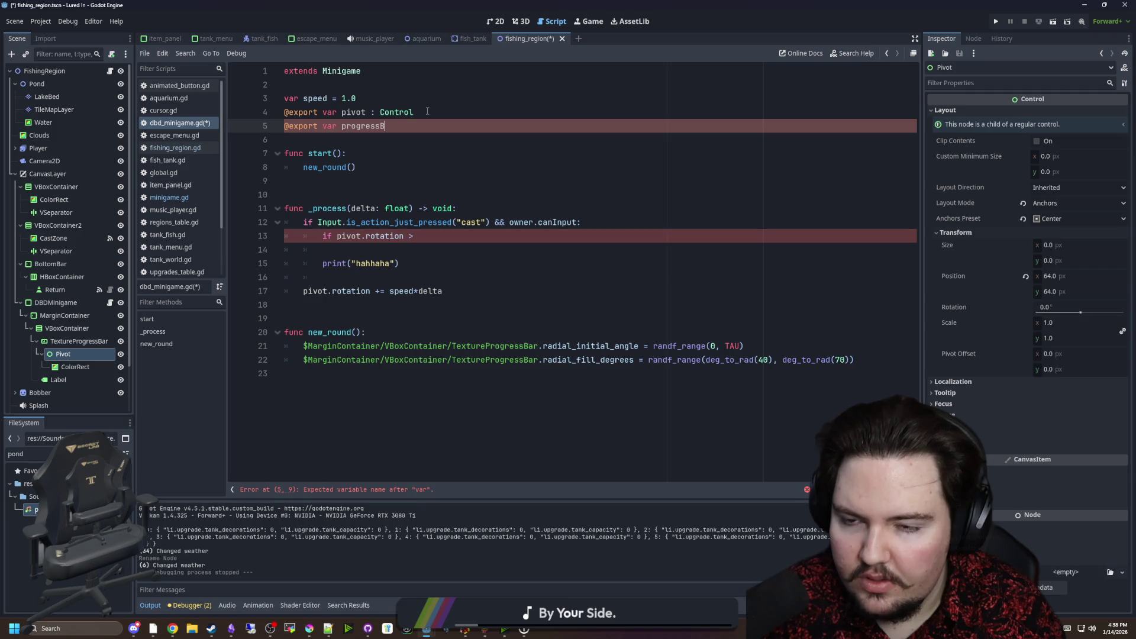
key(BackSpace)
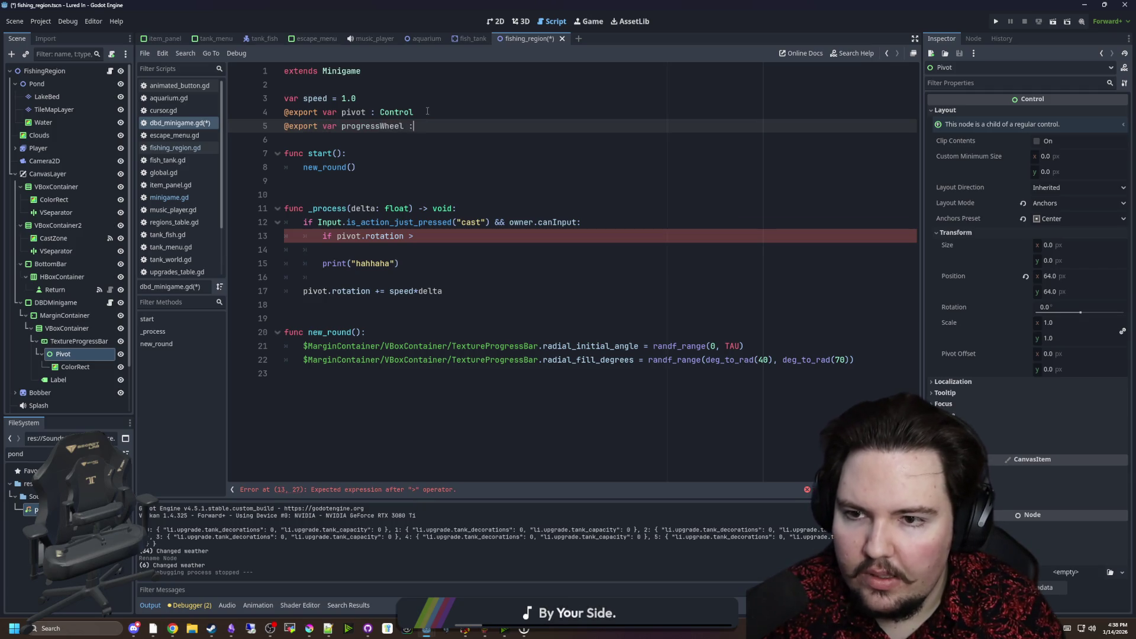
text(Progres)
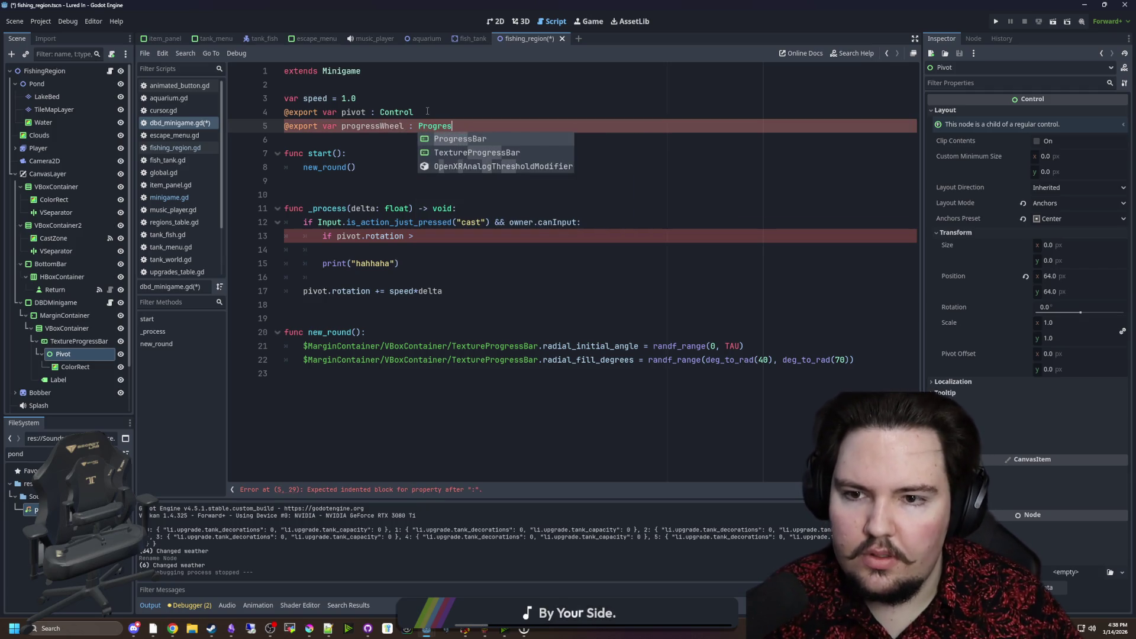
key(Down)
key(Return)
double_click(395, 127)
key(ctrl+c)
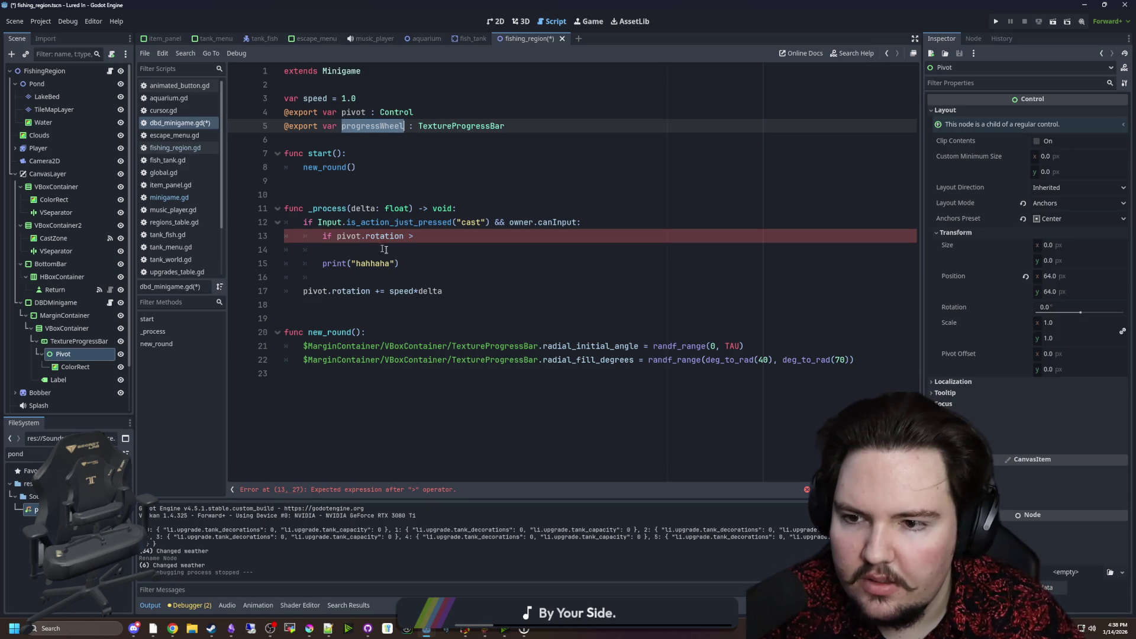
Make the if condition compare against progressWheel.radial_initial_angle
click(384, 249)
click(432, 236)
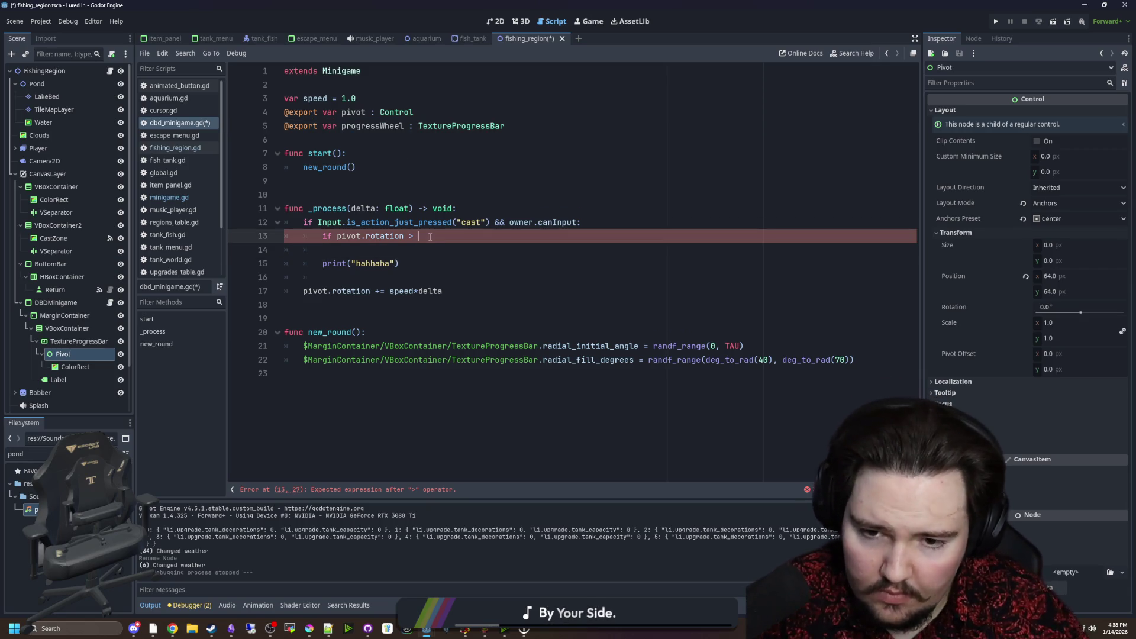
key(ctrl+v)
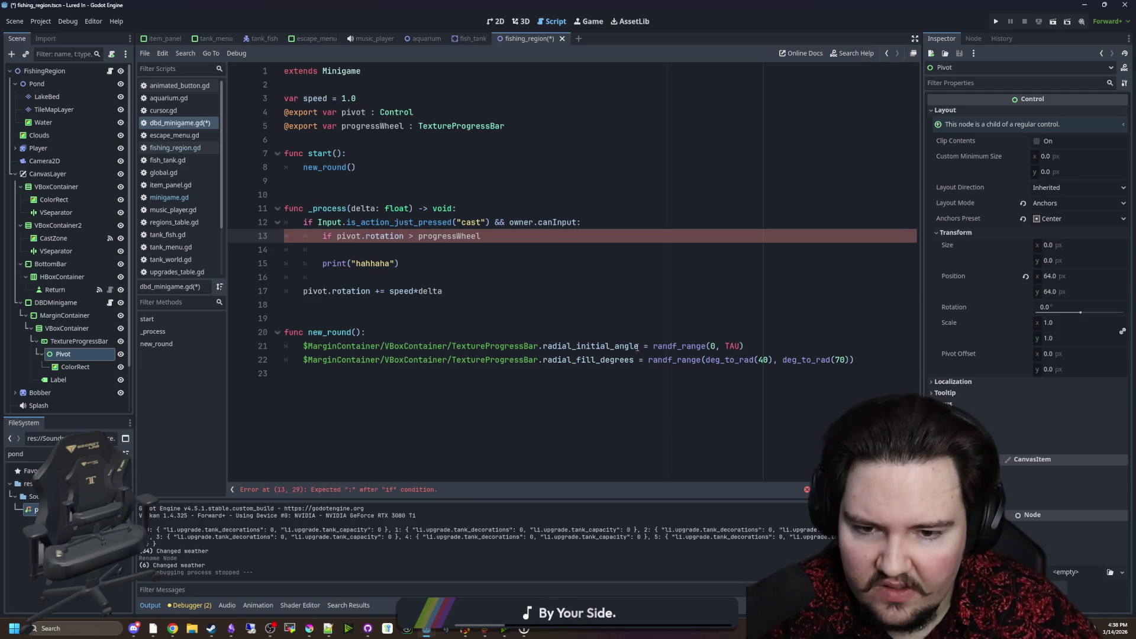
drag(636, 346, 541, 346)
key(ctrl+c)
click(504, 245)
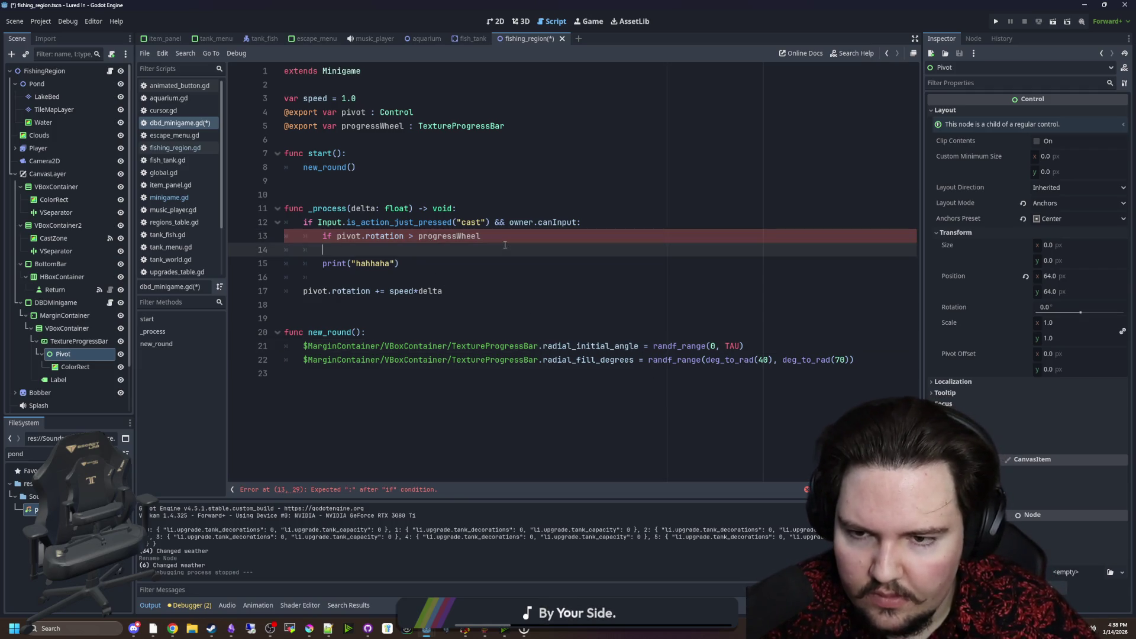
click(505, 243)
key(ctrl+v)
click(638, 374)
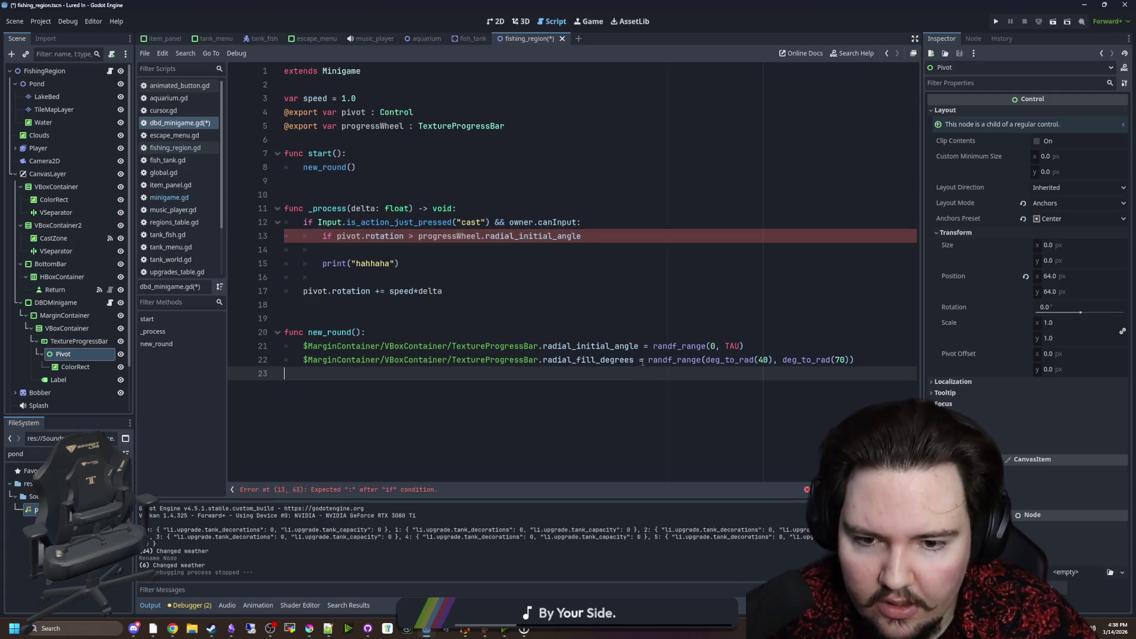
Add an upper bound of radial_initial_angle + radial_fill_degrees to the condition
drag(634, 360, 543, 360)
click(603, 238)
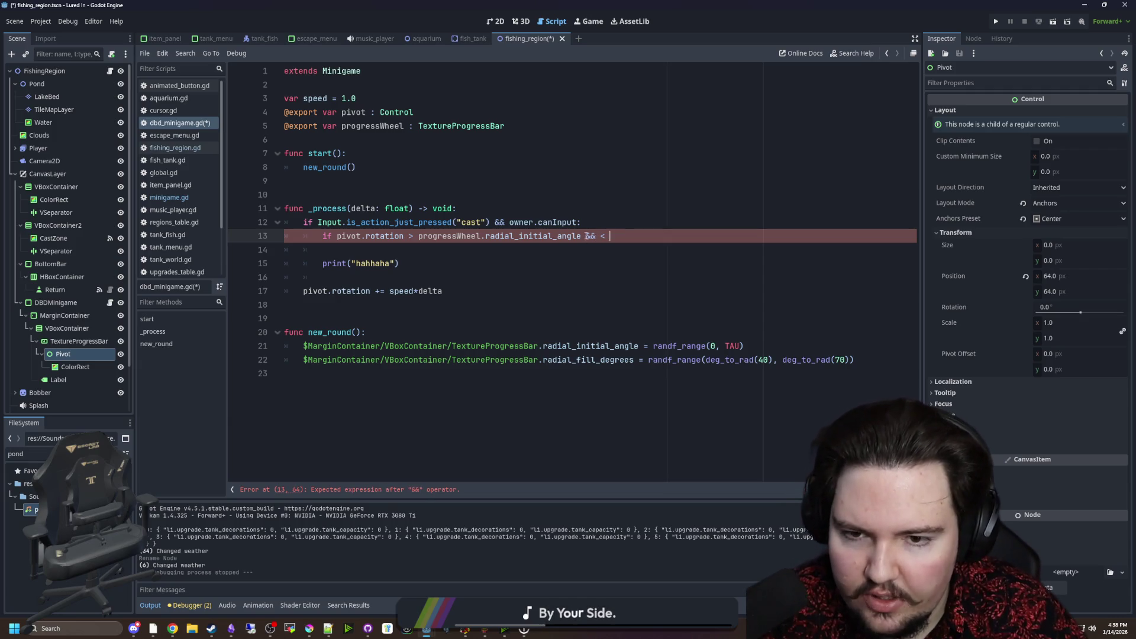
drag(583, 236, 418, 236)
key(ctrl+c)
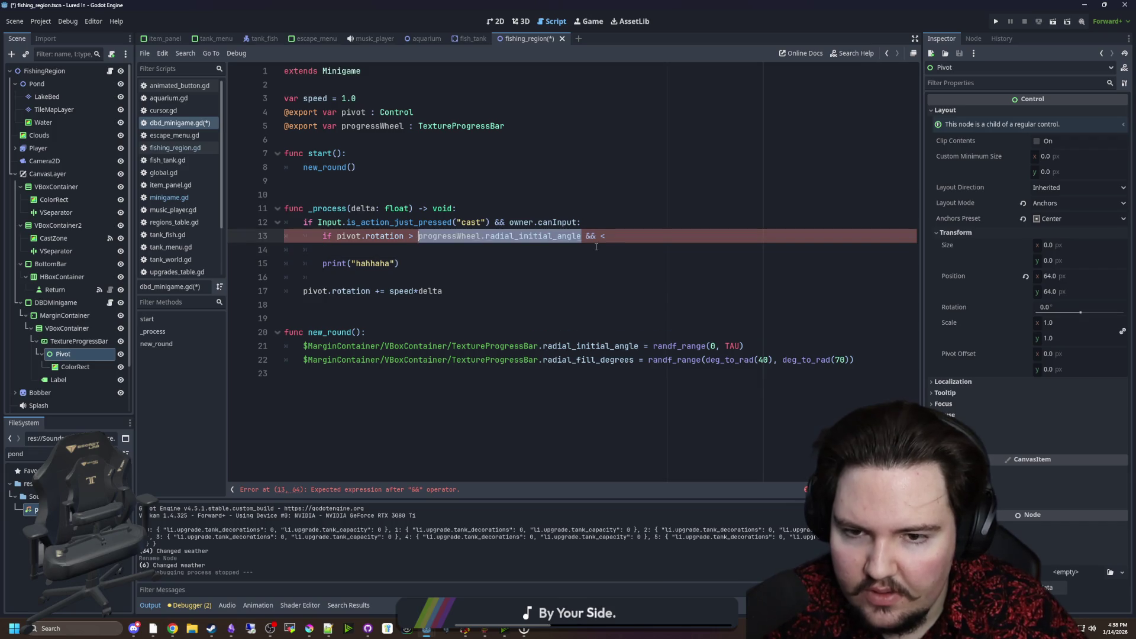
click(615, 241)
key(ctrl+v)
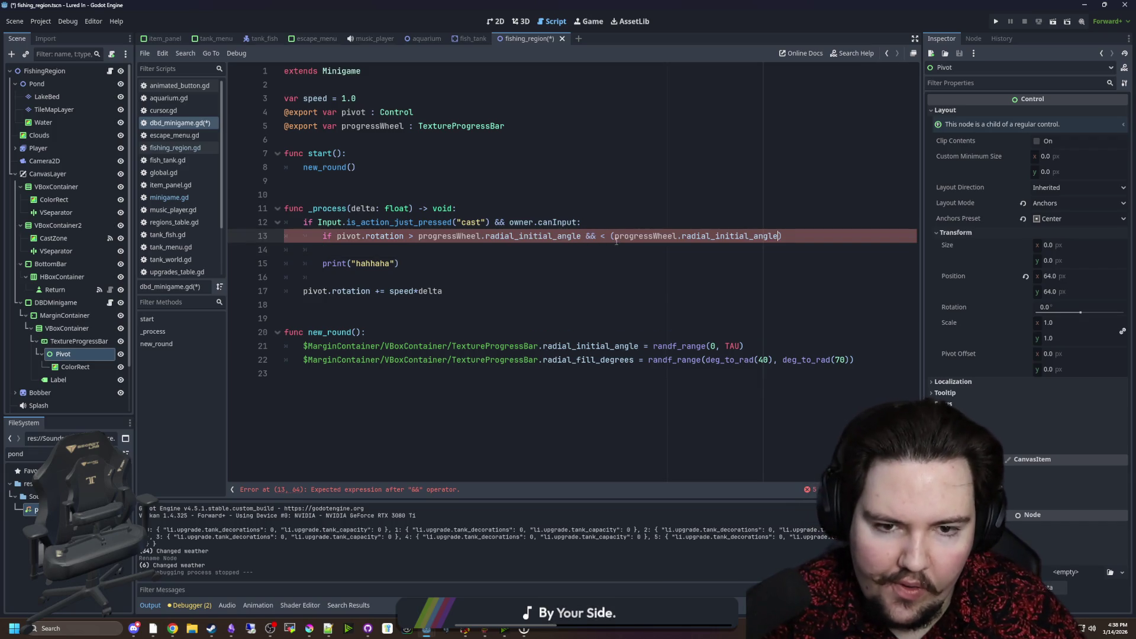
key(ctrl+v)
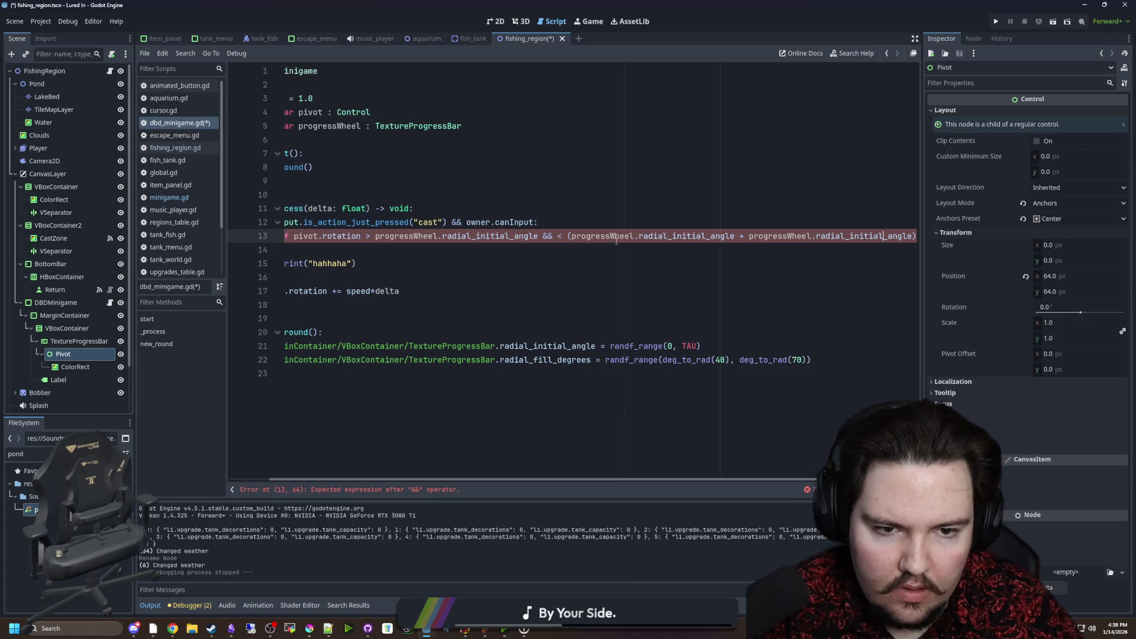
key(BackSpace)
key(BackSpace)
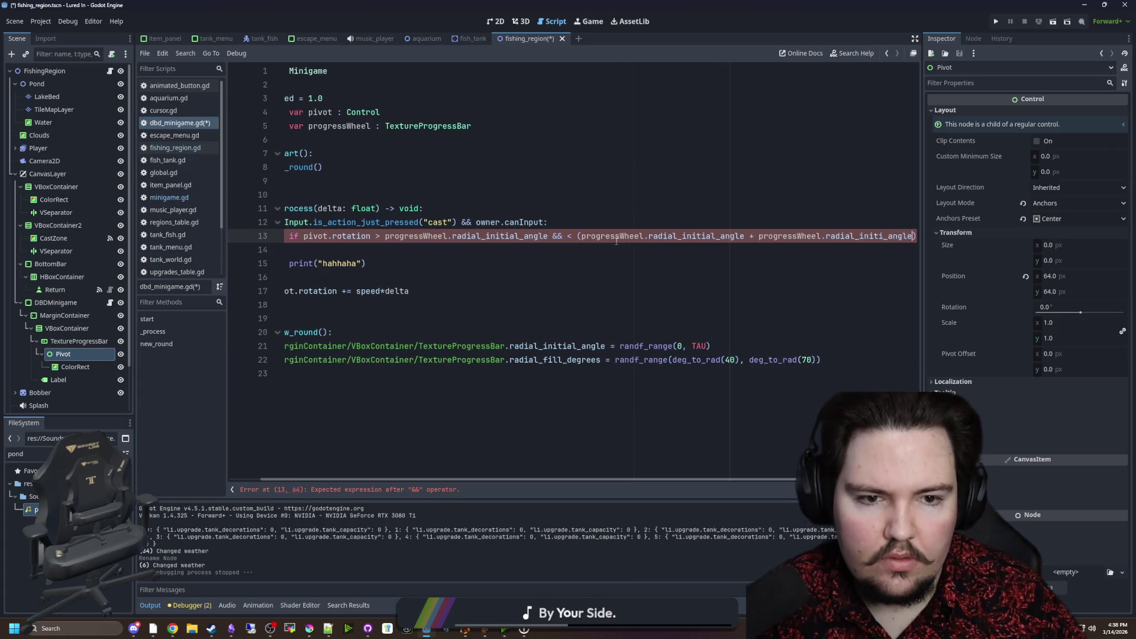
key(BackSpace)
key(BackSpace)
key(BackSpace)
text(fill)
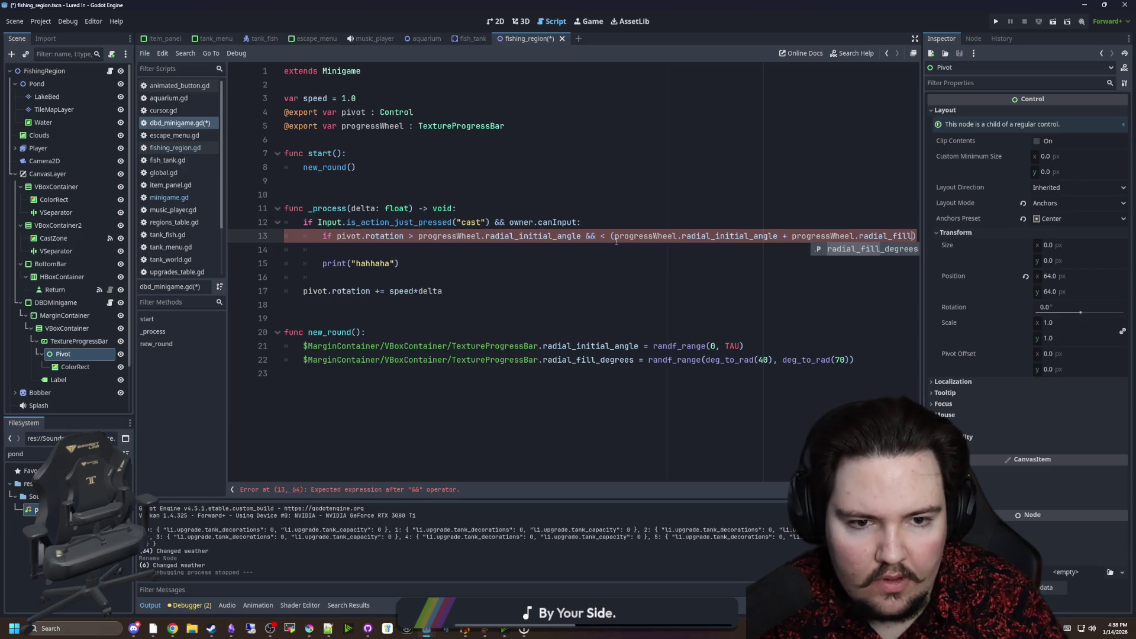
key(Return)
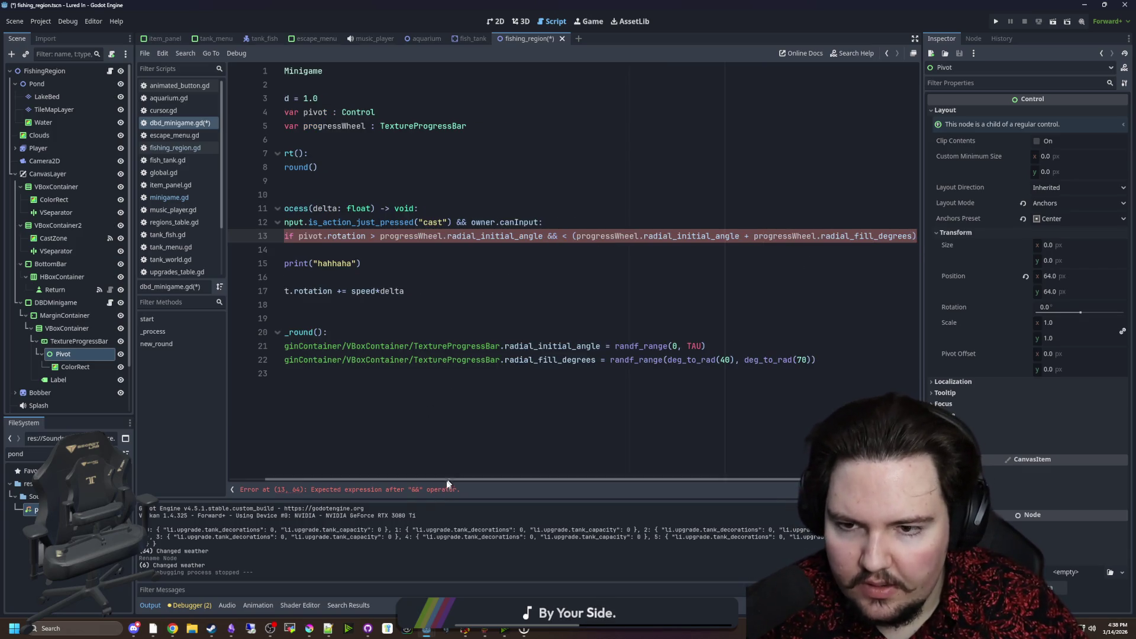
Insert pivot.rotation before the less-than comparison in the hit condition
drag(460, 481, 395, 478)
click(515, 290)
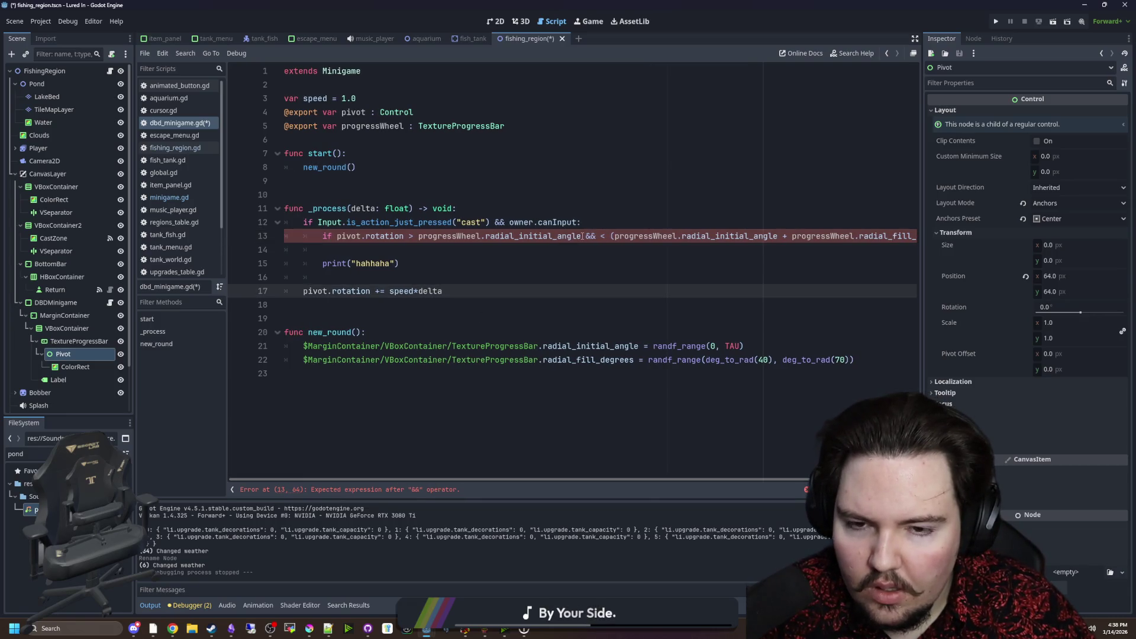
click(582, 236)
key(Down)
key(Down)
click(404, 235)
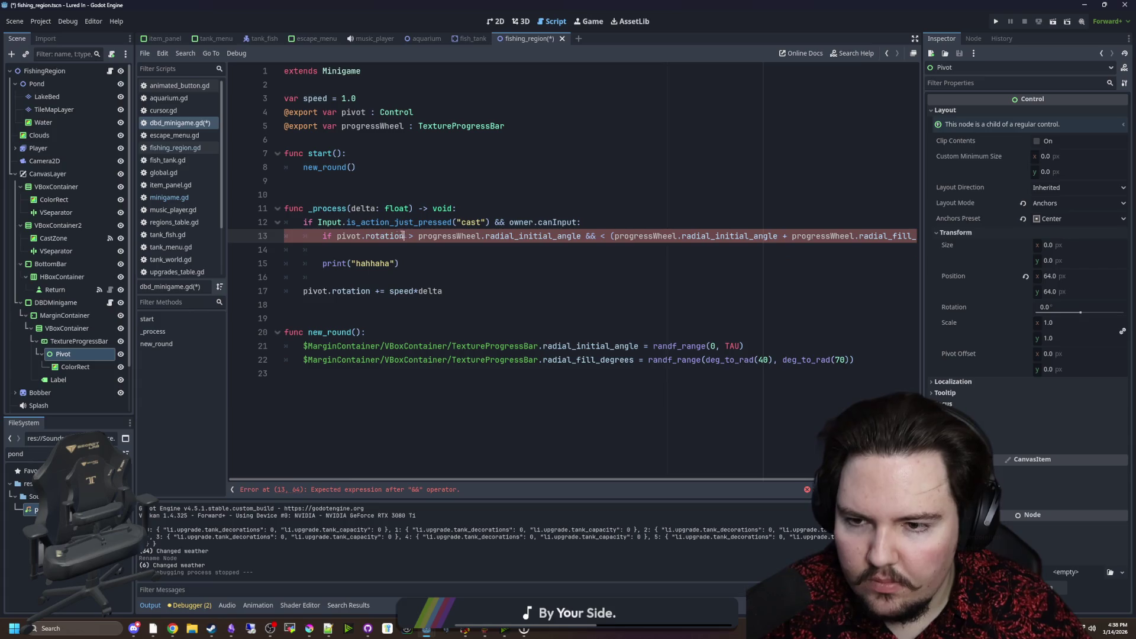
drag(404, 236, 337, 235)
key(ctrl+c)
click(599, 236)
key(ctrl+v)
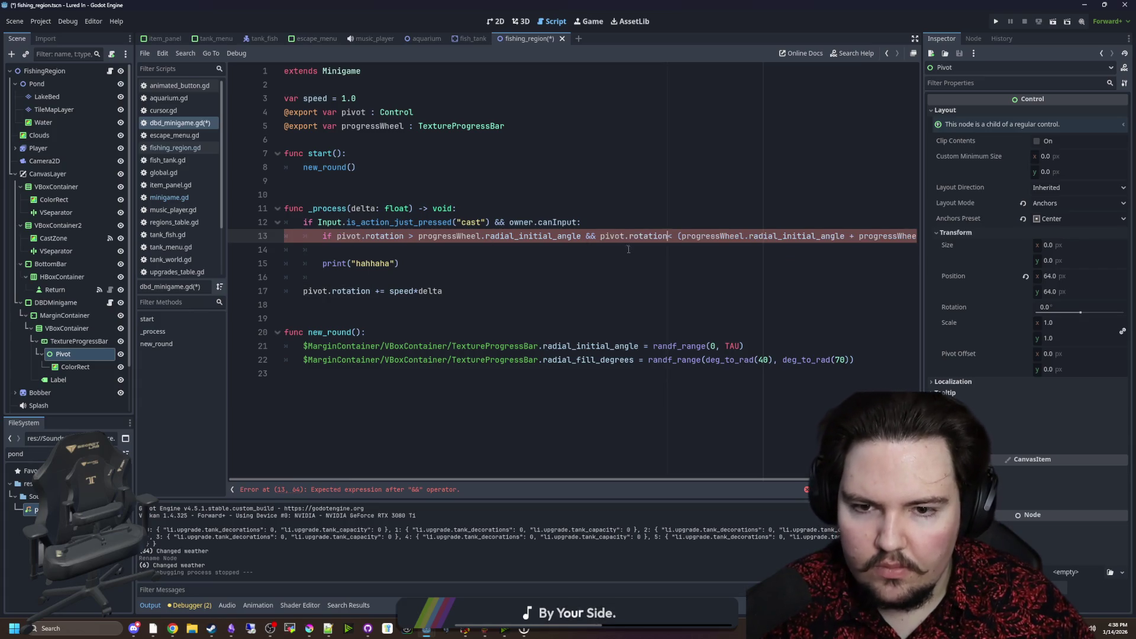
Remove the stray 'pa' line beneath the hit condition
click(430, 250)
key(Tab)
text(pa)
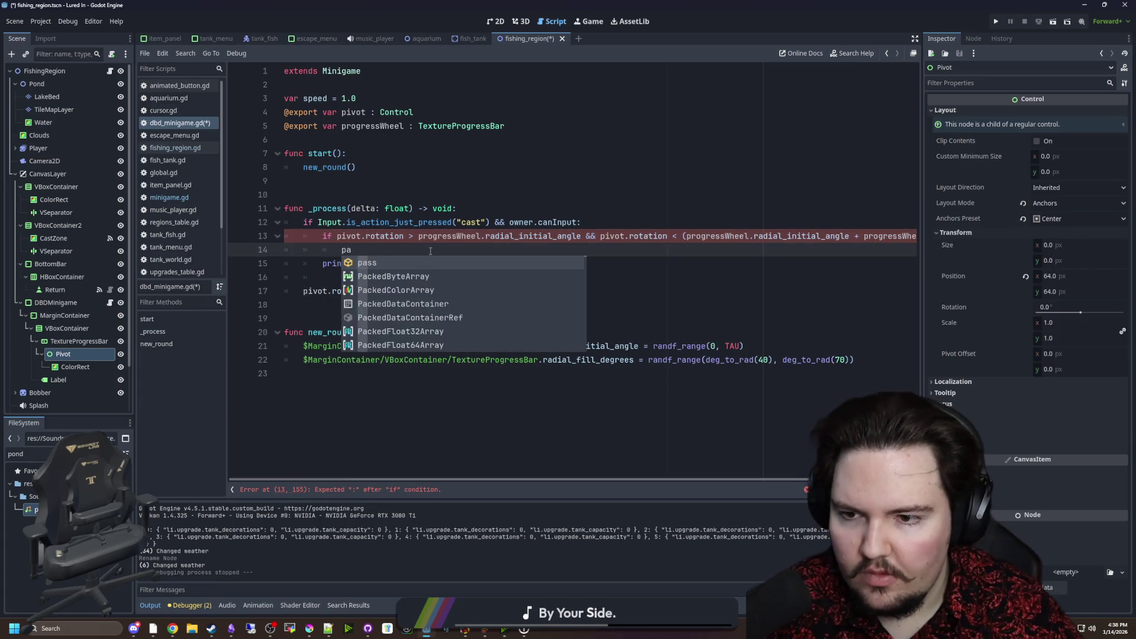
key(Escape)
key(ctrl+shift+k)
key(Down)
key(Up)
key(Up)
key(End)
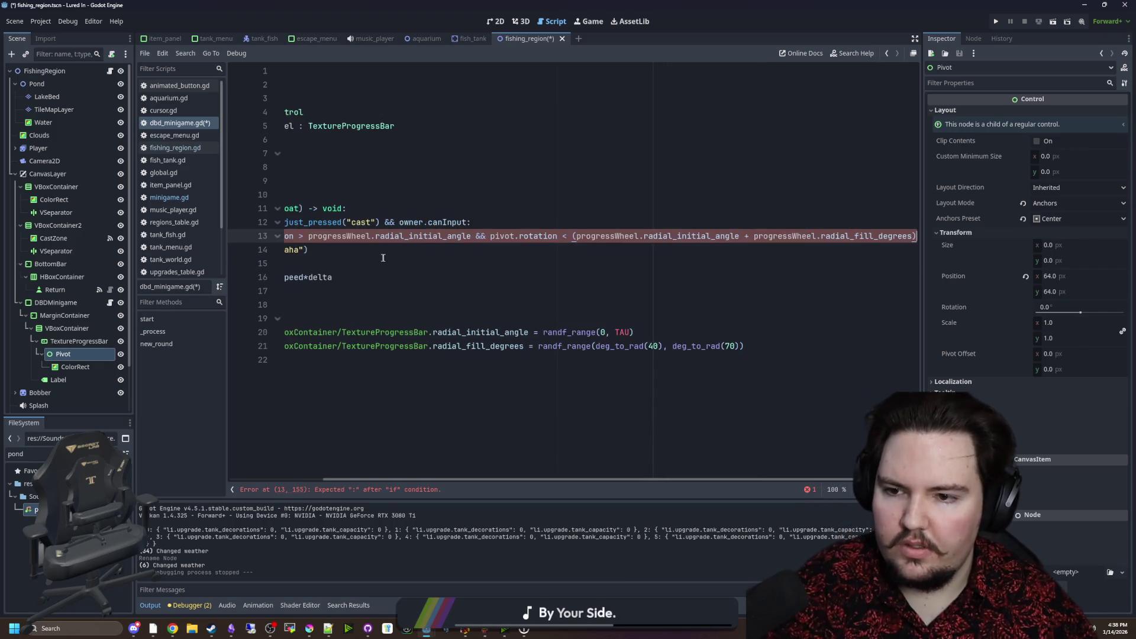
Delete the canInput check from line 12 and end the hit condition with a colon
mouse_move(532, 478)
mouse_down()
mouse_move(244, 477)
mouse_move(718, 474)
mouse_move(329, 456)
mouse_up()
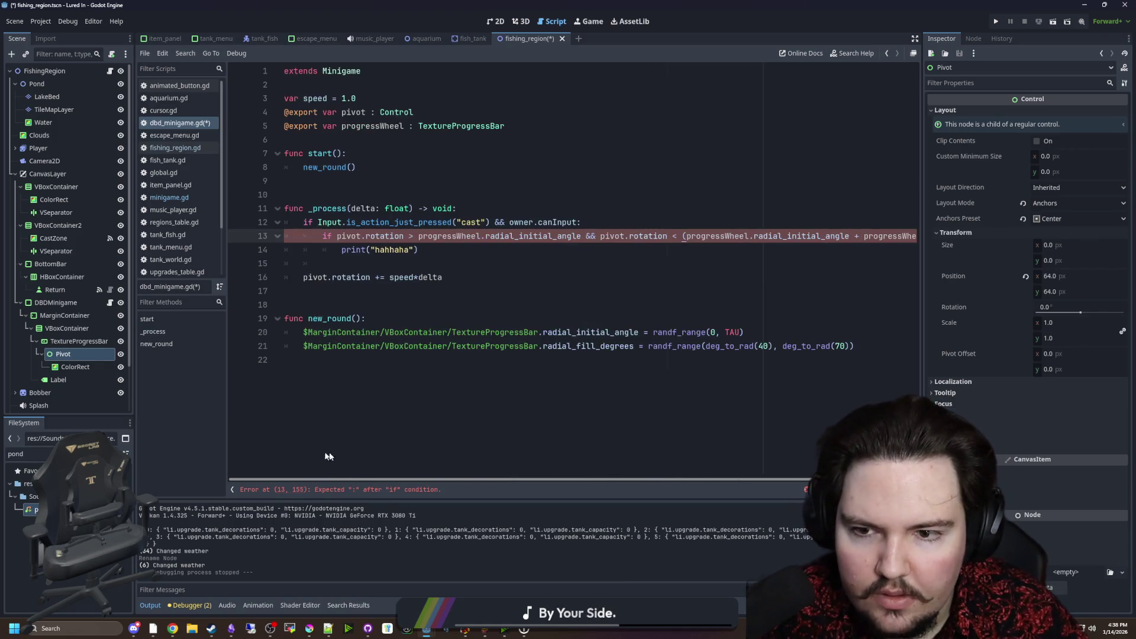
drag(579, 221, 489, 222)
key(BackSpace)
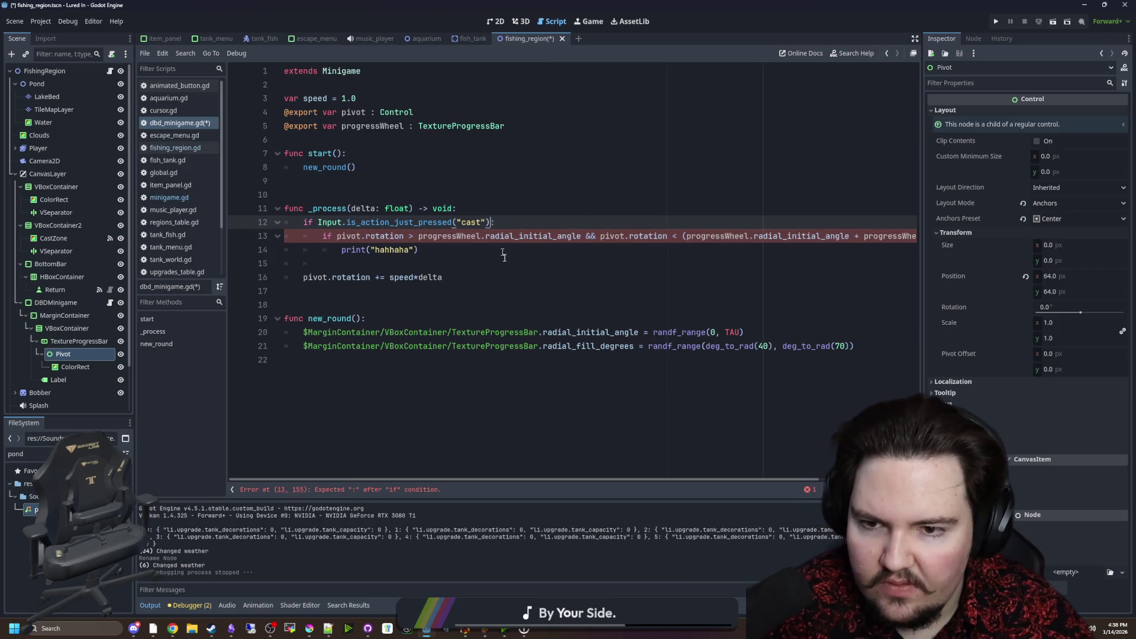
click(450, 296)
drag(400, 478, 637, 479)
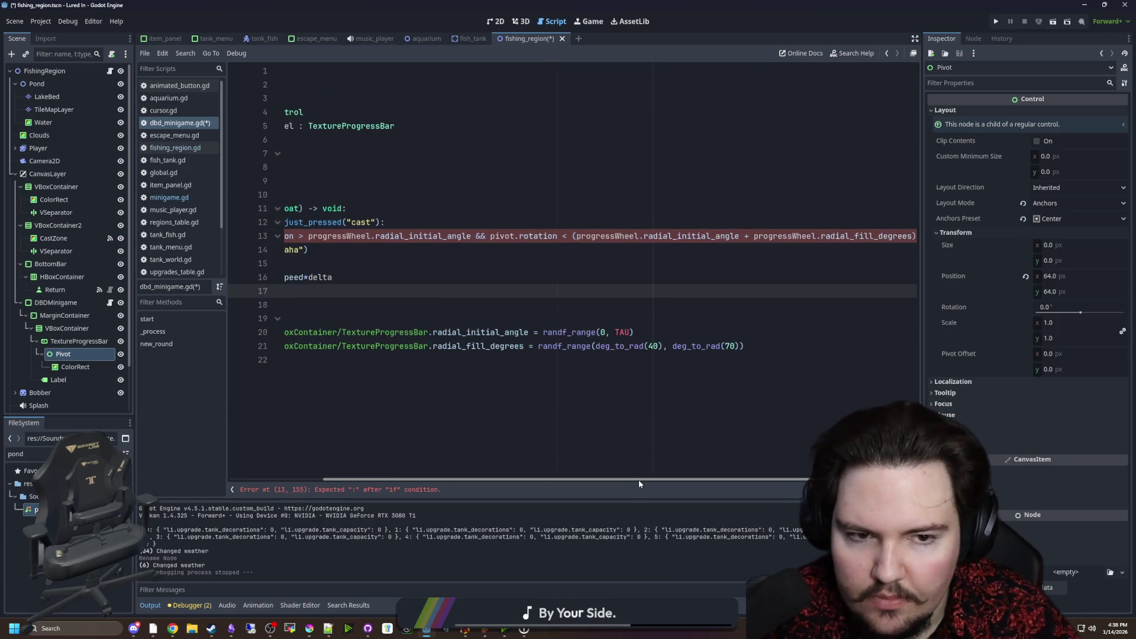
click(907, 236)
text(:)
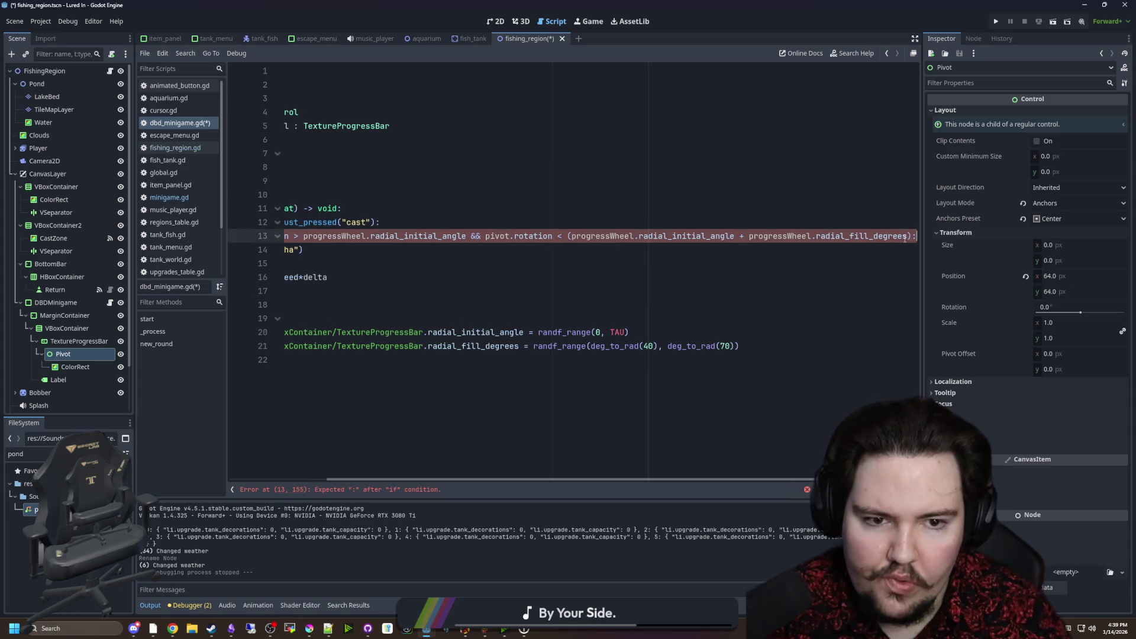
Replace both node paths in new_round with progressWheel and save
drag(659, 478, 532, 478)
click(379, 318)
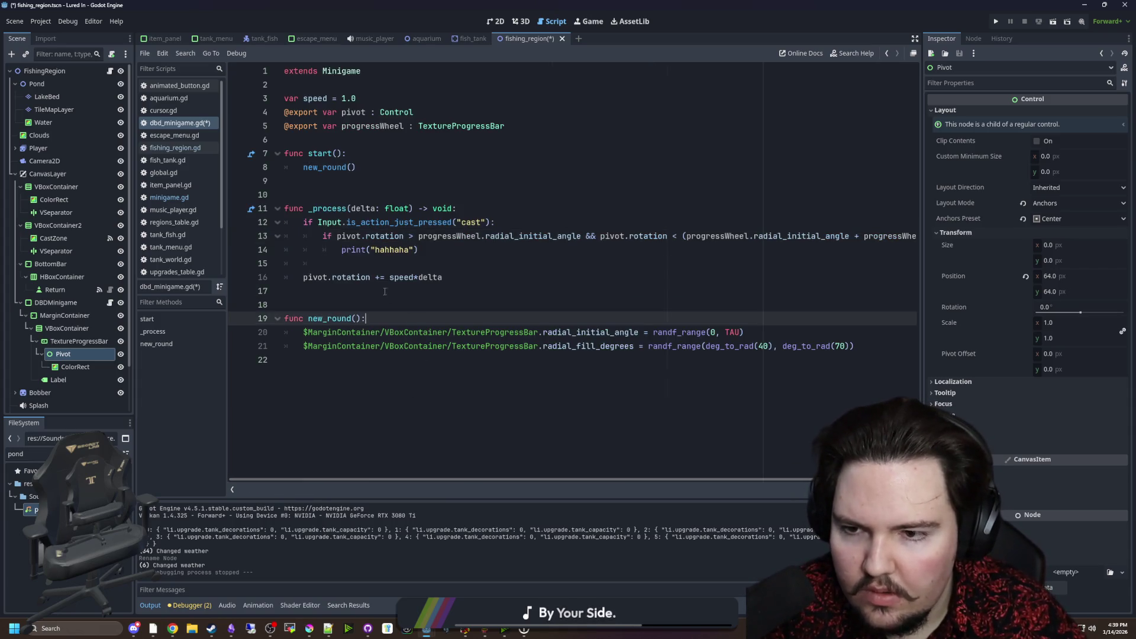
double_click(453, 236)
click(414, 360)
drag(538, 332, 302, 333)
key(ctrl+v)
drag(540, 347, 302, 347)
key(ctrl+v)
click(339, 310)
key(ctrl+s)
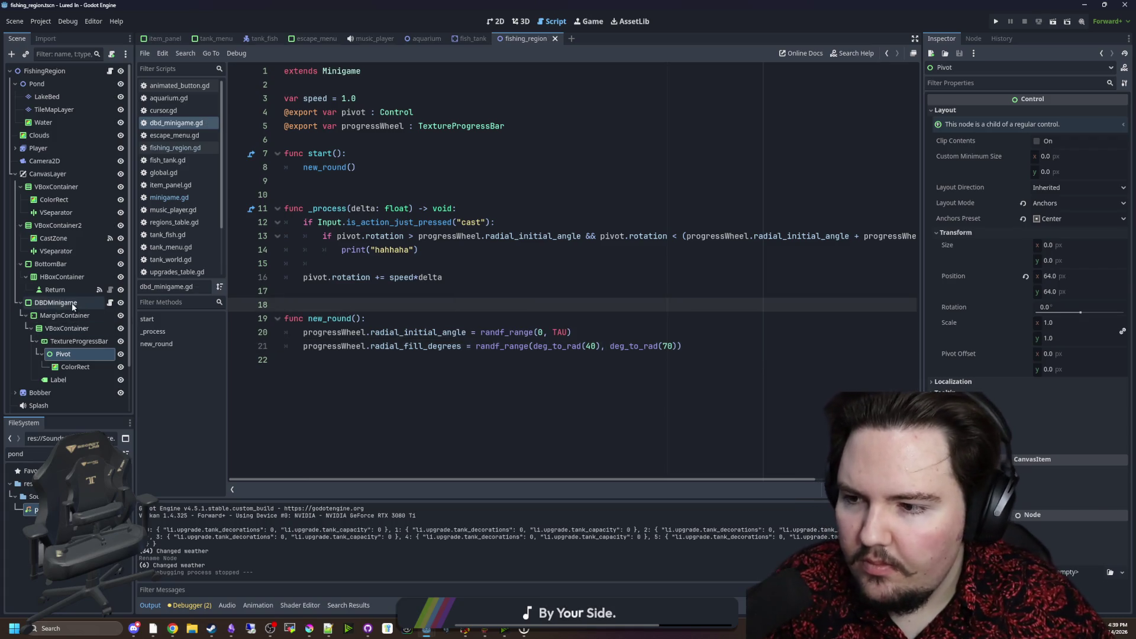
Assign Pivot and TextureProgressBar to DBDMinigame's pivot and Progress Wheel slots, then save
click(55, 302)
drag(63, 354, 178, 324)
drag(1063, 108, 1063, 109)
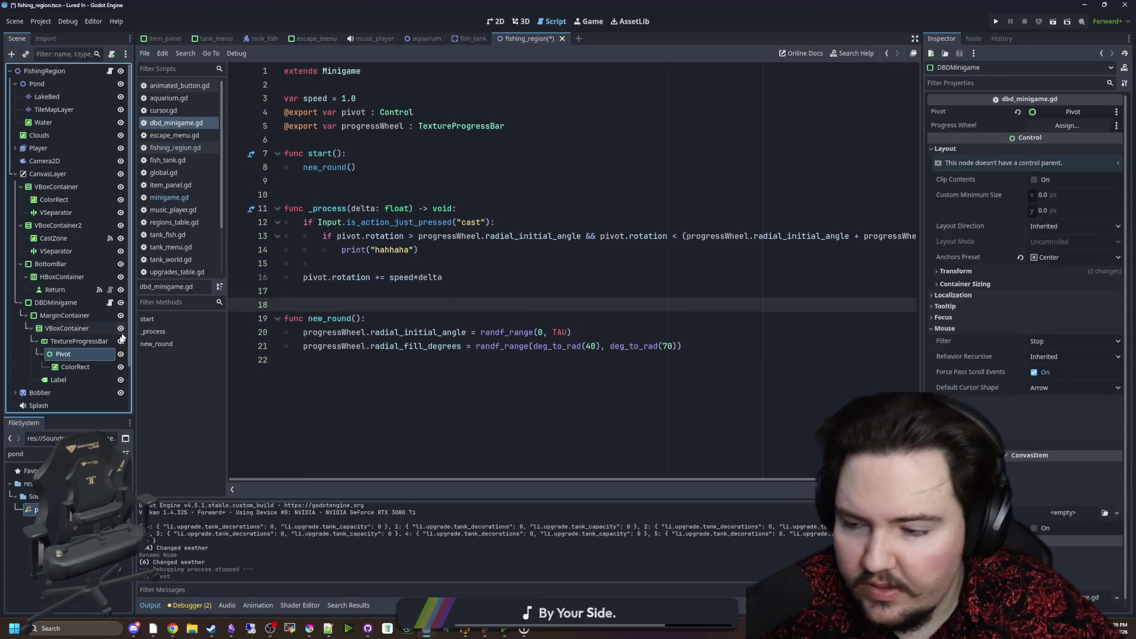
drag(79, 341, 1063, 126)
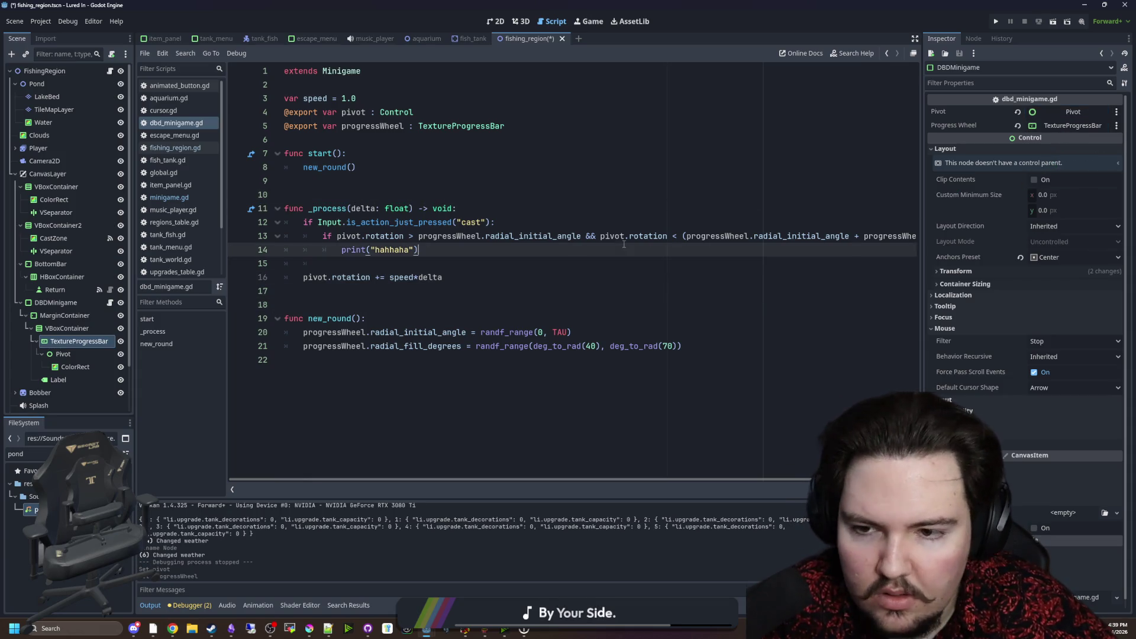
key(ctrl+s)
Run the game, travel to the pond and cast the line to test the wheel
click(995, 21)
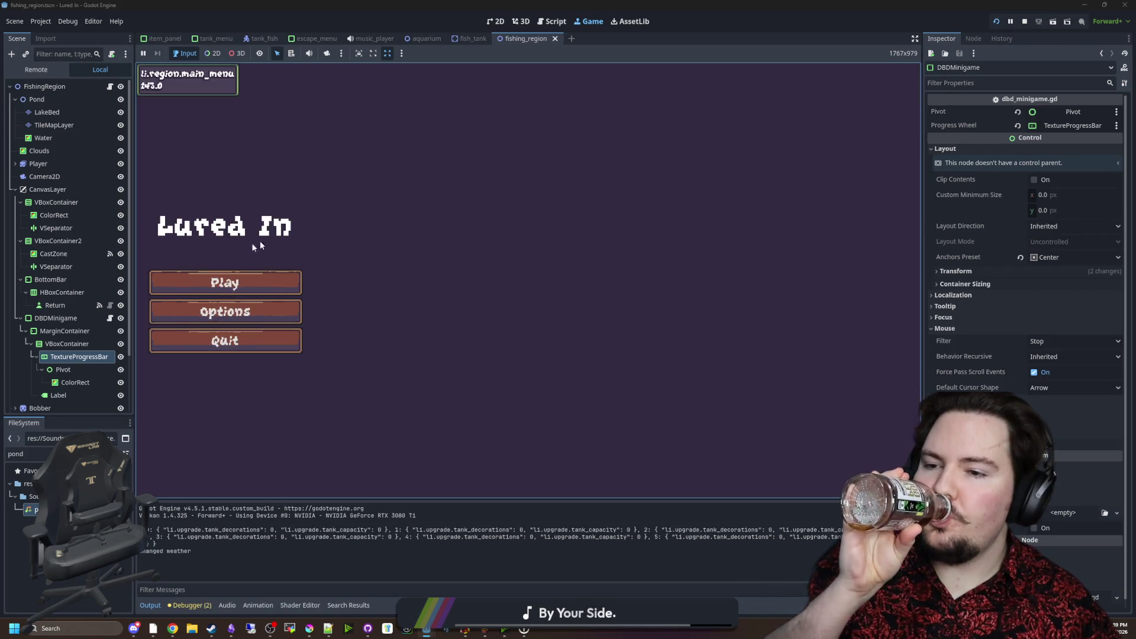
click(226, 278)
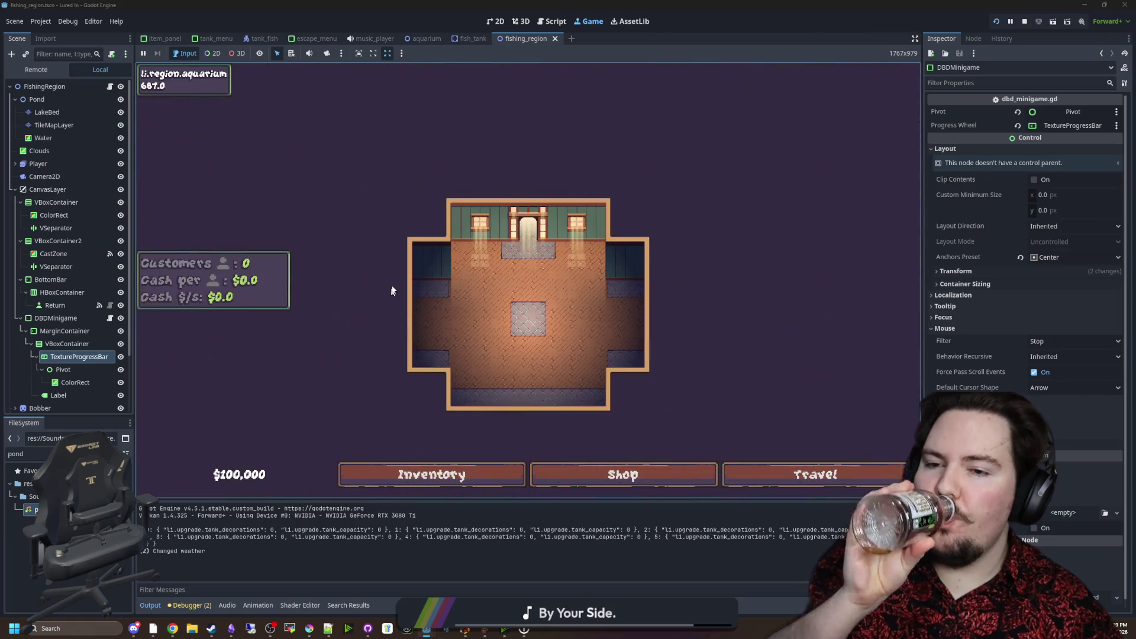
click(774, 475)
click(700, 196)
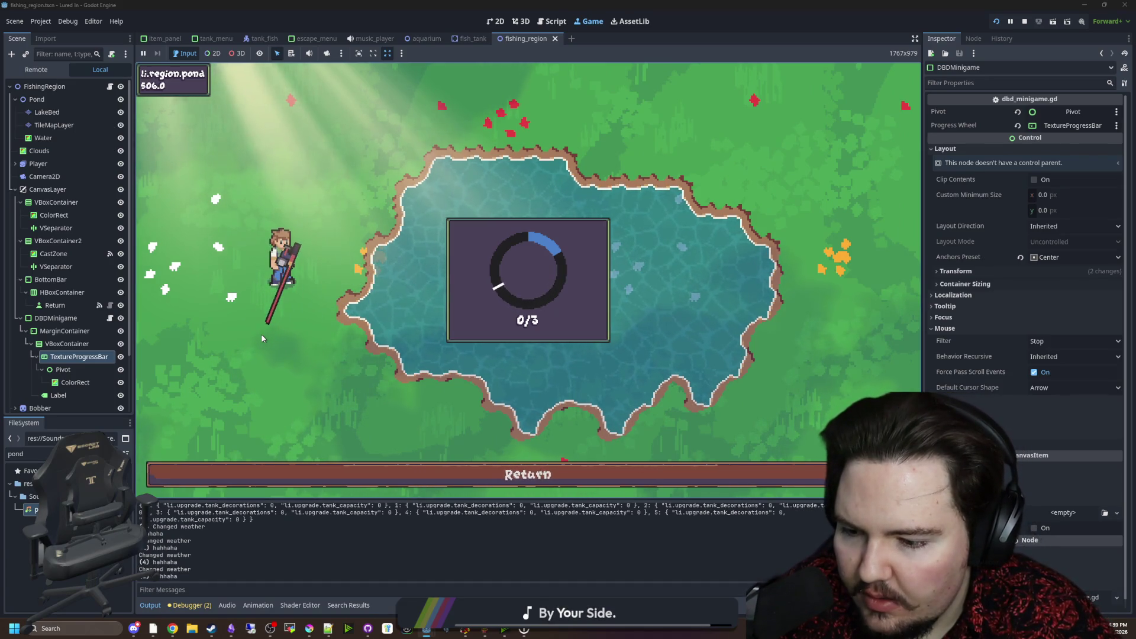
drag(262, 337, 463, 305)
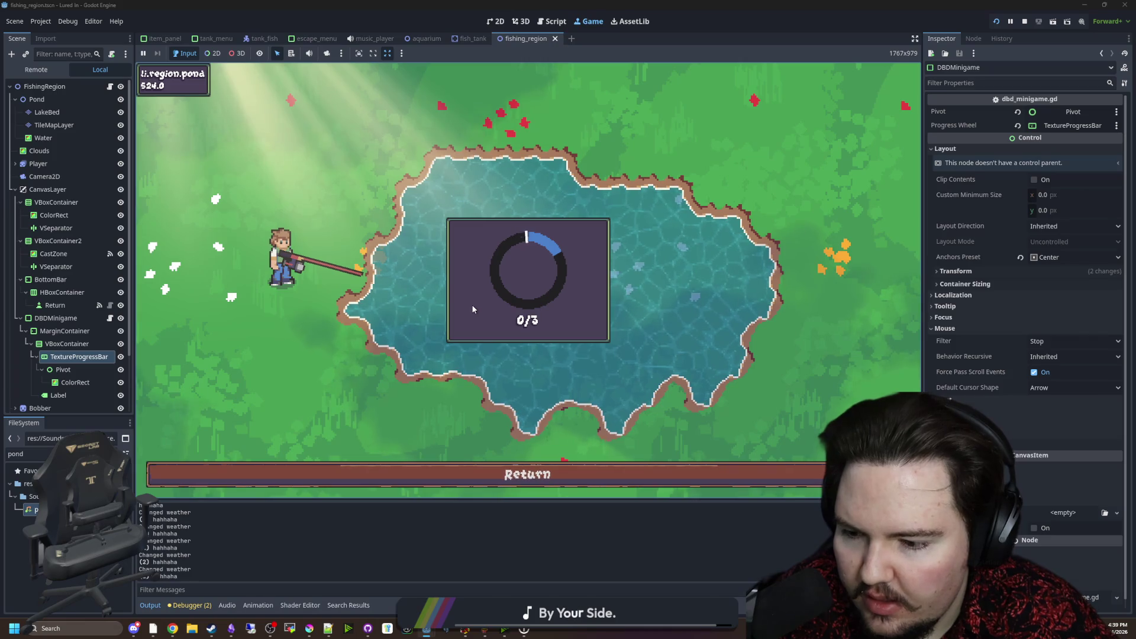
click(109, 318)
click(417, 267)
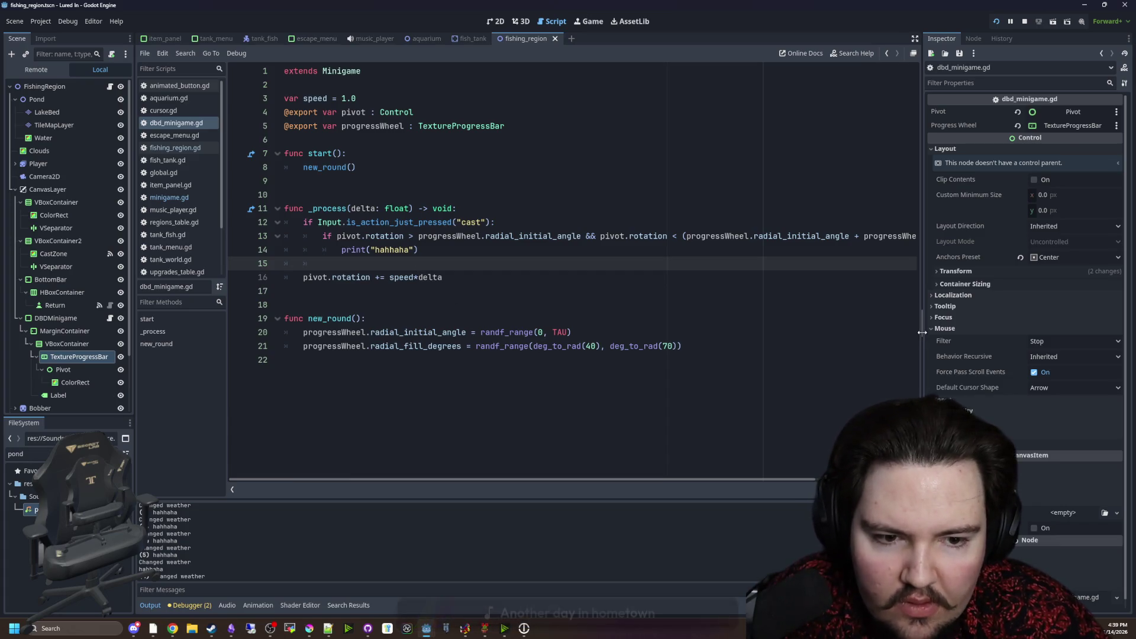
Add a line 'pivot.rotation = fmod(, TAU)' below the rotation update
drag(920, 319, 1036, 318)
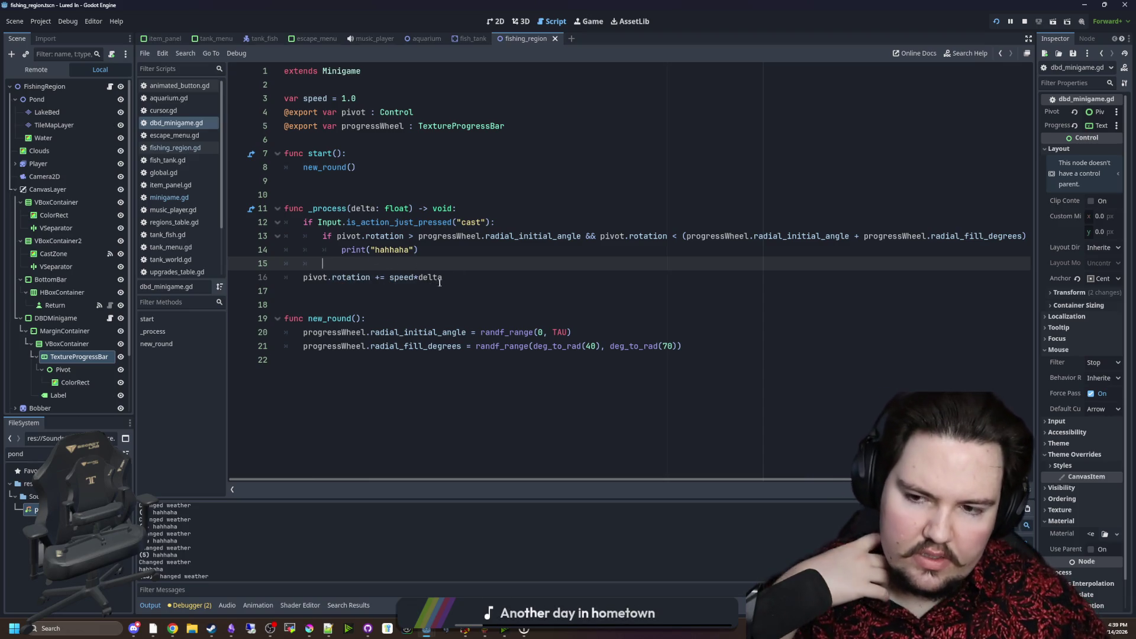
click(389, 278)
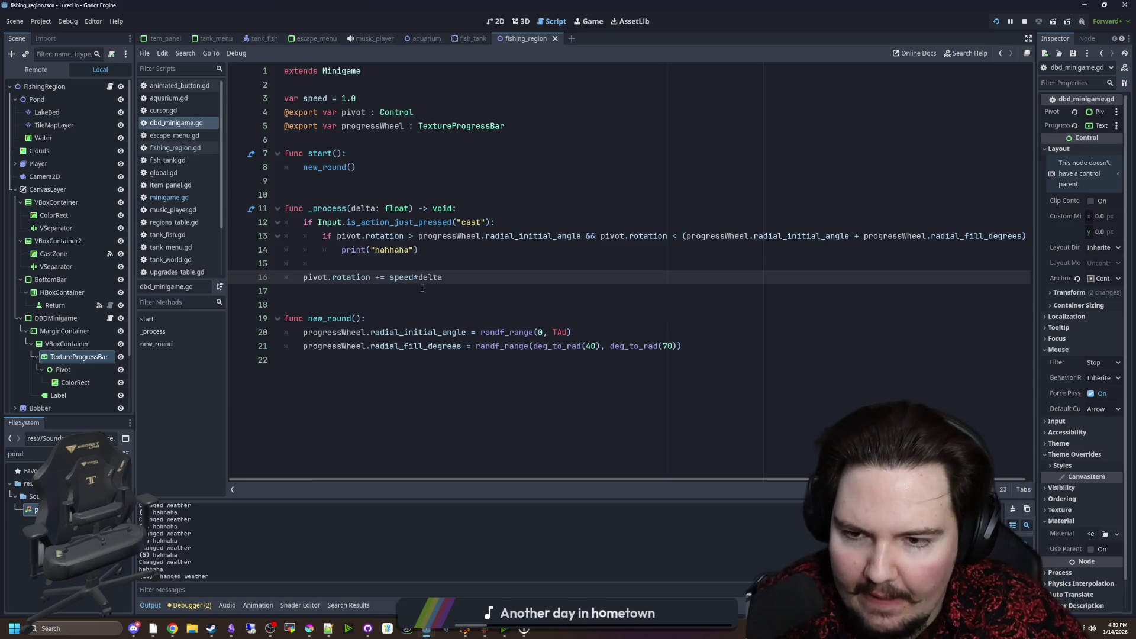
click(457, 277)
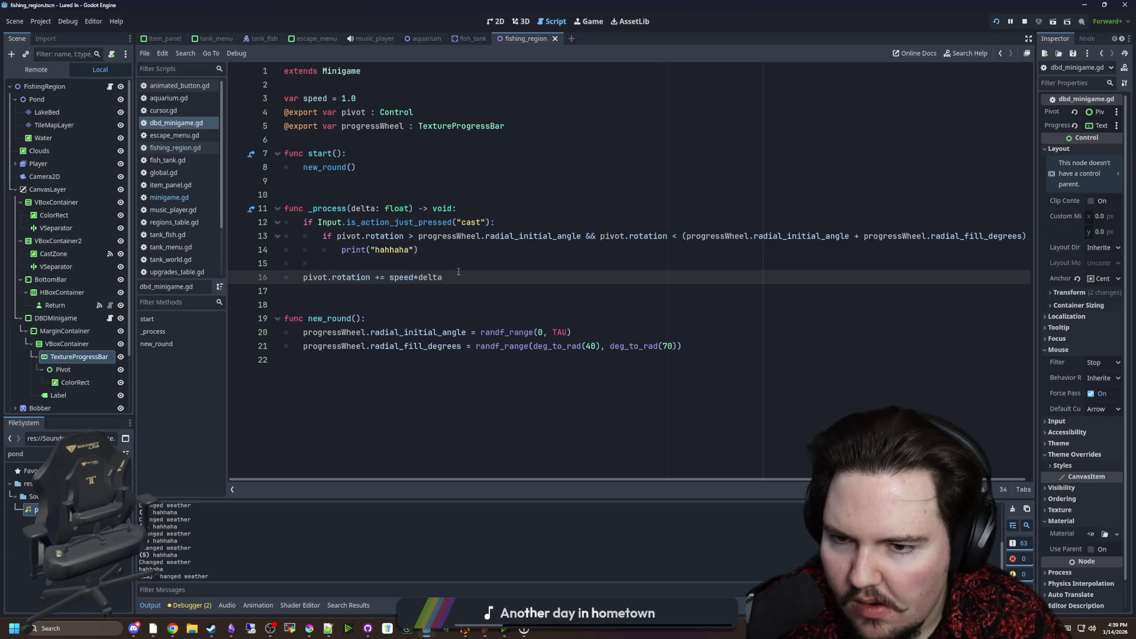
key(Return)
key(Return)
text(pivo)
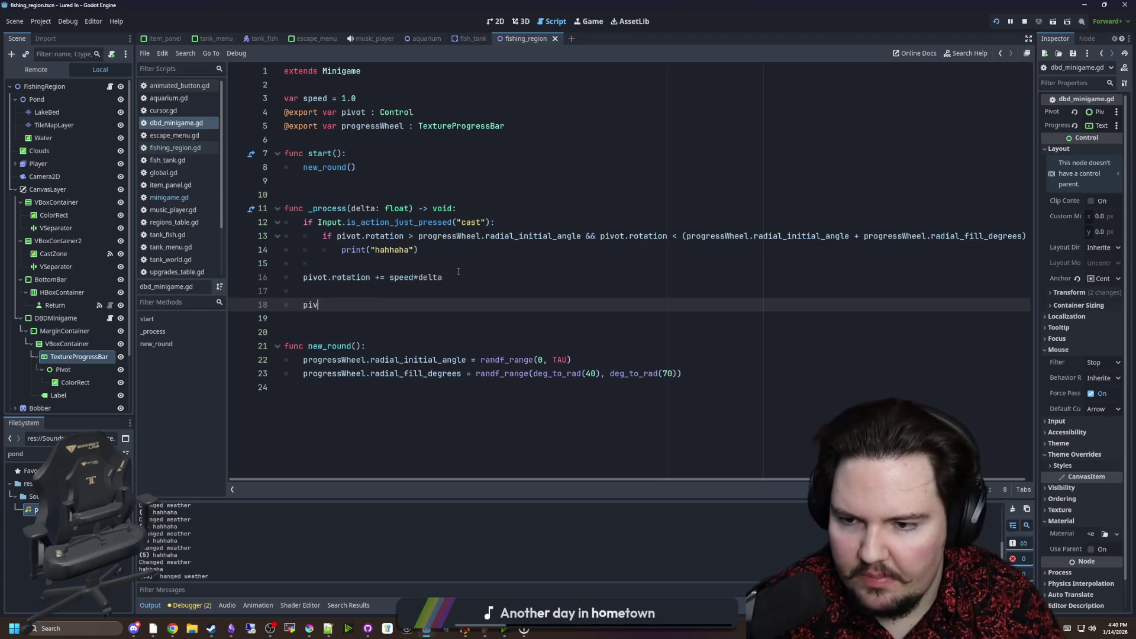
text(t.rotation = fmod(,)
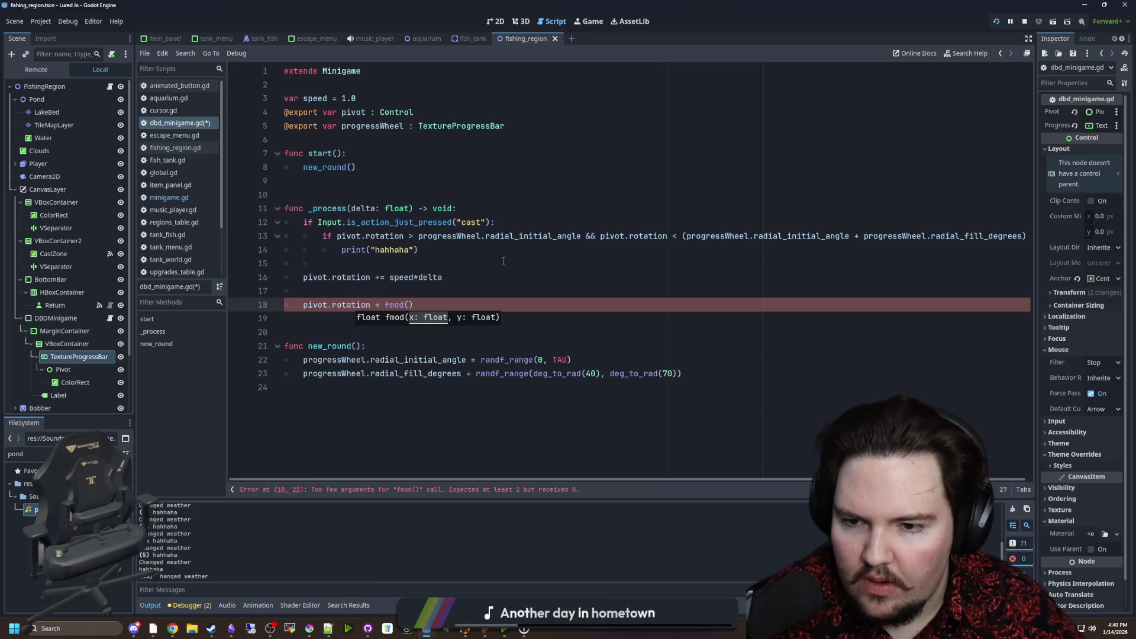
text( TAU)
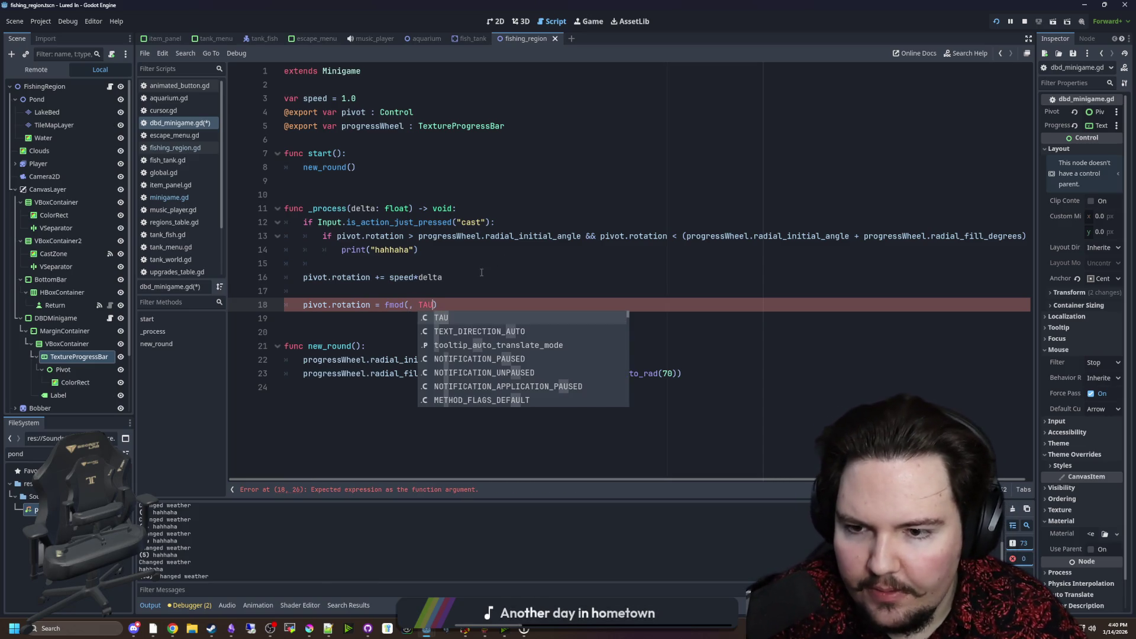
Fill the fmod call with pivot.rotation+speed*delta
mouse_move(482, 272)
mouse_down()
mouse_move(388, 278)
mouse_move(312, 311)
mouse_up()
key(ctrl+x)
click(404, 305)
key(ctrl+v)
key(ctrl+c)
click(284, 98)
key(ctrl+v)
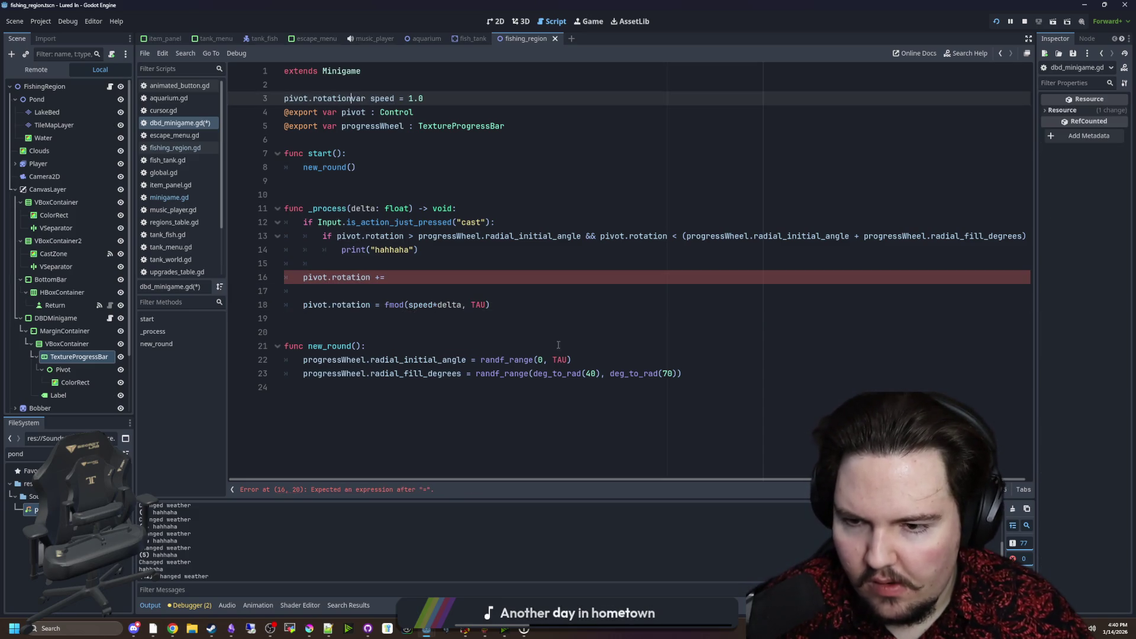
key(ctrl+z)
click(407, 304)
key(ctrl+v)
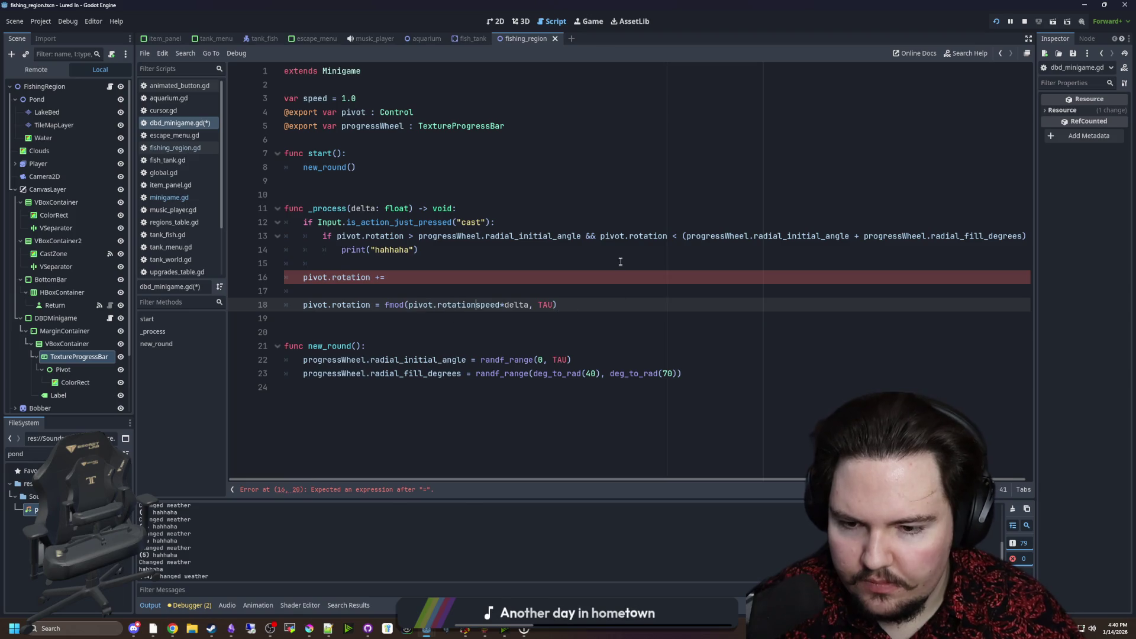
text(+)
Delete the broken old rotation line and save the script
triple_click(441, 277)
key(BackSpace)
key(BackSpace)
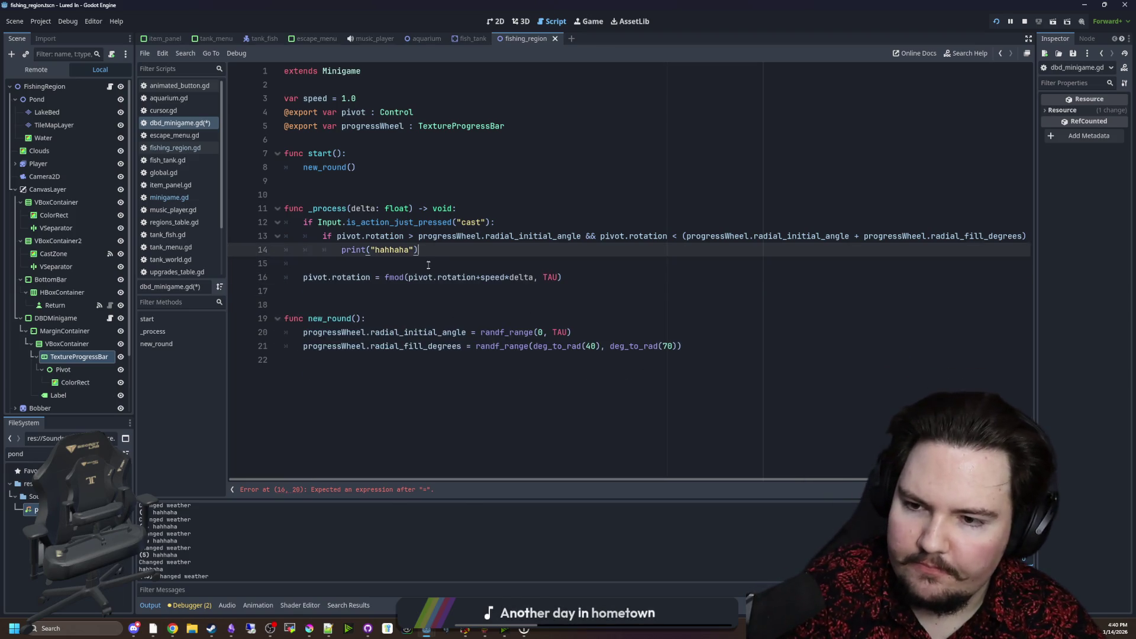
key(ctrl+s)
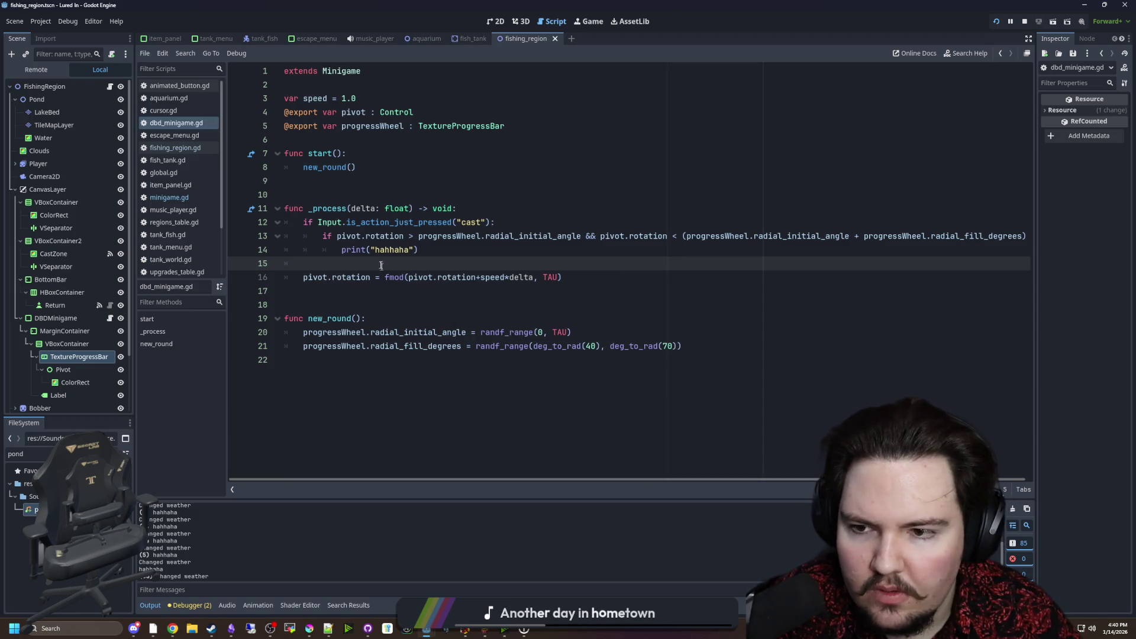
key(Up)
key(Up)
key(Up)
click(485, 203)
key(Return)
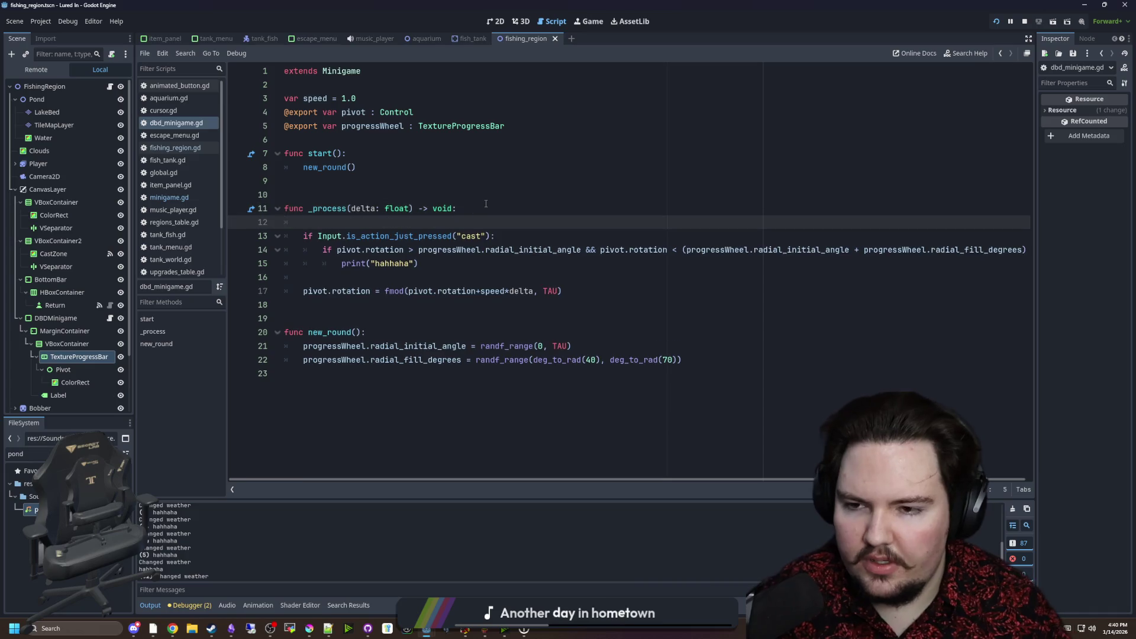
Add print(pivot.rotation) at the top of _process and watch the values in the running game
text(rint(pivot)
text(.rotation)
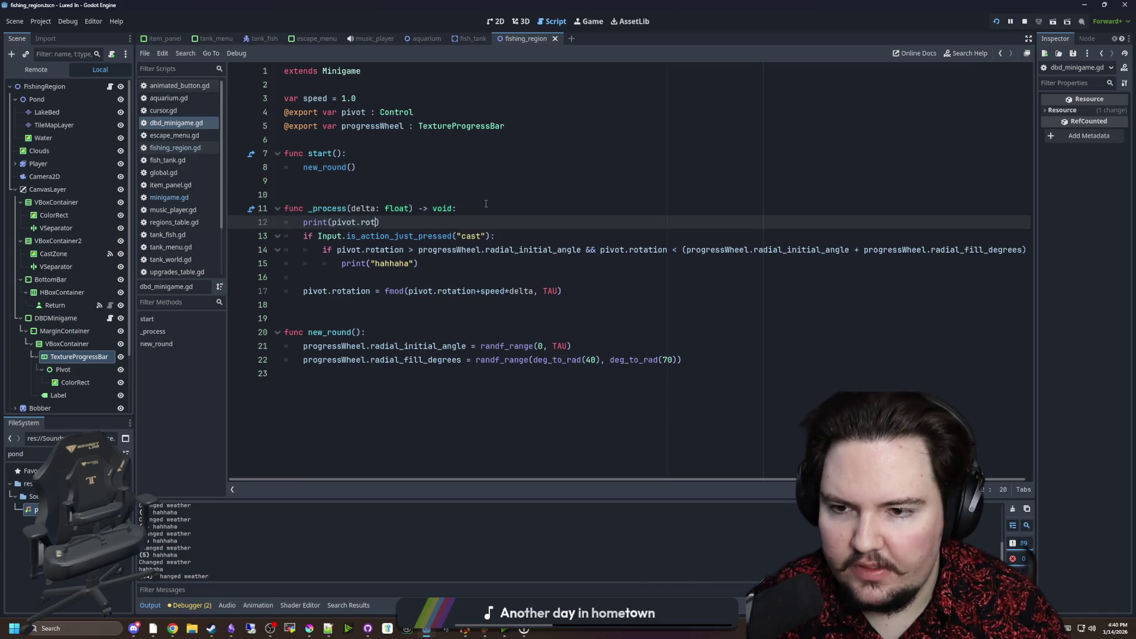
click(486, 203)
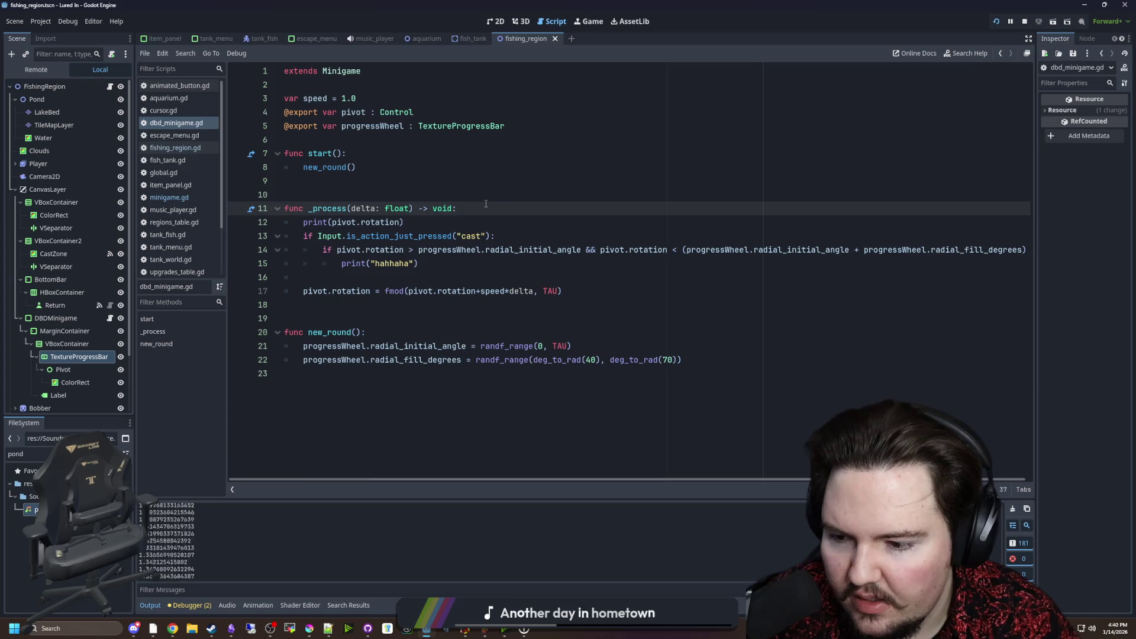
click(498, 192)
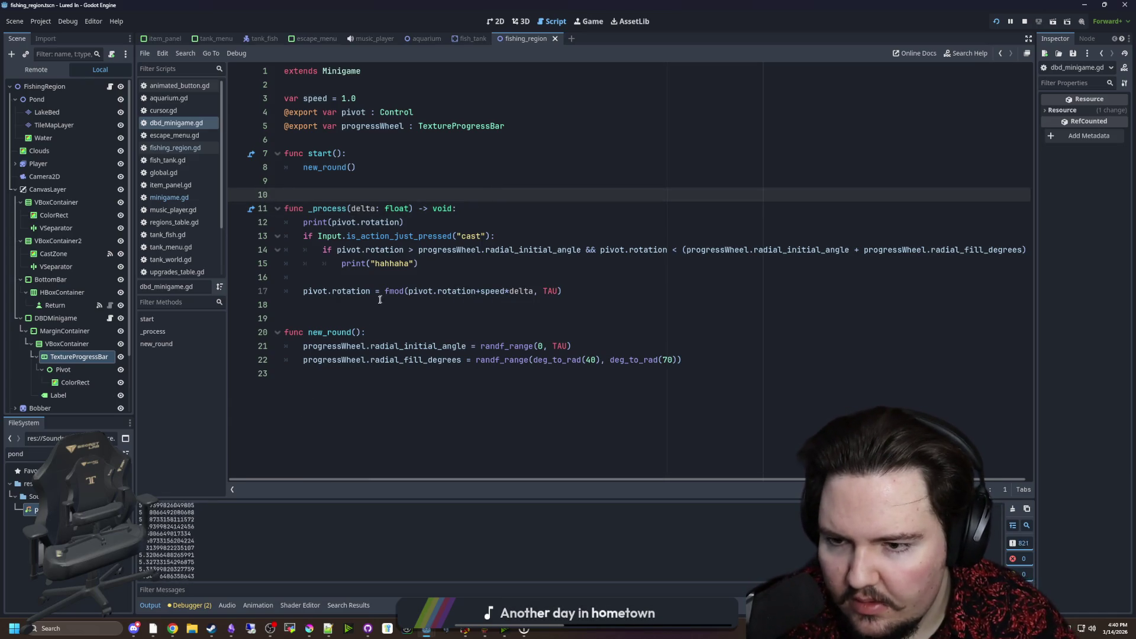
click(532, 306)
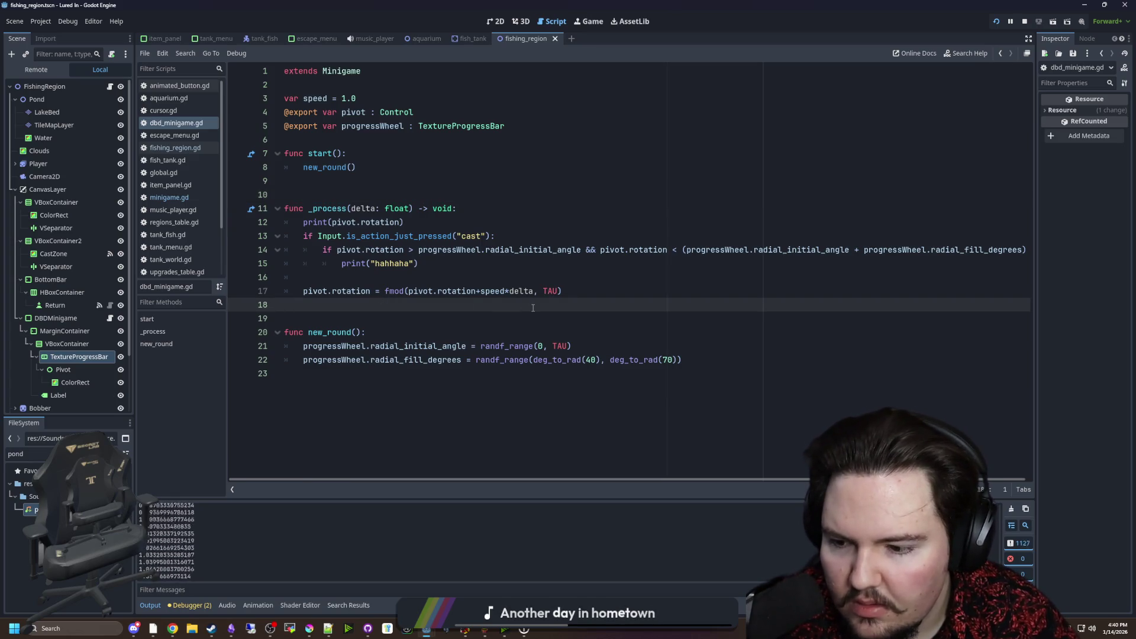
click(597, 27)
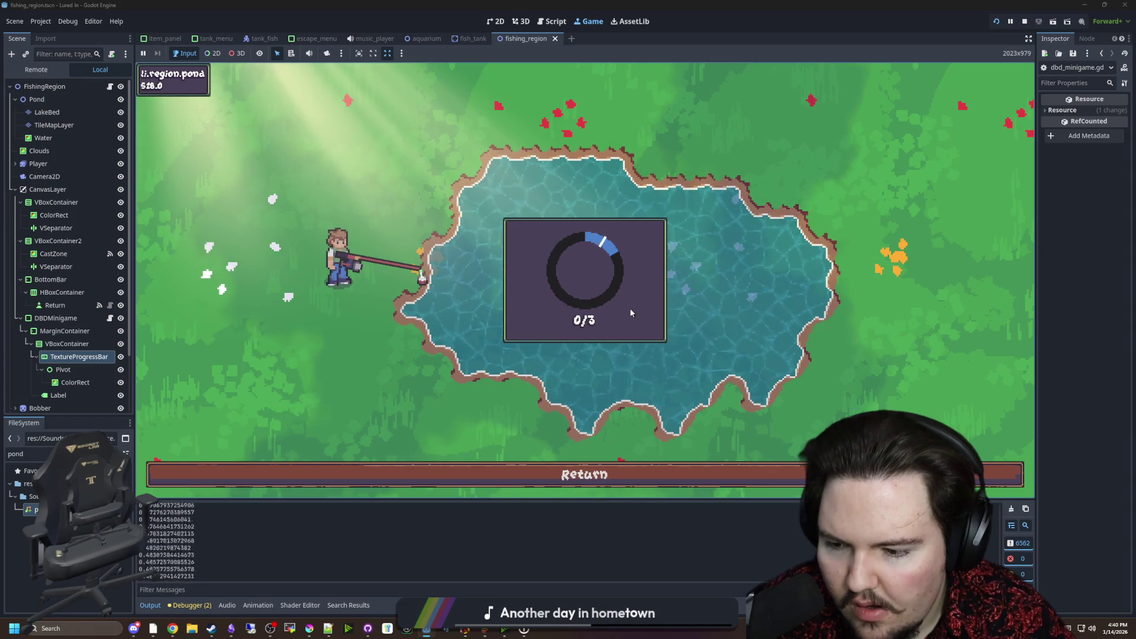
Back in the script, add blank lines below the print line for a second print
click(110, 318)
click(426, 223)
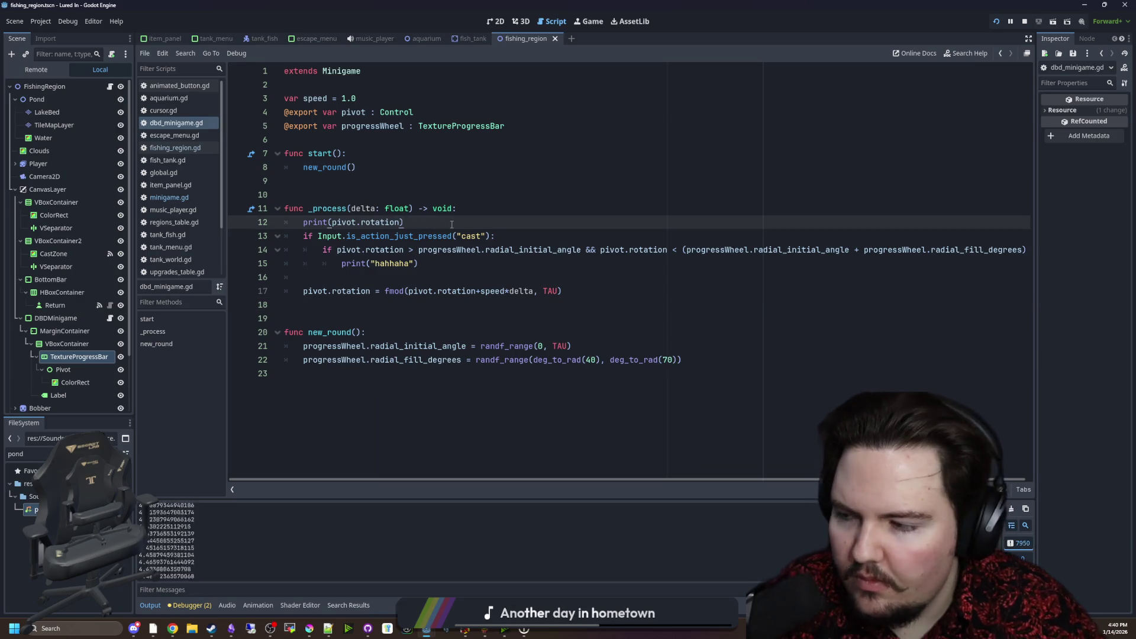
key(Return)
key(Return)
key(Return)
key(Up)
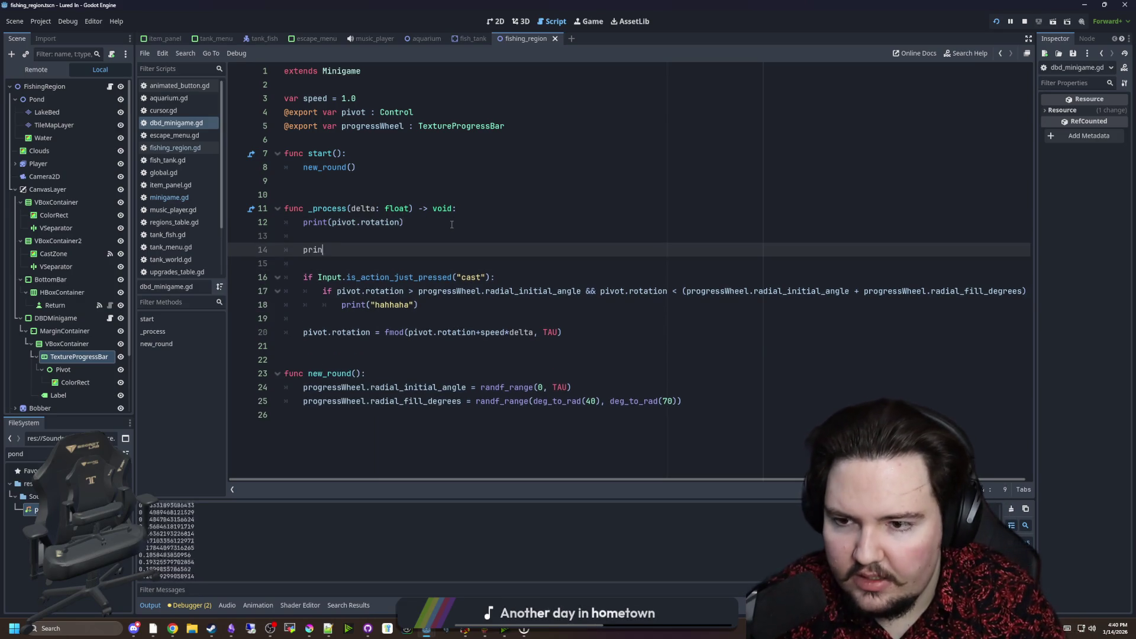
Add radial_initial_angle + radial_fill_degrees to prints(), save, and review the radial_initial_angle docs
text(()
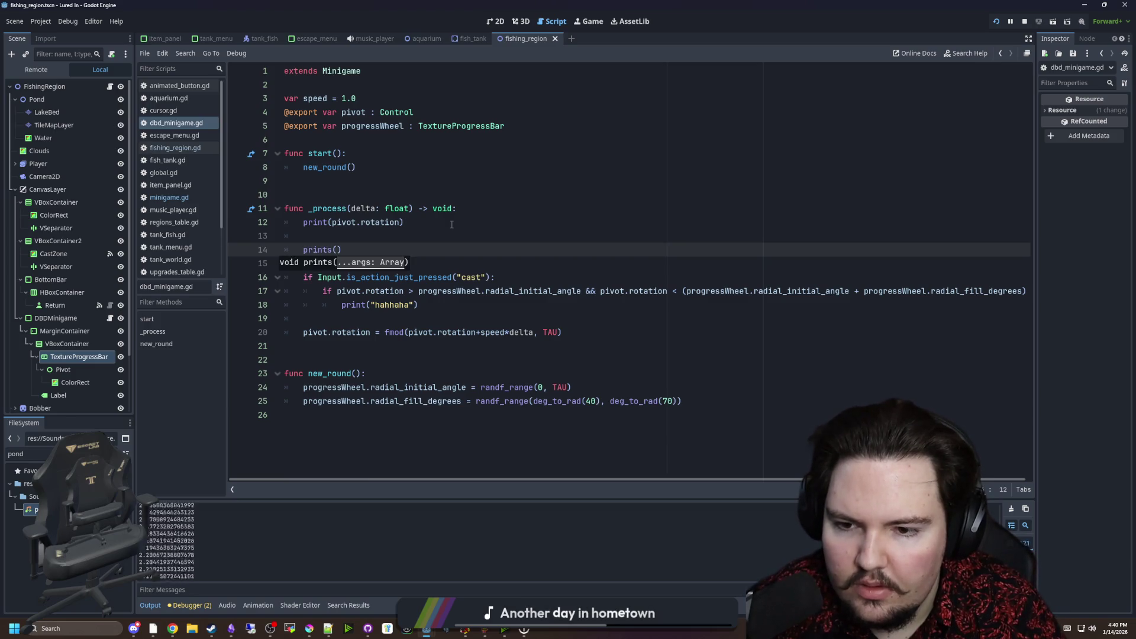
click(580, 308)
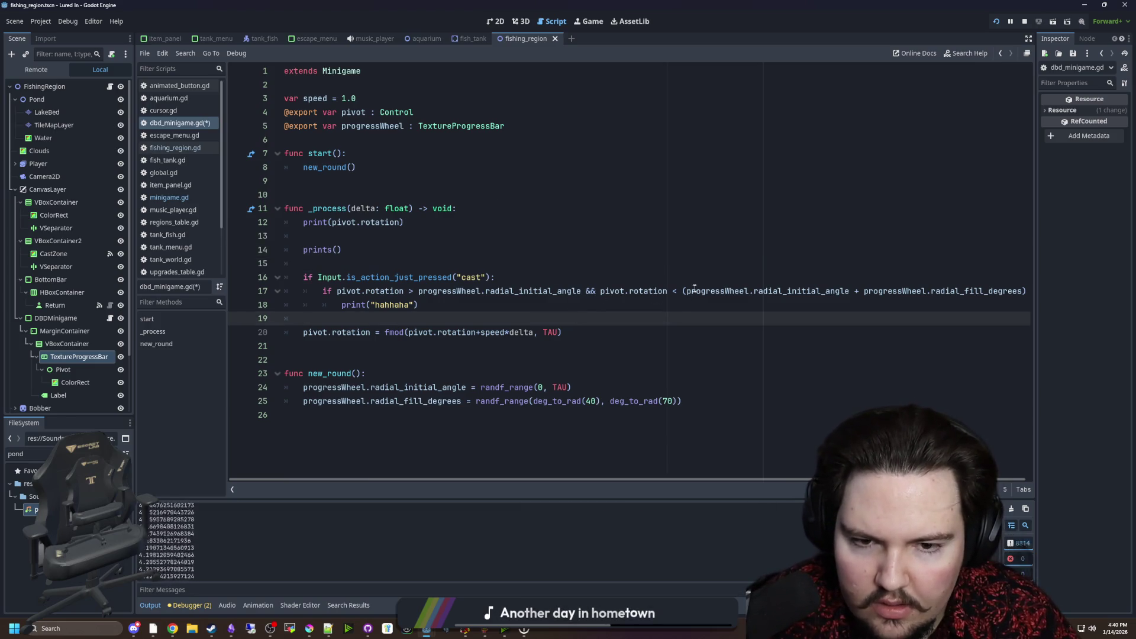
drag(687, 290, 1022, 291)
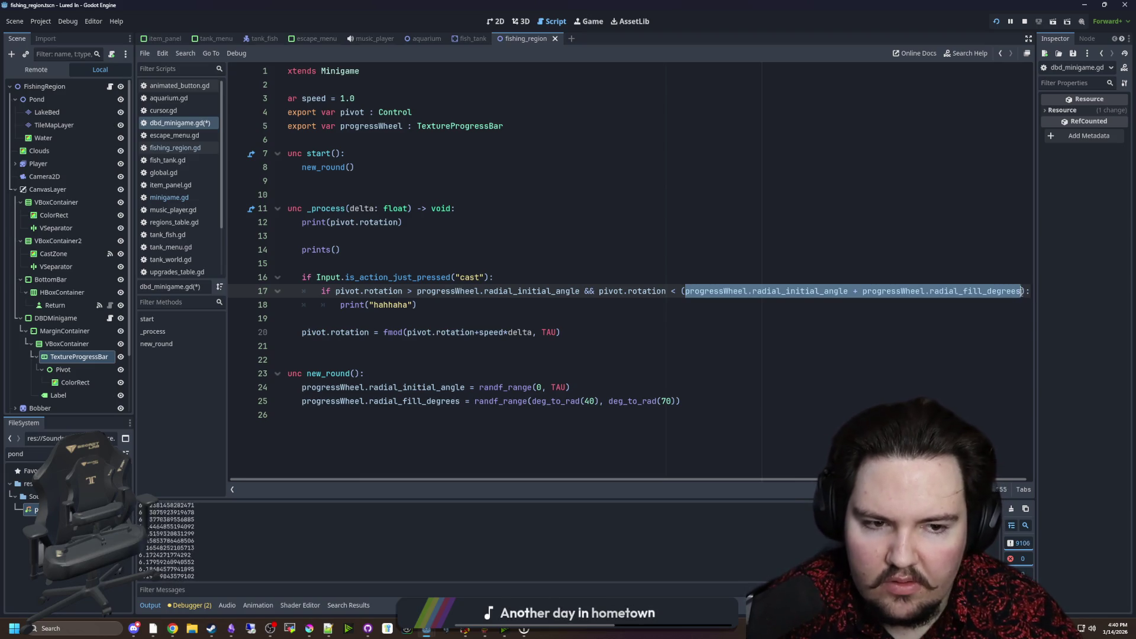
click(339, 249)
key(ctrl+v)
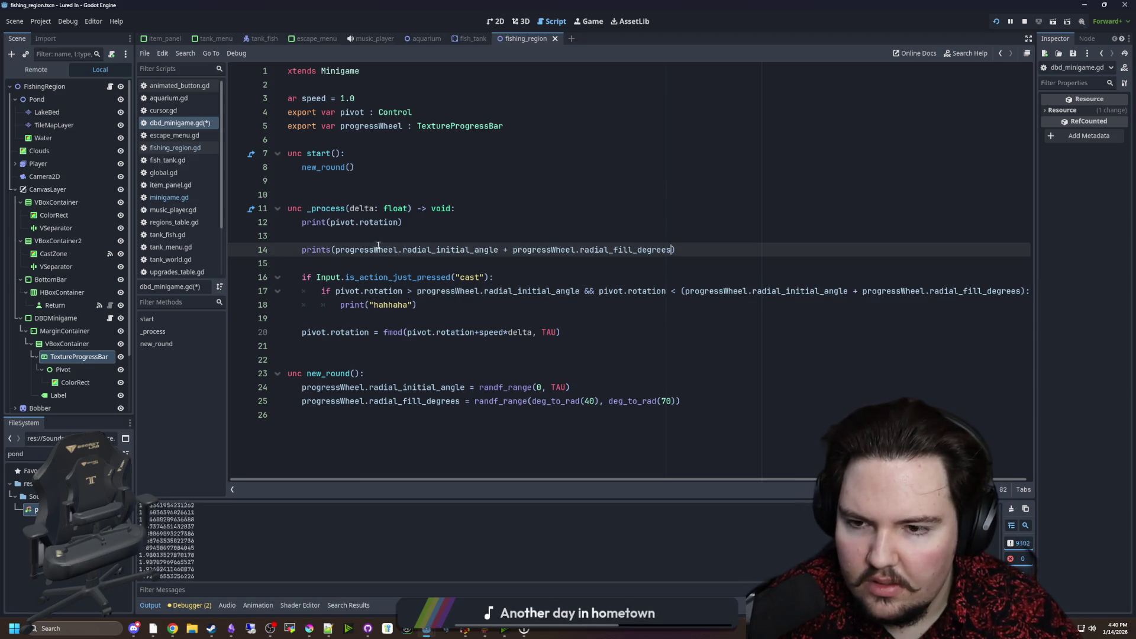
click(384, 240)
key(ctrl+s)
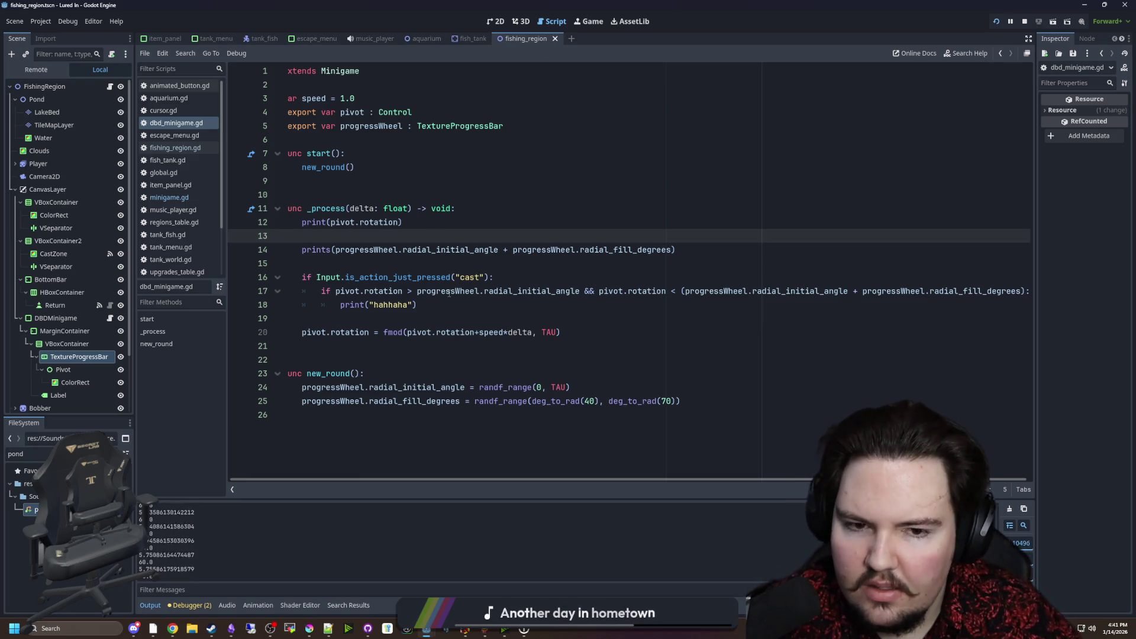
ctrl+click(800, 292)
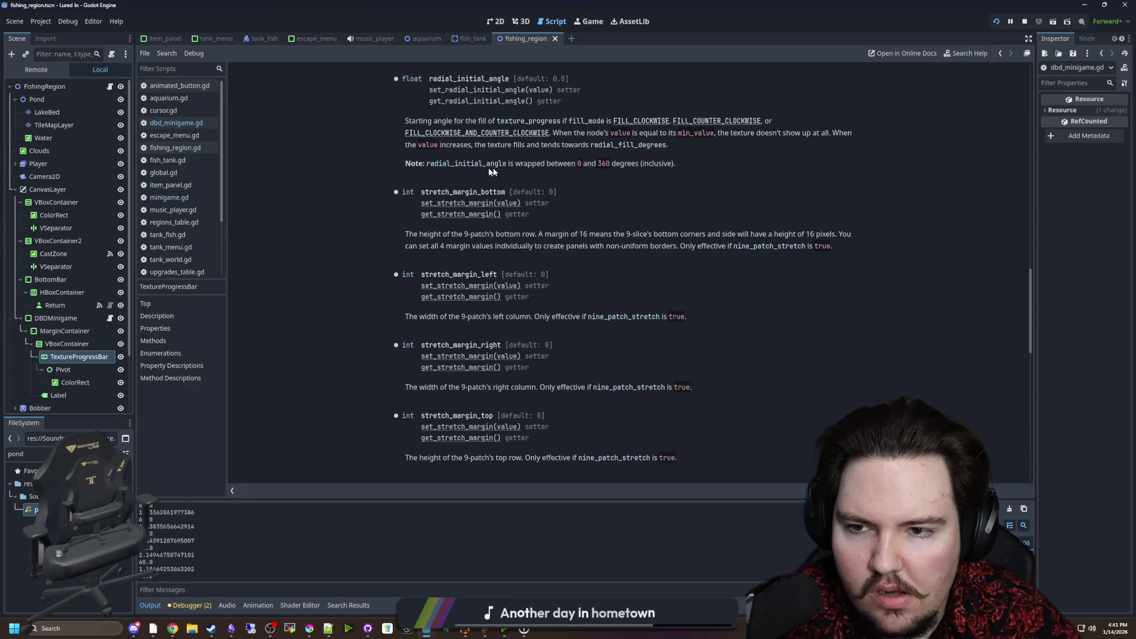
key(alt+Left)
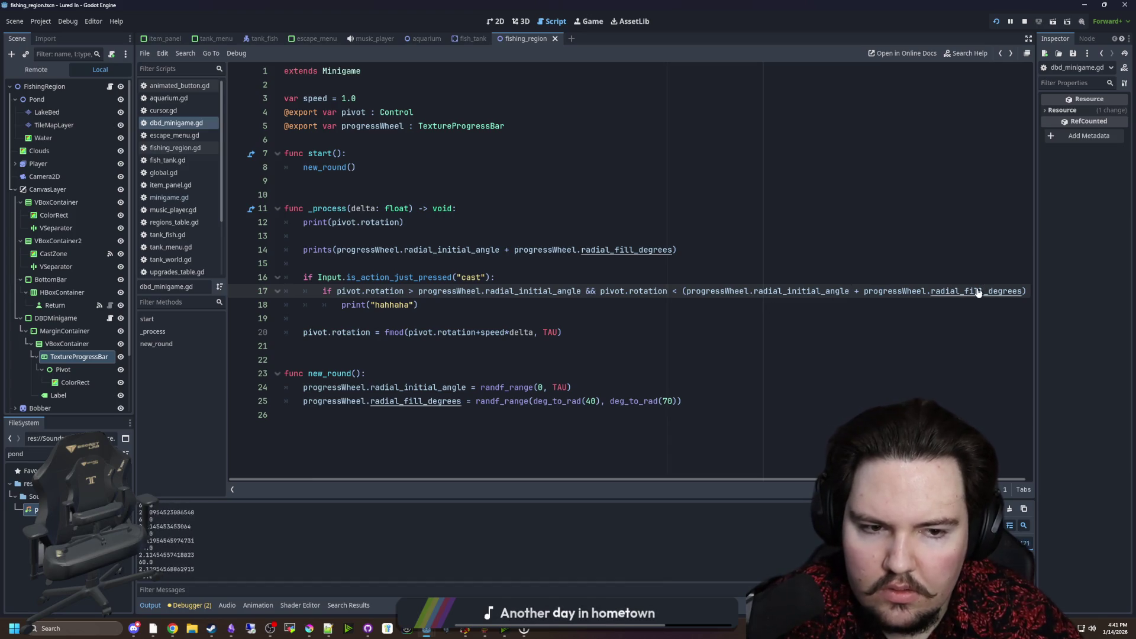
Wrap both radial_initial_angle references in the line 17 hit check with deg_to_rad()
drag(1023, 291, 983, 291)
key(BackSpace)
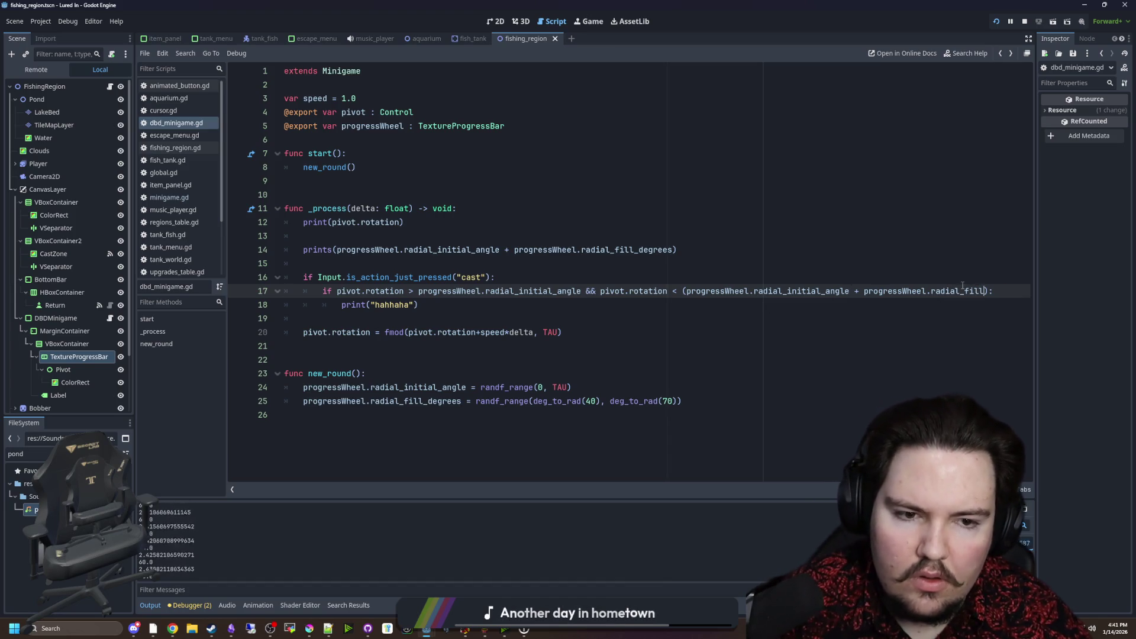
key(ctrl+z)
key(Up)
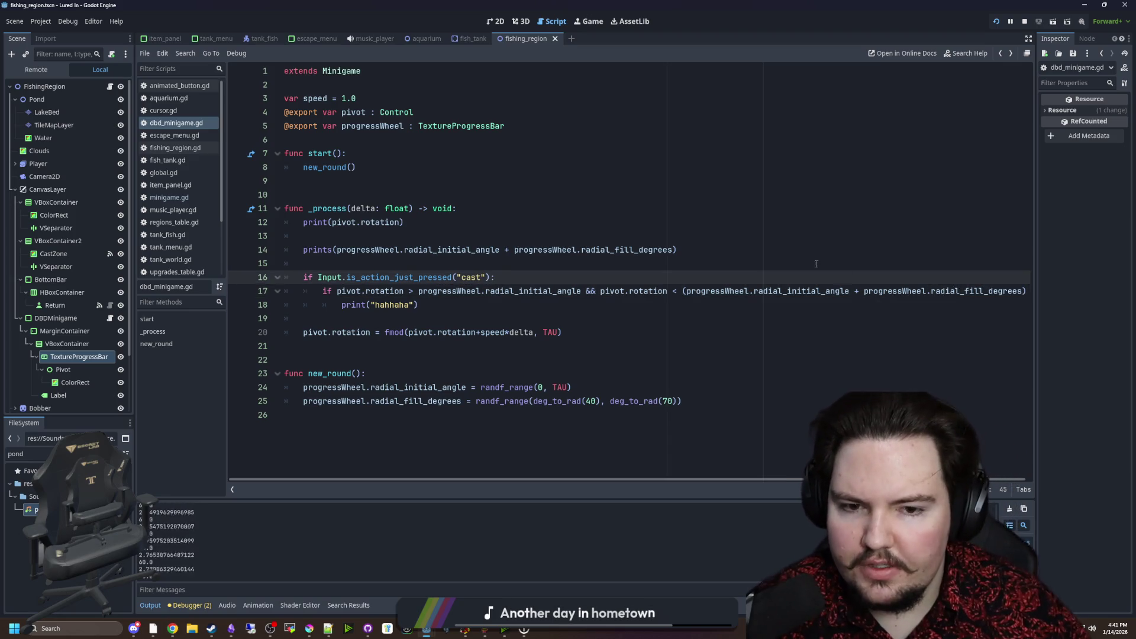
click(684, 291)
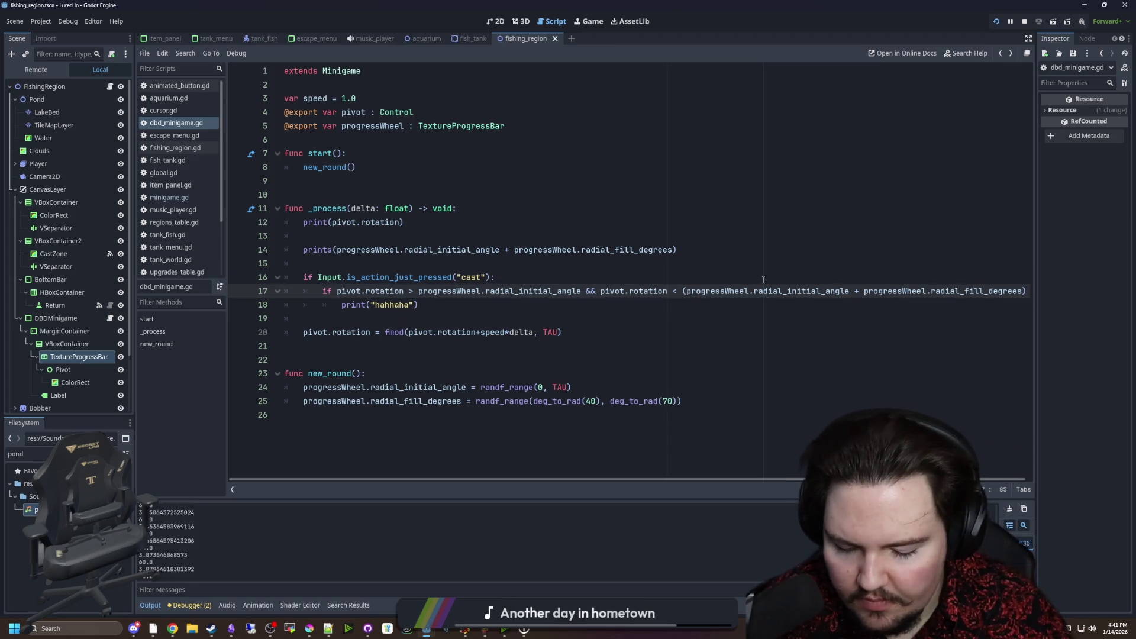
text(deg_to_rad)
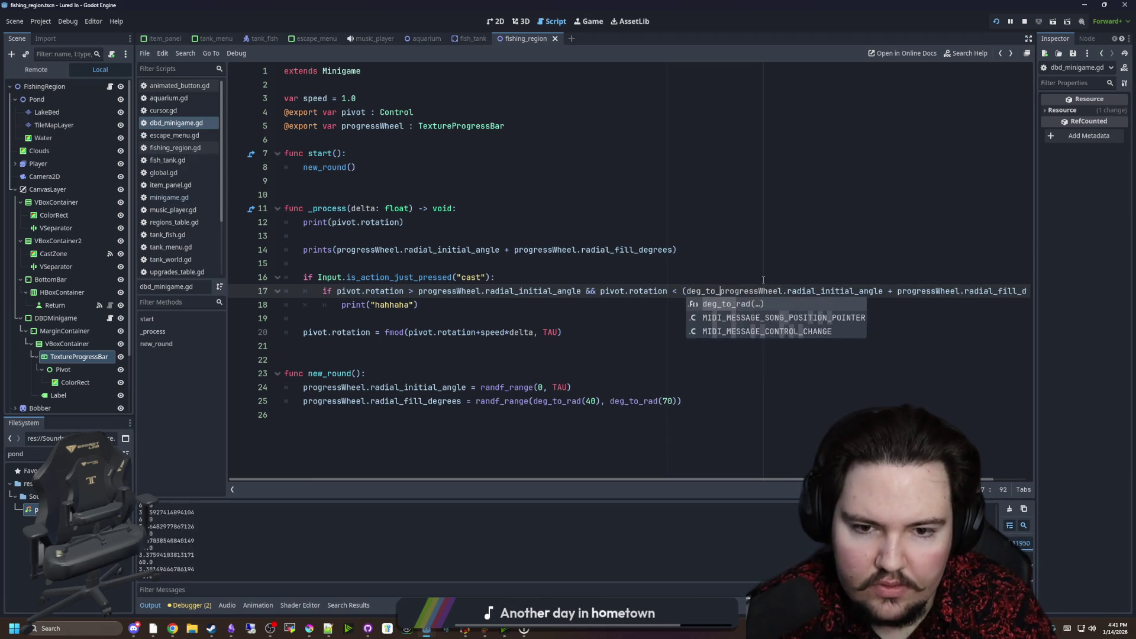
text(()
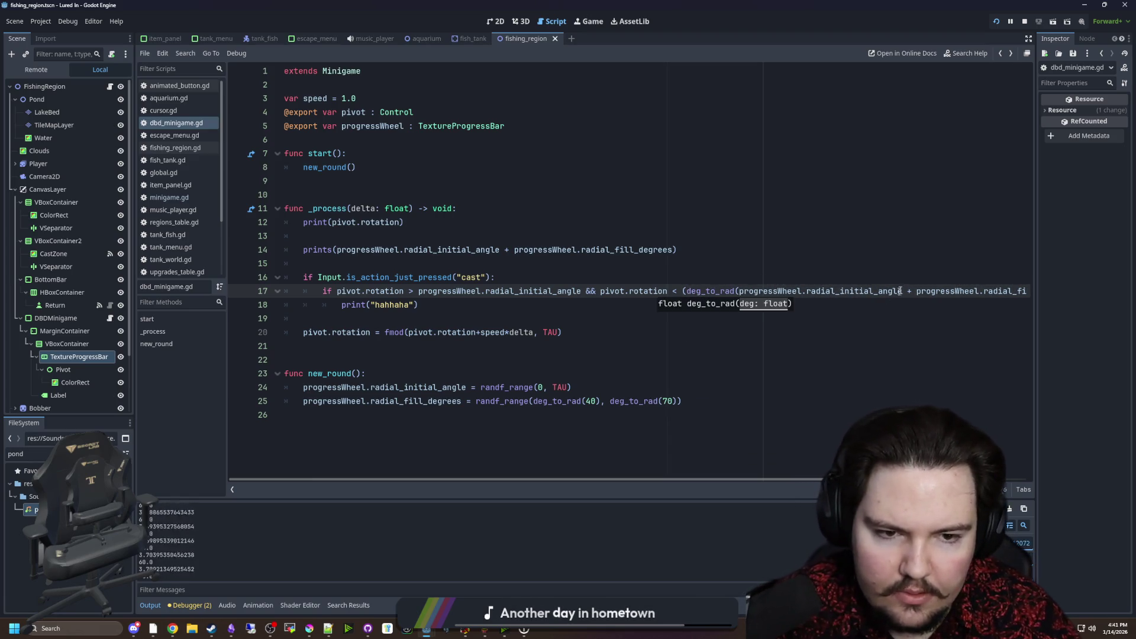
click(900, 291)
text())
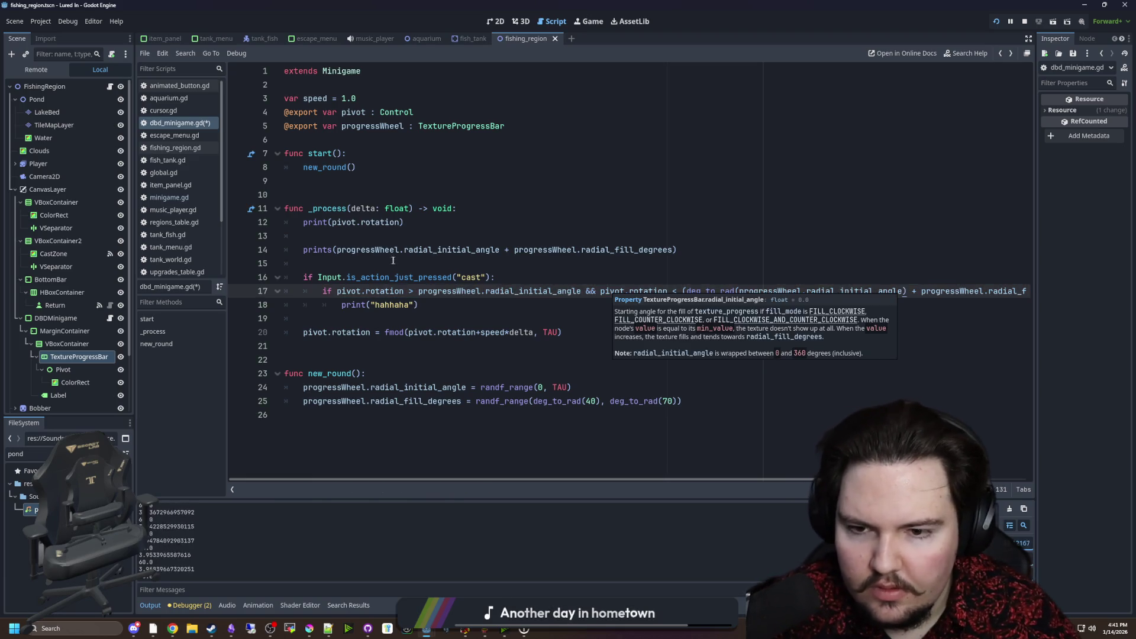
click(418, 291)
text(deg_)
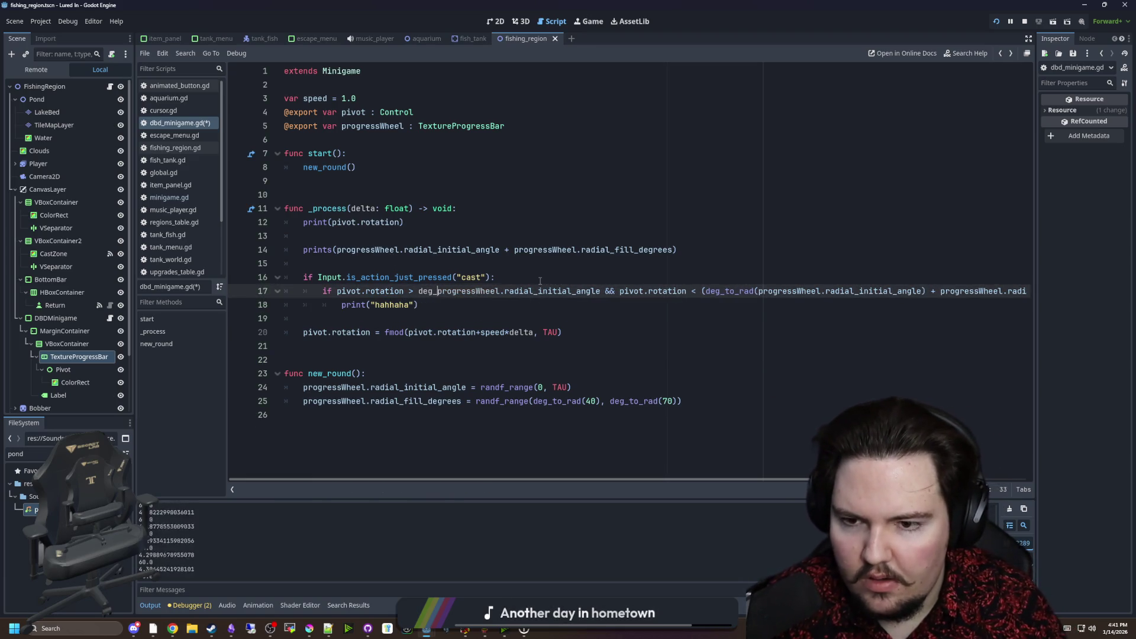
text(to_rad()
click(634, 291)
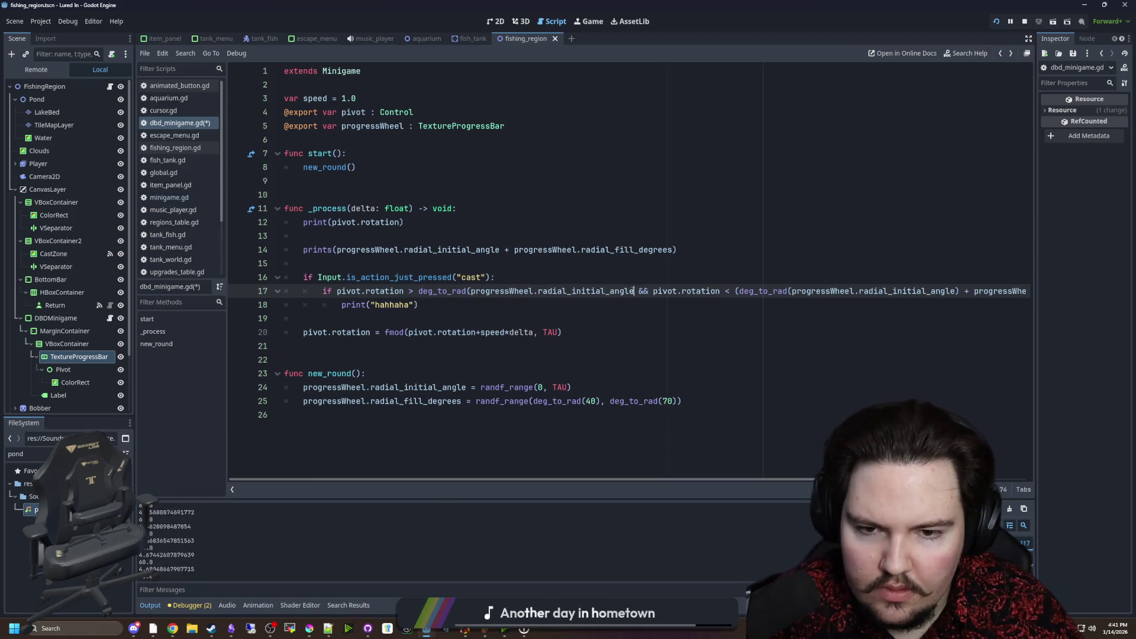
text())
Remove the deg_to_rad wrappers around 40 and 70 in the fill-degrees randomisation
click(582, 401)
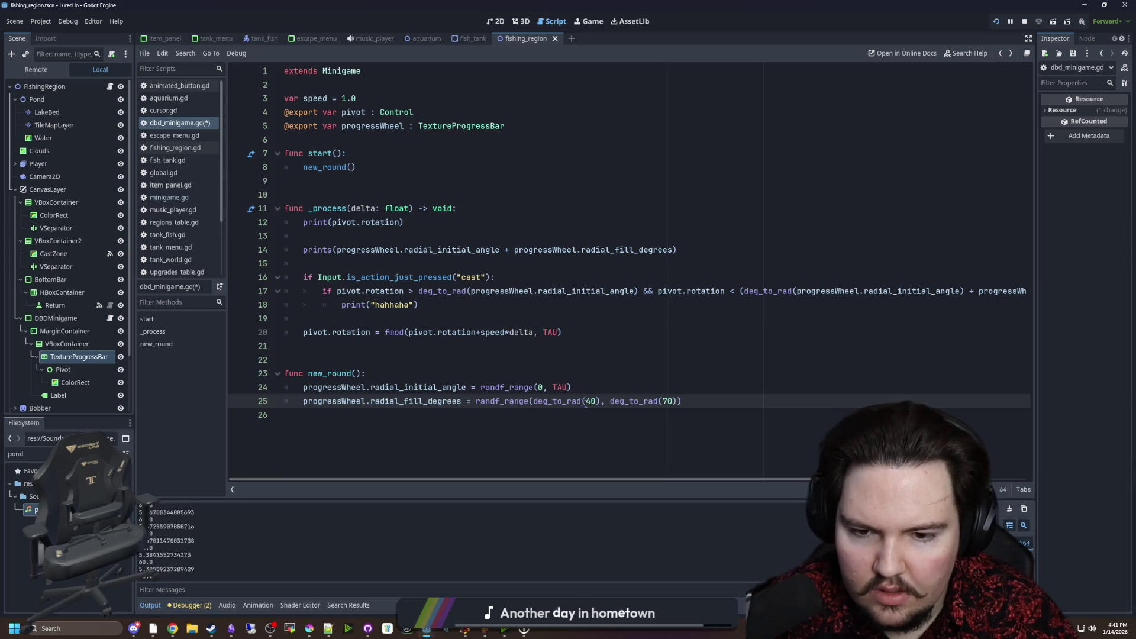
drag(585, 401, 534, 401)
key(BackSpace)
key(BackSpace)
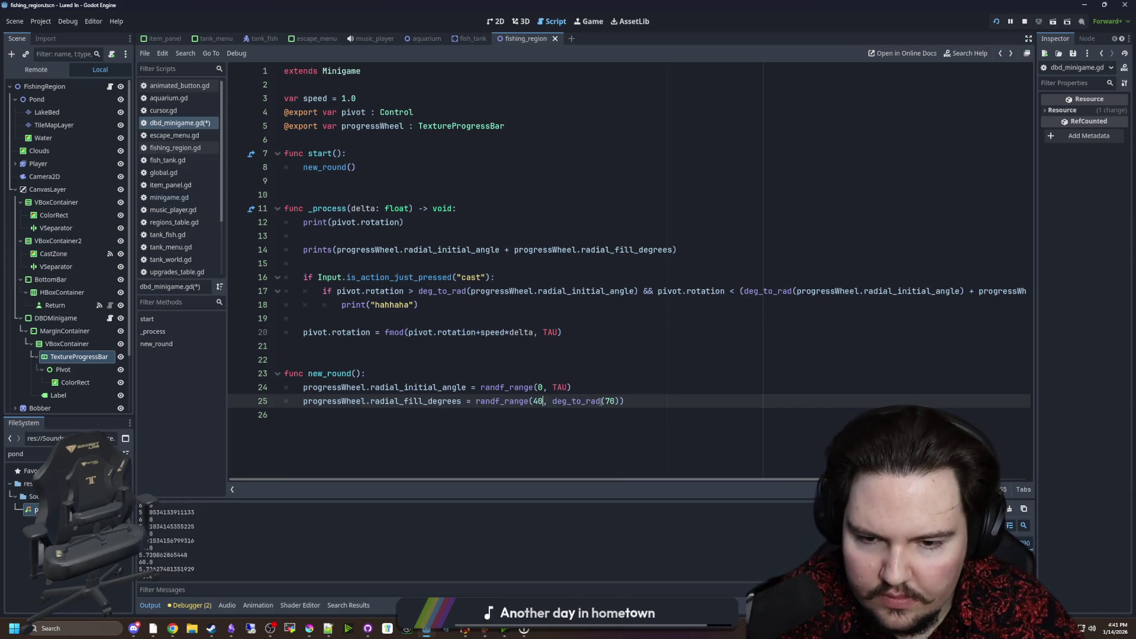
drag(605, 401, 552, 402)
key(BackSpace)
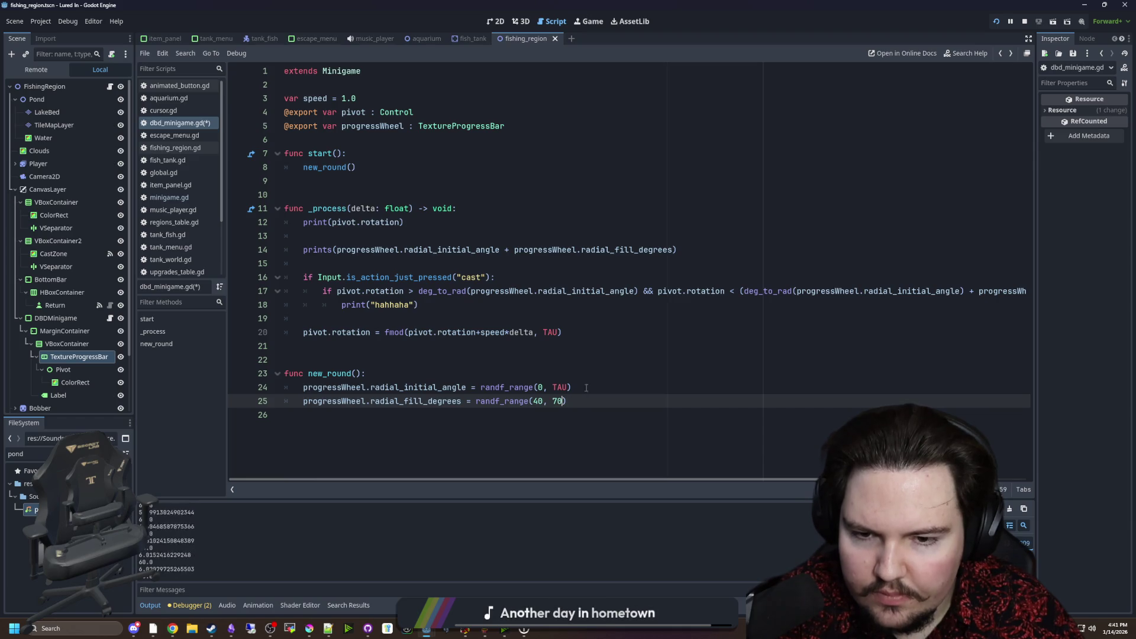
key(Up)
key(Up)
key(Up)
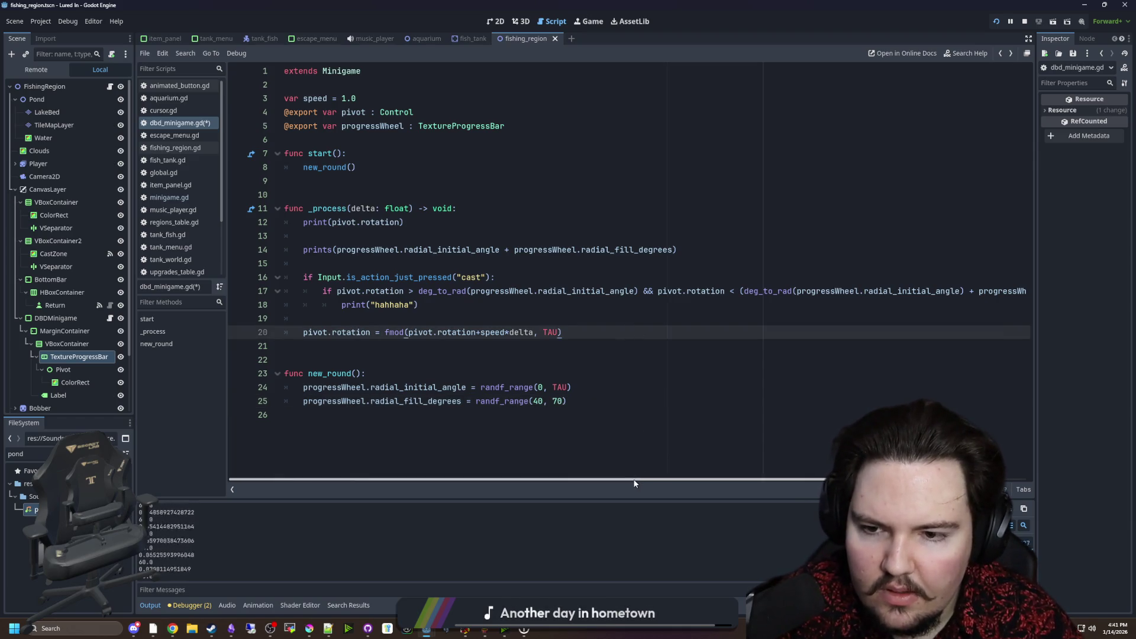
drag(652, 476, 752, 477)
Wrap the upper-bound sum in deg_to_rad(), close its parentheses, and save the script
click(862, 290)
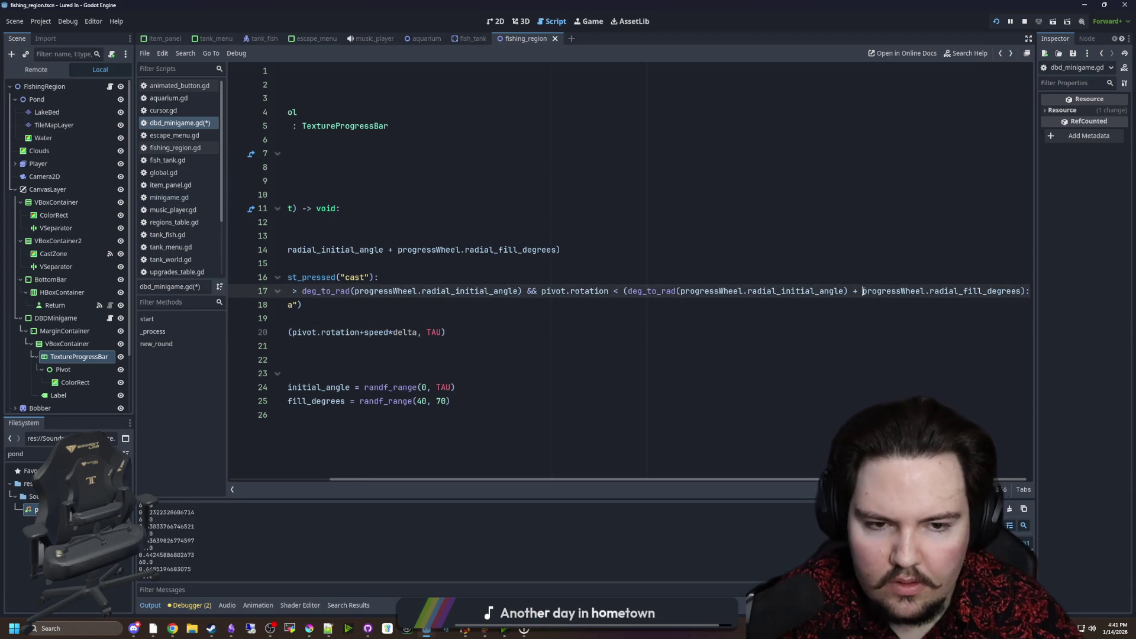
text(deg_to_rad()
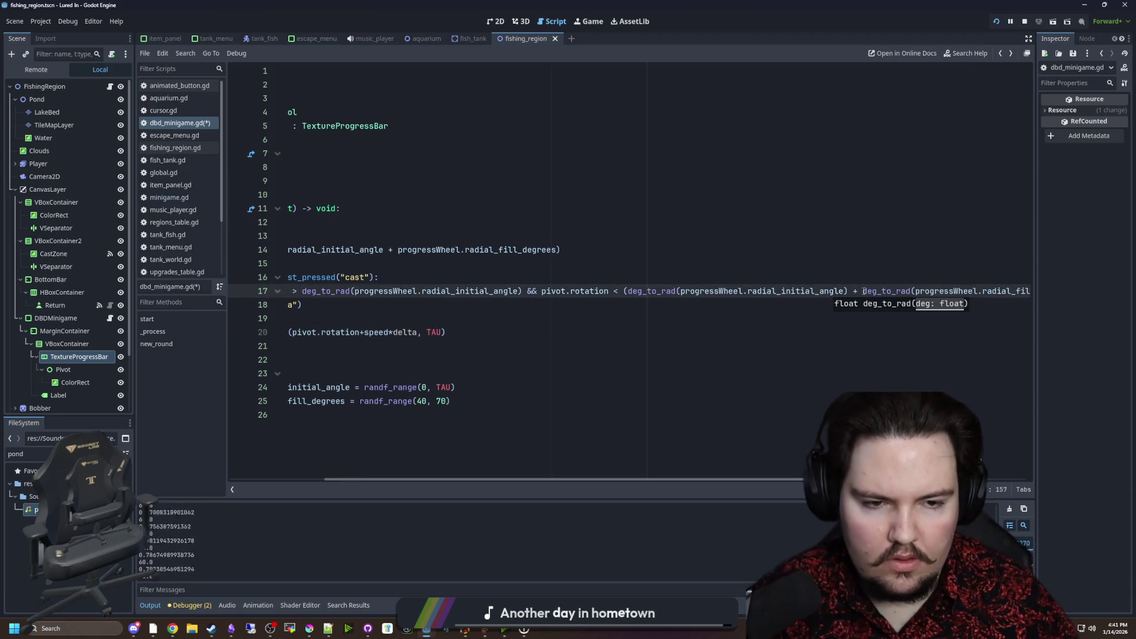
key(Down)
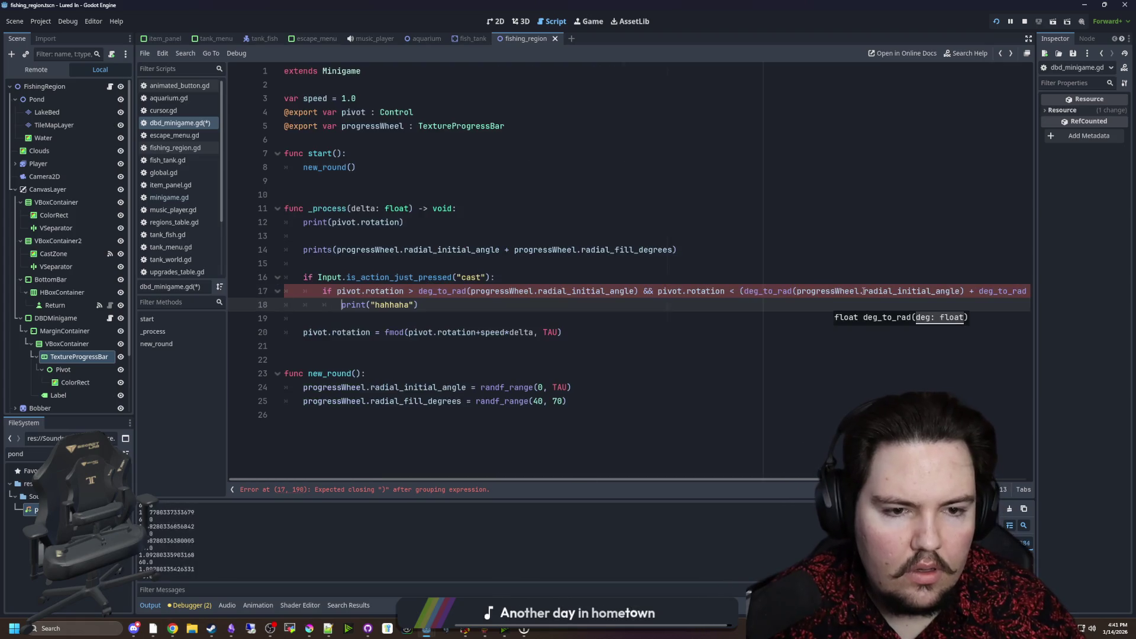
key(Up)
text())
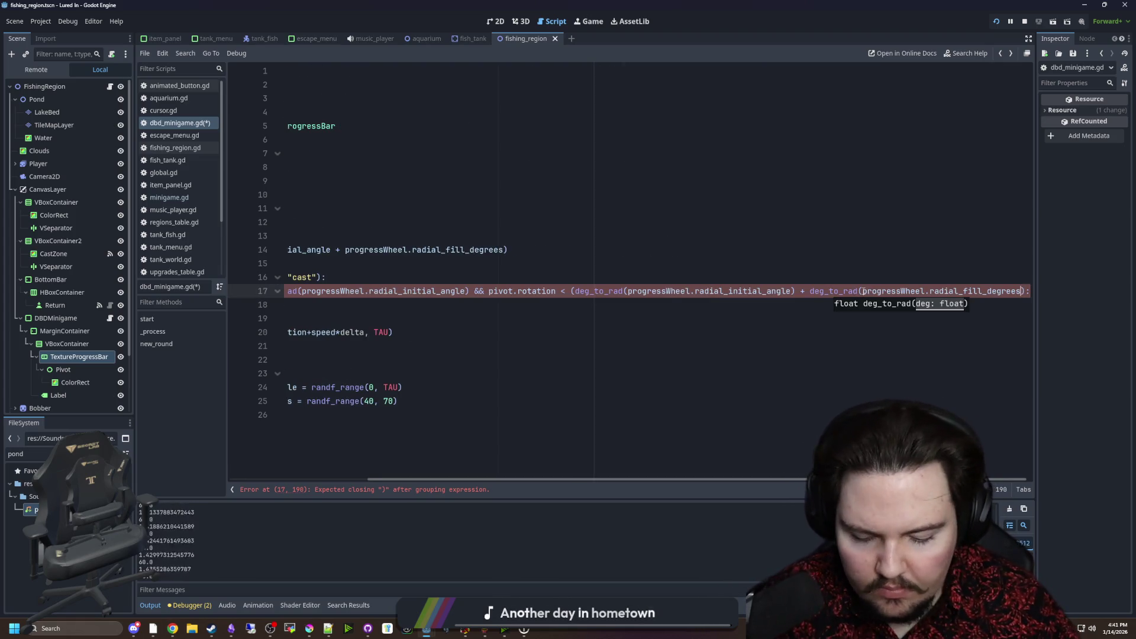
text())
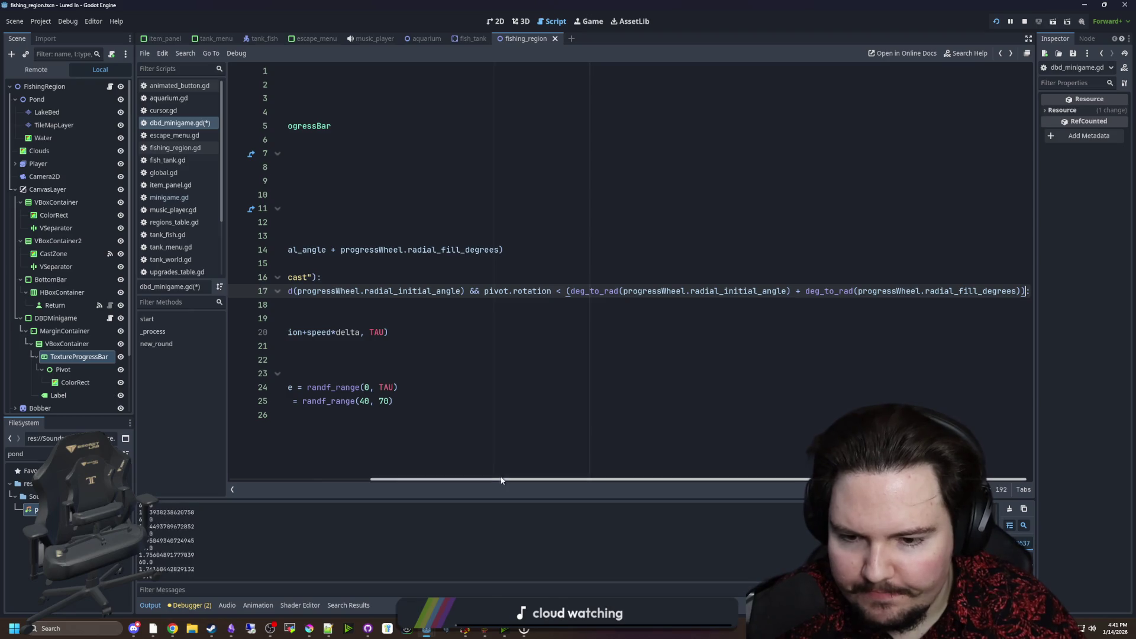
scroll(362, 307, left, 5)
click(352, 317)
key(ctrl+s)
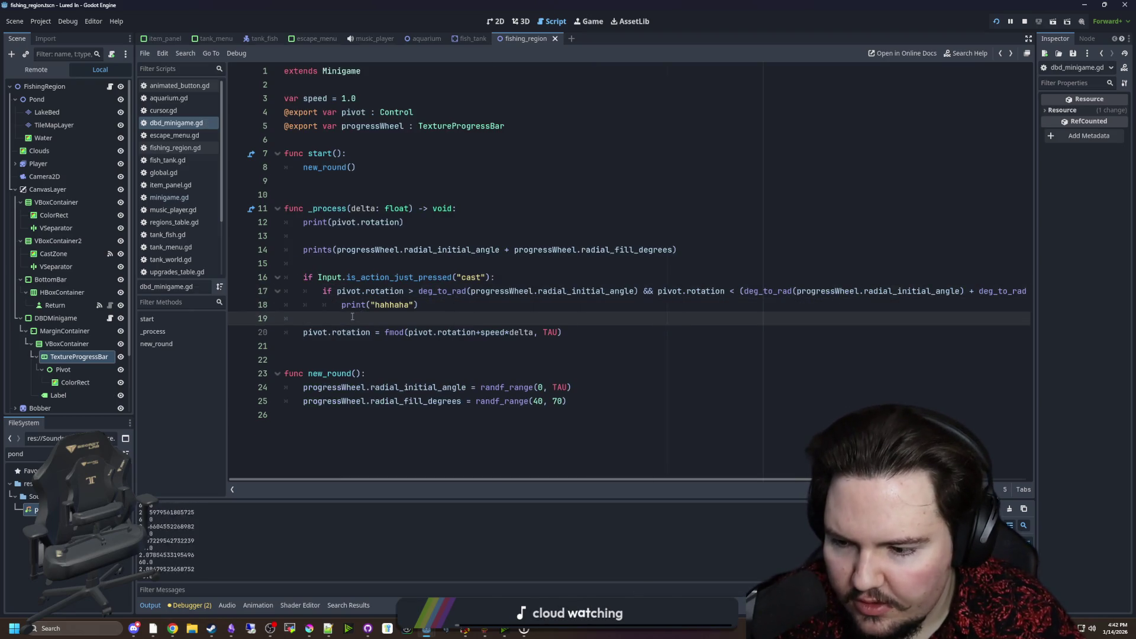
Cut the upper-bound expression out of the line 17 hit-check condition
click(414, 264)
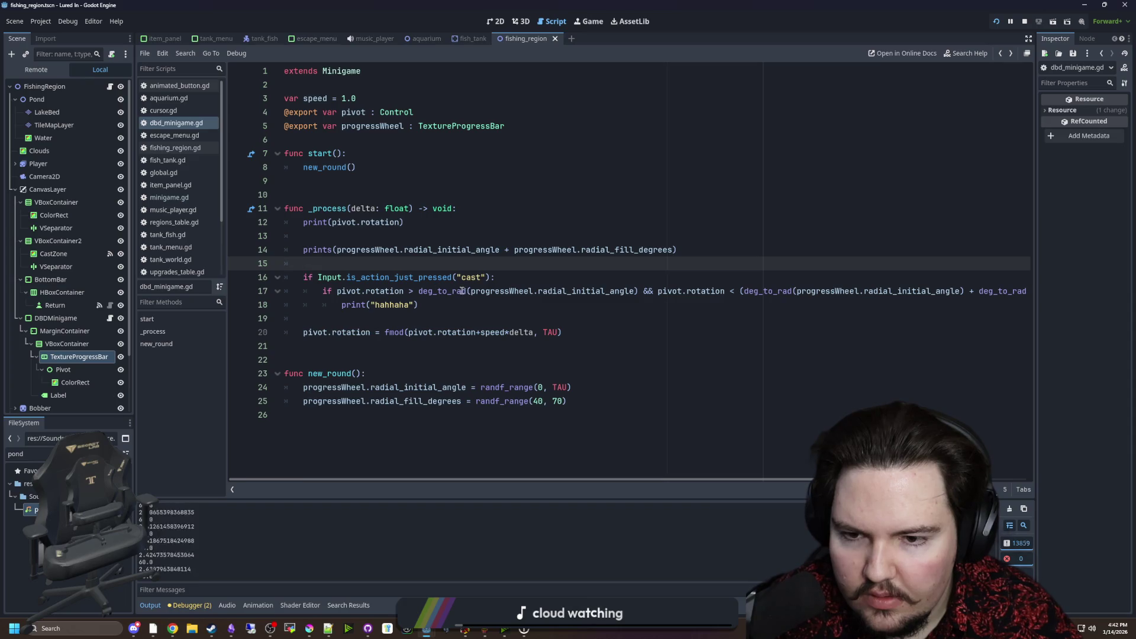
drag(472, 292, 639, 291)
click(666, 316)
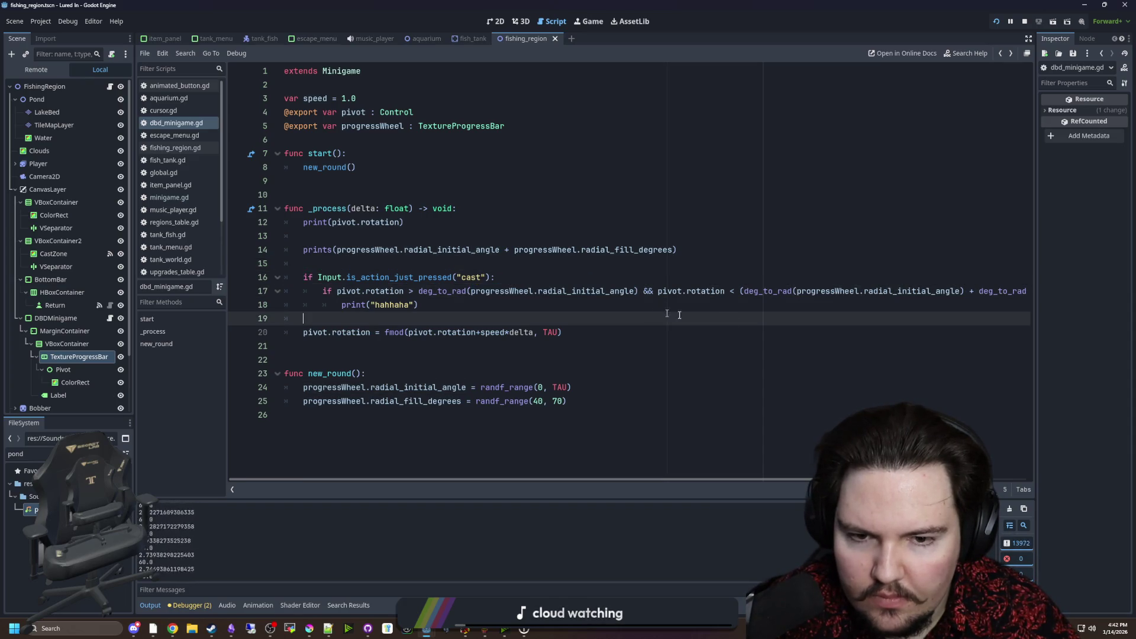
mouse_move(746, 291)
mouse_down()
mouse_move(1031, 291)
mouse_move(570, 294)
mouse_up()
key(ctrl+c)
click(1022, 291)
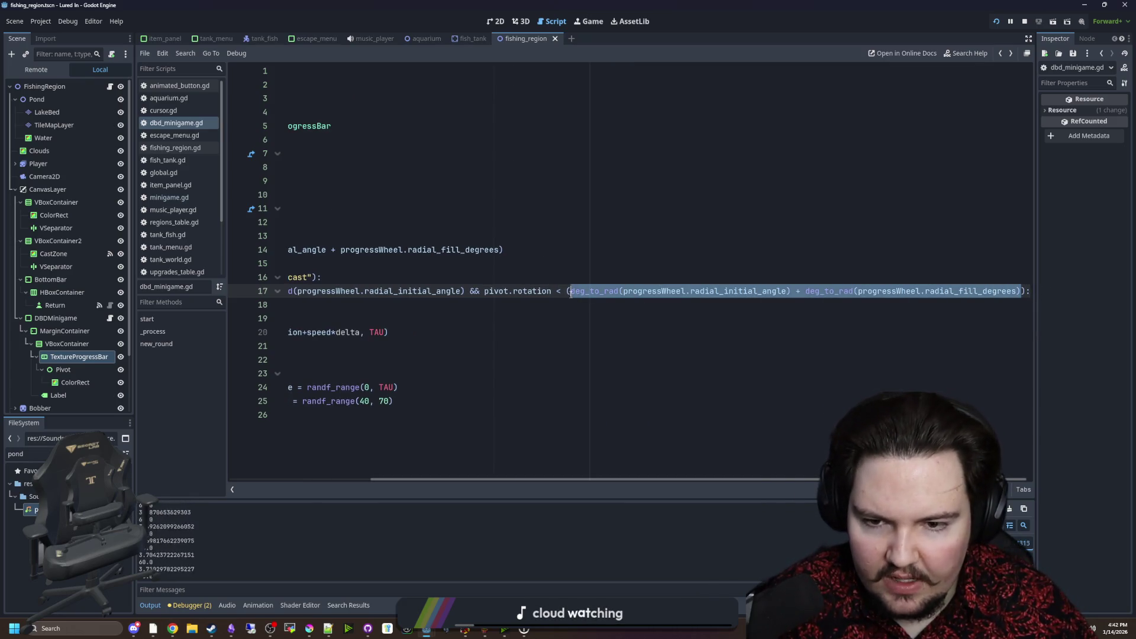
key(BackSpace)
Store the upper-bound expression in a new var maxAngle and use it in the comparison
click(420, 265)
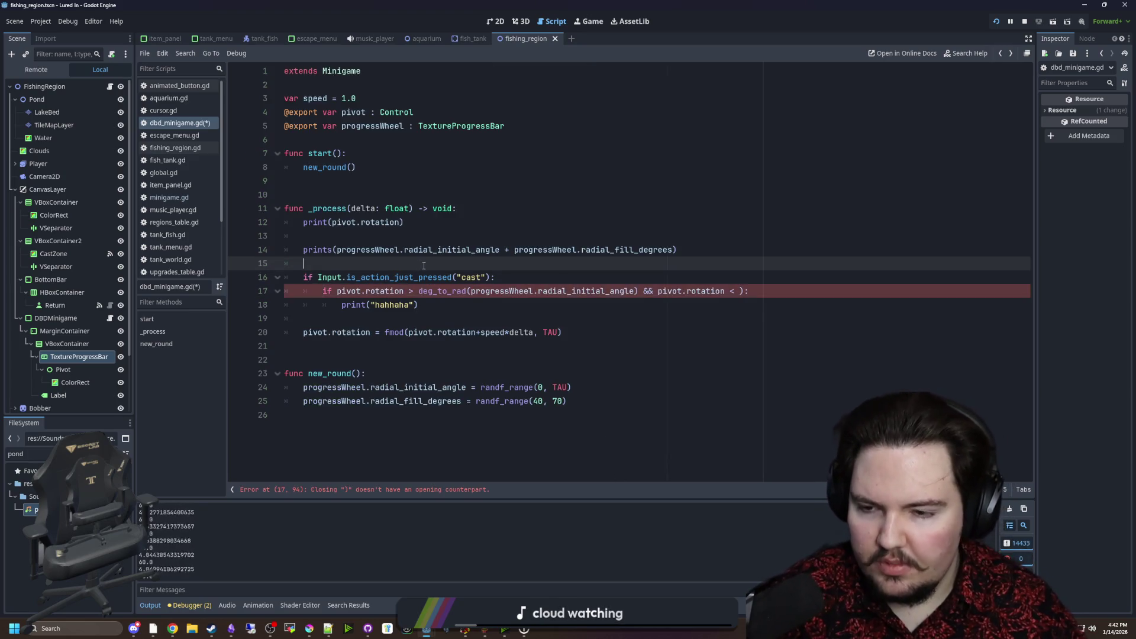
key(Return)
key(Return)
key(Up)
text(var maxAng)
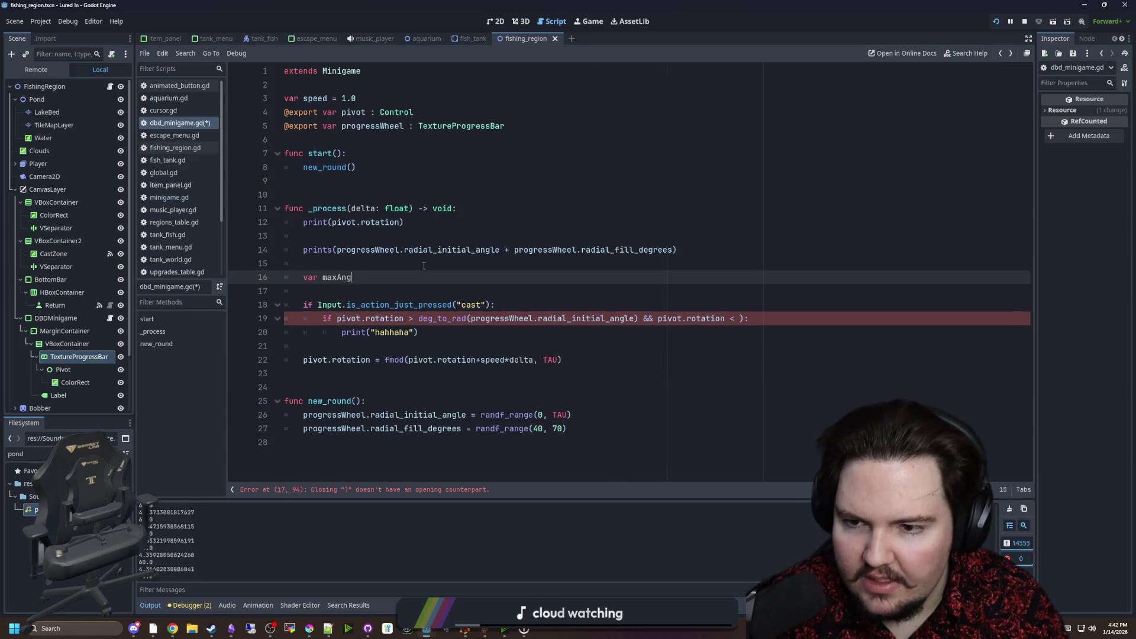
text(le = ()
key(ctrl+v)
double_click(341, 277)
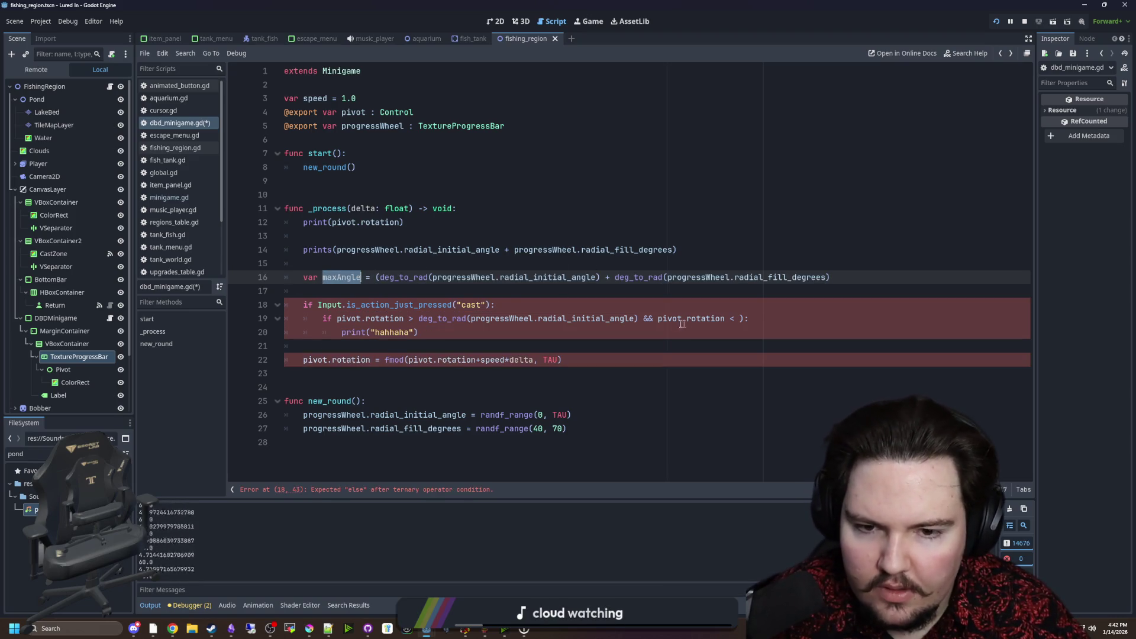
key(ctrl+c)
click(735, 318)
key(ctrl+v)
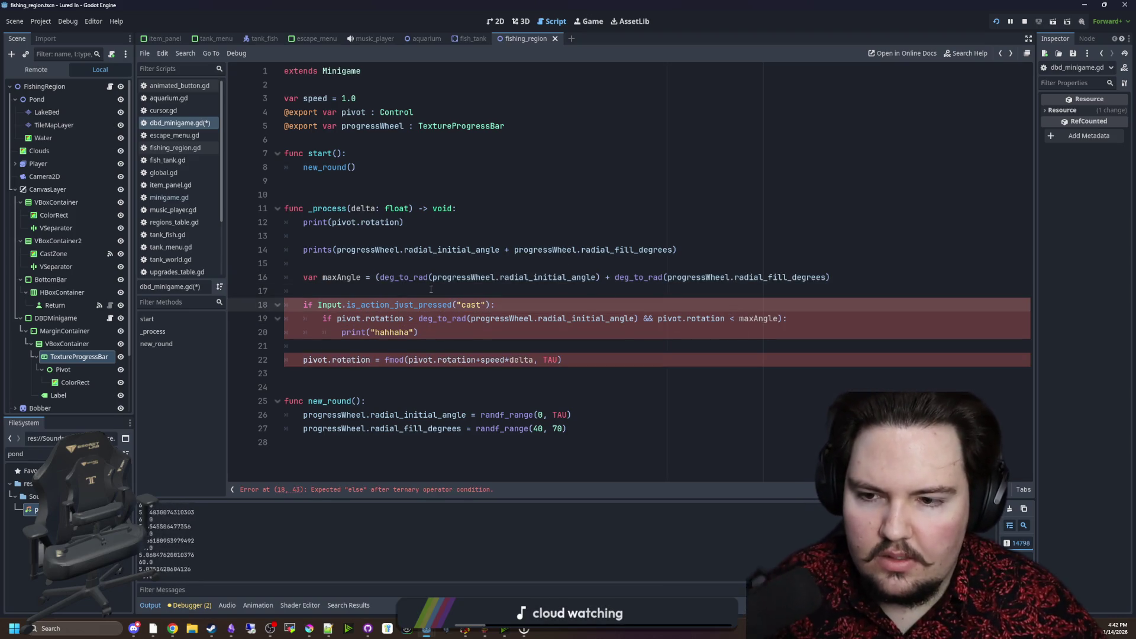
Add print(maxAngle), remove stray parentheses on lines 16 and 21, and save
click(391, 286)
key(Return)
text(print(max)
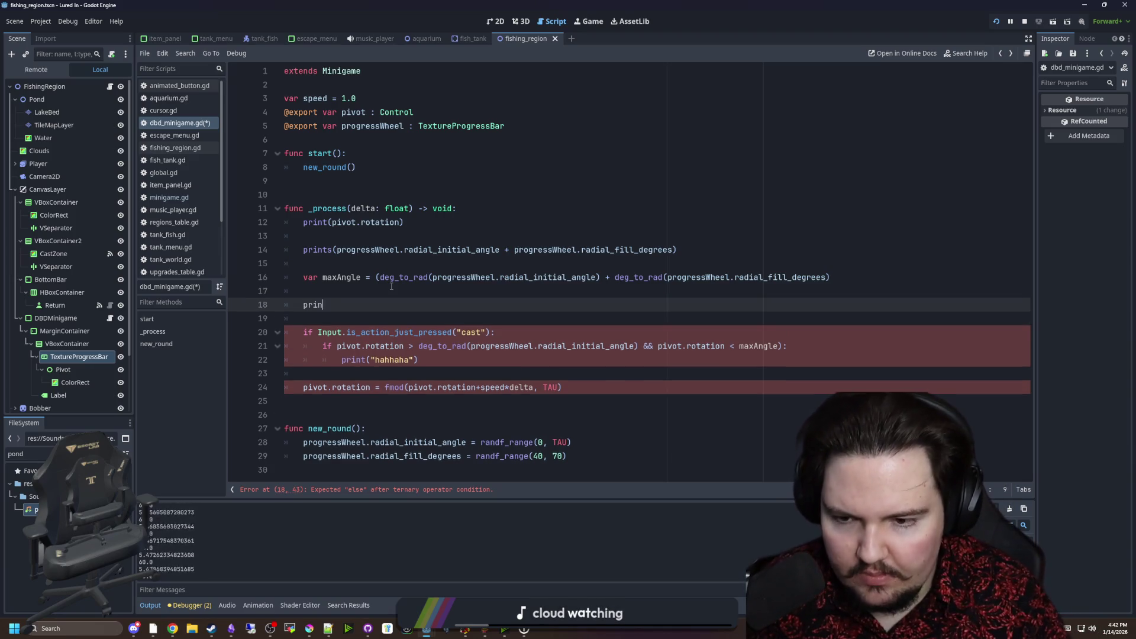
text(Angle)
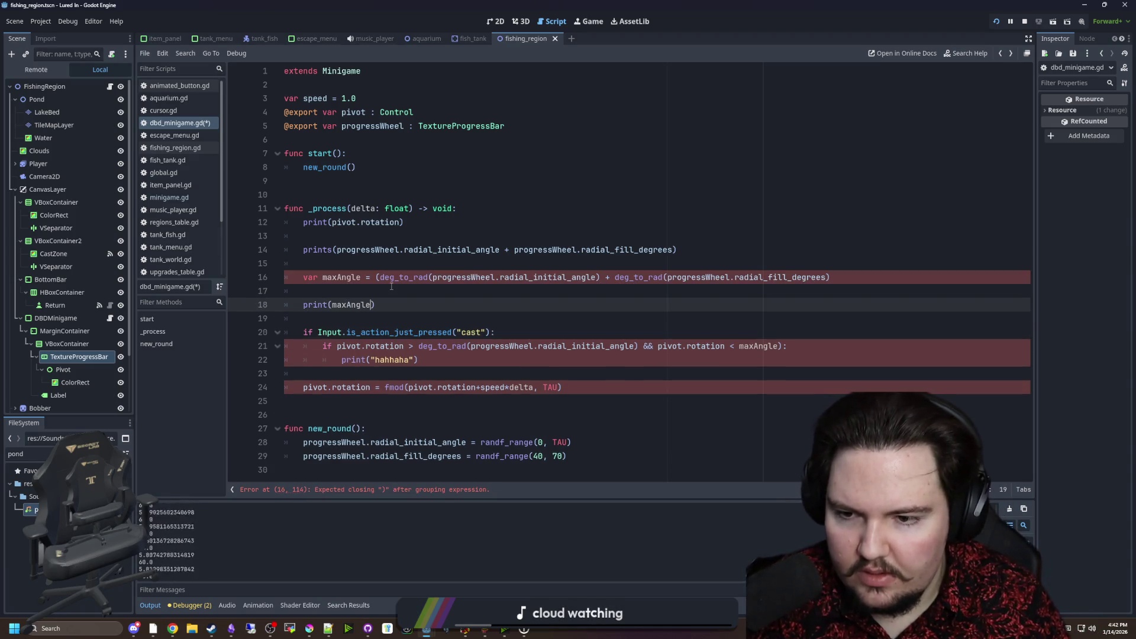
click(380, 277)
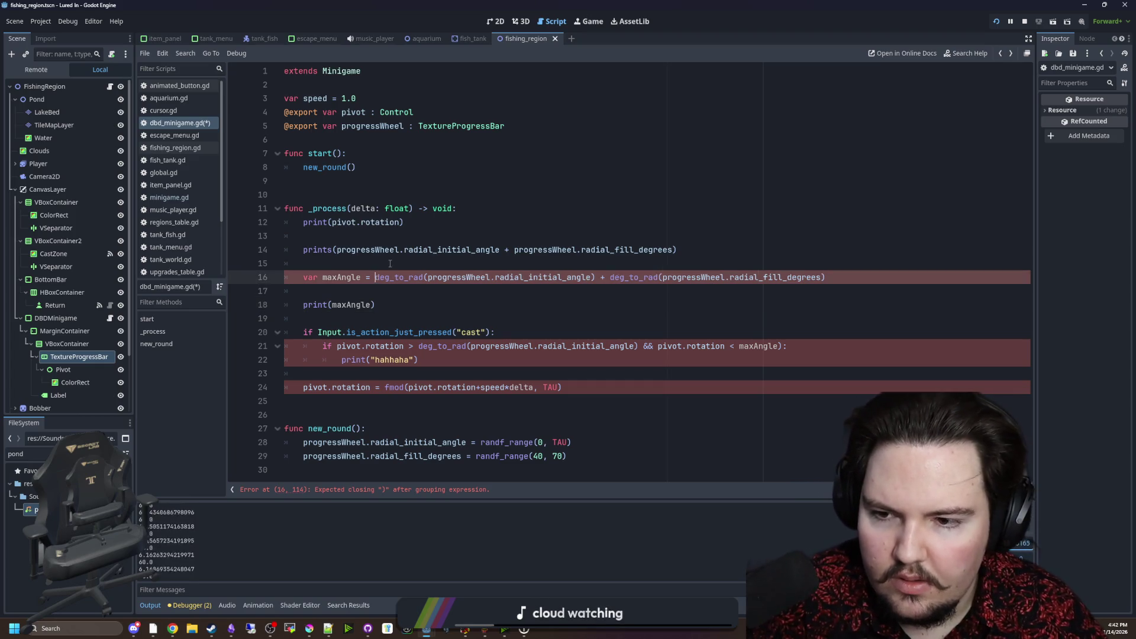
key(BackSpace)
click(389, 263)
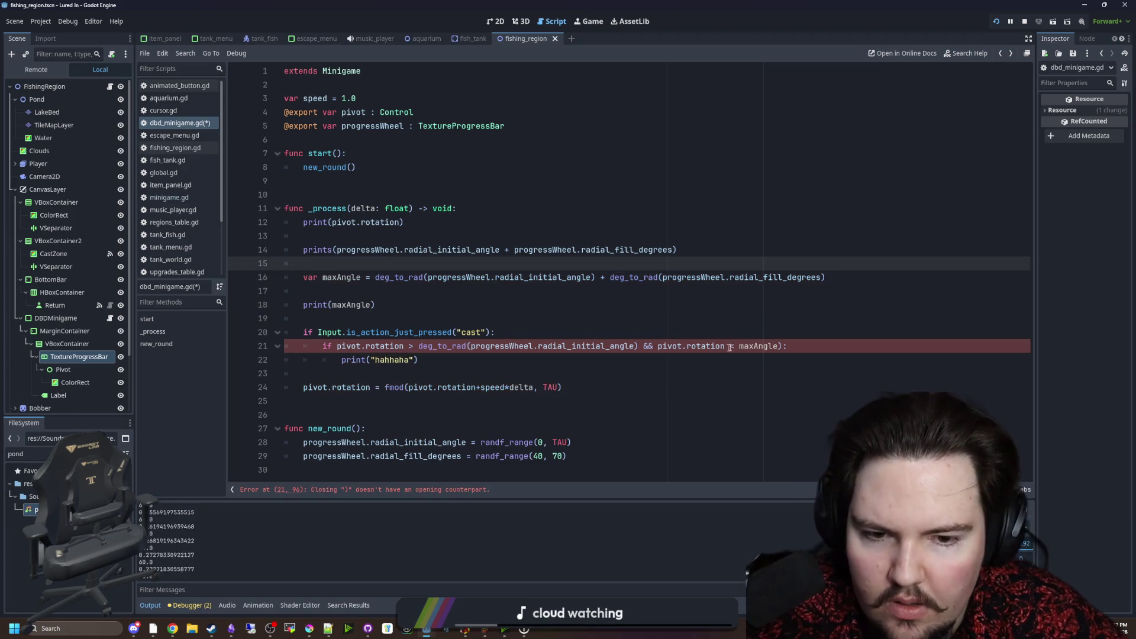
click(790, 346)
key(BackSpace)
click(402, 318)
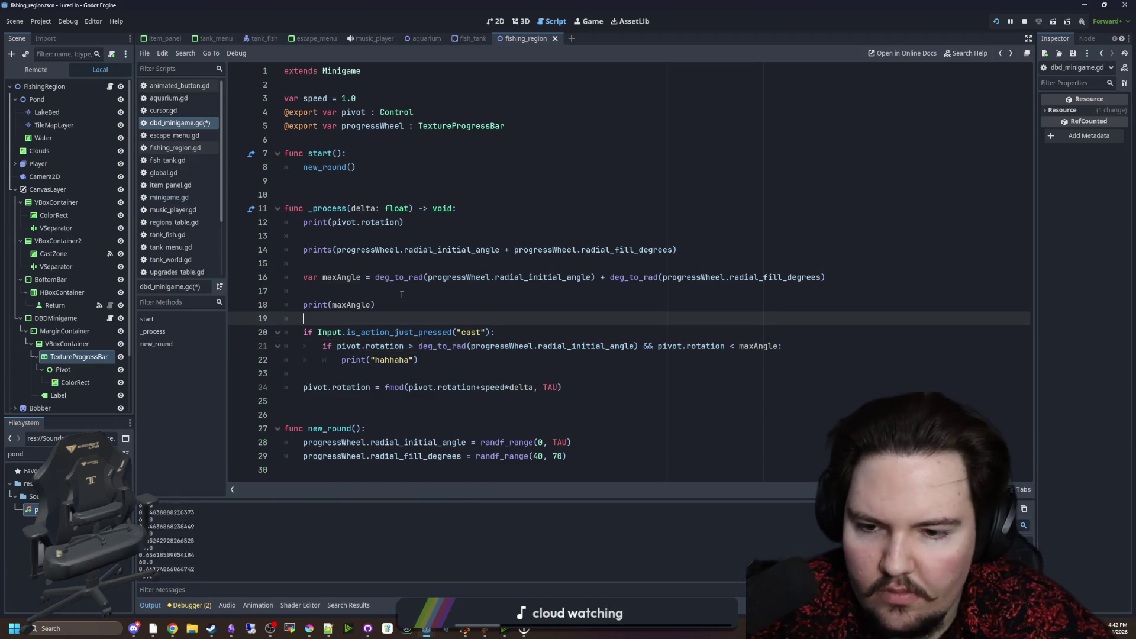
click(400, 291)
key(ctrl+s)
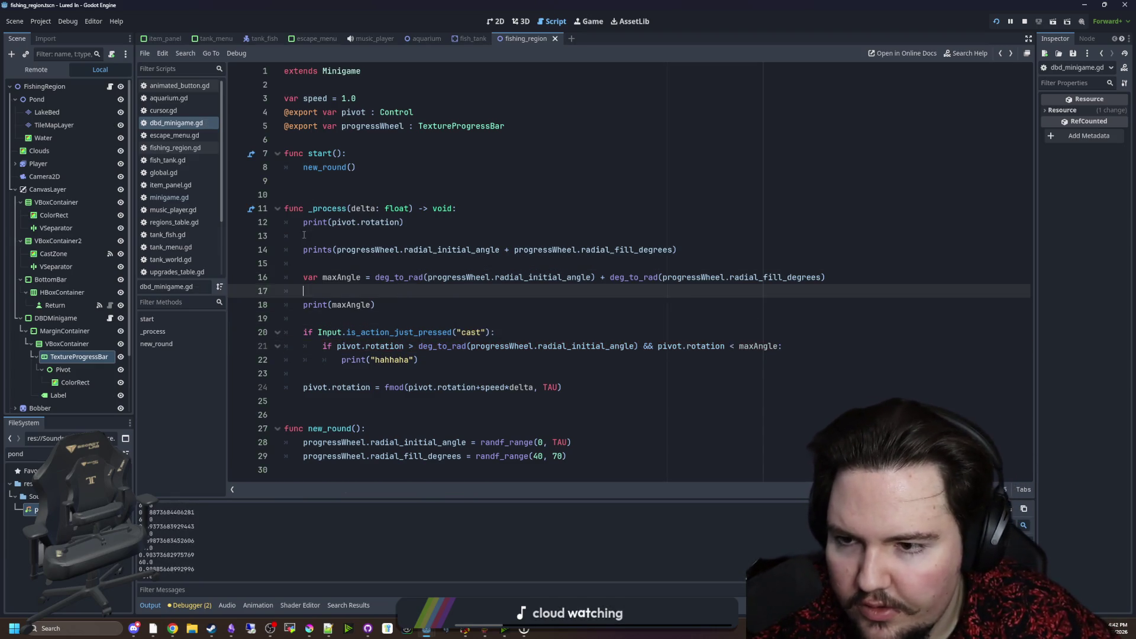
Comment out the rotation print and the prints() debug line, then save
click(319, 222)
key(ctrl+k)
click(319, 249)
key(ctrl+k)
click(319, 236)
key(ctrl+s)
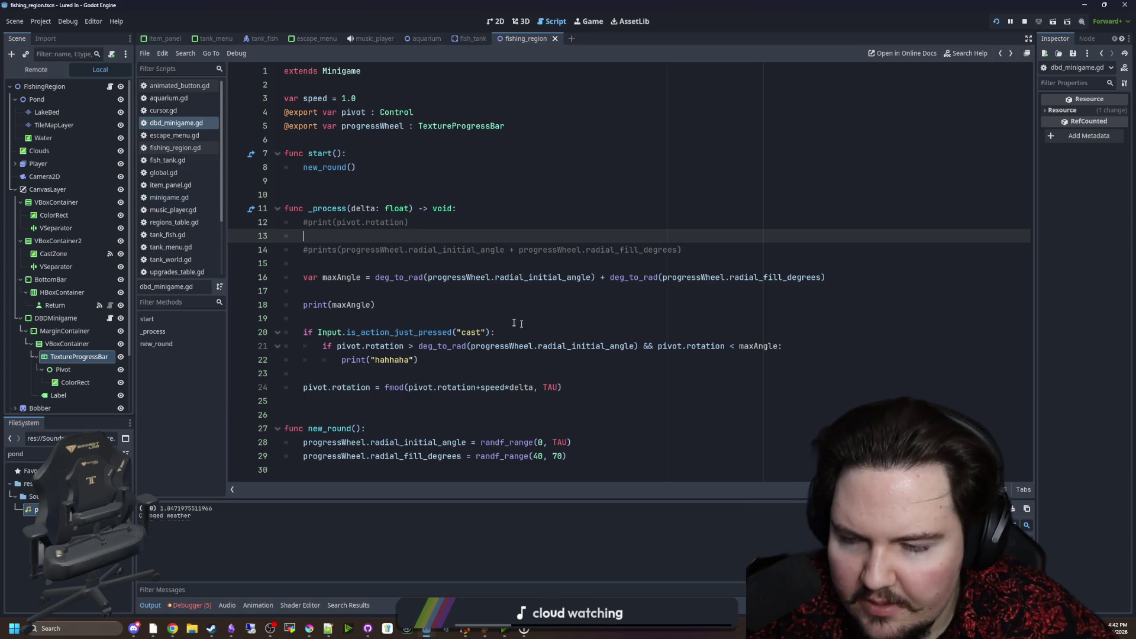
Uncomment the pivot.rotation print and check the running game's output
click(312, 222)
key(ctrl+k)
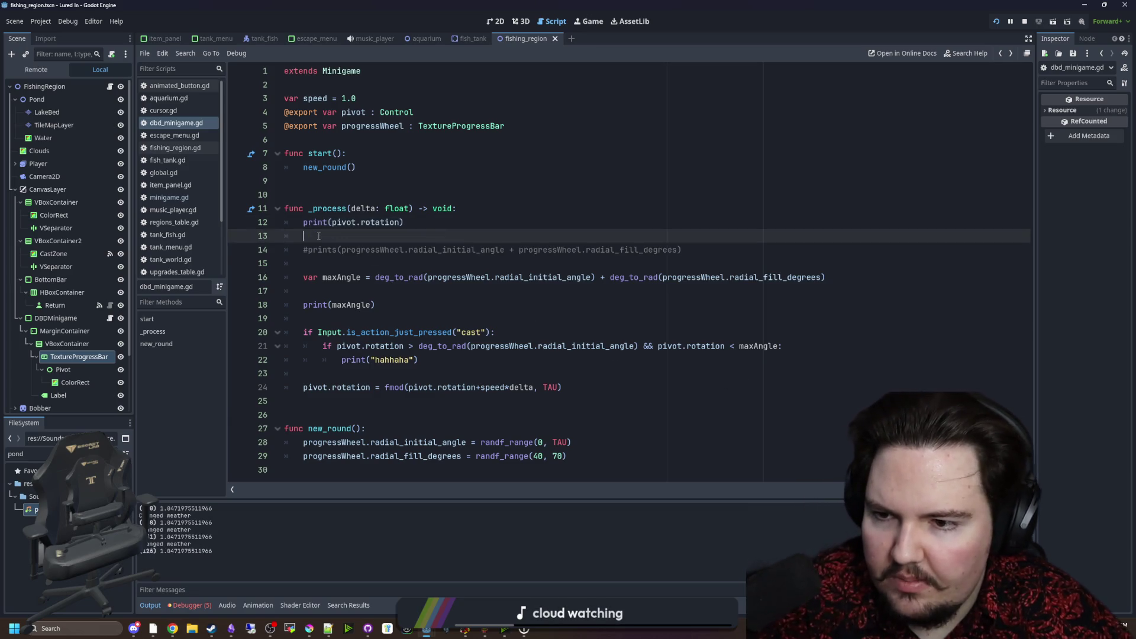
click(317, 236)
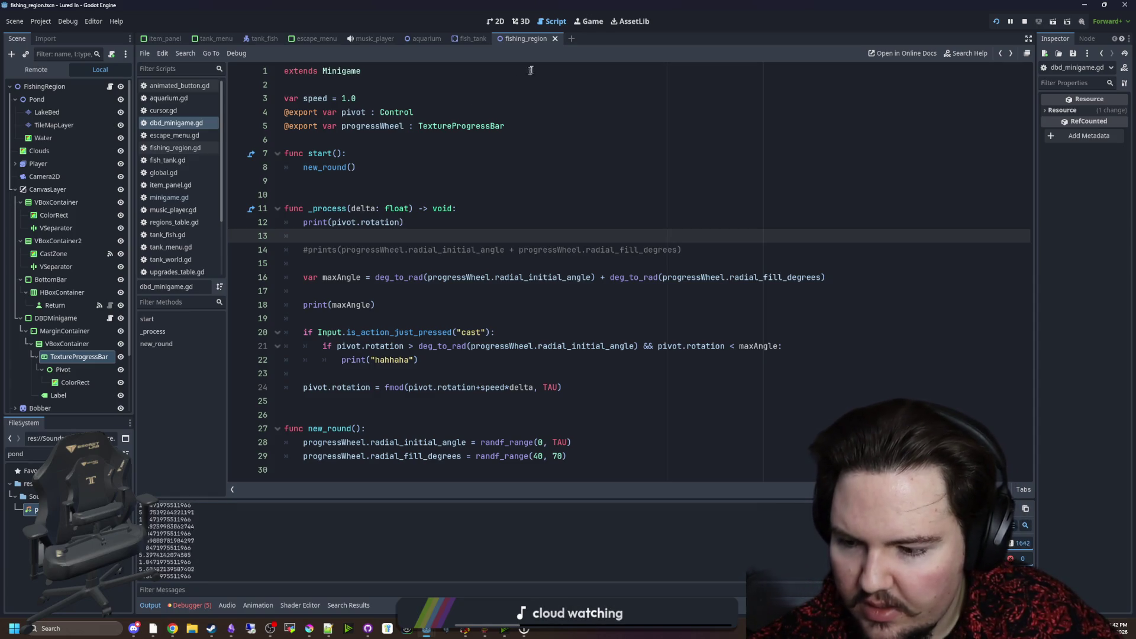
click(589, 21)
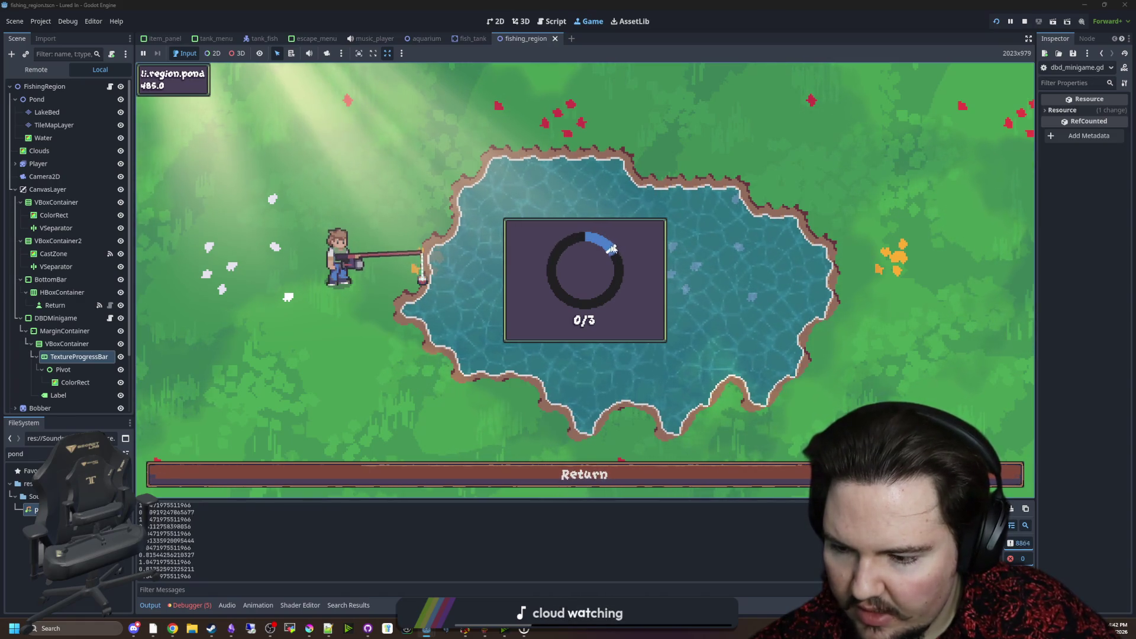
click(110, 319)
Comment out the rotation and maxAngle prints and relaunch the game with F5
click(300, 223)
key(ctrl+k)
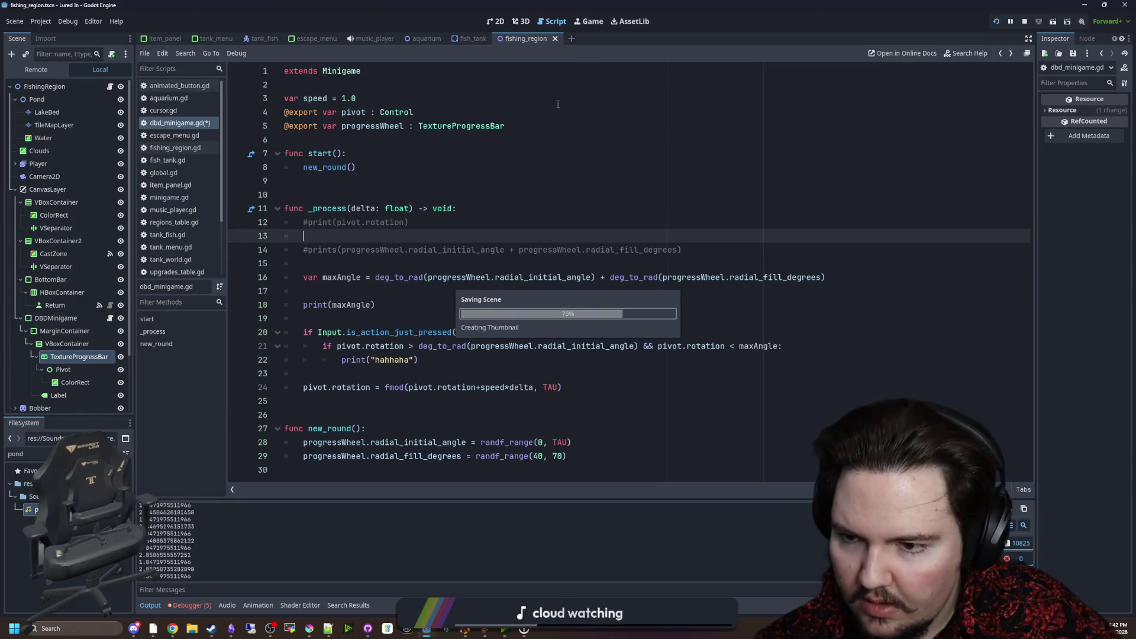
click(307, 304)
key(ctrl+k)
key(F5)
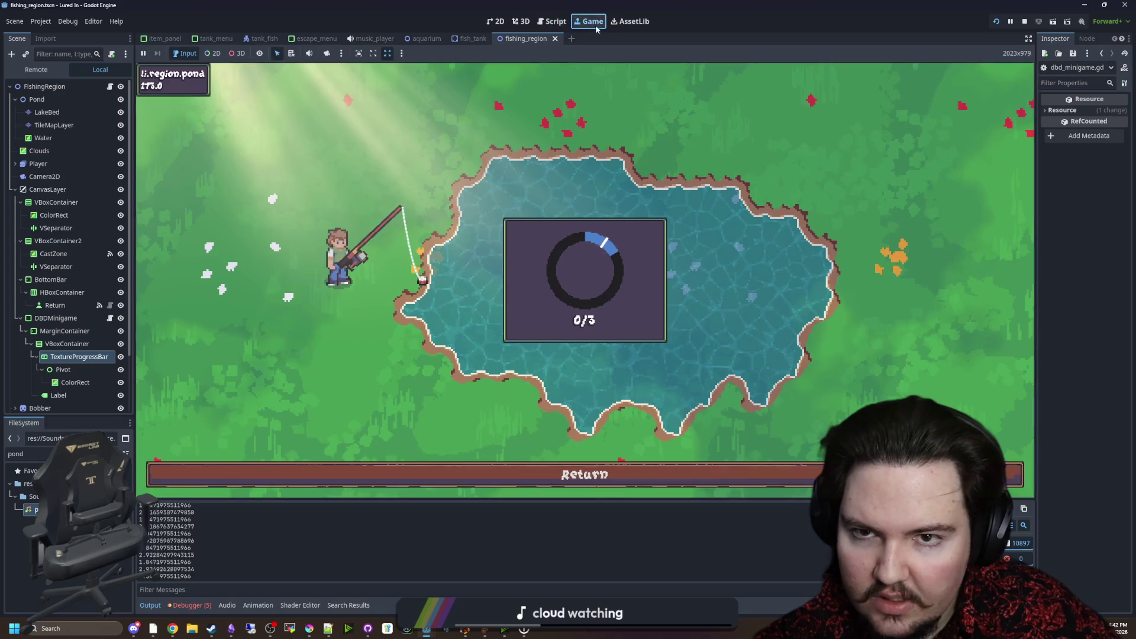
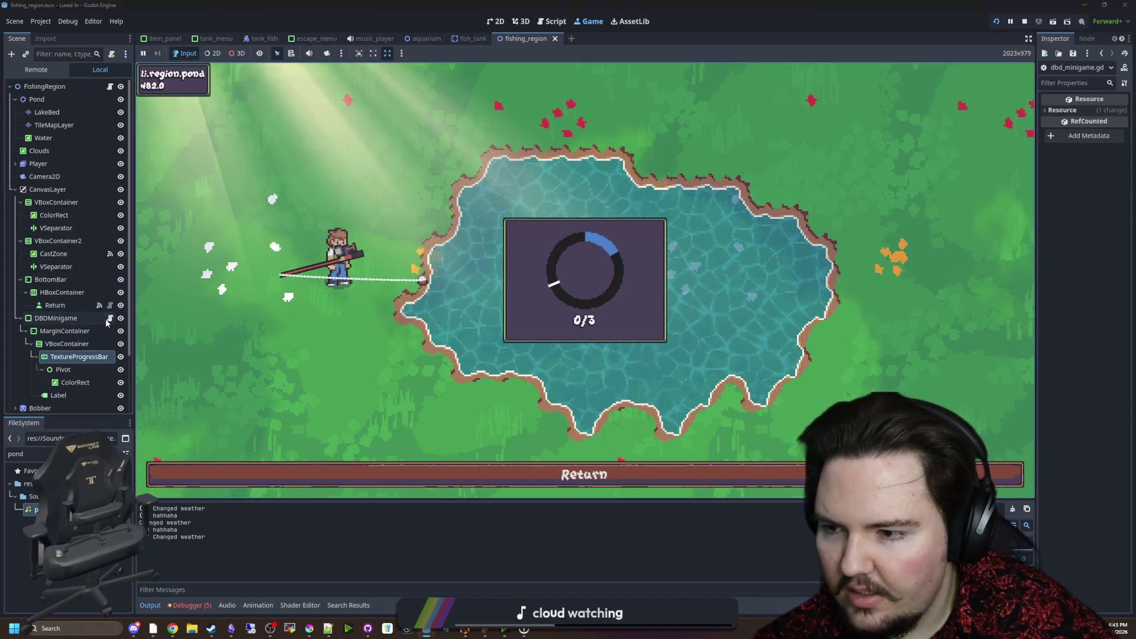
Change the needle speed in dbd_minigame.gd from 1.0 to 2.0 and save
key(ctrl+F3)
click(346, 98)
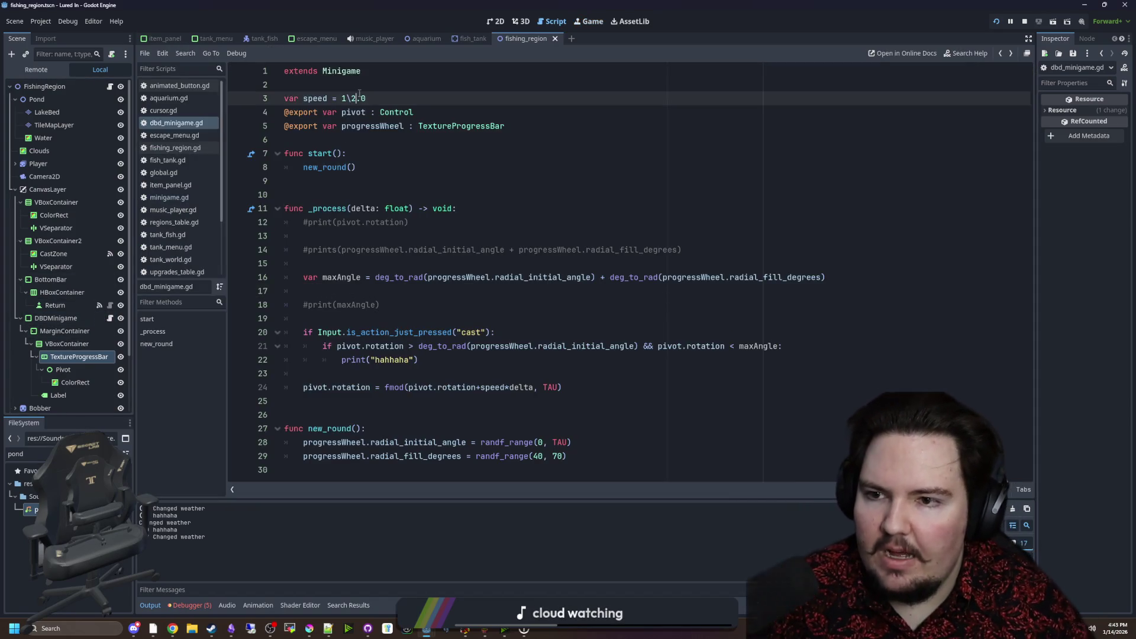
key(BackSpace)
text(2)
key(ctrl+s)
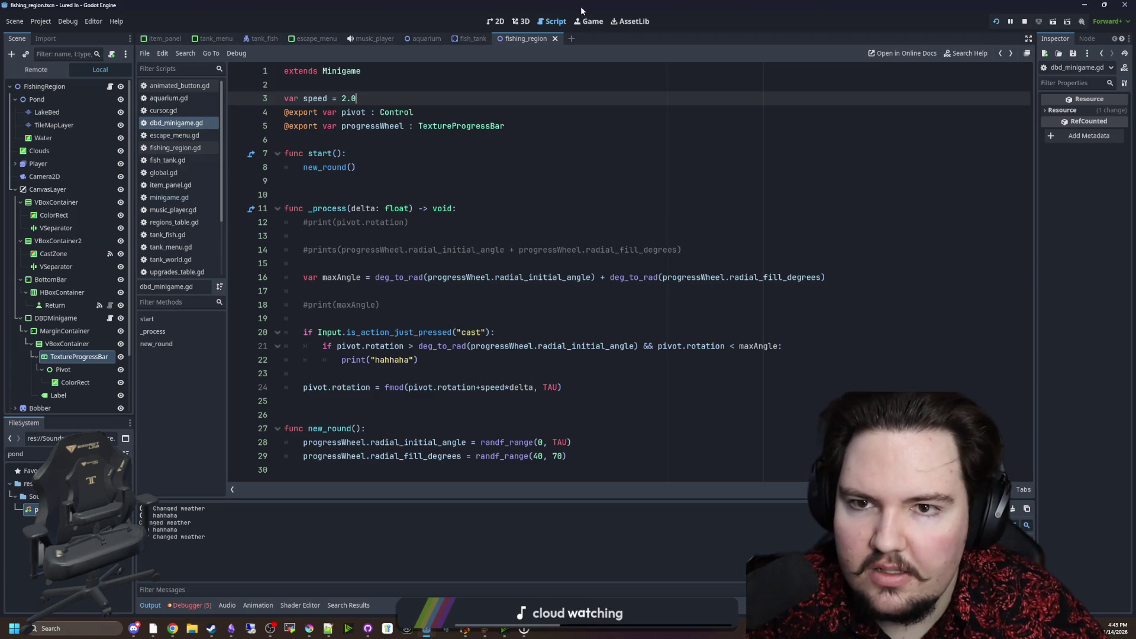
Run the game to test the faster needle, check the Debugger errors, then reopen the script
key(ctrl+F4)
key(Escape)
key(Escape)
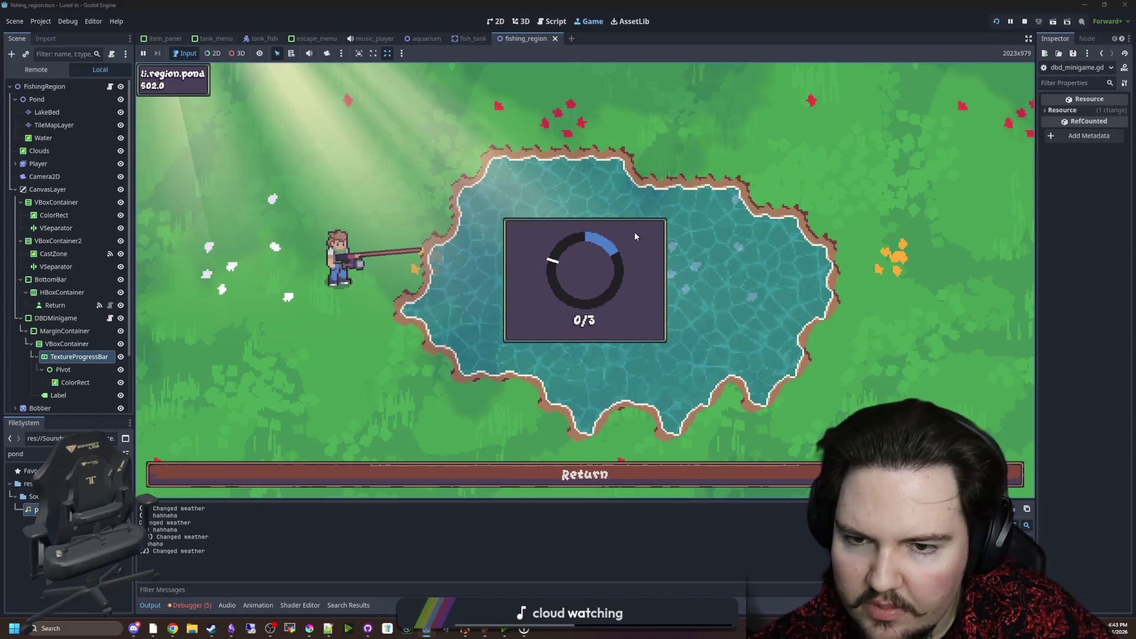
click(189, 604)
click(201, 493)
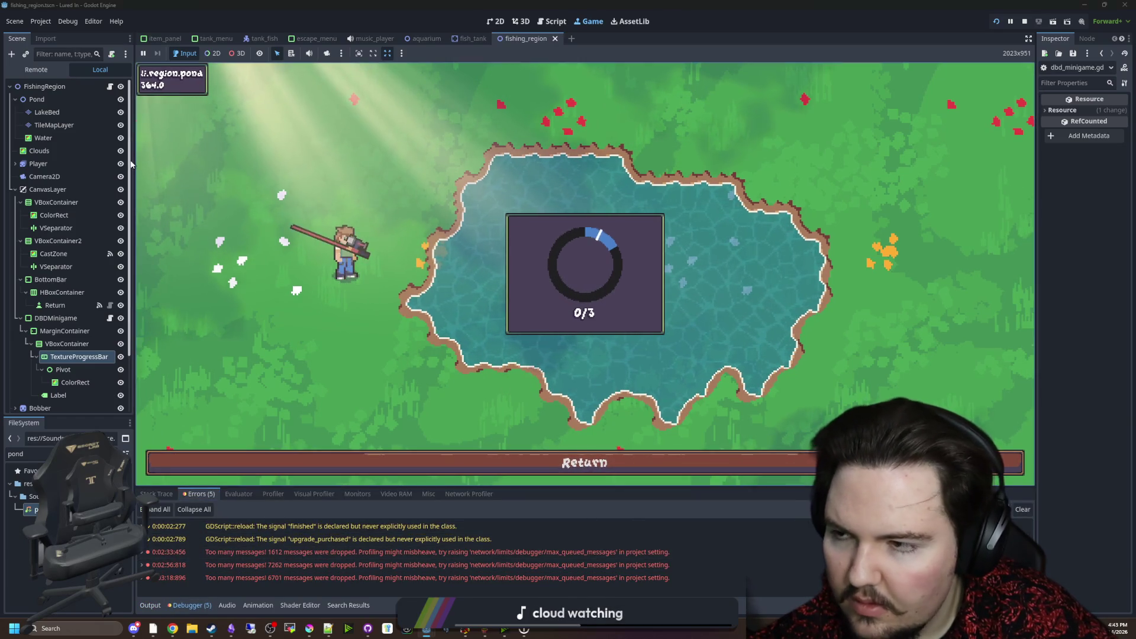
click(110, 318)
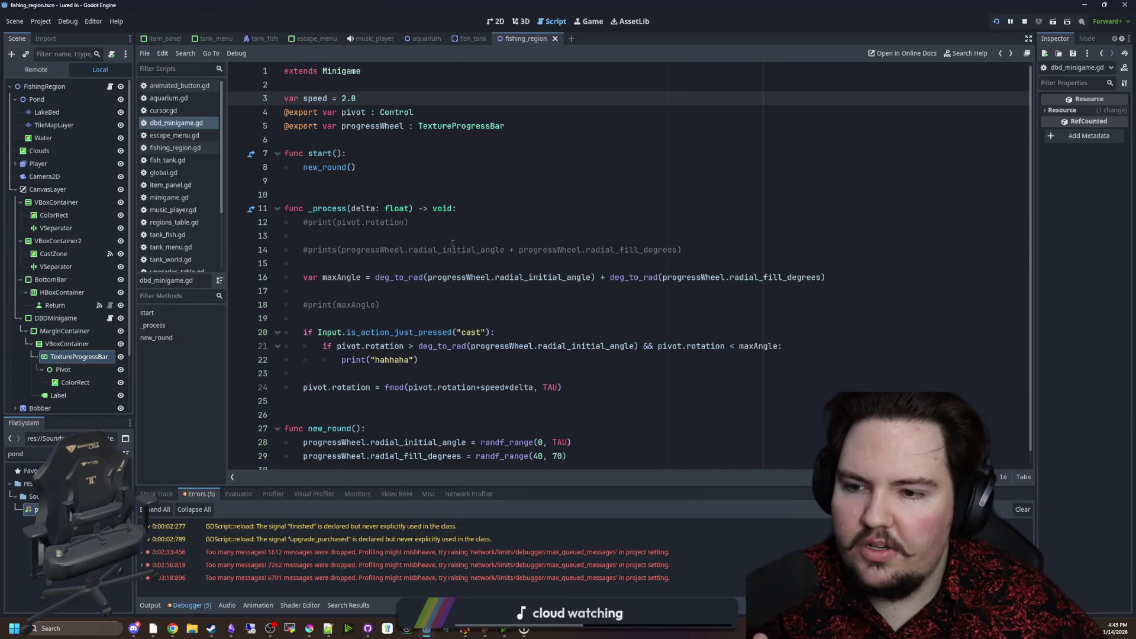
Add a 'func fail(): pass' function to the Minigame base class script and save it
click(452, 250)
ctrl+click(373, 250)
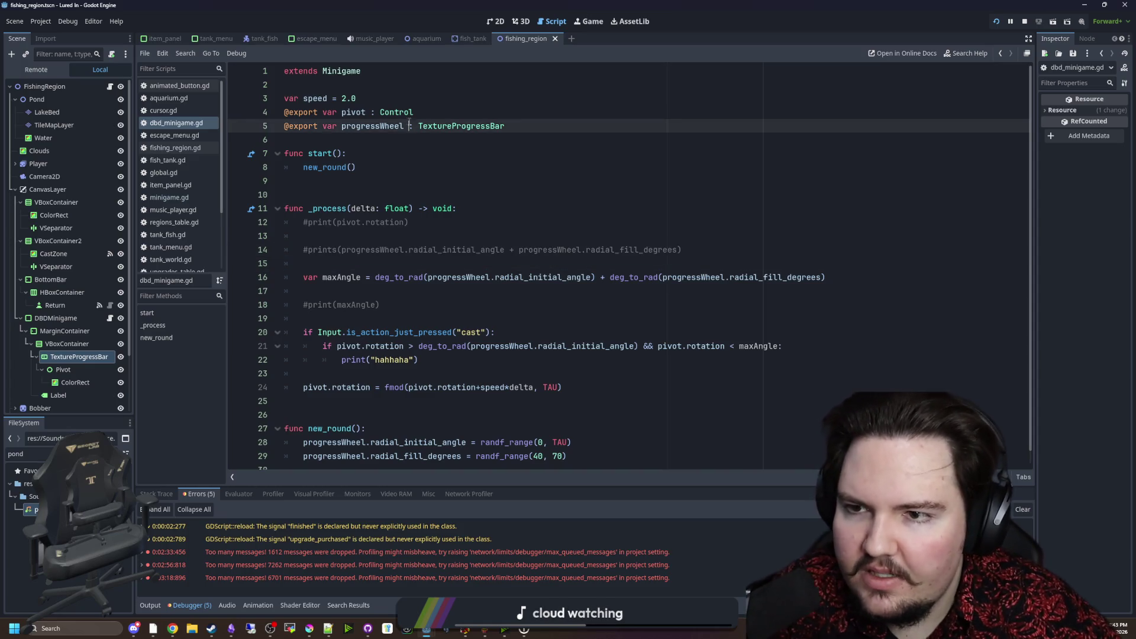
ctrl+click(341, 71)
click(375, 148)
key(Return)
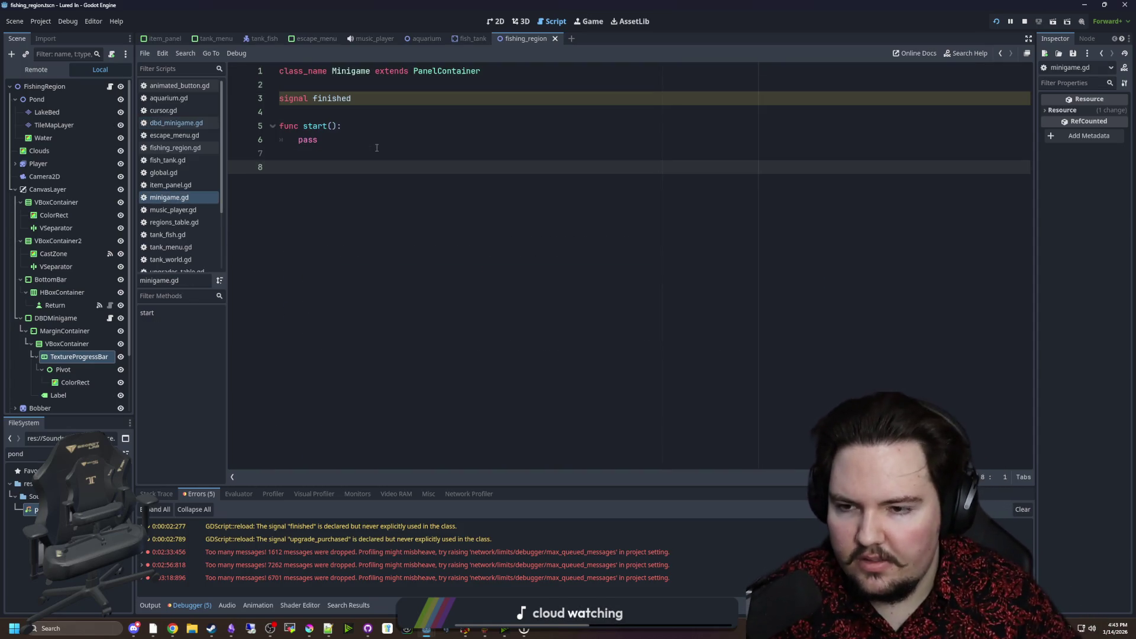
text(func fail():)
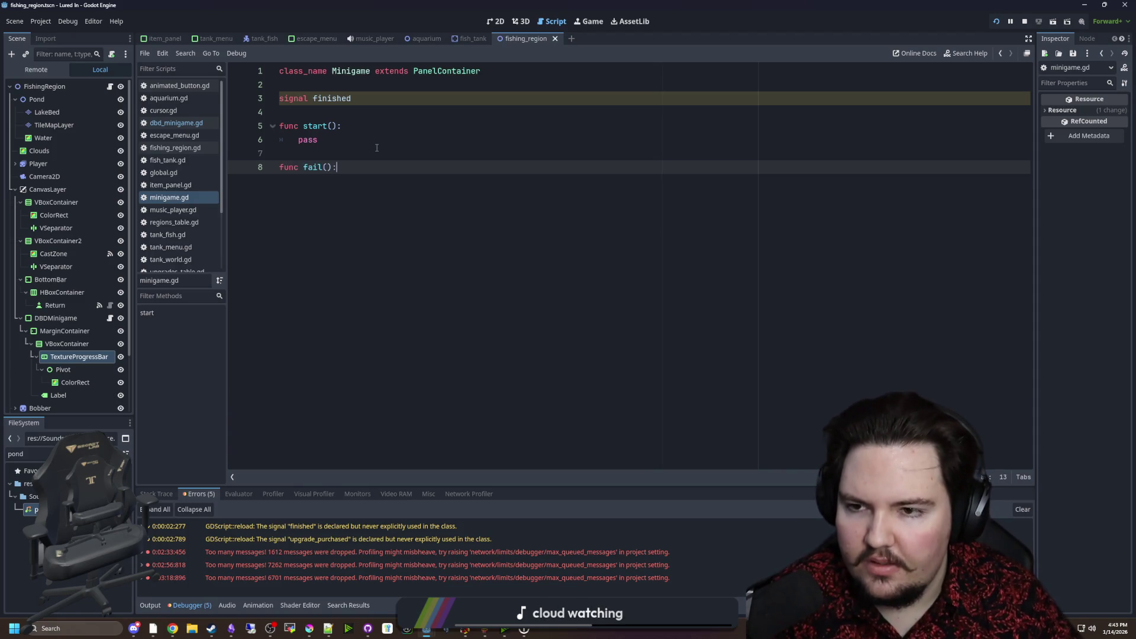
key(Return)
text(pass)
click(376, 148)
click(299, 110)
key(ctrl+s)
In dbd_minigame.gd, add 'else: fail()' after the hit check
click(175, 122)
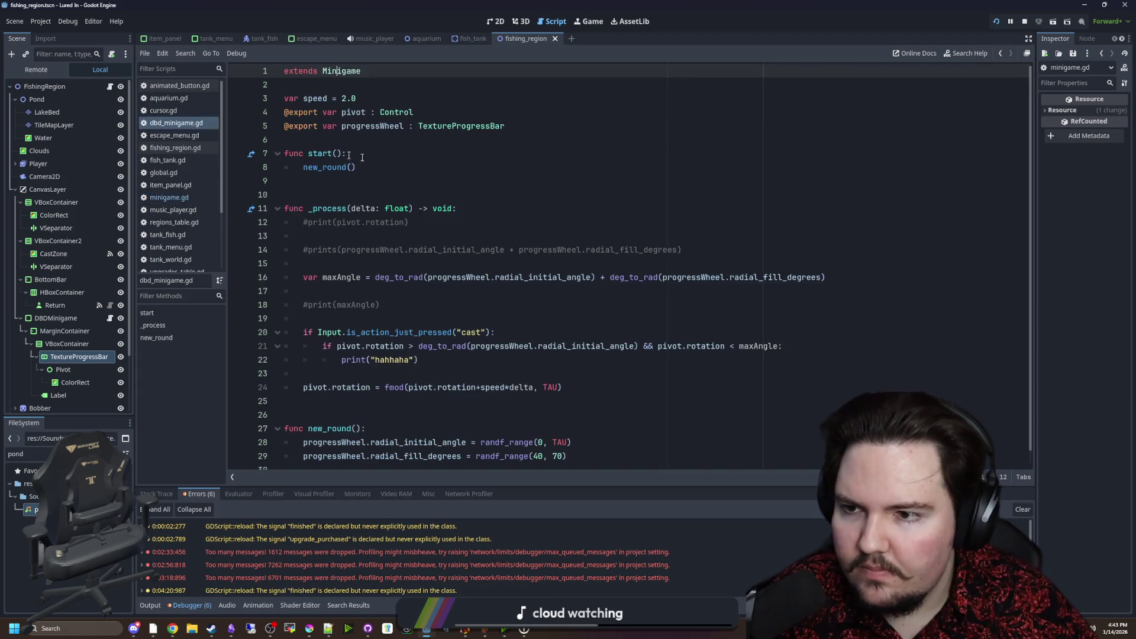
click(359, 176)
scroll(414, 320, down, 1)
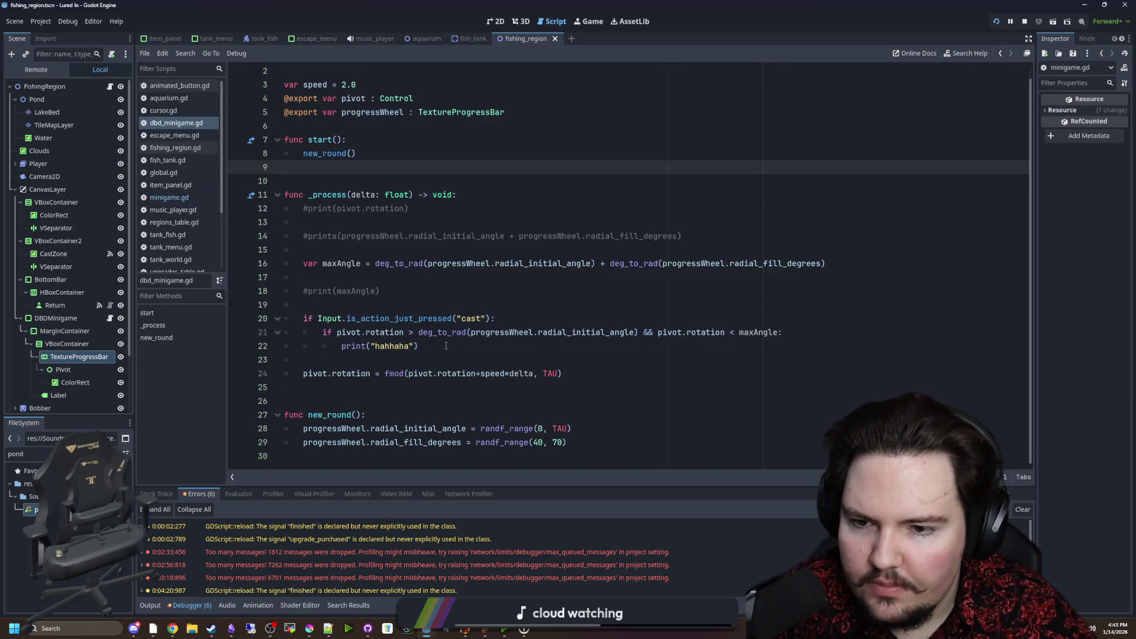
click(465, 345)
key(Return)
key(BackSpace)
text(else:)
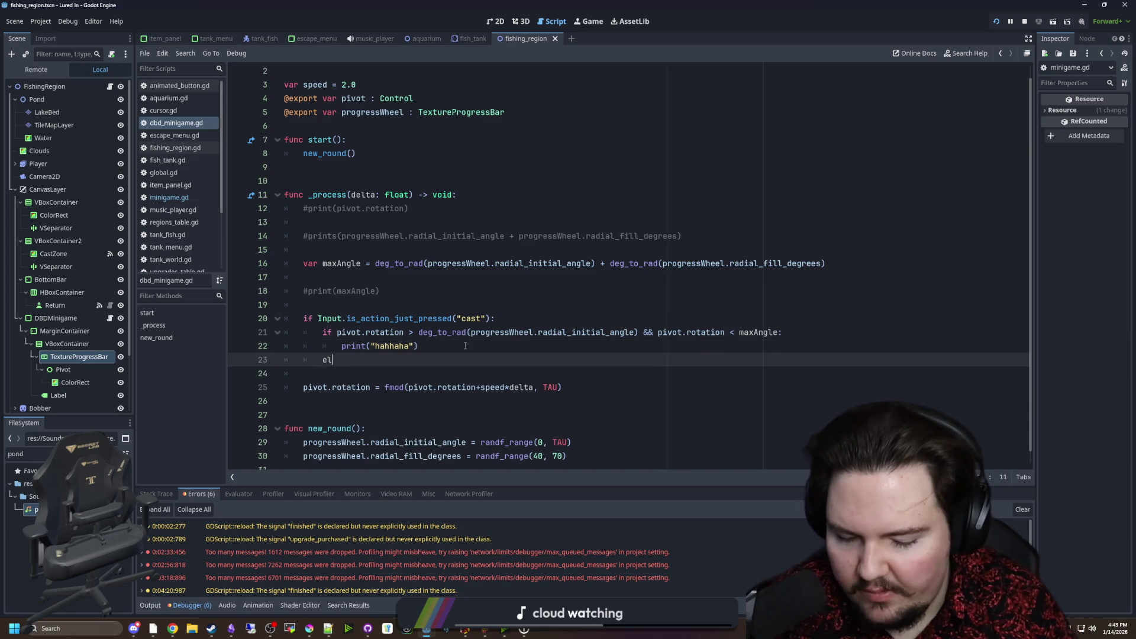
key(Return)
text(fail())
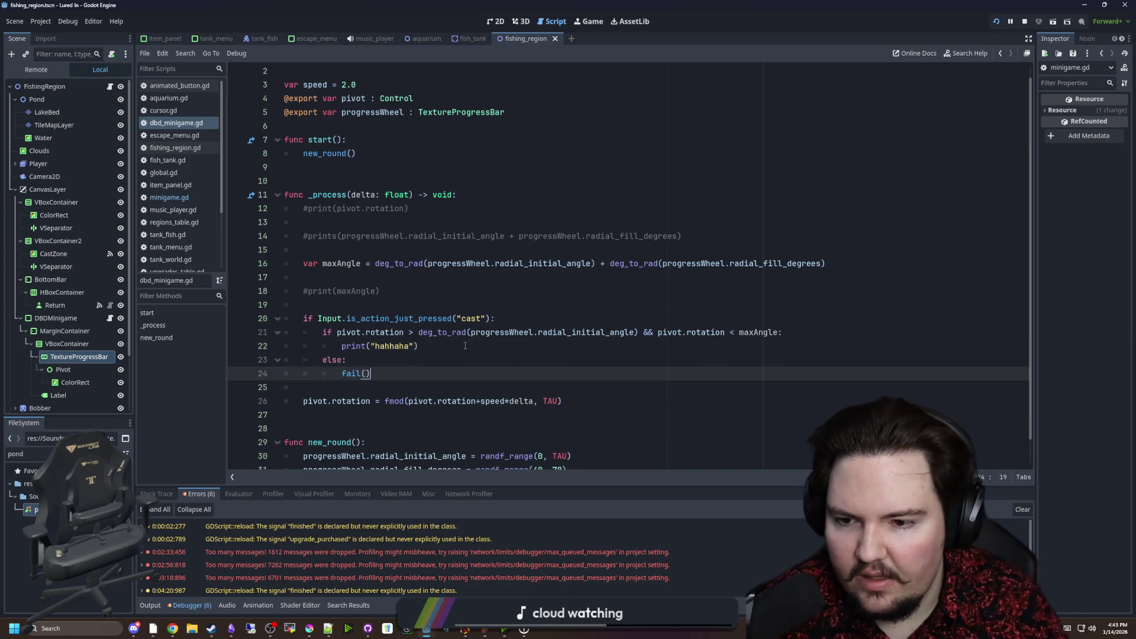
click(473, 341)
Call new_round() before the success print, and add an empty line inside start()
scroll(466, 343, down, 1)
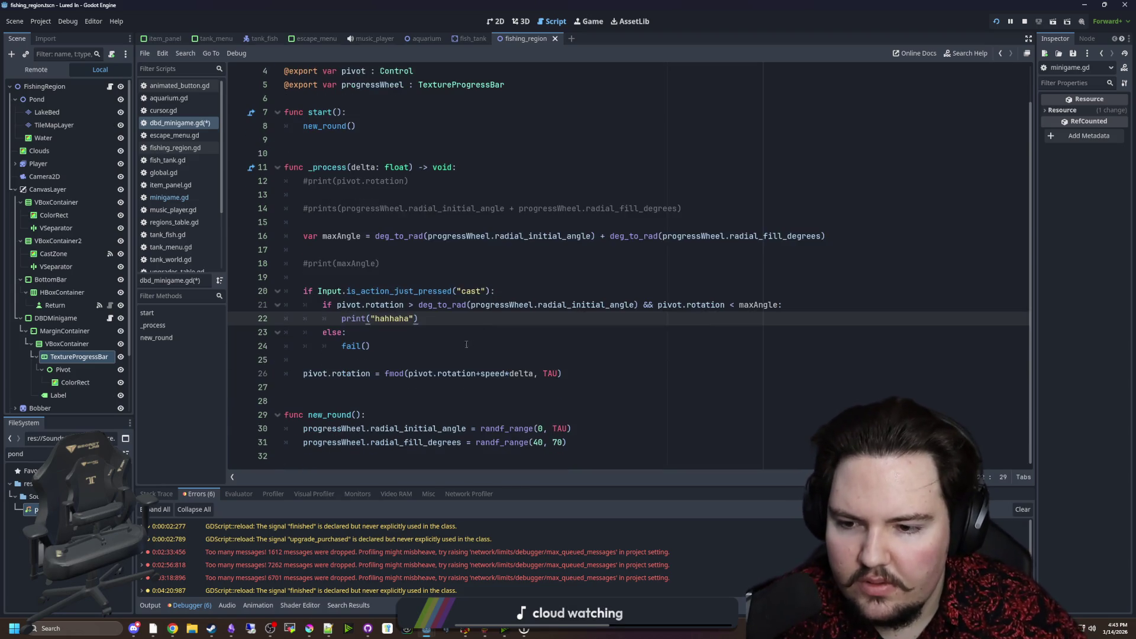
scroll(486, 356, up, 1)
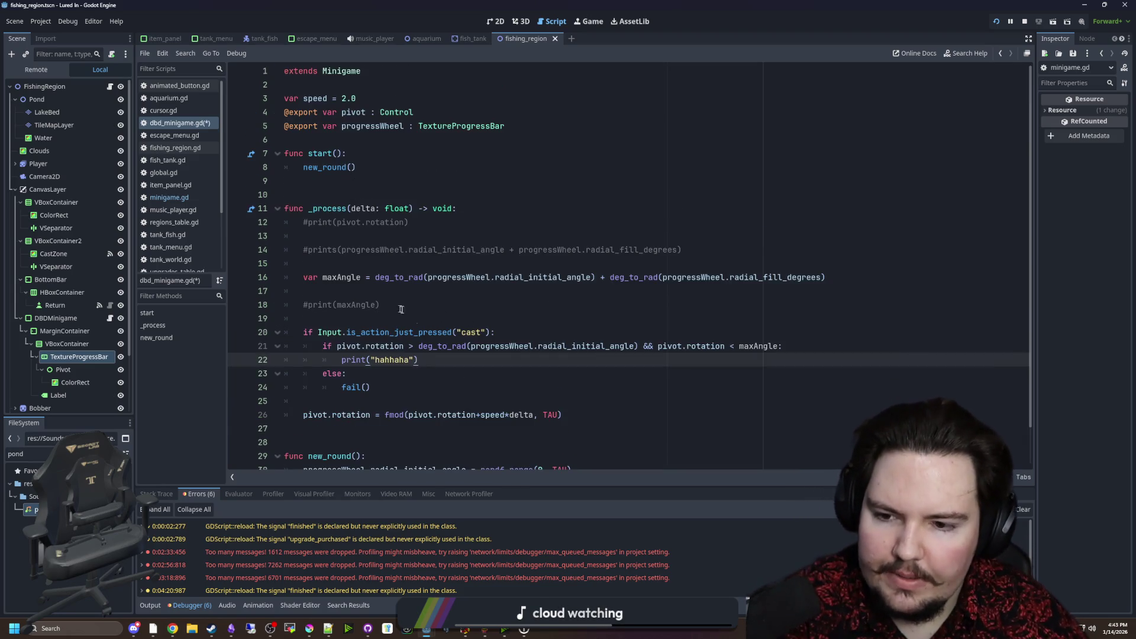
key(ctrl+shift+Return)
text(start())
key(Return)
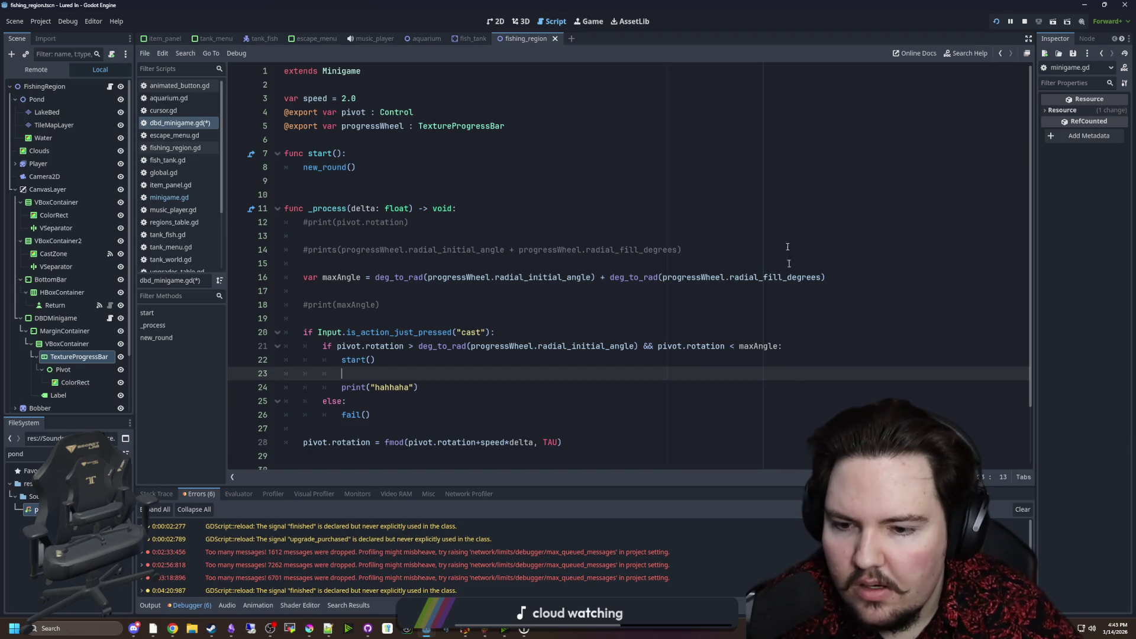
scroll(790, 283, down, 2)
scroll(382, 363, up, 2)
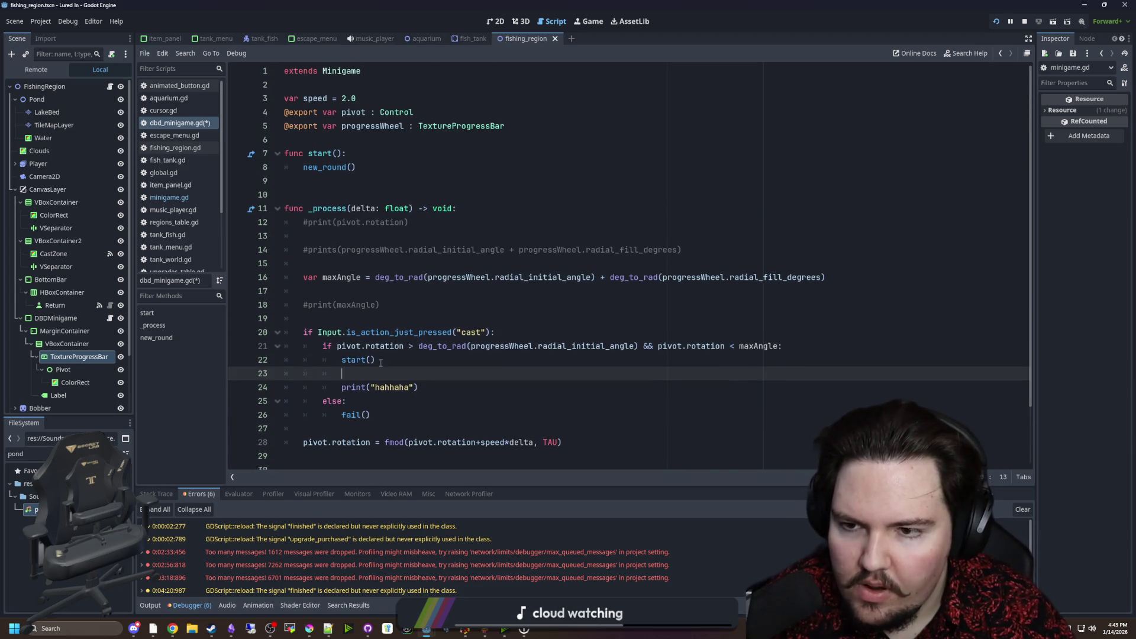
scroll(294, 355, down, 2)
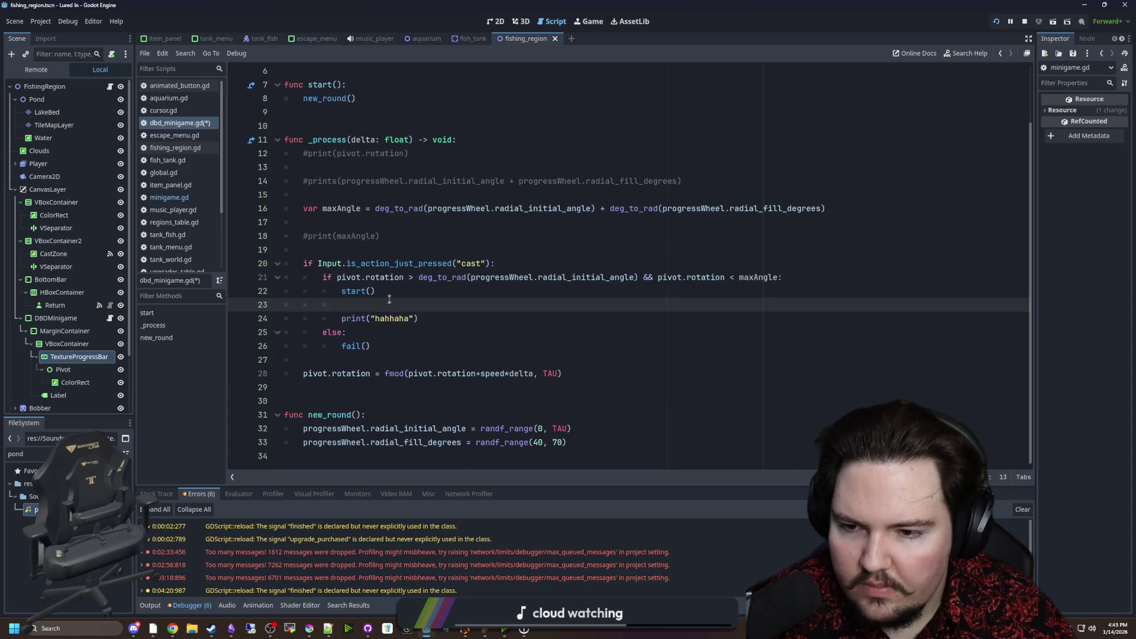
drag(375, 291, 342, 293)
text(new_r)
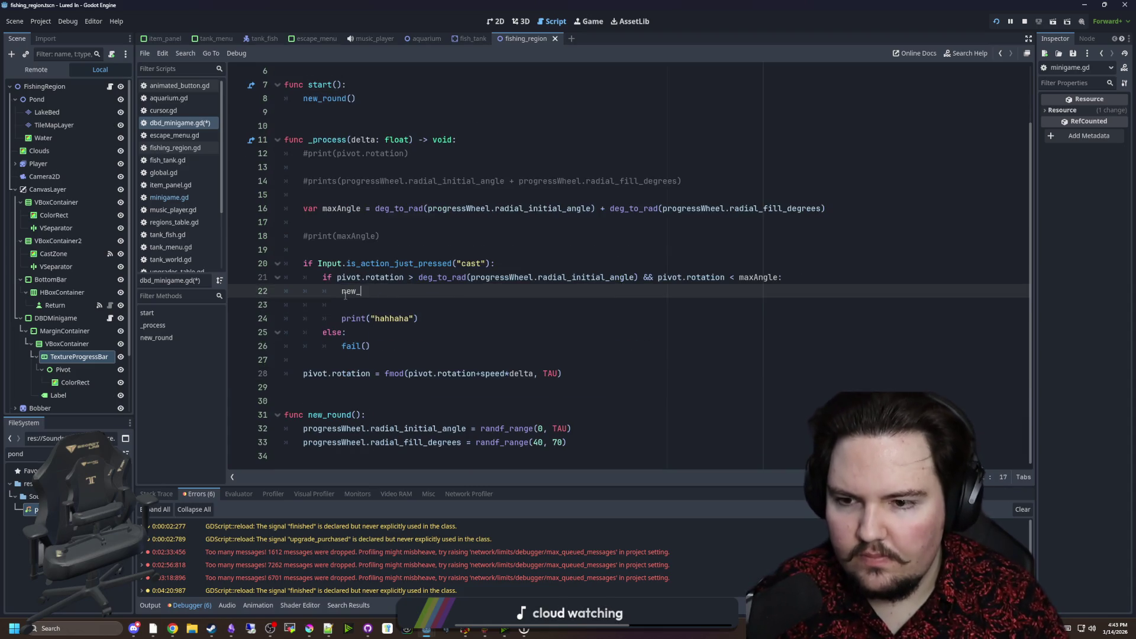
key(Return)
scroll(347, 296, up, 2)
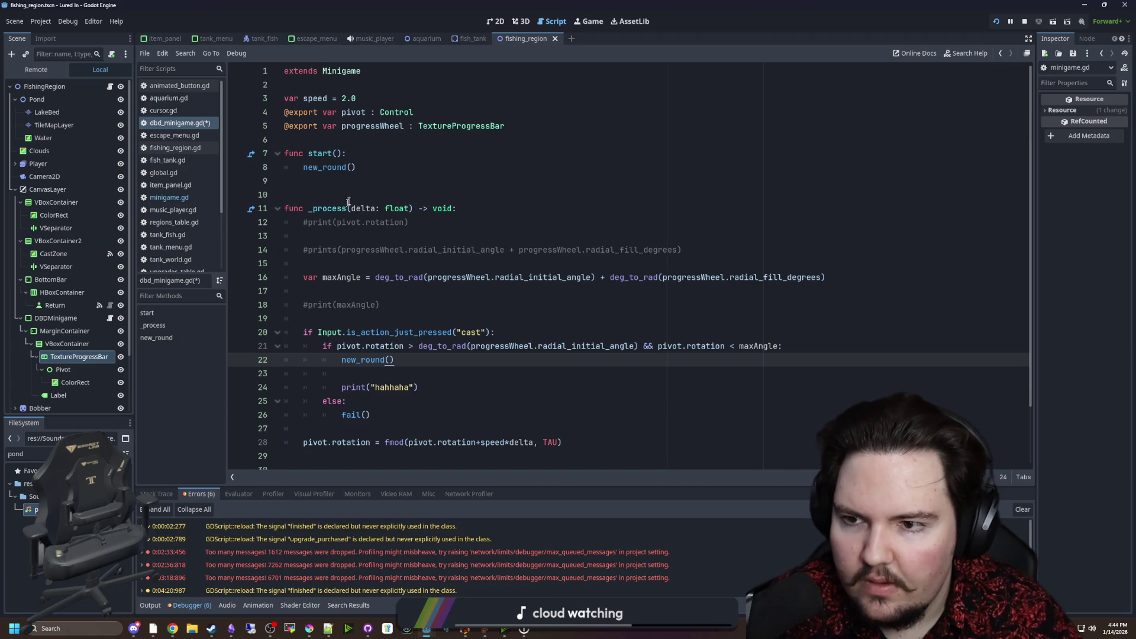
click(367, 154)
key(Return)
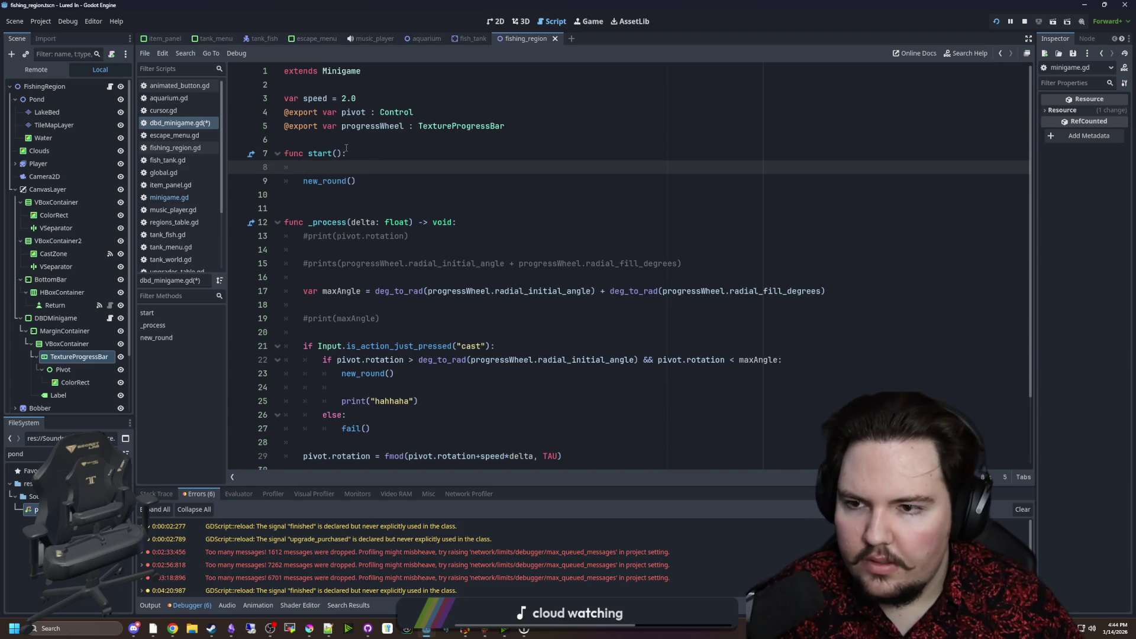
Declare a completed integer variable below the exports and reference completed in start()
click(341, 140)
key(Return)
key(Up)
text(var completed = 0)
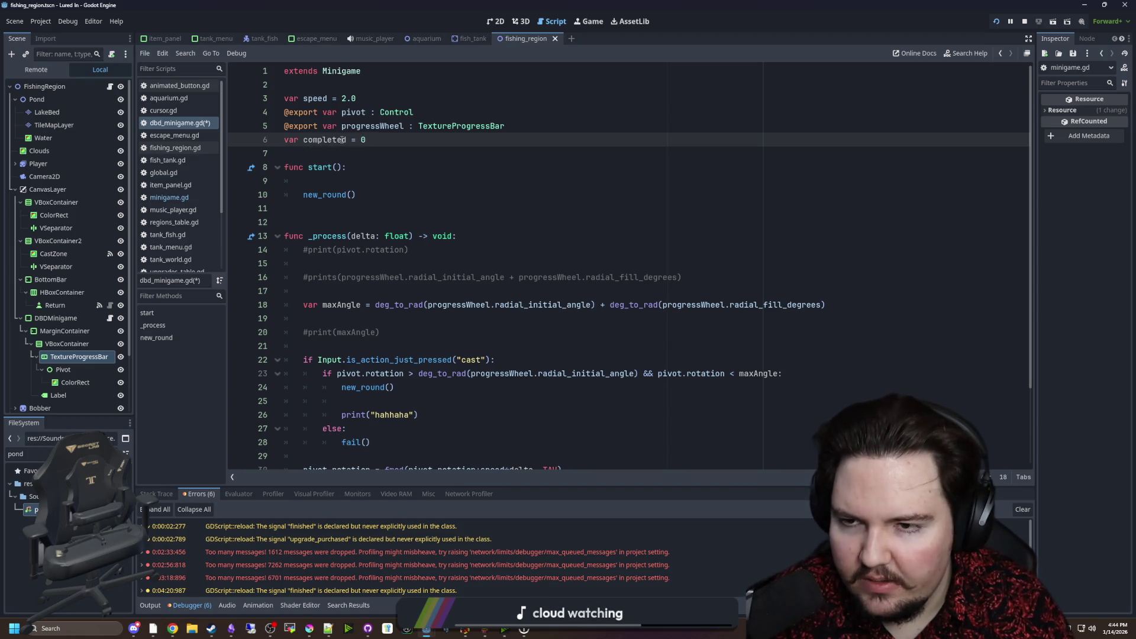
text(: int)
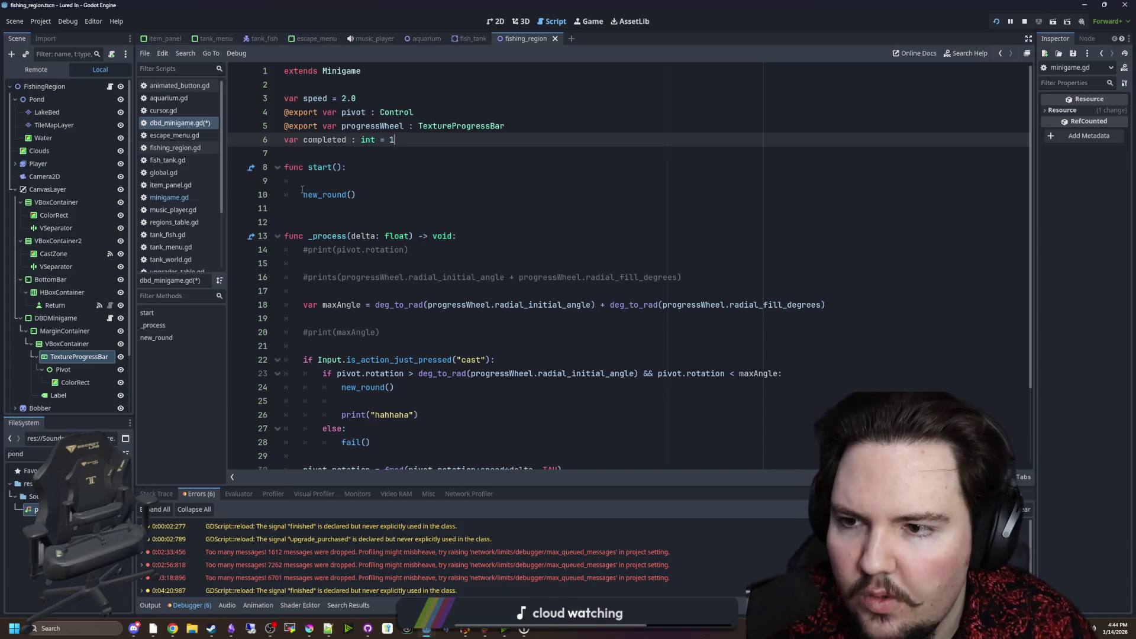
click(498, 181)
text(completed = 1)
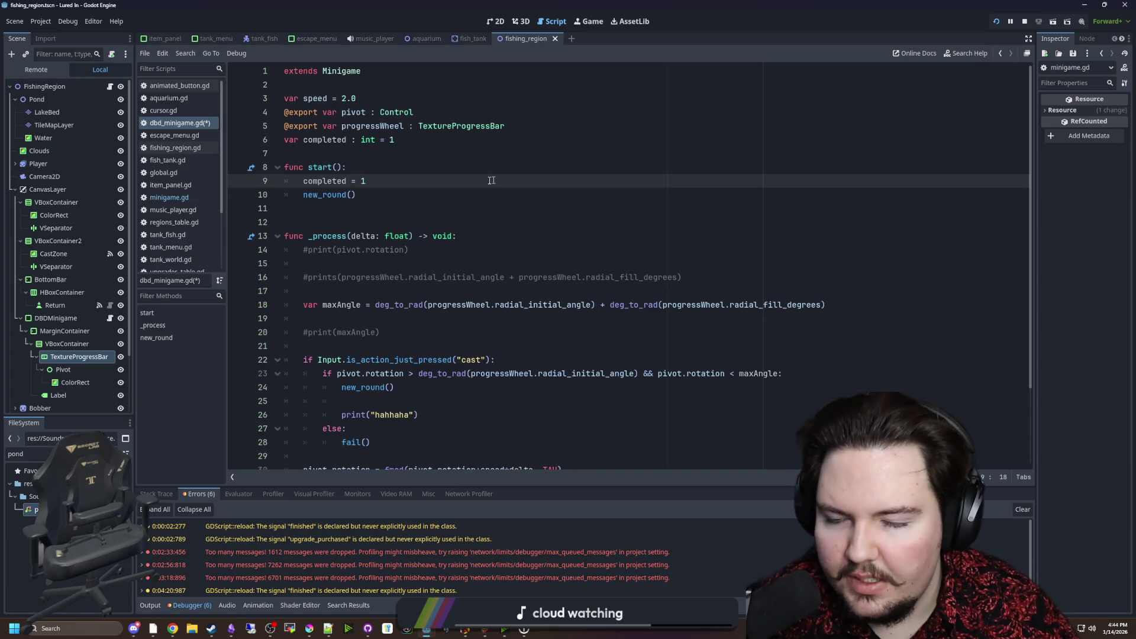
scroll(414, 237, down, 3)
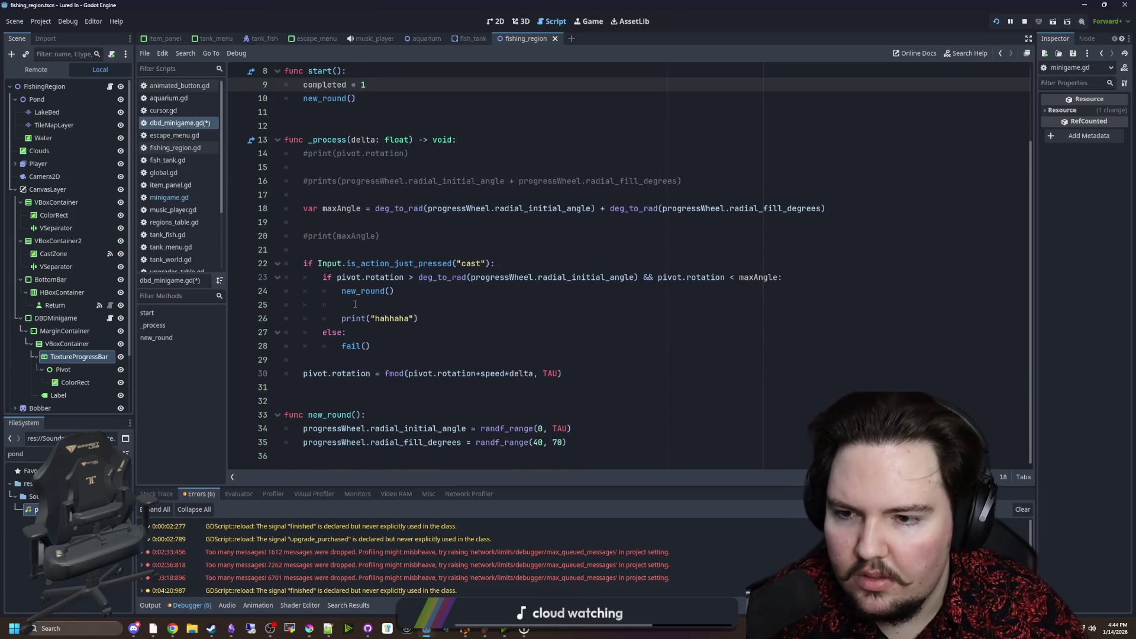
scroll(365, 112, up, 3)
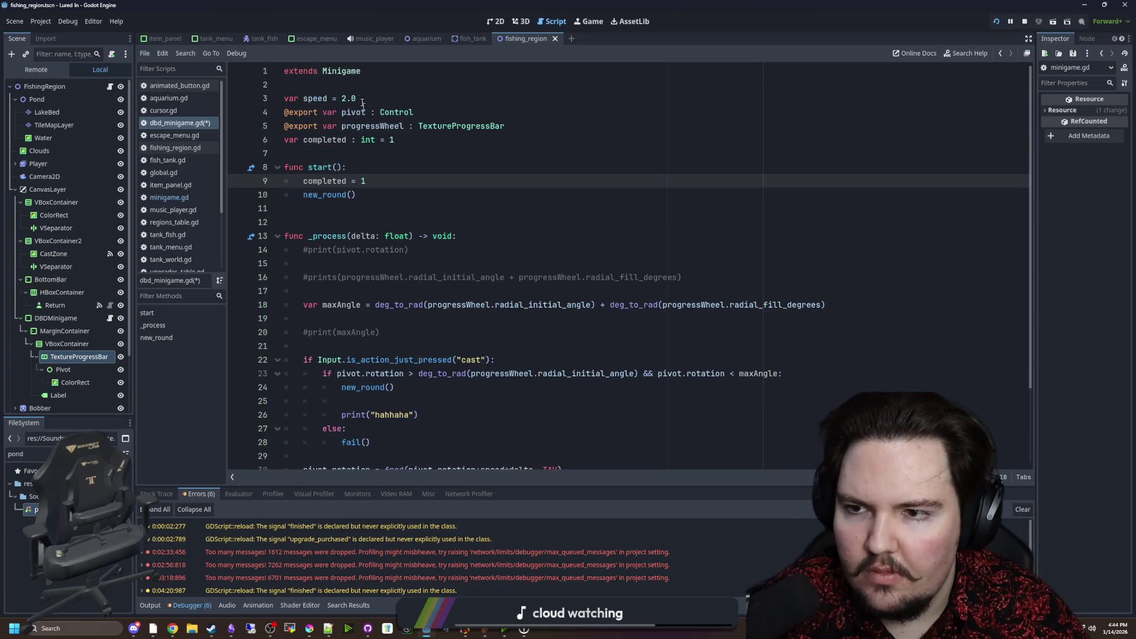
Add 'speedMult = 1.0' at the top of start()
double_click(321, 99)
click(357, 167)
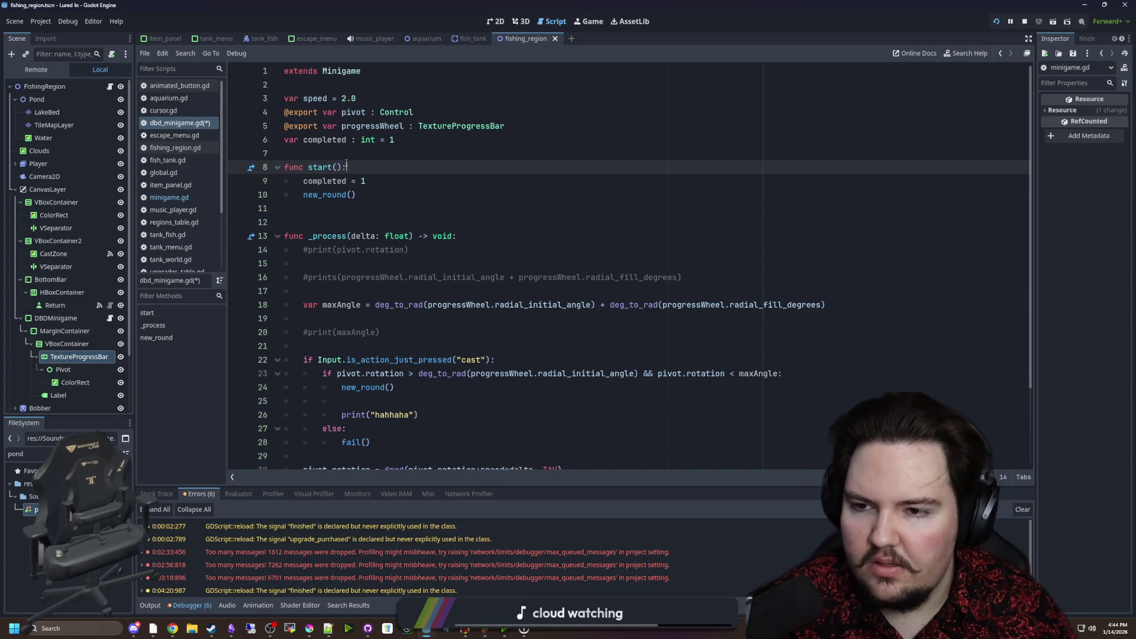
key(Return)
text(speed)
key(BackSpace)
key(BackSpace)
key(BackSpace)
text(speedMult )
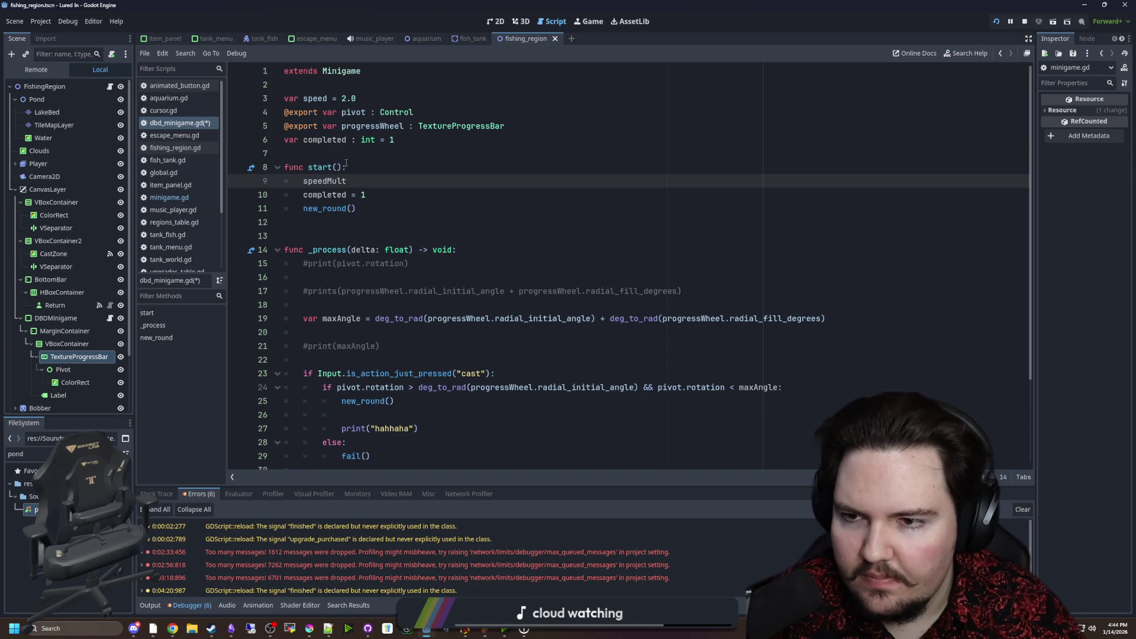
text(= 1.0)
Declare 'var speedMult = 1.0' below the completed variable
click(427, 135)
key(Return)
text(var speed)
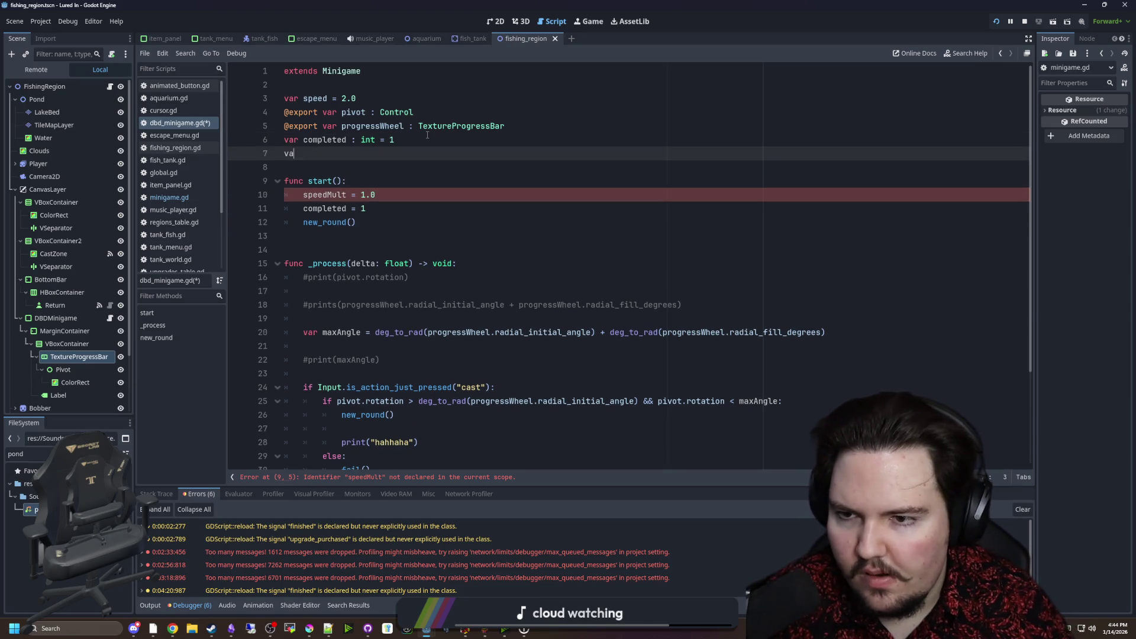
text(Mult = 1.0)
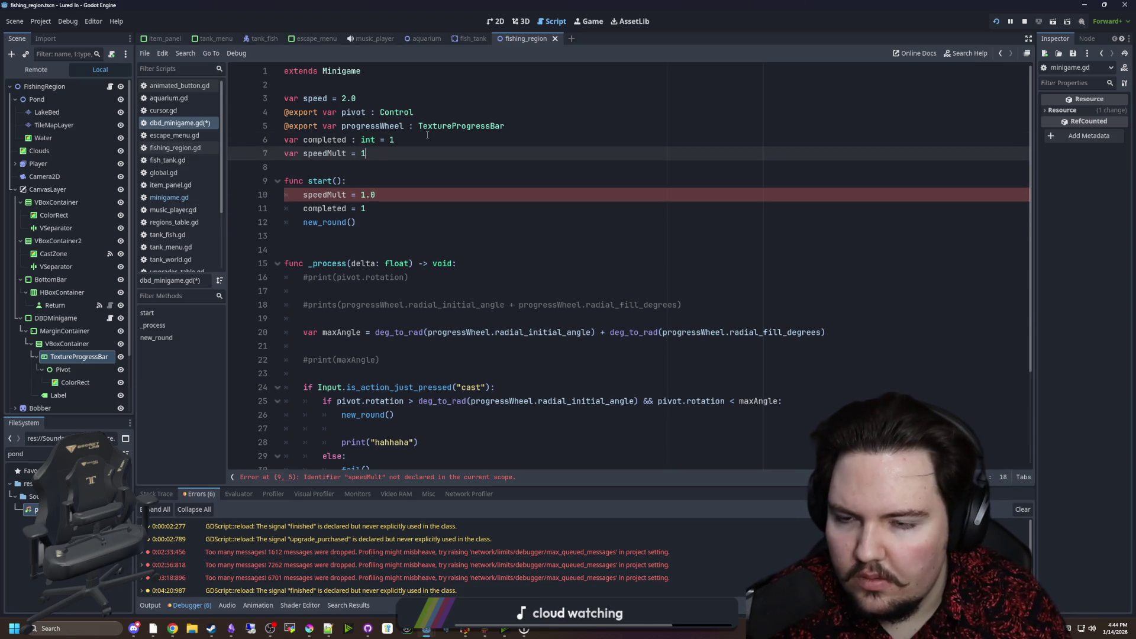
double_click(339, 197)
scroll(423, 300, down, 3)
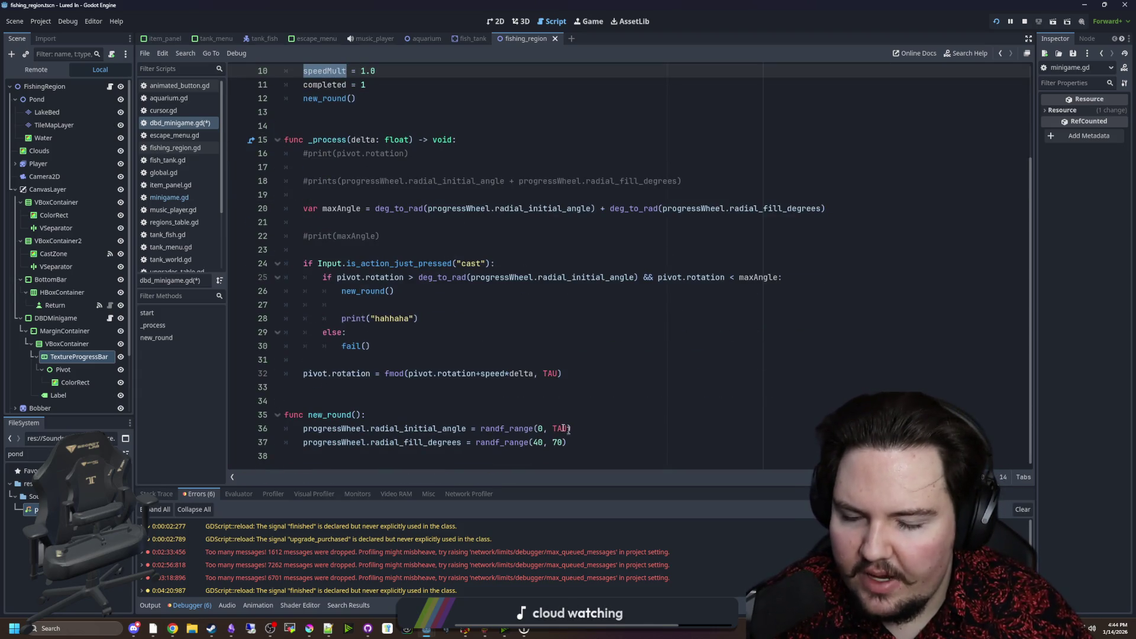
scroll(468, 323, up, 3)
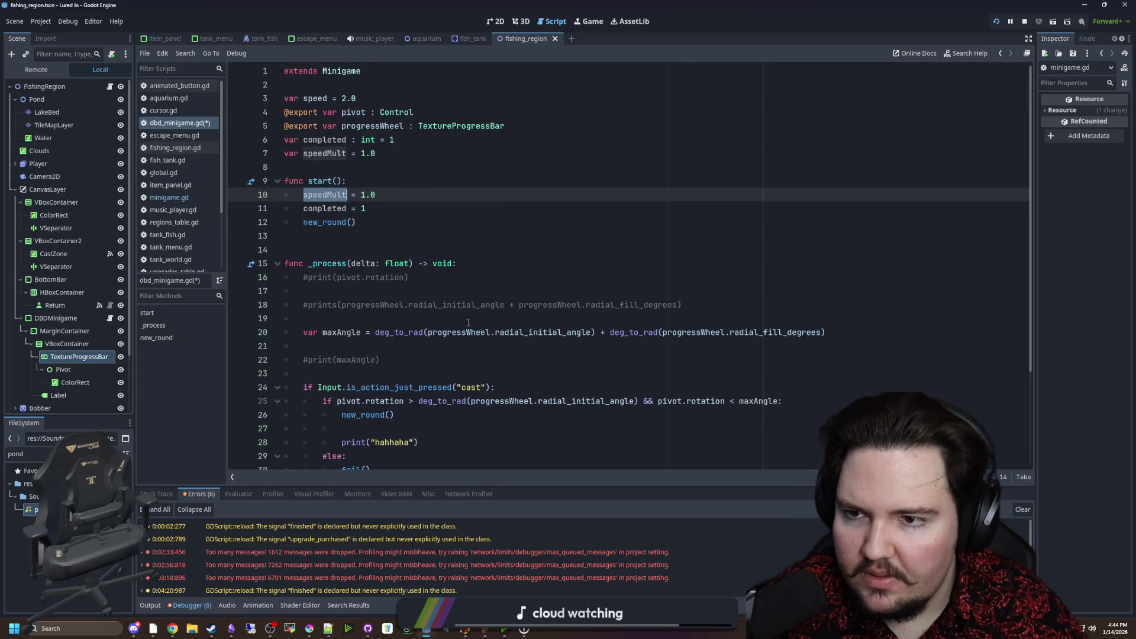
Move the new_round() call from the end of start() to its first line
click(356, 222)
key(shift+Home)
key(ctrl+c)
key(BackSpace)
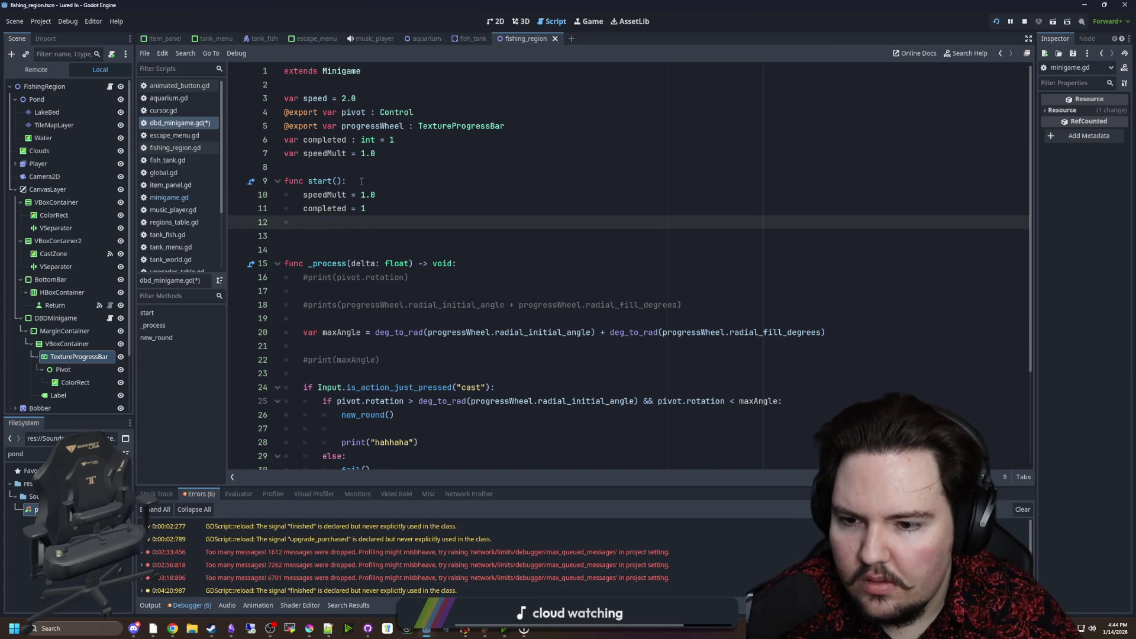
click(362, 182)
key(Return)
key(ctrl+v)
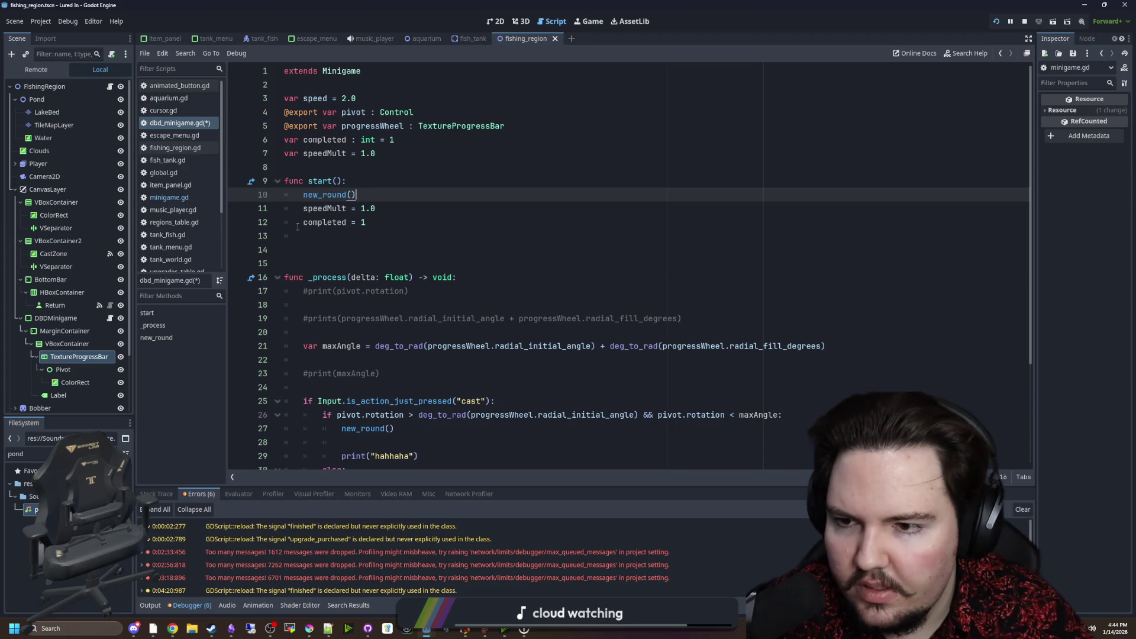
click(302, 235)
key(BackSpace)
key(BackSpace)
click(324, 208)
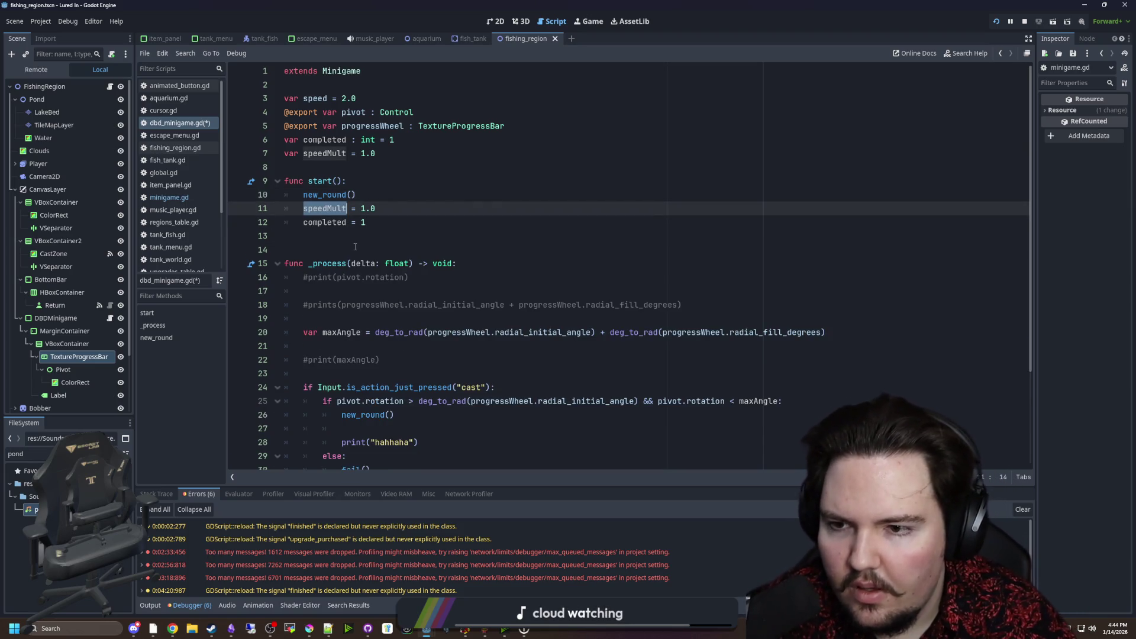
Add 'speedMult += 0.5' inside new_round()
scroll(477, 399, down, 3)
click(393, 420)
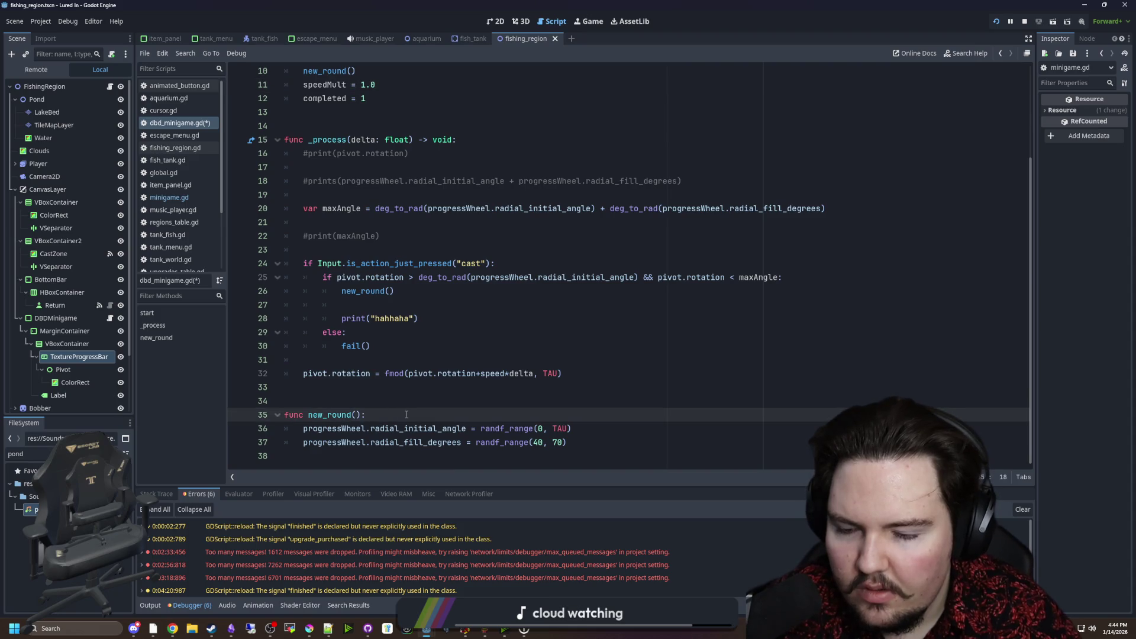
key(Return)
text(speedMult += )
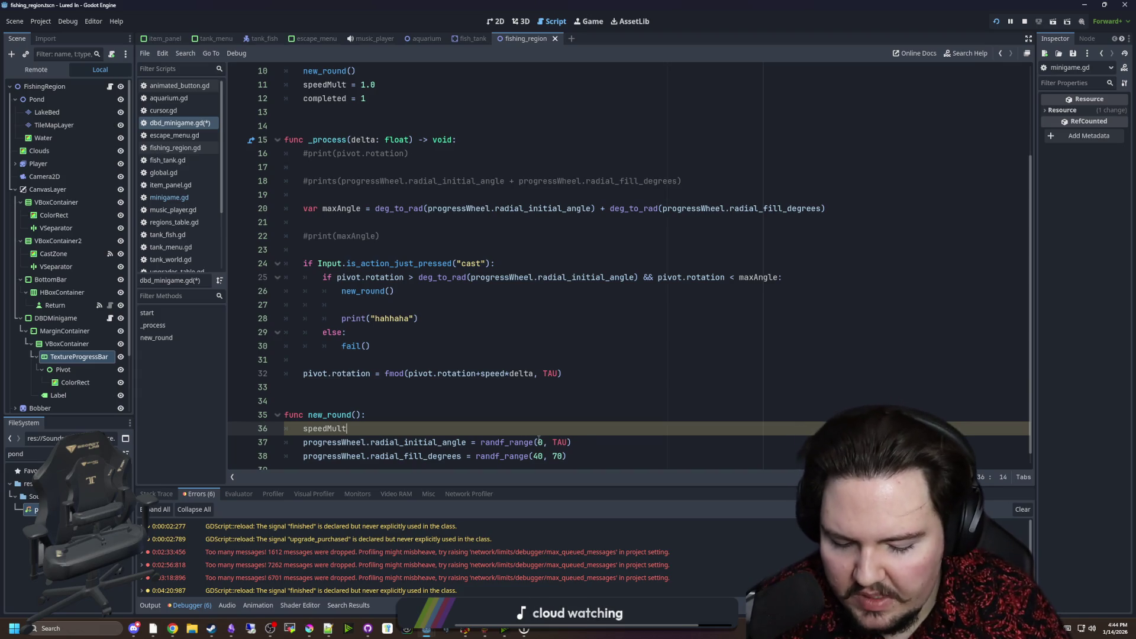
text(0.5)
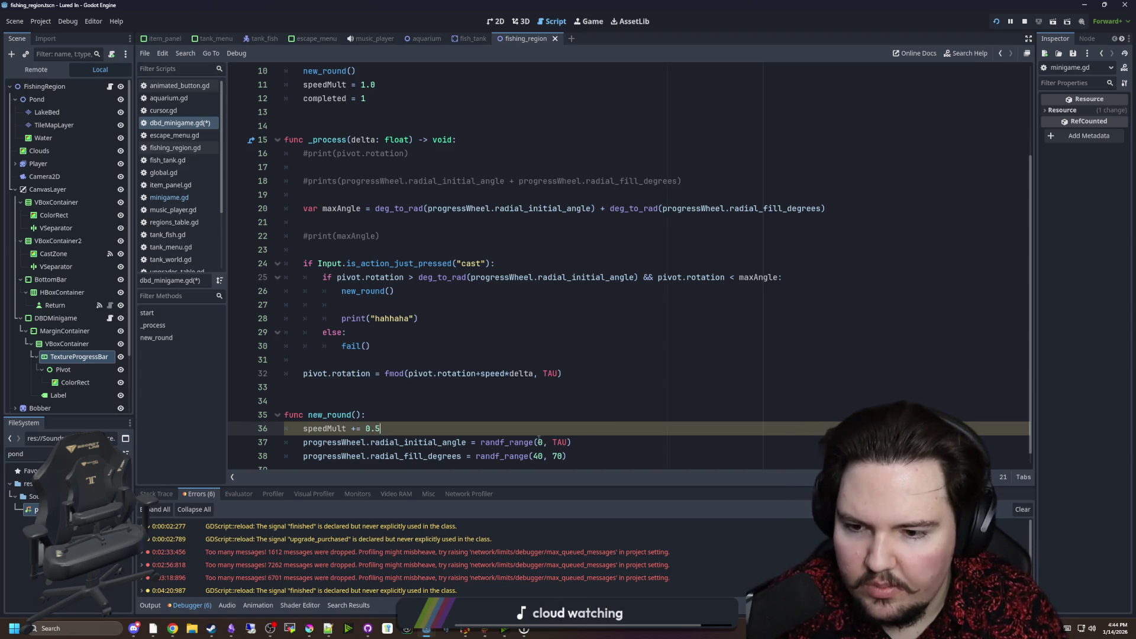
click(333, 401)
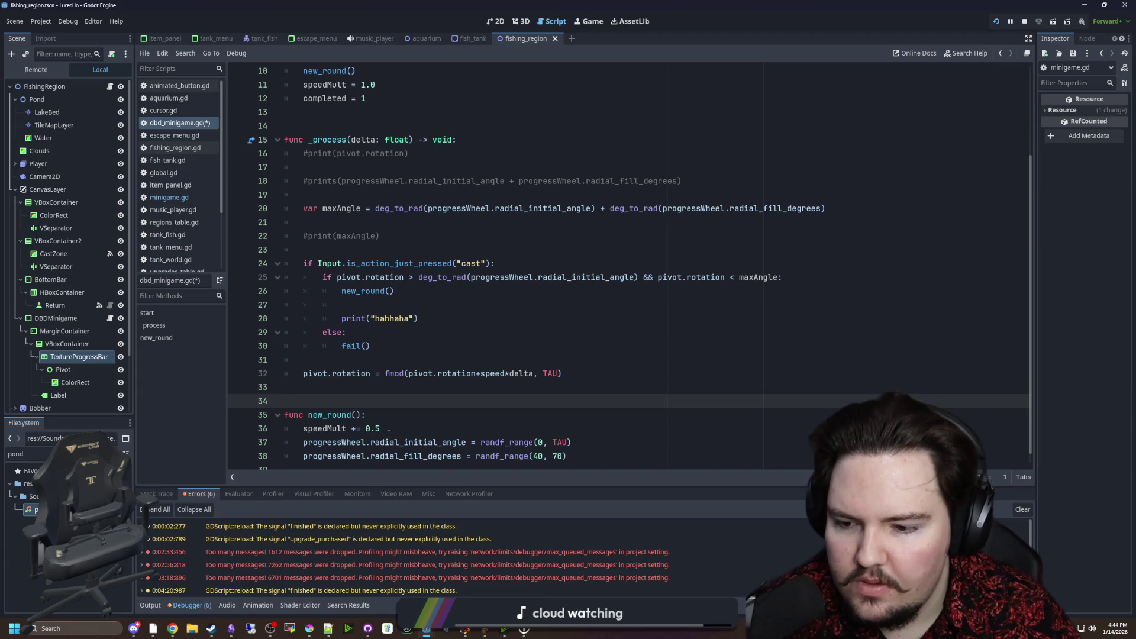
Add 'completed += 1' below the speedMult increment and save
scroll(375, 245, up, 3)
double_click(328, 224)
key(ctrl+c)
scroll(331, 232, down, 3)
click(393, 415)
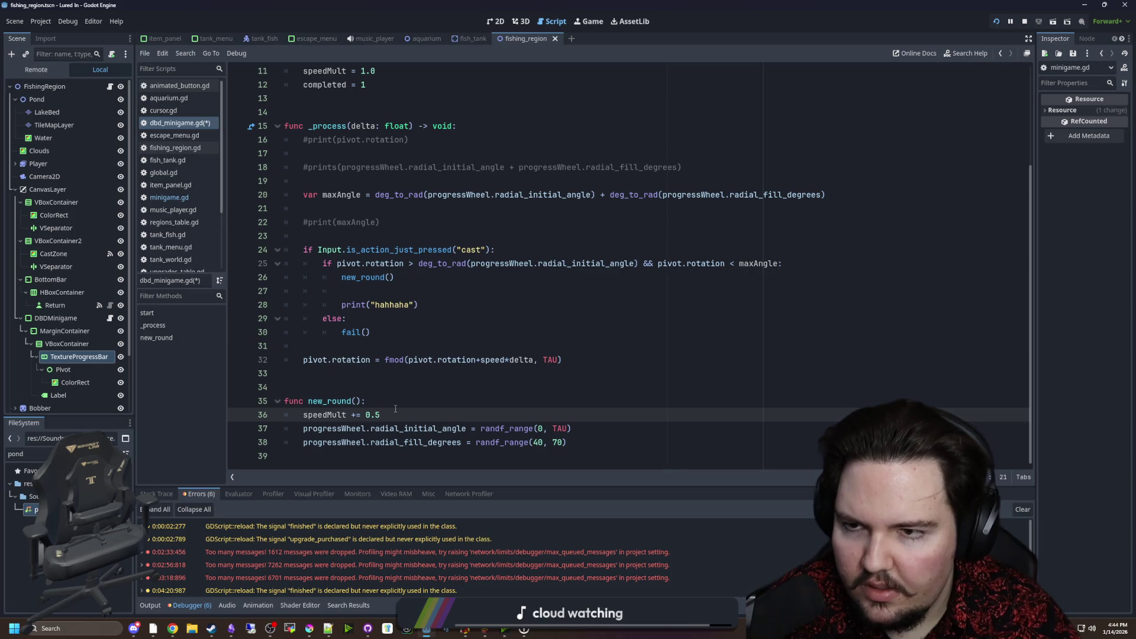
key(Return)
key(ctrl+v)
text(+= 1)
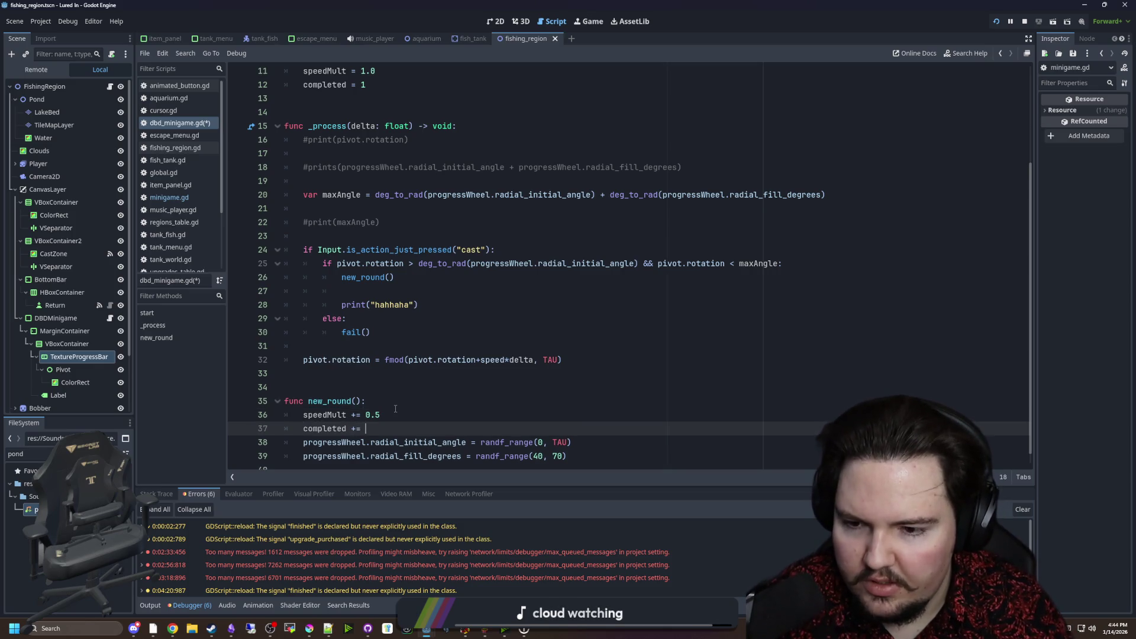
click(396, 414)
click(353, 387)
key(ctrl+s)
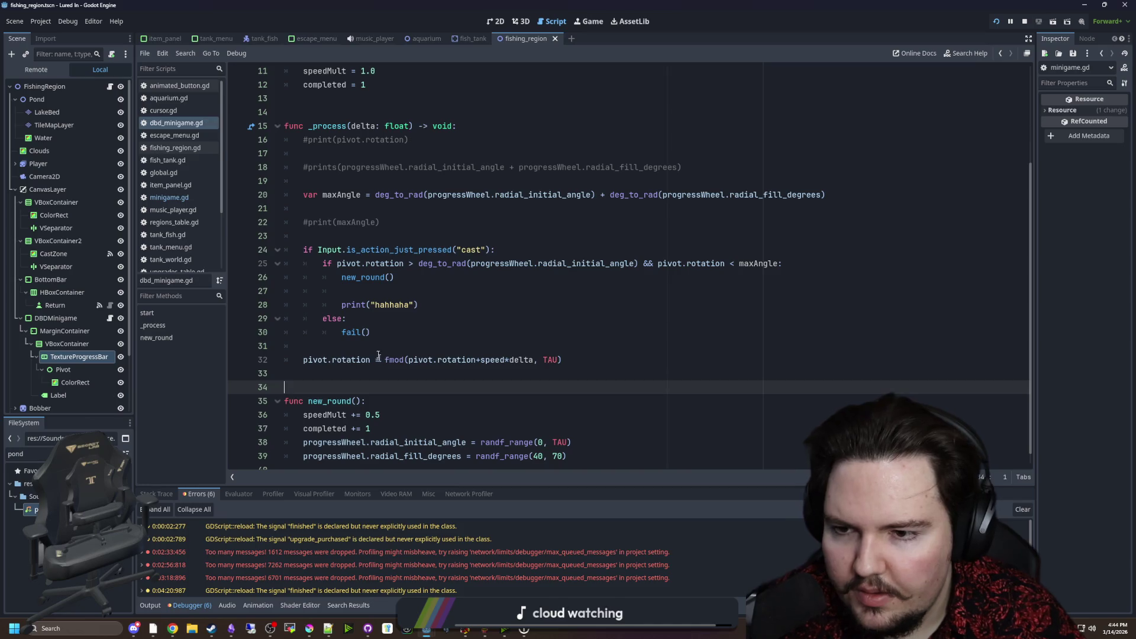
Delete the commented debug print lines from _process and save the script
scroll(391, 271, up, 1)
drag(410, 262, 284, 262)
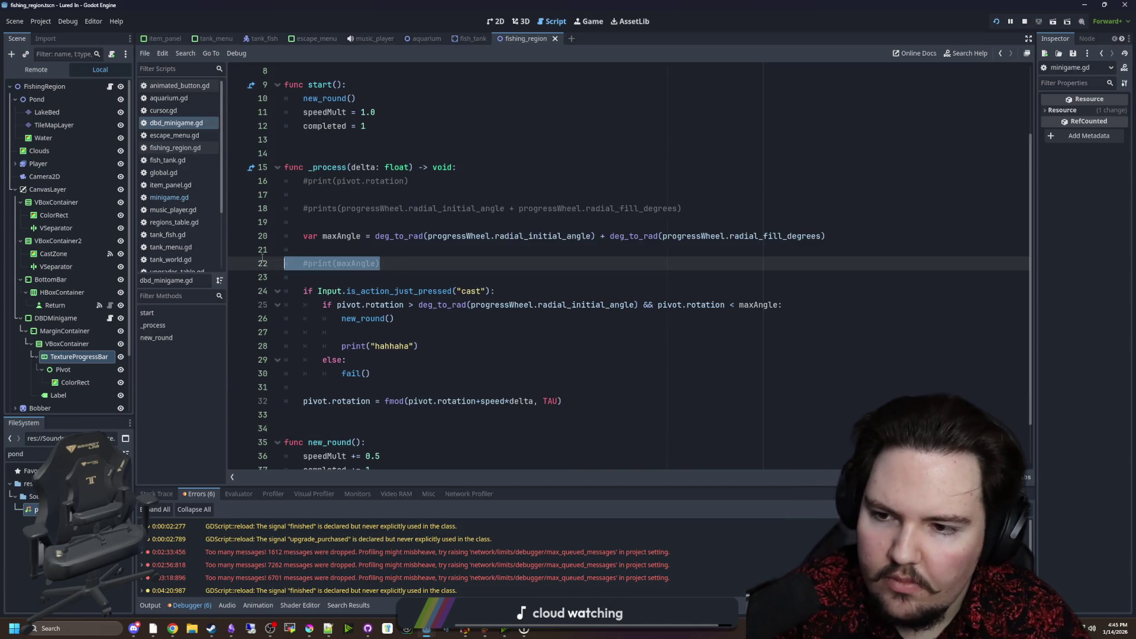
key(BackSpace)
key(BackSpace)
drag(305, 222, 233, 183)
key(BackSpace)
key(BackSpace)
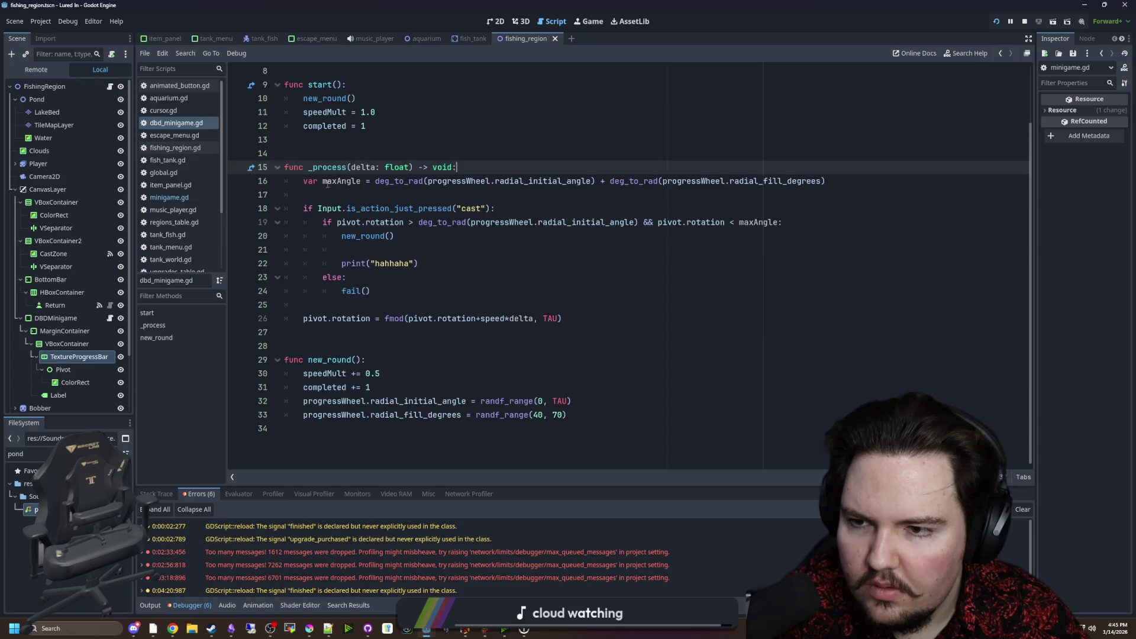
click(390, 197)
click(414, 249)
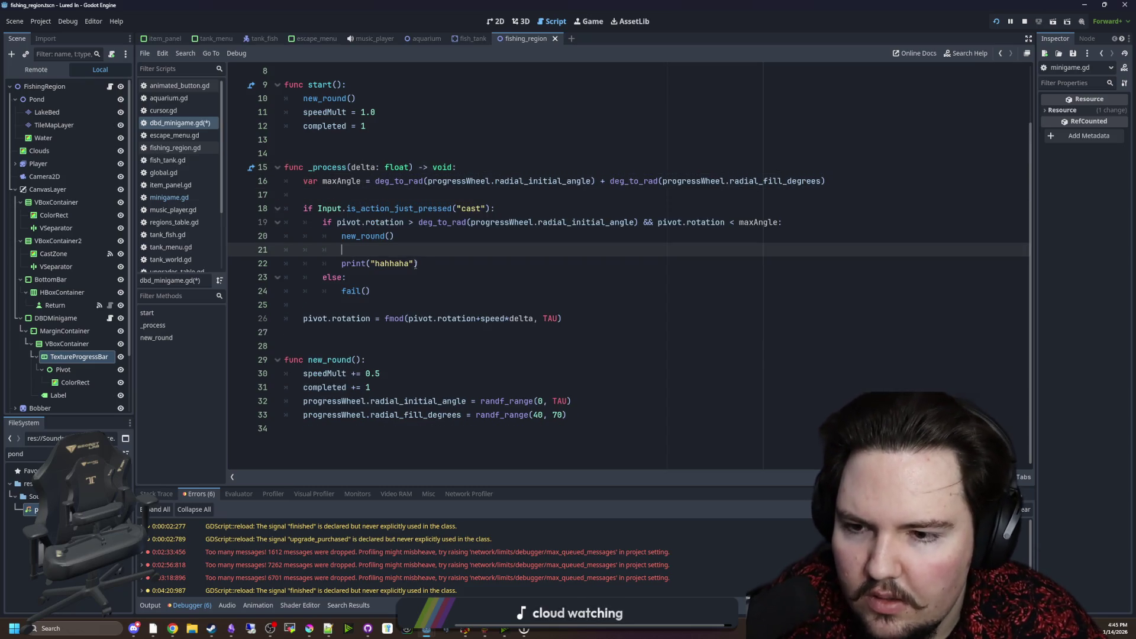
key(ctrl+s)
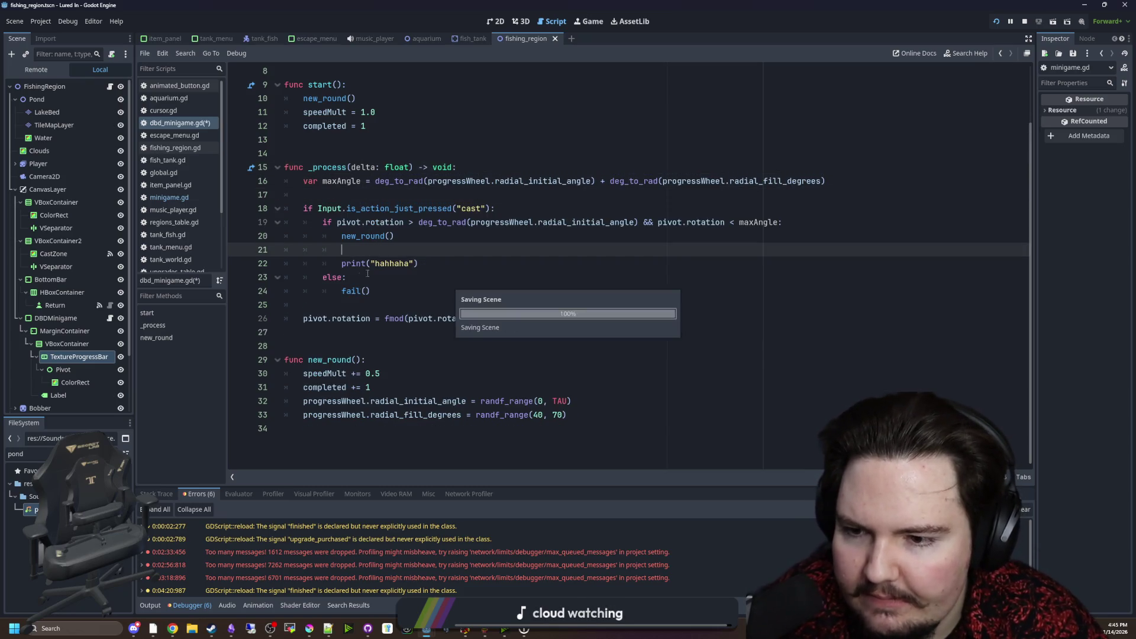
Open a new line after 'completed += 1' in new_round()
click(407, 362)
click(391, 385)
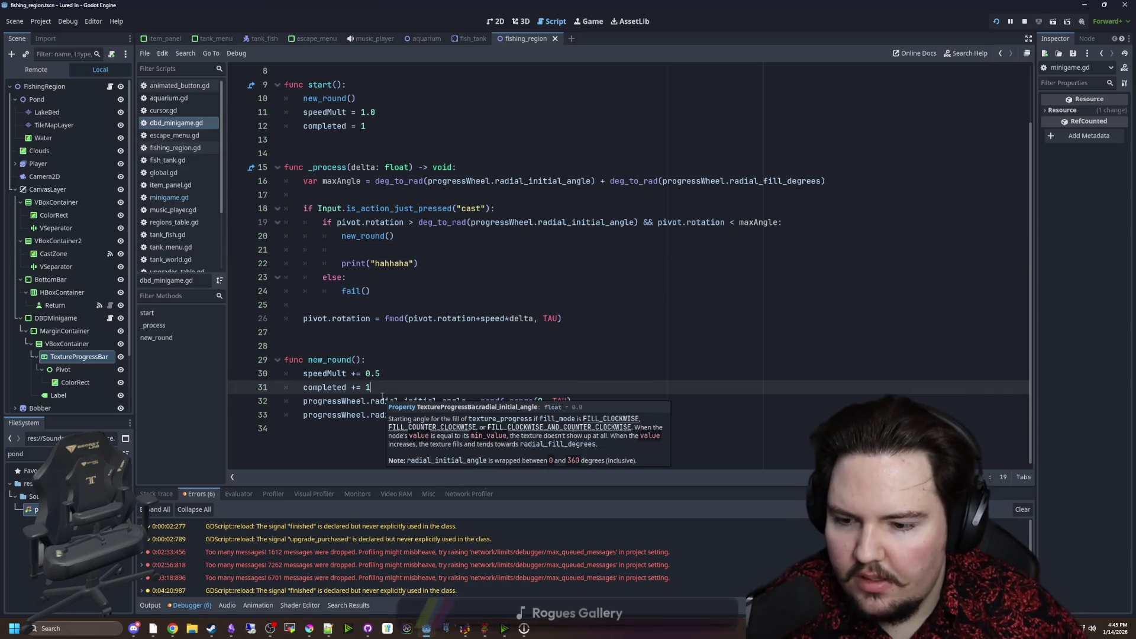
key(Return)
scroll(91, 355, down, 3)
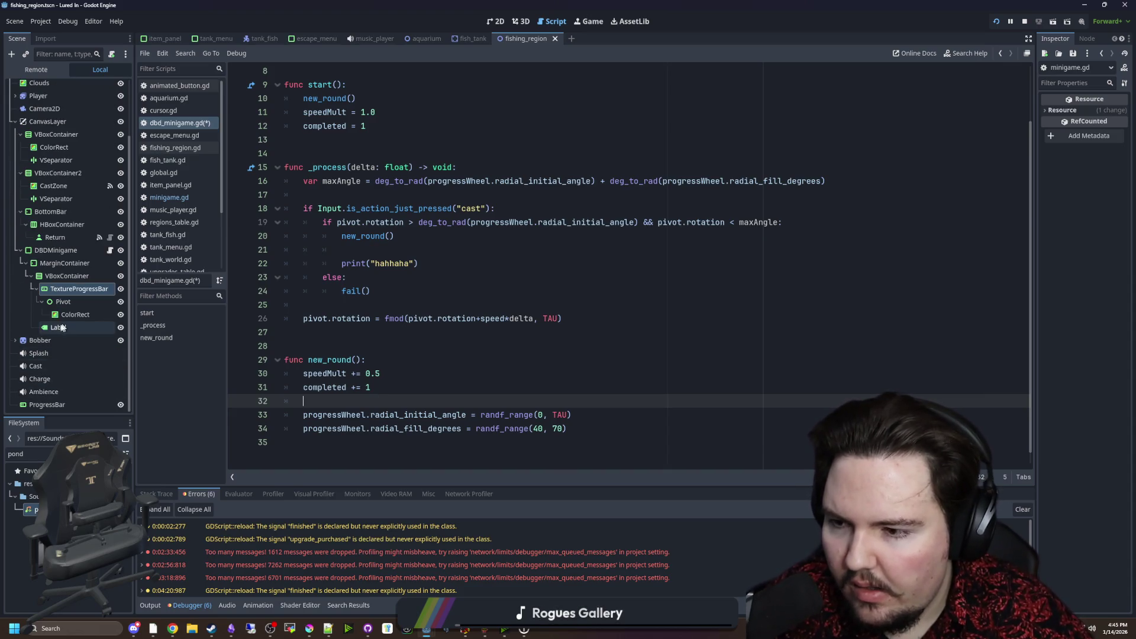
Set the Label text via a format call on [completed, requiredComplete], declaring 'var requiredComplete : int = 3'
mouse_move(59, 330)
mouse_down()
mouse_move(363, 403)
mouse_move(410, 401)
mouse_up()
text(text)
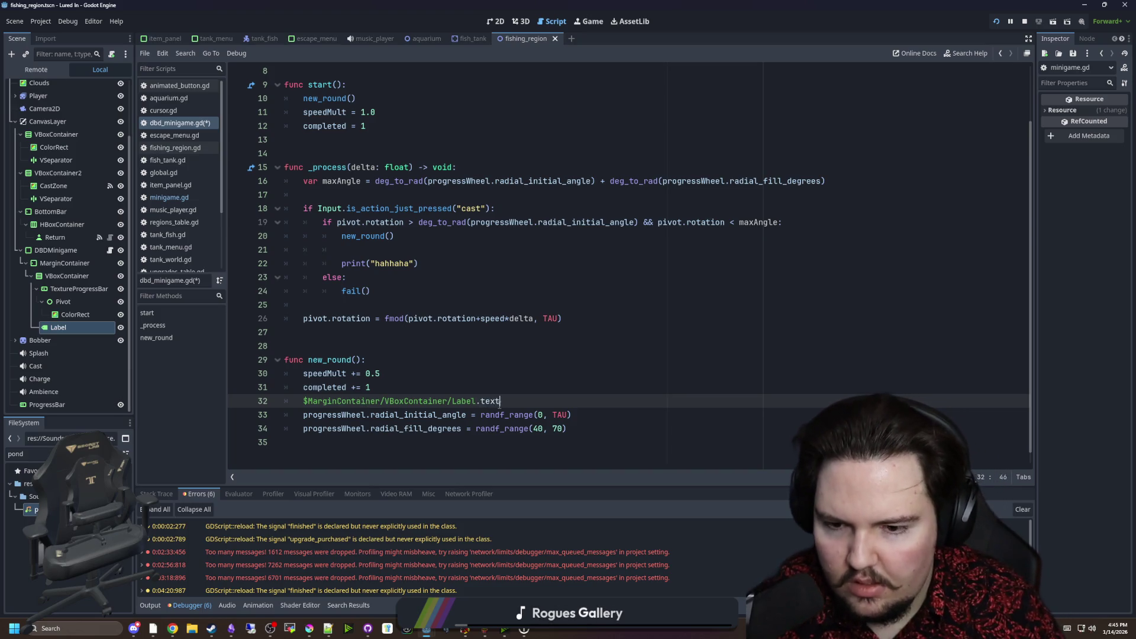
text(tr(")
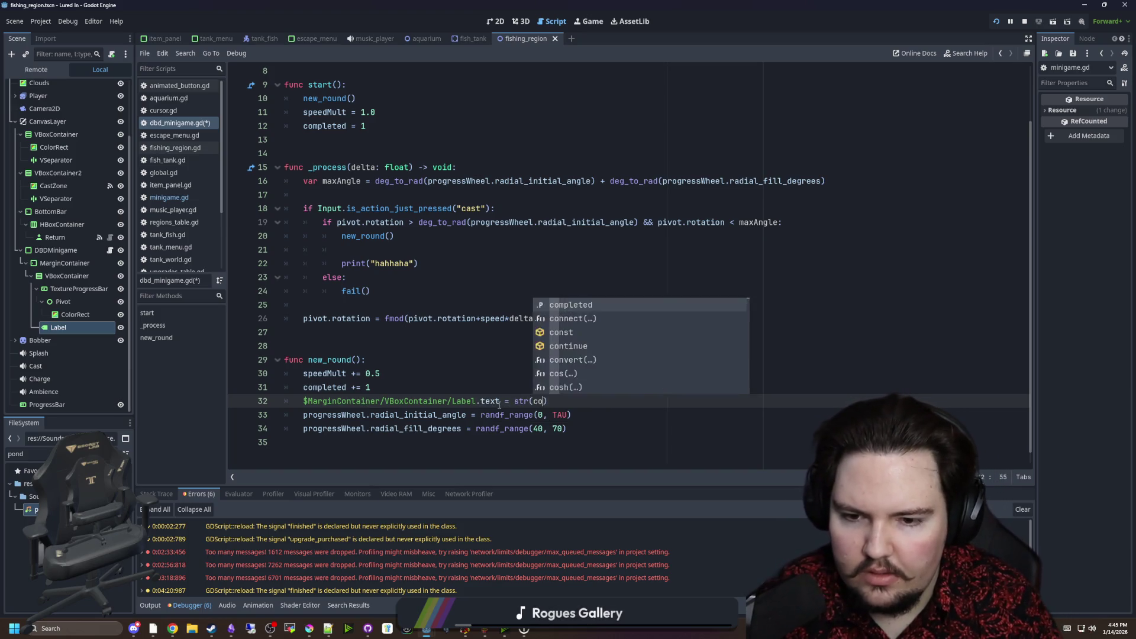
text(.format())
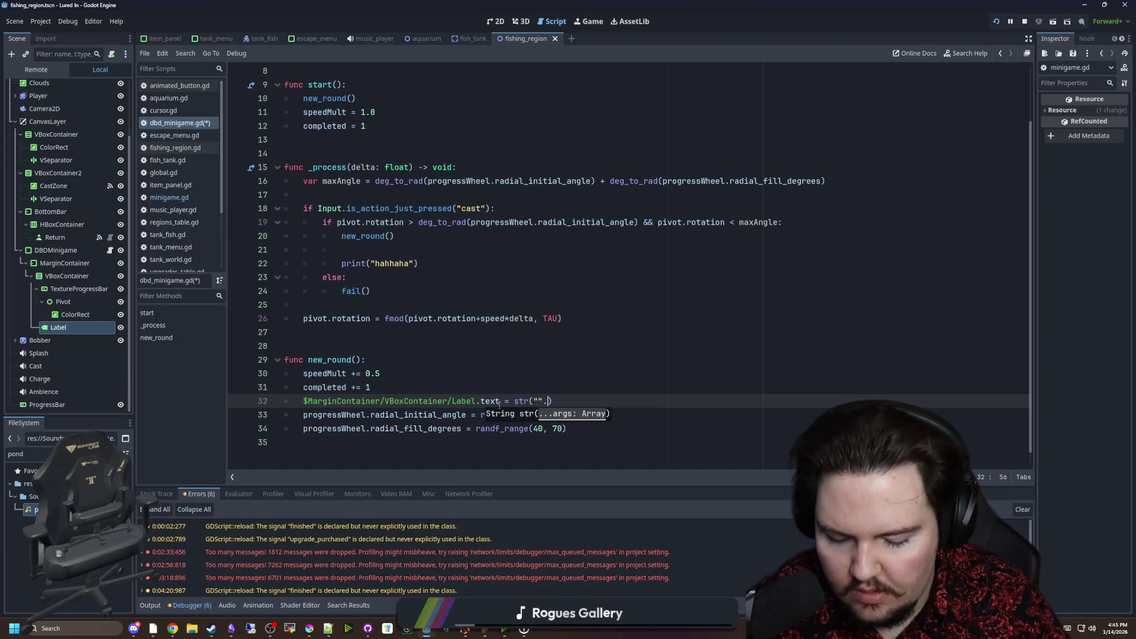
text([)
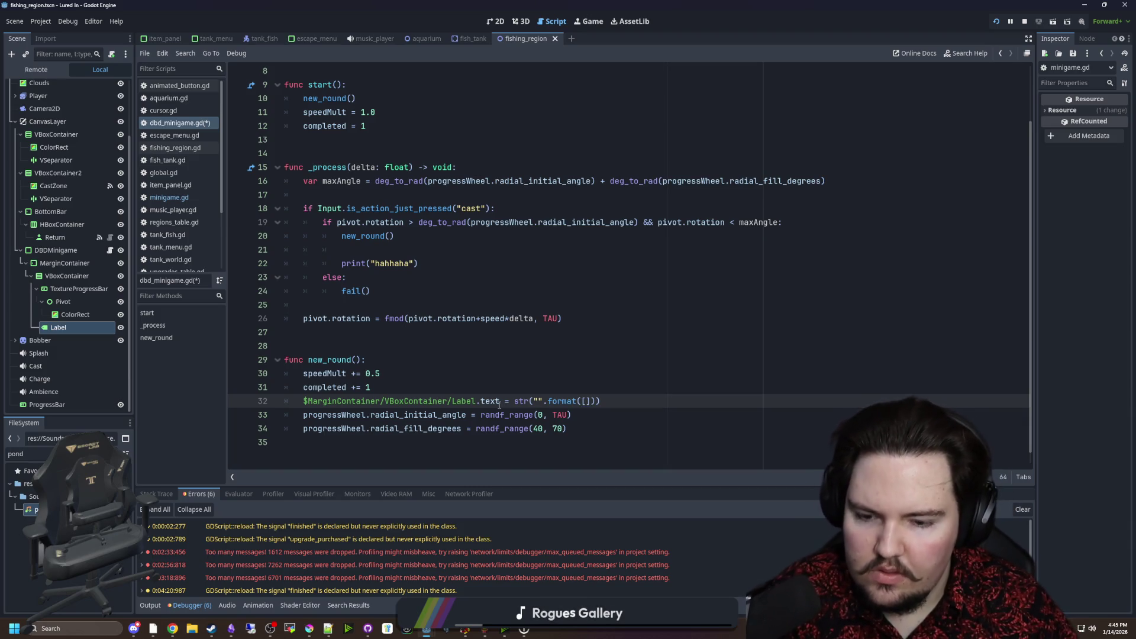
scroll(391, 154, up, 3)
click(412, 142)
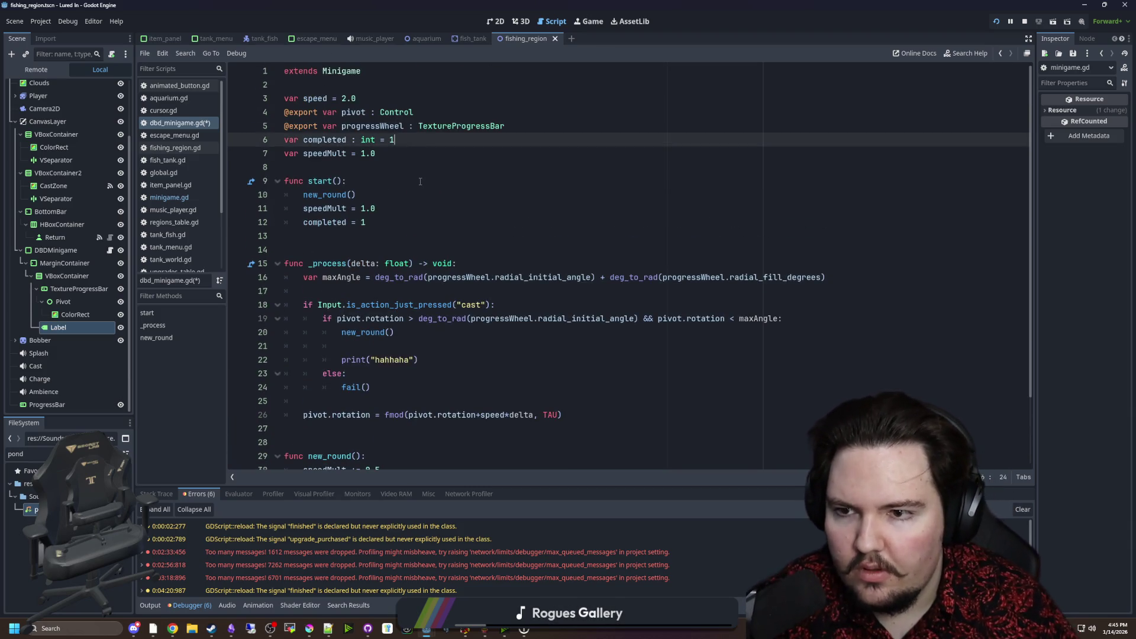
key(Return)
text(var requiredComplete : int = 3)
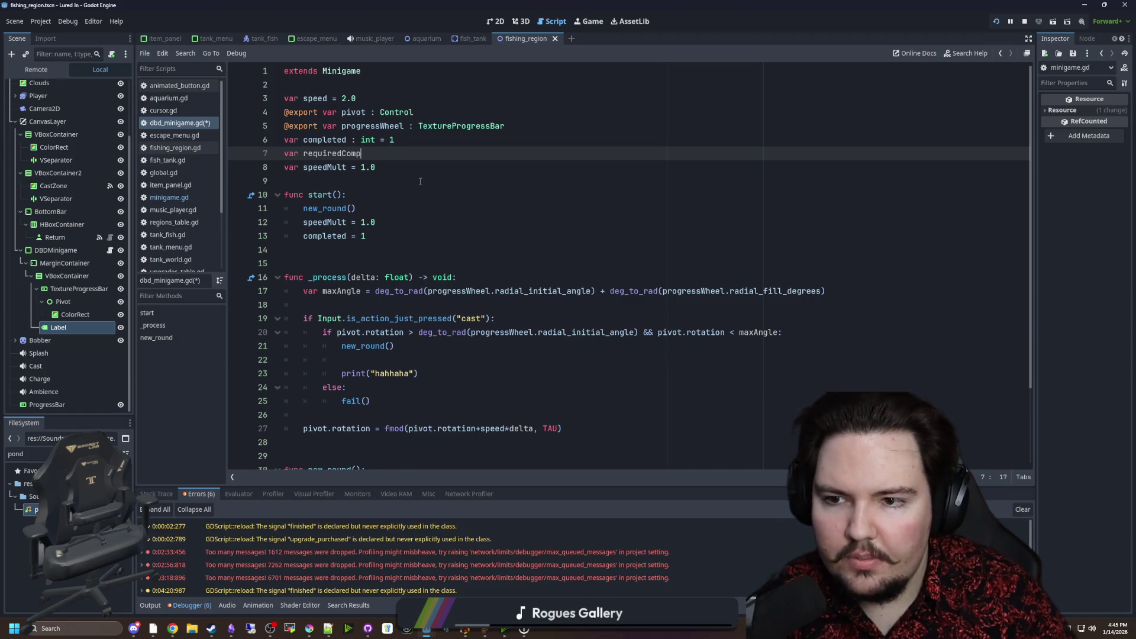
double_click(331, 154)
key(ctrl+c)
scroll(641, 358, down, 3)
click(592, 416)
key(ctrl+v)
text(ompleted,)
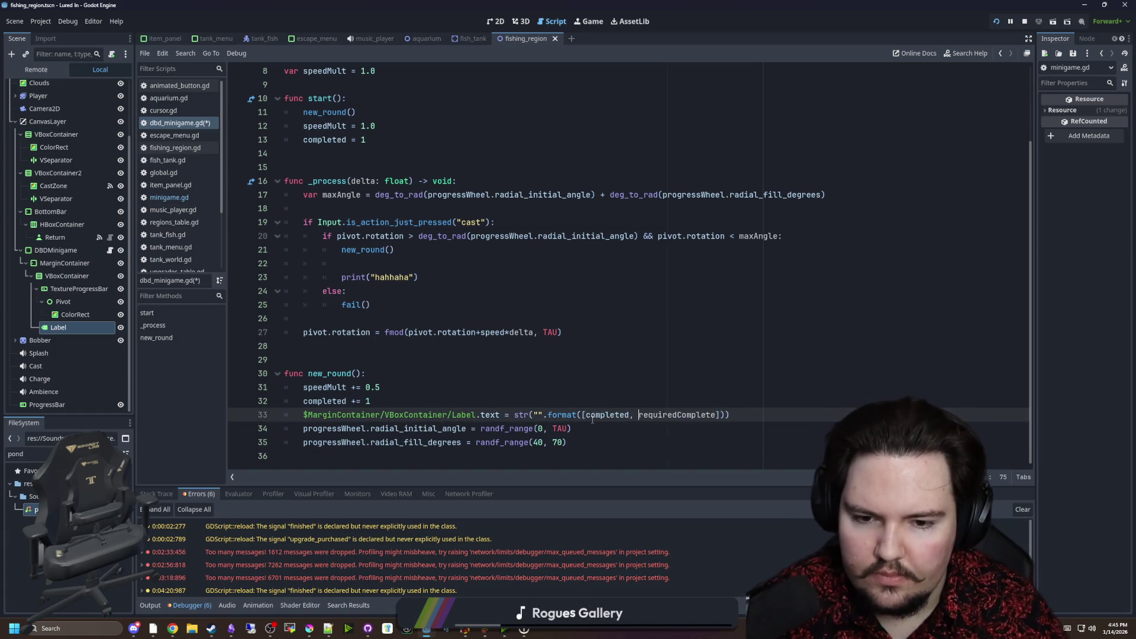
Fill the Label's format string with "{0}/{1}" and save the script
scroll(489, 349, up, 3)
click(491, 222)
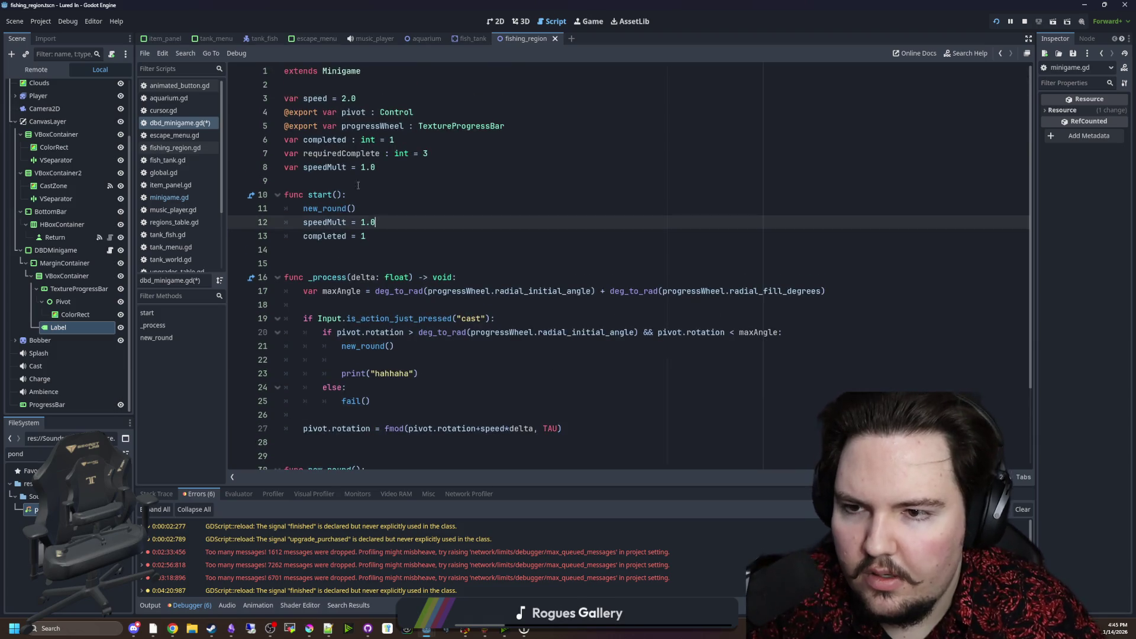
scroll(591, 296, down, 3)
click(649, 373)
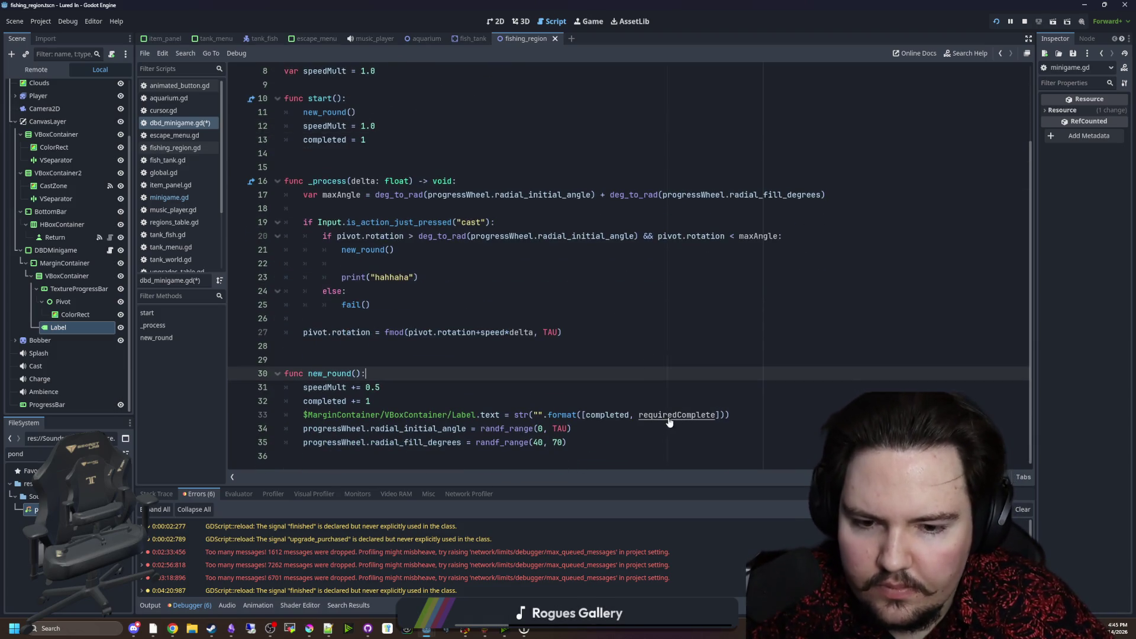
click(558, 388)
click(536, 415)
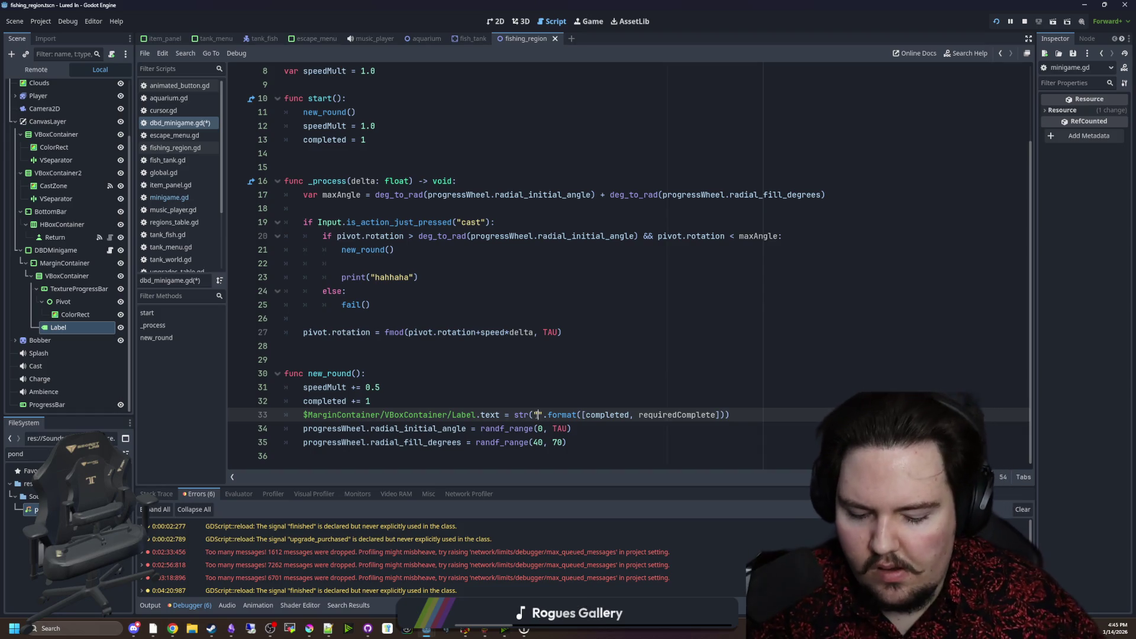
text({0}/{1)
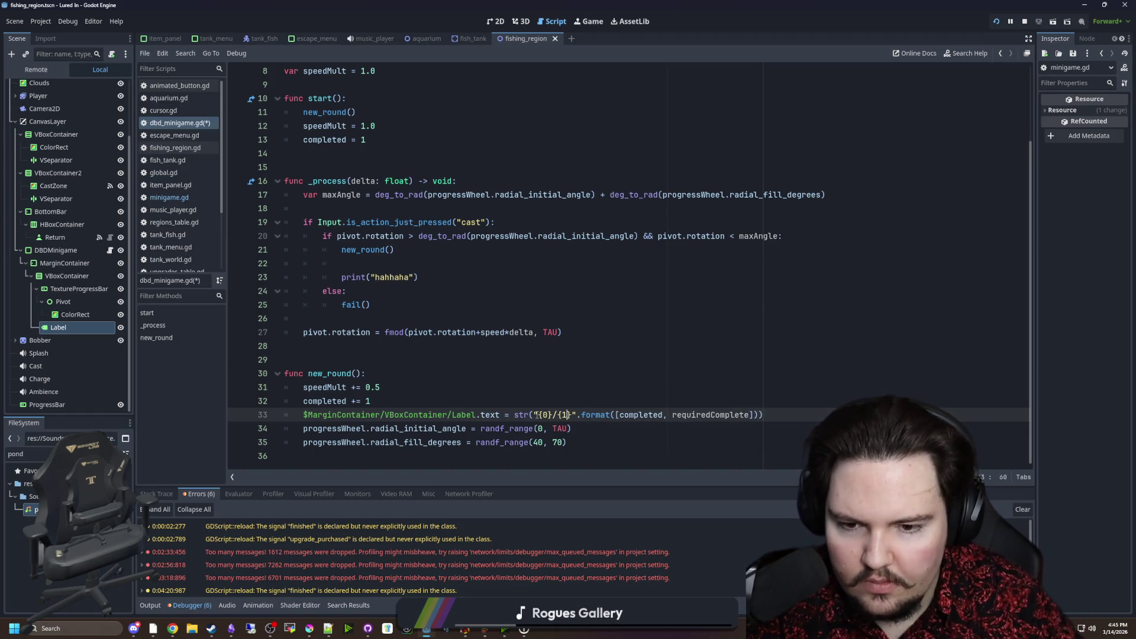
click(380, 374)
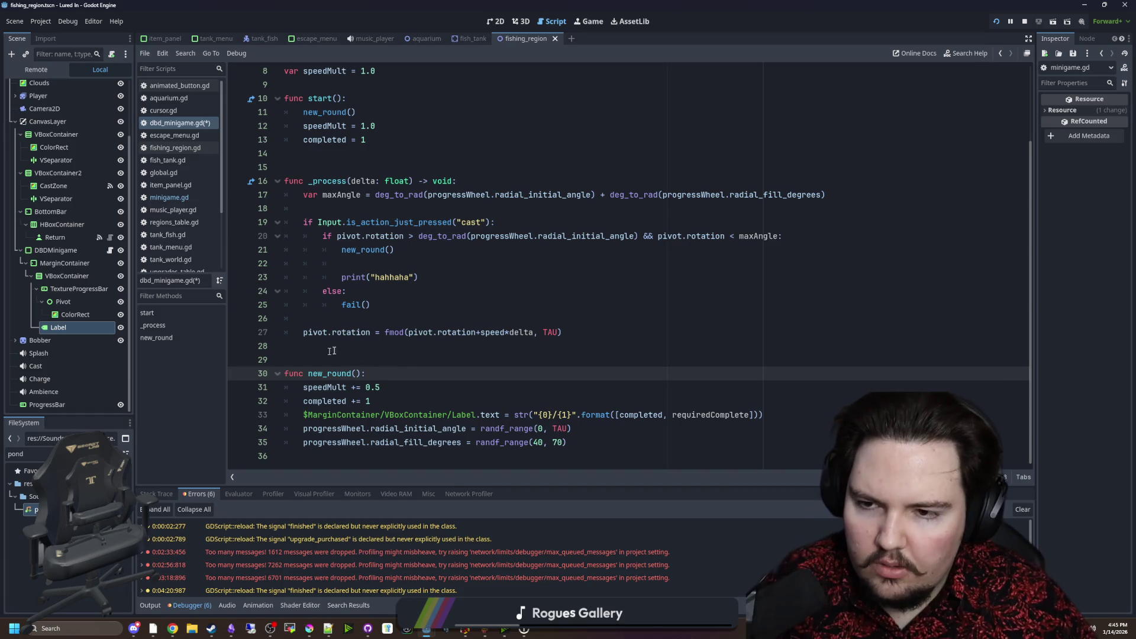
scroll(400, 365, up, 1)
scroll(411, 340, down, 1)
key(Up)
key(ctrl+s)
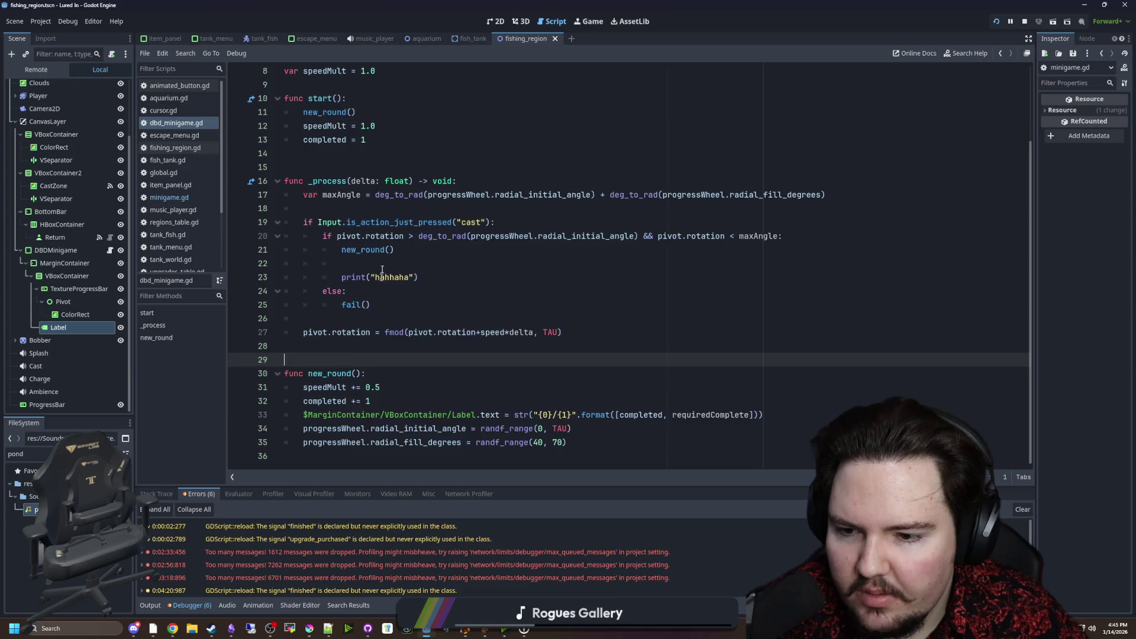
Reorder start() so completed is reset before the new_round() call, removing empty lines
scroll(367, 267, up, 3)
drag(372, 235, 303, 239)
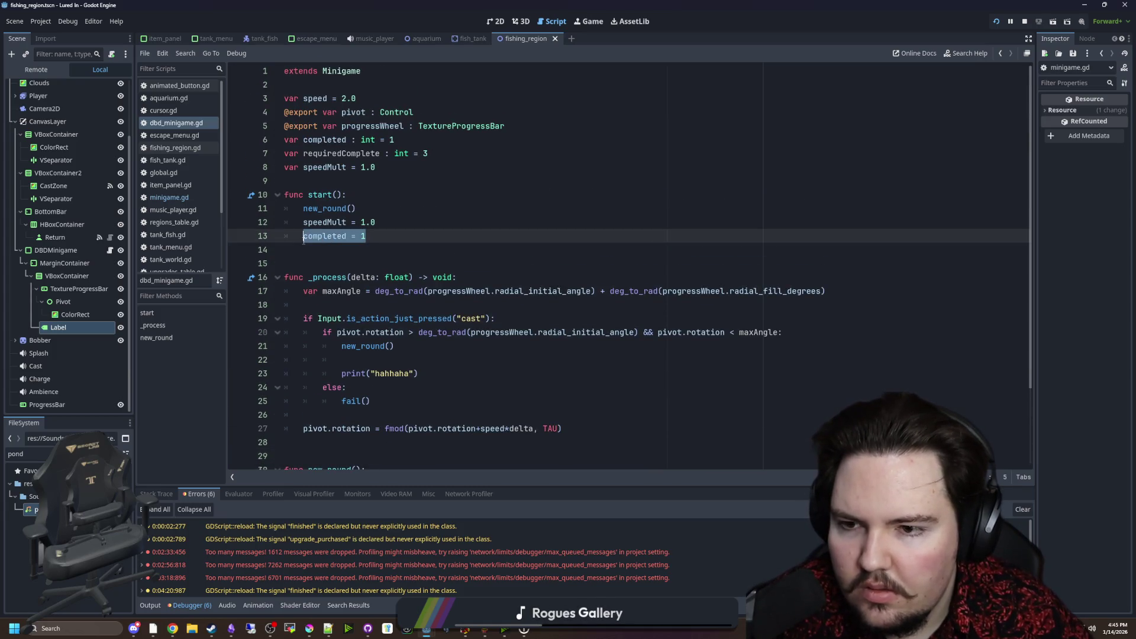
scroll(355, 260, down, 2)
scroll(366, 249, up, 2)
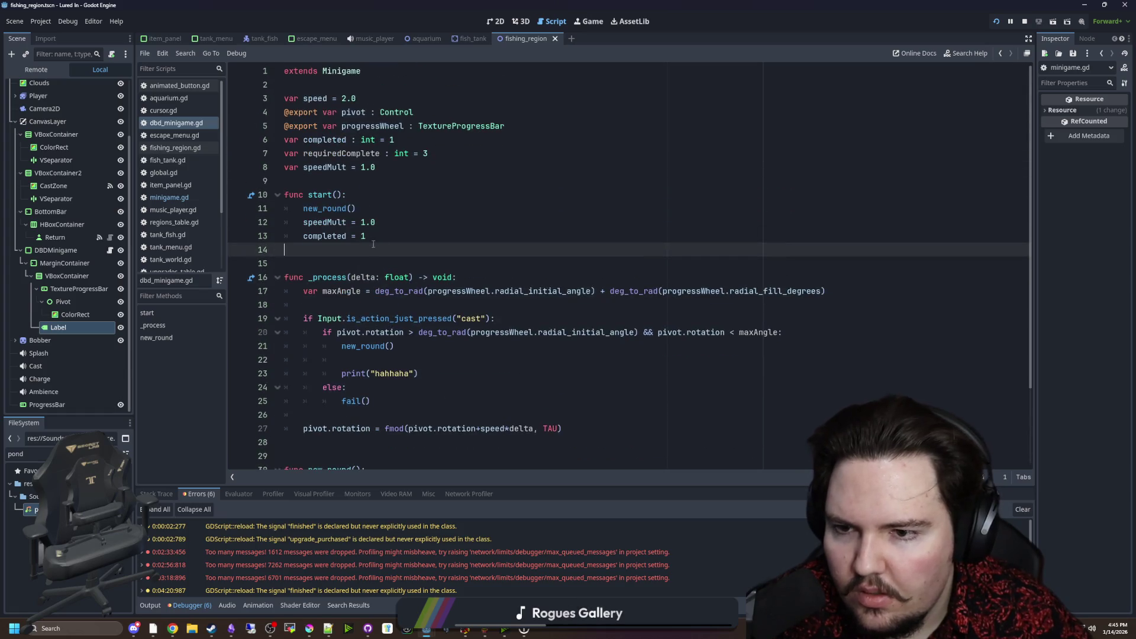
click(382, 227)
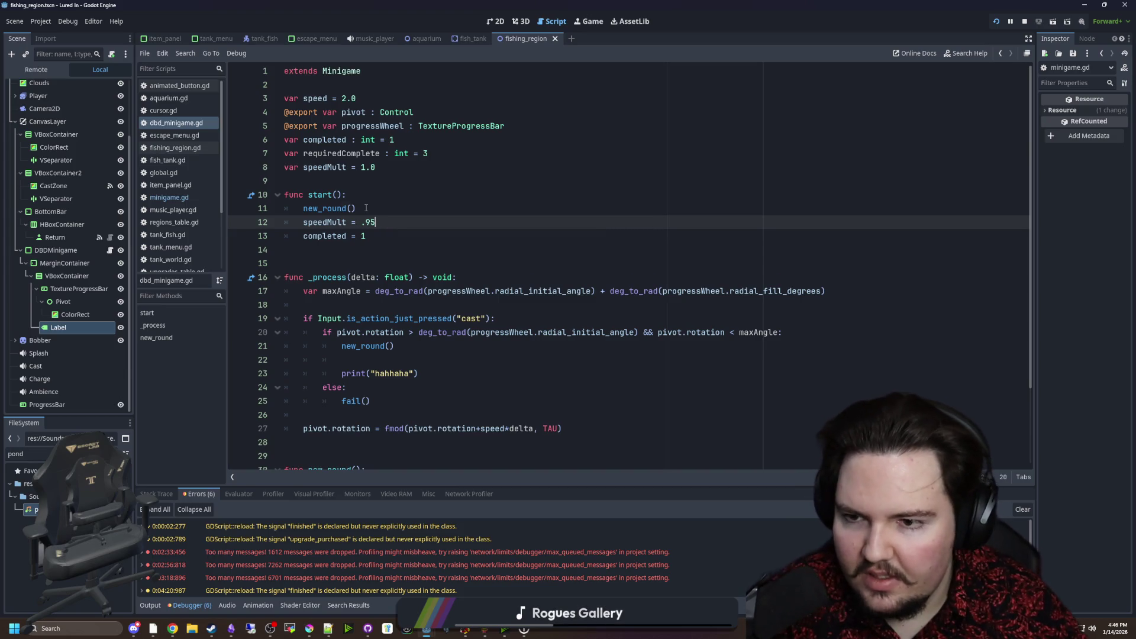
drag(365, 207, 301, 209)
key(ctrl+x)
click(382, 235)
key(Return)
key(ctrl+v)
click(381, 235)
key(BackSpace)
click(361, 209)
key(BackSpace)
key(BackSpace)
click(357, 181)
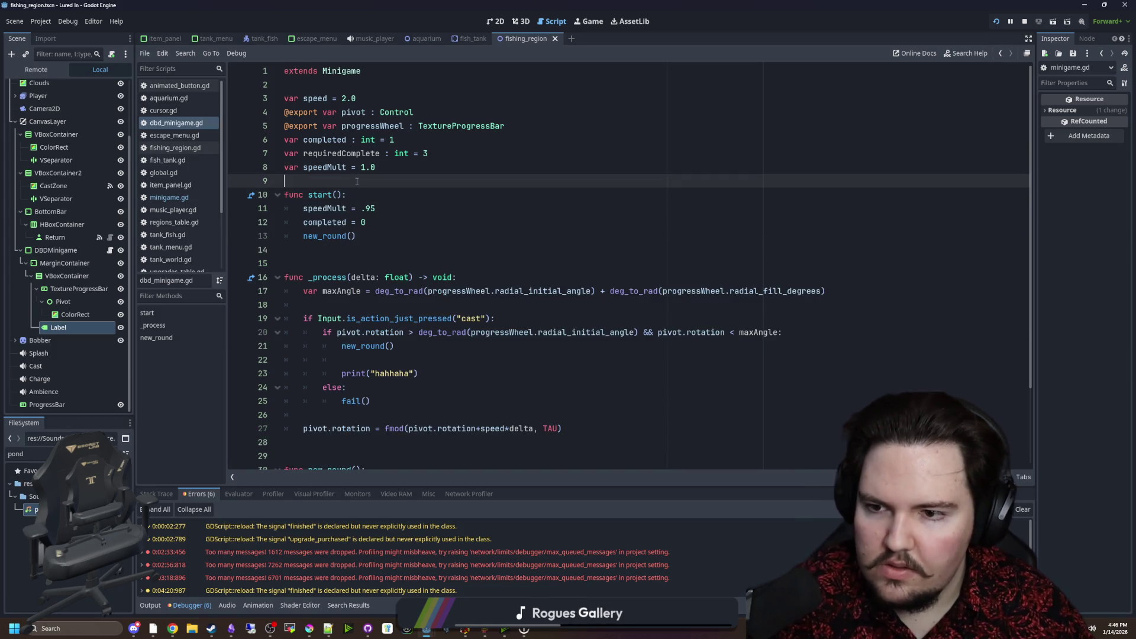
Move the Label text update line to the end of new_round()
scroll(417, 233, down, 2)
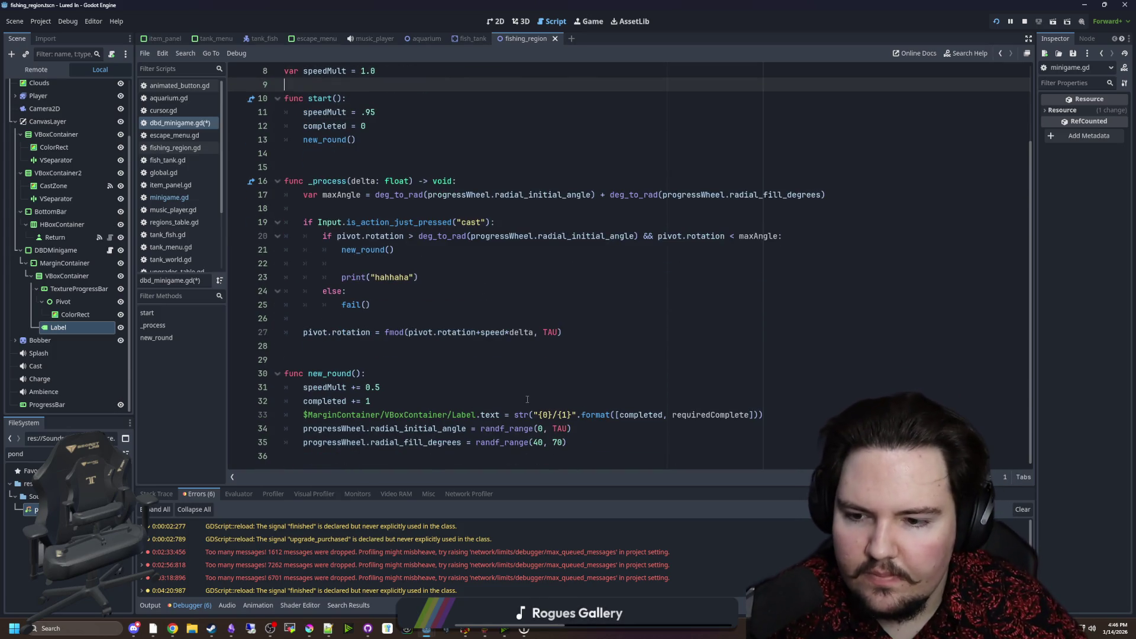
click(383, 397)
drag(763, 415, 303, 416)
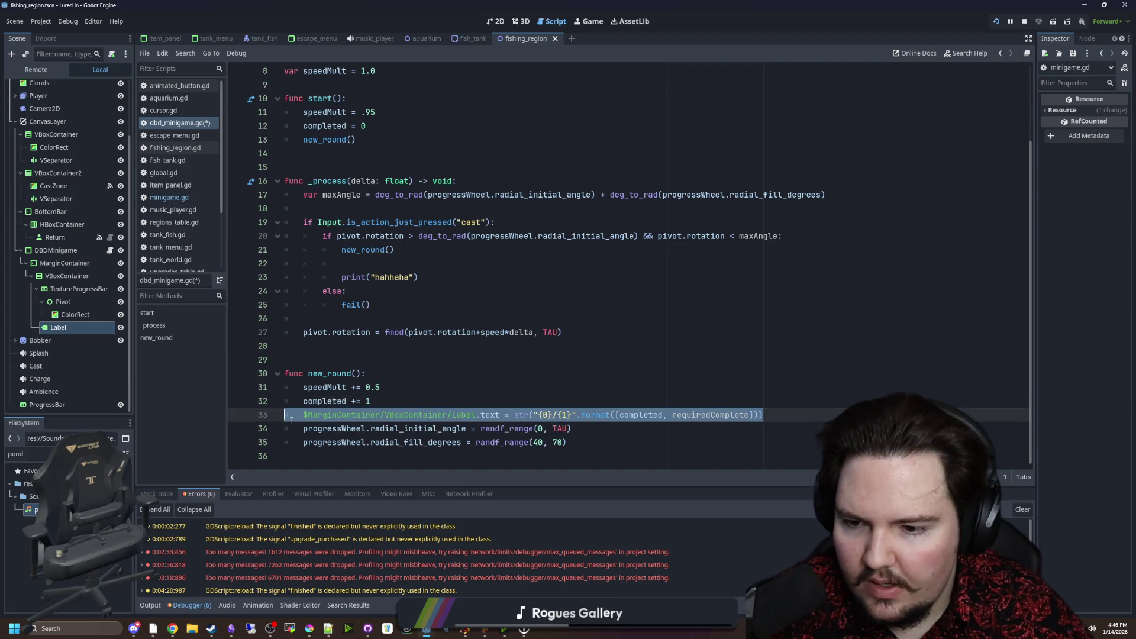
key(BackSpace)
key(BackSpace)
key(BackSpace)
click(583, 426)
key(Return)
key(ctrl+v)
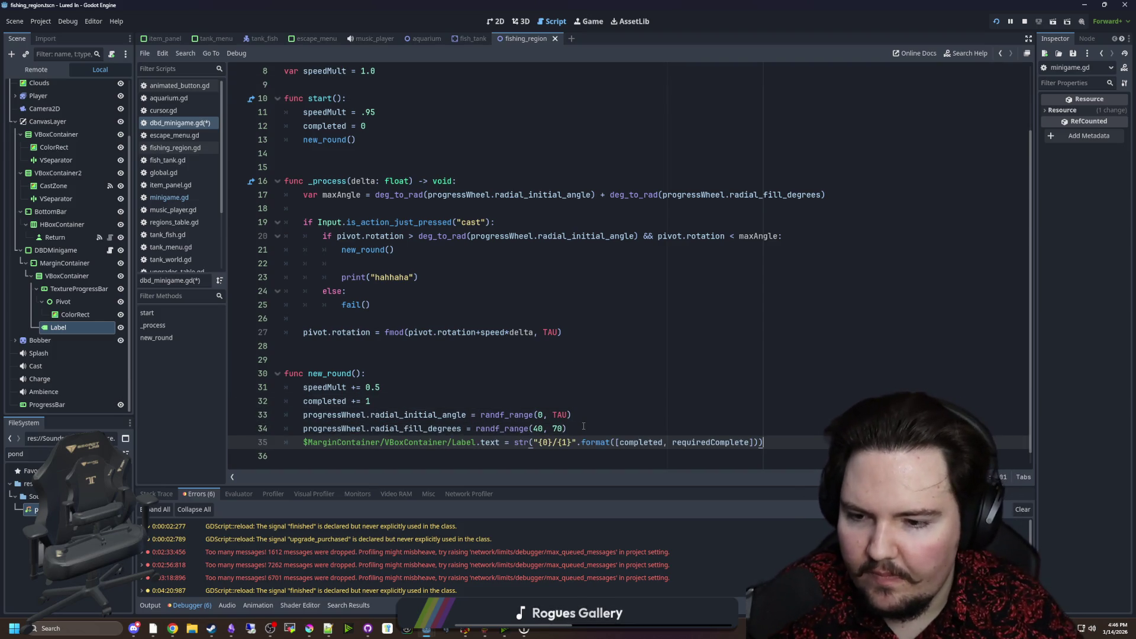
click(363, 361)
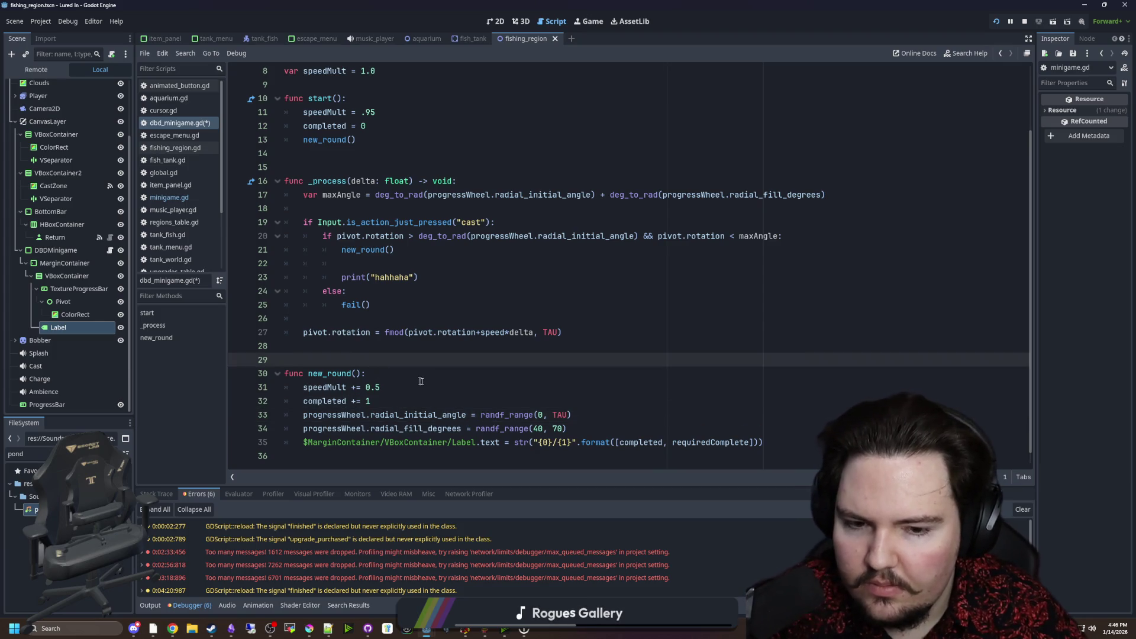
Multiply the needle's per-frame rotation by speedMult
scroll(417, 381, up, 3)
click(345, 261)
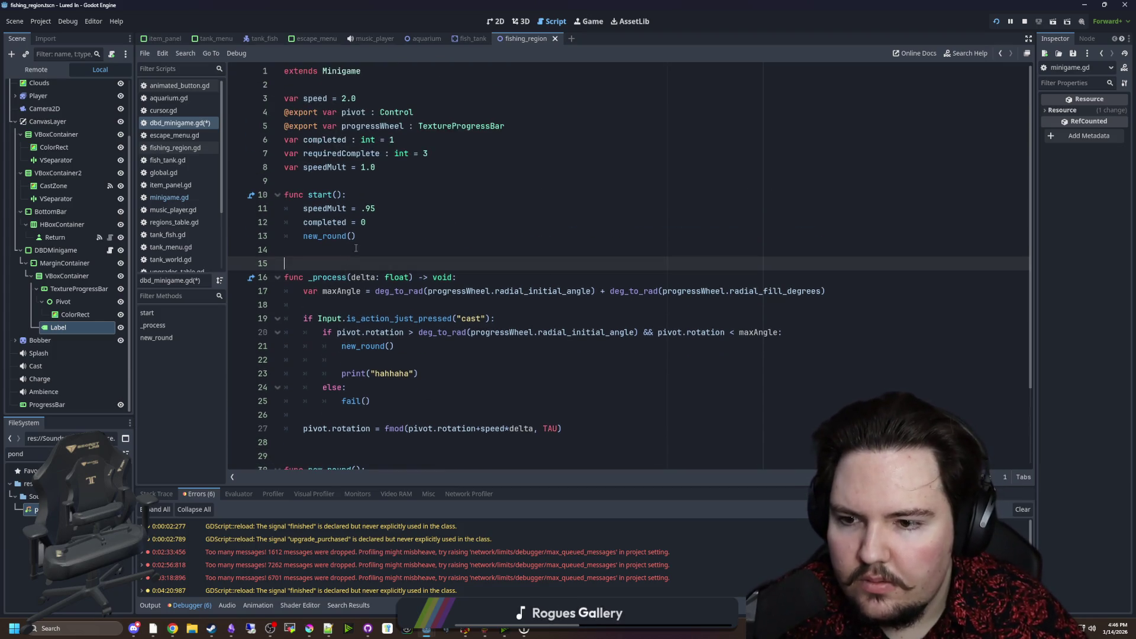
click(355, 248)
scroll(384, 314, down, 3)
click(423, 332)
scroll(396, 264, down, 3)
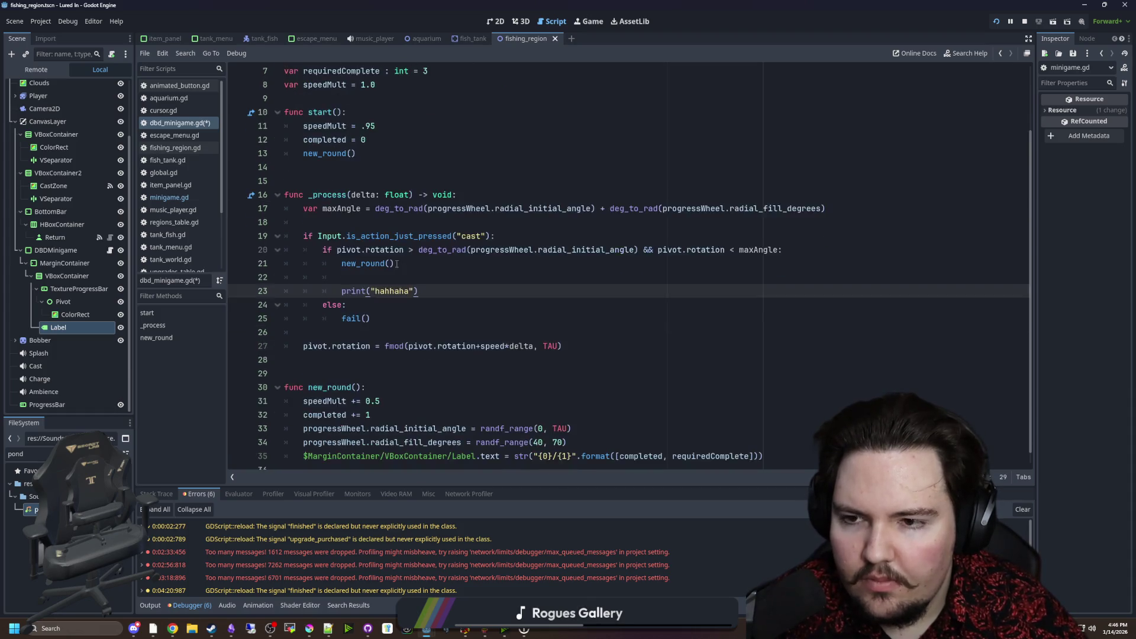
scroll(355, 200, up, 2)
click(379, 208)
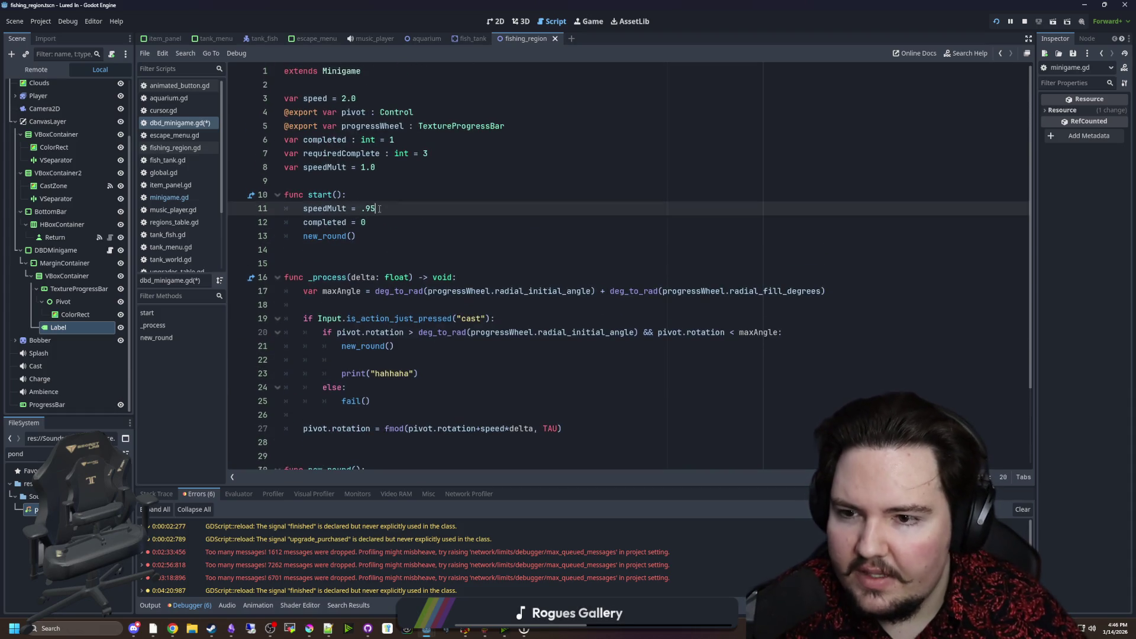
click(414, 181)
click(546, 299)
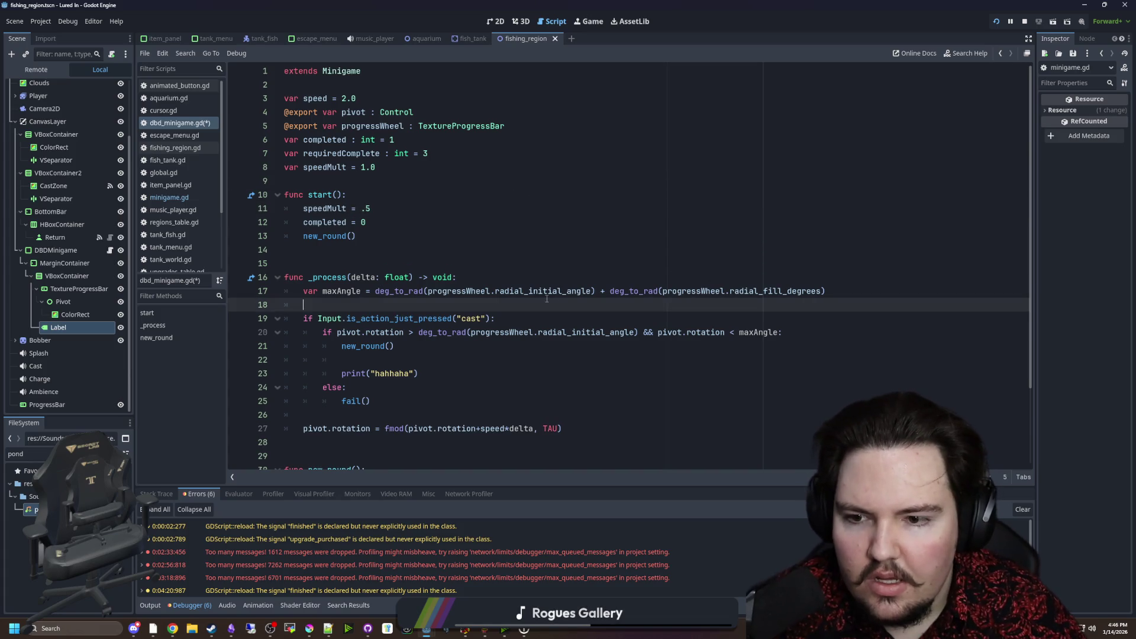
scroll(543, 366, down, 2)
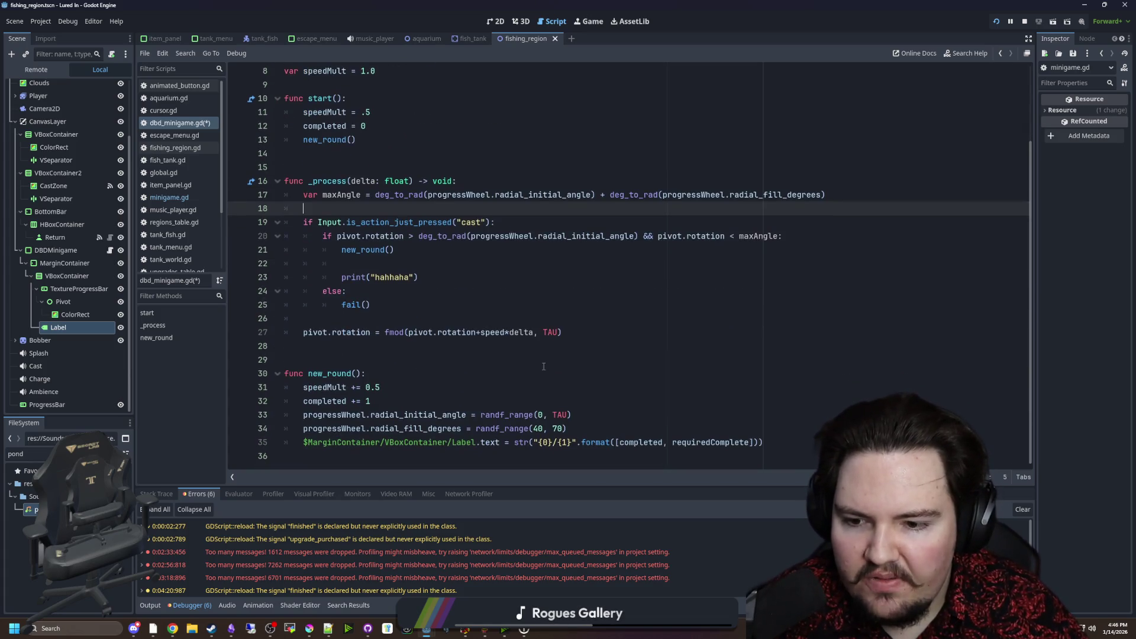
click(535, 332)
text(*speedMult)
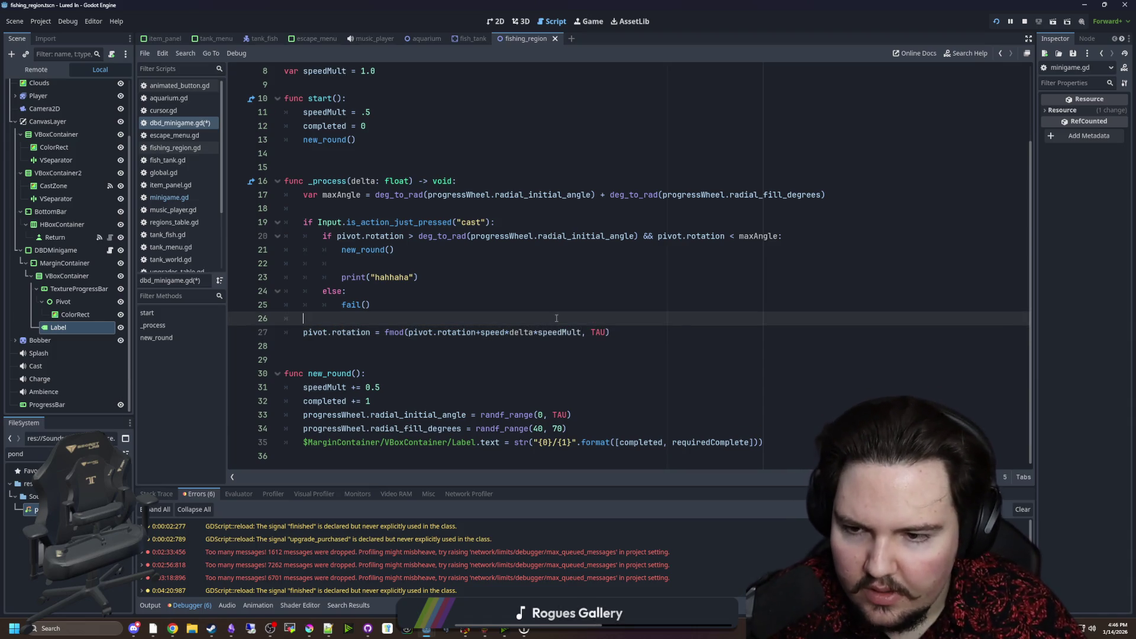
Save the script, stop the crashed session and run the project again
key(ctrl+s)
click(366, 357)
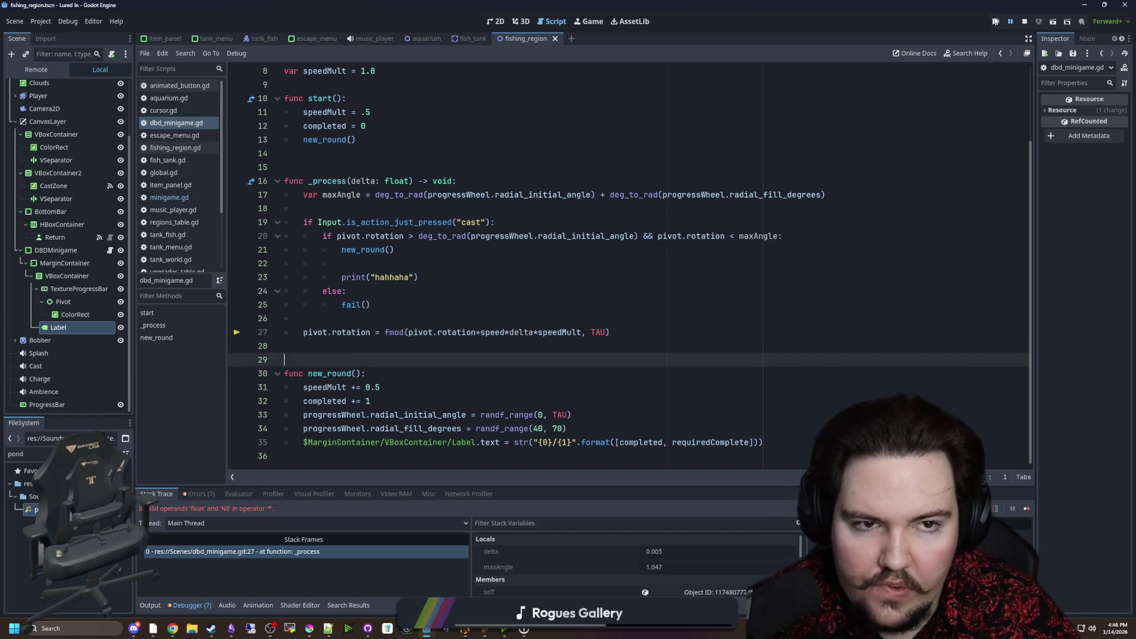
click(1025, 22)
click(503, 237)
click(361, 139)
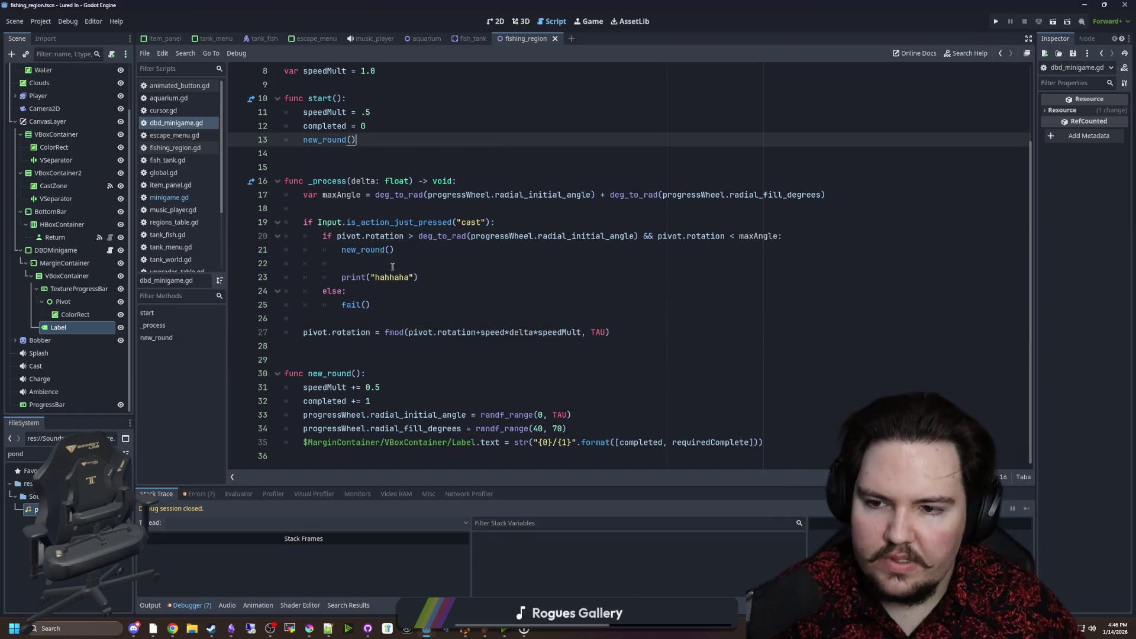
click(995, 22)
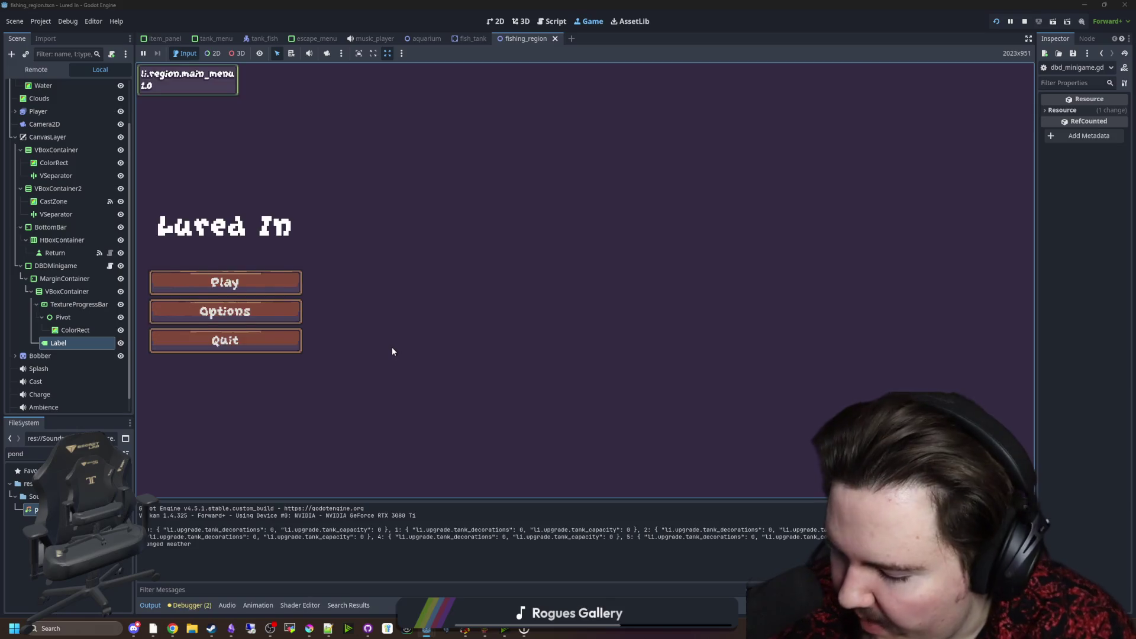
Start the game from the main menu and travel from the aquarium to the pond
click(271, 285)
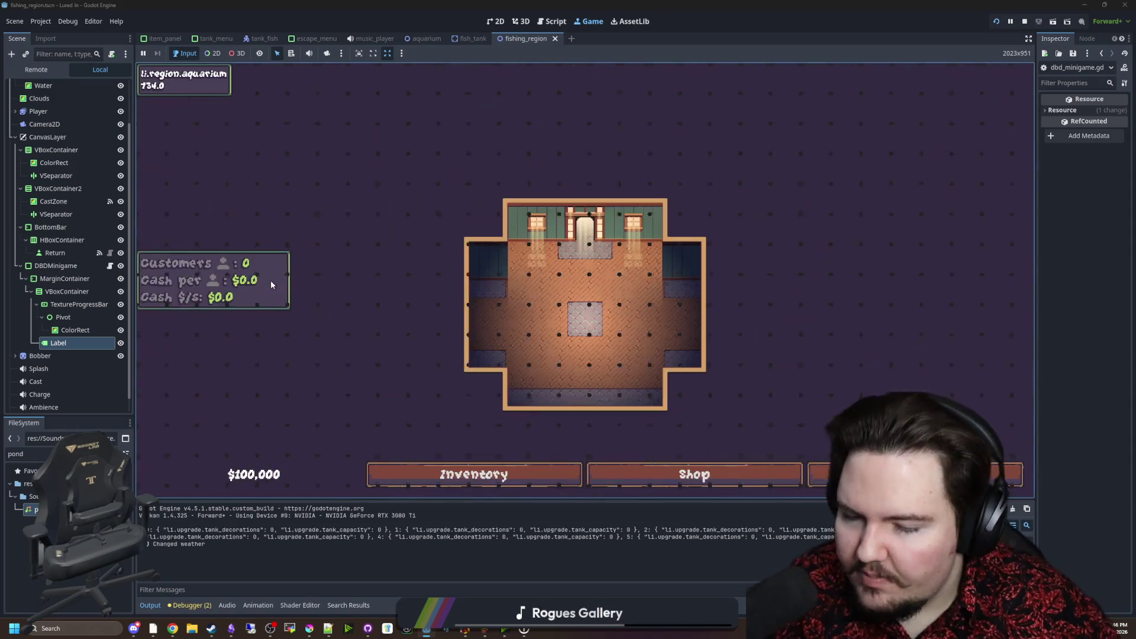
click(887, 474)
click(734, 194)
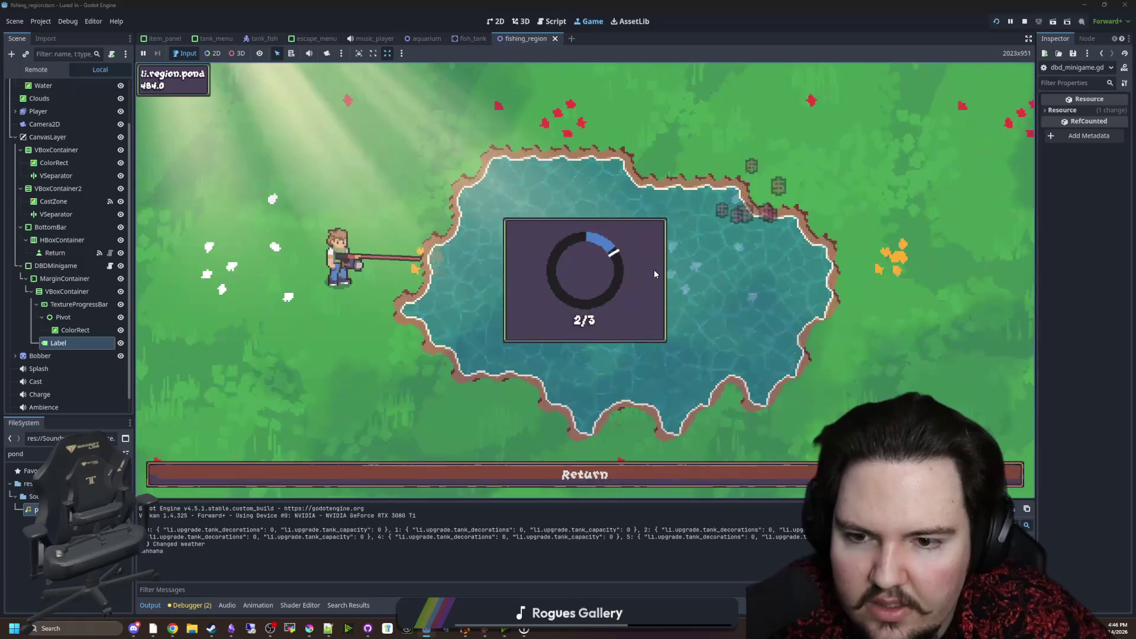
Repeatedly hit the timing wheel's blue zone until the counter reaches 19/3, then hide the panel
click(624, 259)
click(622, 254)
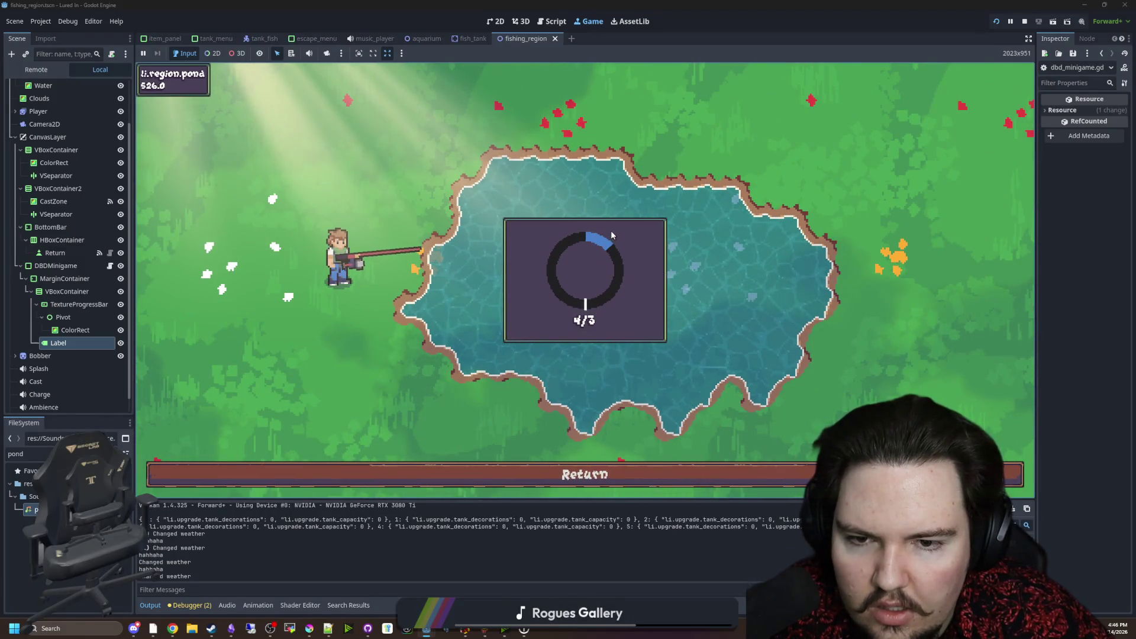
click(612, 236)
click(610, 233)
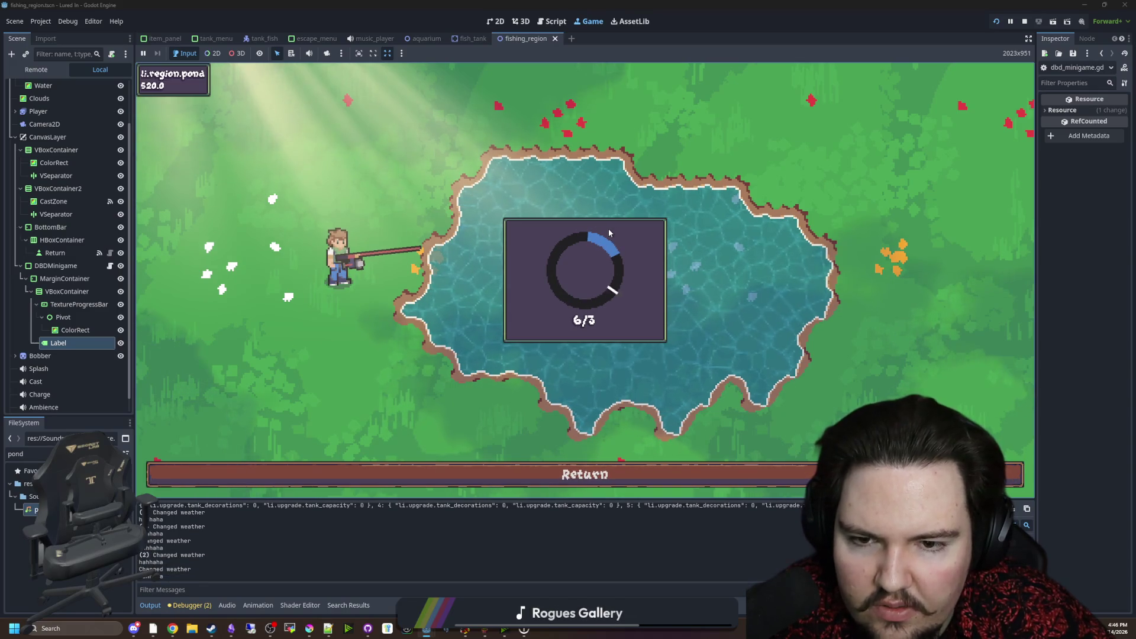
click(609, 233)
click(609, 232)
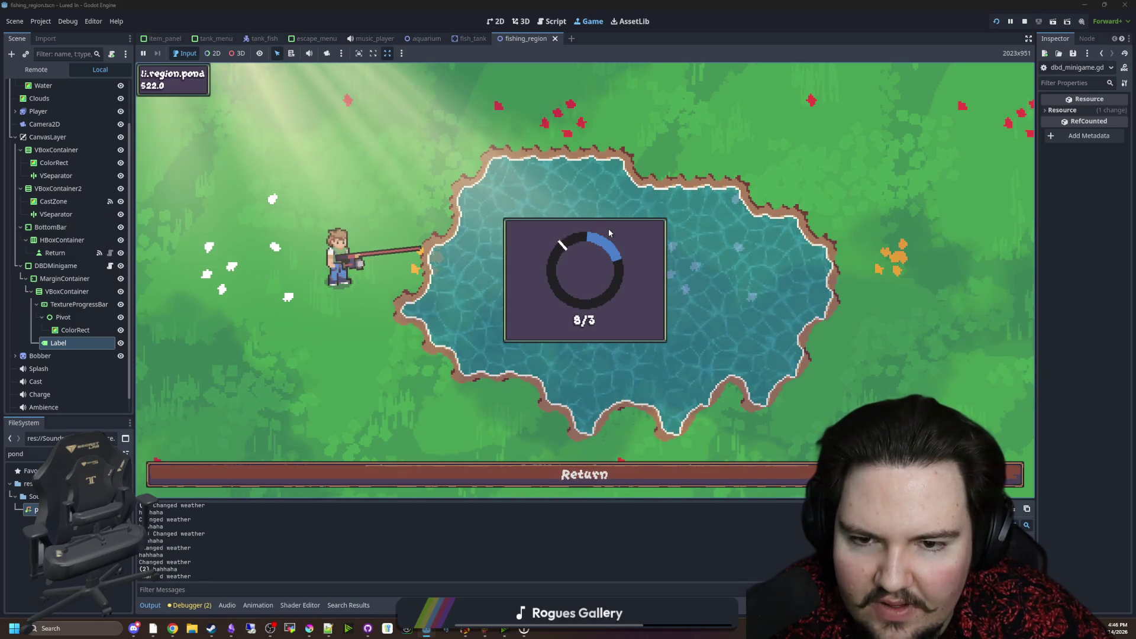
click(610, 232)
click(609, 232)
click(610, 233)
click(610, 232)
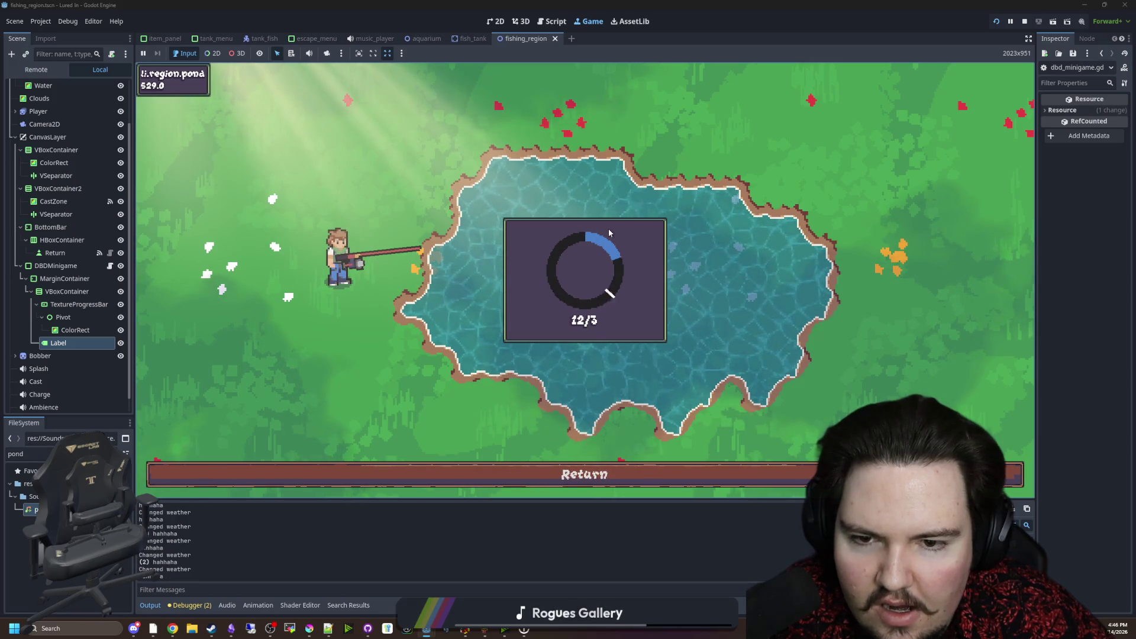
click(609, 233)
click(609, 233)
click(609, 232)
click(609, 233)
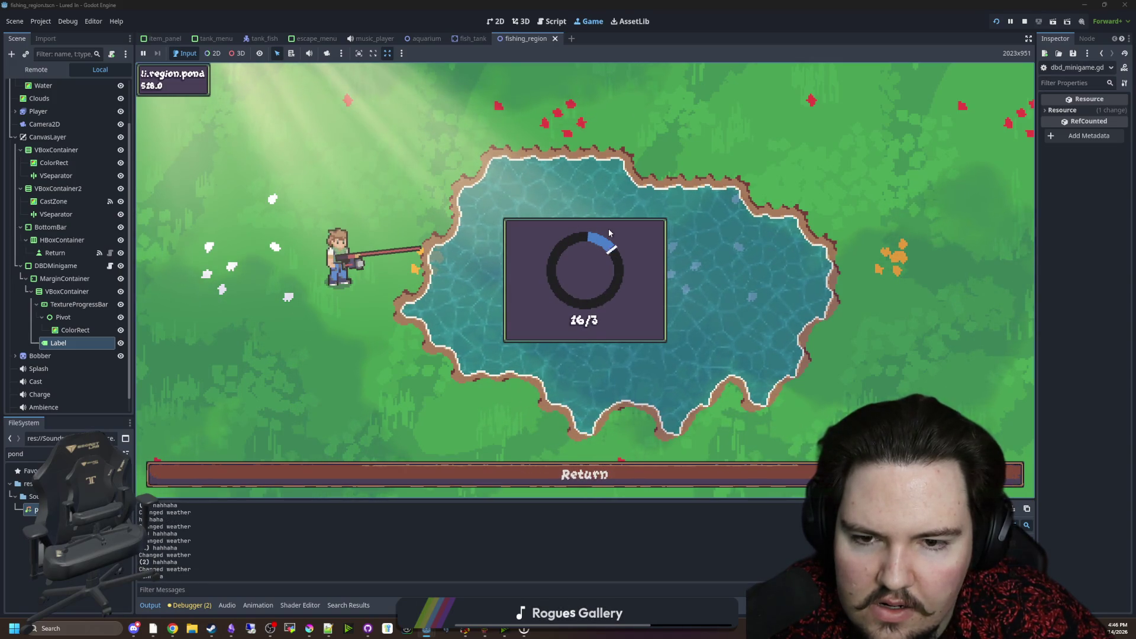
click(609, 232)
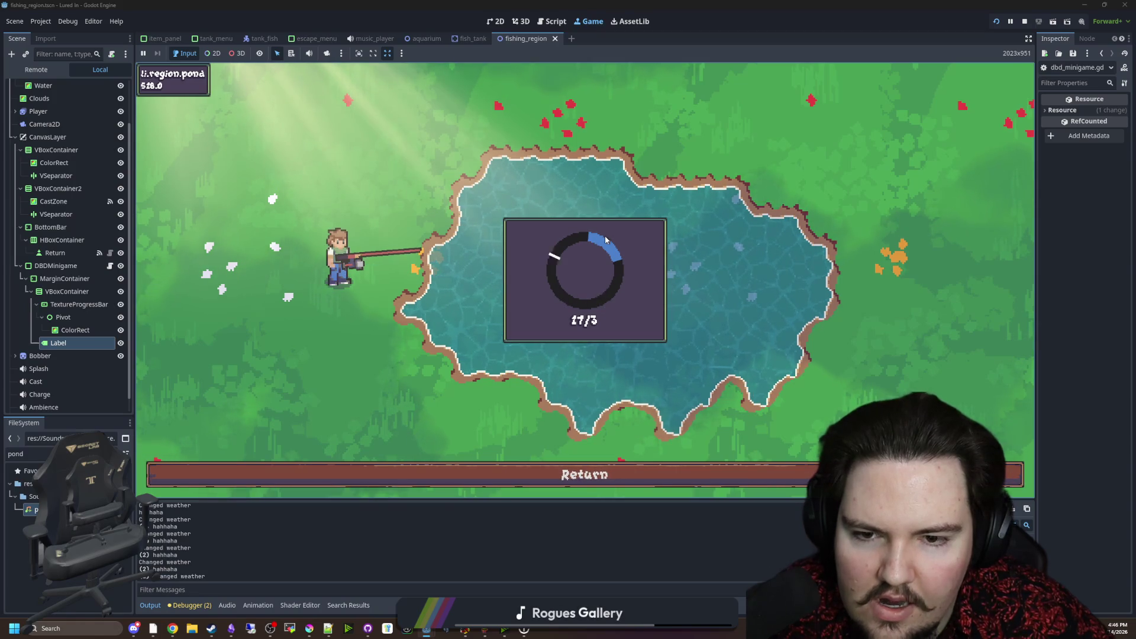
click(608, 237)
click(605, 246)
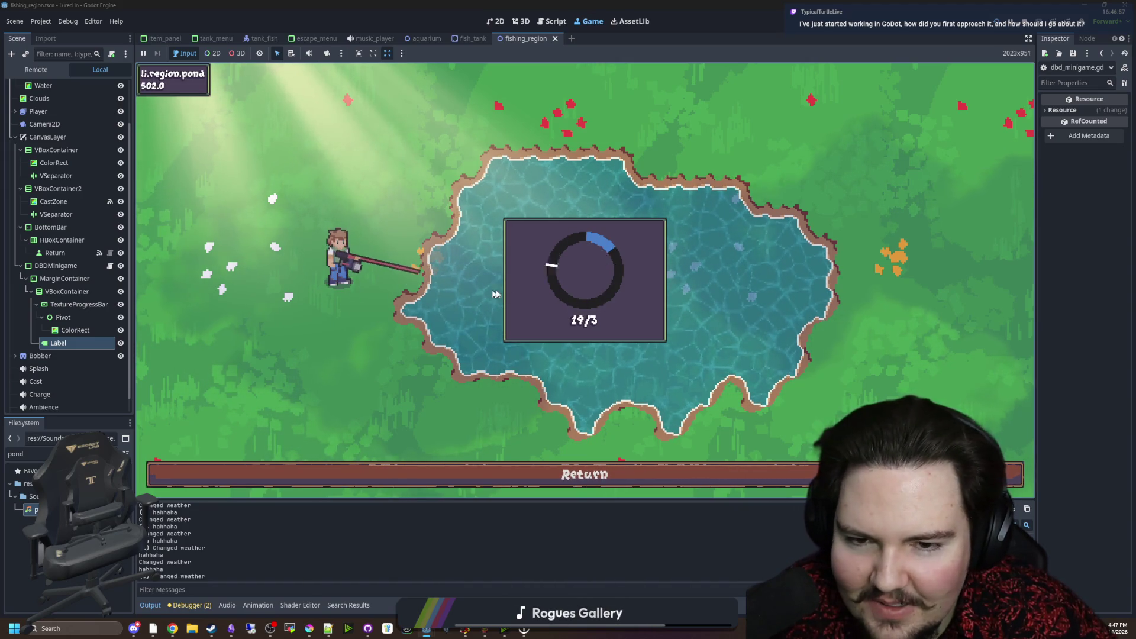
click(120, 266)
In dbd_minigame.gd change the randf_range starting angle upper bound from TAU to 360 and save
click(121, 265)
click(109, 266)
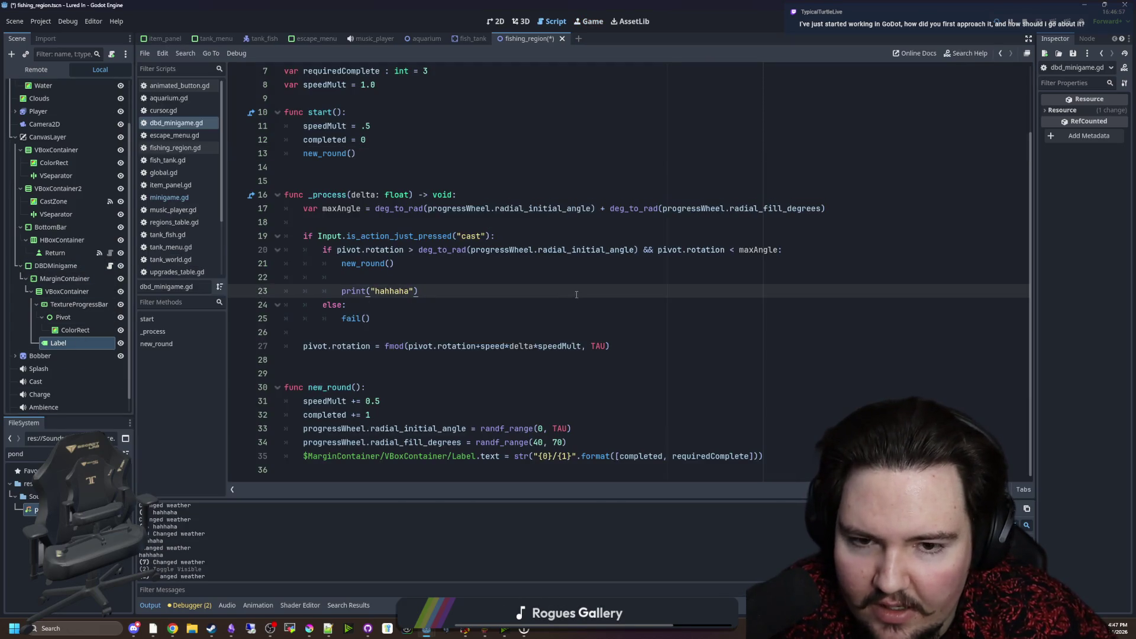
click(553, 277)
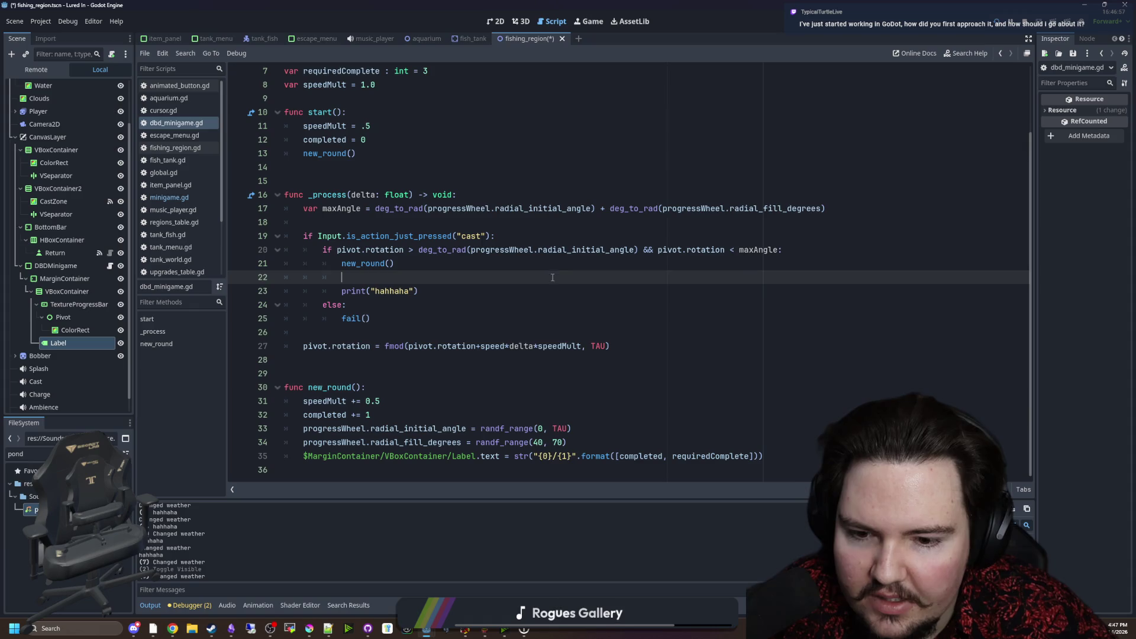
click(542, 428)
drag(568, 428, 553, 428)
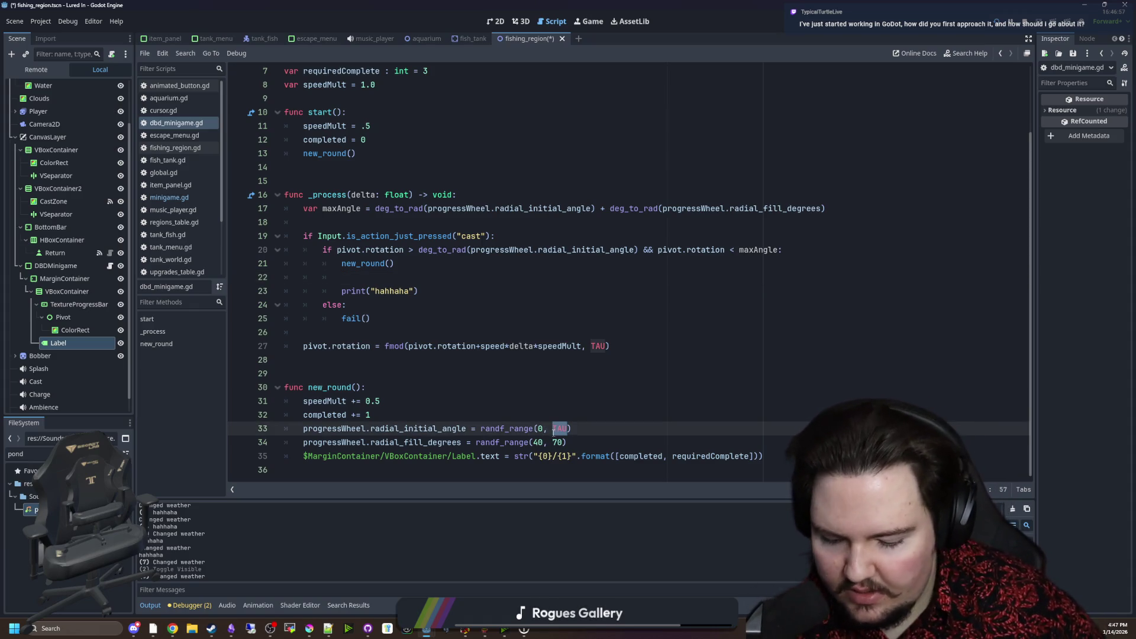
text(360)
click(558, 406)
key(ctrl+s)
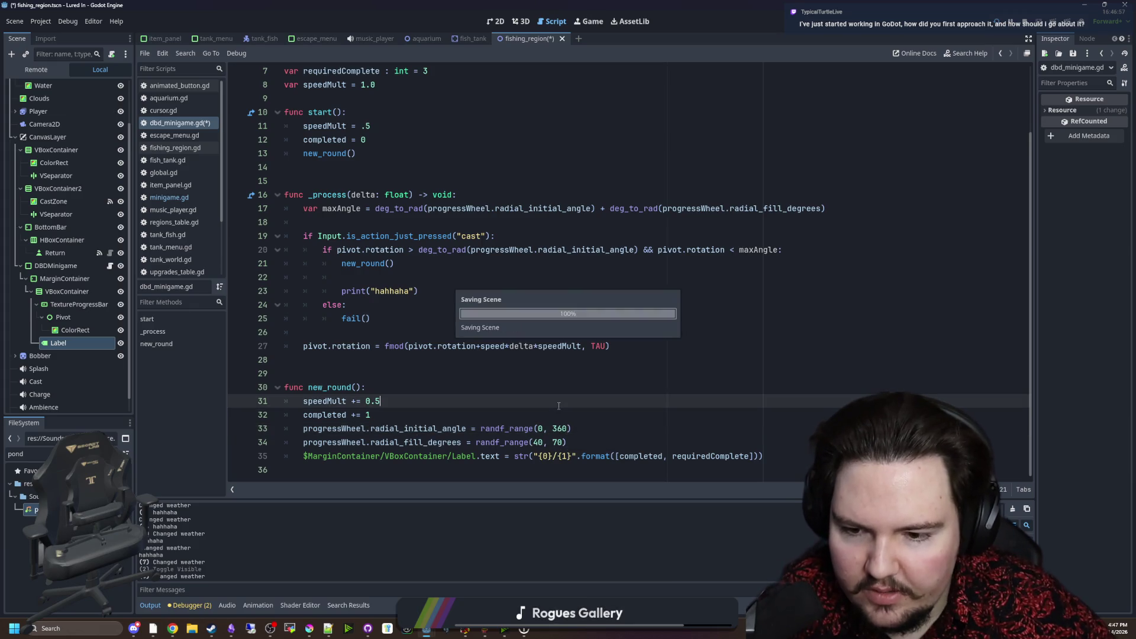
Run the project to test, then return to the DBDMinigame script
key(F6)
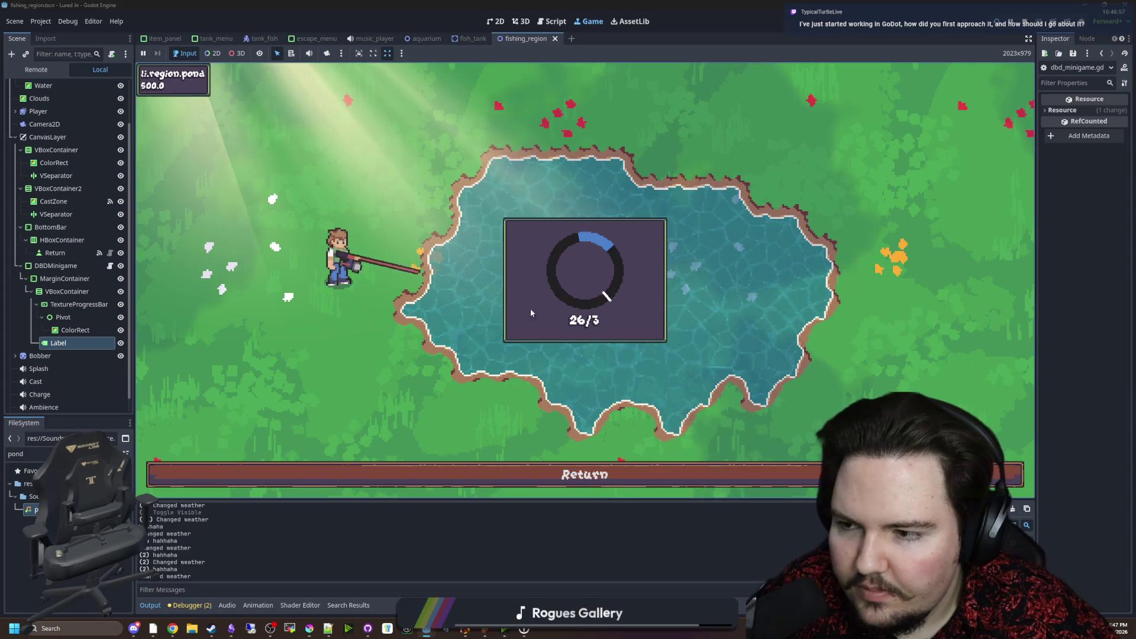
click(110, 266)
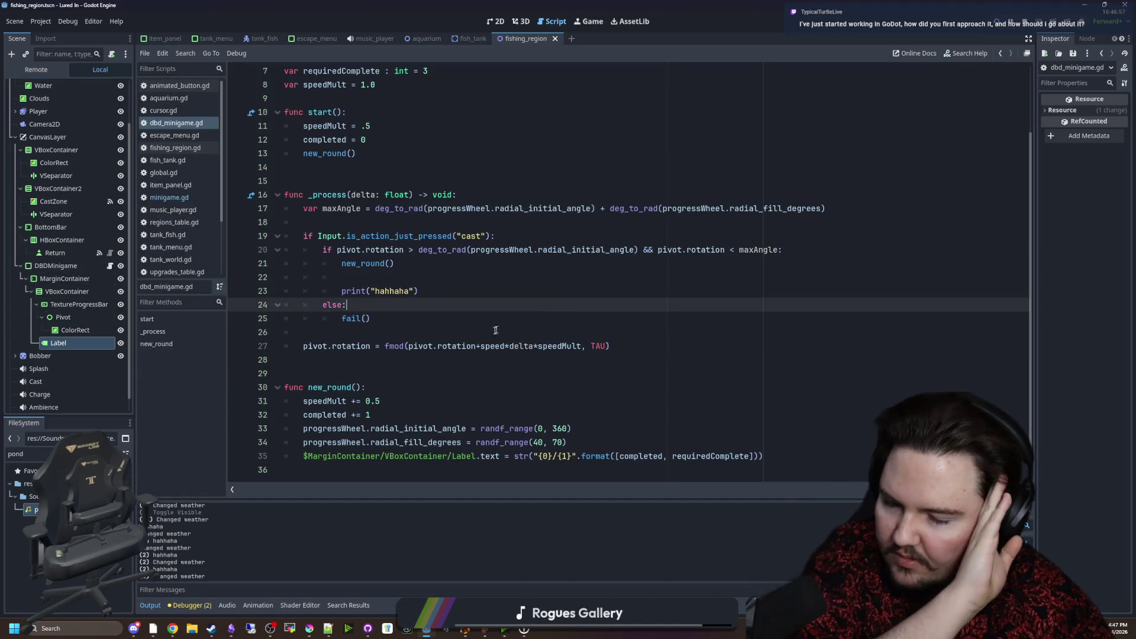
click(435, 275)
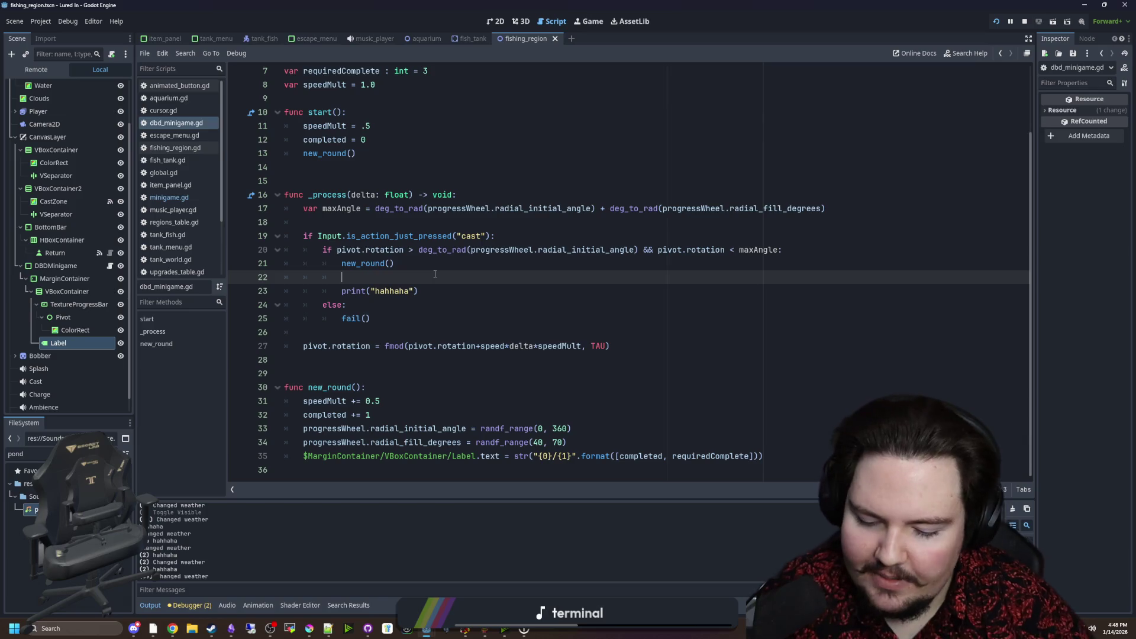
key(alt+Tab)
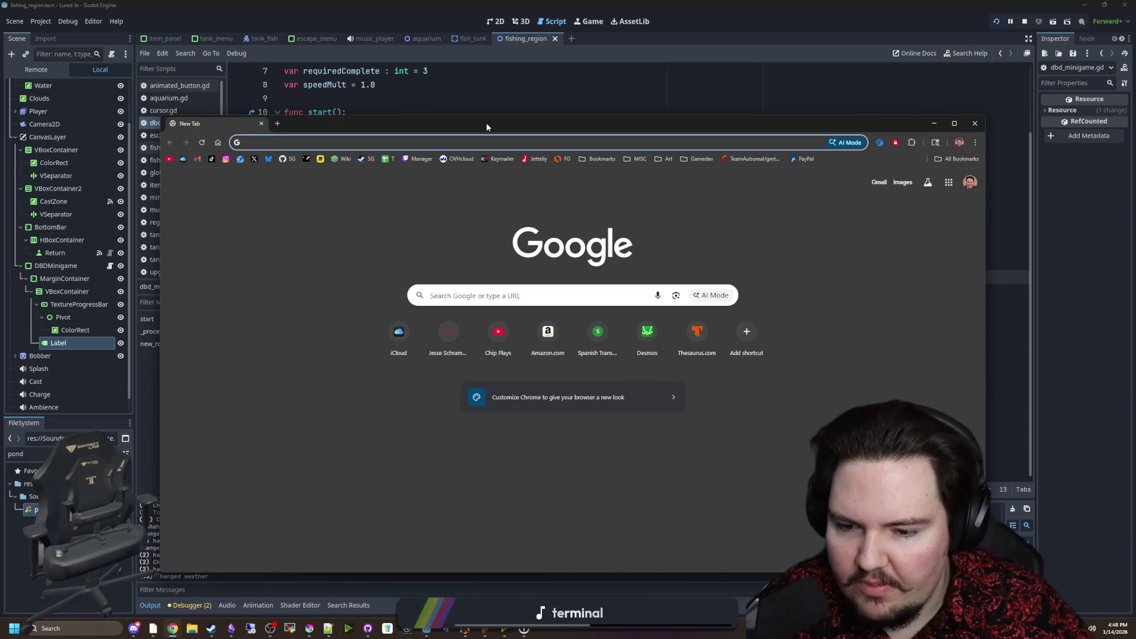
text(godot document)
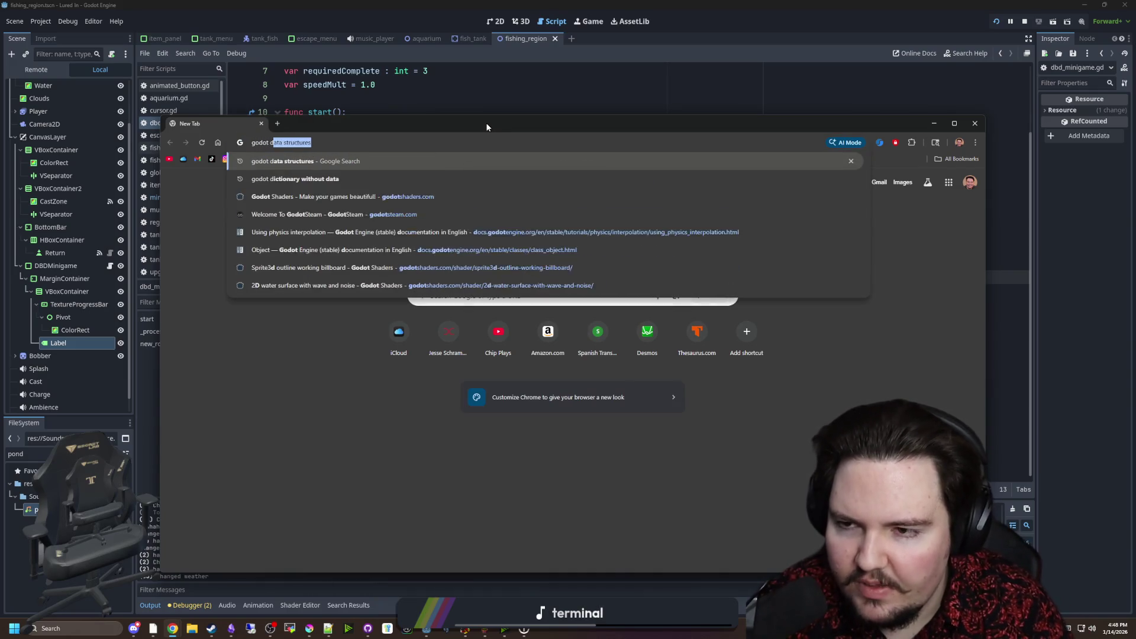
key(Return)
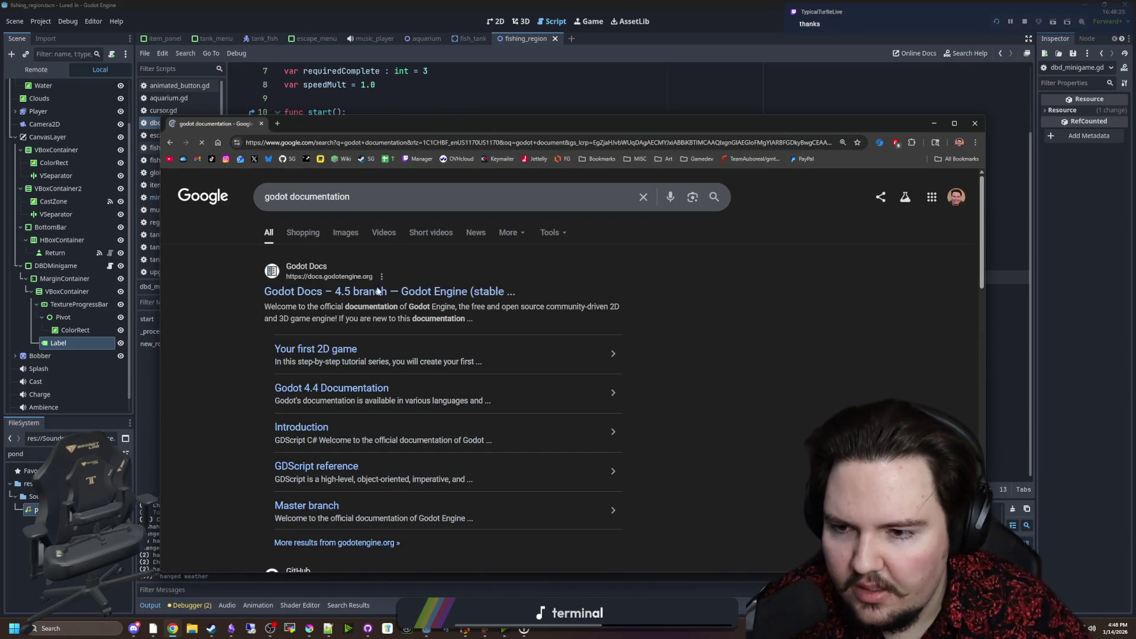
click(370, 296)
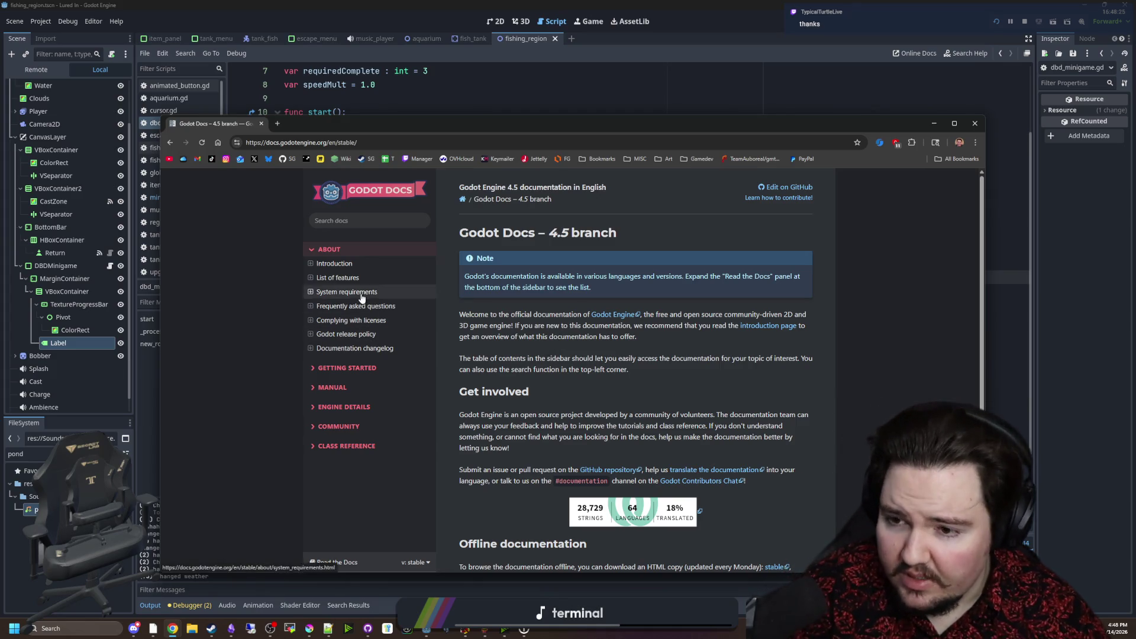
click(353, 371)
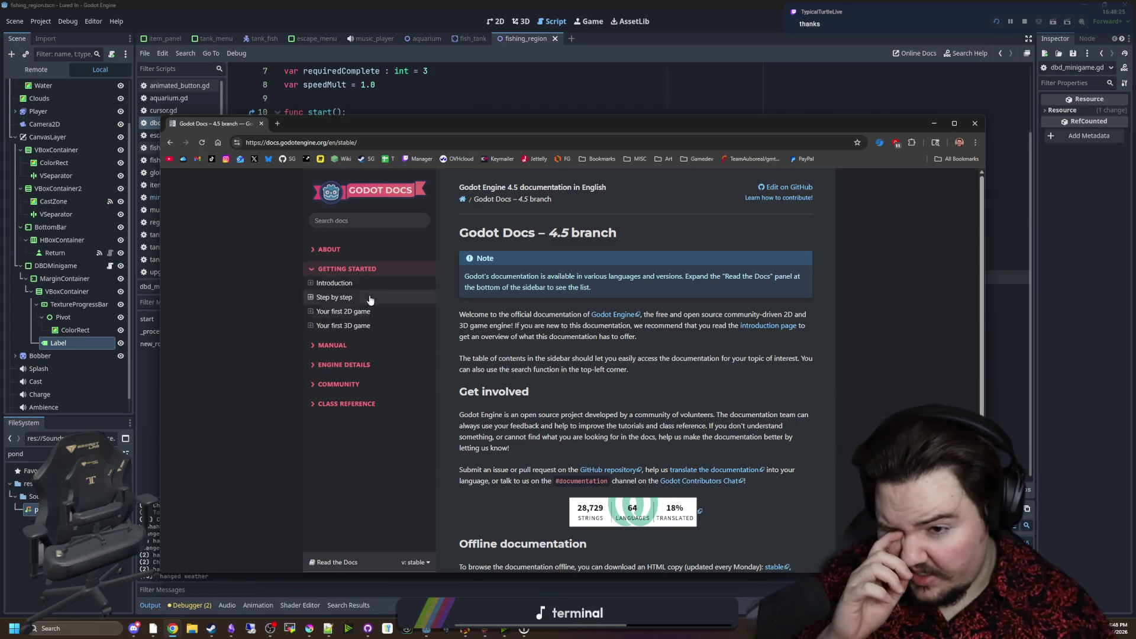
click(344, 310)
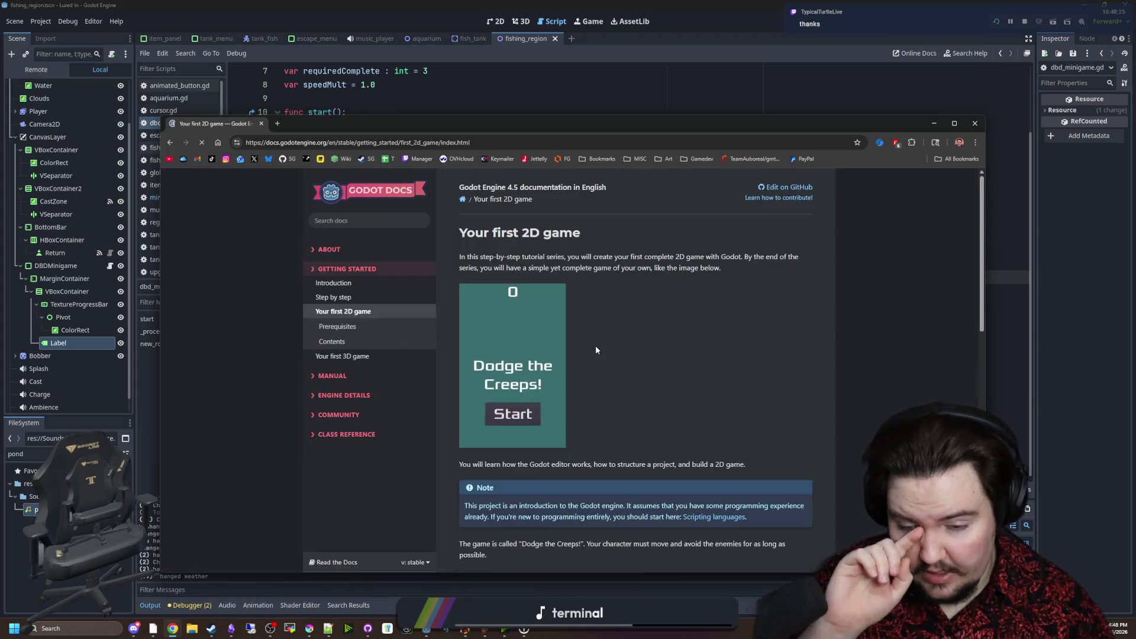
scroll(629, 374, down, 10)
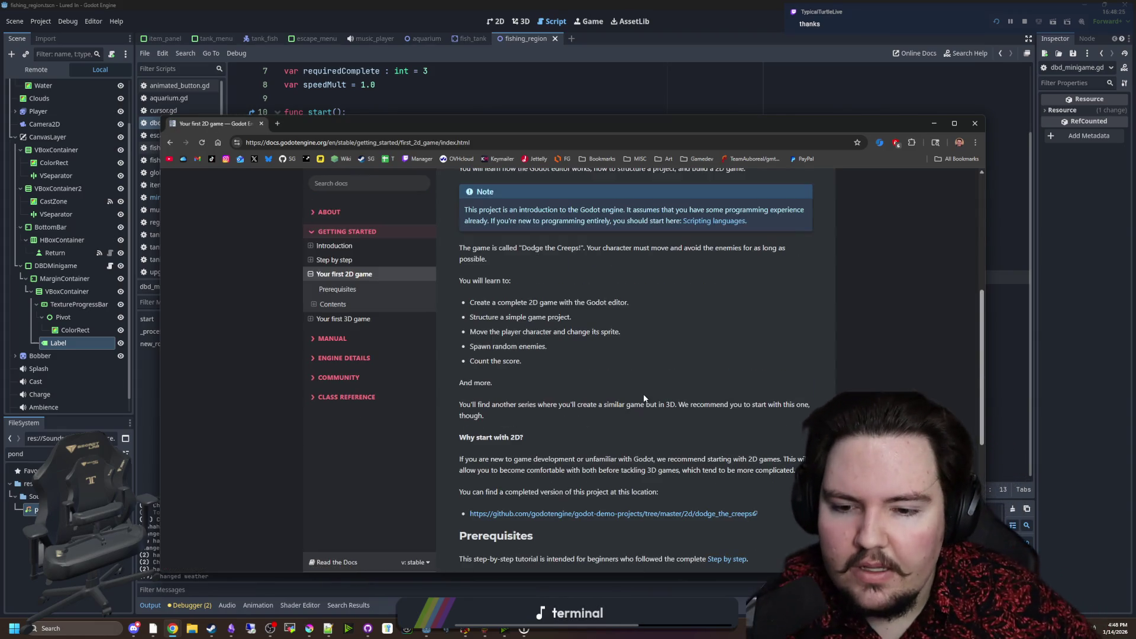
click(362, 307)
click(362, 307)
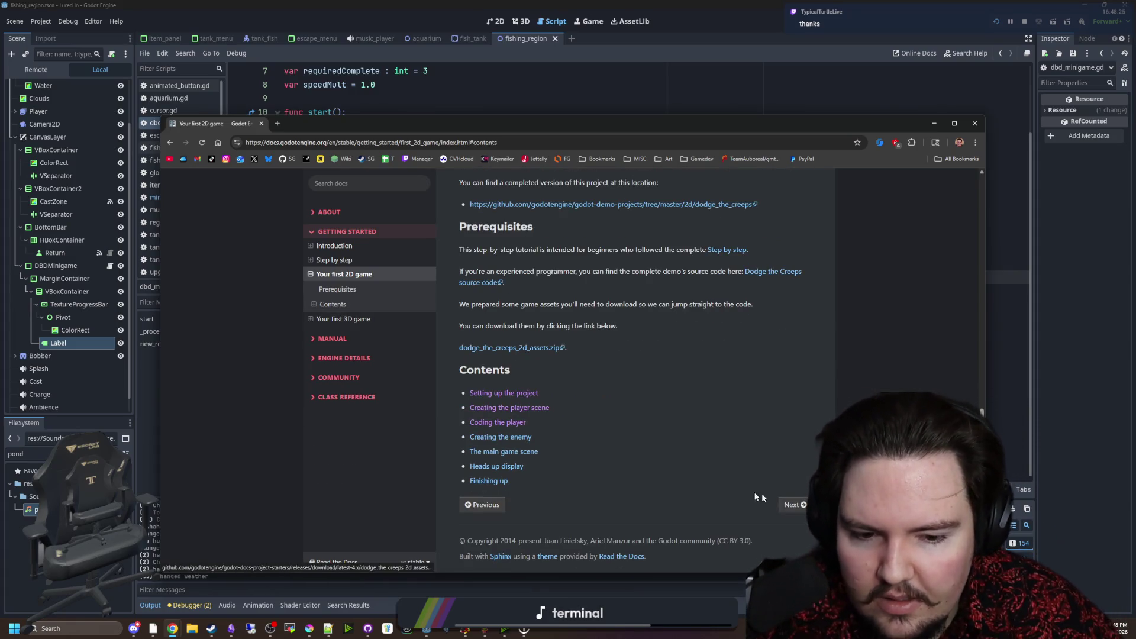
click(795, 504)
scroll(684, 283, down, 10)
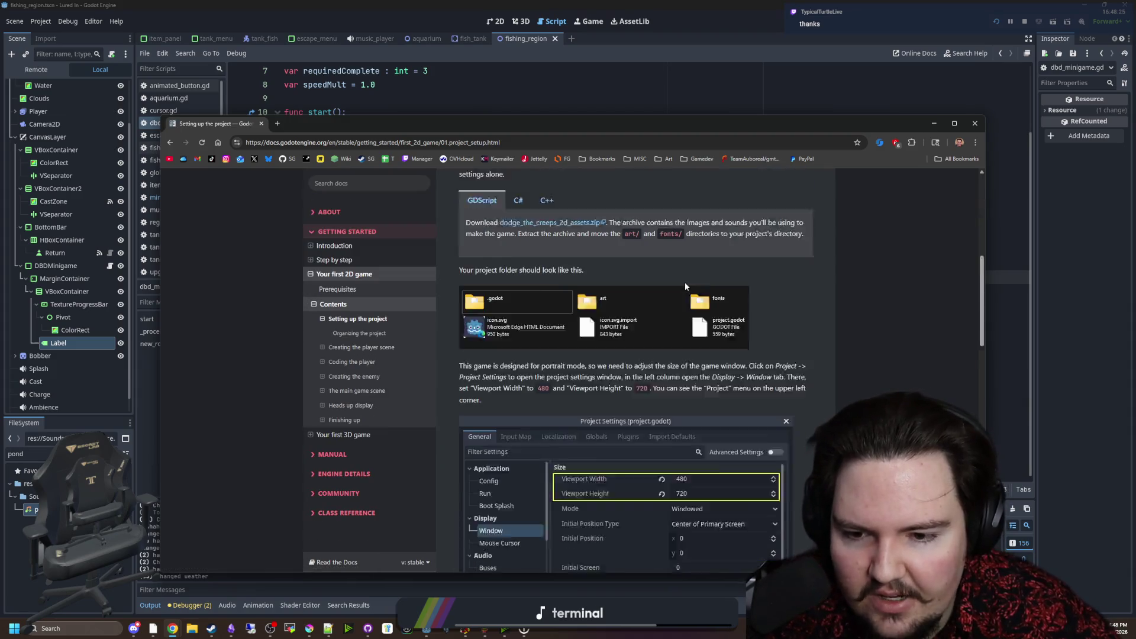
scroll(787, 419, down, 6)
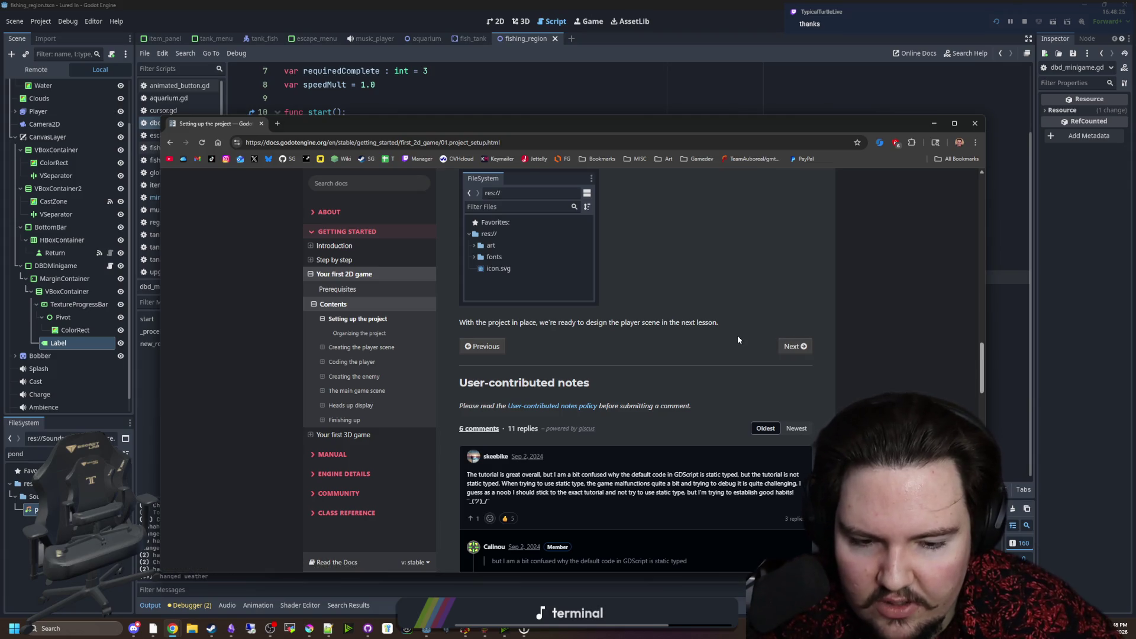
click(794, 347)
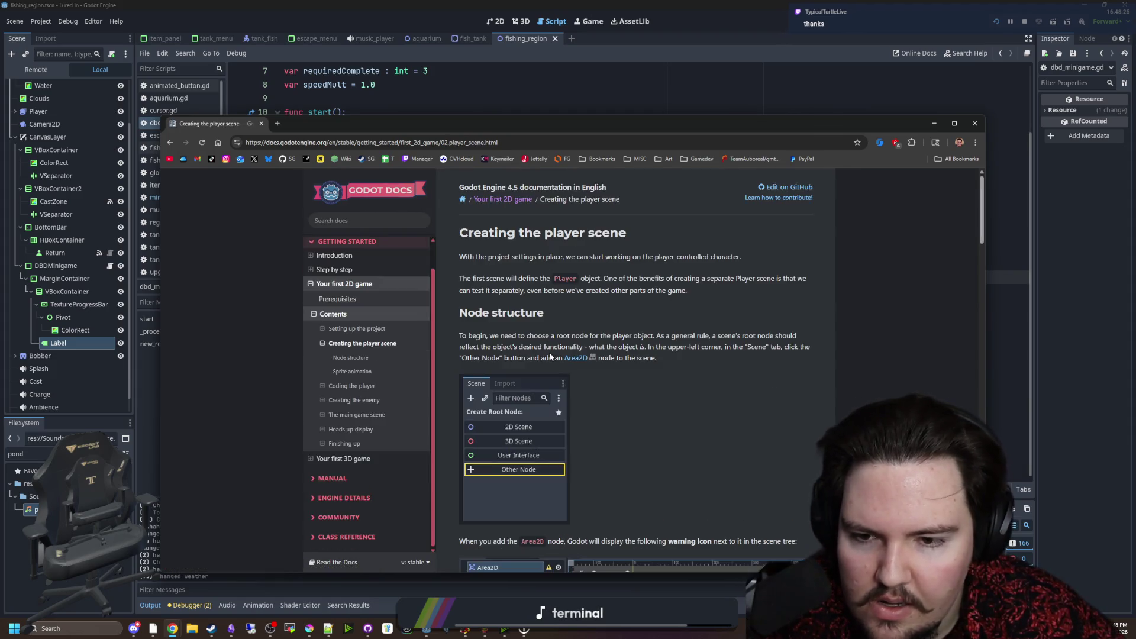
scroll(534, 213, down, 5)
scroll(534, 213, down, 15)
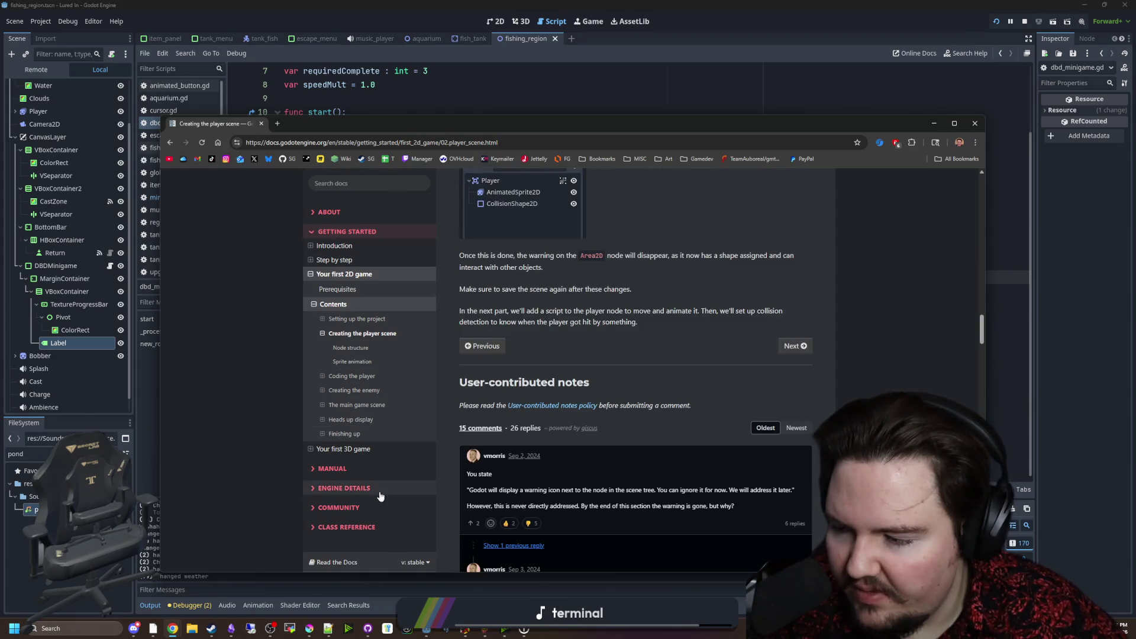
scroll(618, 396, down, 4)
scroll(618, 396, up, 20)
scroll(590, 374, down, 5)
click(261, 123)
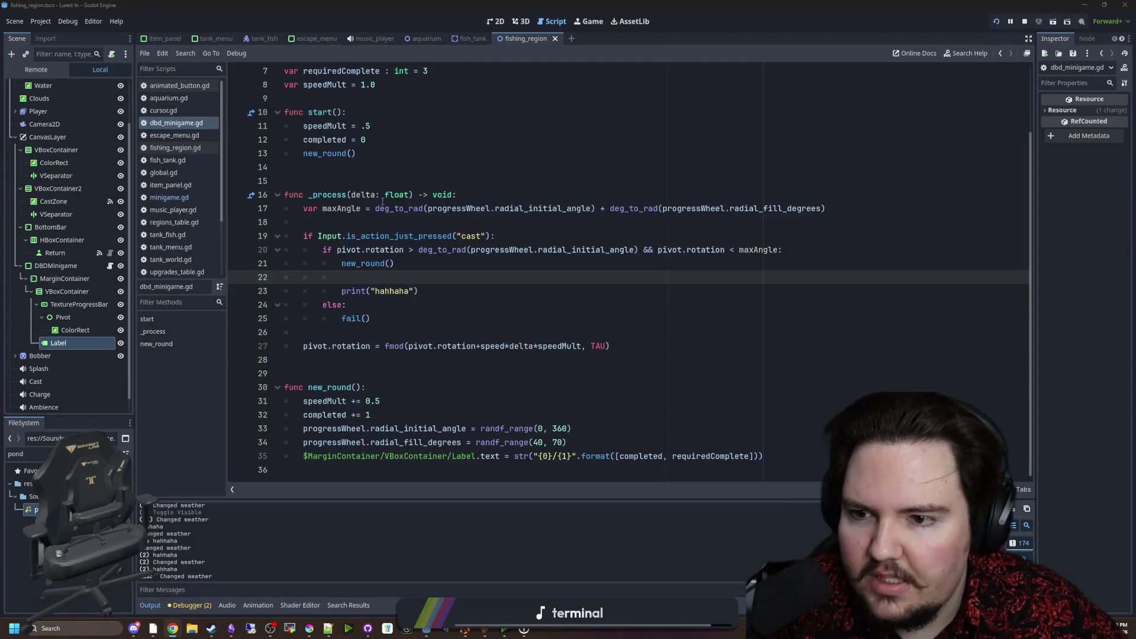
click(359, 186)
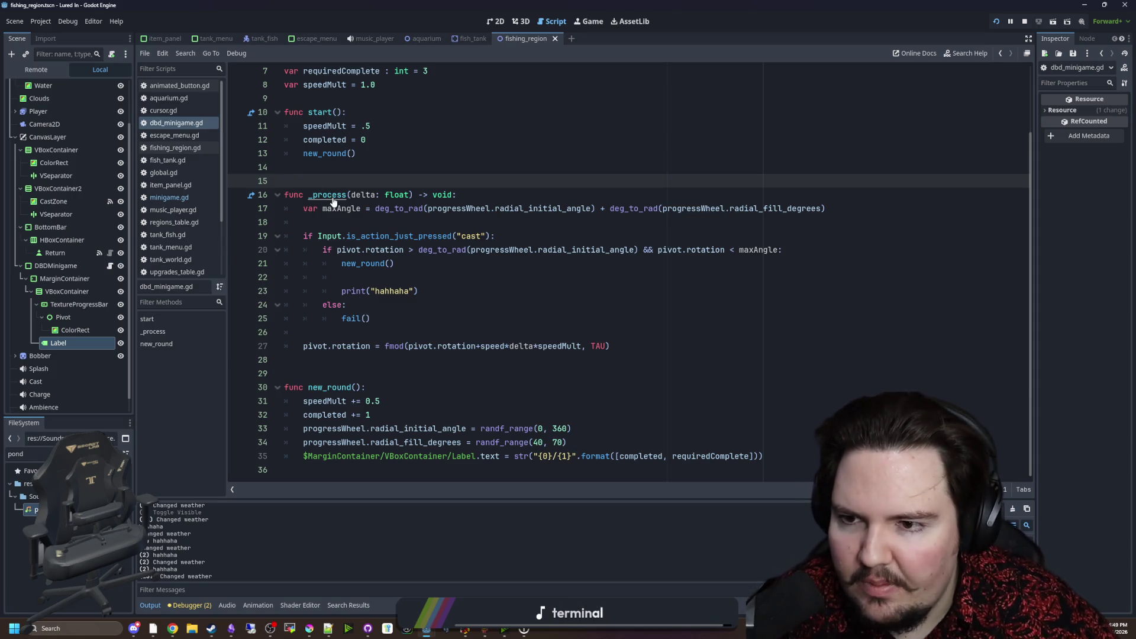
ctrl+click(322, 196)
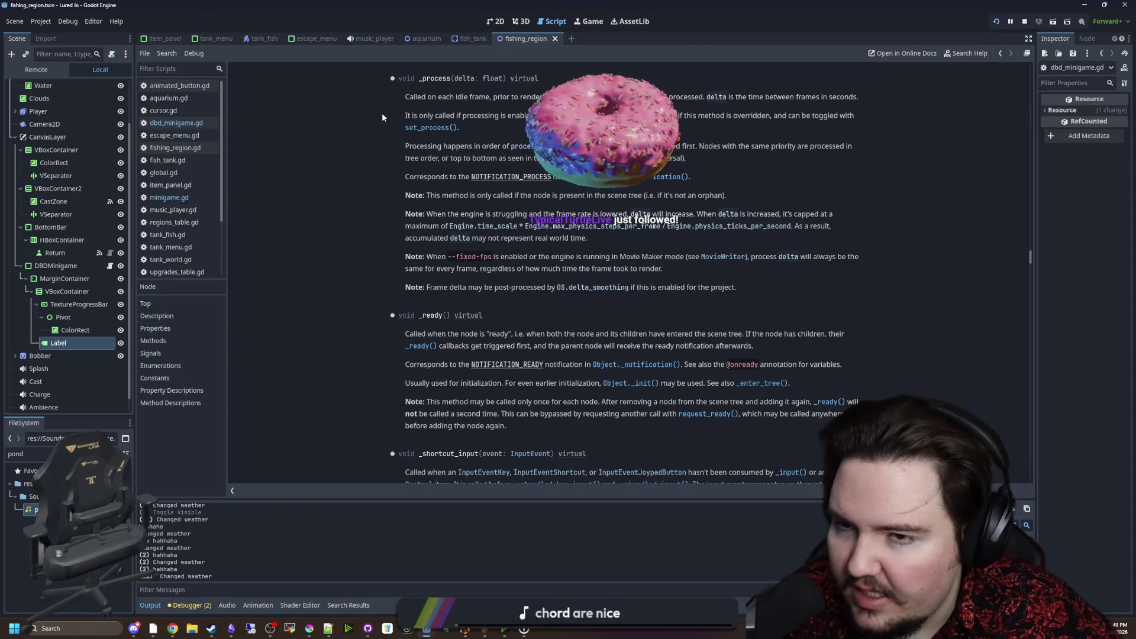
mouse_move(384, 77)
mouse_down()
mouse_move(541, 81)
mouse_move(828, 220)
mouse_move(789, 299)
mouse_up()
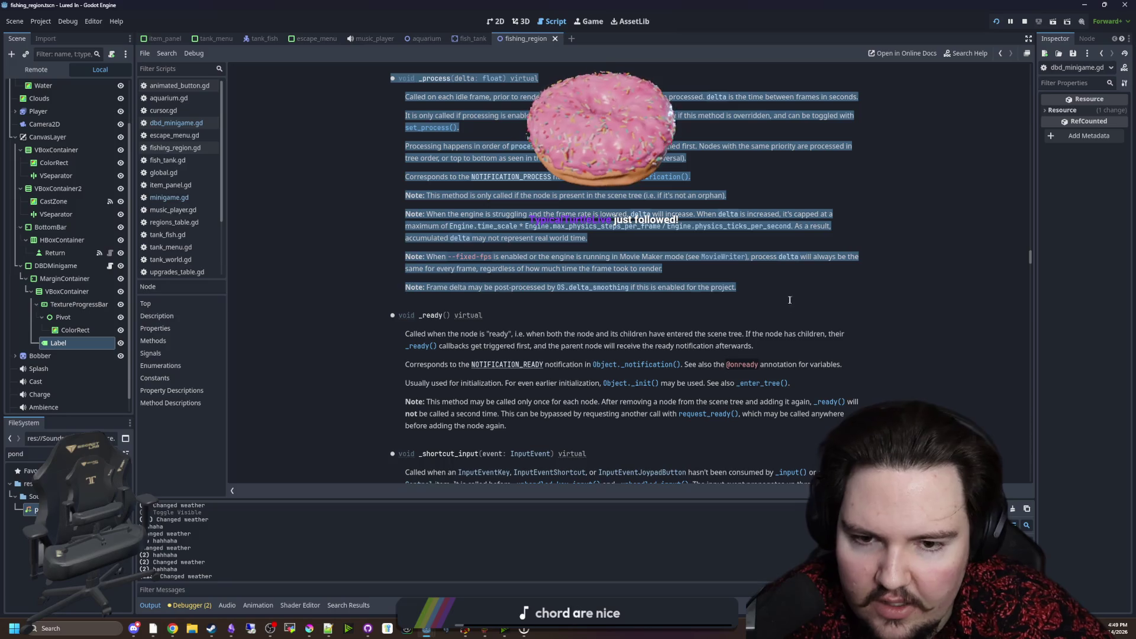
click(789, 300)
mouse_move(403, 101)
mouse_down()
mouse_move(828, 260)
mouse_move(787, 299)
mouse_up()
click(787, 303)
mouse_move(384, 174)
mouse_down()
mouse_move(592, 332)
mouse_move(755, 385)
mouse_up()
click(607, 278)
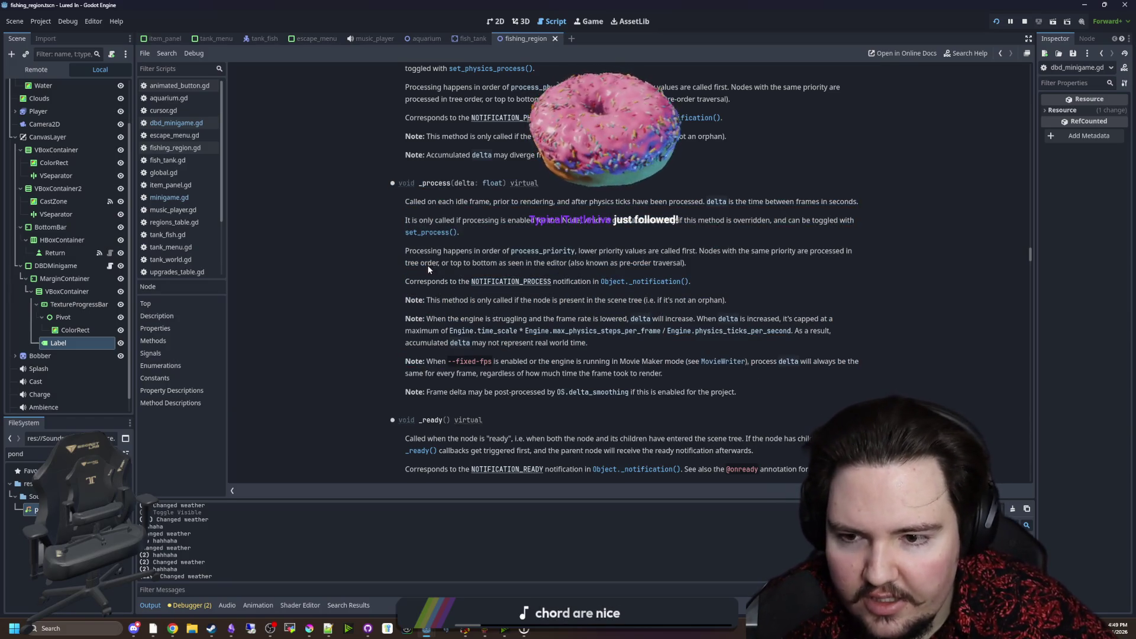
drag(408, 250, 730, 275)
drag(444, 300, 734, 302)
click(734, 301)
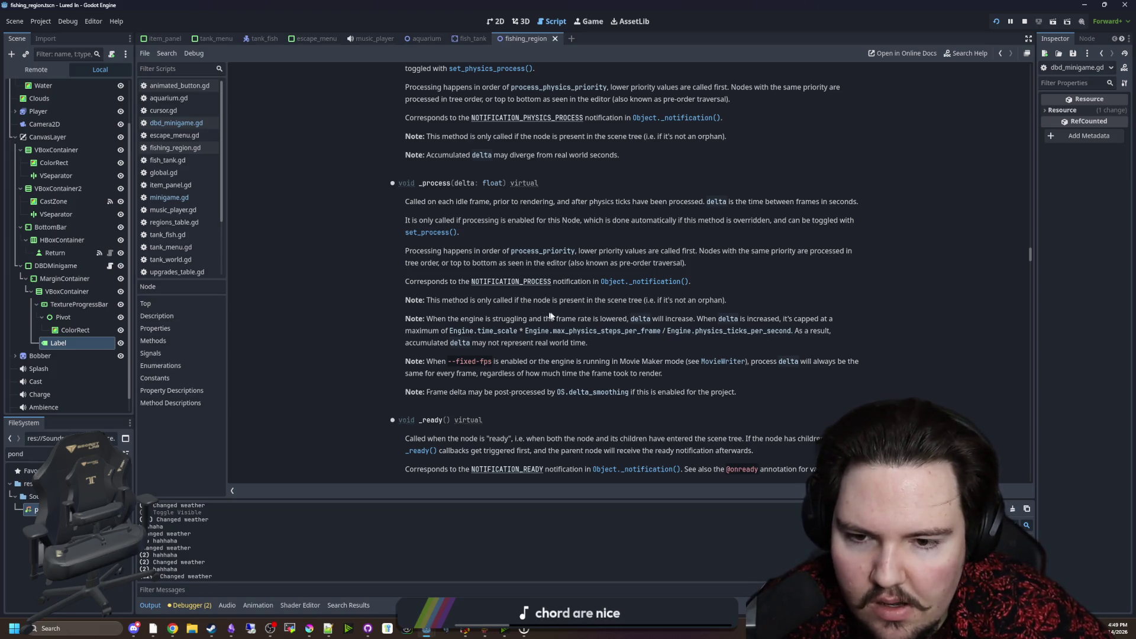
drag(694, 390, 327, 291)
click(398, 330)
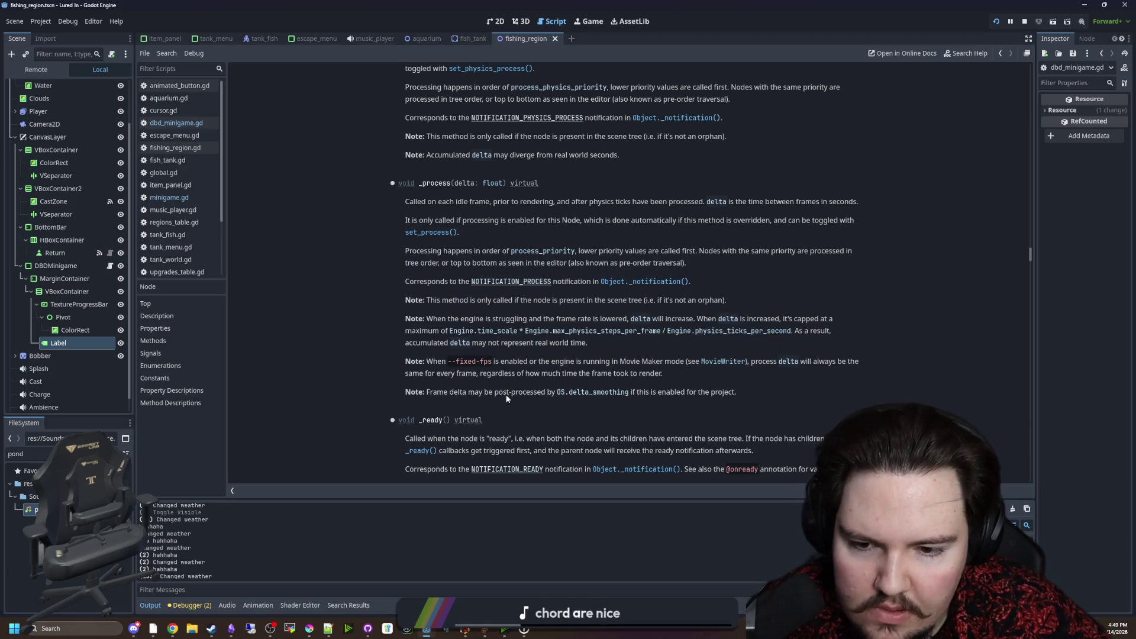
key(alt+Left)
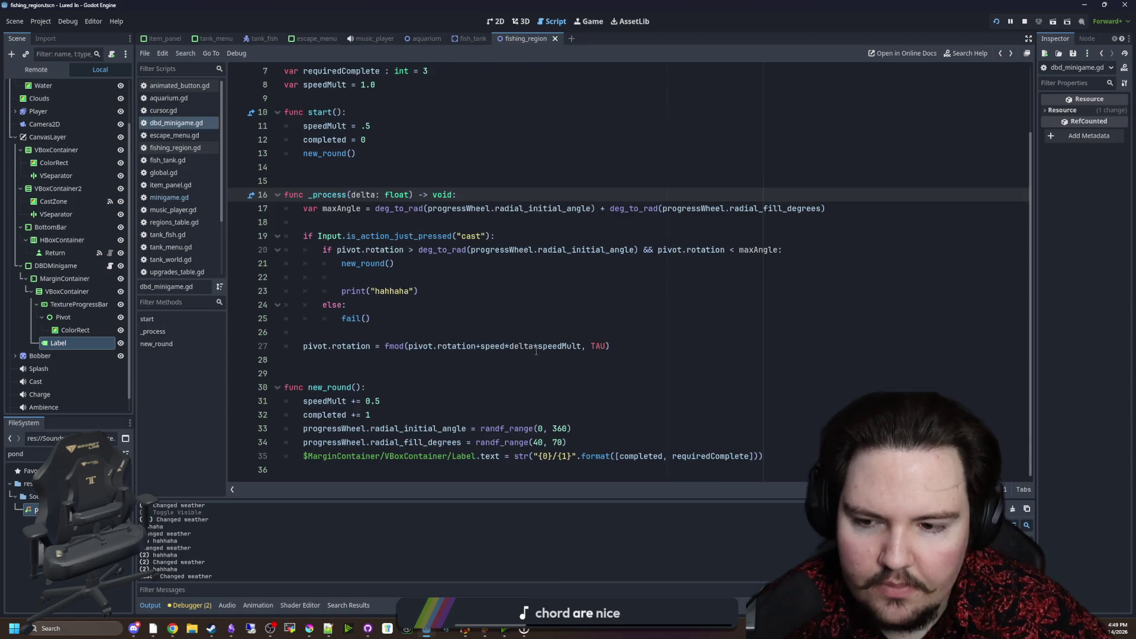
Switch to the running game to see the pond's timing wheel at 26/3
click(376, 345)
click(391, 277)
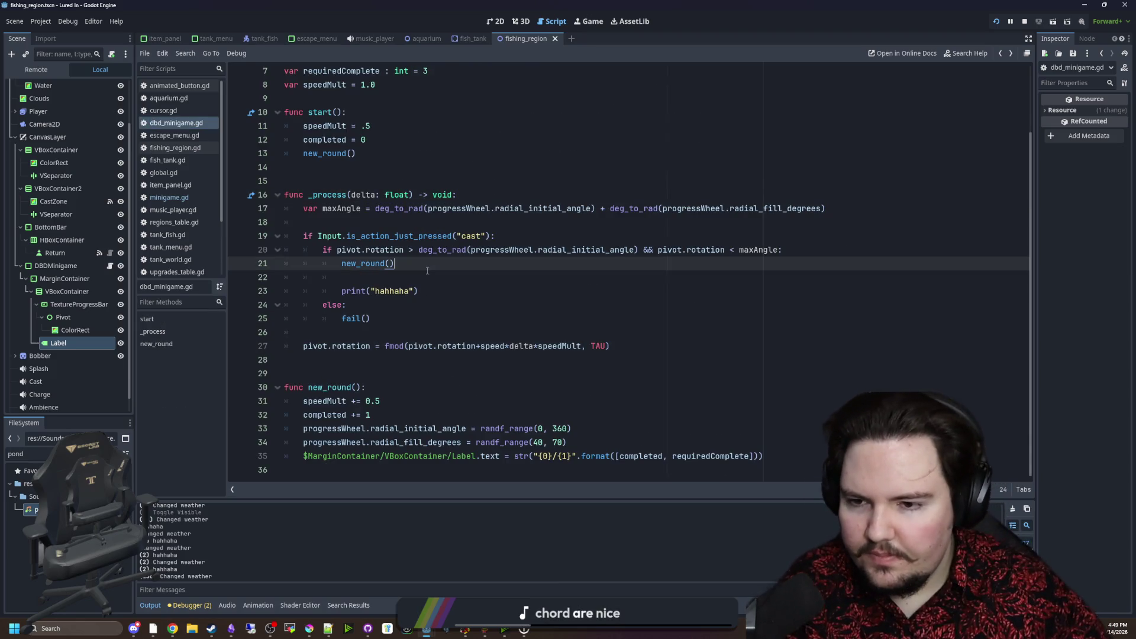
click(404, 221)
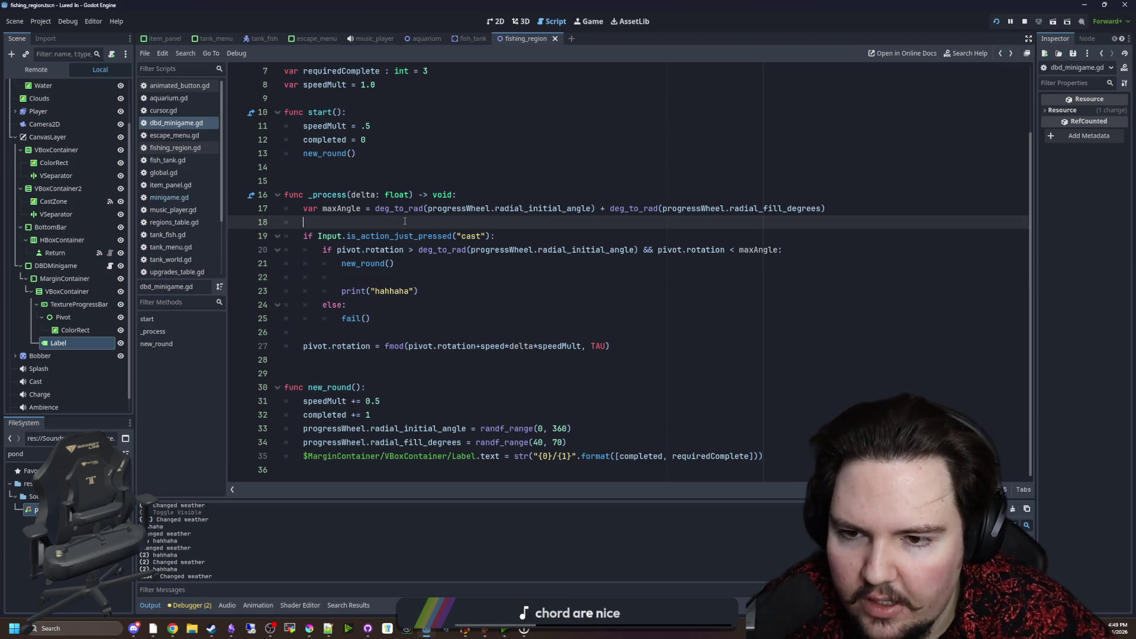
click(370, 288)
click(379, 278)
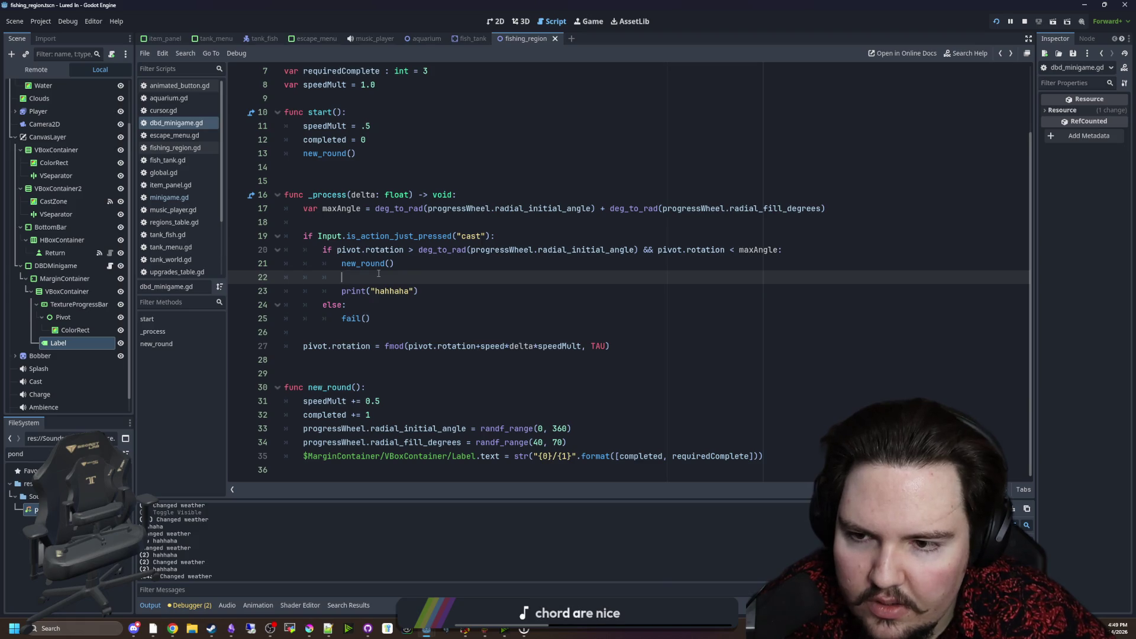
click(433, 221)
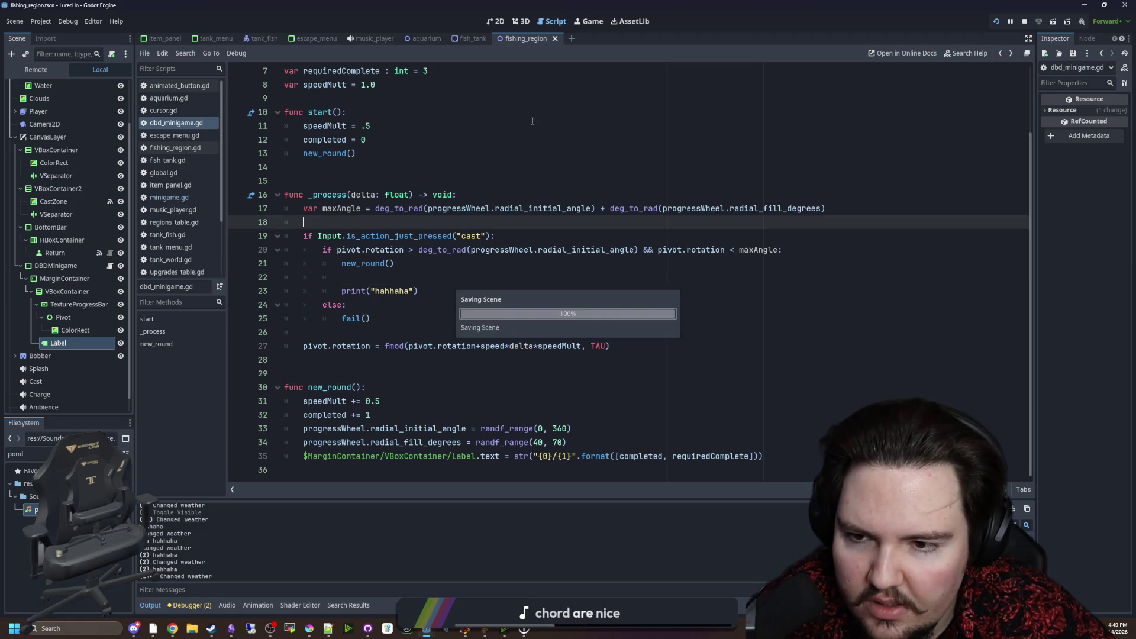
click(593, 22)
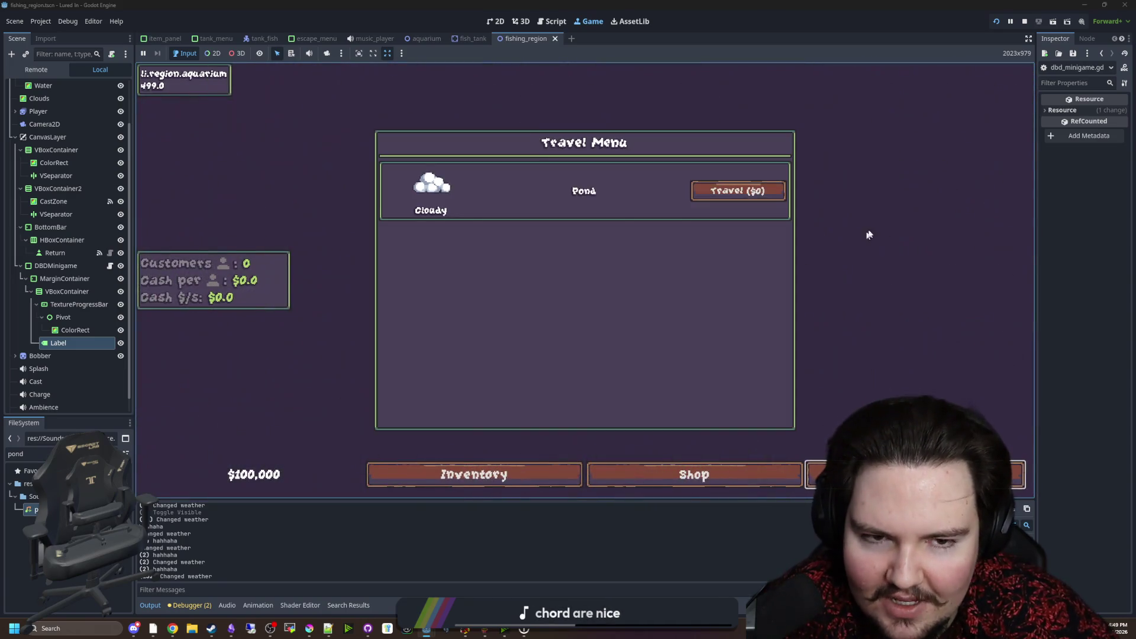
At the pond land three blue-zone hits to 3/3, return to the aquarium, reopen dbd_minigame.gd
click(742, 189)
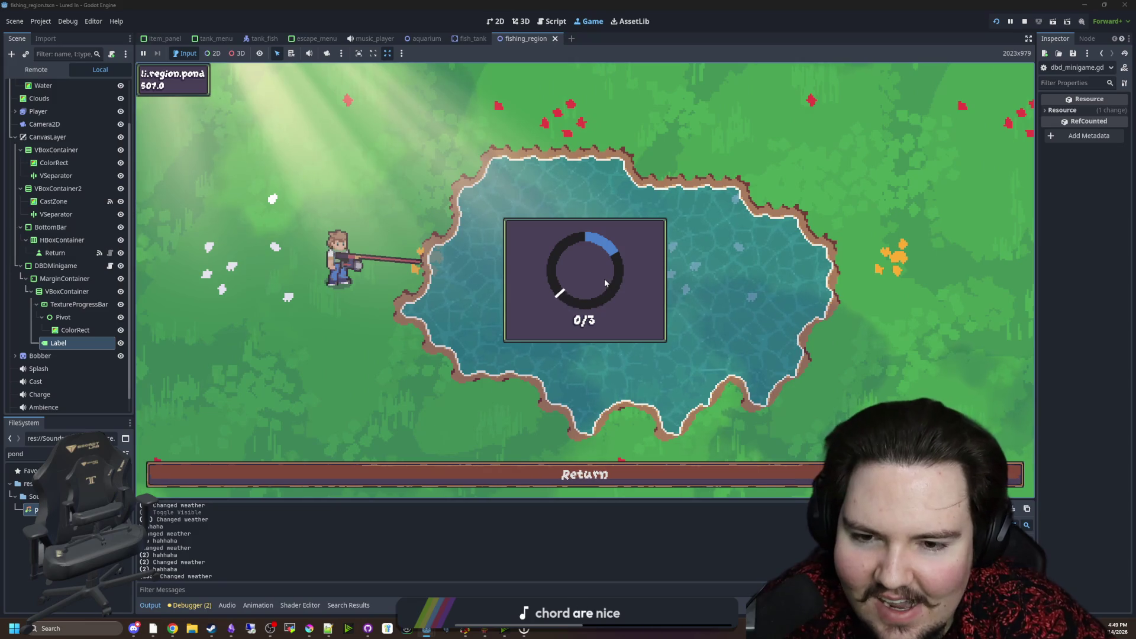
click(607, 284)
click(612, 270)
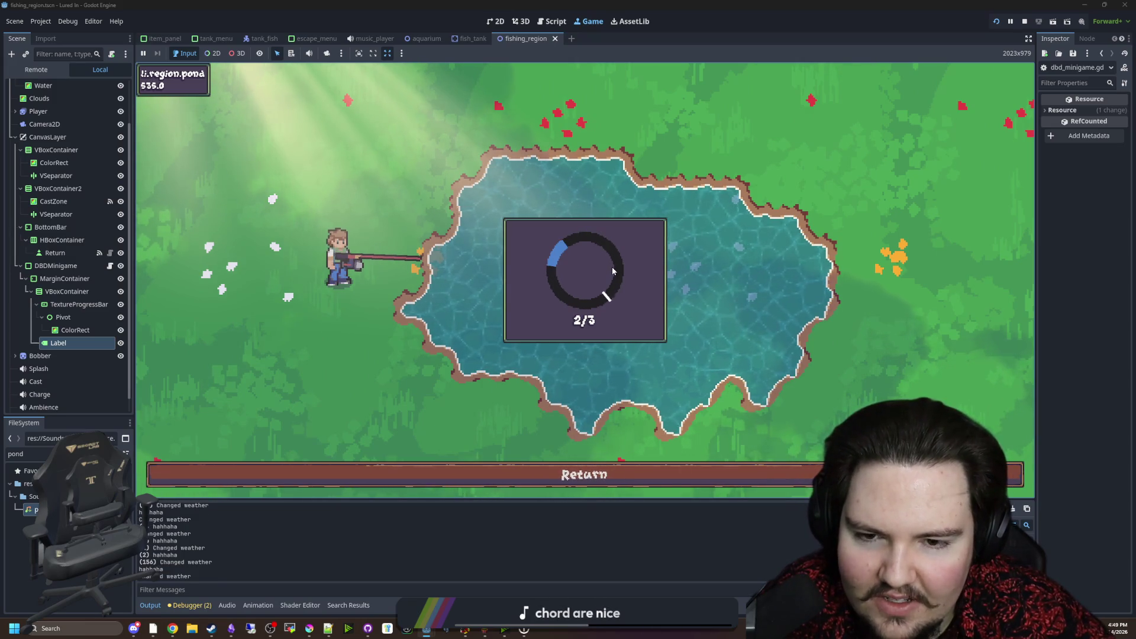
click(612, 270)
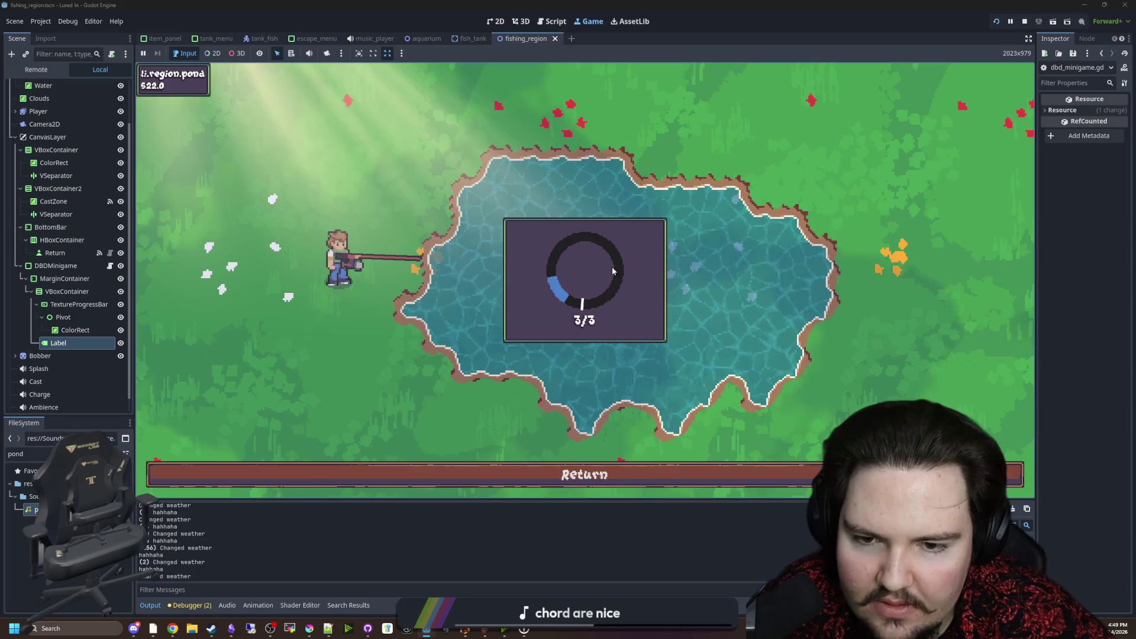
click(567, 473)
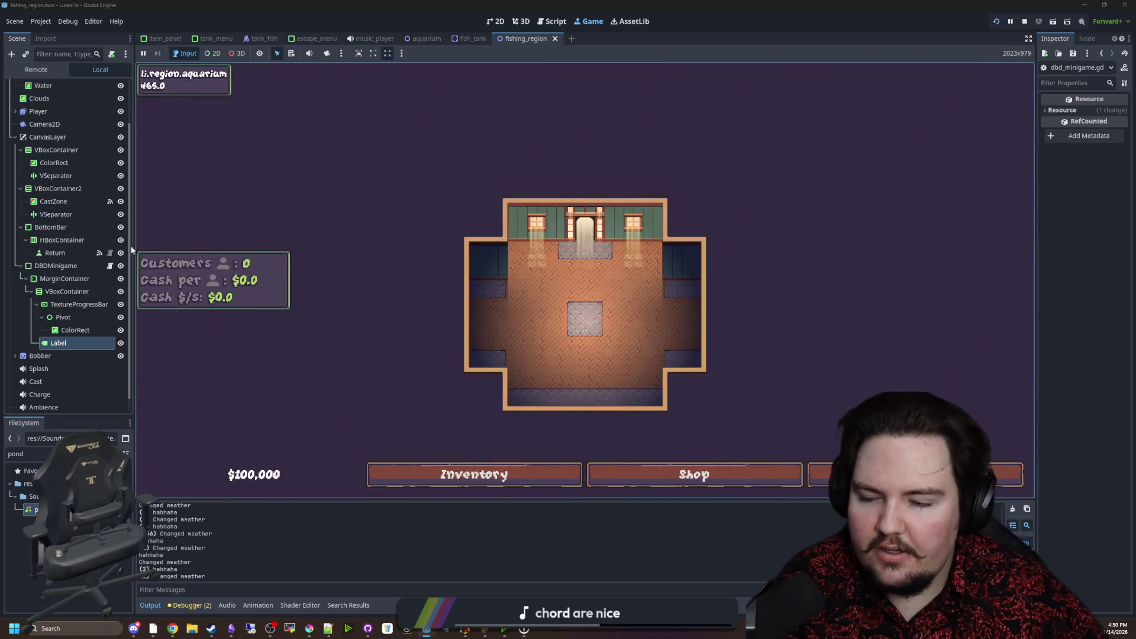
click(111, 266)
Set speedMult to 0.8 in start(), then save, run and travel to the pond
click(416, 173)
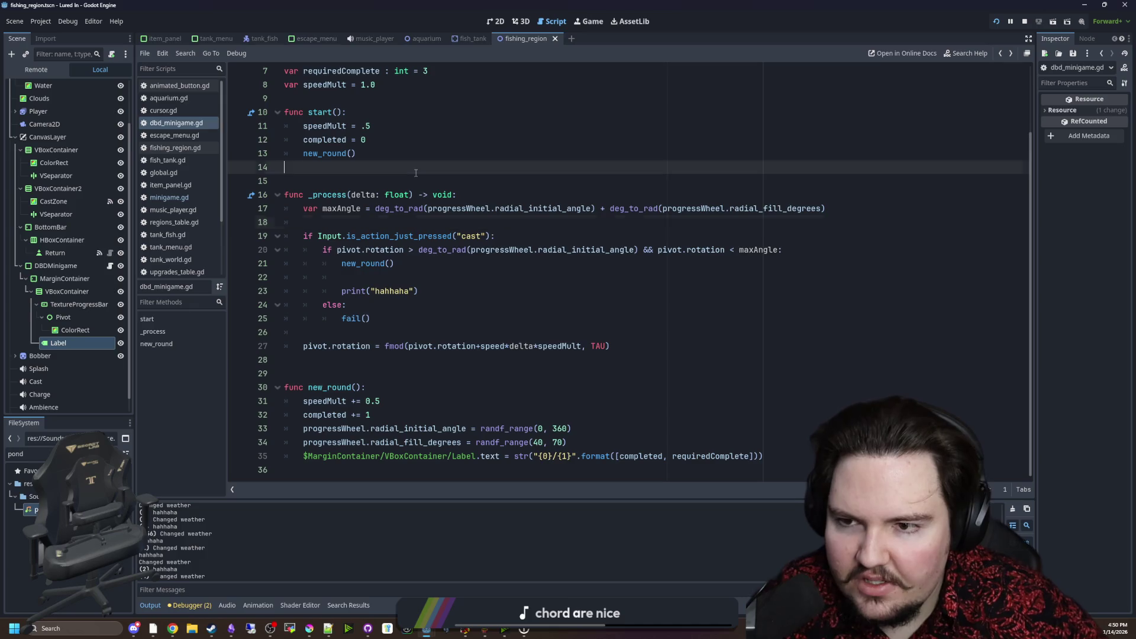
click(427, 263)
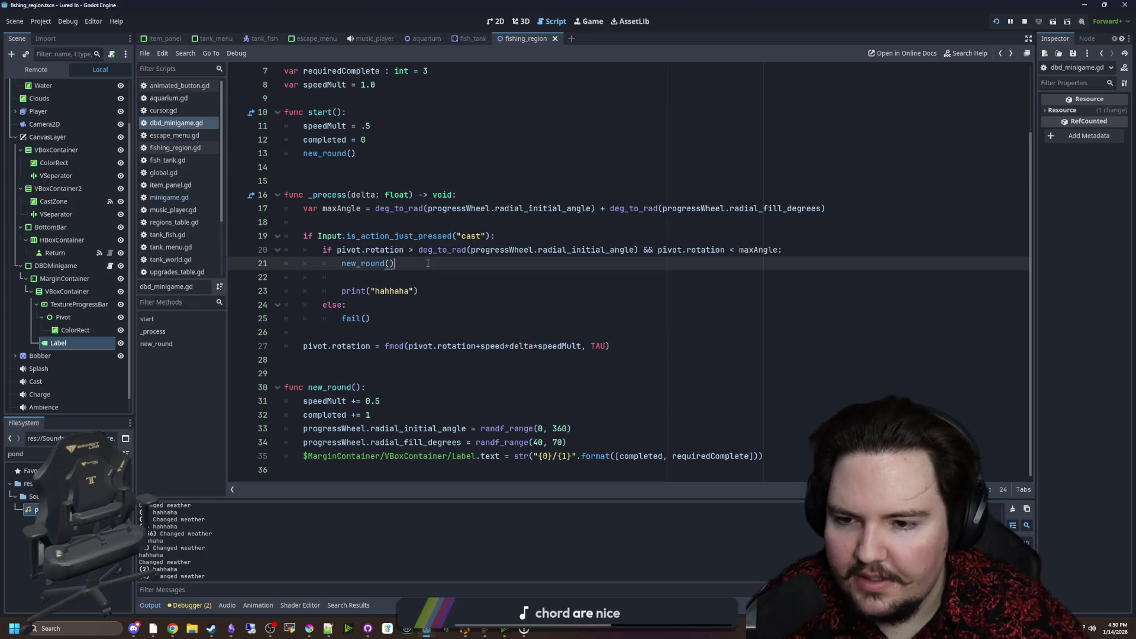
click(392, 400)
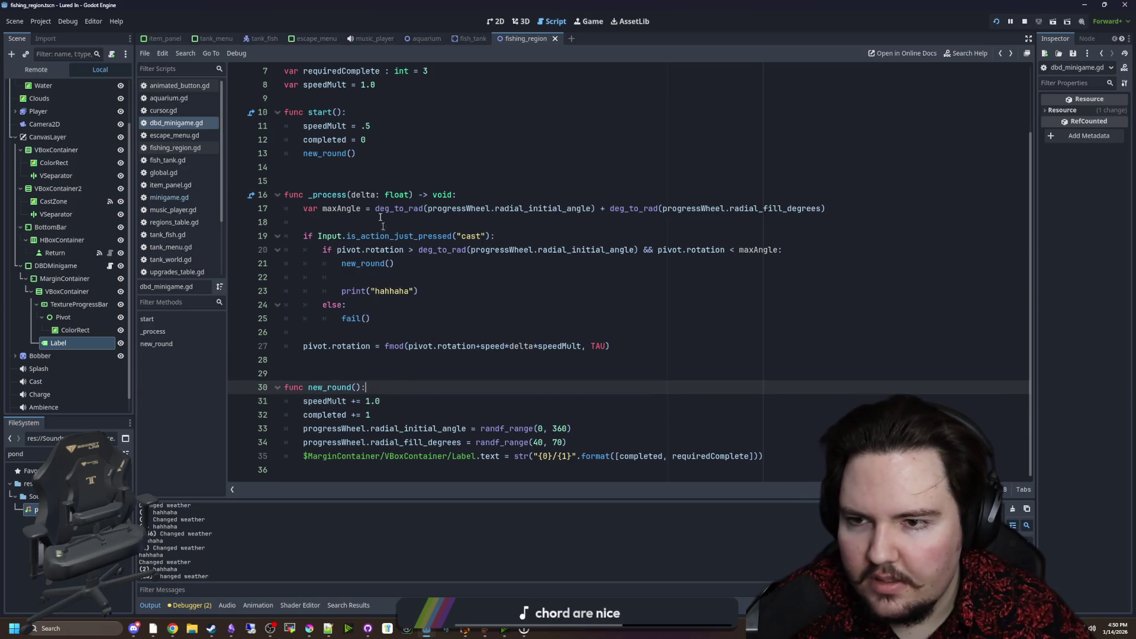
click(378, 127)
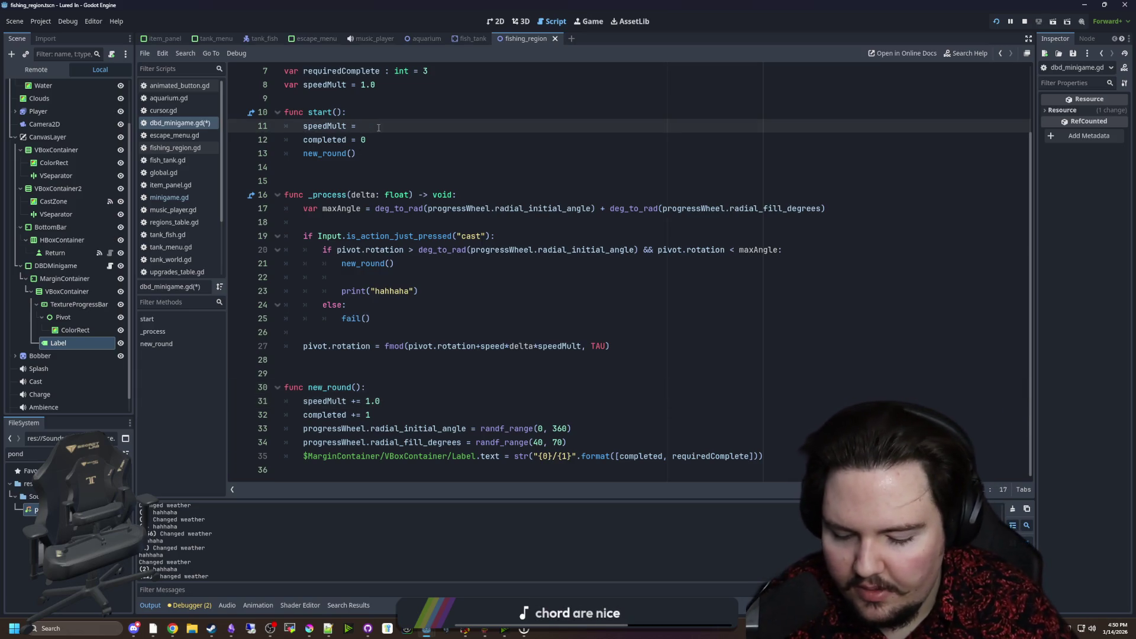
key(F5)
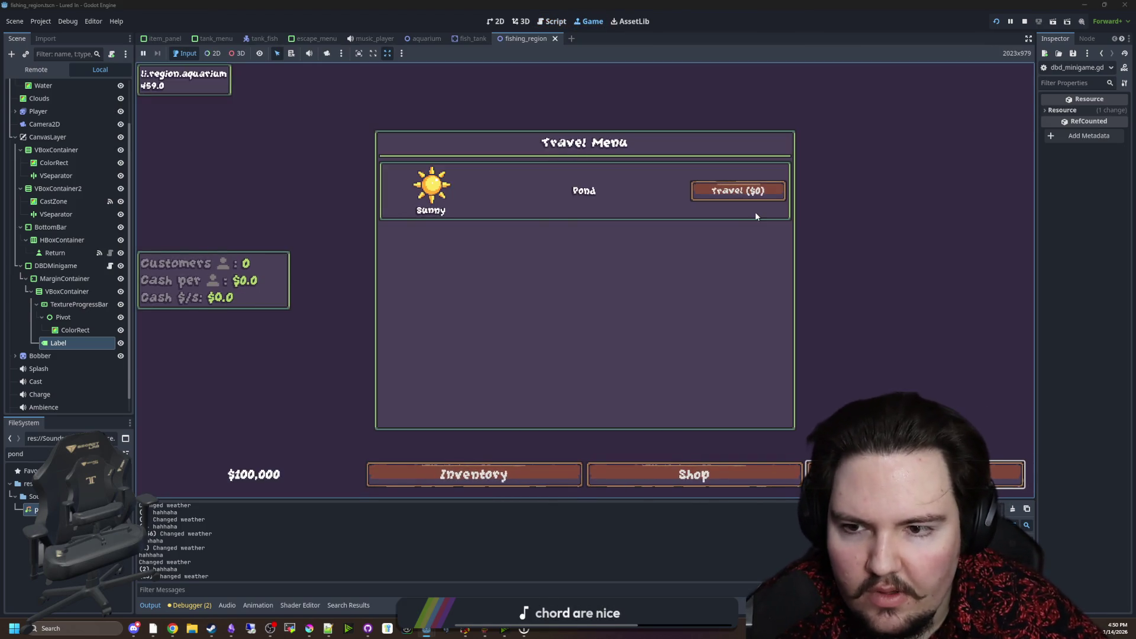
click(750, 194)
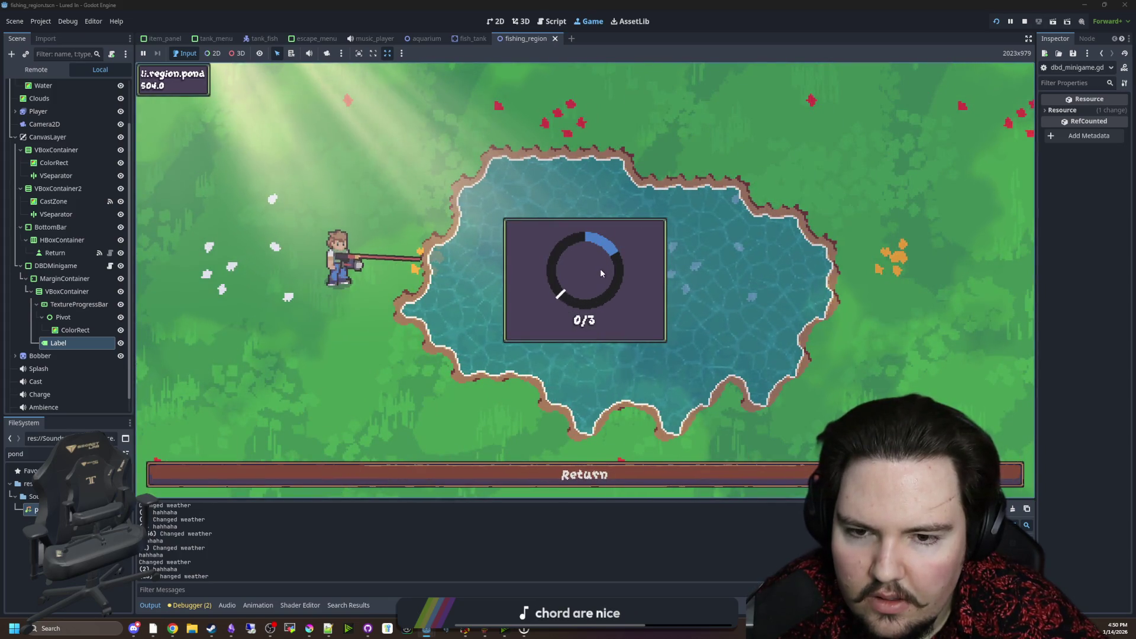
Hit the skill check in the blue zone repeatedly, taking the counter from 3/3 to 12/3
click(616, 228)
click(616, 237)
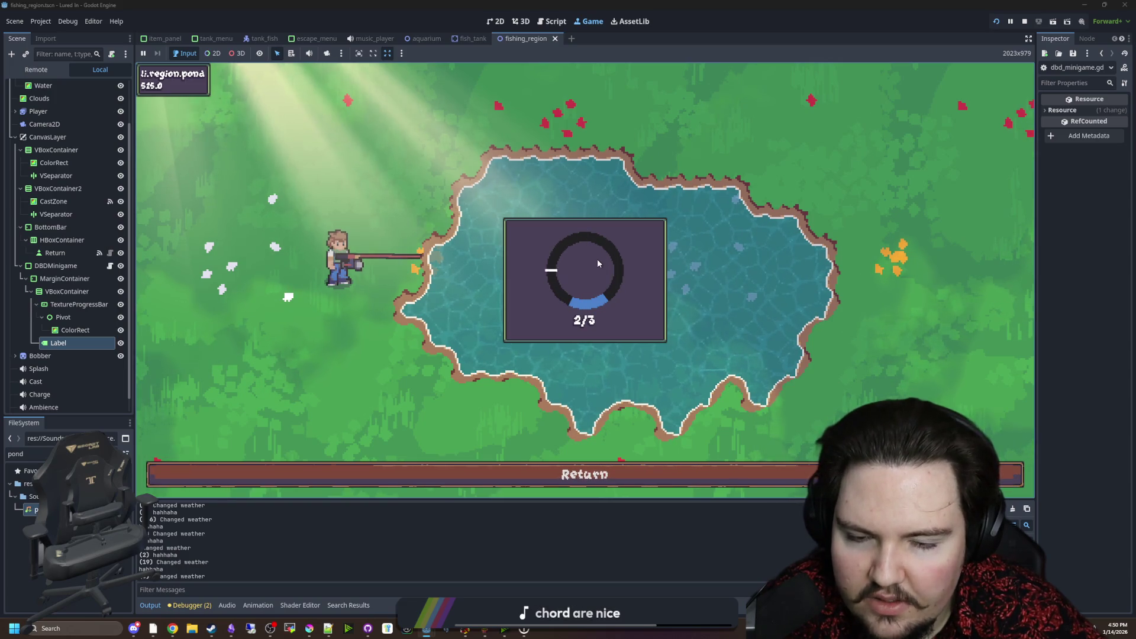
click(598, 261)
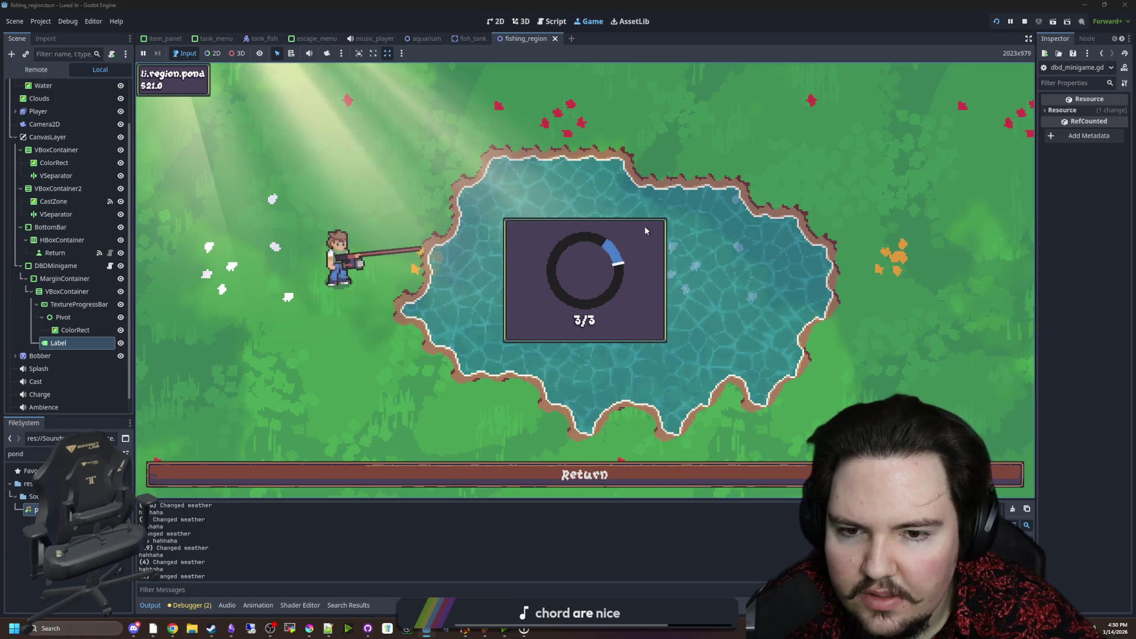
click(630, 271)
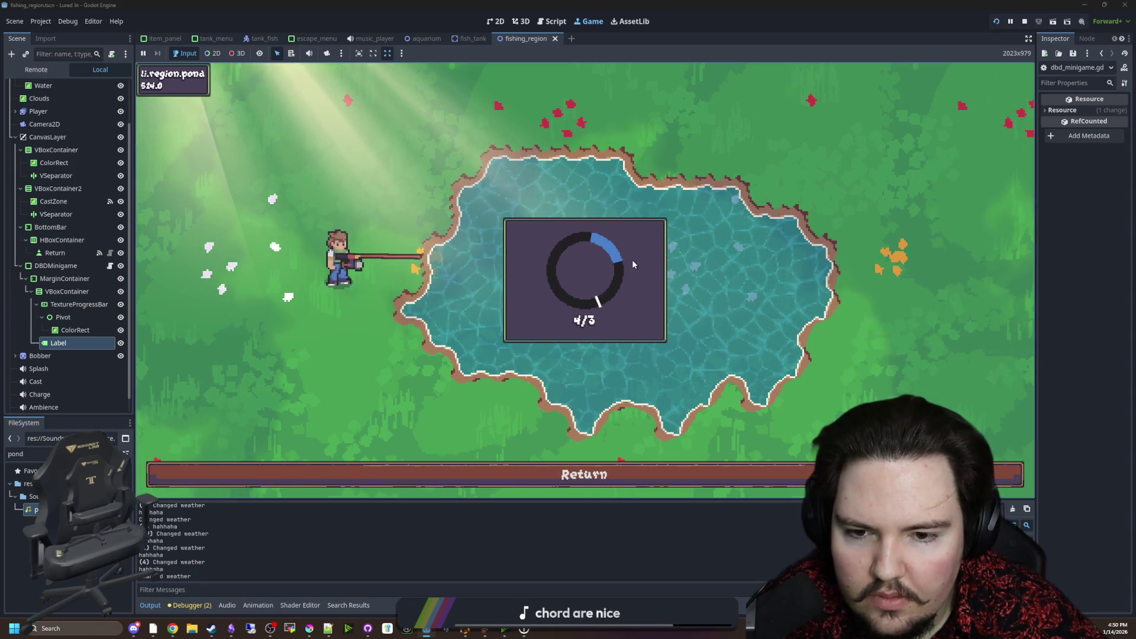
click(627, 258)
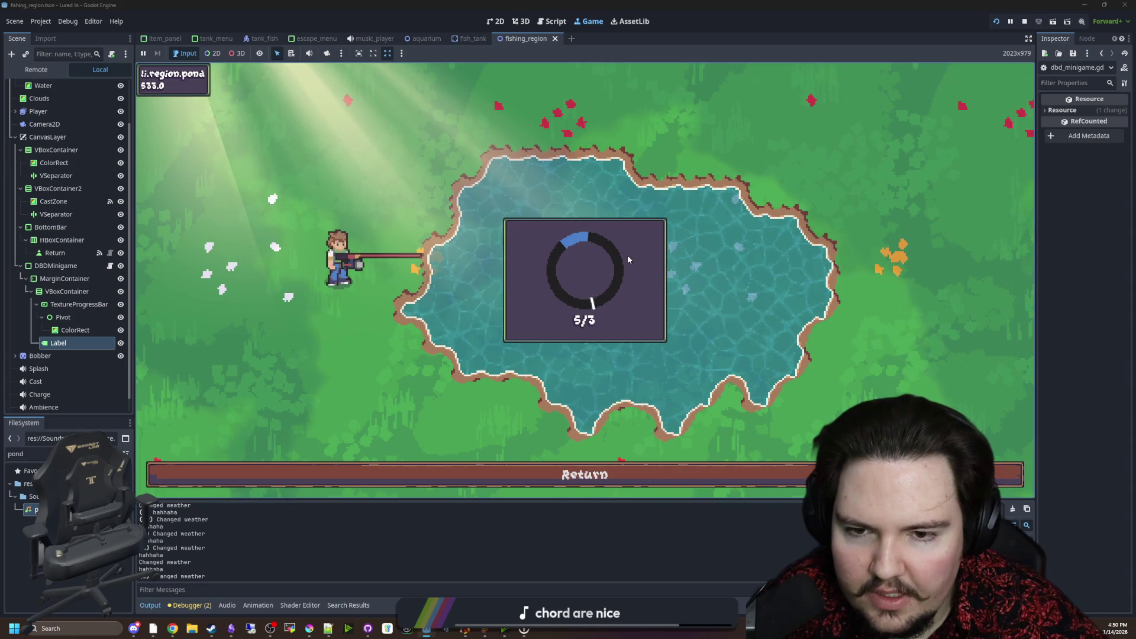
click(627, 254)
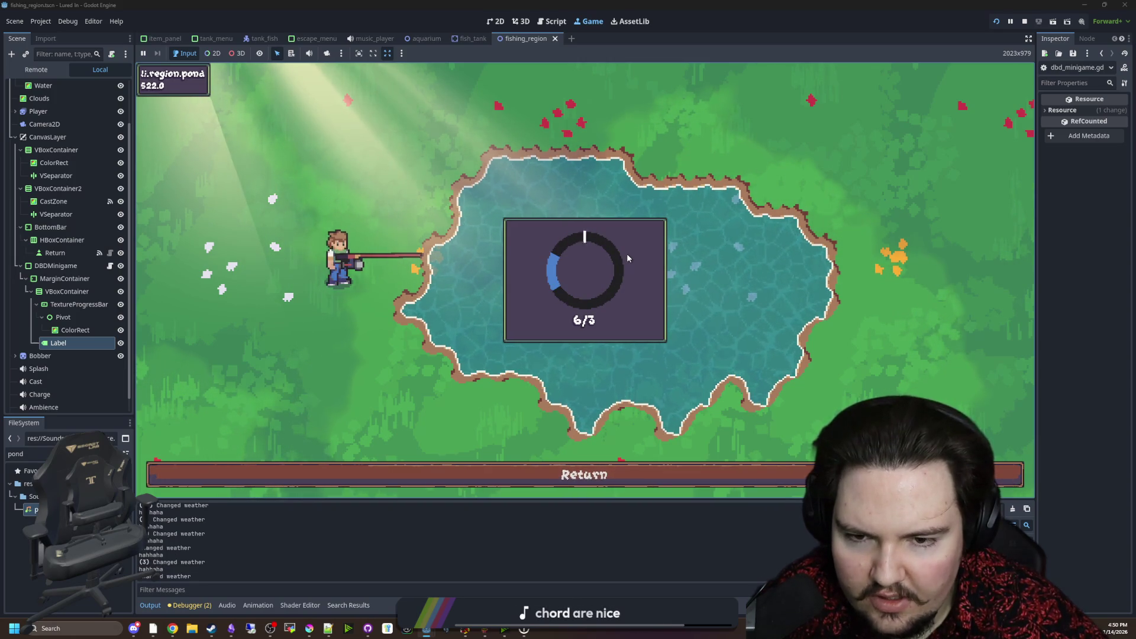
click(625, 252)
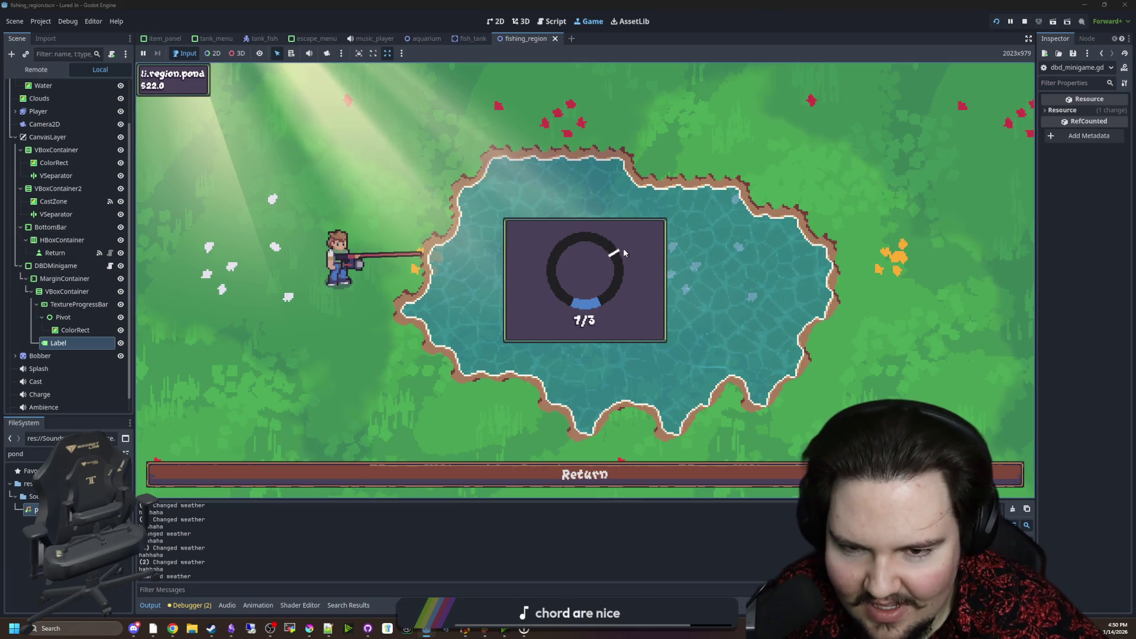
click(623, 247)
click(622, 247)
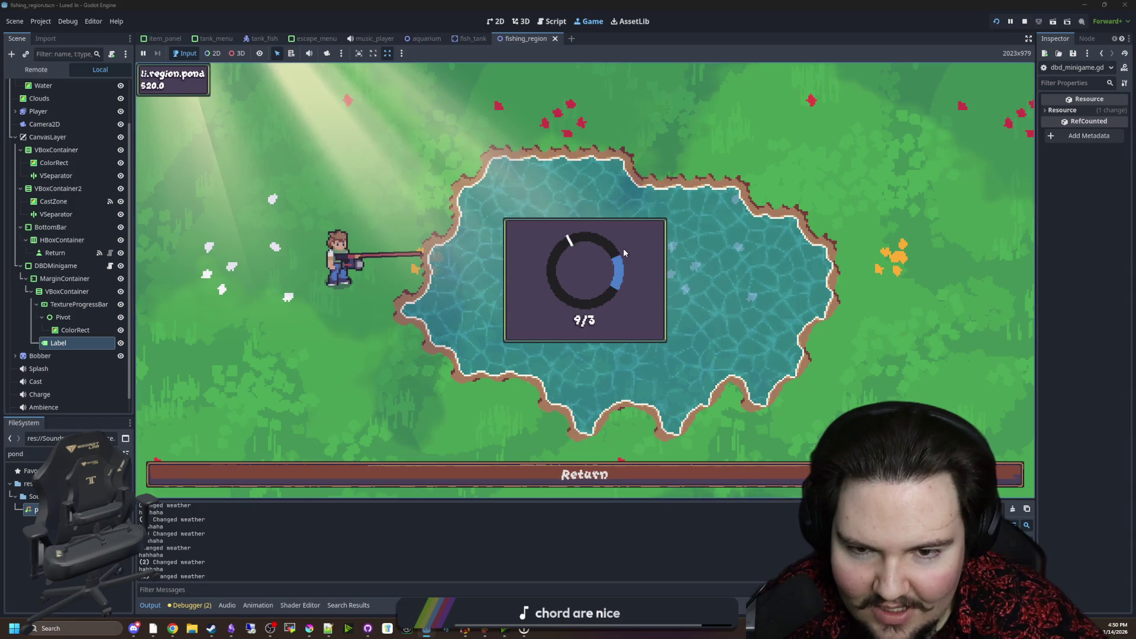
click(618, 253)
click(619, 254)
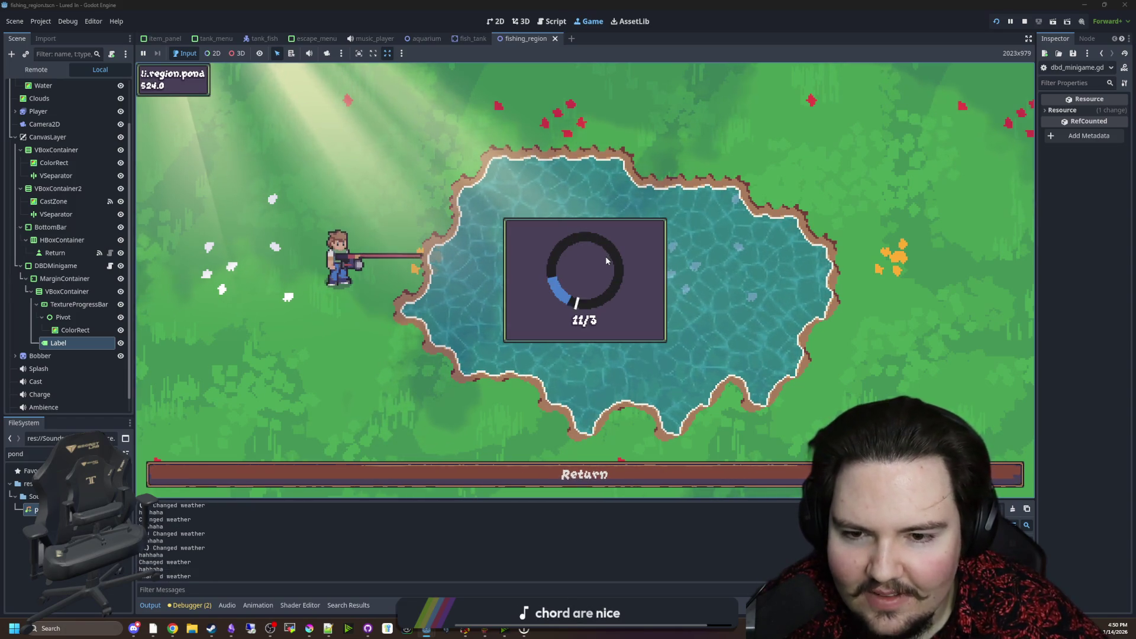
click(549, 318)
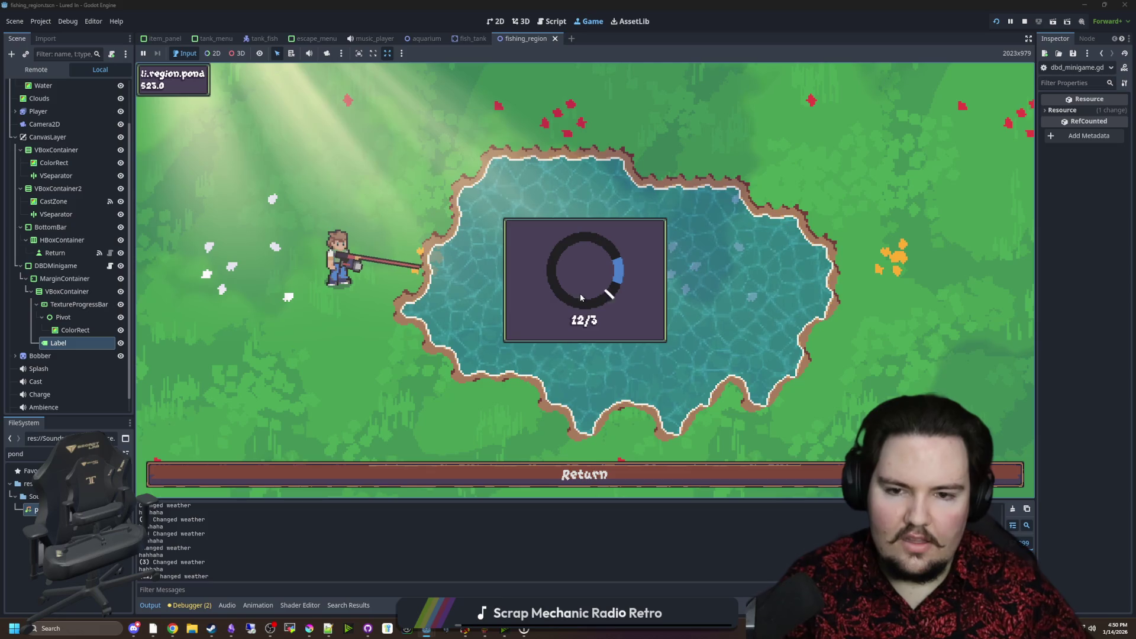
Keep hitting the moving blue zone up to 19/3, return to the aquarium and stop the game
click(620, 292)
click(615, 298)
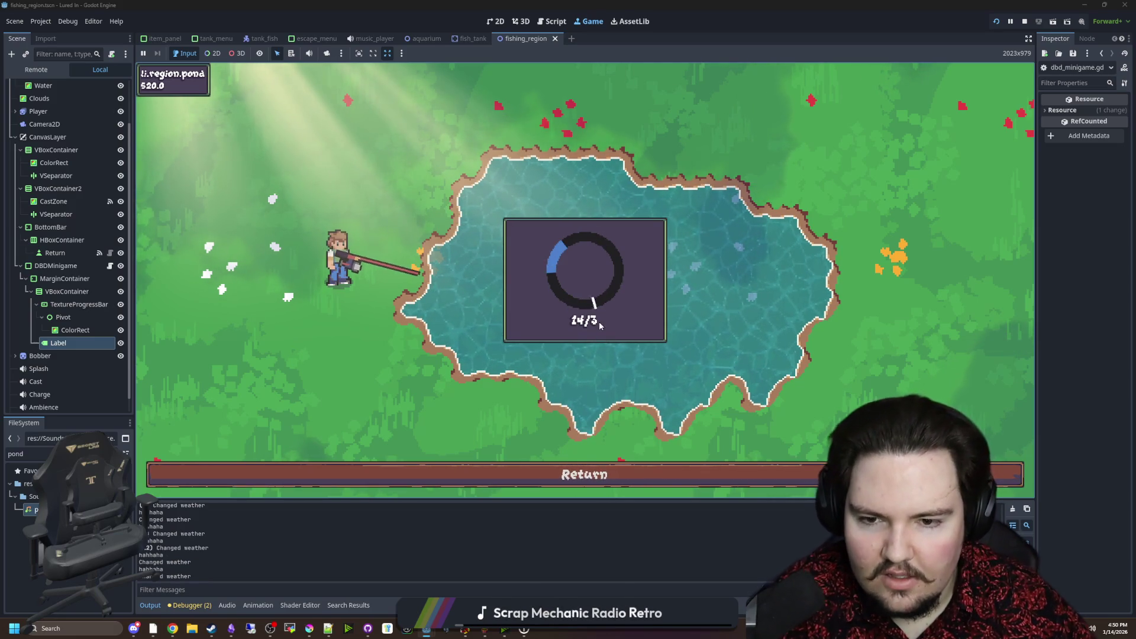
click(606, 308)
click(597, 319)
click(592, 327)
click(583, 339)
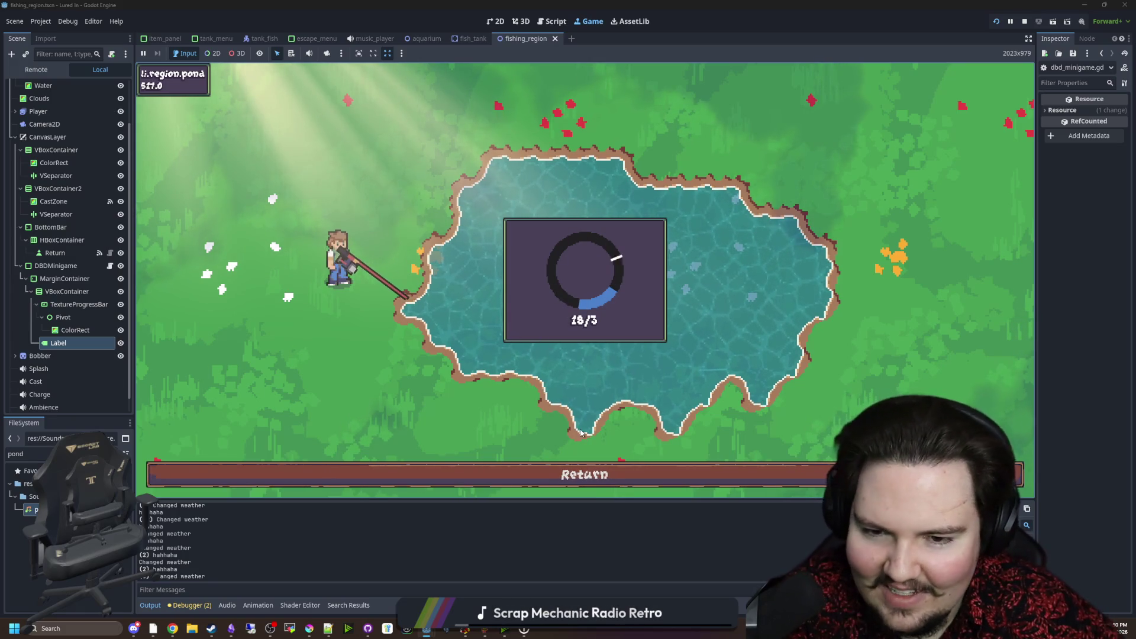
click(609, 359)
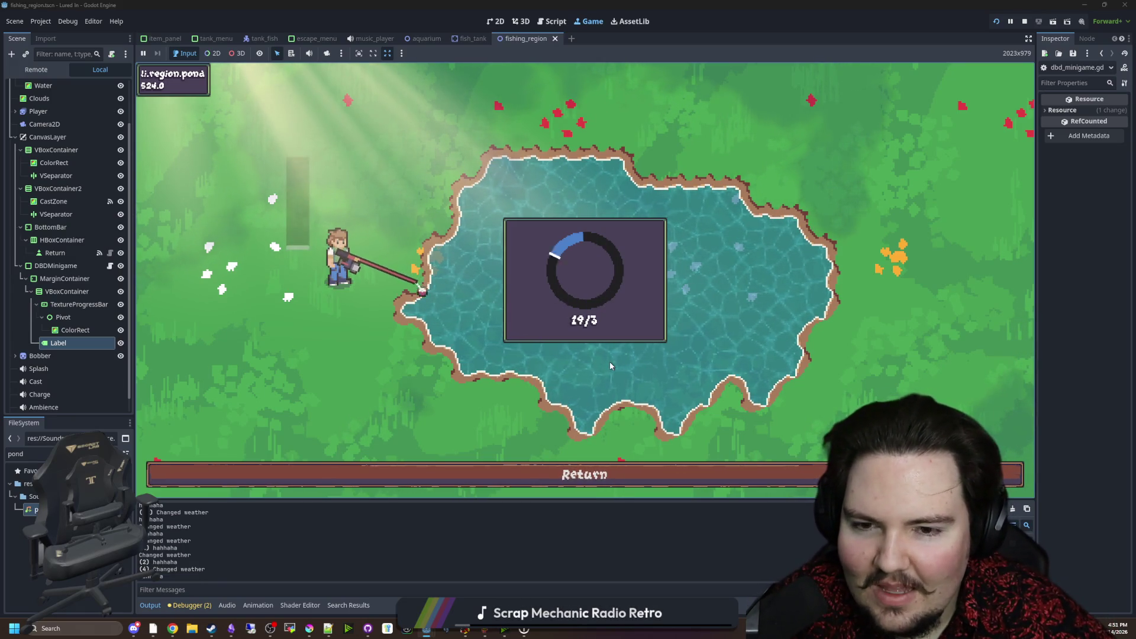
click(609, 477)
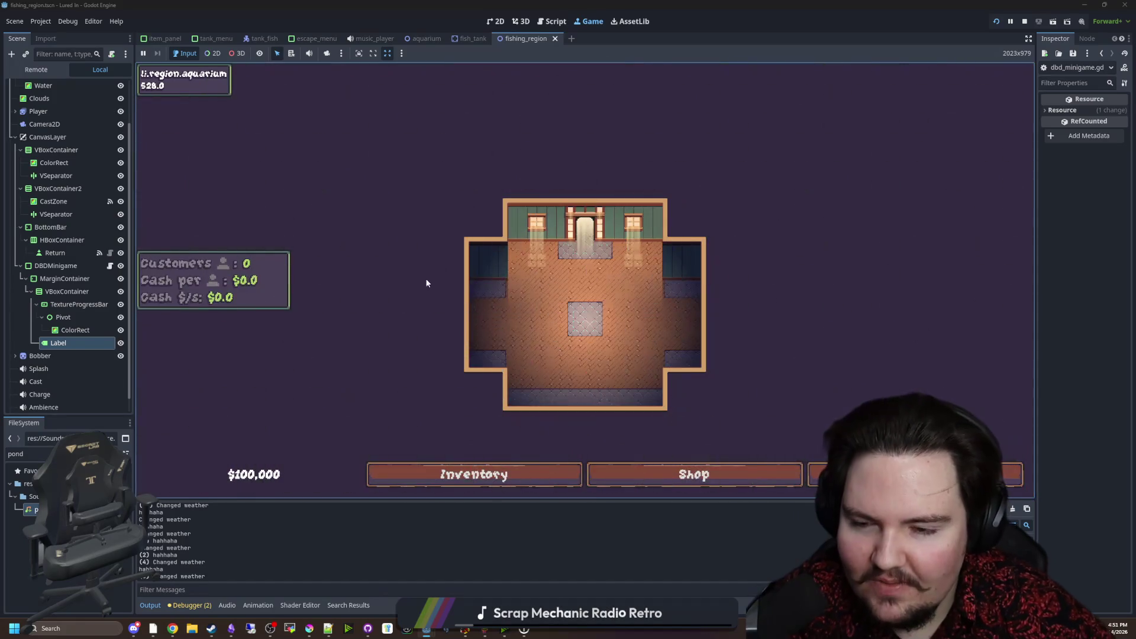
click(1024, 21)
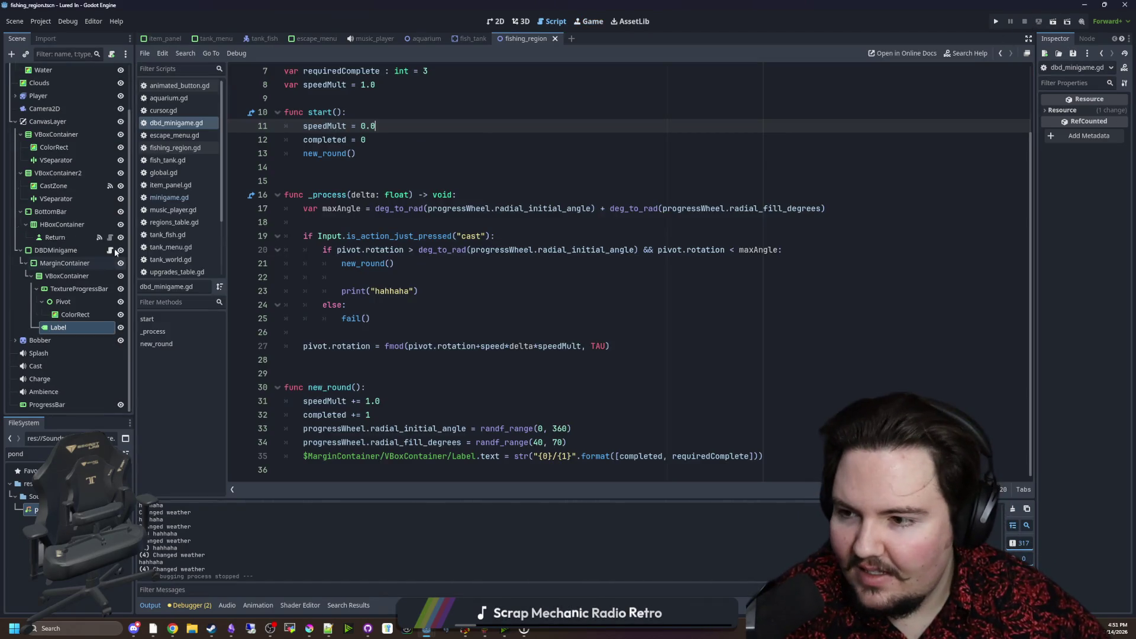
Add func _enter_tree() to fishing_region.gd setting Global.region = self
click(109, 70)
click(369, 181)
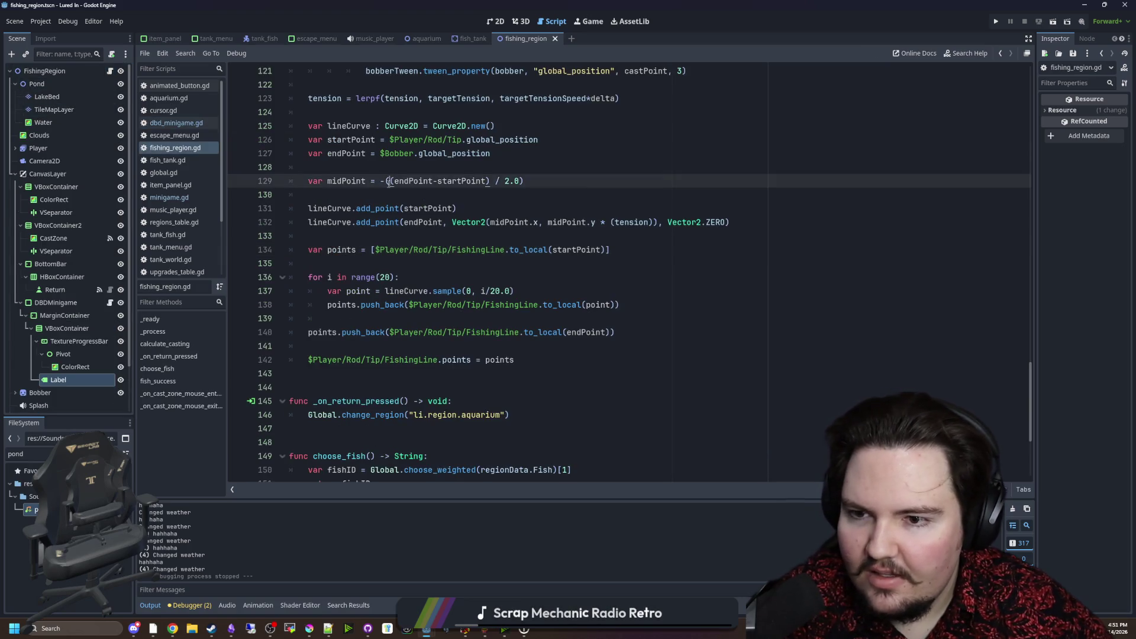
click(362, 194)
scroll(342, 222, up, 10)
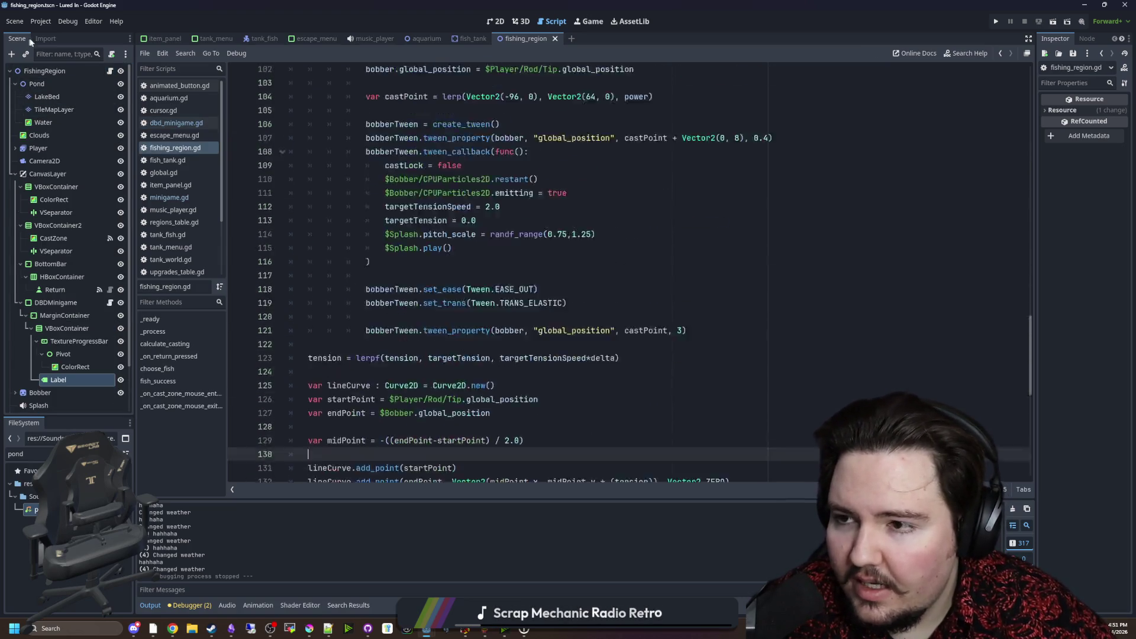
scroll(361, 311, up, 20)
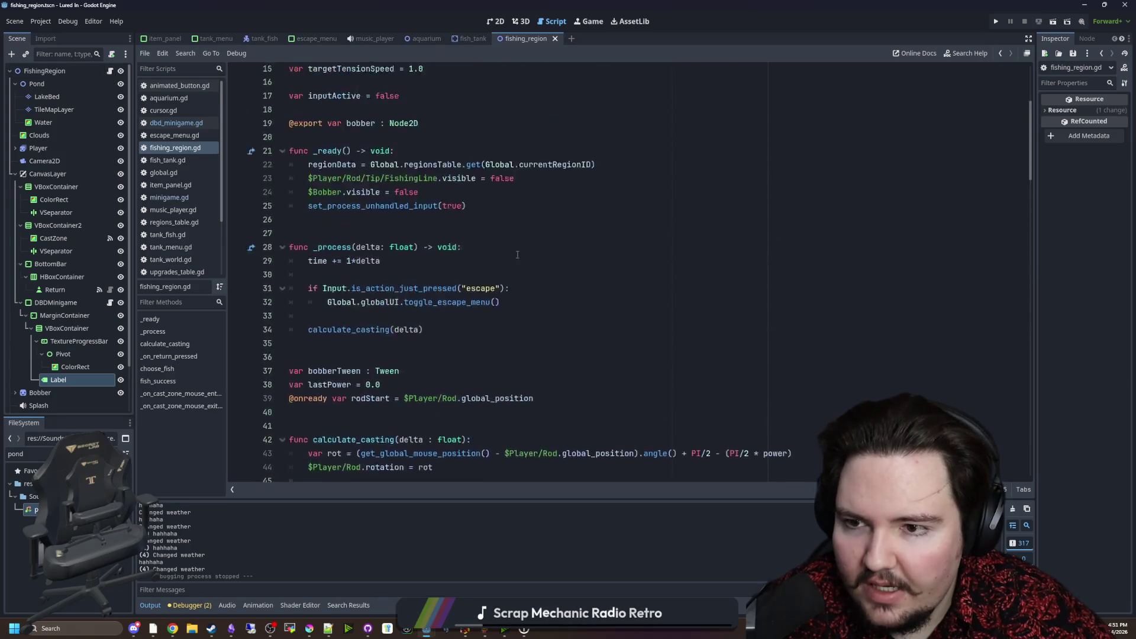
click(359, 317)
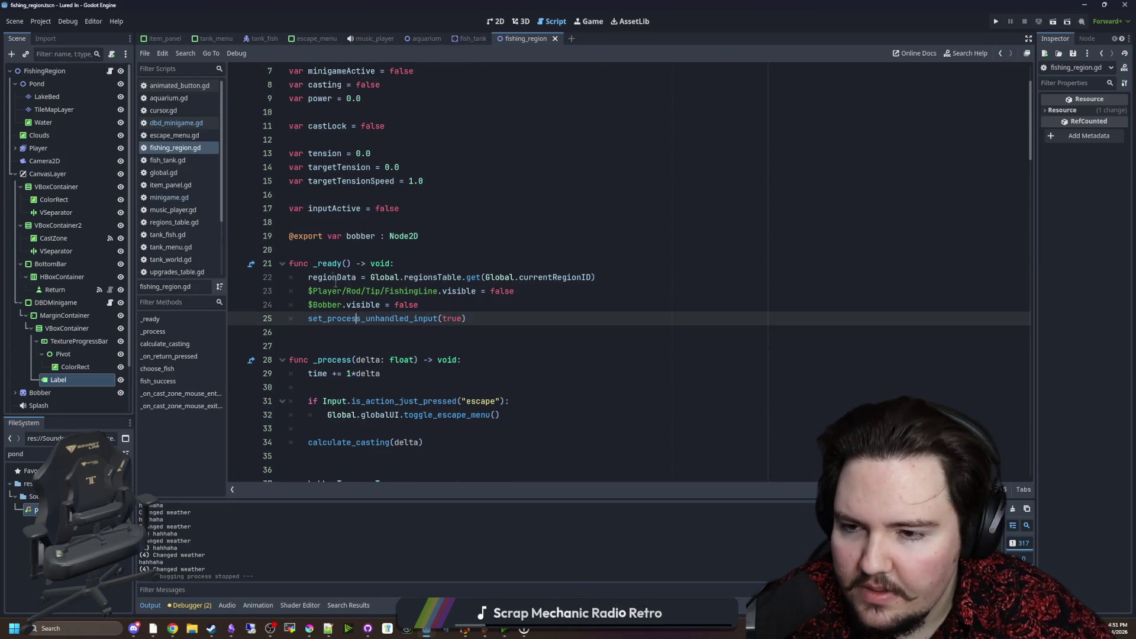
scroll(349, 295, down, 3)
scroll(339, 276, up, 3)
click(317, 244)
key(Return)
key(Return)
key(Return)
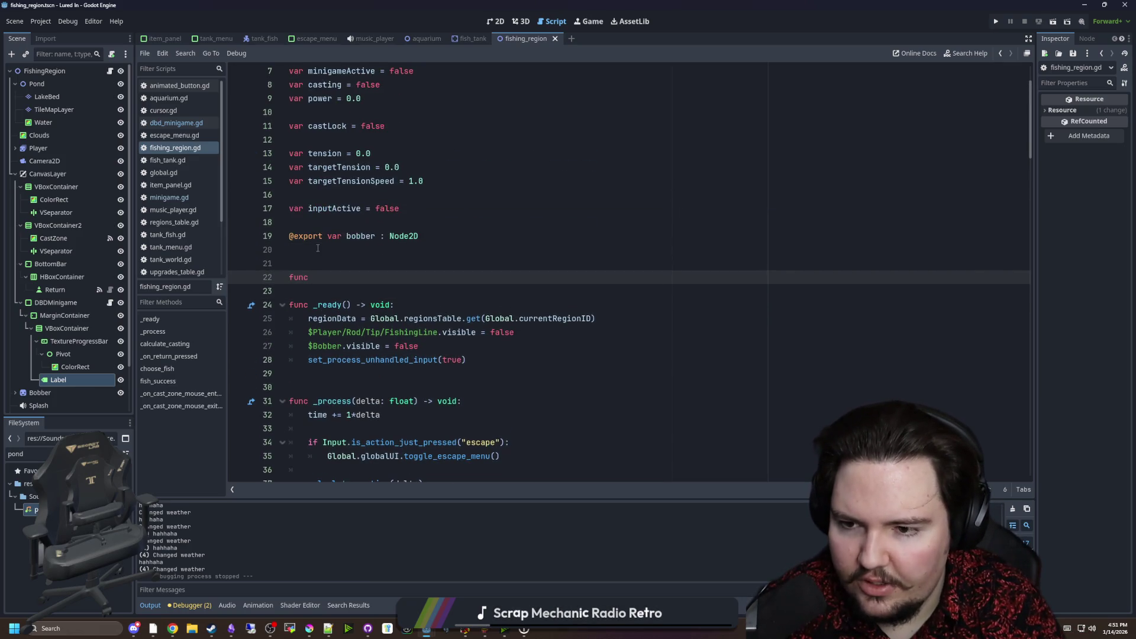
text(_ent)
key(Return)
key(Return)
text(Global)
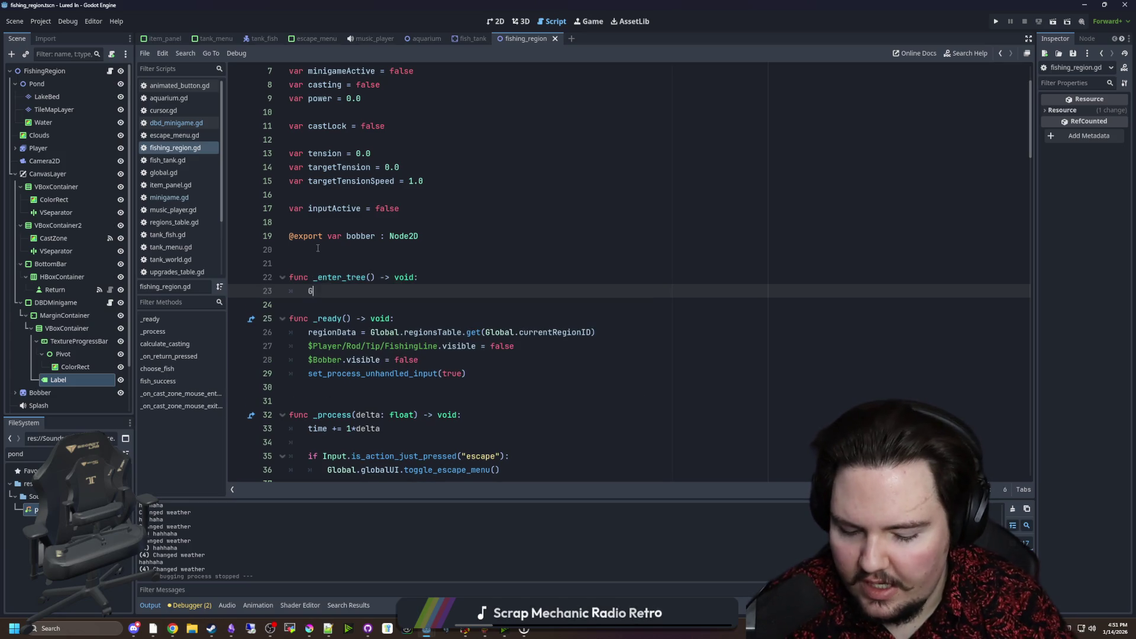
text(.region)
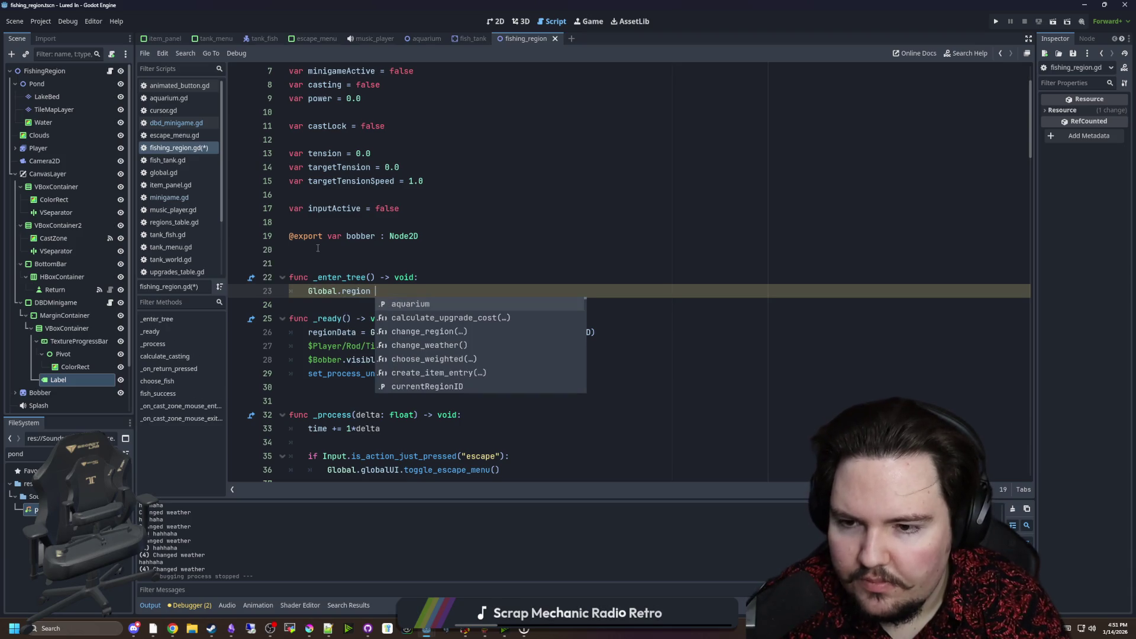
text( = self)
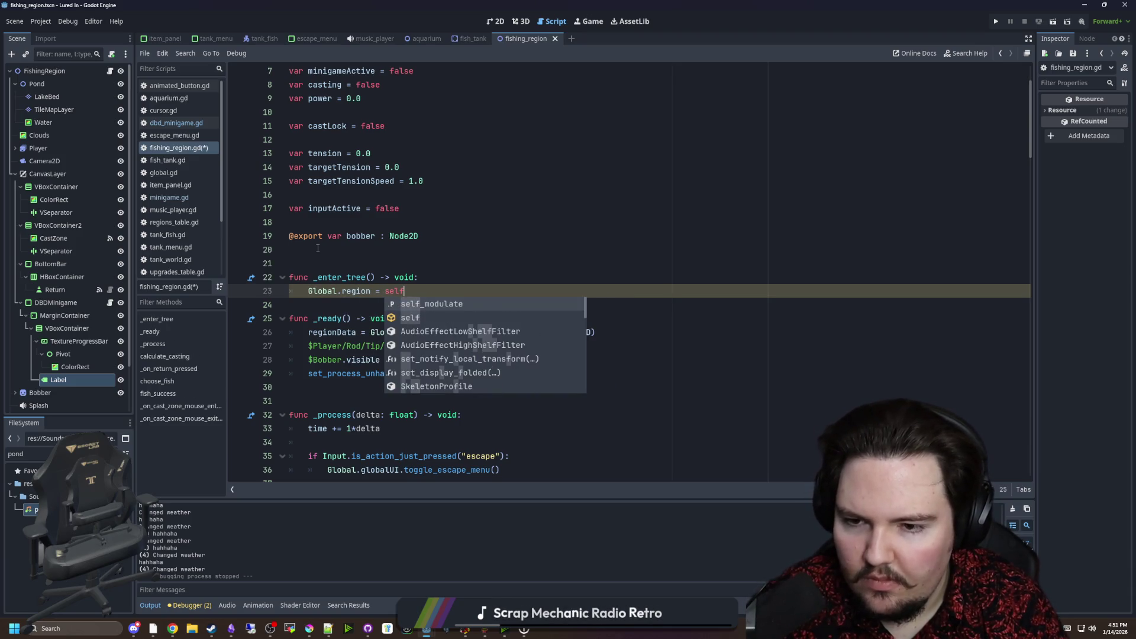
click(318, 248)
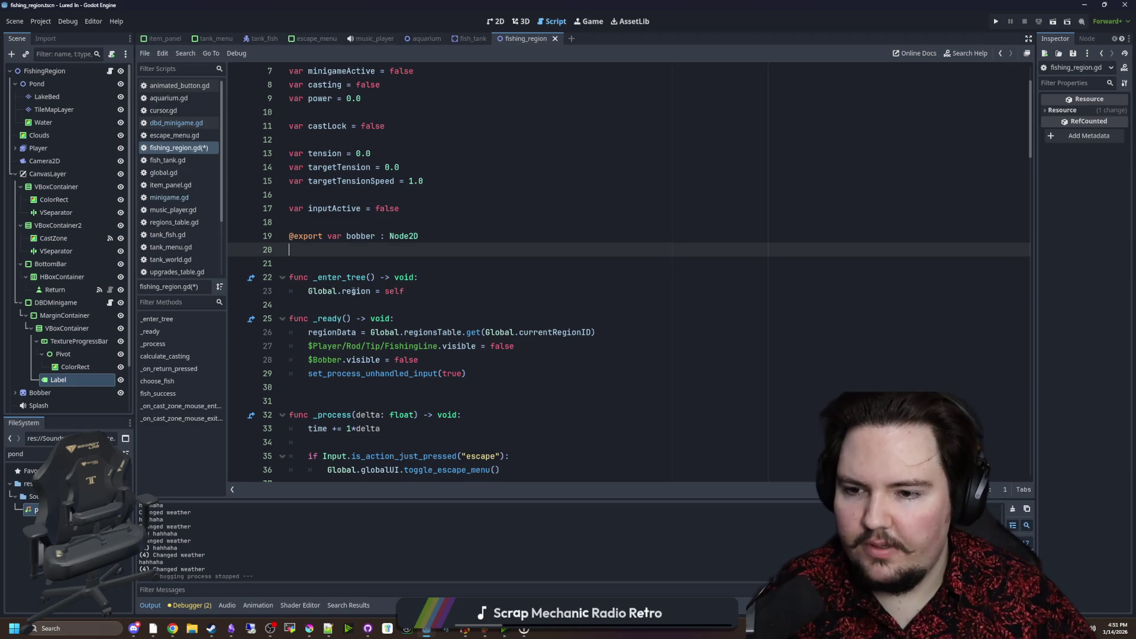
Select Global.region, then filter the FileSystem for 'glob' and open global.gd
double_click(353, 291)
click(370, 291)
drag(371, 291, 308, 291)
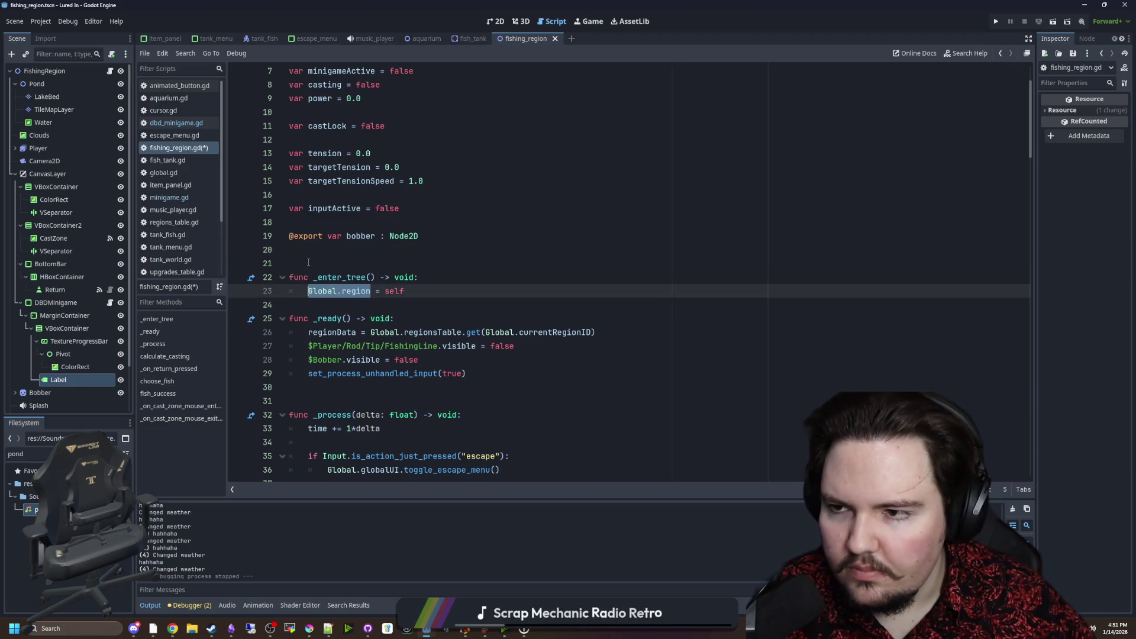
click(125, 453)
text(glob)
double_click(36, 509)
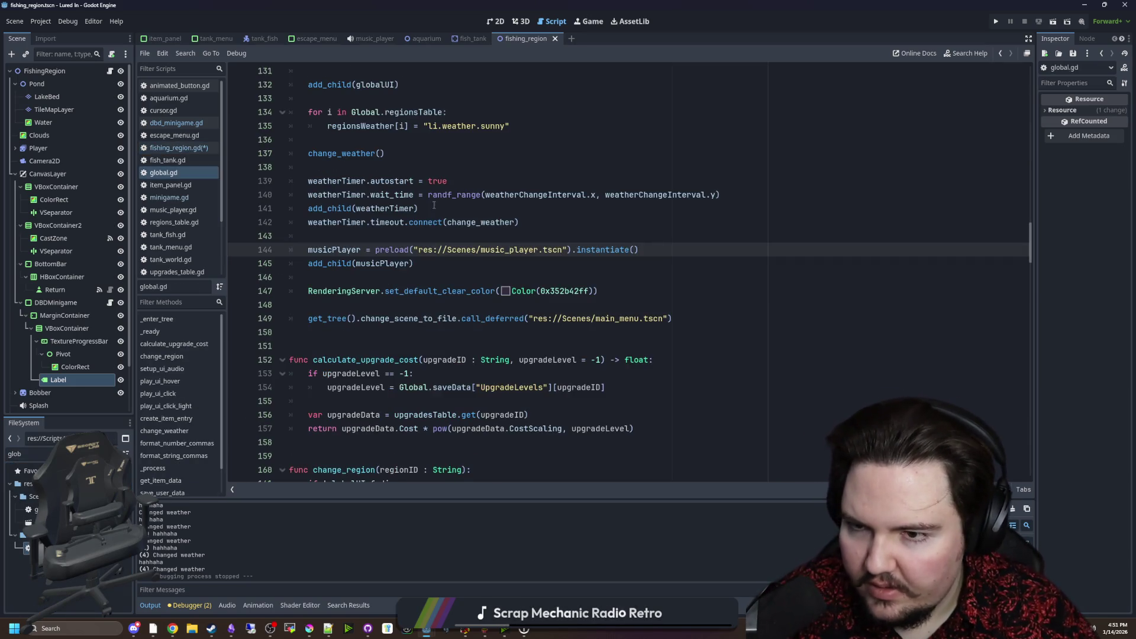
Declare 'var region : Region' below the aquarium variable in global.gd
click(454, 170)
key(ctrl+f)
text(_ready)
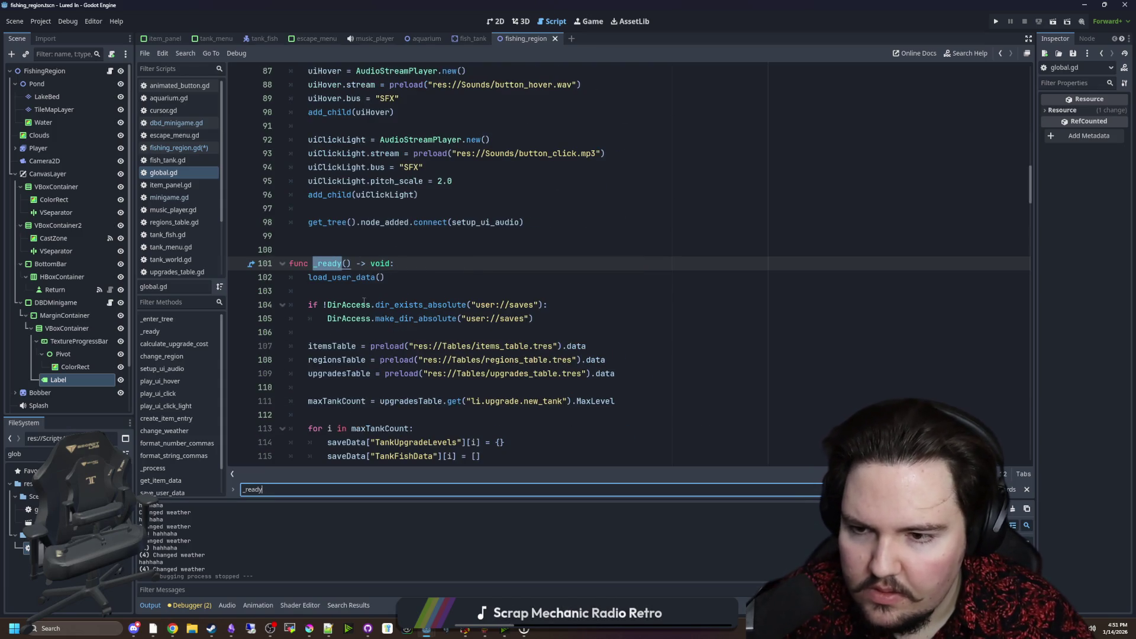
scroll(598, 230, up, 20)
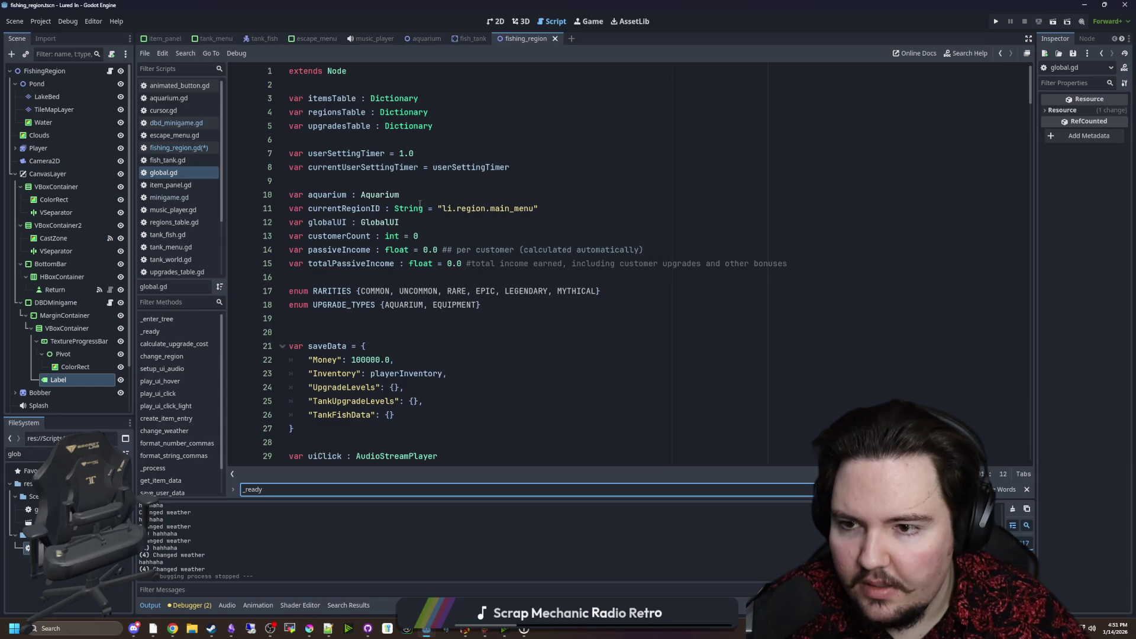
click(417, 190)
key(Return)
key(Return)
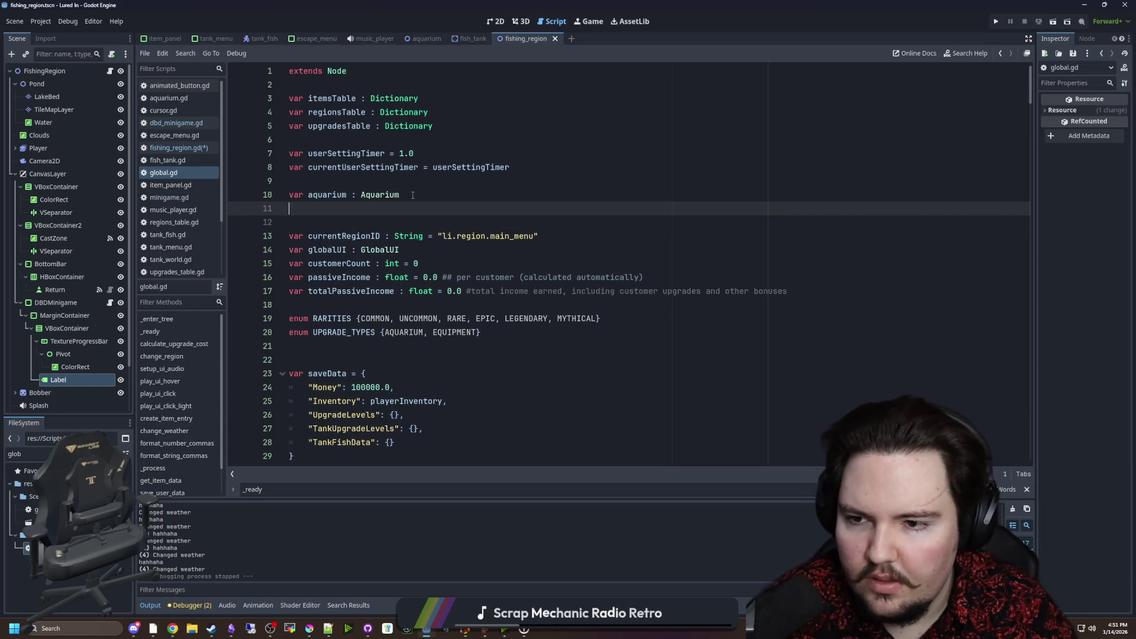
text(ar region : RegioGlobal.regio)
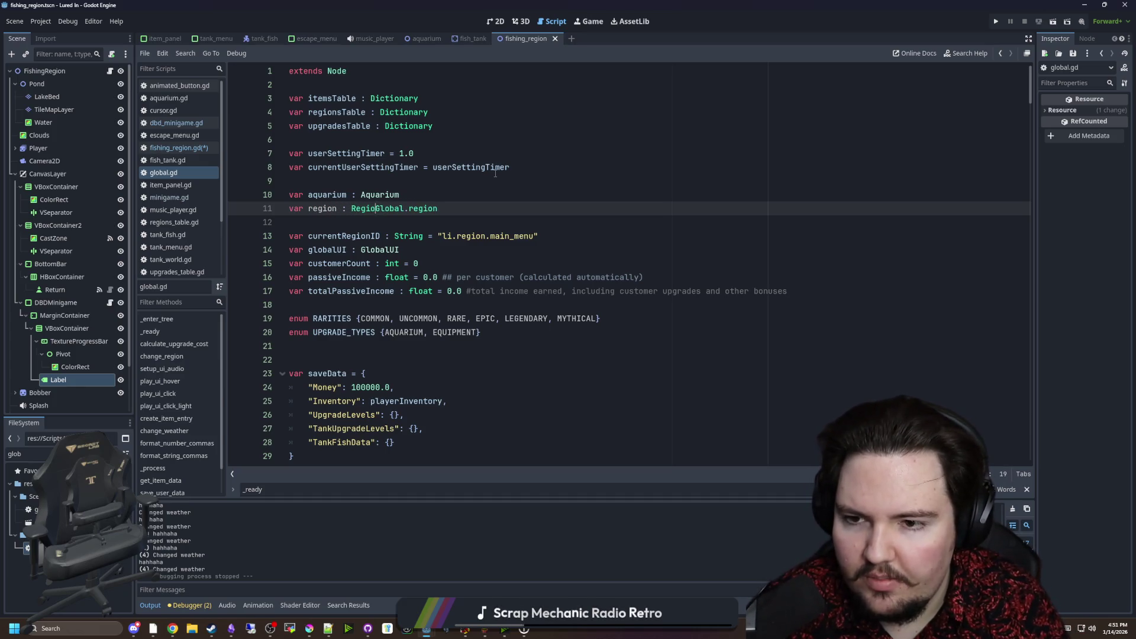
text(n)
key(shift+End)
key(Delete)
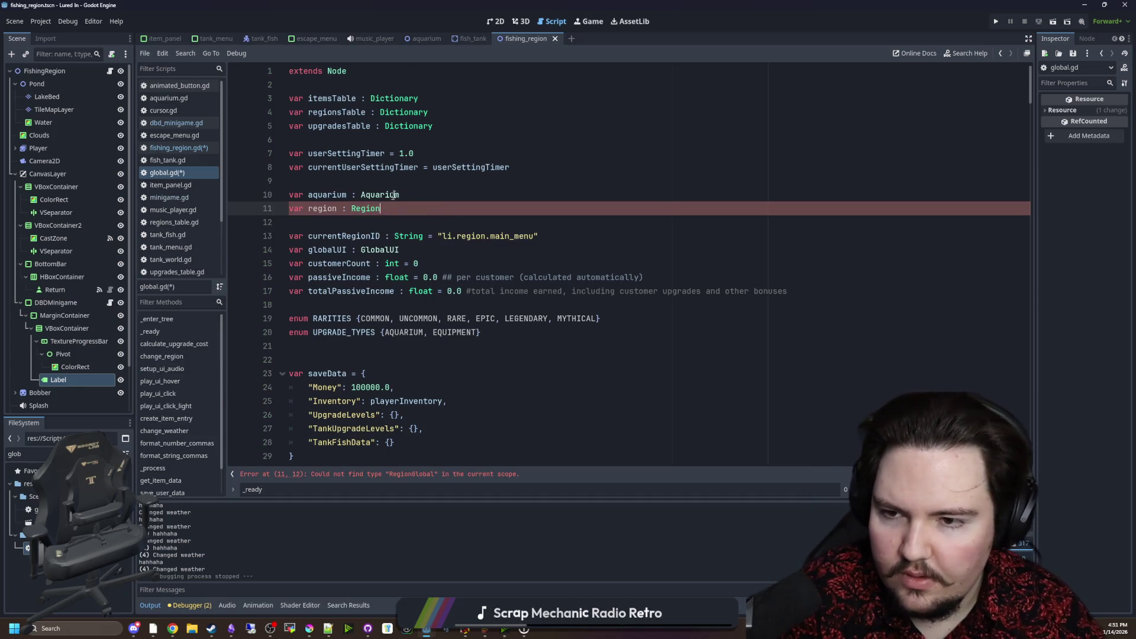
key(Up)
key(Up)
Change fishing_region.gd's first line to 'class_name Region extends Node2D' and save it
key(alt+Left)
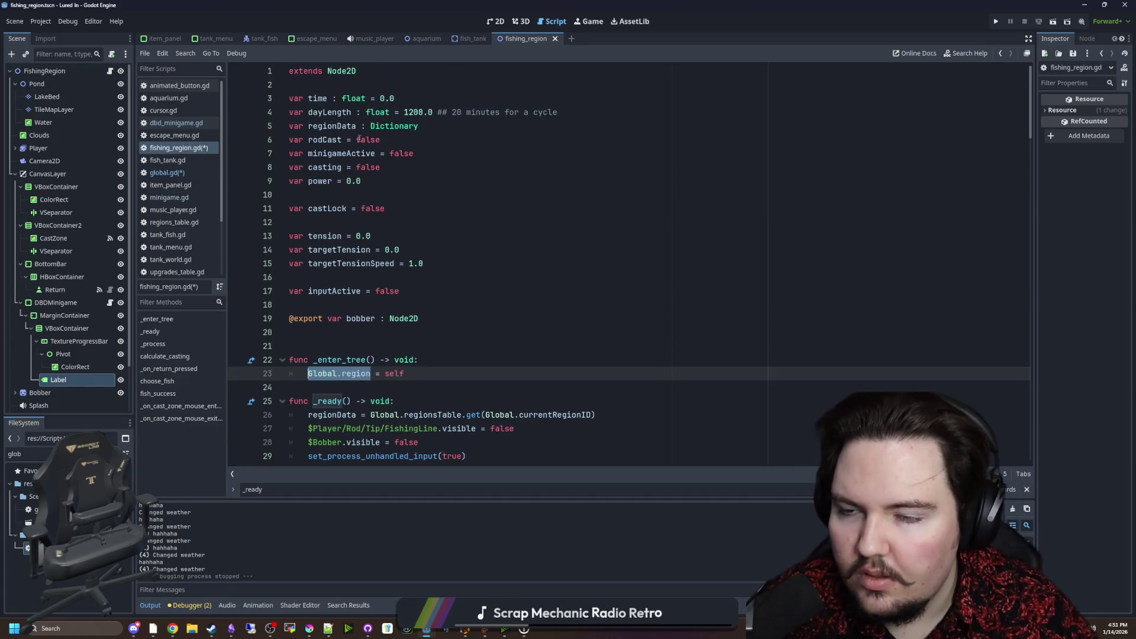
click(338, 70)
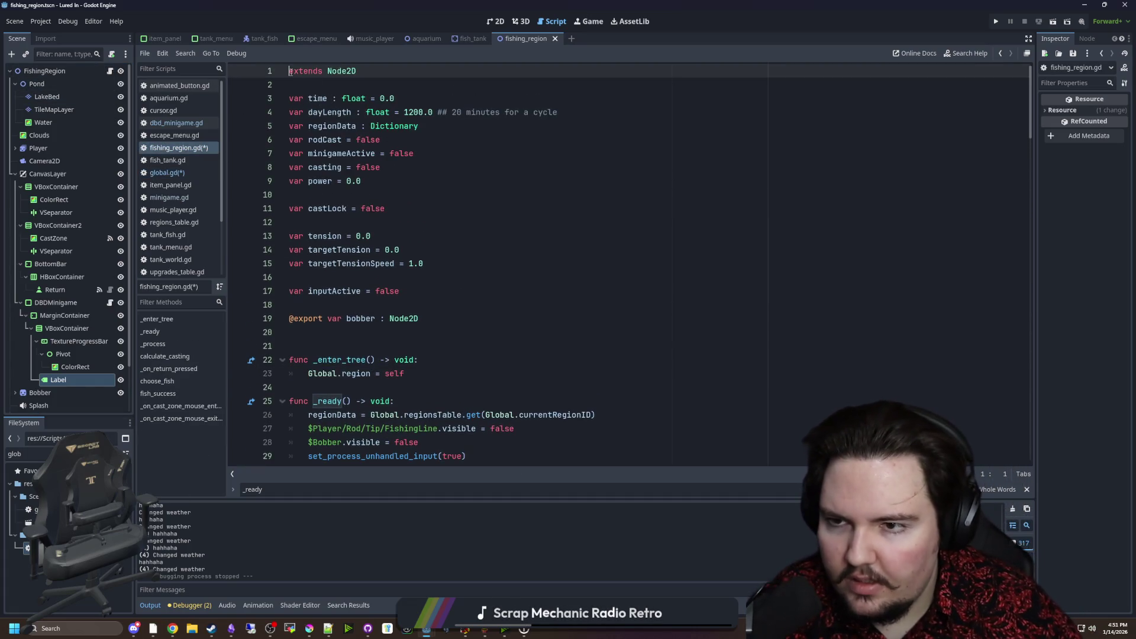
text(name Region)
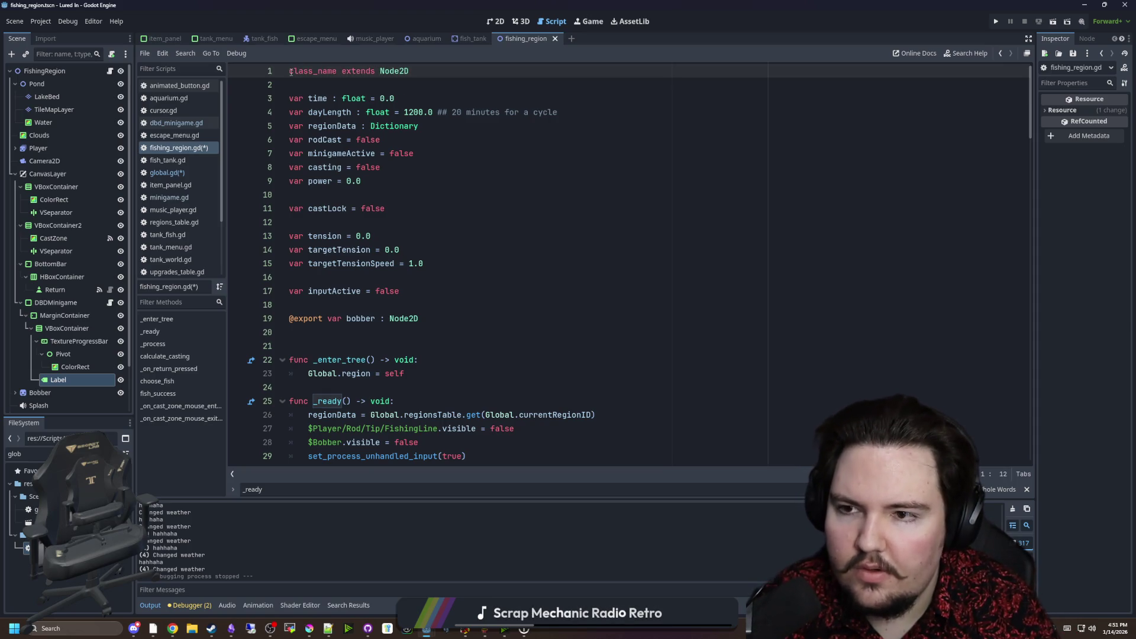
click(320, 83)
key(ctrl+s)
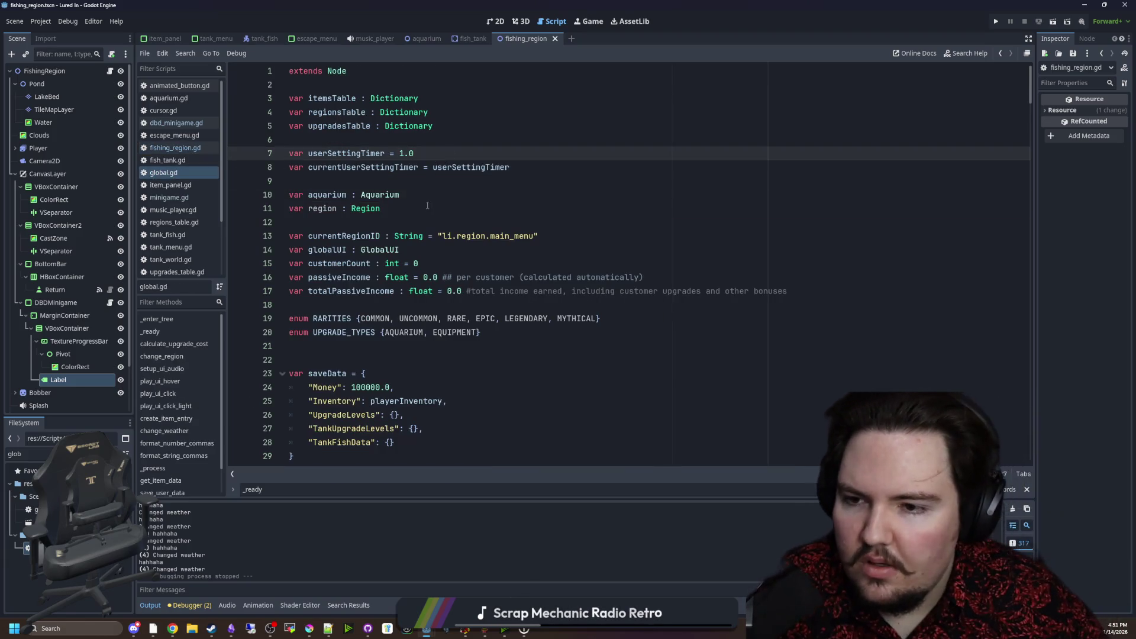
Follow the region variable to the Region class and add a blank line before _ready()
click(324, 209)
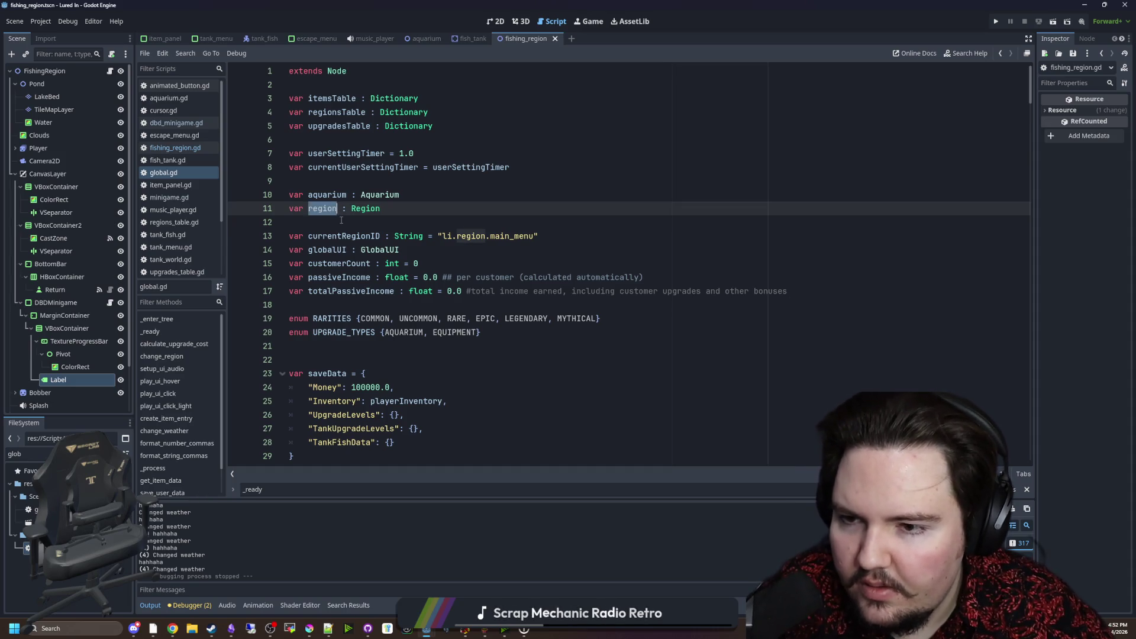
ctrl+click(330, 208)
click(372, 222)
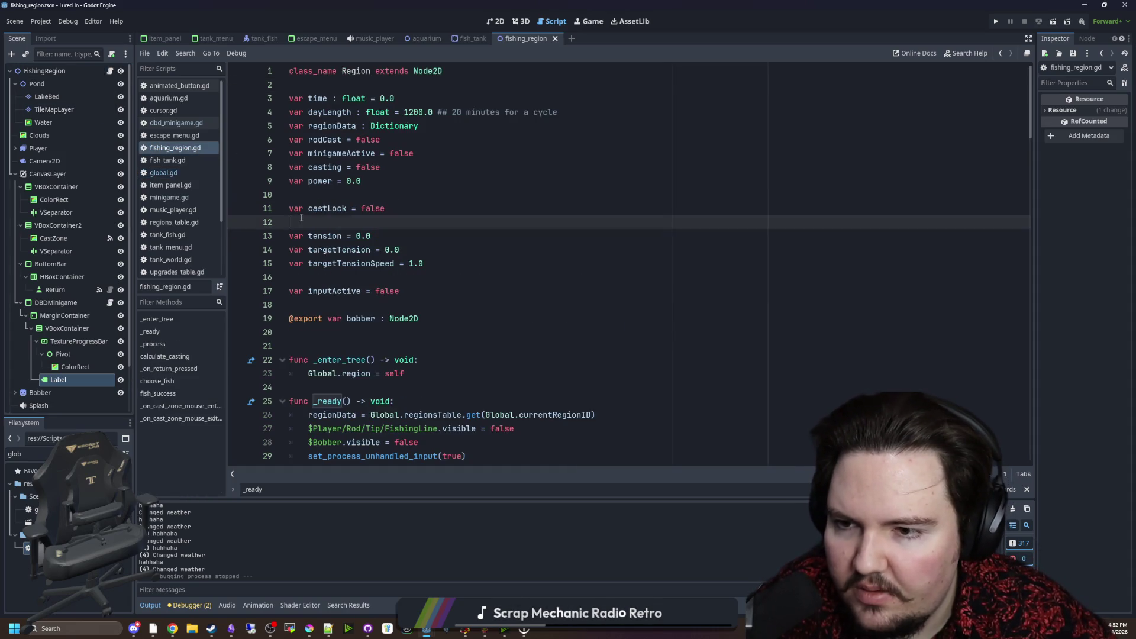
scroll(372, 220, down, 3)
click(407, 264)
key(Return)
click(371, 221)
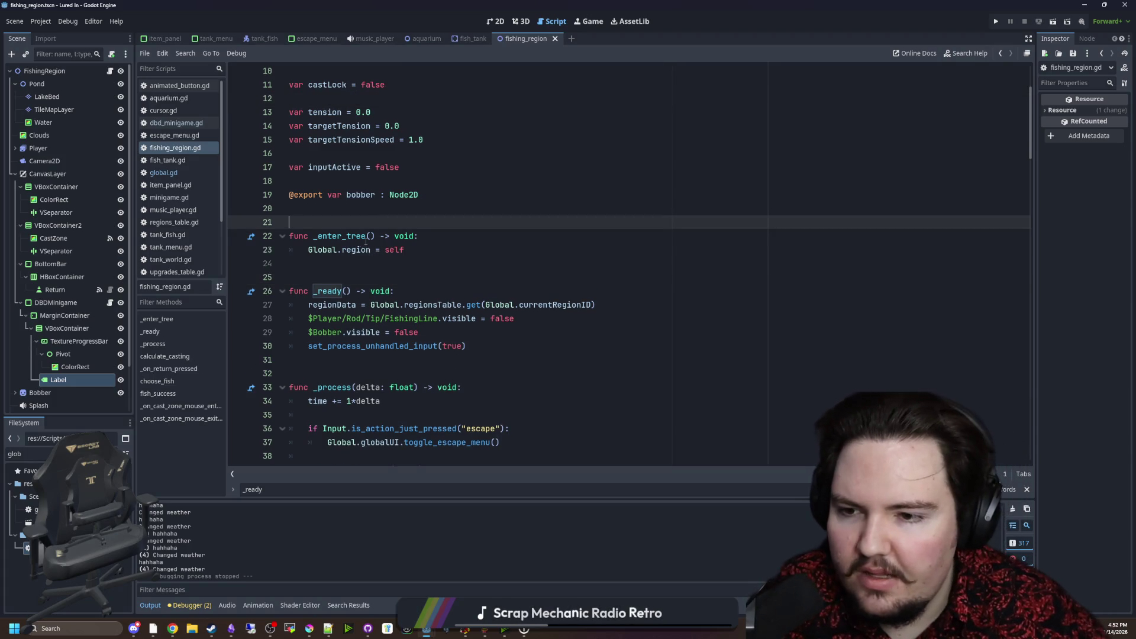
click(361, 250)
click(350, 291)
drag(371, 250, 304, 248)
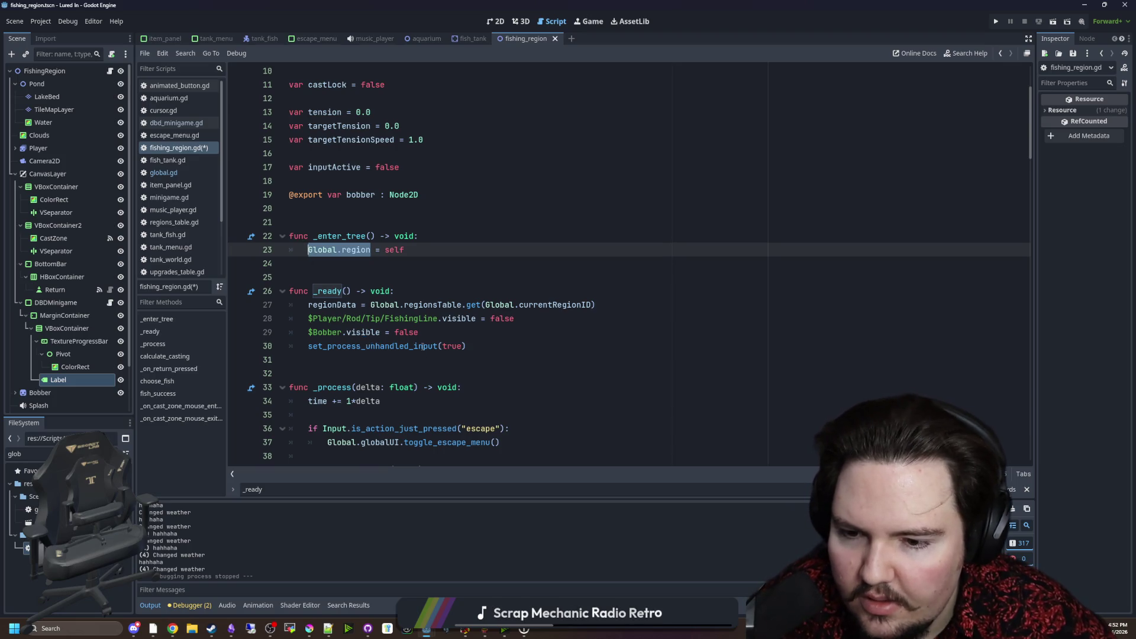
scroll(422, 346, down, 9)
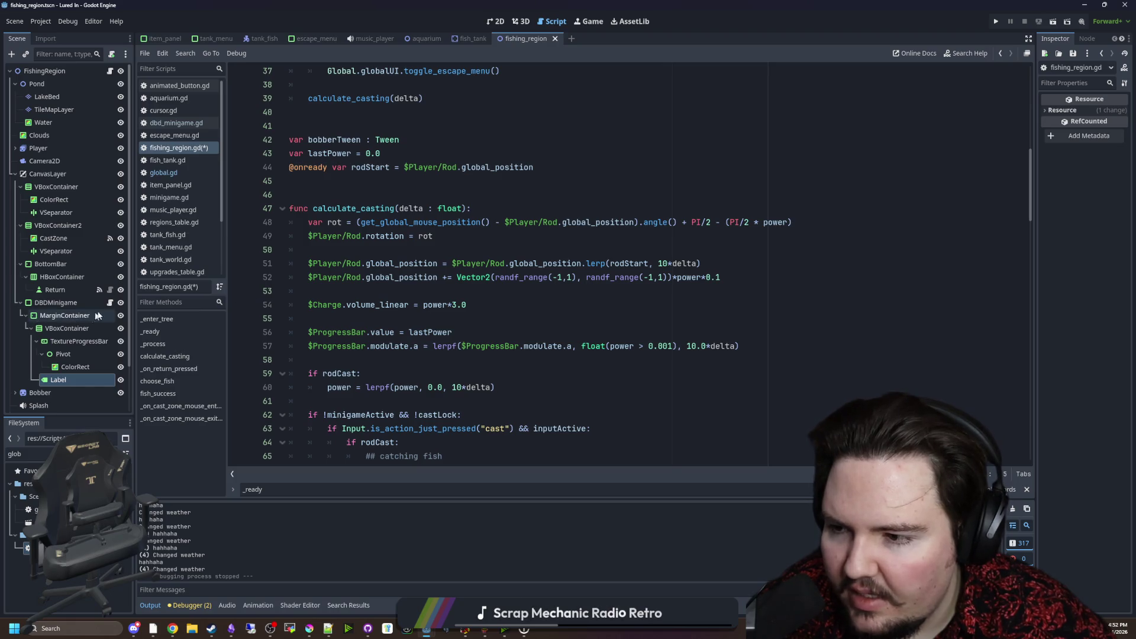
click(109, 302)
click(408, 222)
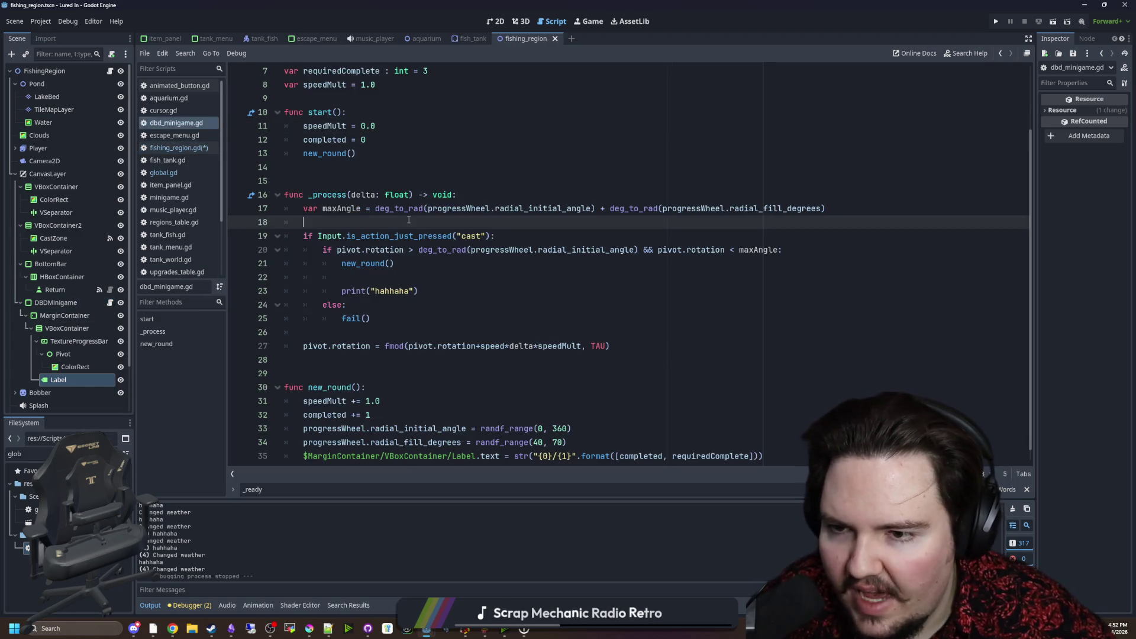
Save the fishing region script and type a Global.region reference into the DBD minigame code
click(346, 183)
key(ctrl+s)
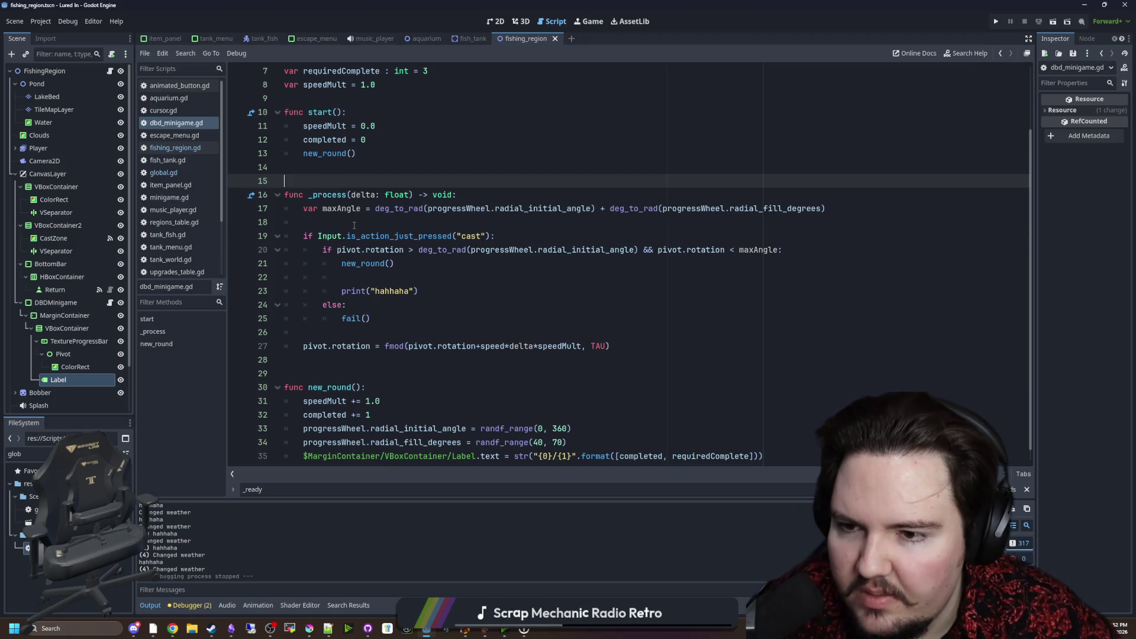
click(353, 224)
text(Global.region)
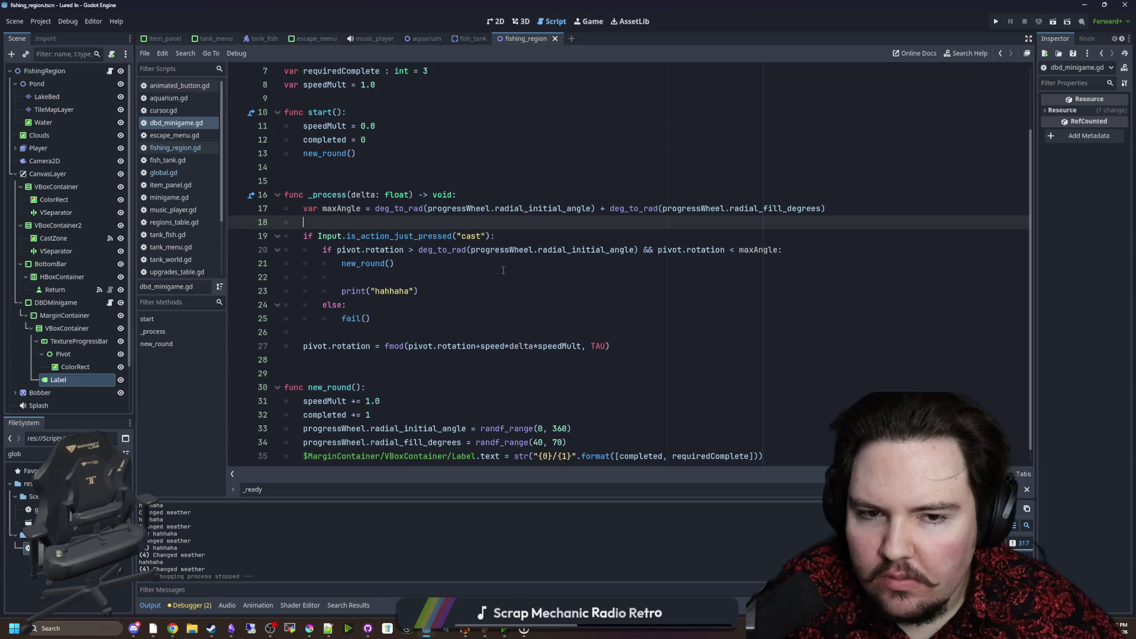
scroll(392, 219, up, 2)
click(393, 233)
key(Return)
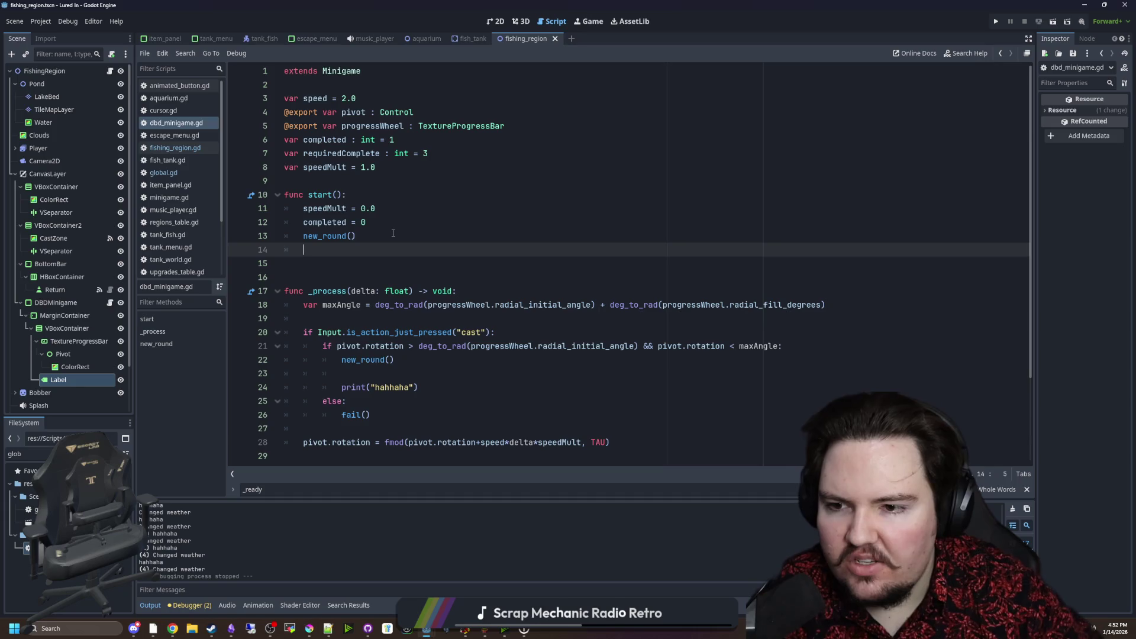
key(ctrl+z)
key(ctrl+z)
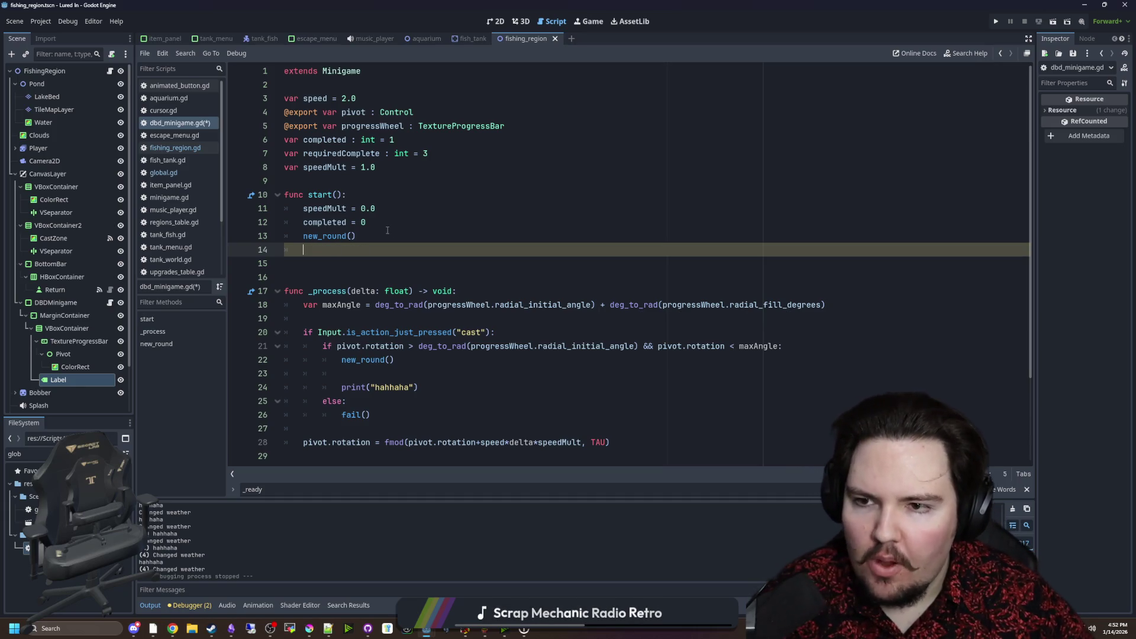
Replace pass in Minigame's start() with 'Global.region.minigameActive = true' and save
click(361, 137)
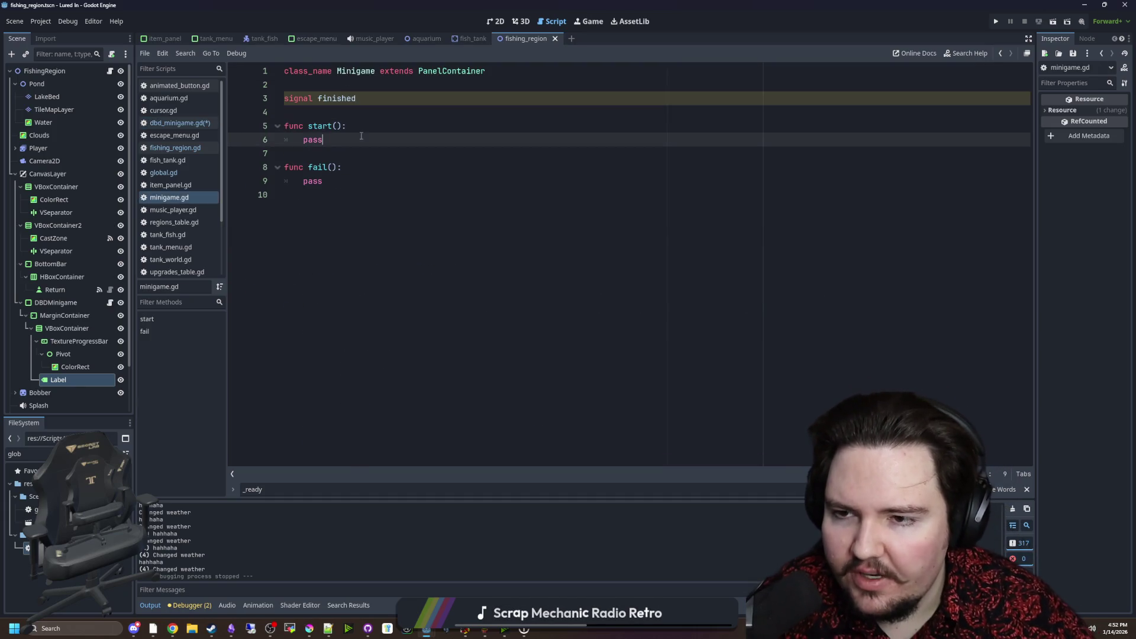
text(Global.region)
key(Return)
key(BackSpace)
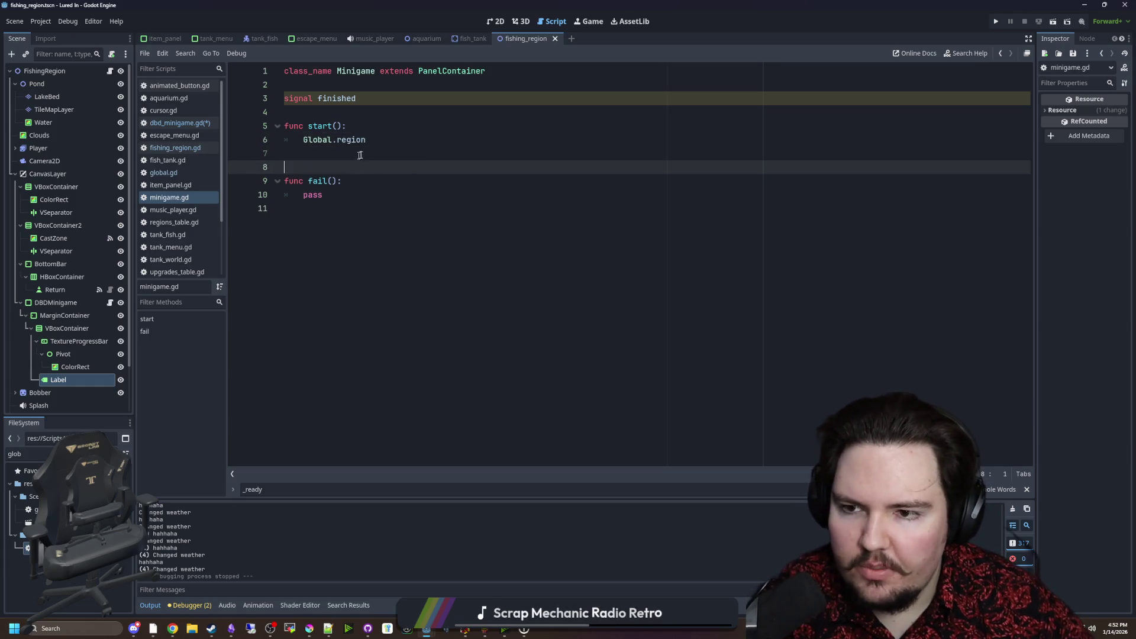
click(396, 143)
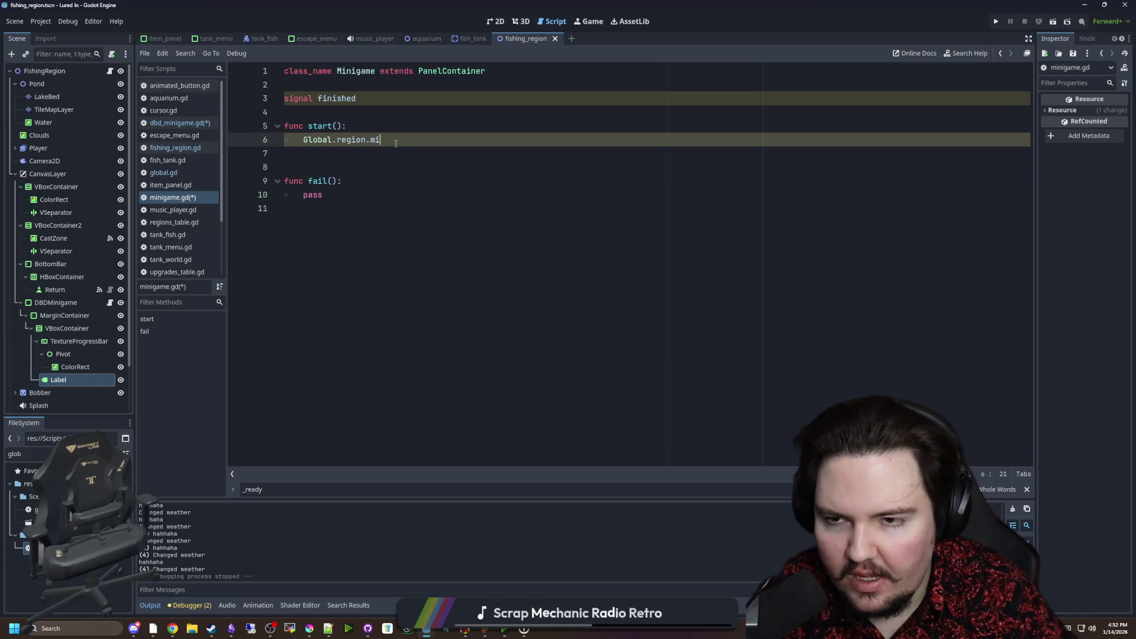
text(meActive = true)
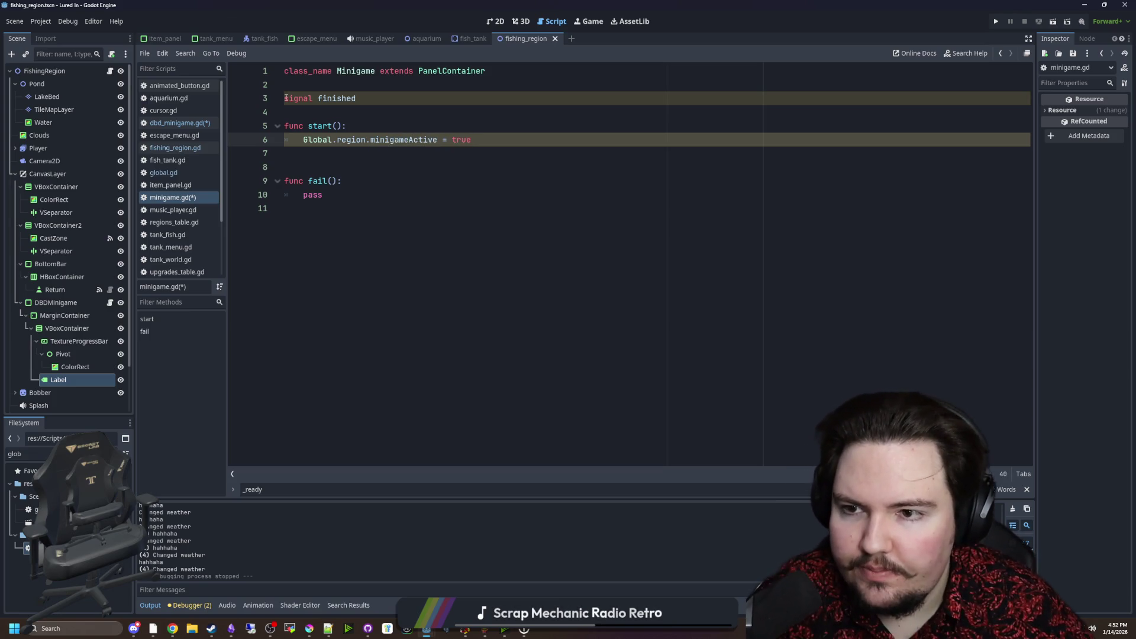
click(317, 116)
key(ctrl+s)
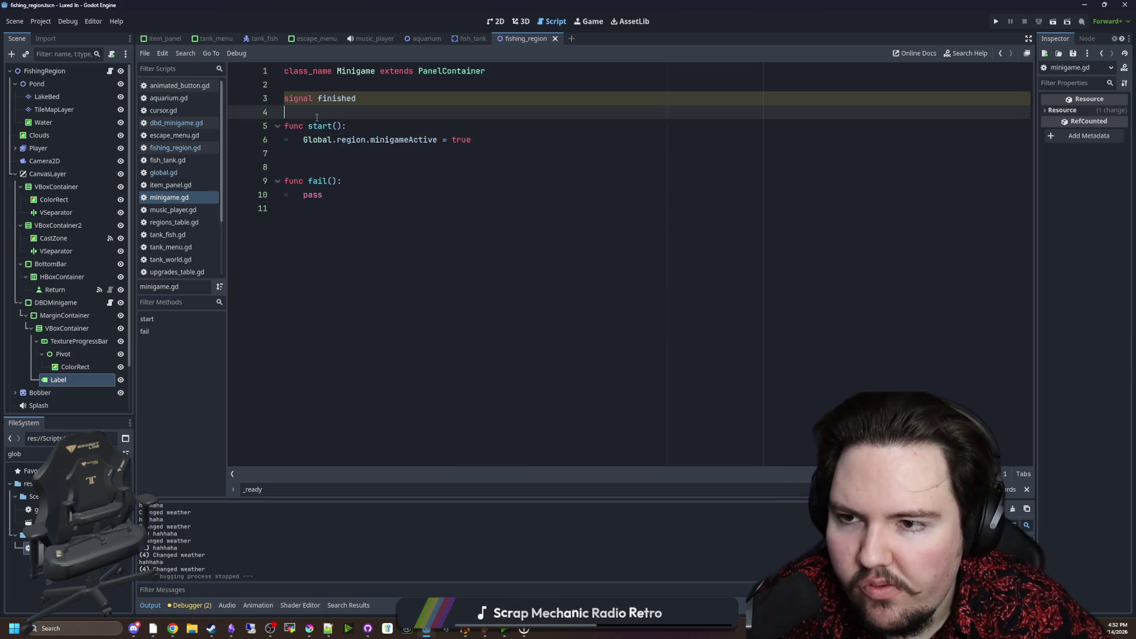
click(109, 71)
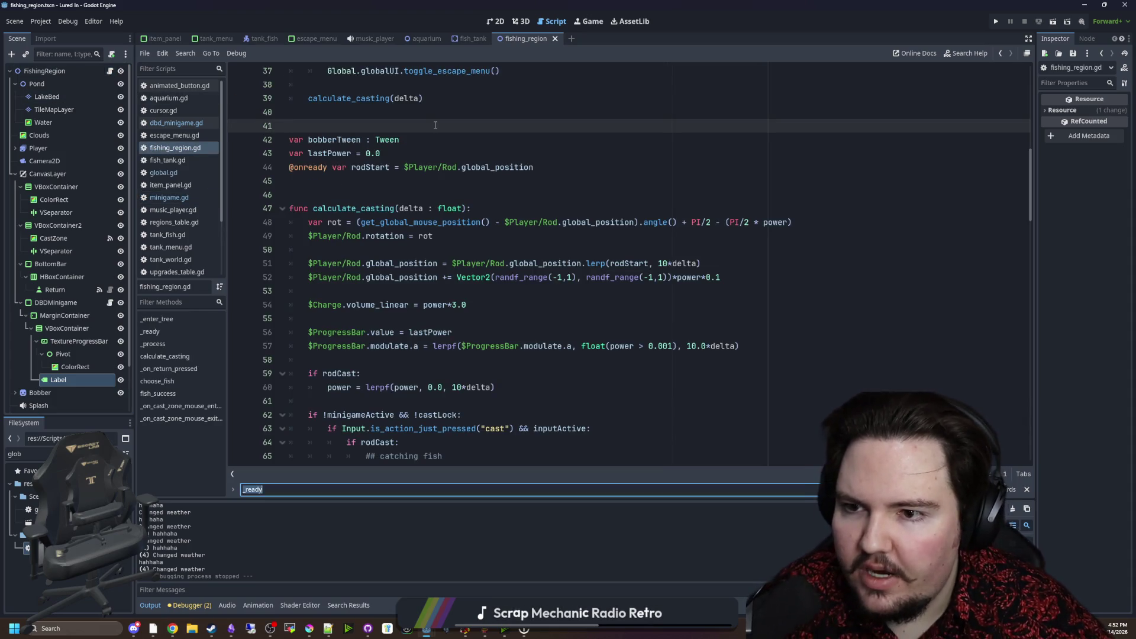
Search fishing_region.gd for minigameActive, review the matches, and run the game
text(minigameAct)
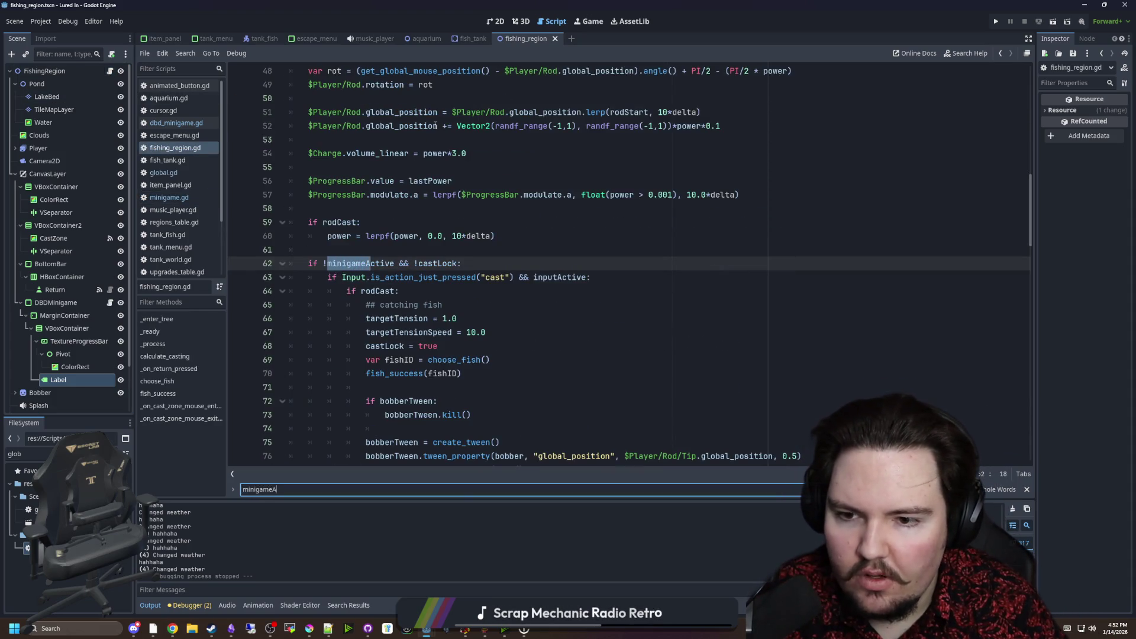
text(ive)
scroll(373, 240, down, 8)
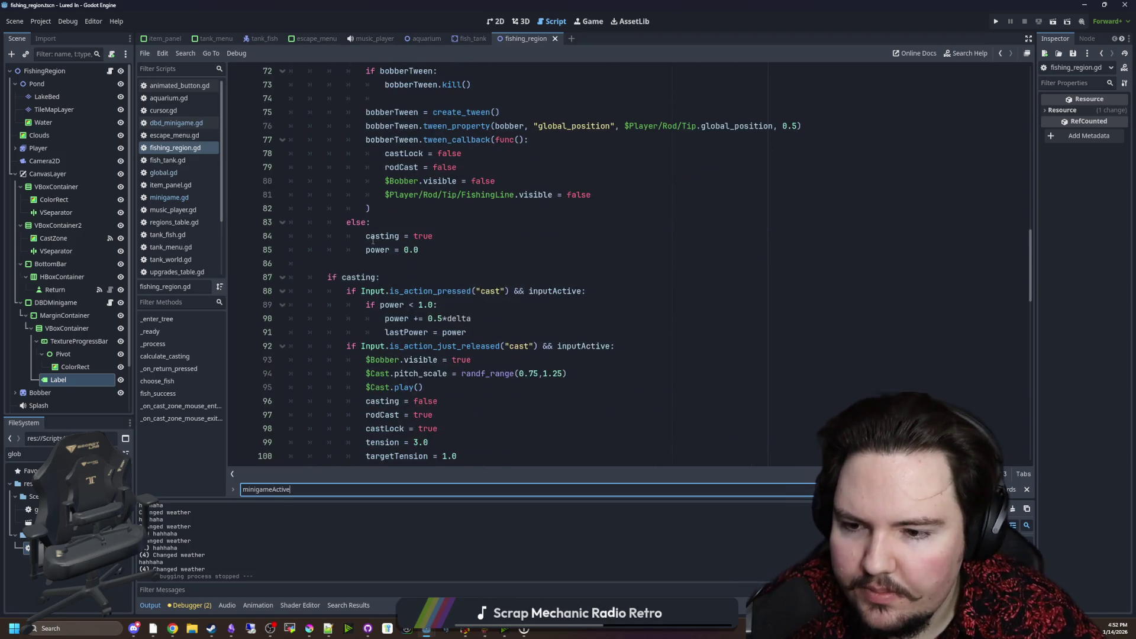
scroll(373, 241, down, 2)
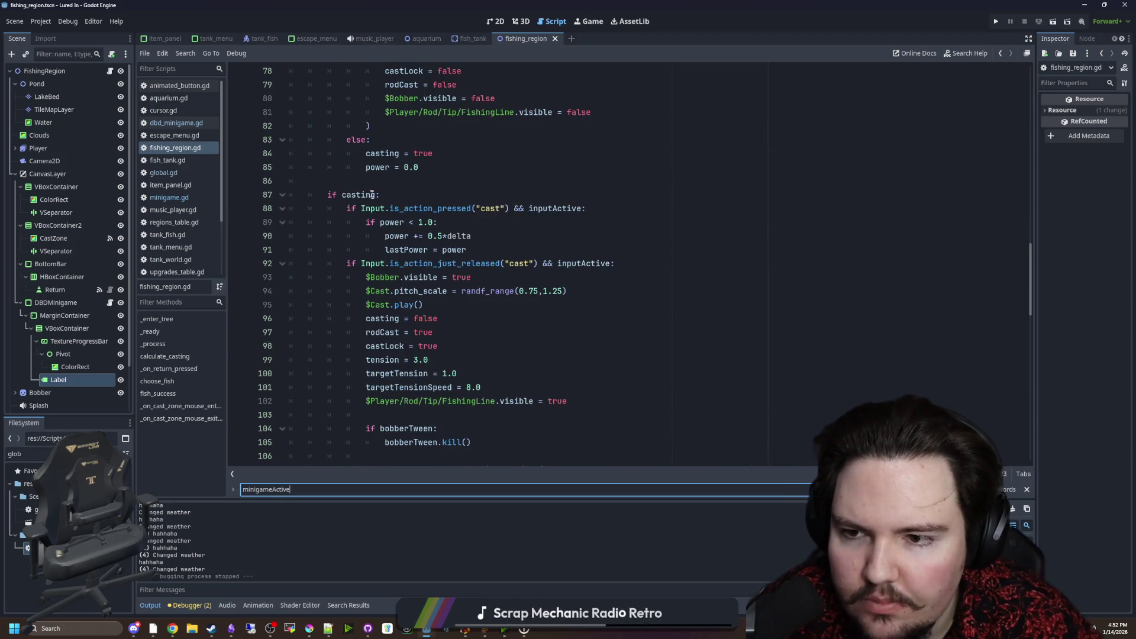
scroll(355, 189, up, 7)
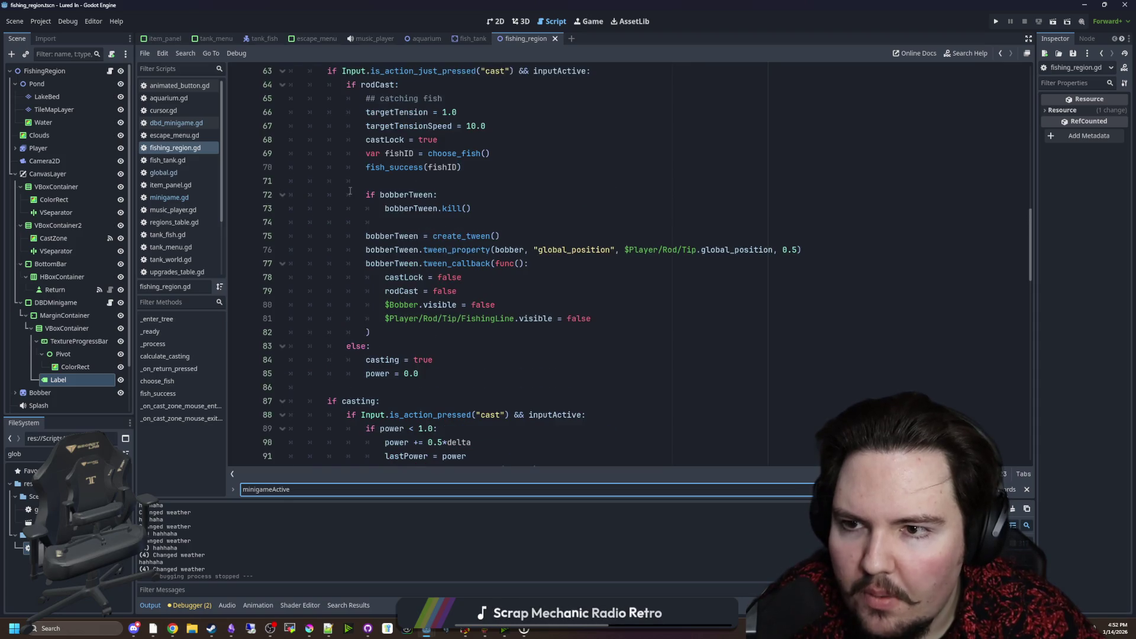
scroll(322, 188, down, 18)
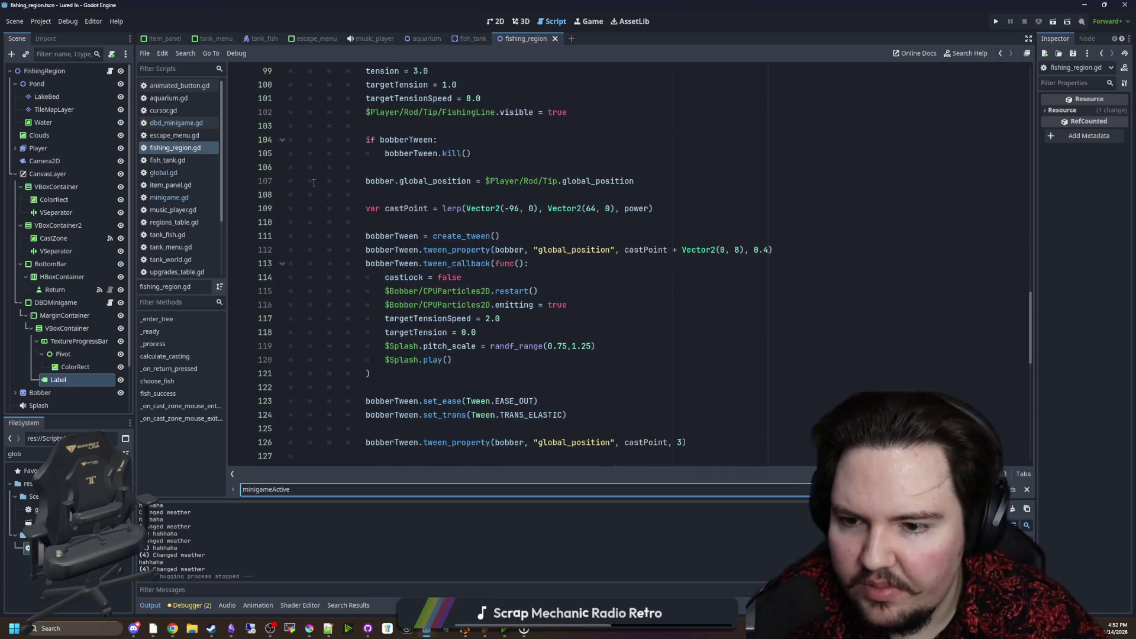
click(313, 182)
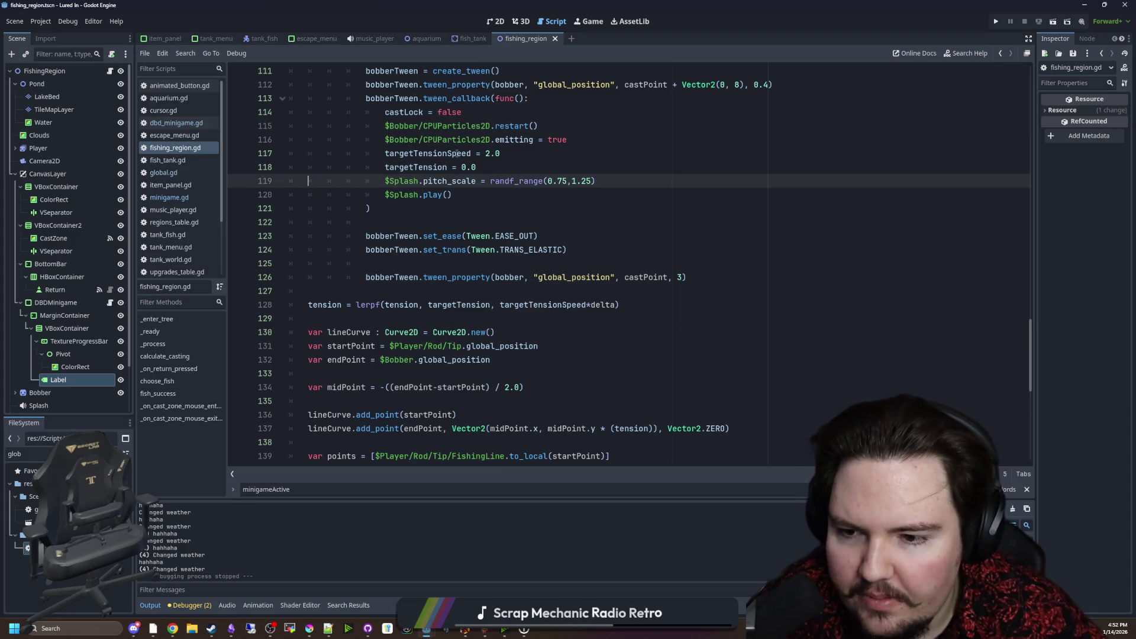
click(586, 22)
click(996, 22)
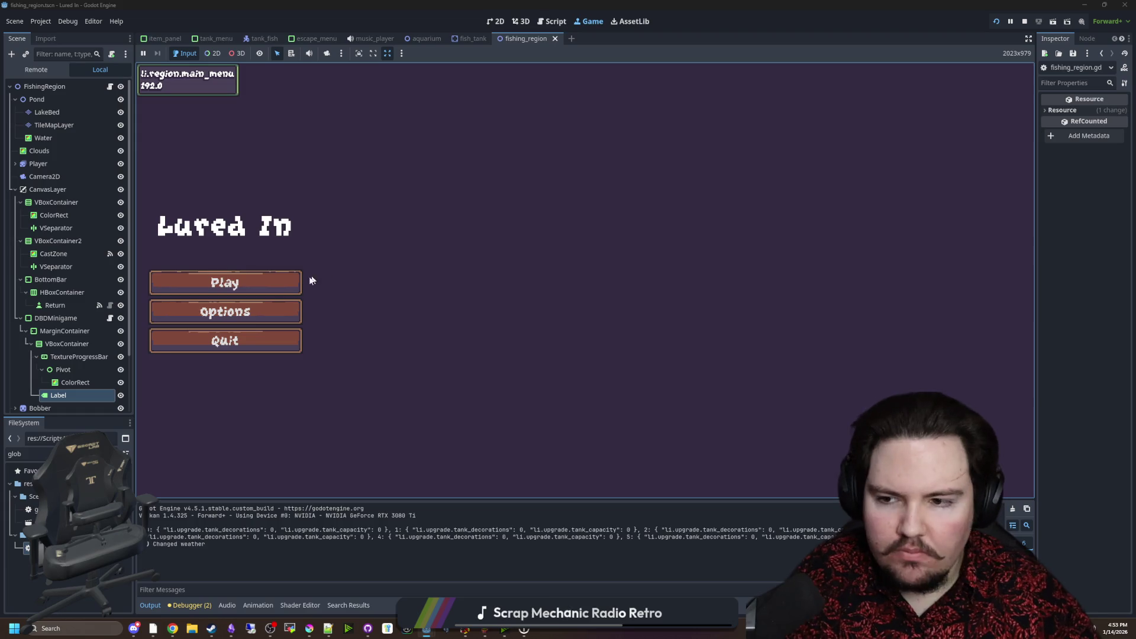
Start from the title screen, travel to the pond to try the minigame, then stop and save
click(296, 281)
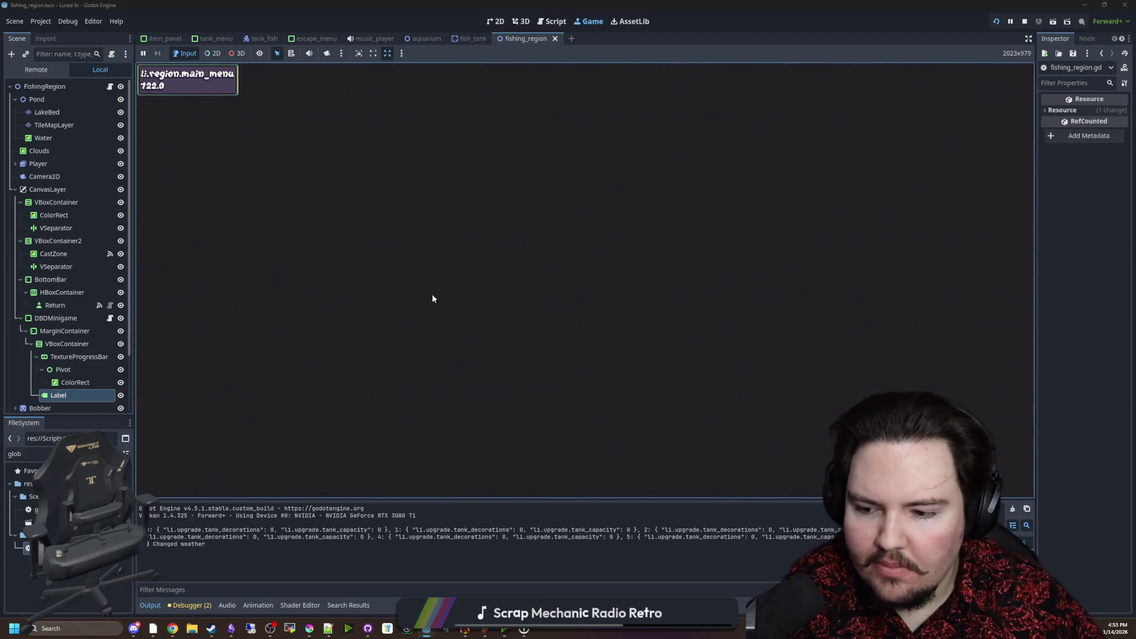
click(828, 473)
click(735, 189)
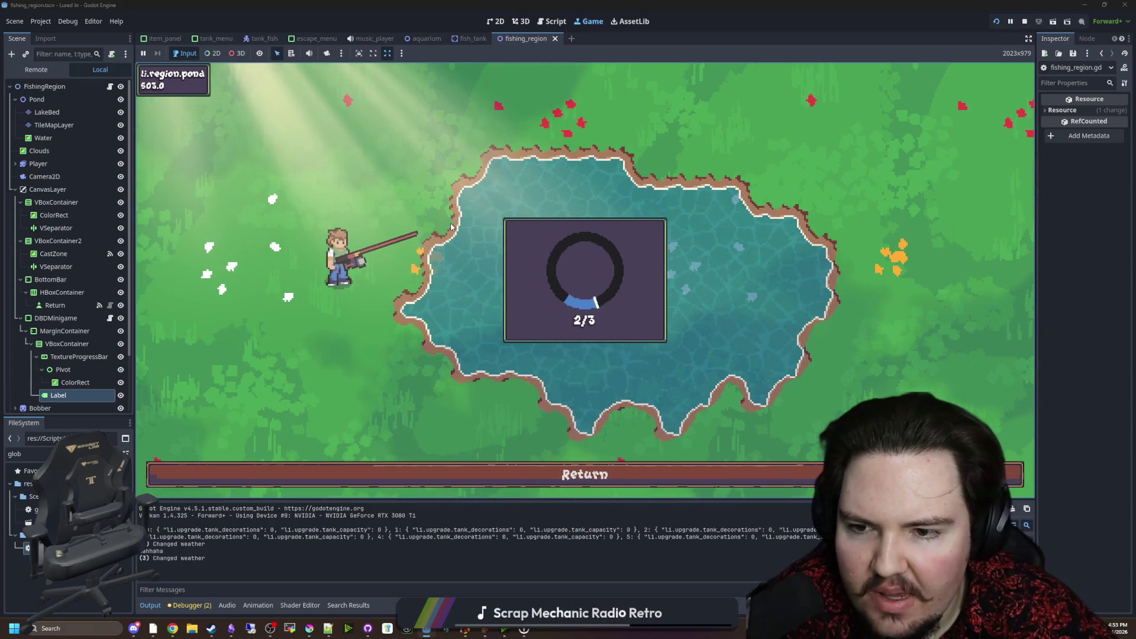
click(1024, 21)
key(ctrl+s)
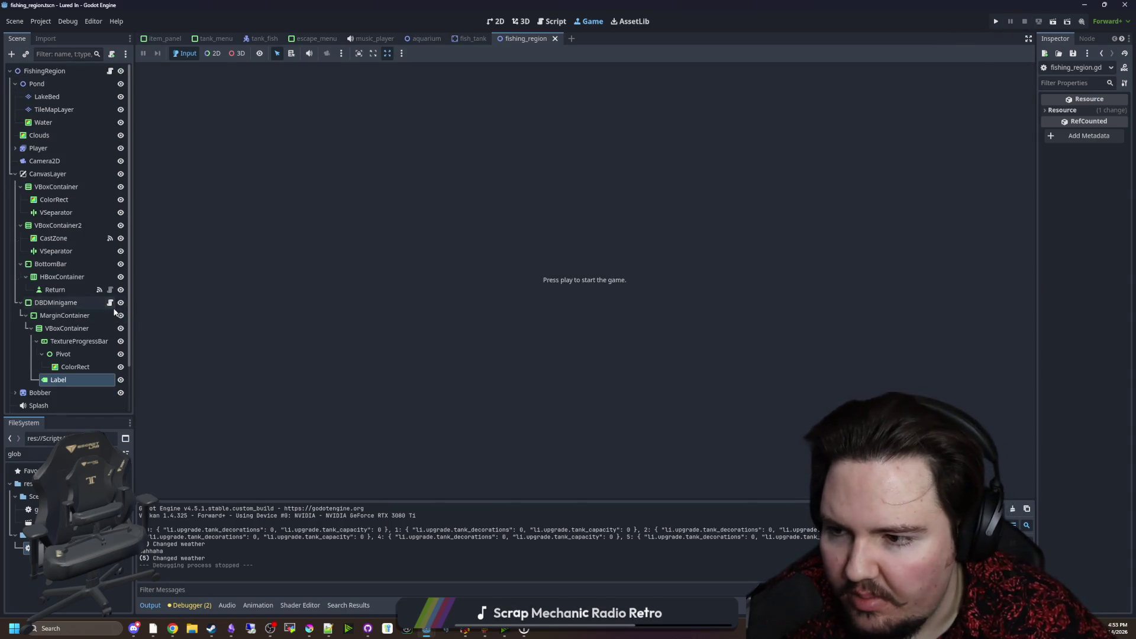
click(110, 303)
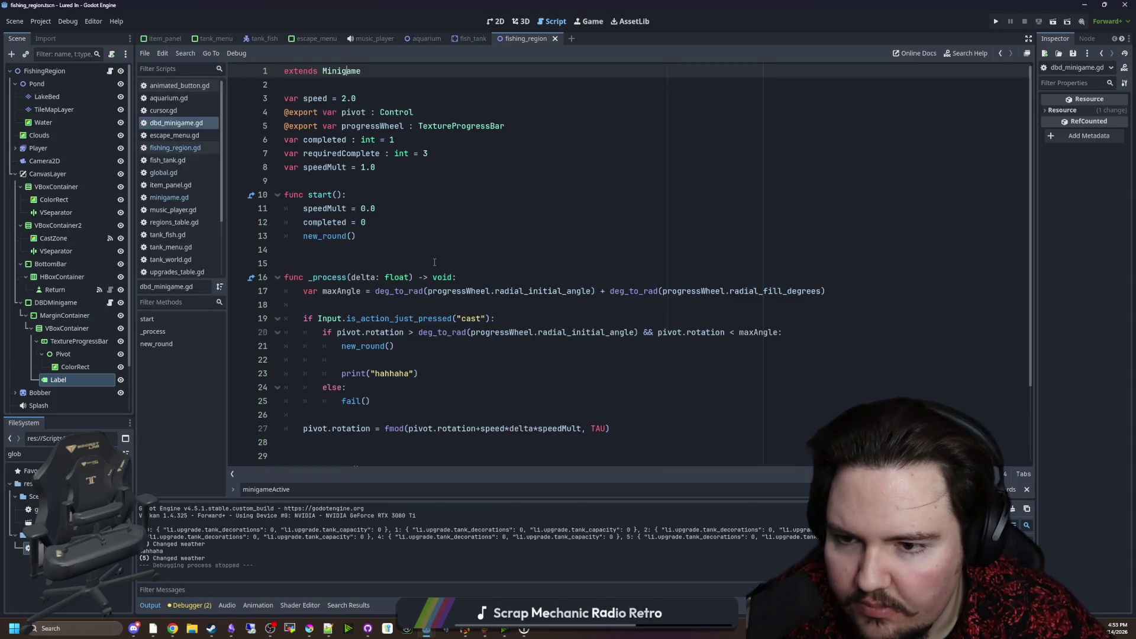
Hide the DBDMinigame node in the Scene dock and reopen its script
click(203, 148)
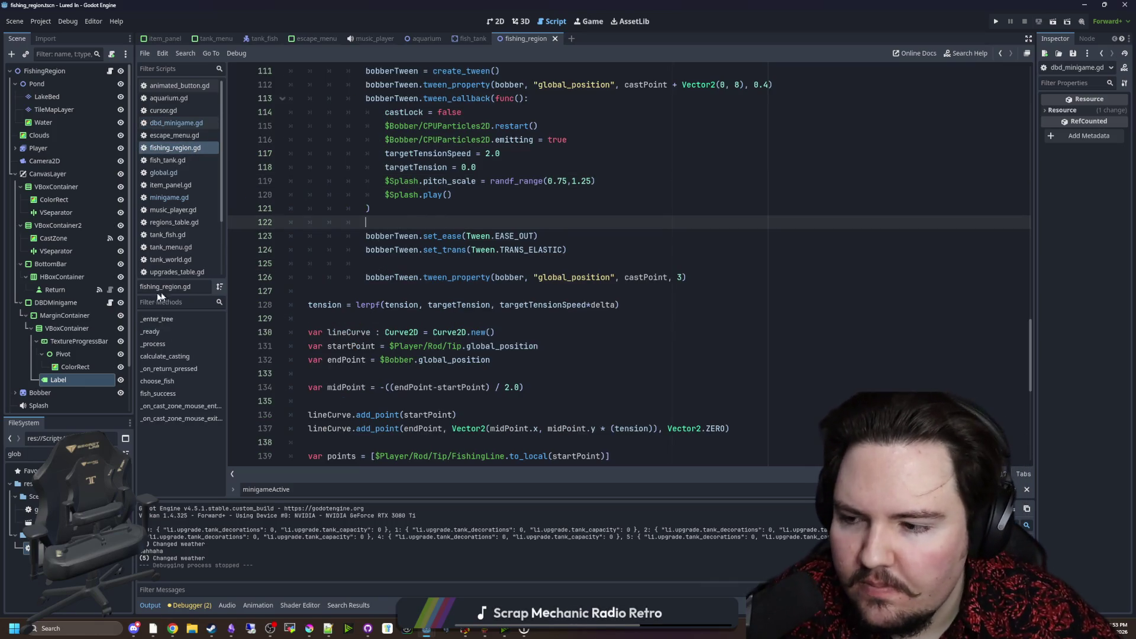
click(94, 303)
click(120, 302)
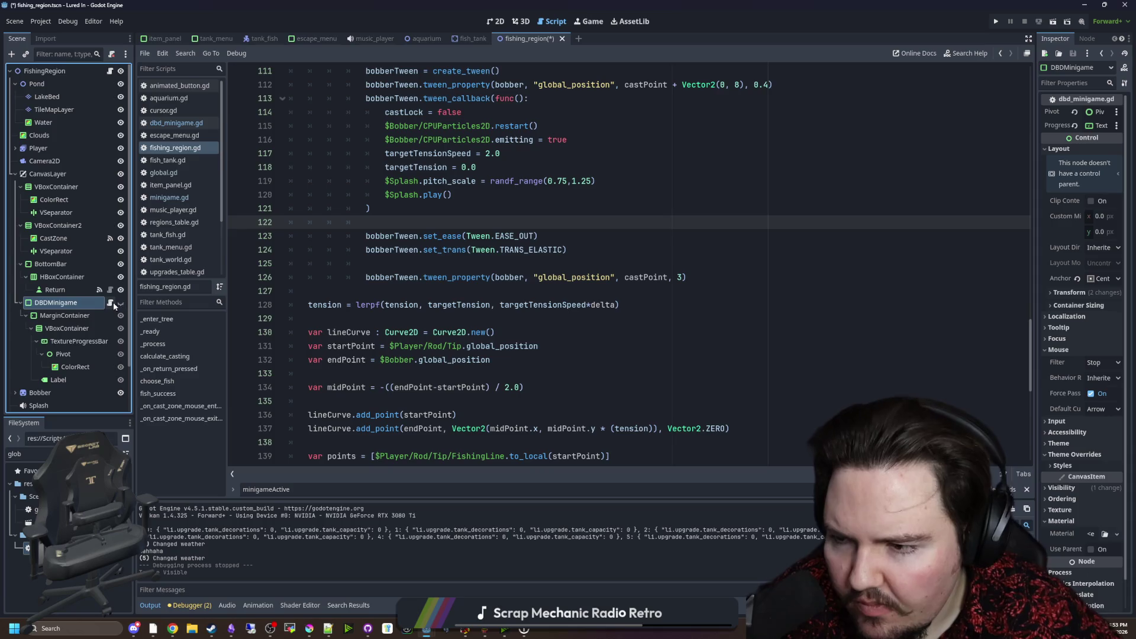
click(111, 303)
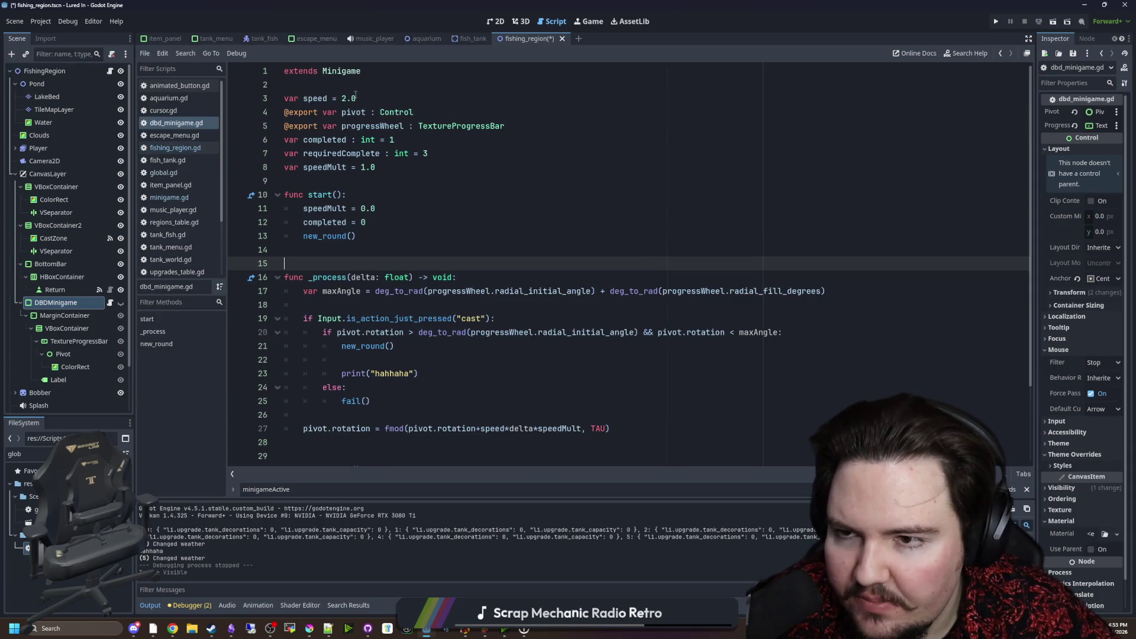
click(376, 235)
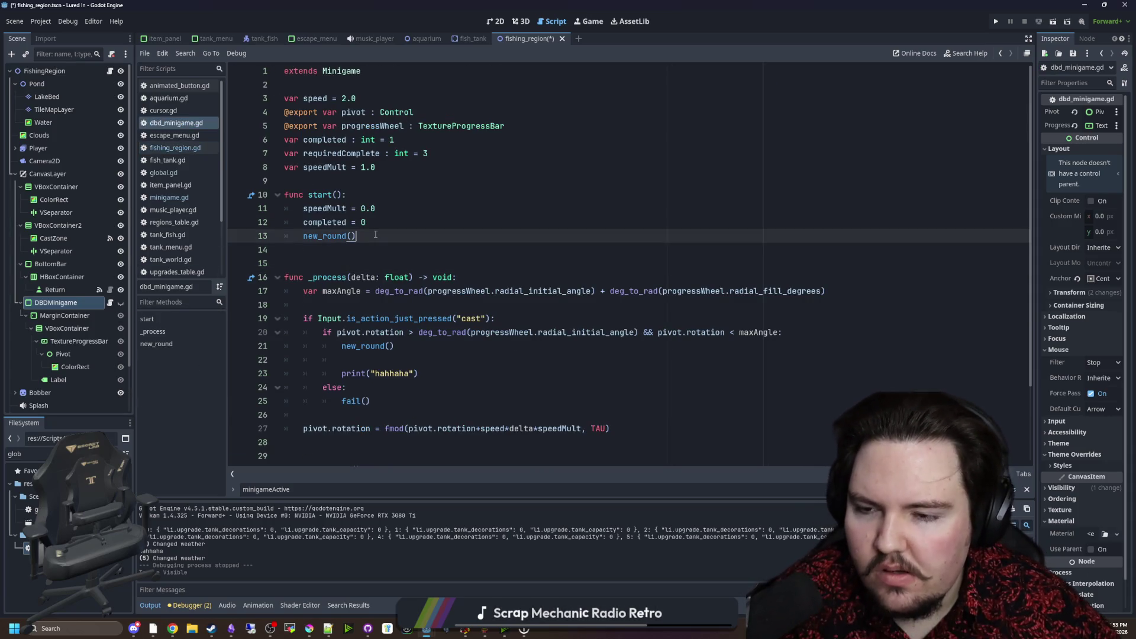
key(Return)
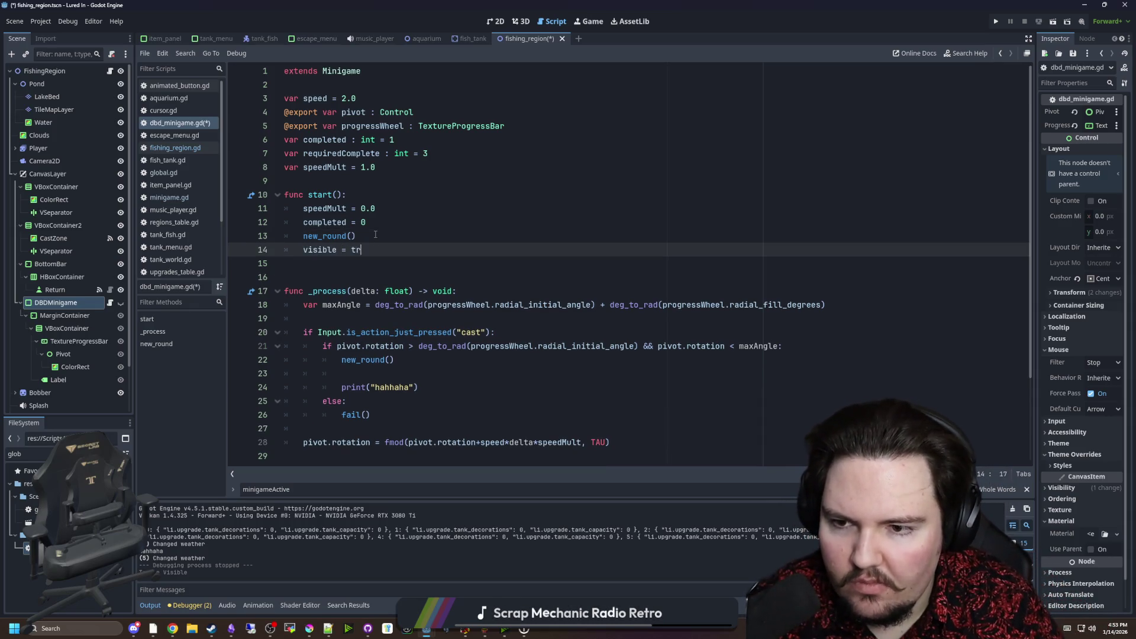
click(375, 235)
click(356, 177)
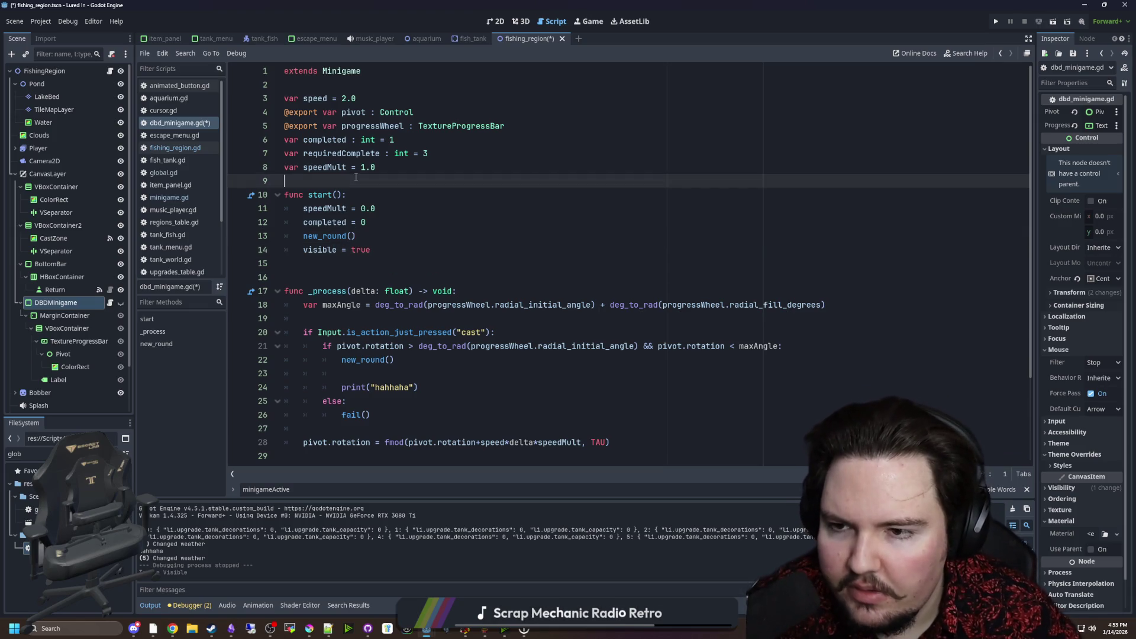
Remove 'visible = true' from the DBD minigame's start() and make it begin with super()
ctrl+click(335, 72)
click(319, 223)
key(Return)
key(Return)
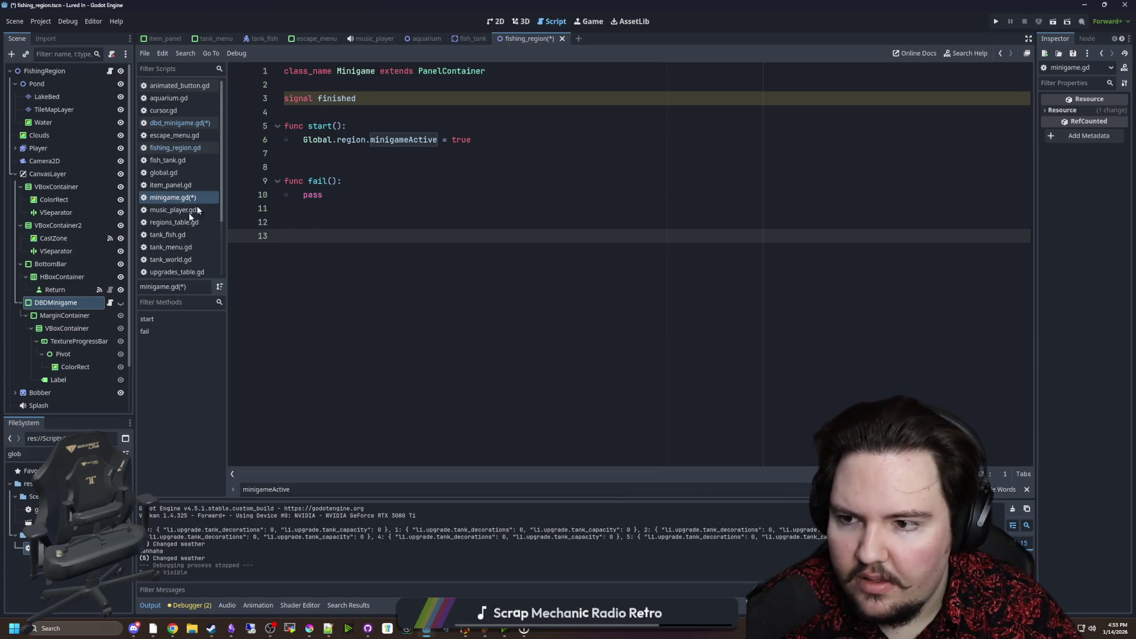
click(177, 122)
drag(373, 250, 283, 252)
key(ctrl+c)
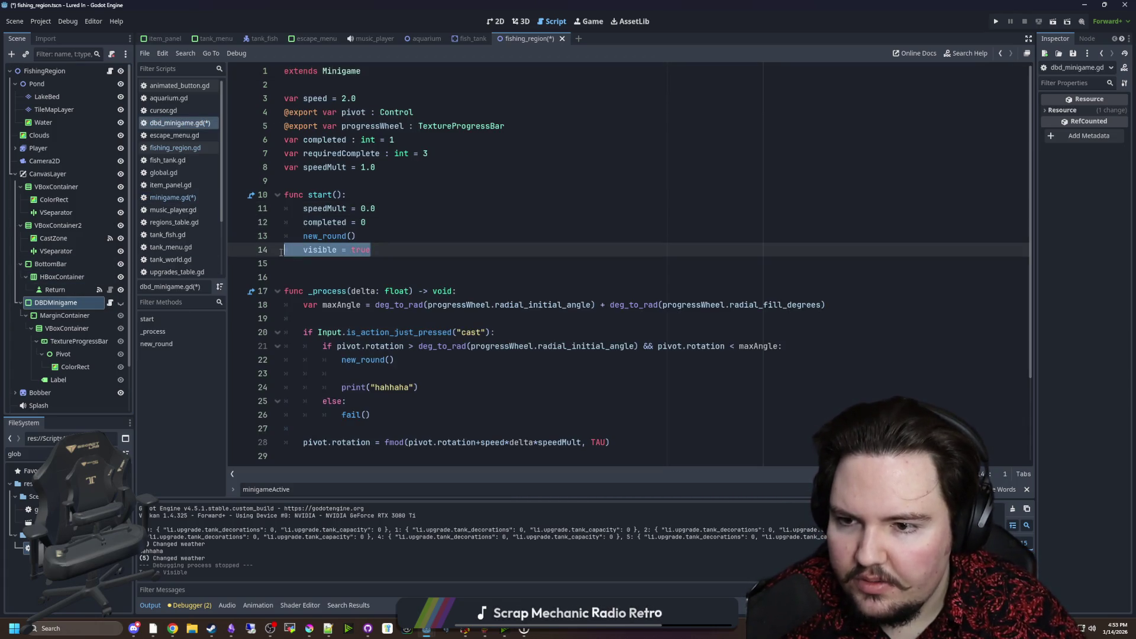
key(BackSpace)
key(BackSpace)
click(359, 189)
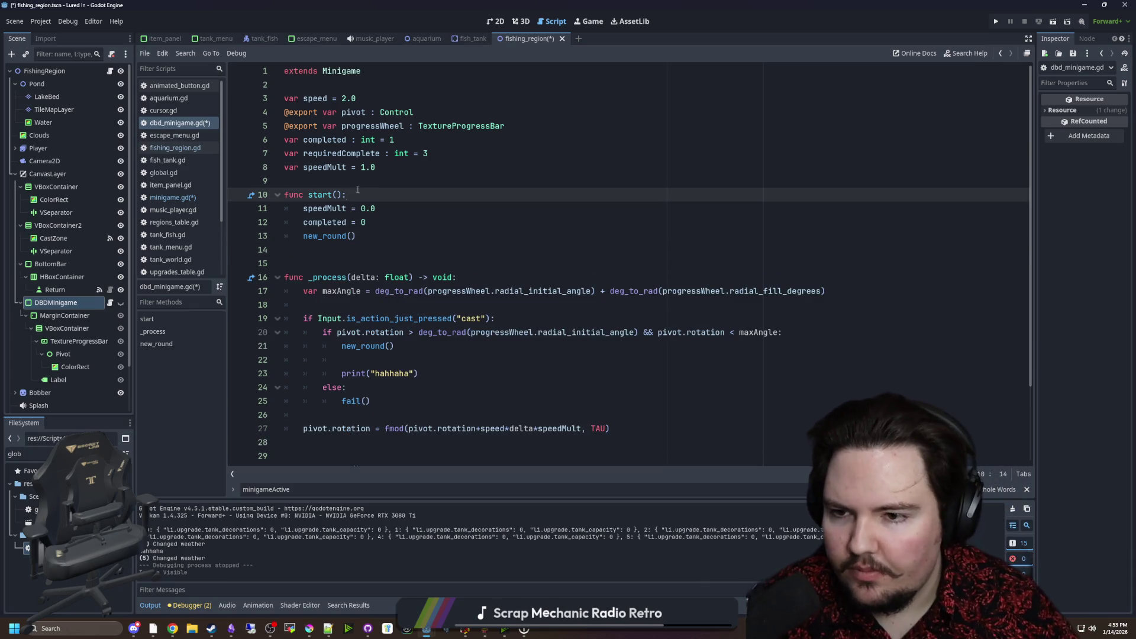
key(Return)
text(su)
click(357, 189)
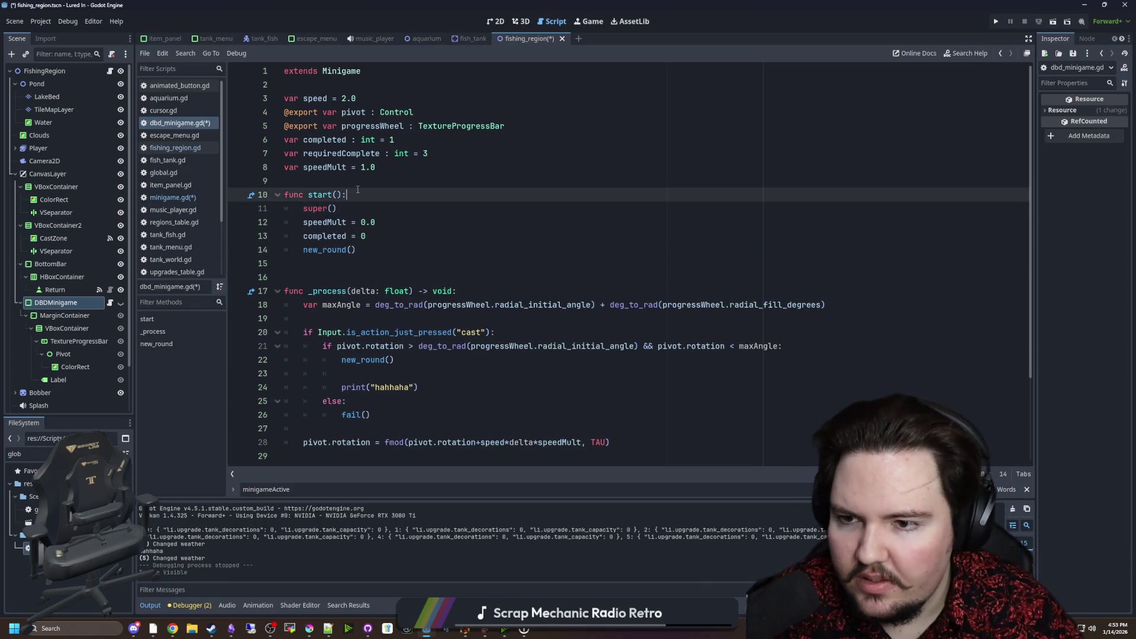
ctrl+click(349, 71)
click(388, 156)
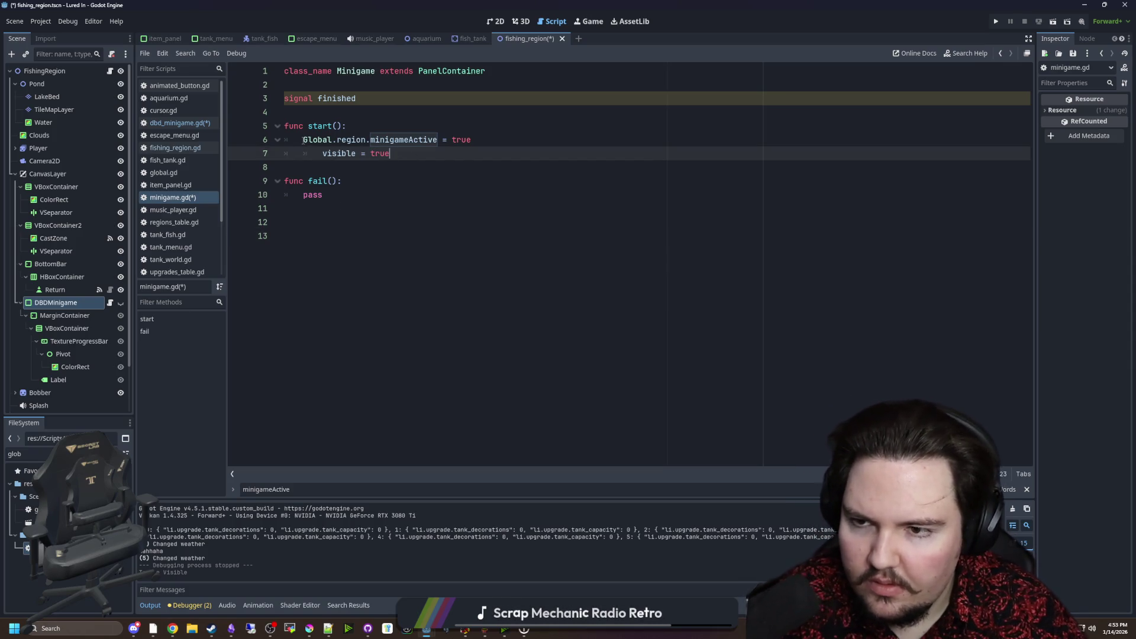
Paste 'visible = true' into the base start() and make room above fail()
key(shift+Tab)
key(Return)
click(345, 214)
click(284, 221)
click(330, 167)
key(Return)
key(Return)
click(330, 184)
key(Return)
Add a 'func close():' function above fail() whose body sets visible = false
text(func close)
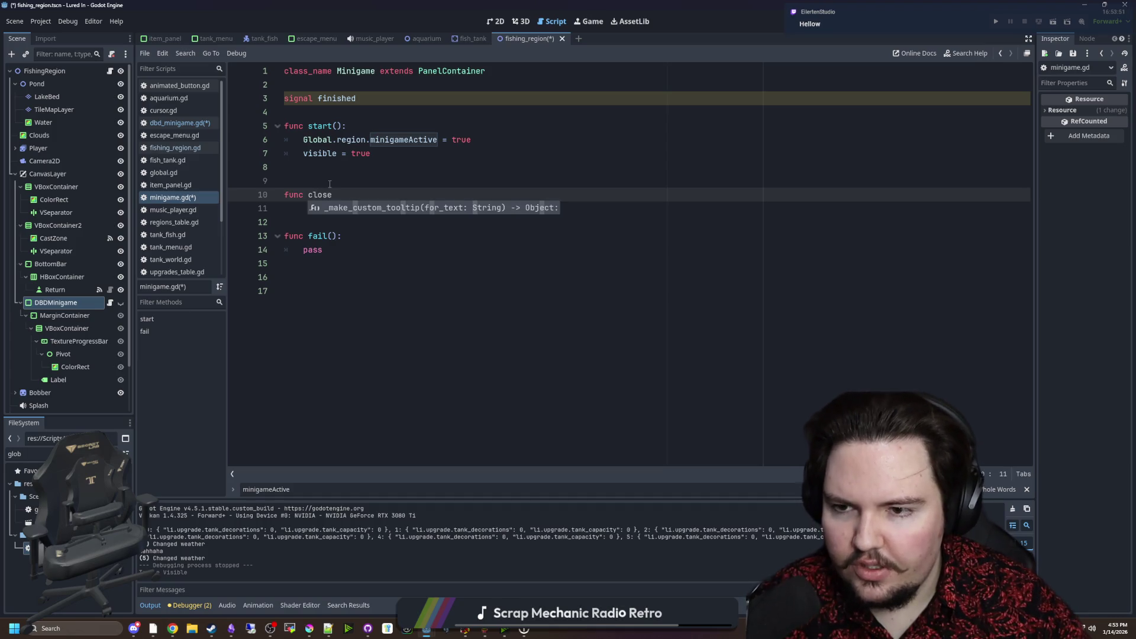
text(())
click(373, 153)
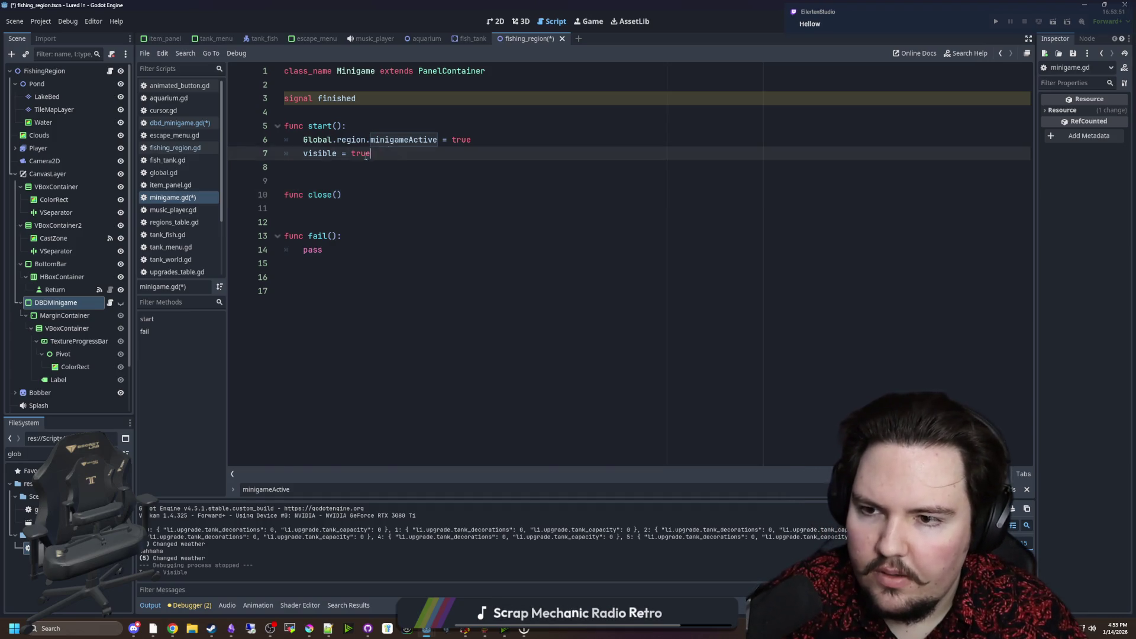
click(360, 194)
text(:)
key(Return)
key(ctrl+v)
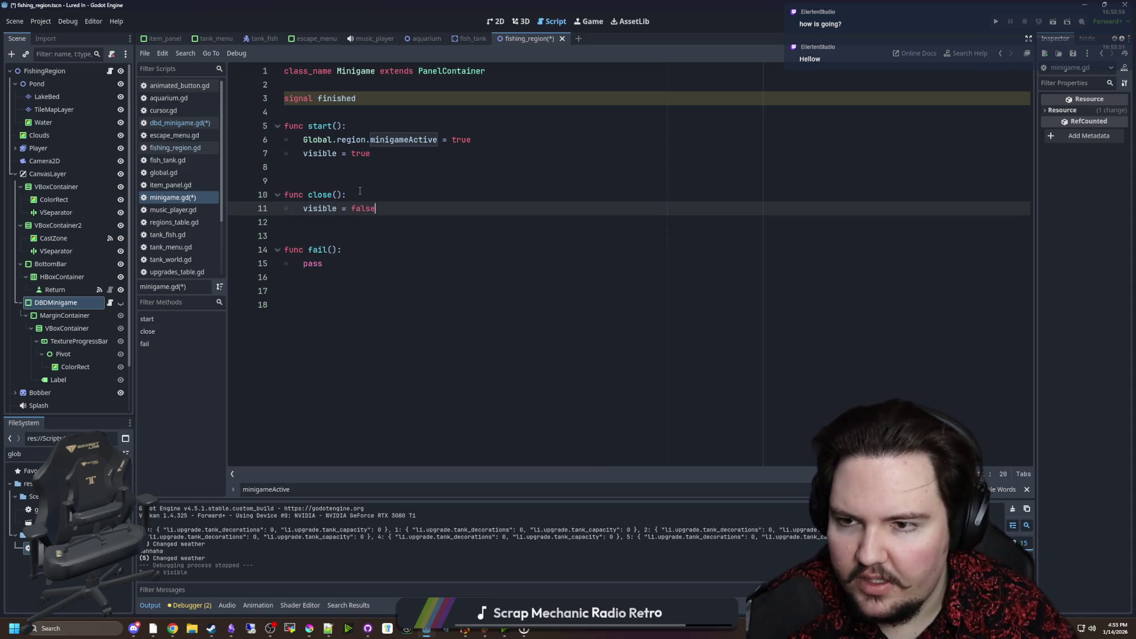
click(360, 190)
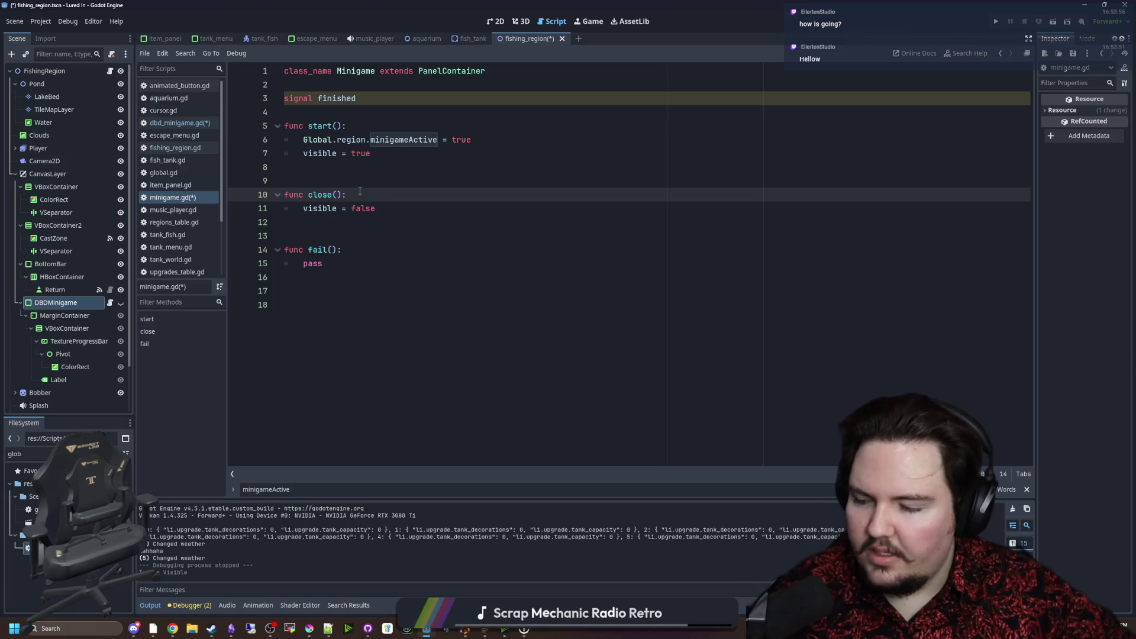
key(Up)
key(Up)
key(Up)
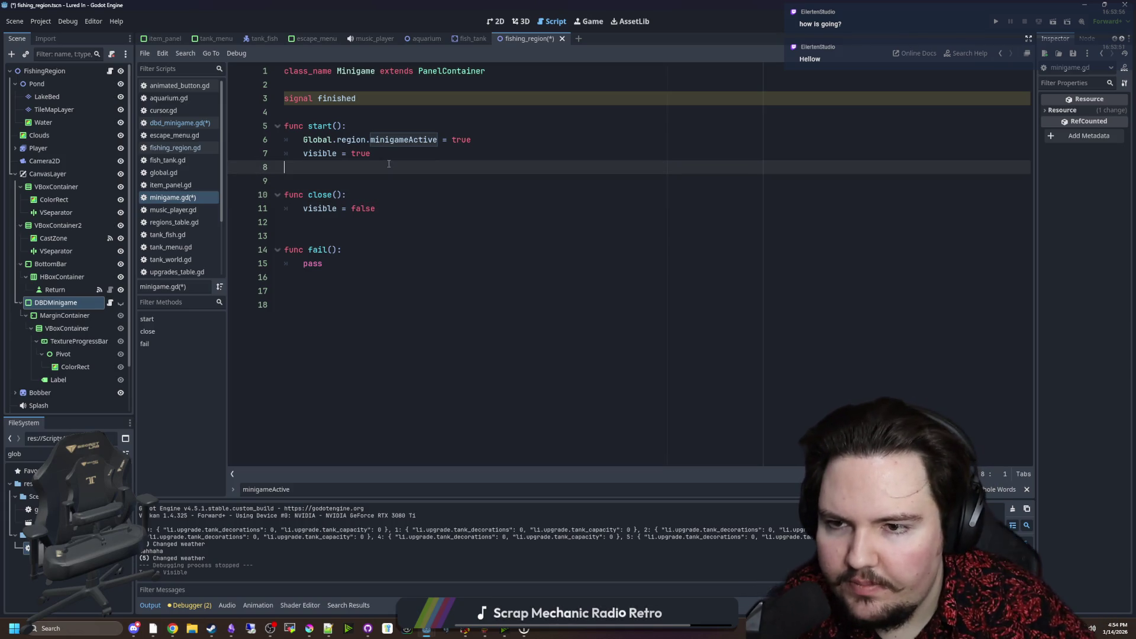
In start(), set modulate.a to 0.0 and add a create_tween() call
key(End)
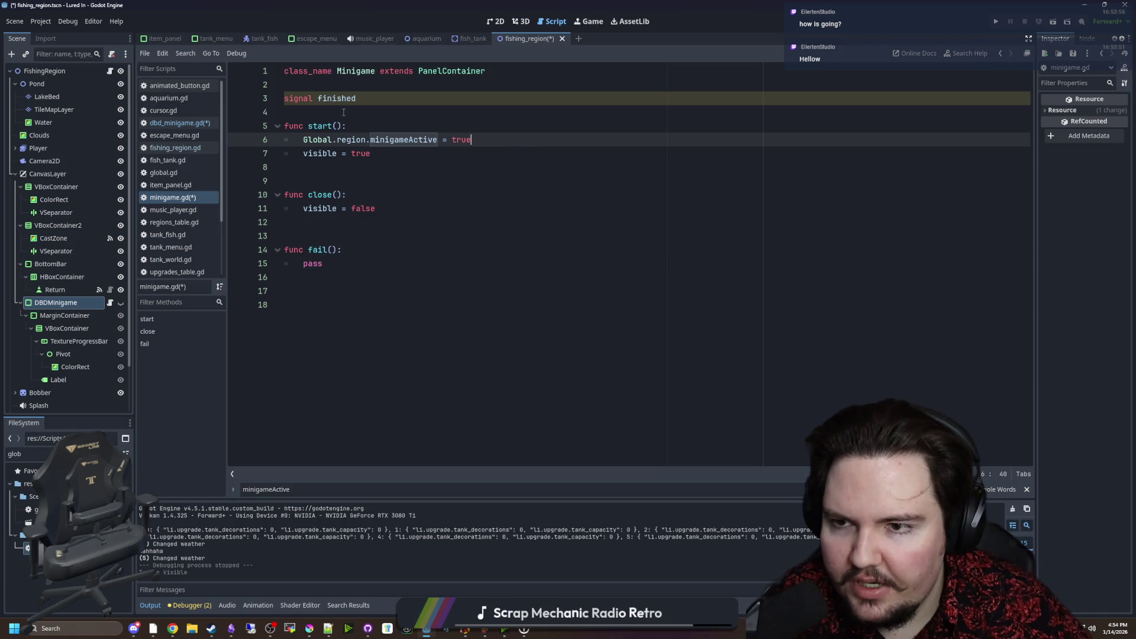
click(491, 142)
key(Return)
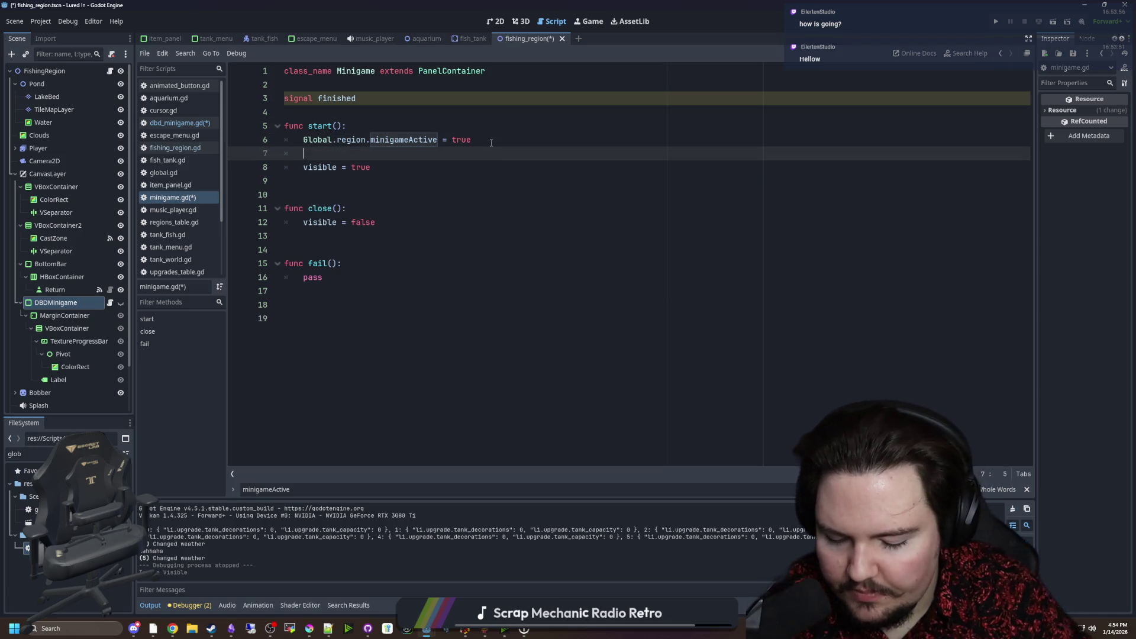
text(= 0.0)
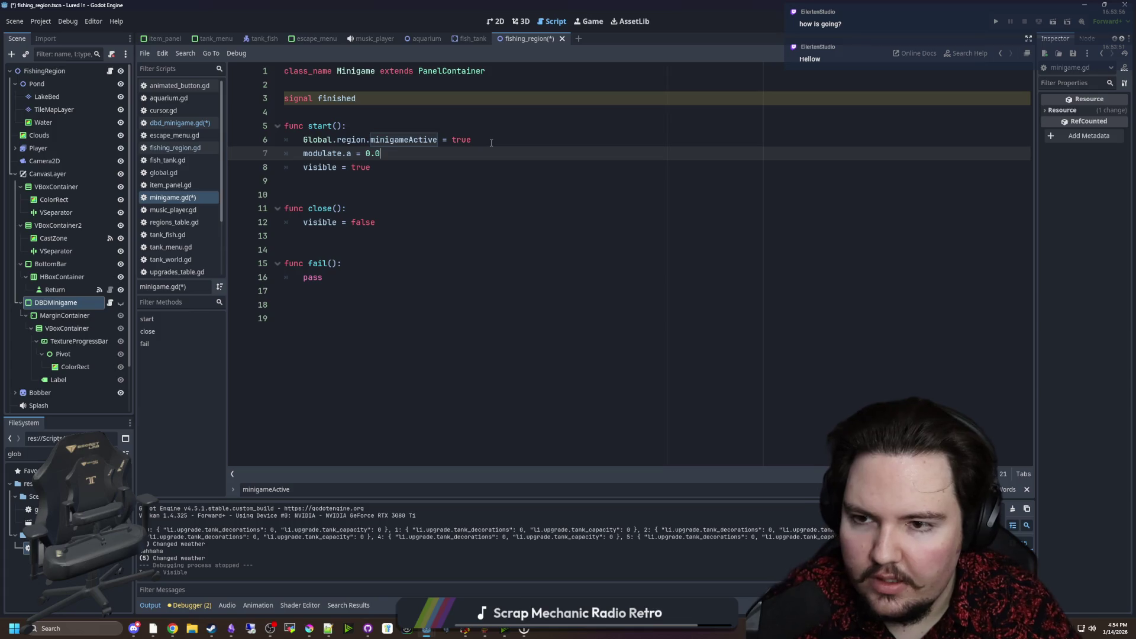
key(Return)
text(t_t)
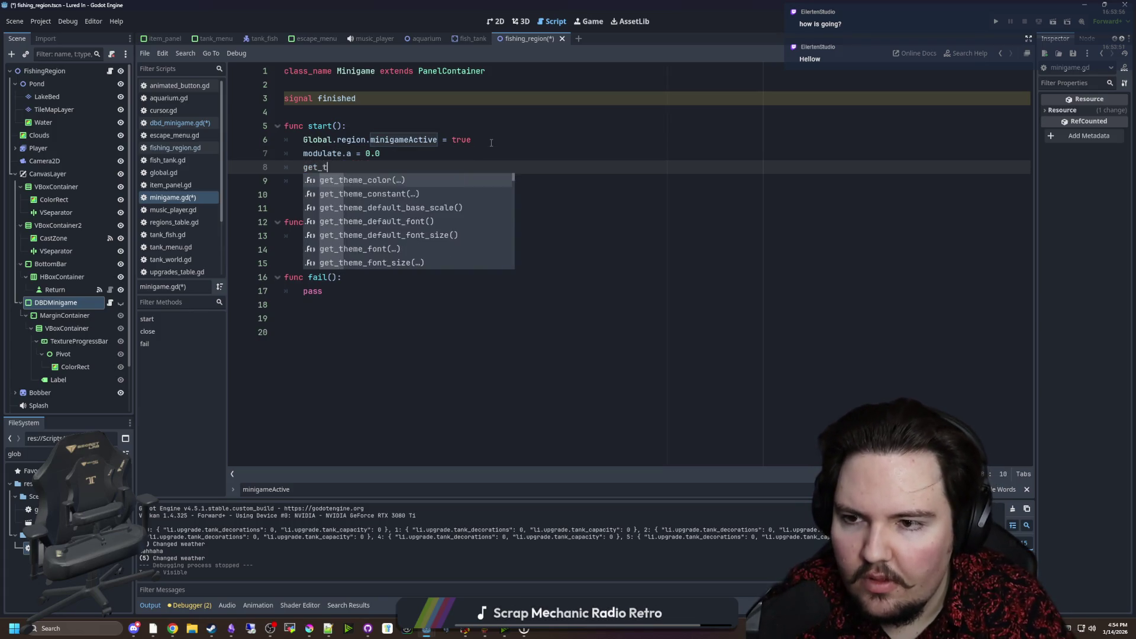
key(Return)
text(reate)
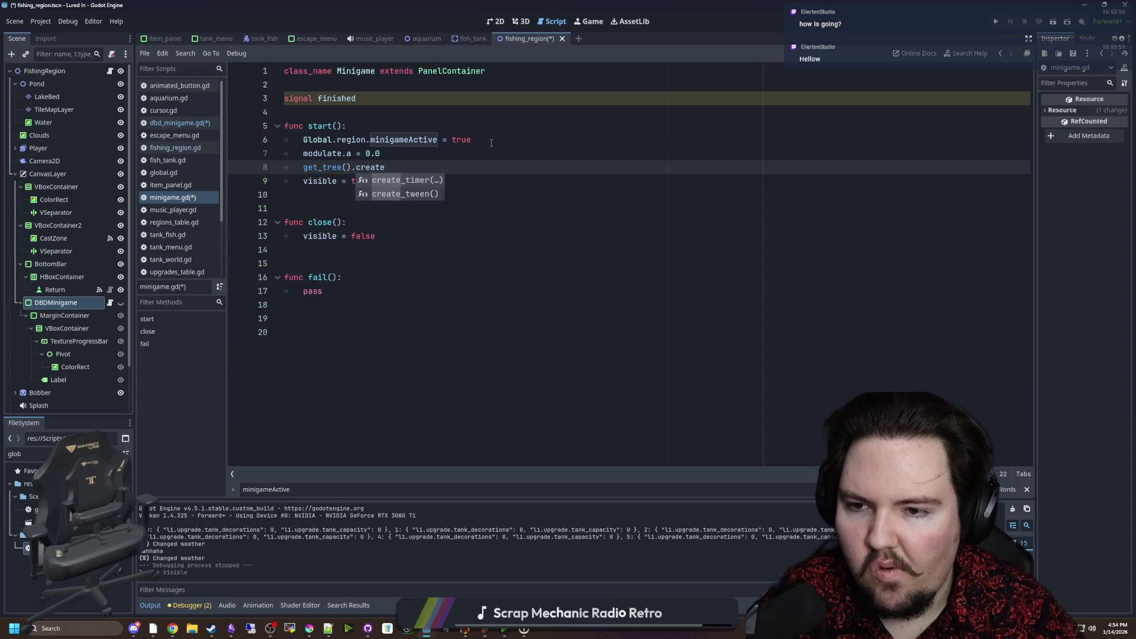
key(Down)
key(Return)
Store the new tween in a 'tween' variable, removing the get_tree() prefix
text(.)
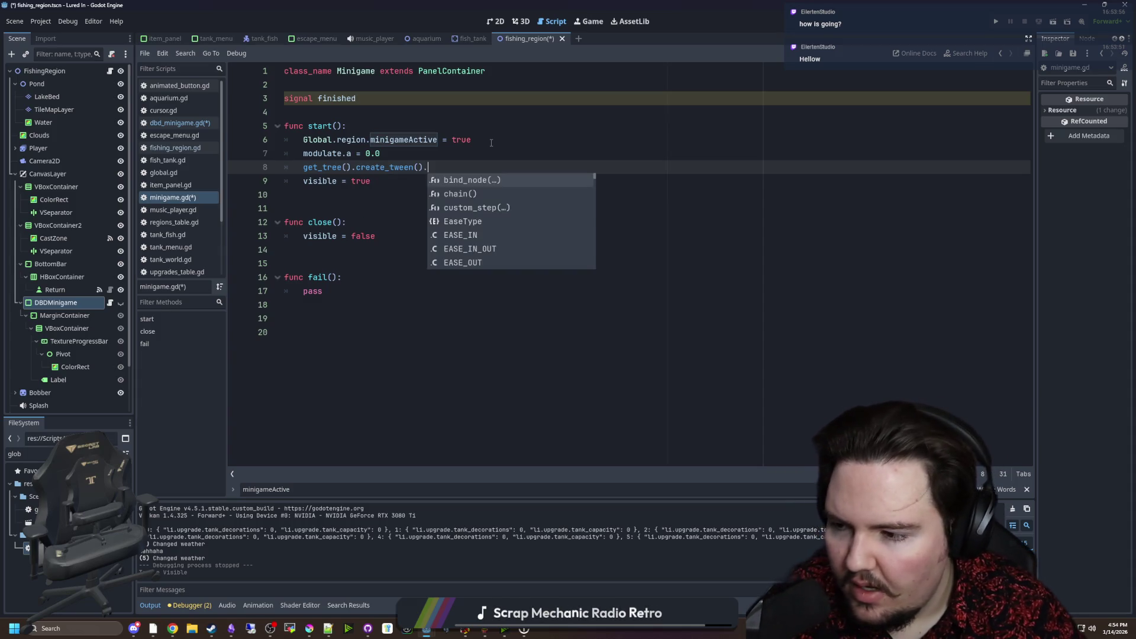
key(BackSpace)
key(Return)
key(Up)
text(ween =)
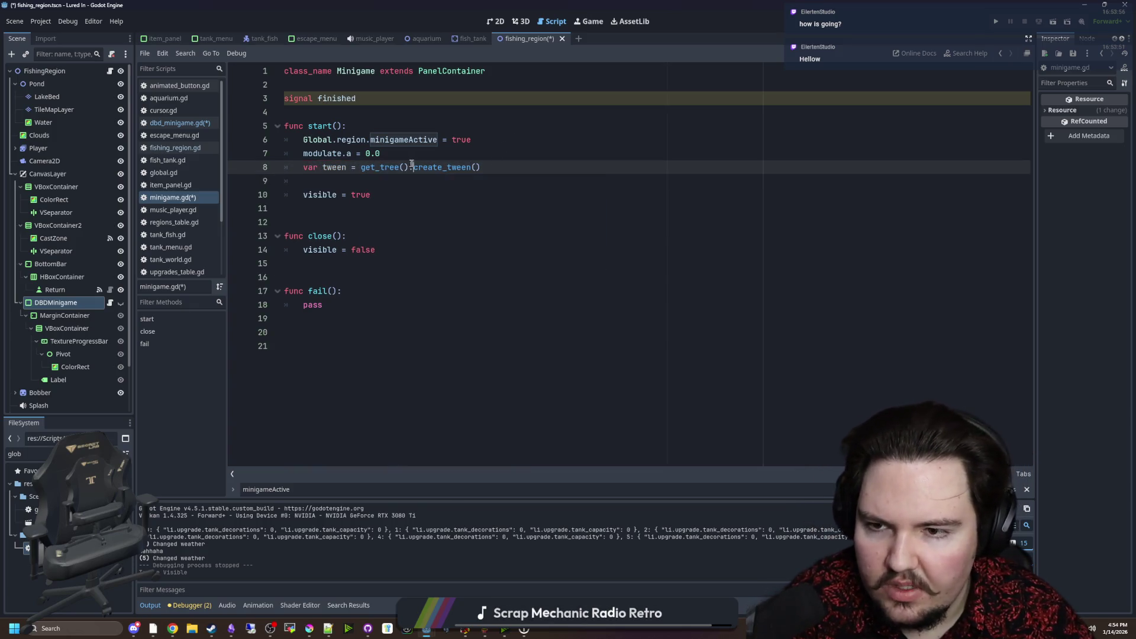
drag(413, 167, 361, 167)
key(BackSpace)
Tween self's "modulate" to 1 over 0.25 seconds and save the script
click(353, 186)
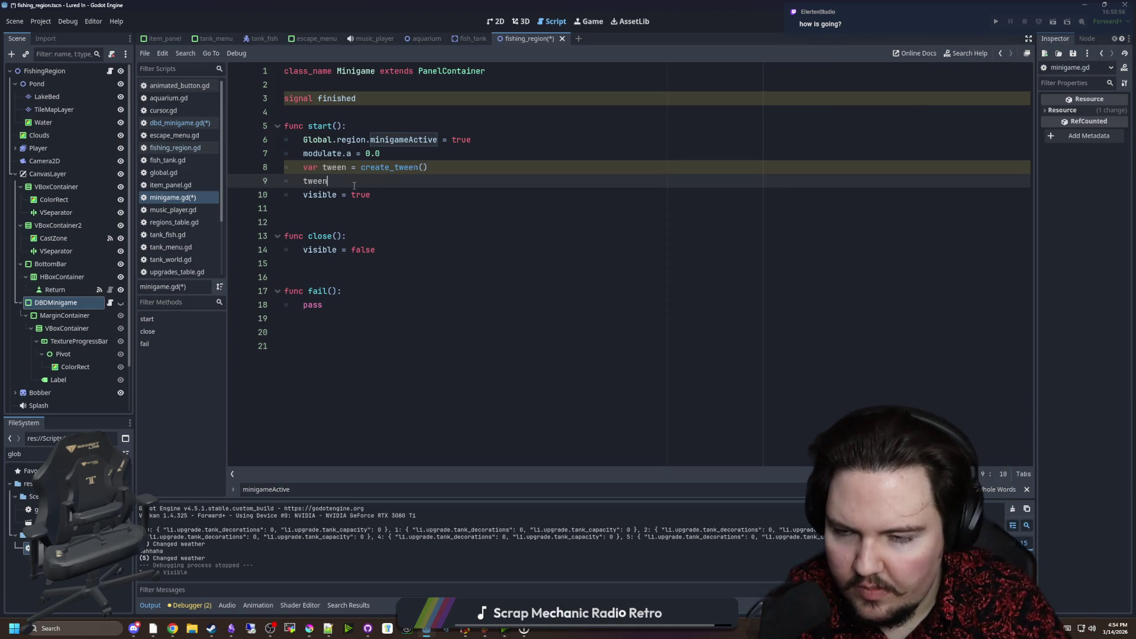
text(tween)
key(Down)
key(Down)
key(Down)
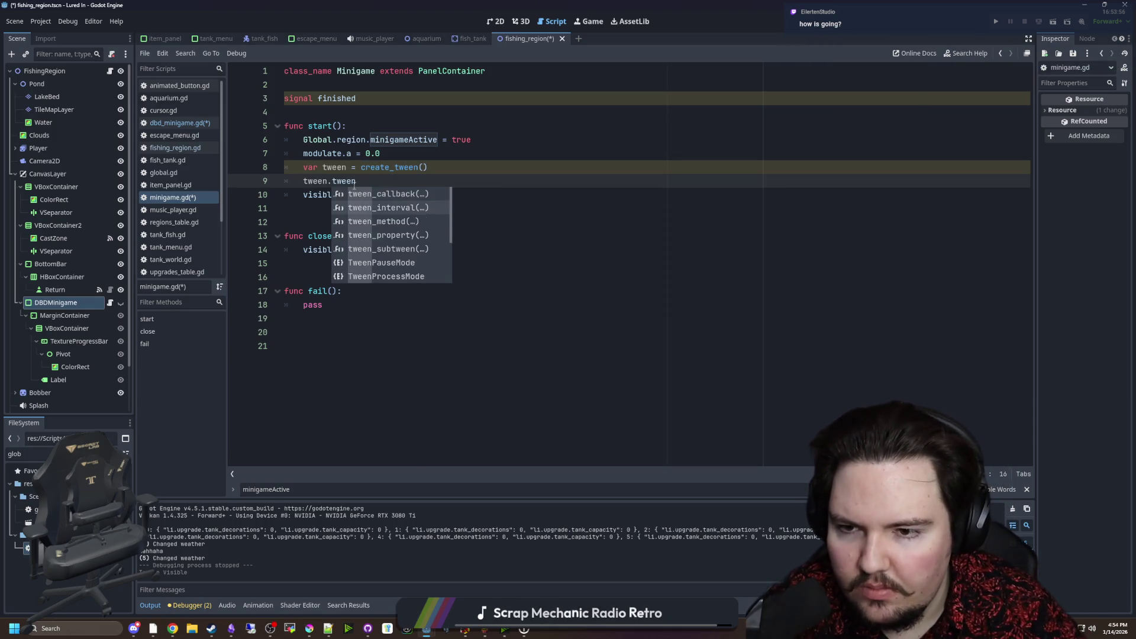
key(Return)
text(self)
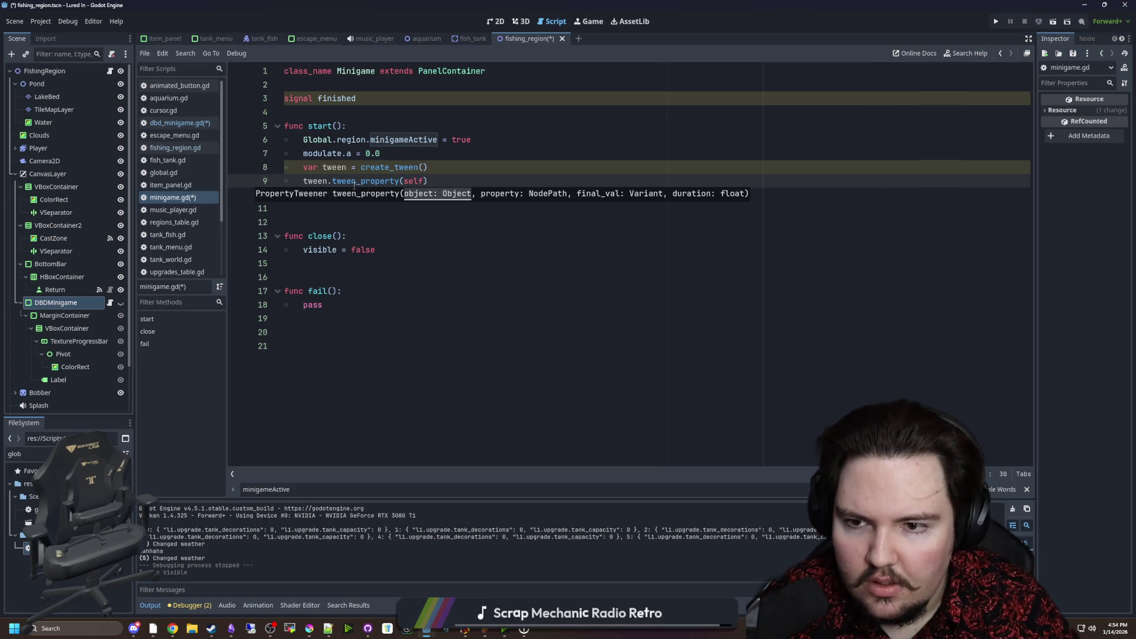
text(, ")
text(modulate)
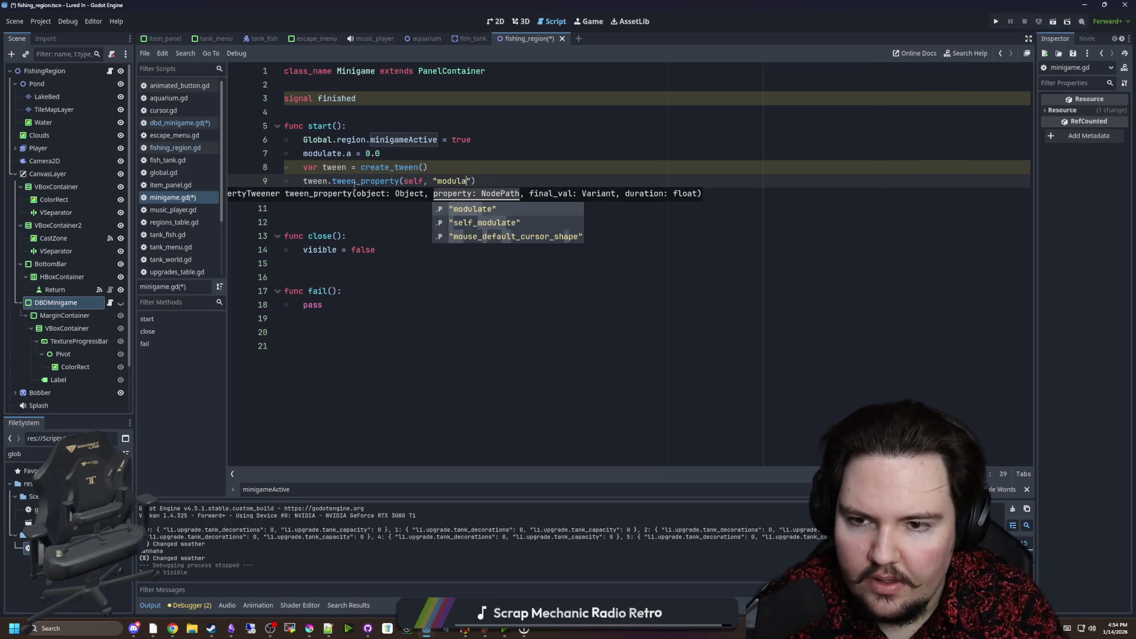
text(", )
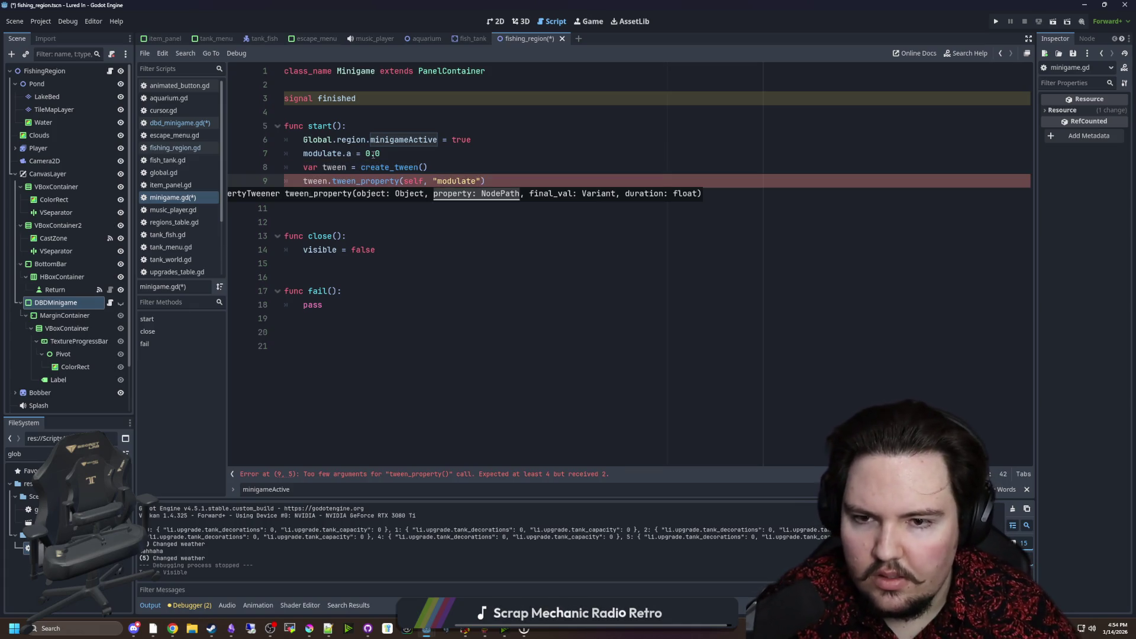
text(1.0, 0.5)
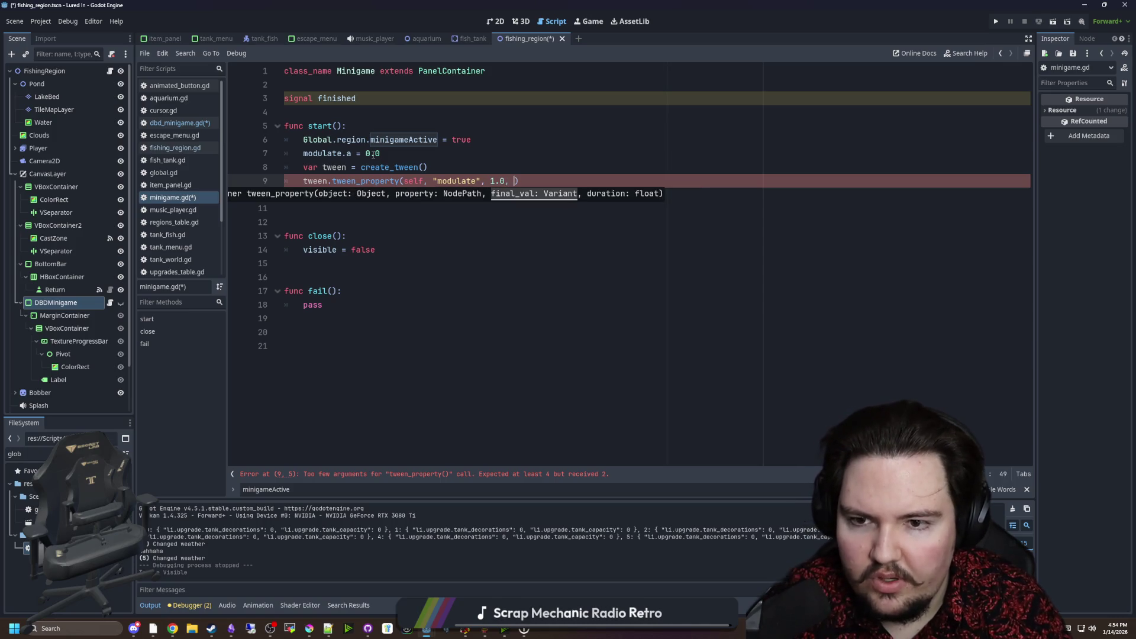
key(BackSpace)
text(25)
click(502, 167)
click(382, 196)
key(ctrl+s)
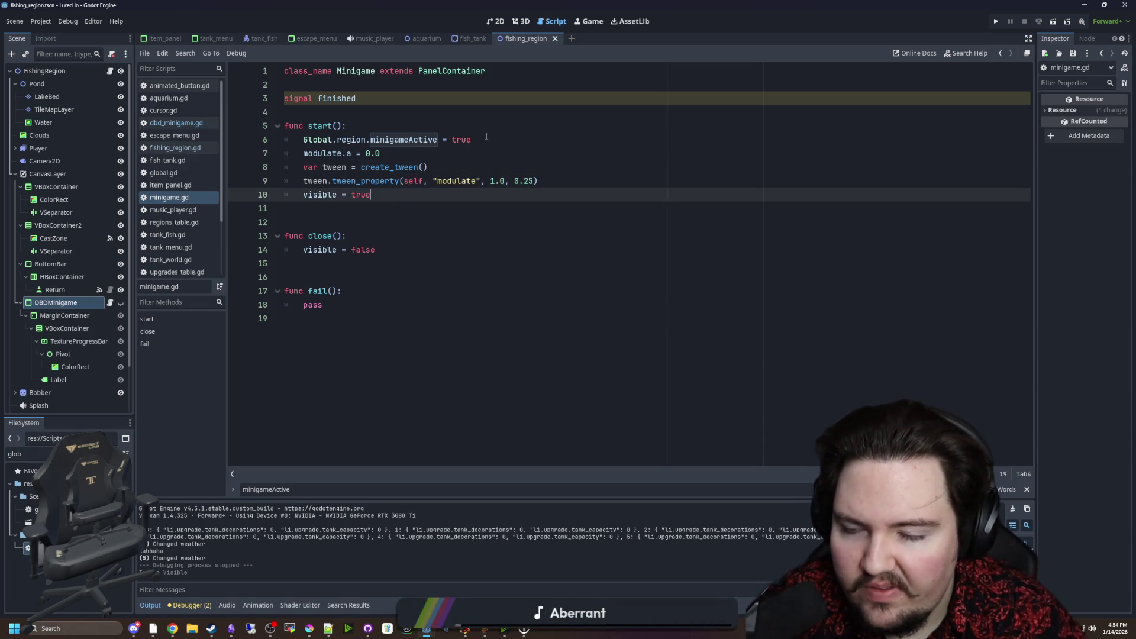
Open up blank lines below the 'signal finished' declaration in the Minigame script
click(414, 153)
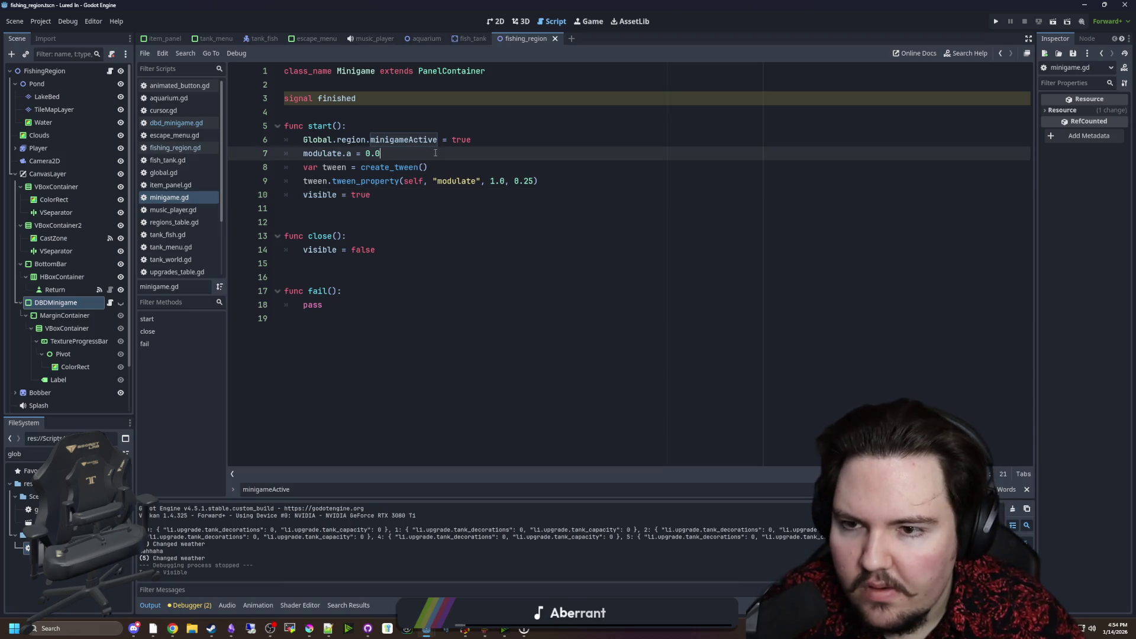
click(307, 110)
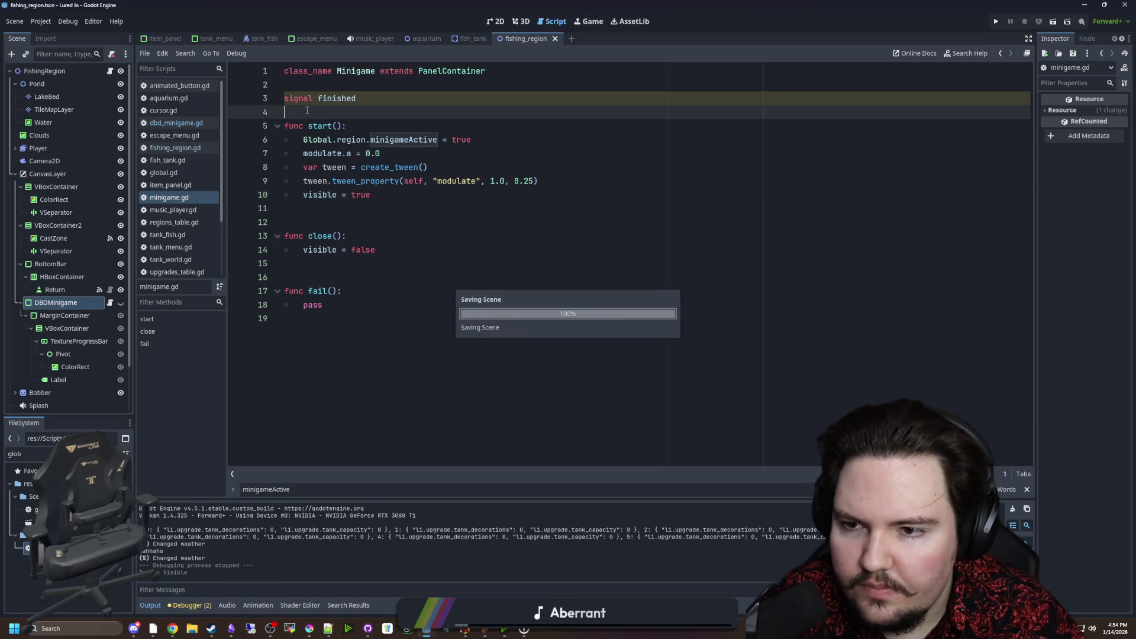
click(340, 210)
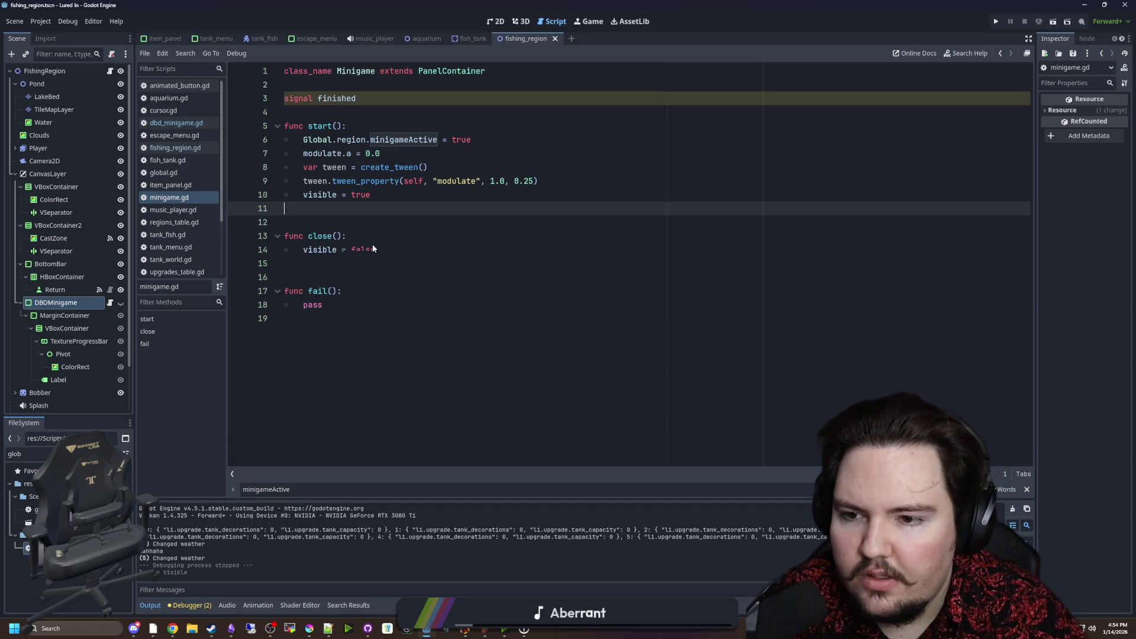
click(357, 236)
click(365, 221)
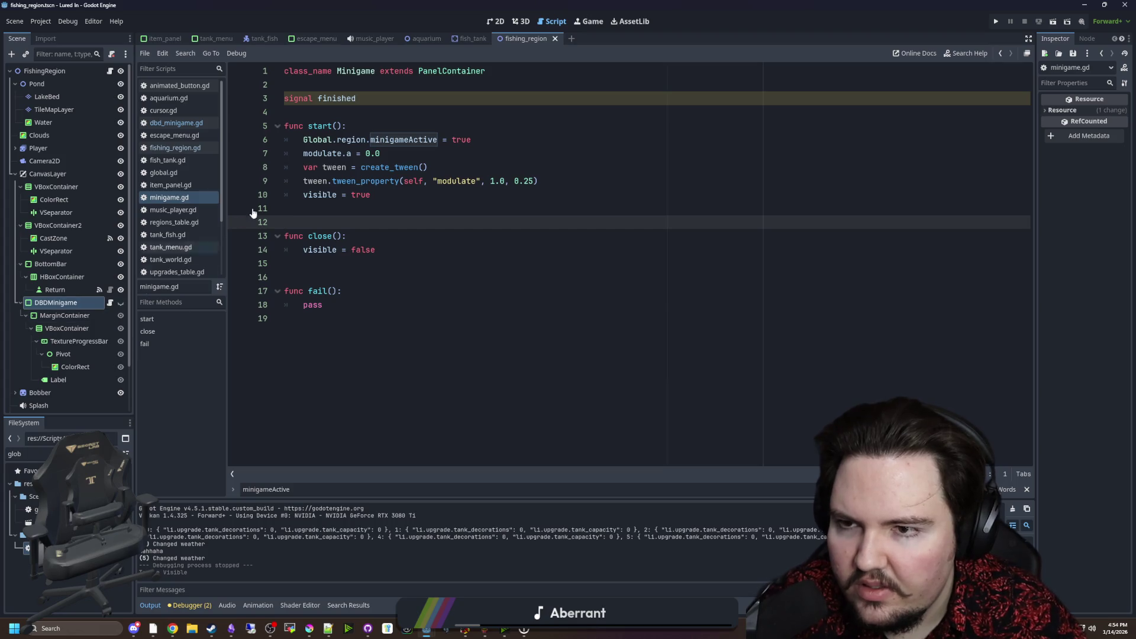
click(349, 113)
key(Return)
key(Return)
key(Return)
key(Up)
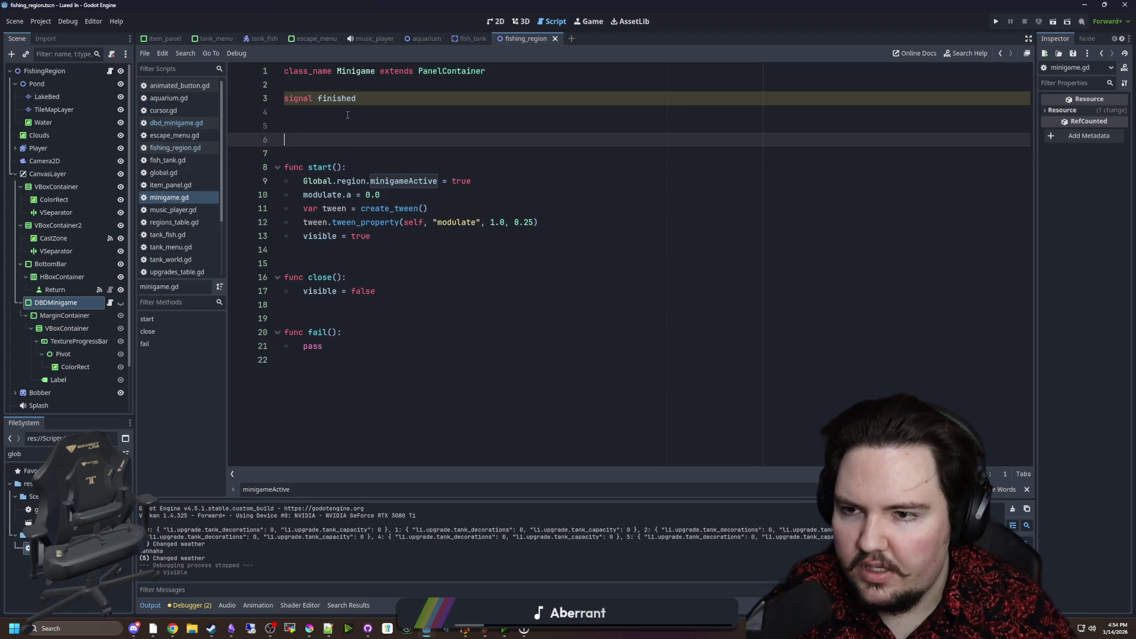
Add a _ready() -> void function that sets visible = false, trim the extra blank line, and save
key(Return)
key(Return)
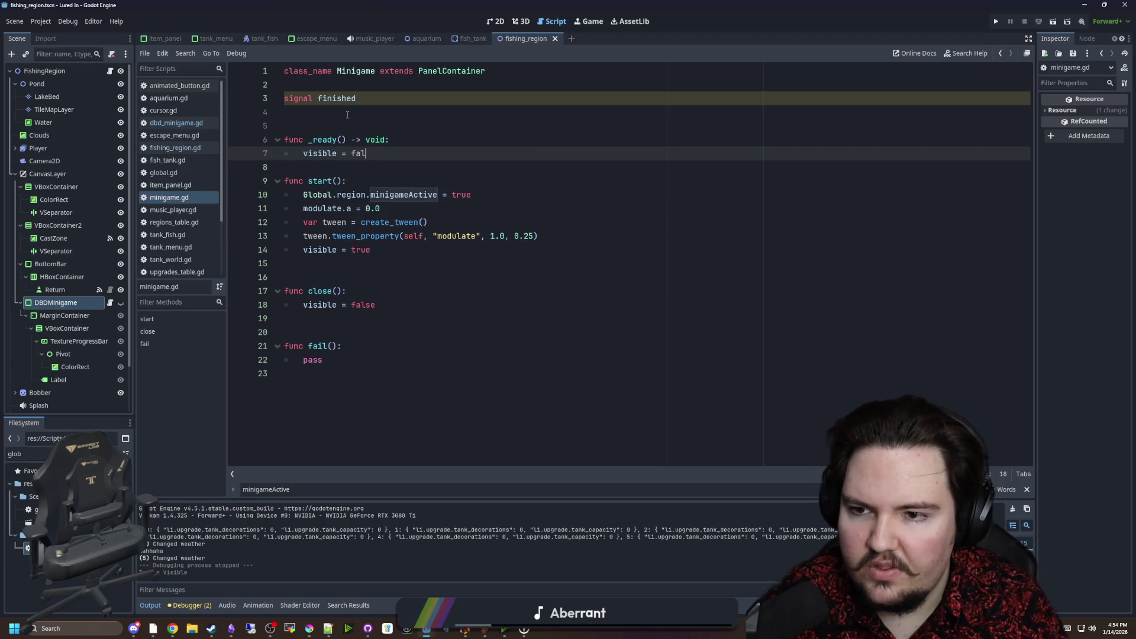
key(Return)
click(319, 128)
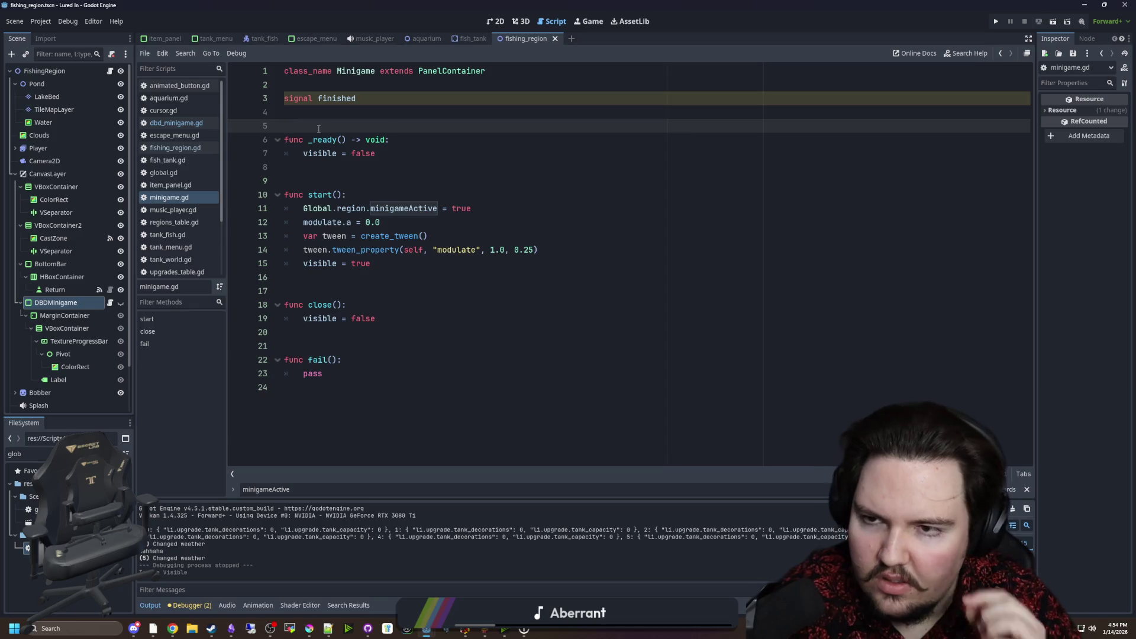
key(BackSpace)
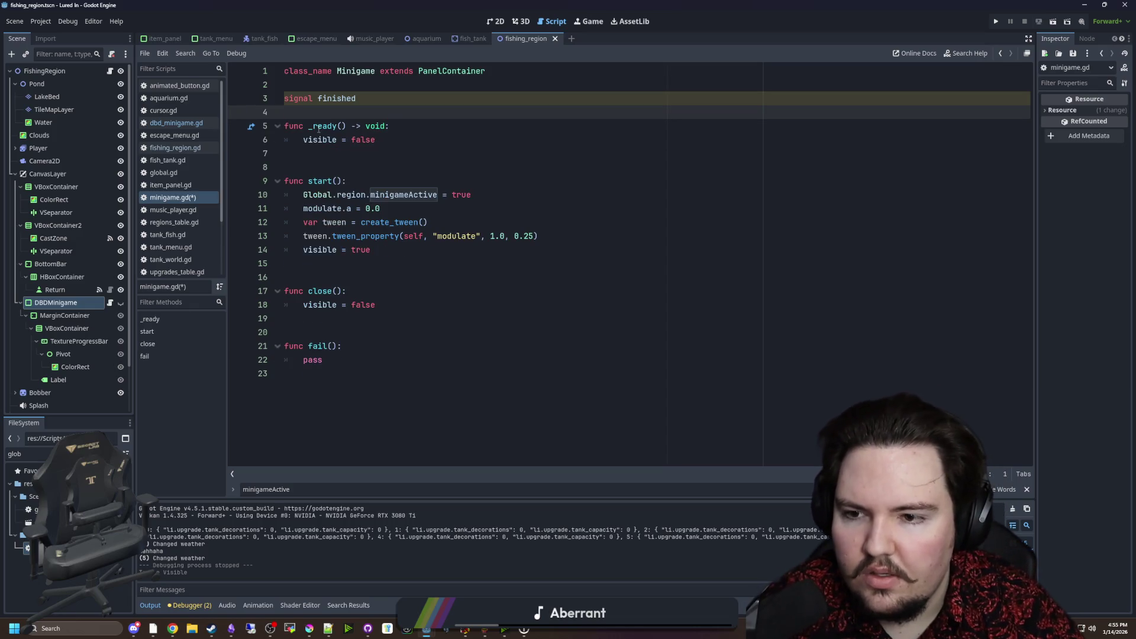
key(ctrl+s)
Remove the leftover empty line below the signal declaration and save the script again
click(362, 101)
key(Return)
text(_)
key(BackSpace)
key(Delete)
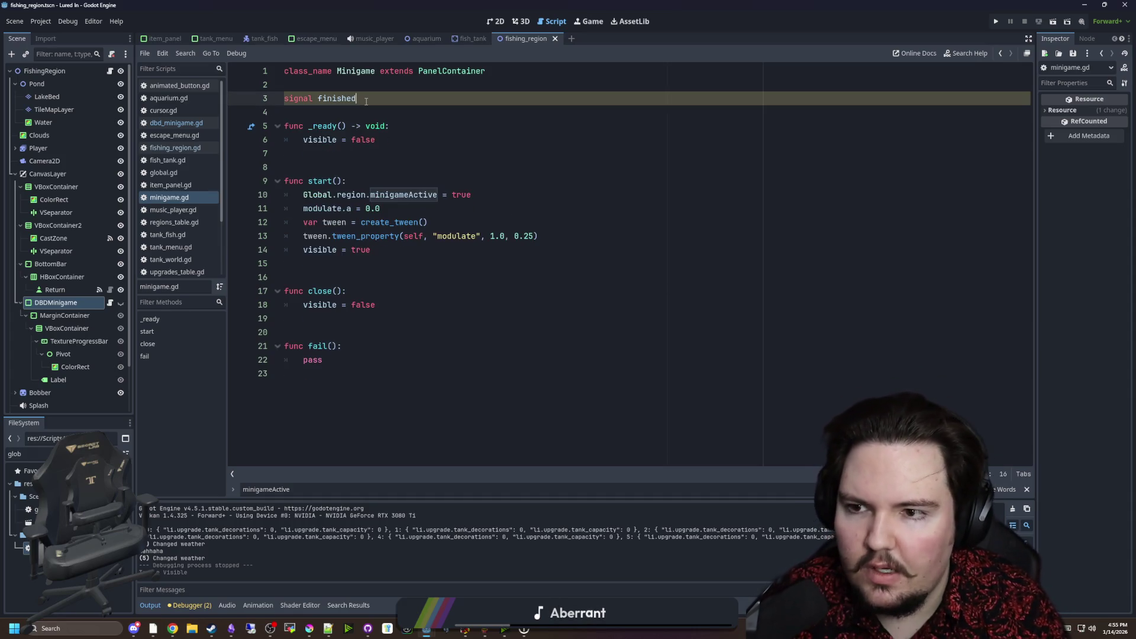
key(ctrl+s)
key(ctrl+s)
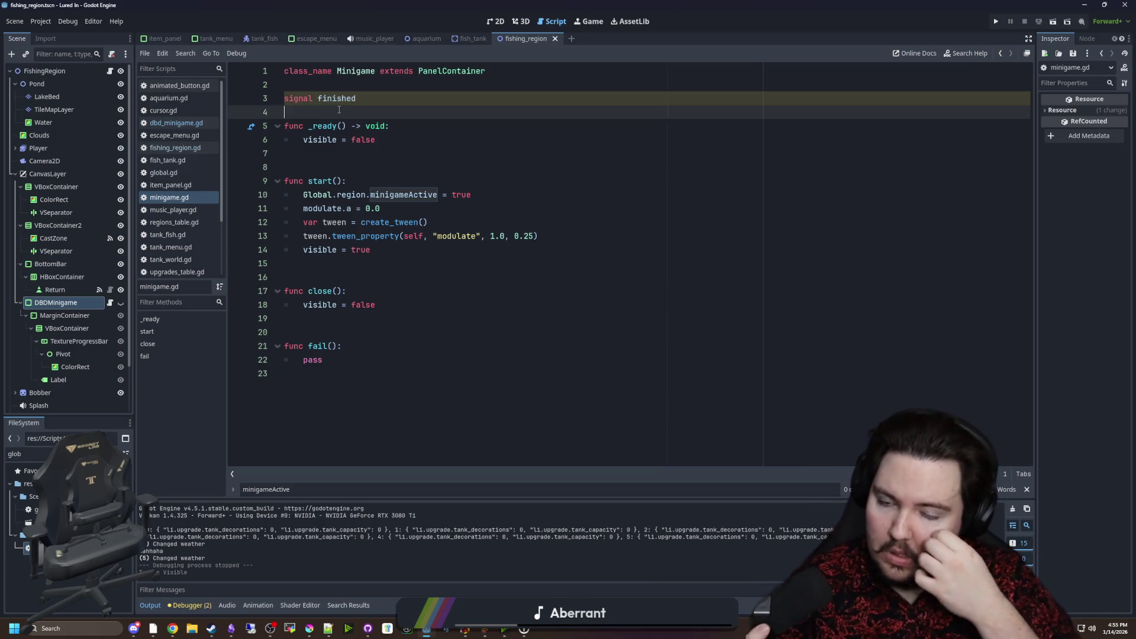
click(450, 263)
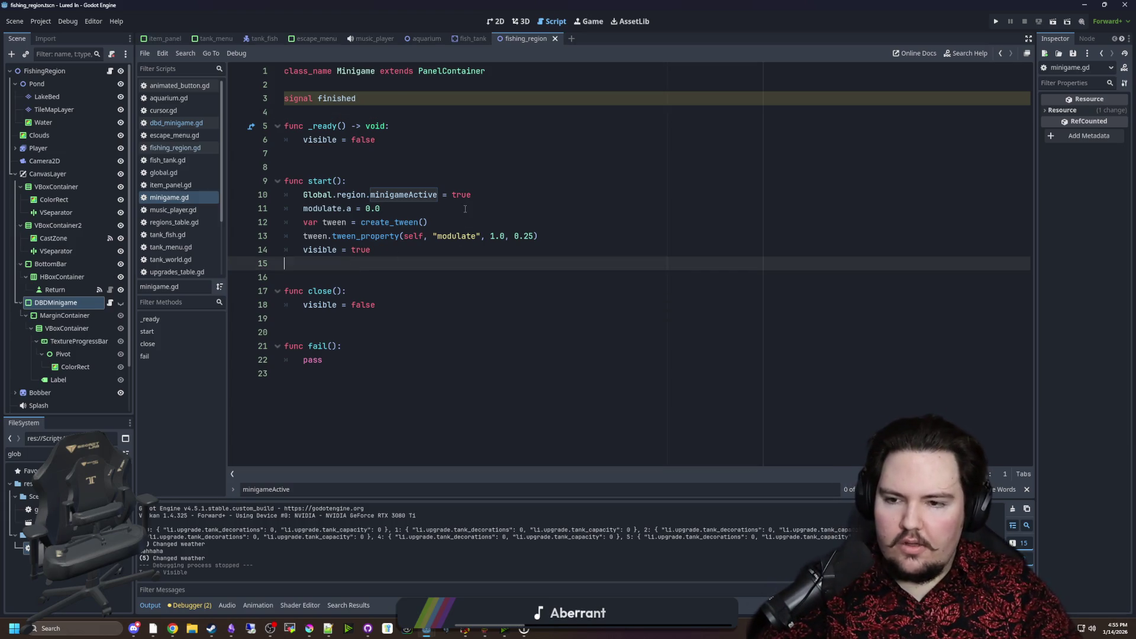
Replace the pass placeholder in fail() with a call to close()
double_click(312, 359)
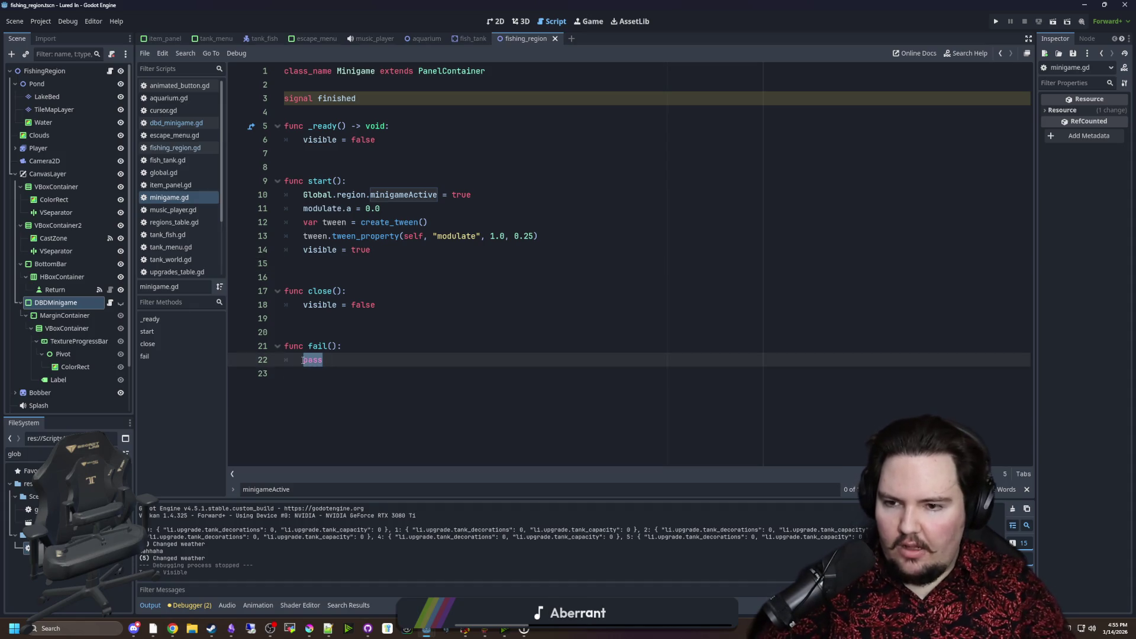
text(close())
click(379, 318)
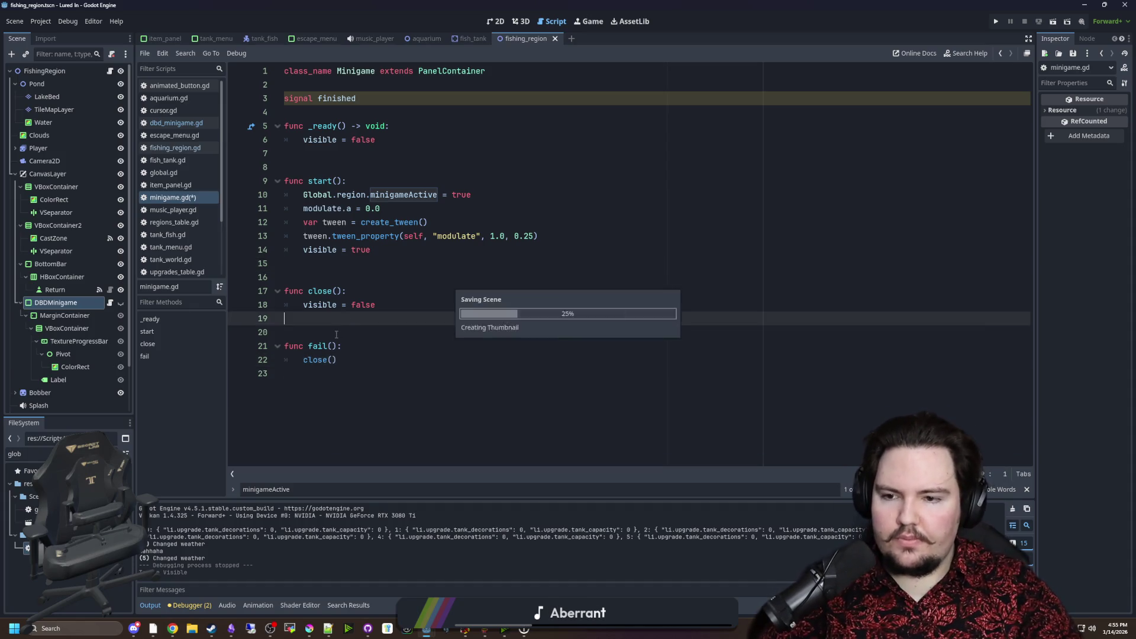
Copy the minigameActive line into close(), set Global.region.minigameActive to false, and save
click(377, 302)
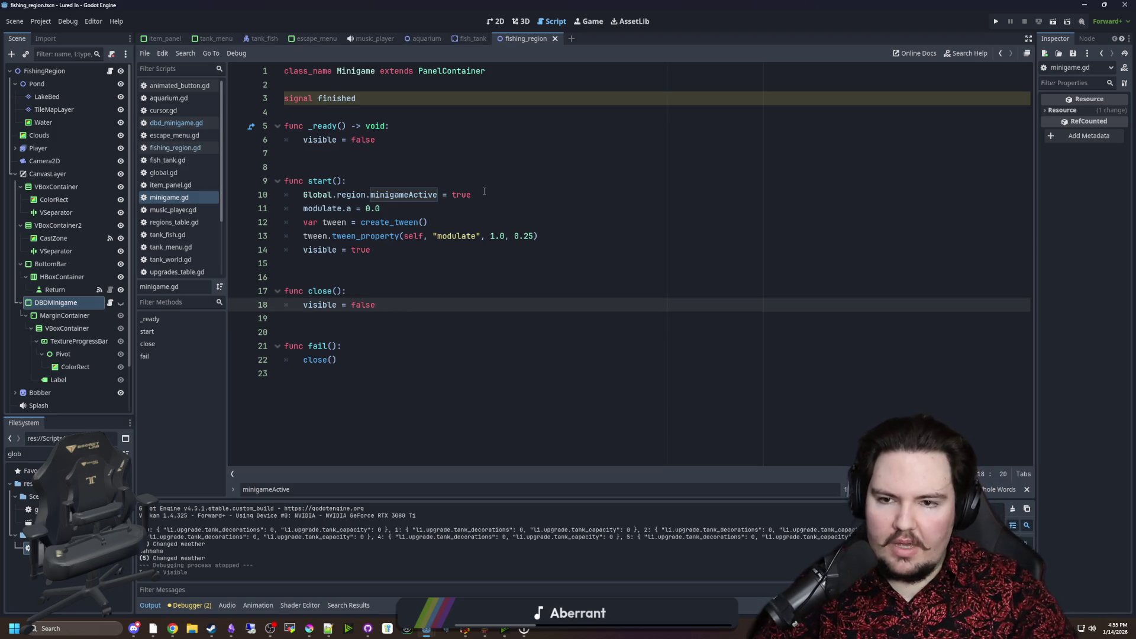
key(Up)
key(Up)
key(Up)
key(Home)
key(shift+End)
key(ctrl+c)
click(378, 287)
key(Return)
key(ctrl+v)
key(BackSpace)
key(BackSpace)
key(BackSpace)
text(false)
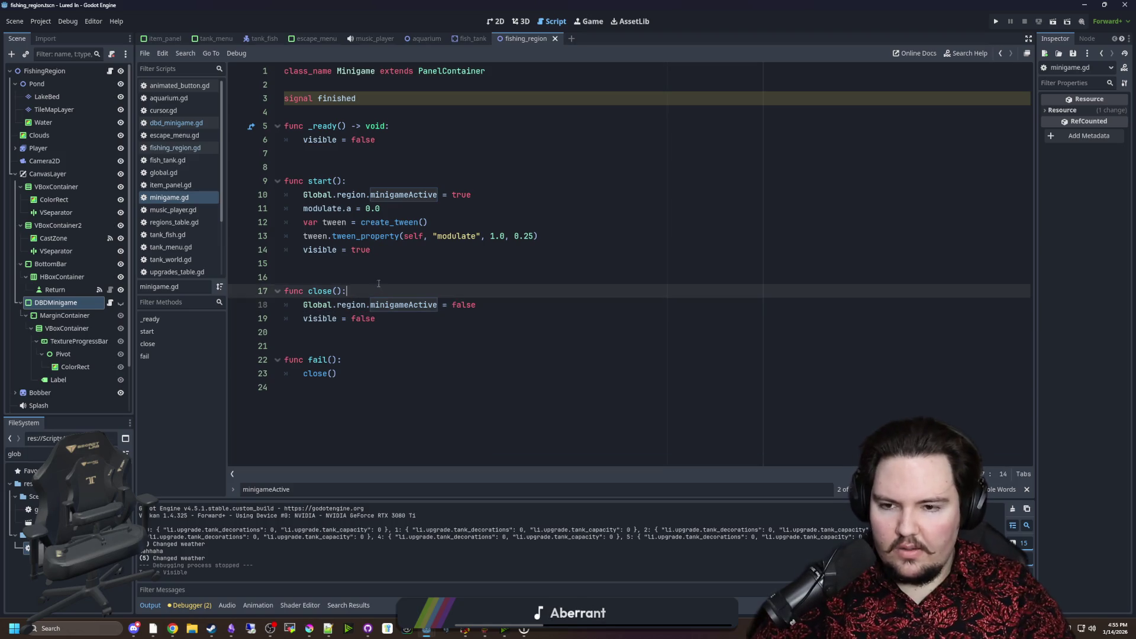
click(357, 265)
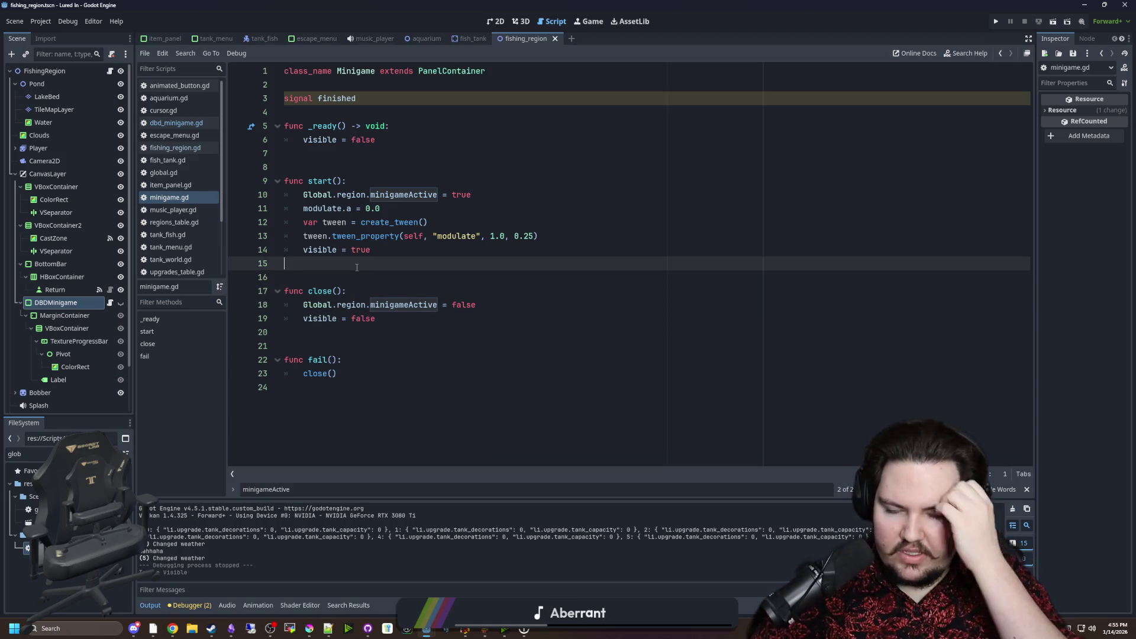
key(ctrl+s)
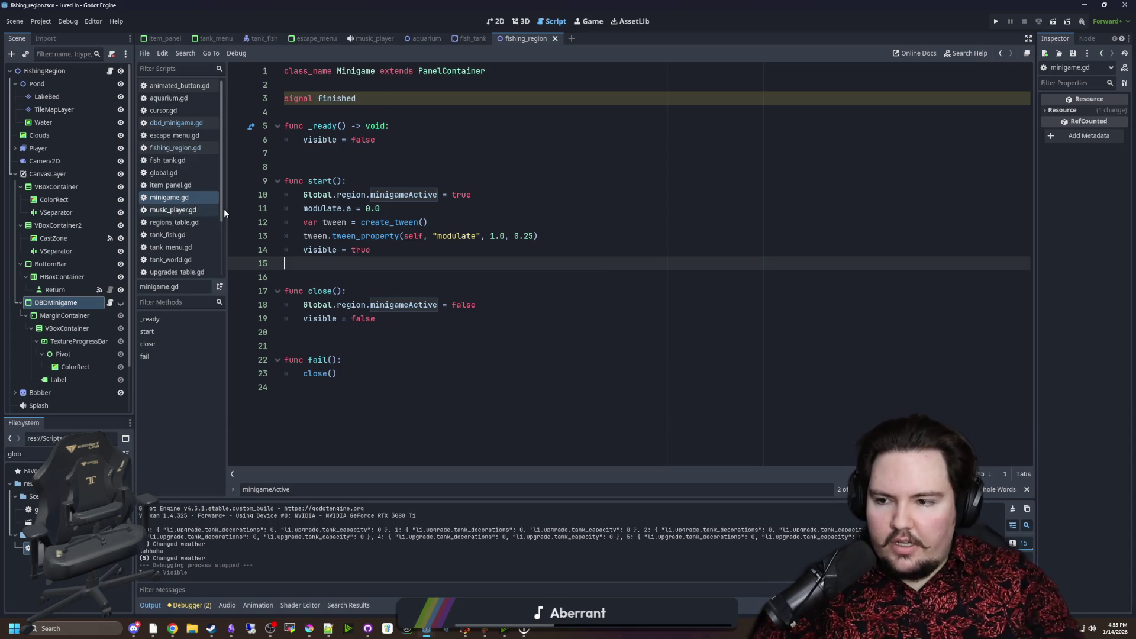
click(111, 304)
Review dbd_minigame.gd's start(): super(), speedMult 0.0, completed 0, new_round(). Save the script
click(154, 331)
scroll(384, 272, down, 3)
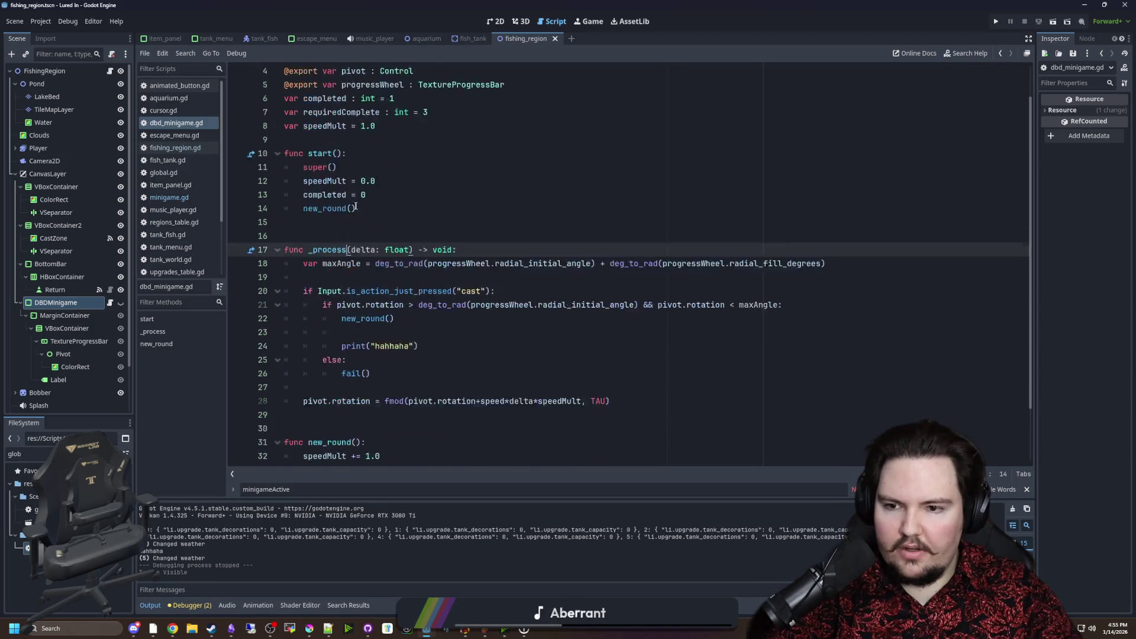
scroll(375, 288, up, 3)
click(361, 276)
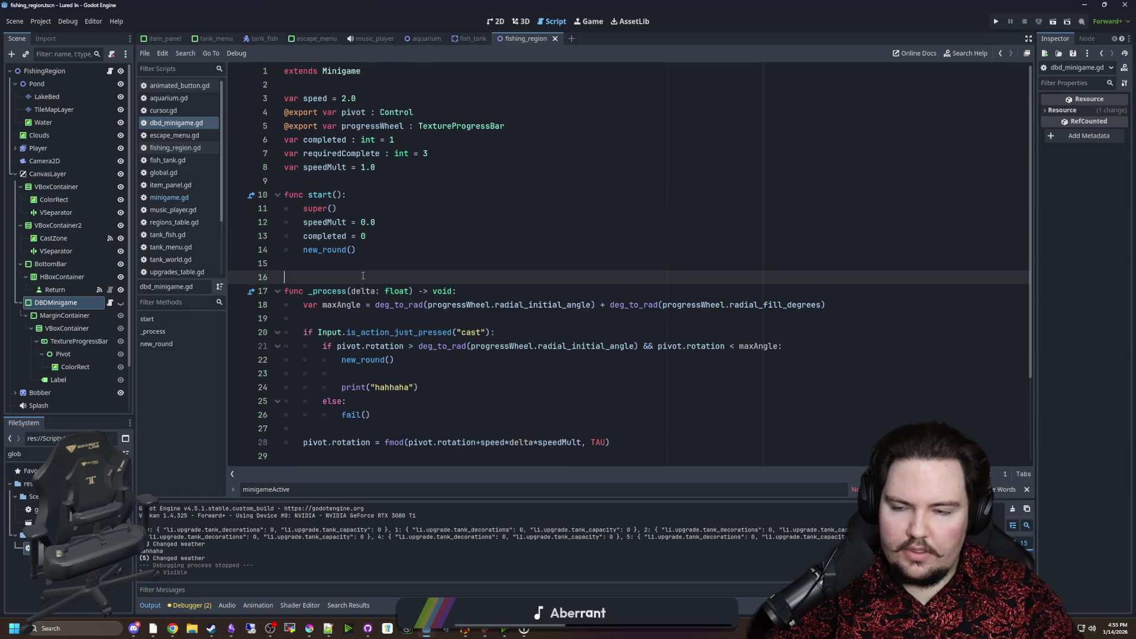
click(334, 181)
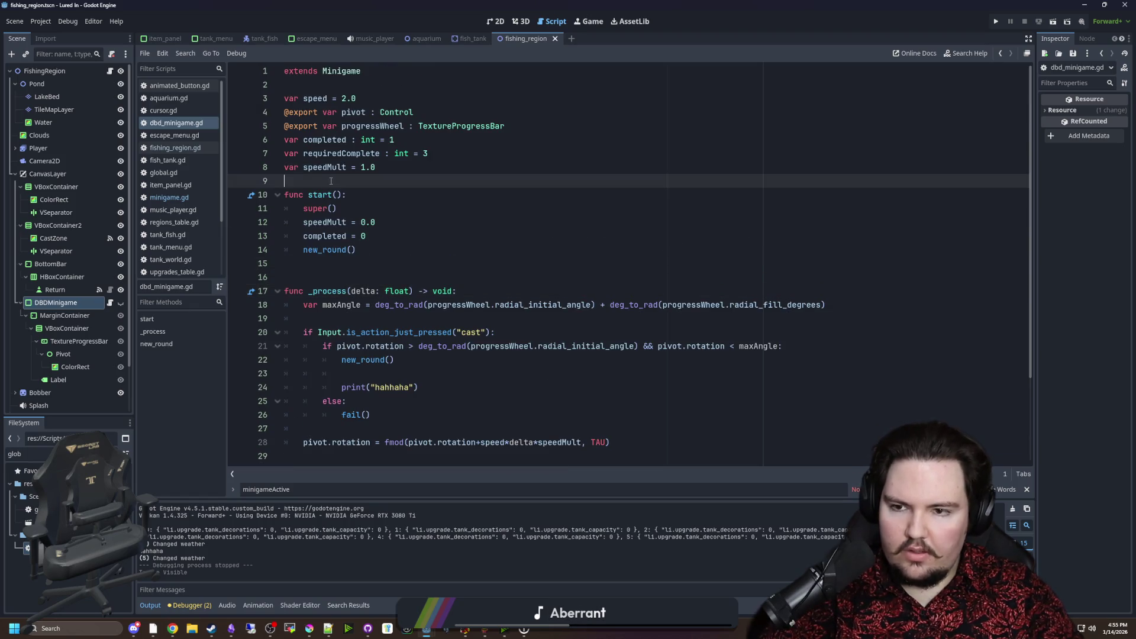
key(ctrl+s)
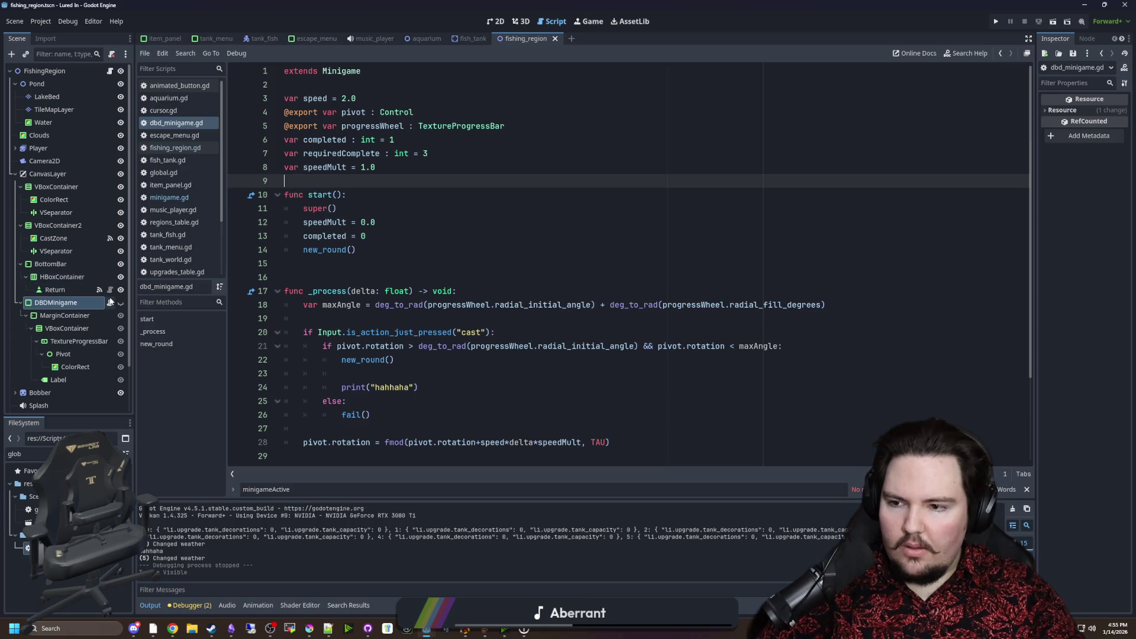
double_click(313, 194)
click(314, 181)
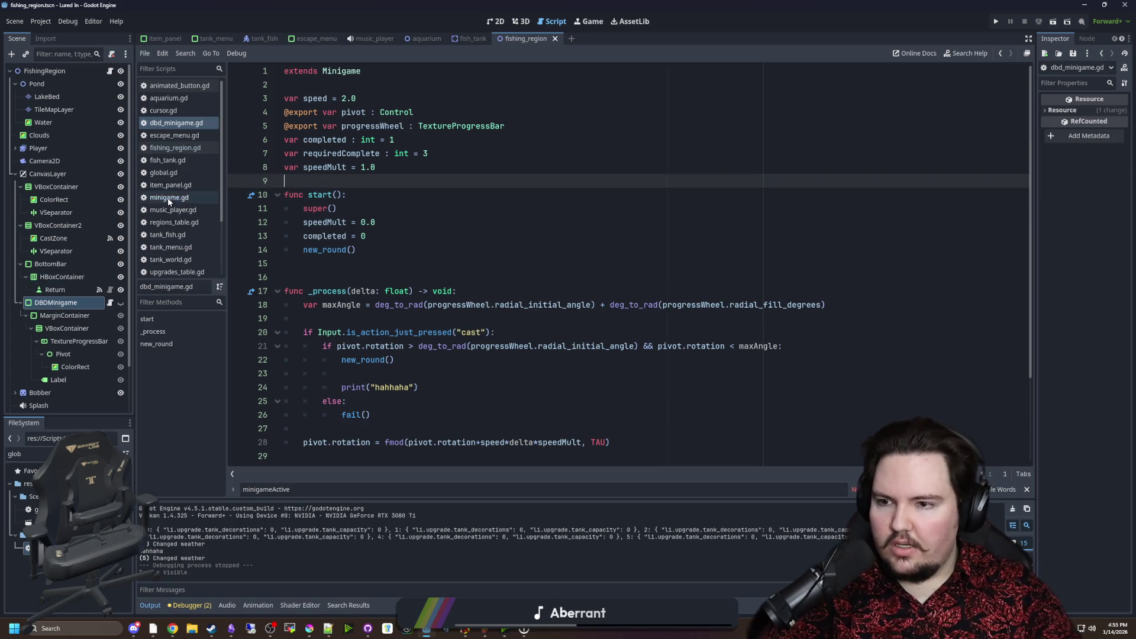
Open fishing_region.gd and scroll to the 'if !minigameActive && !castLock' casting block
click(111, 72)
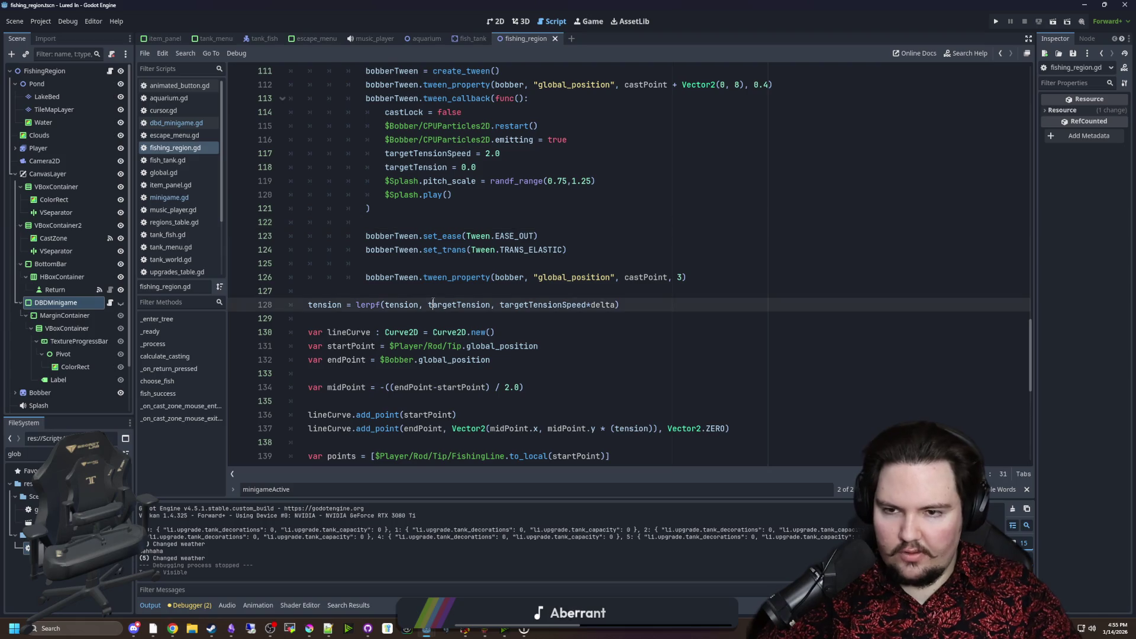
scroll(421, 332, up, 10)
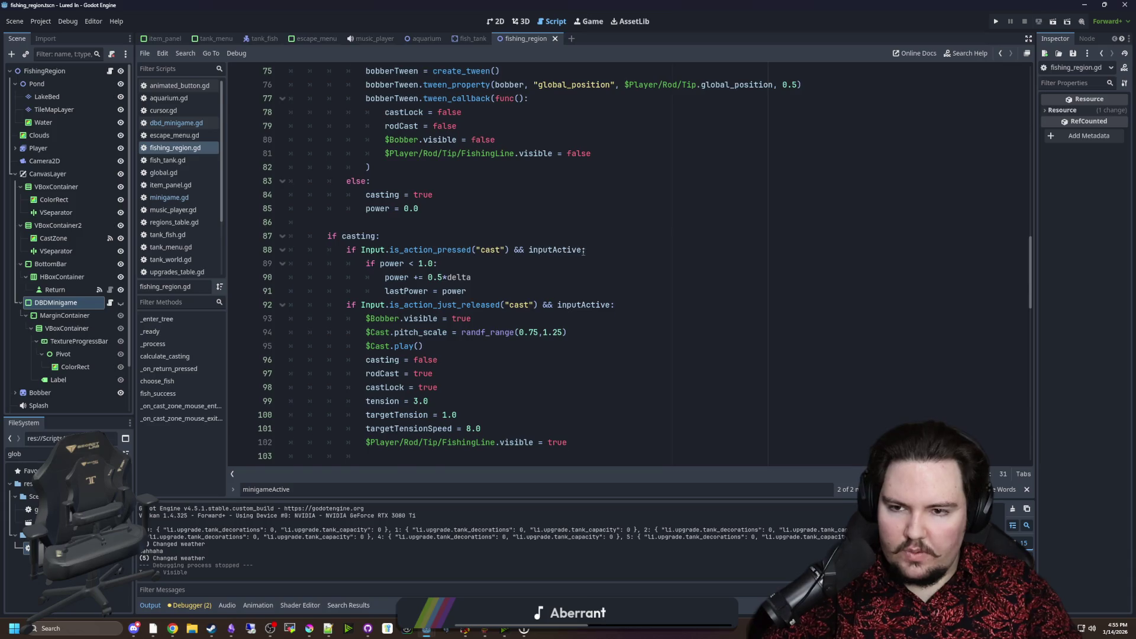
scroll(459, 251, up, 10)
scroll(459, 251, down, 4)
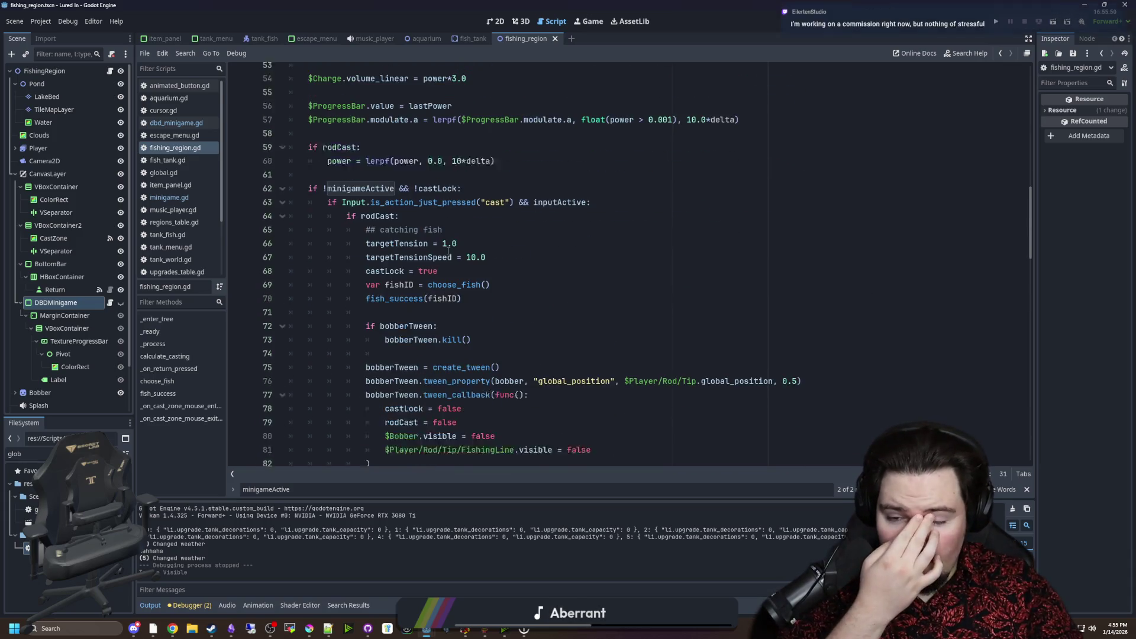
scroll(406, 235, down, 1)
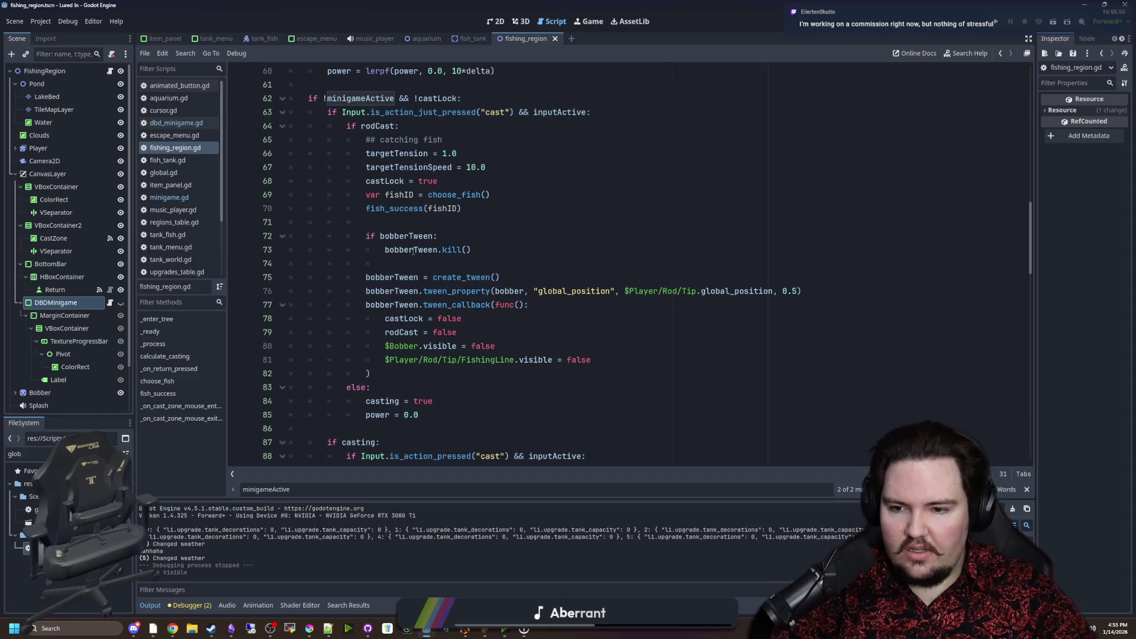
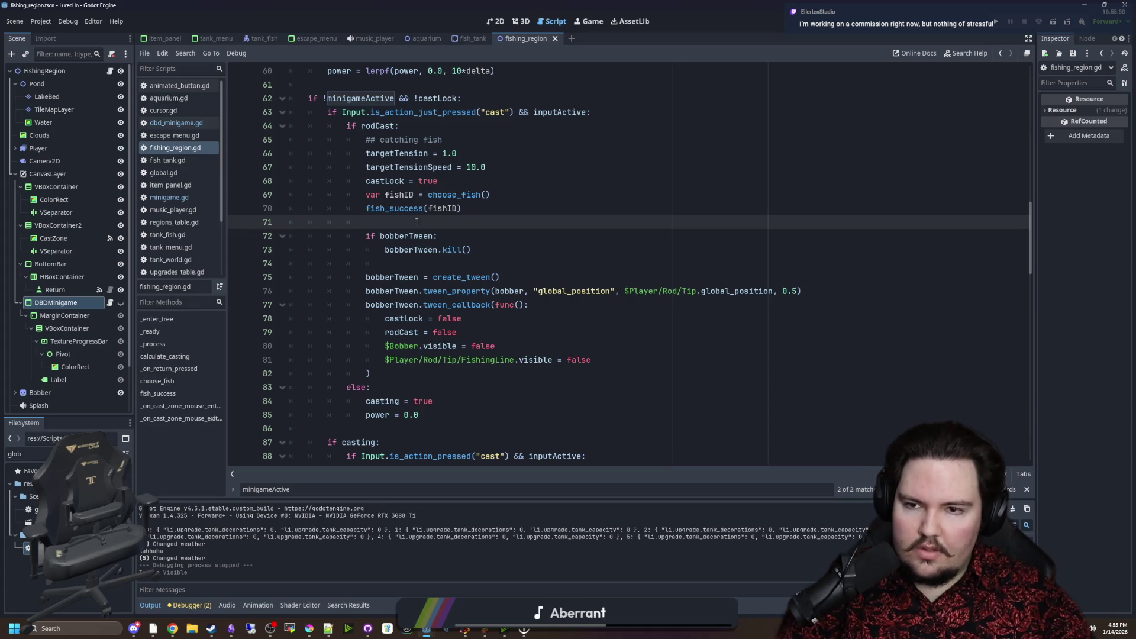
Comment out the old fish-catching lines 65–82 and open a blank line under 'if rodCast:'
mouse_move(383, 374)
mouse_down()
mouse_move(260, 127)
mouse_move(251, 146)
mouse_up()
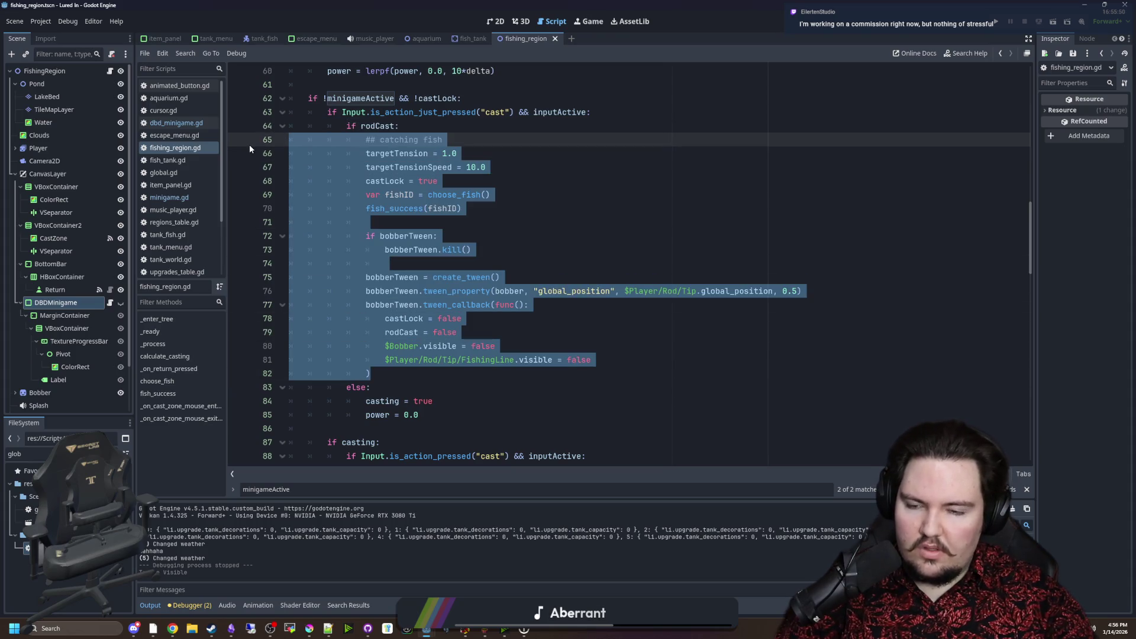
key(ctrl+k)
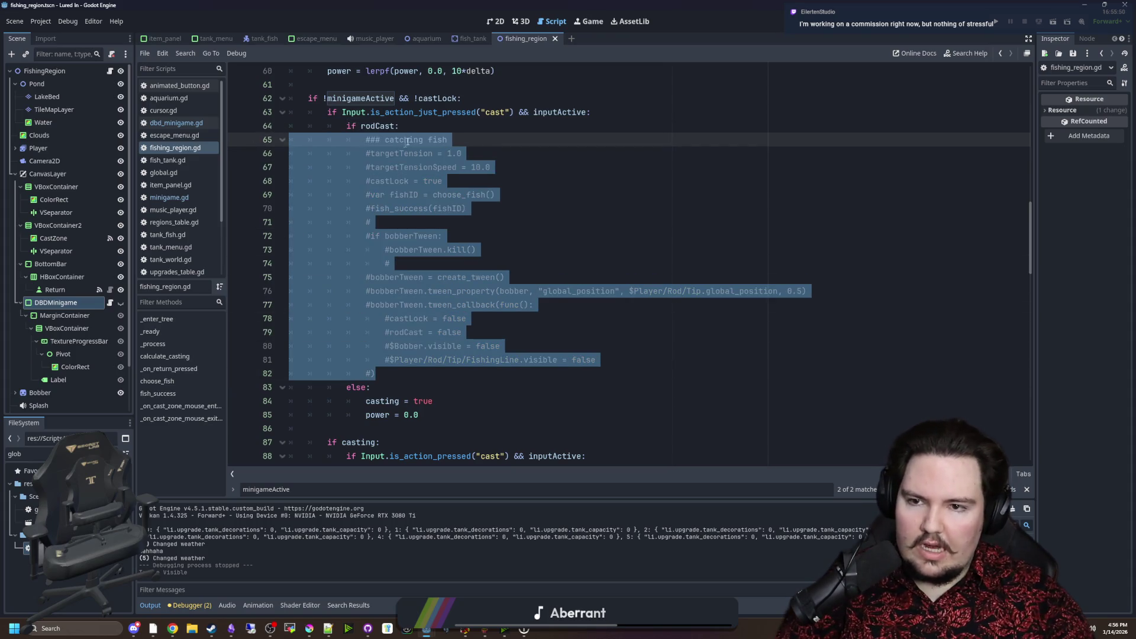
click(408, 129)
key(Return)
key(Return)
key(Up)
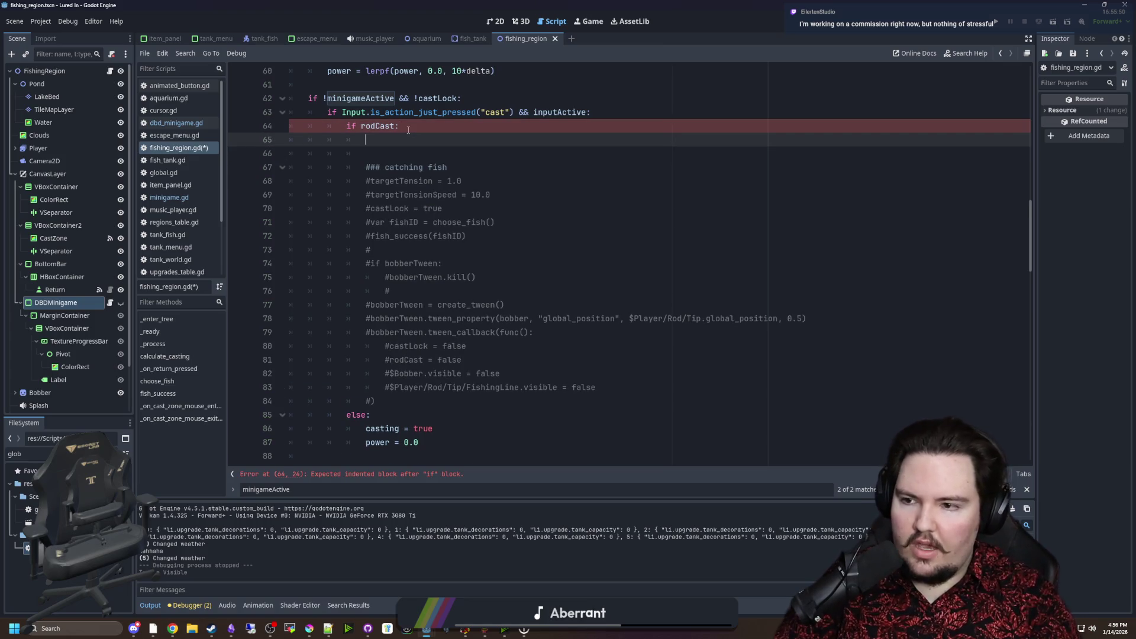
Insert $CanvasLayer/DBDMinigame.start() under the rodCast check, save fishing_region.gd, and run the project
mouse_move(112, 307)
mouse_down()
mouse_move(385, 167)
mouse_move(408, 142)
mouse_up()
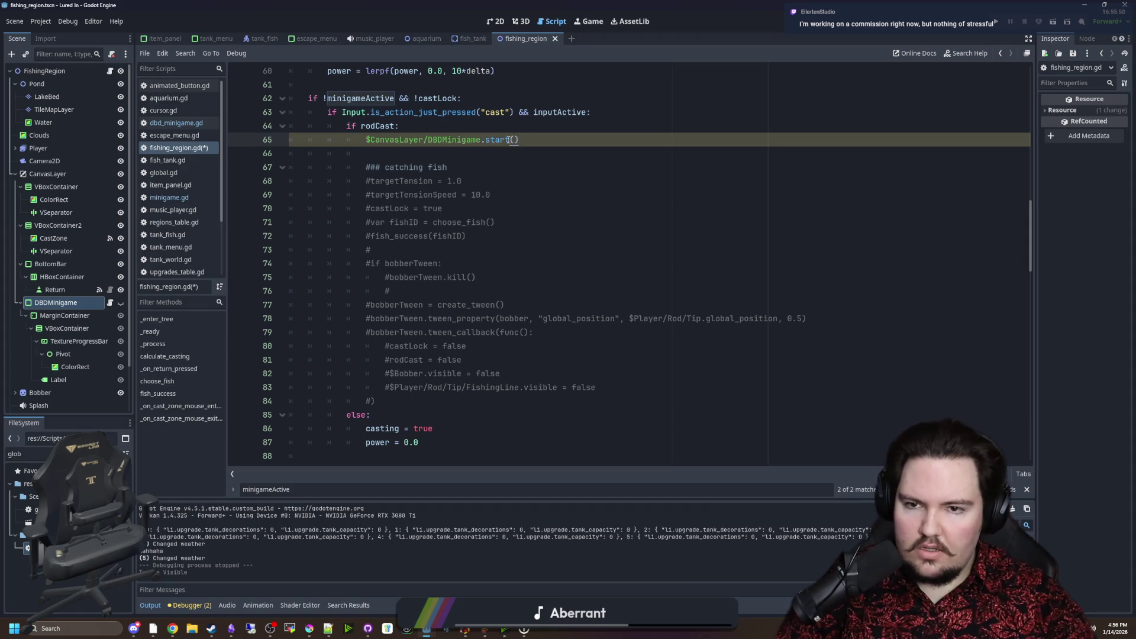
click(489, 150)
key(ctrl+s)
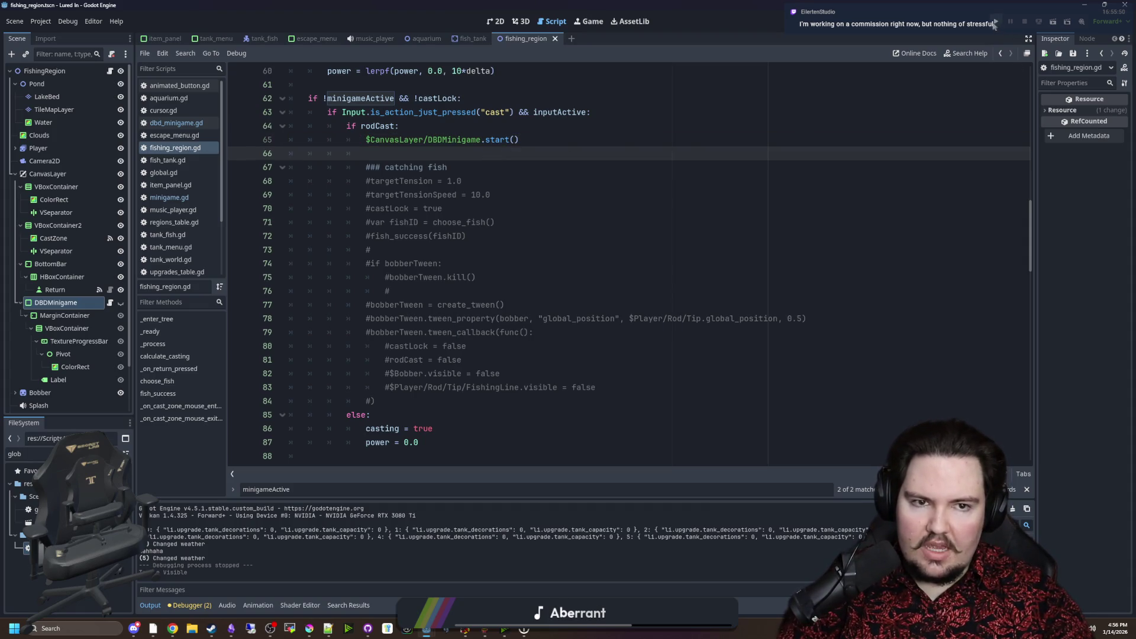
click(995, 22)
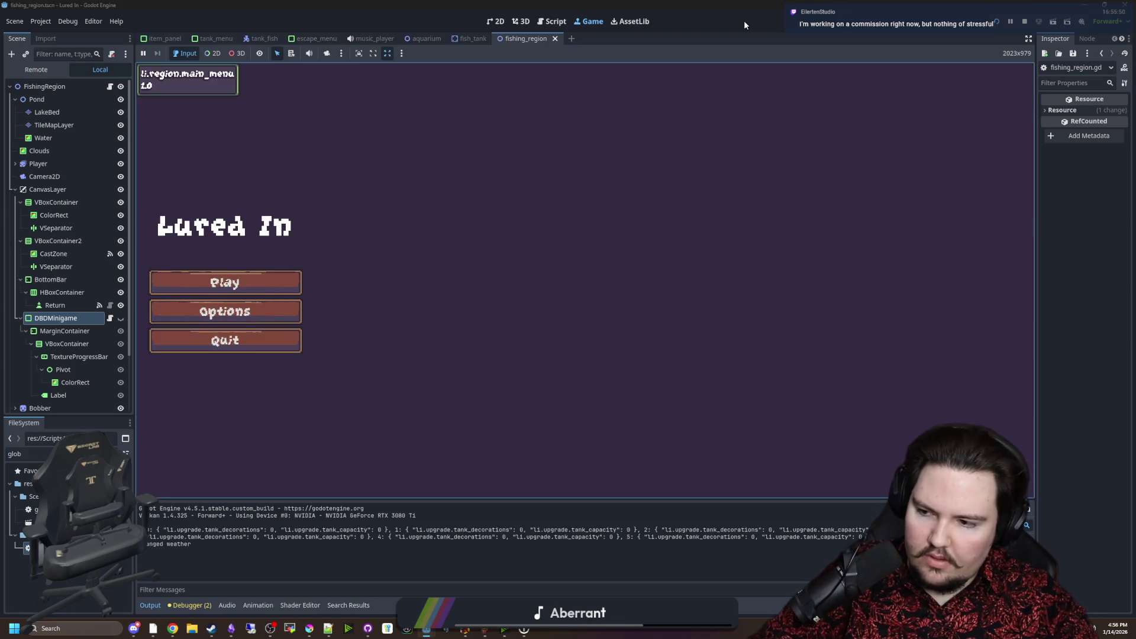
Start a game, travel to the pond, and cast the fishing line
click(231, 289)
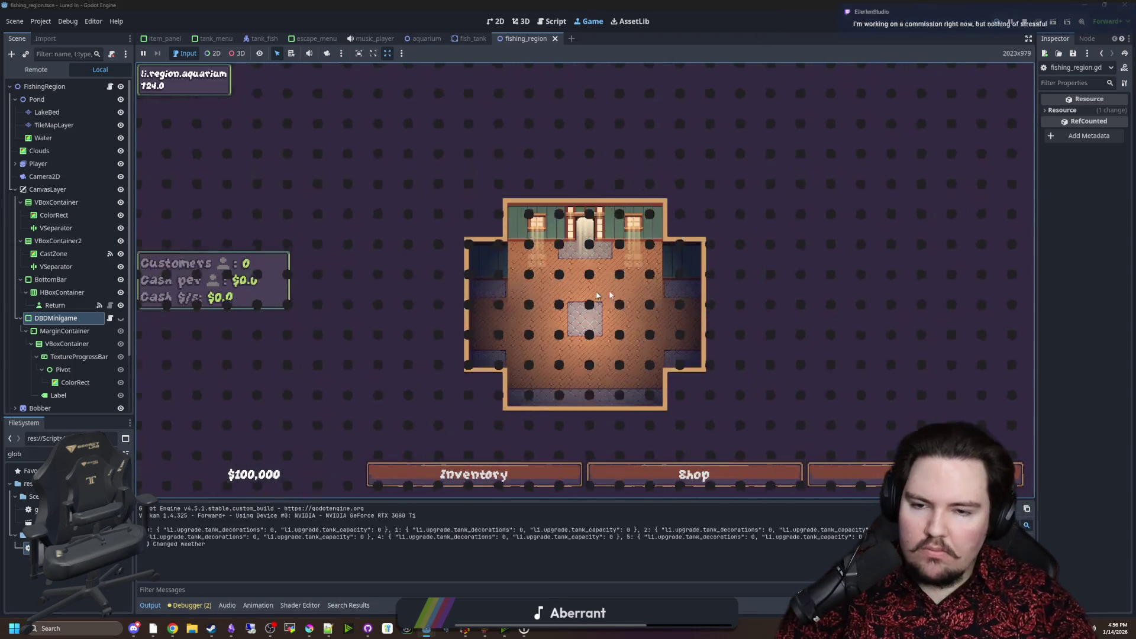
click(813, 473)
click(770, 195)
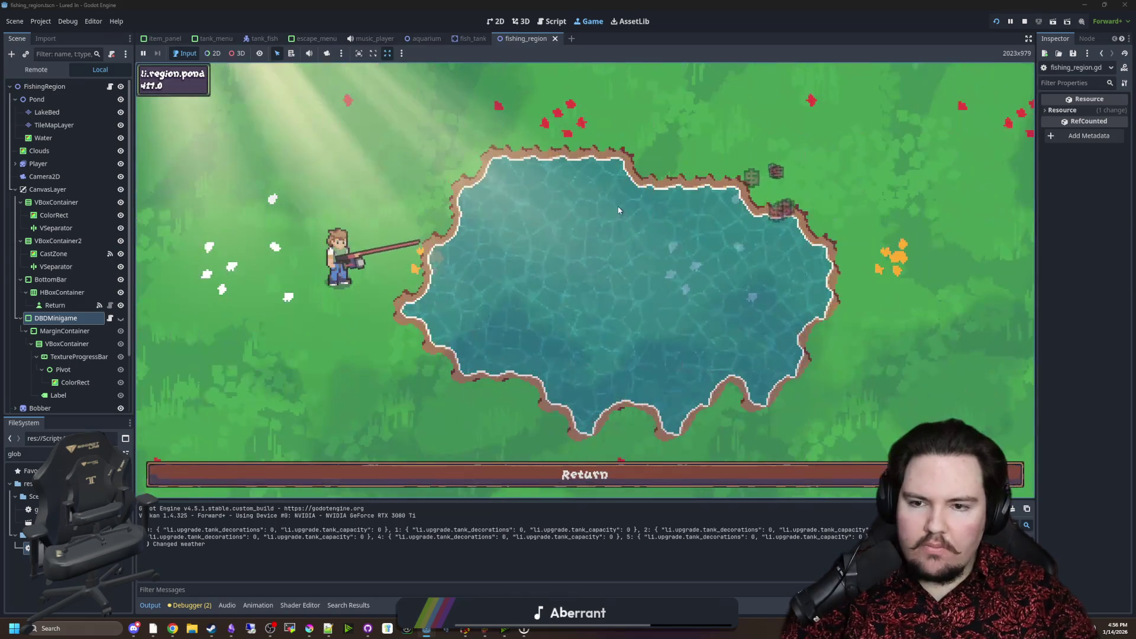
click(604, 285)
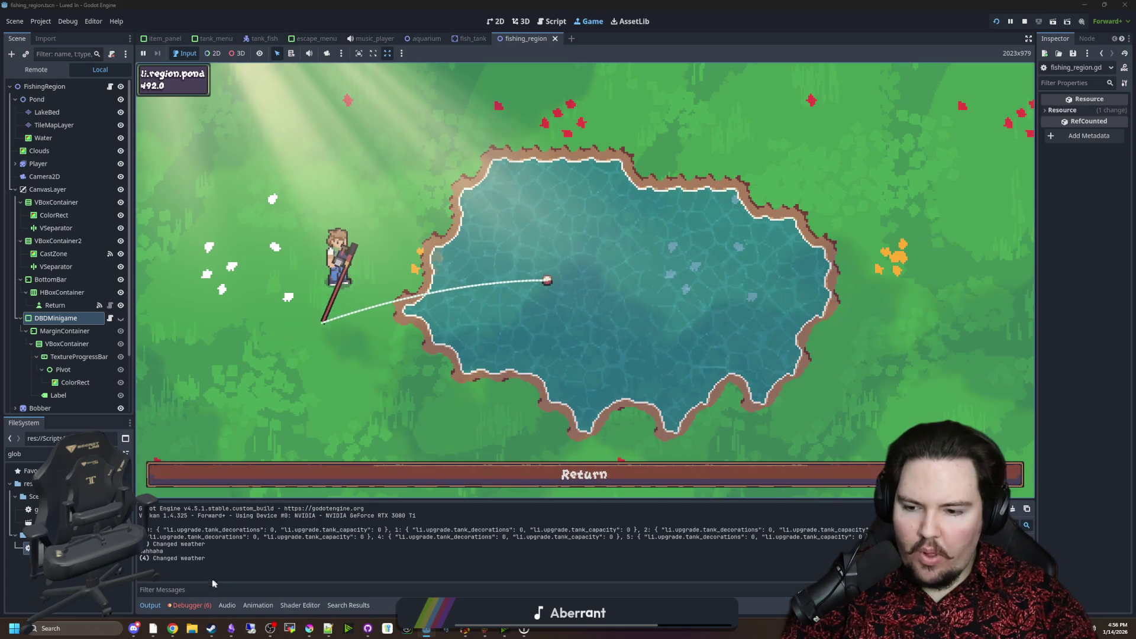
Jump from the Debugger's Errors list to the minigame.gd:13 Color/float tween mismatch
click(189, 605)
click(199, 493)
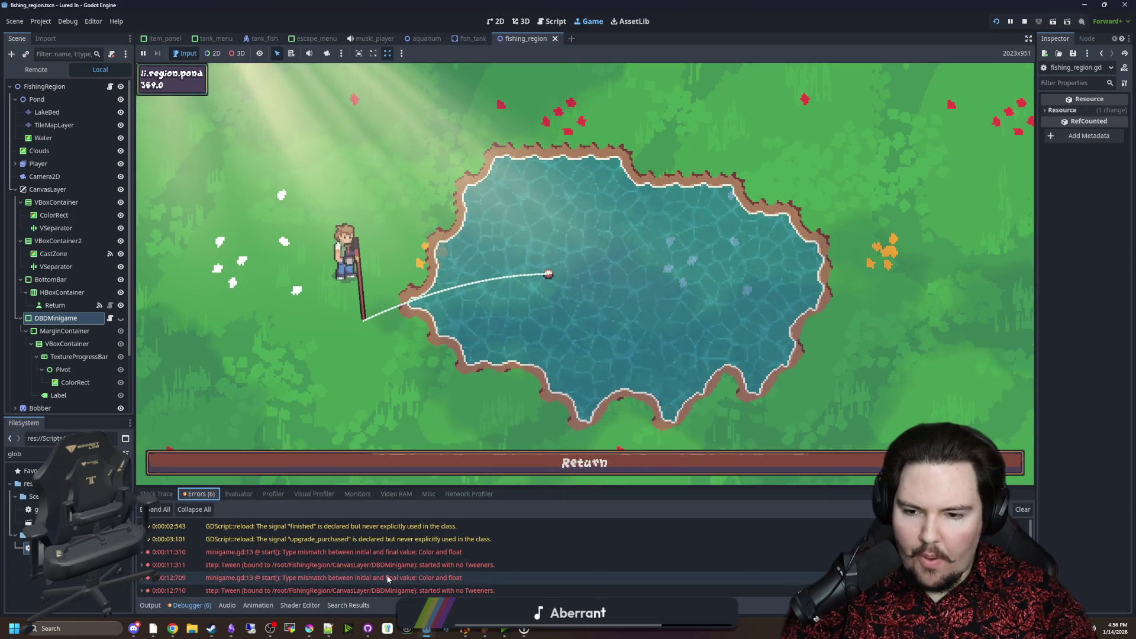
scroll(388, 575, down, 1)
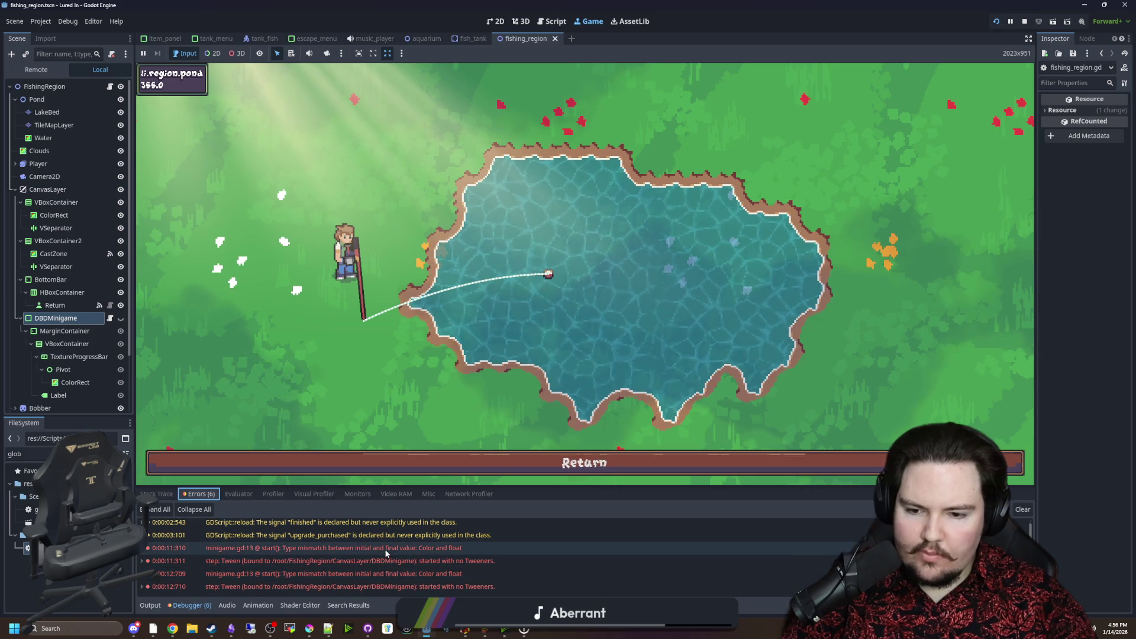
double_click(385, 551)
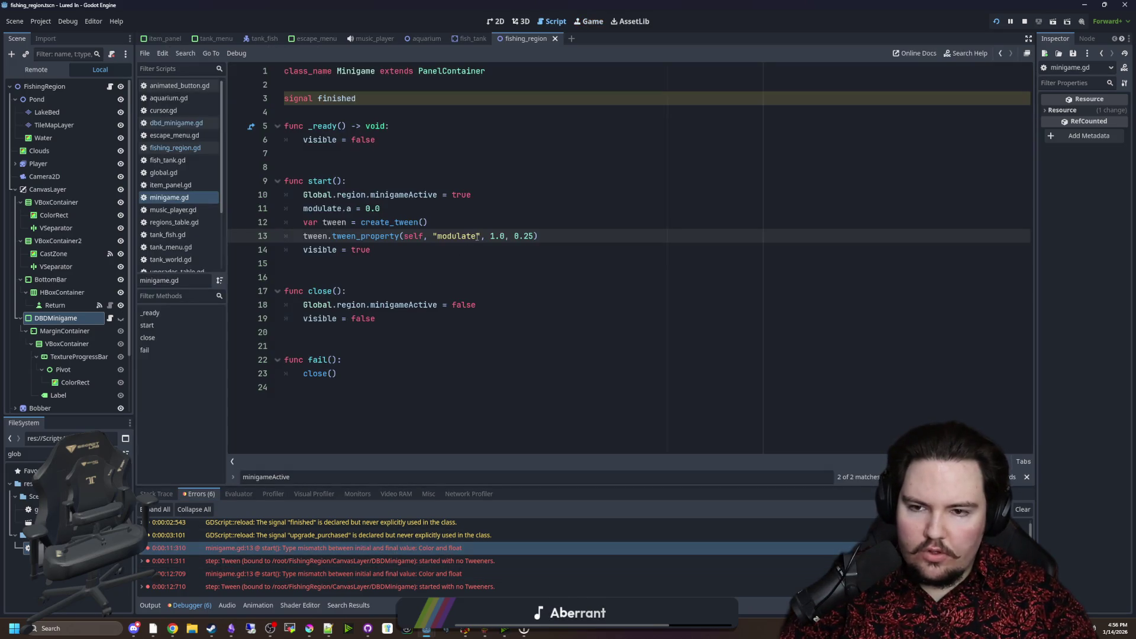
Change the fade tween property to "modulate:a" and restart the game
text(a)
click(602, 262)
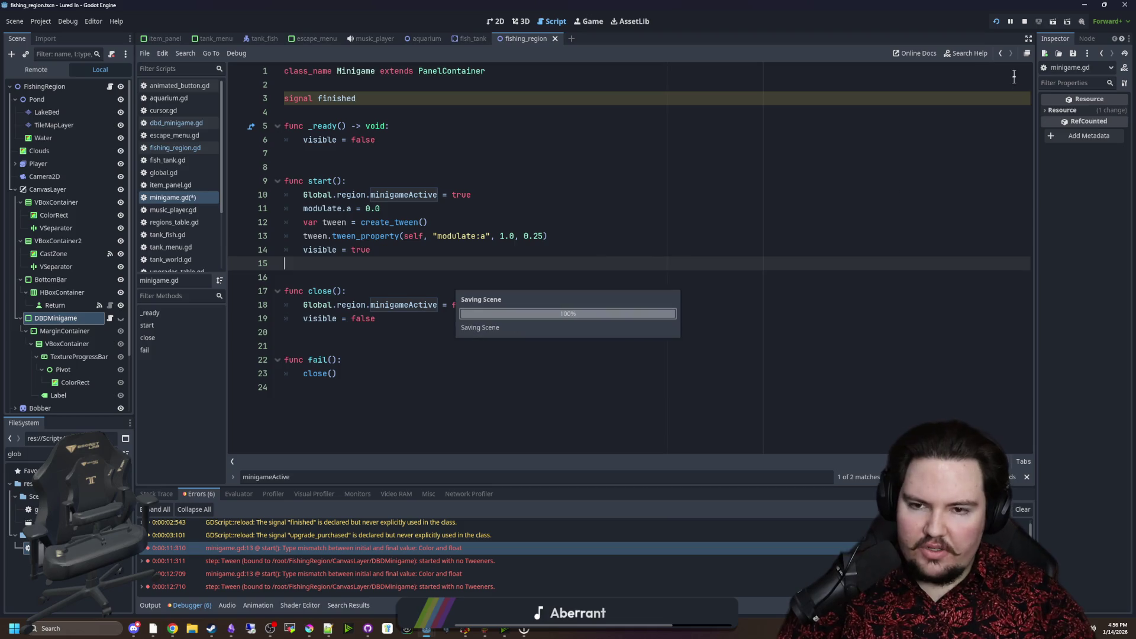
click(1025, 22)
click(995, 23)
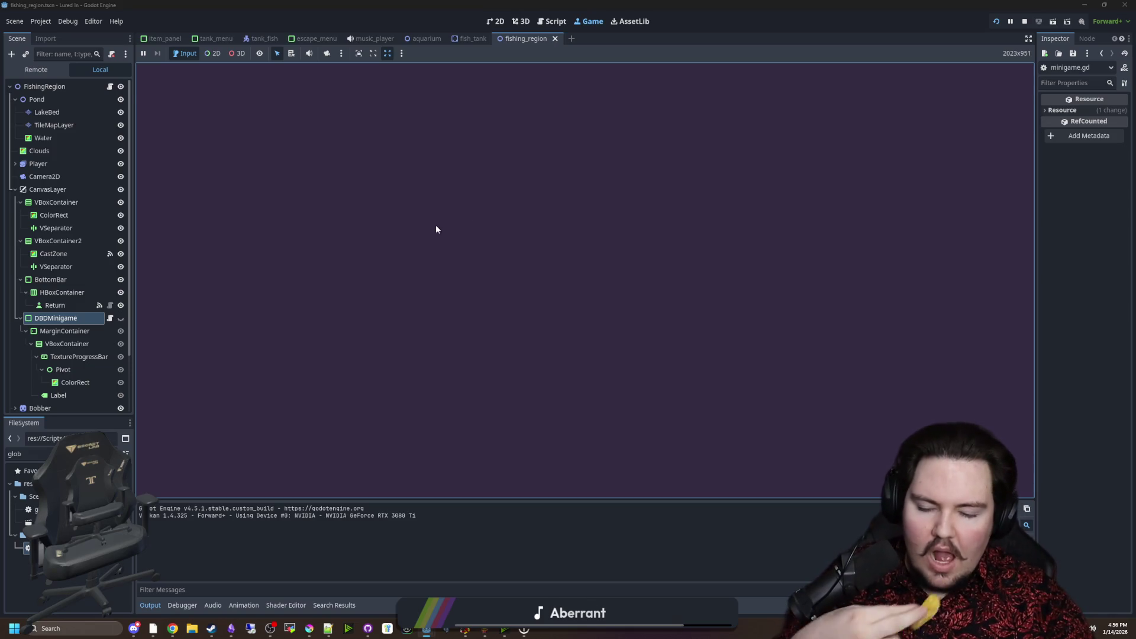
Play to the pond, cast to trigger the minigame, then stop the game with F8
click(248, 276)
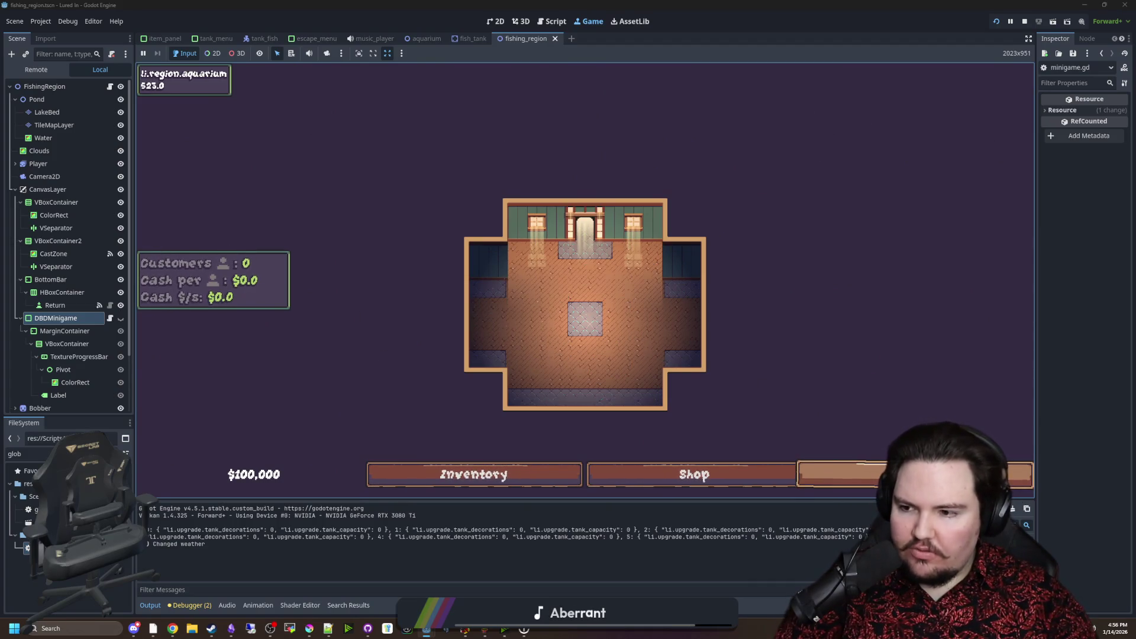
click(834, 475)
click(738, 191)
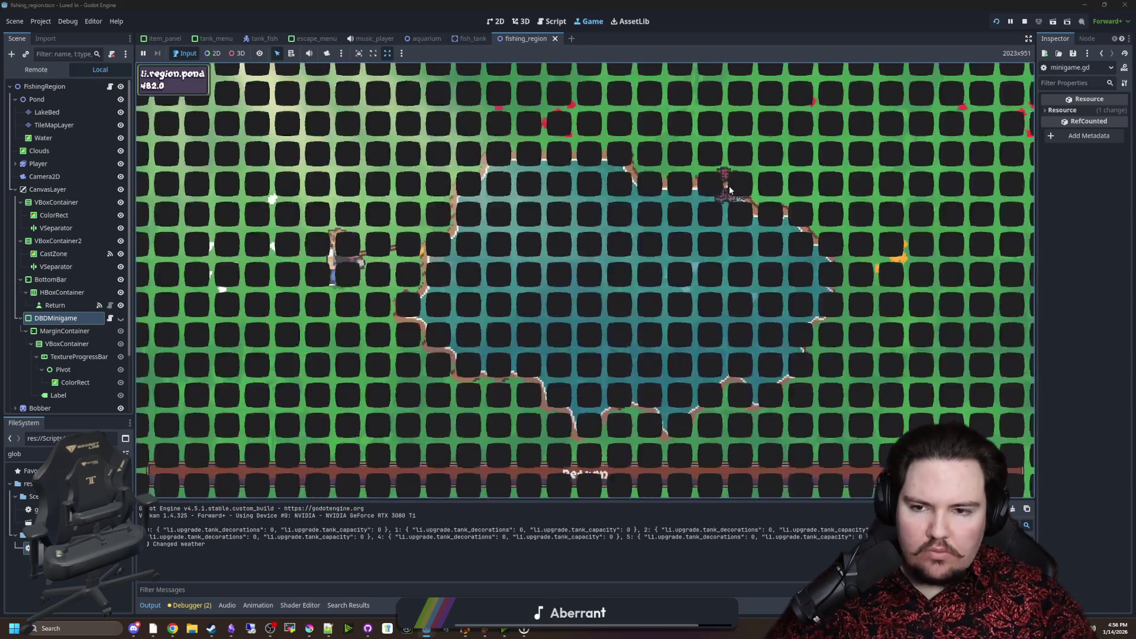
click(623, 267)
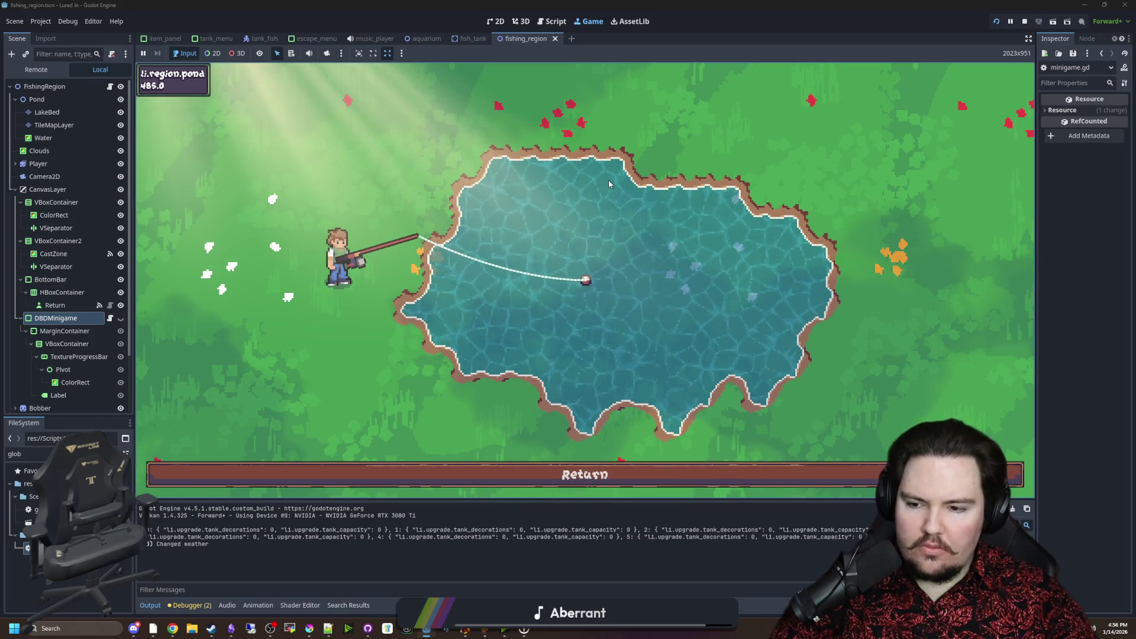
key(F8)
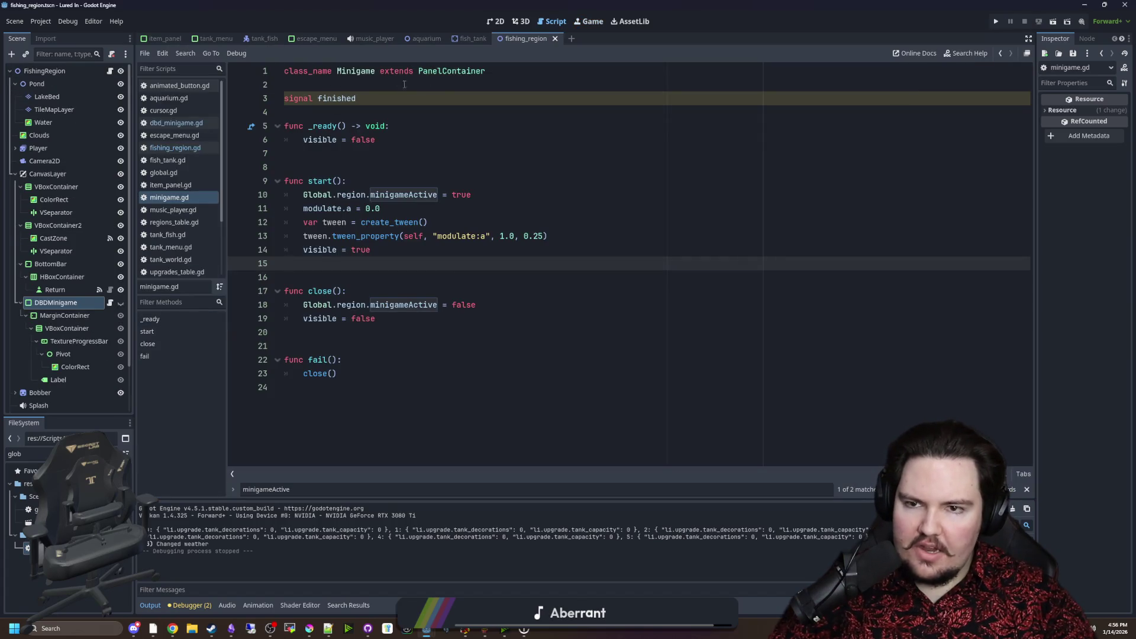
Move the 'visible = true' line to the top of start() in minigame.gd
click(357, 79)
click(370, 185)
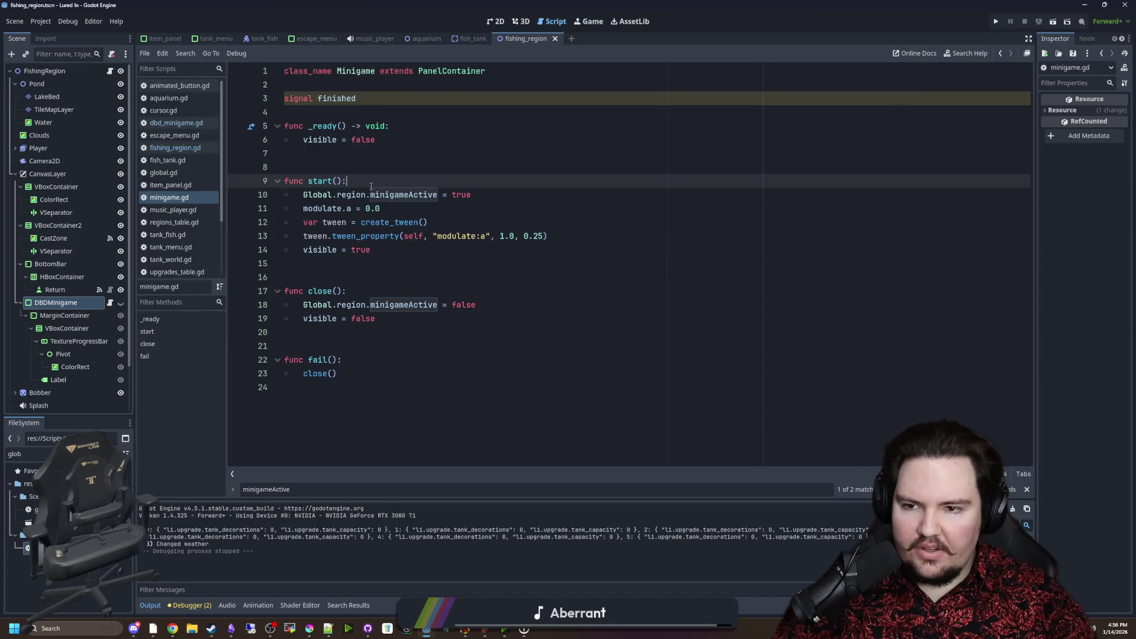
click(371, 246)
key(shift+Home)
key(ctrl+c)
key(BackSpace)
click(363, 180)
key(Return)
key(ctrl+v)
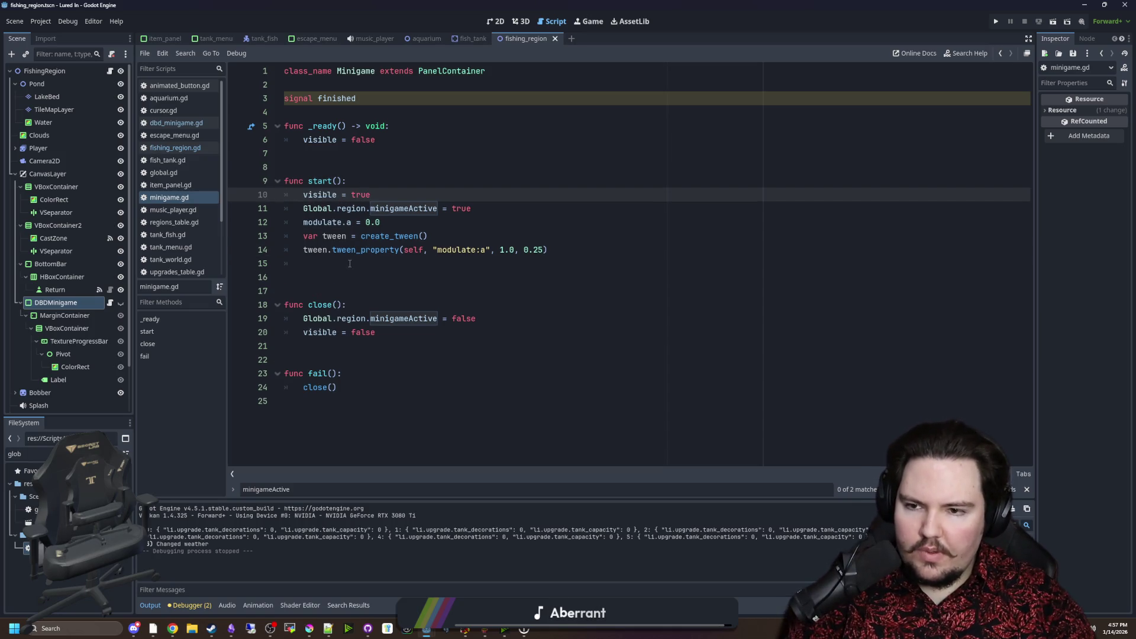
click(350, 263)
key(BackSpace)
key(BackSpace)
click(359, 165)
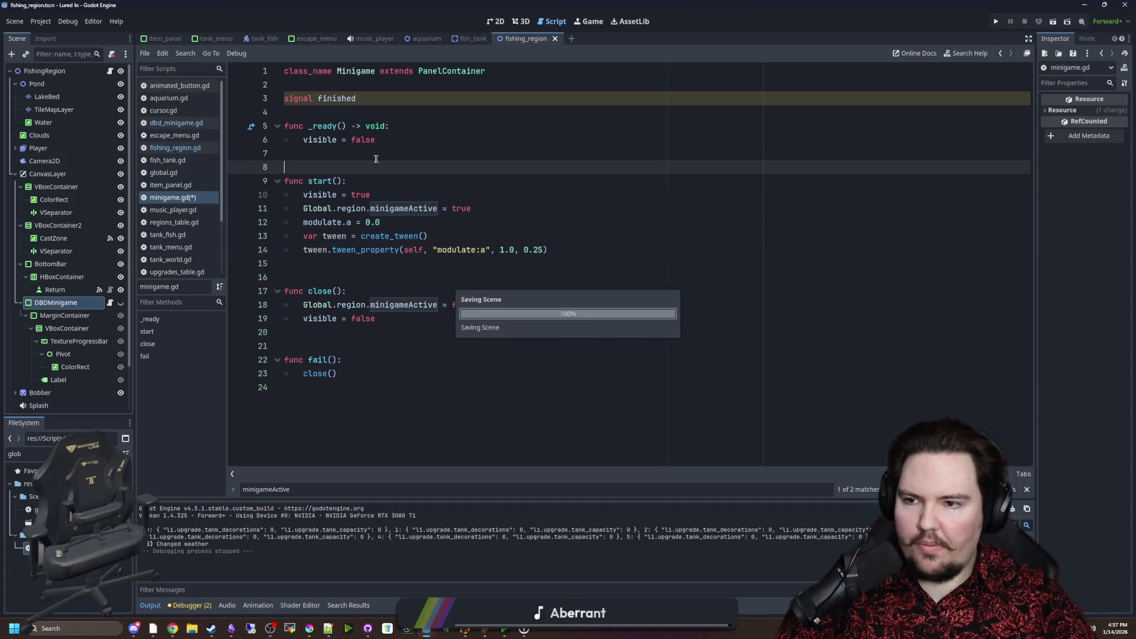
Review dbd_minigame.gd and the start() tween lines in minigame.gd, then save
click(178, 126)
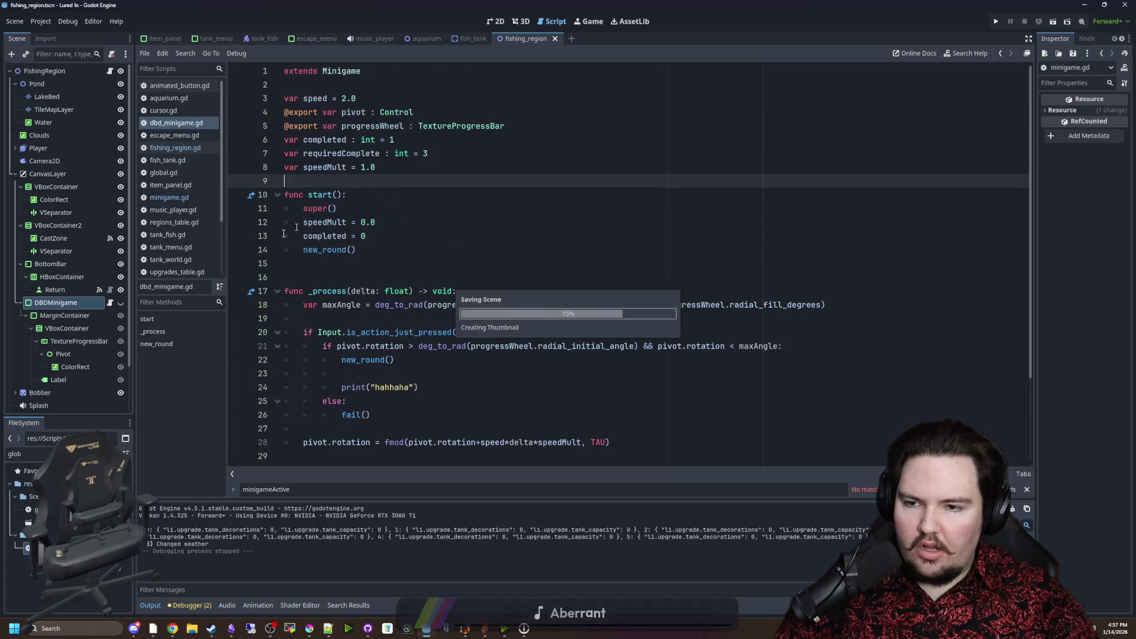
scroll(348, 248, down, 3)
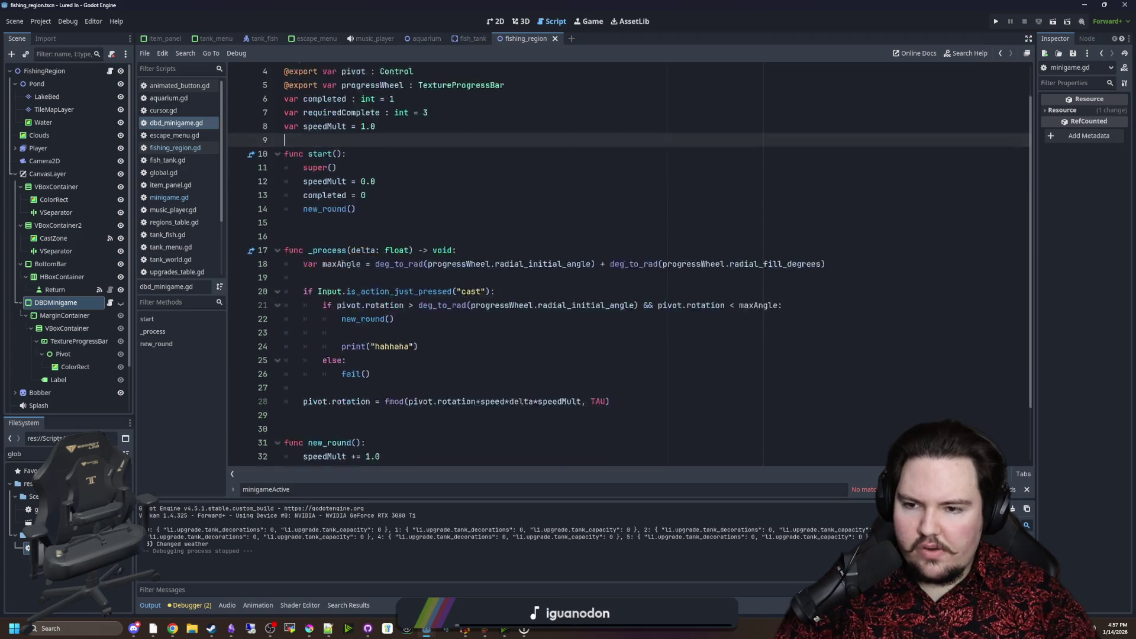
scroll(355, 255, up, 3)
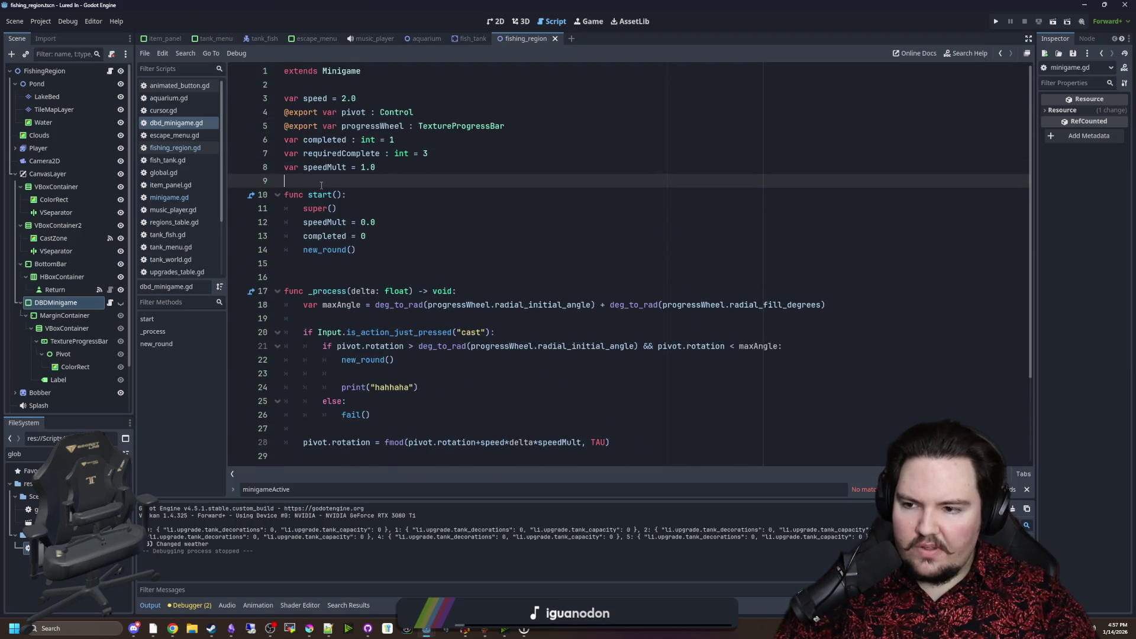
ctrl+click(341, 76)
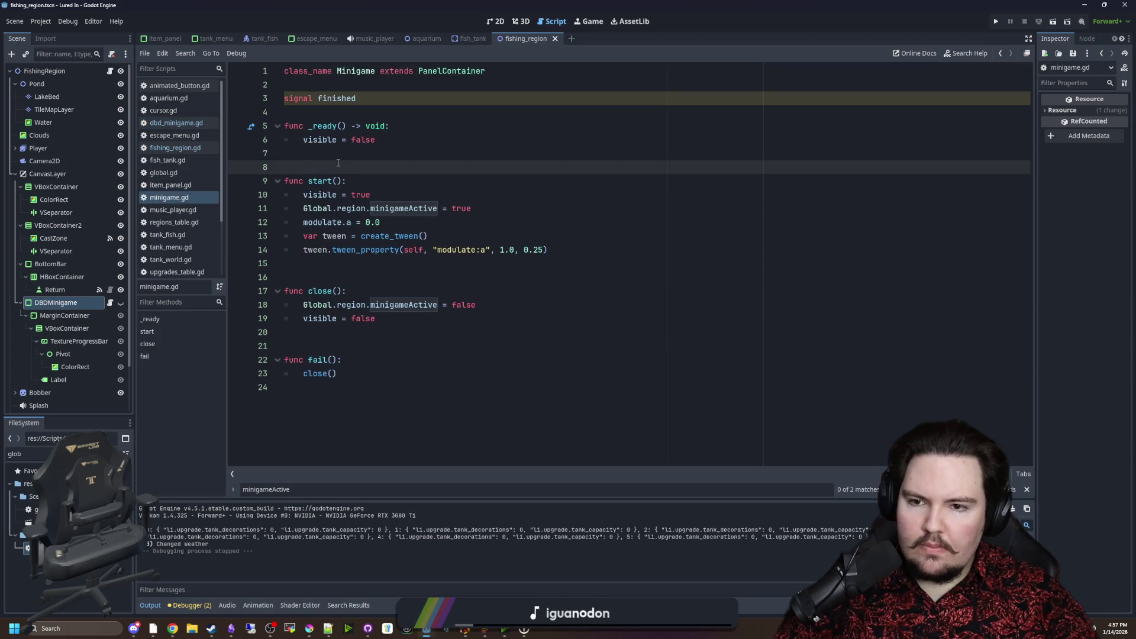
click(490, 222)
click(379, 181)
click(450, 238)
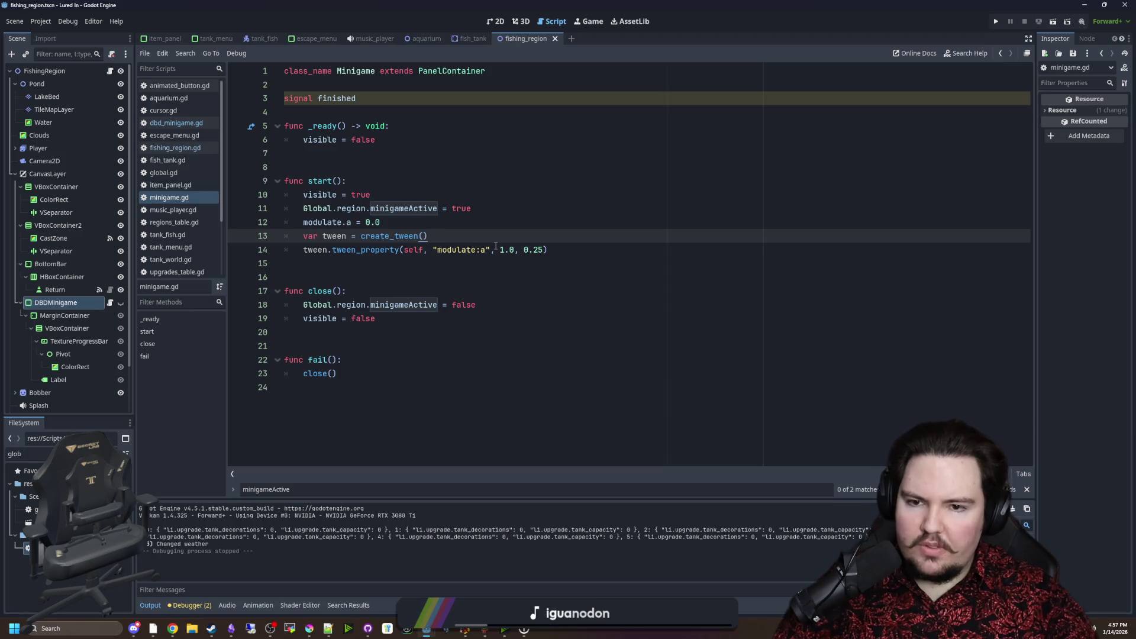
click(422, 224)
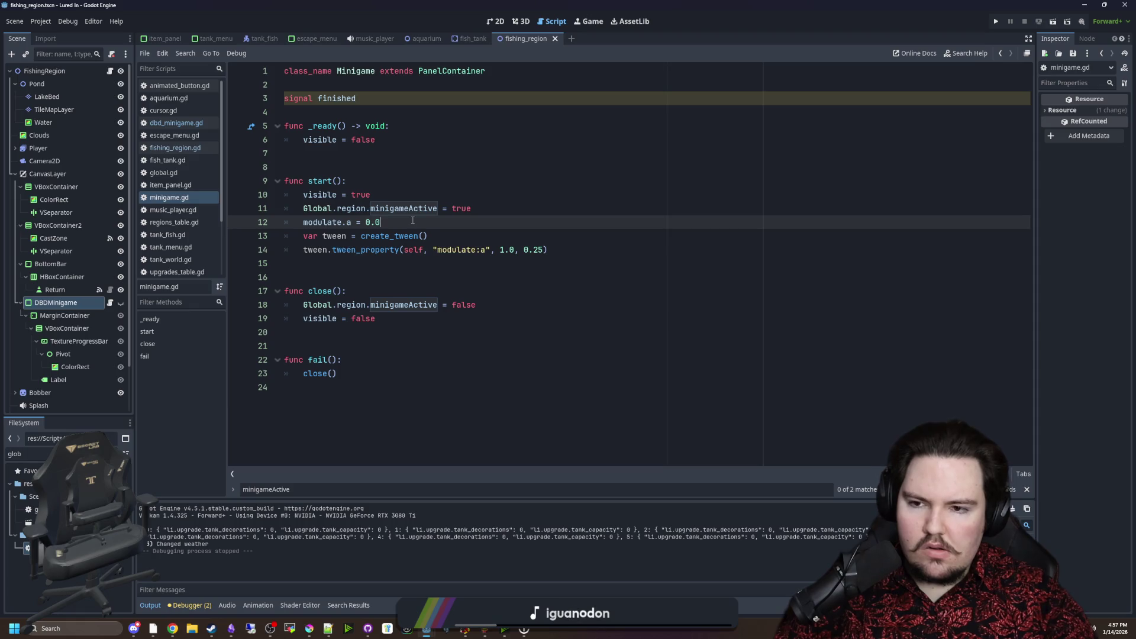
key(ctrl+s)
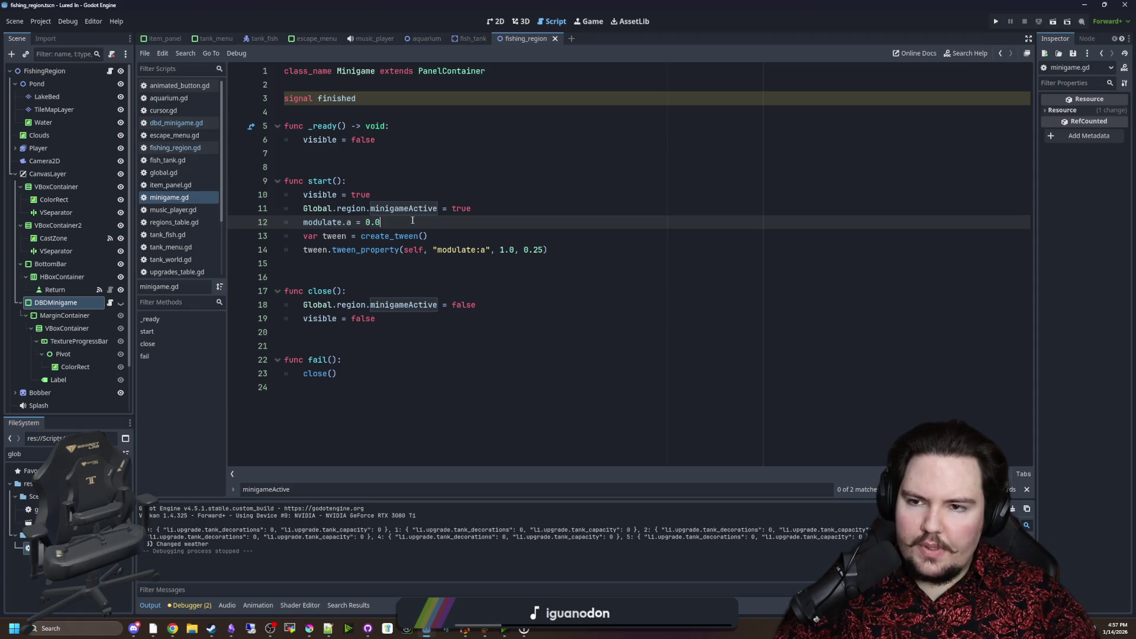
Add a print("started!") line after the fade tween and run the project
click(327, 161)
click(557, 251)
key(Return)
text(pr)
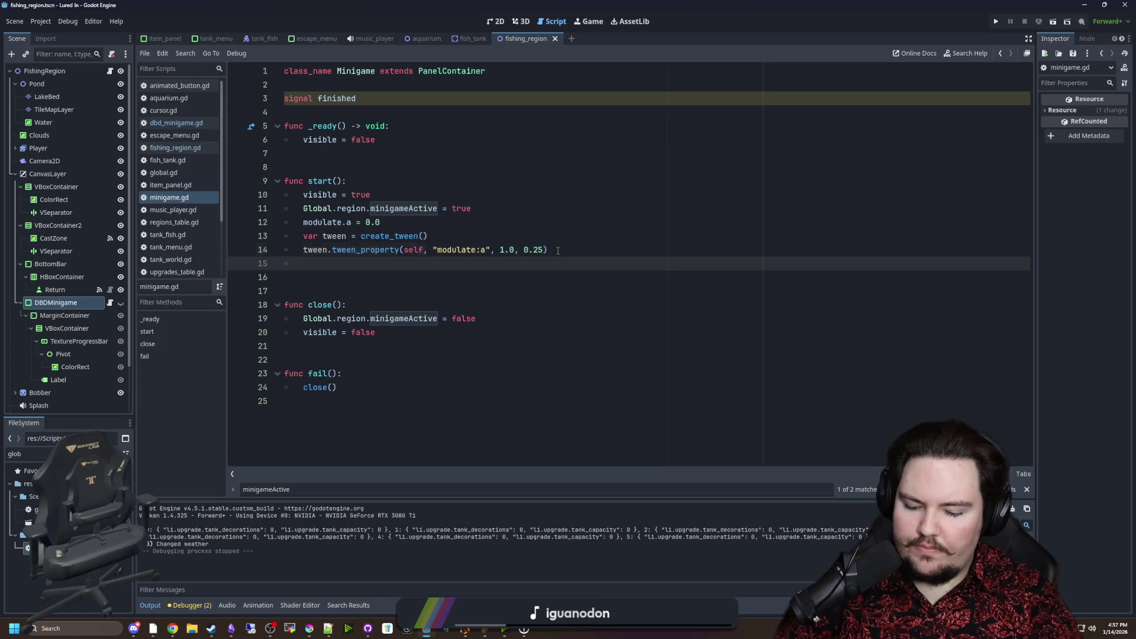
text(rted!)
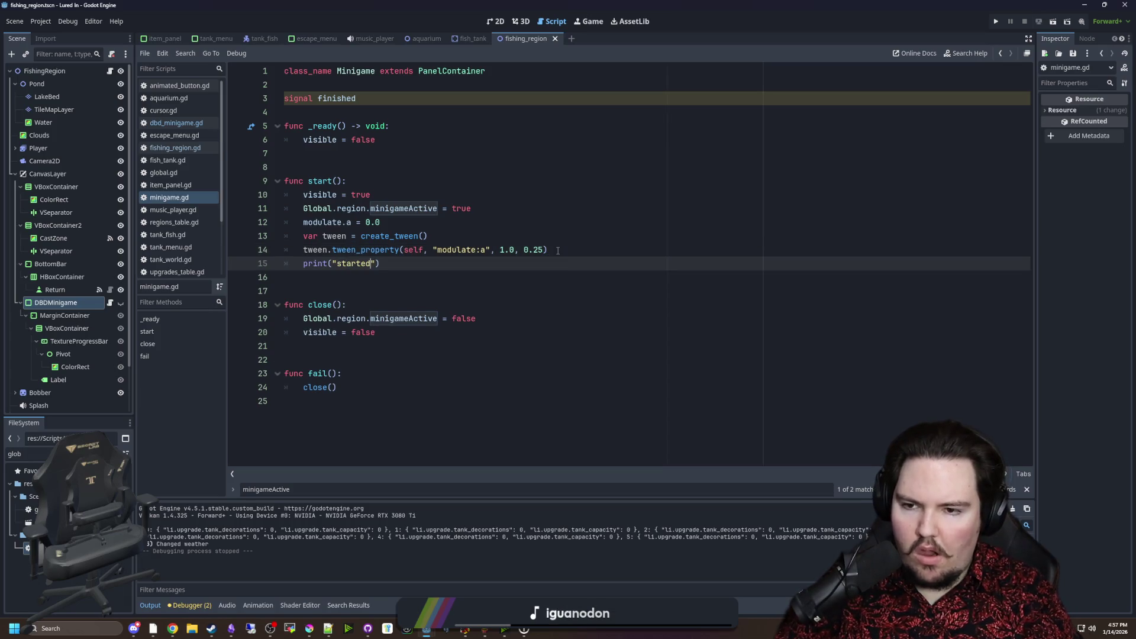
click(639, 208)
click(993, 22)
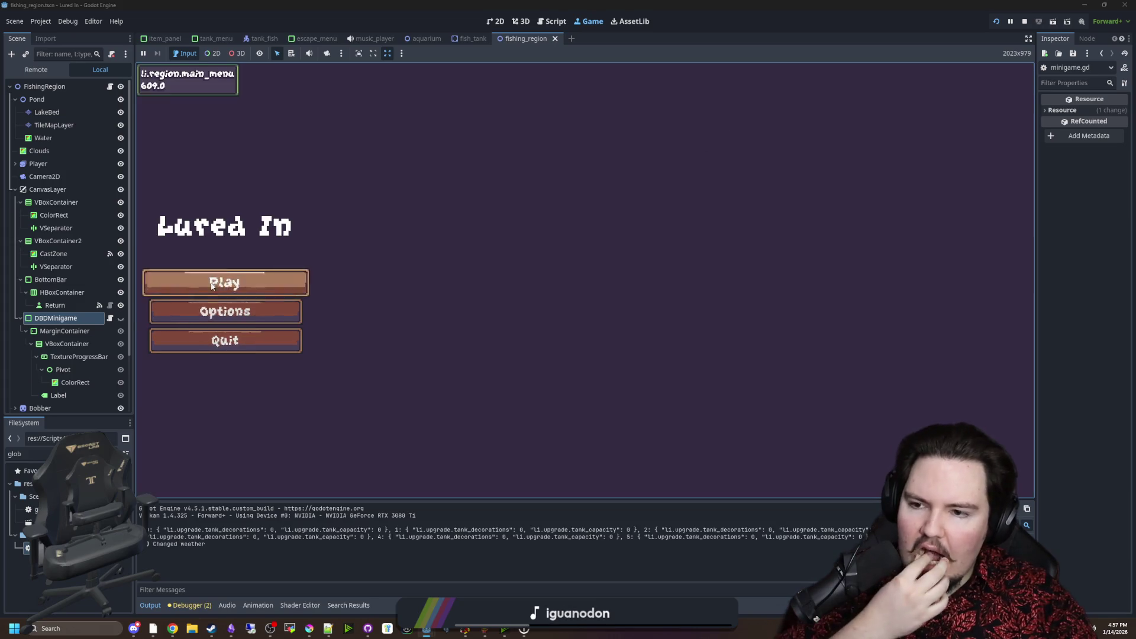
Start a game, travel to the pond, and cast to begin the ring minigame
click(212, 286)
click(832, 456)
click(647, 268)
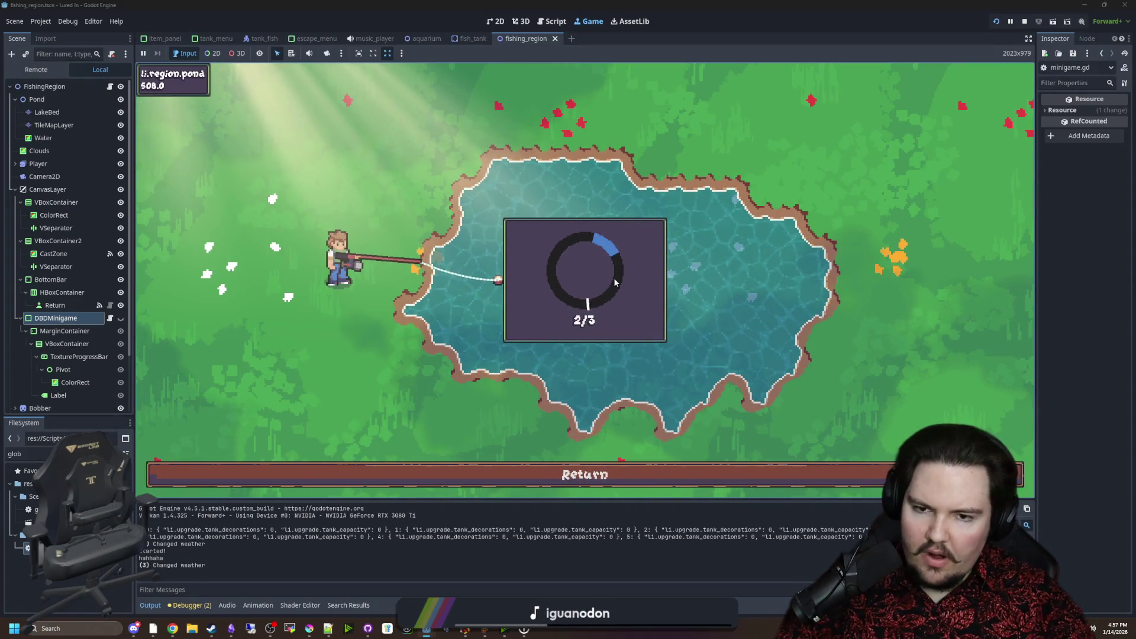
Hit the blue zones to reach 3/3, return to the aquarium, and reopen the minigame script
click(614, 277)
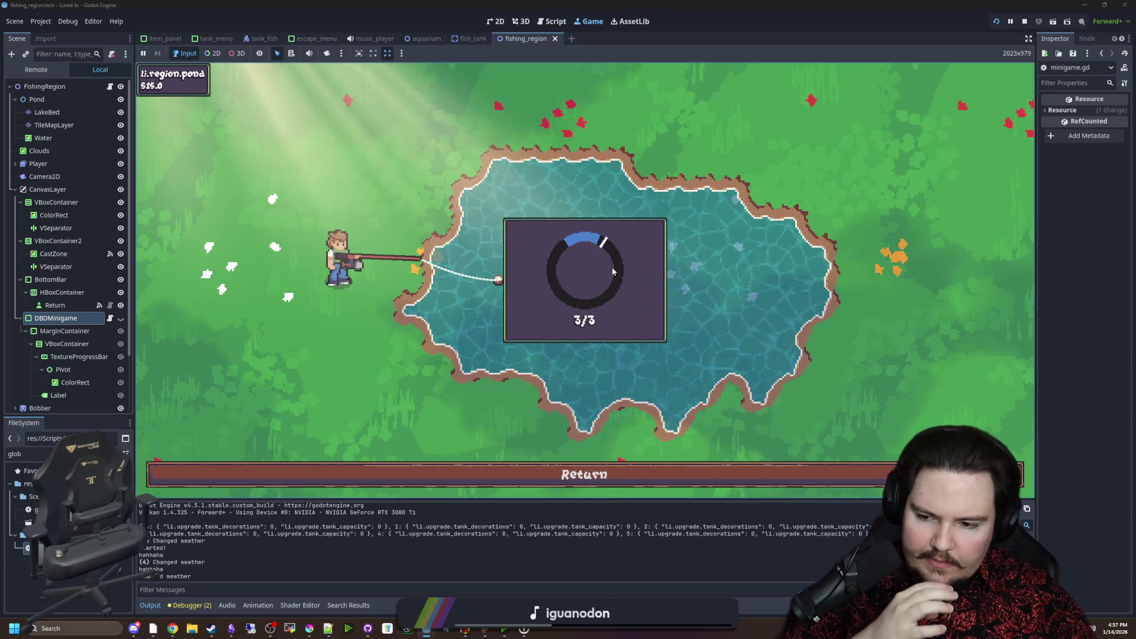
click(618, 268)
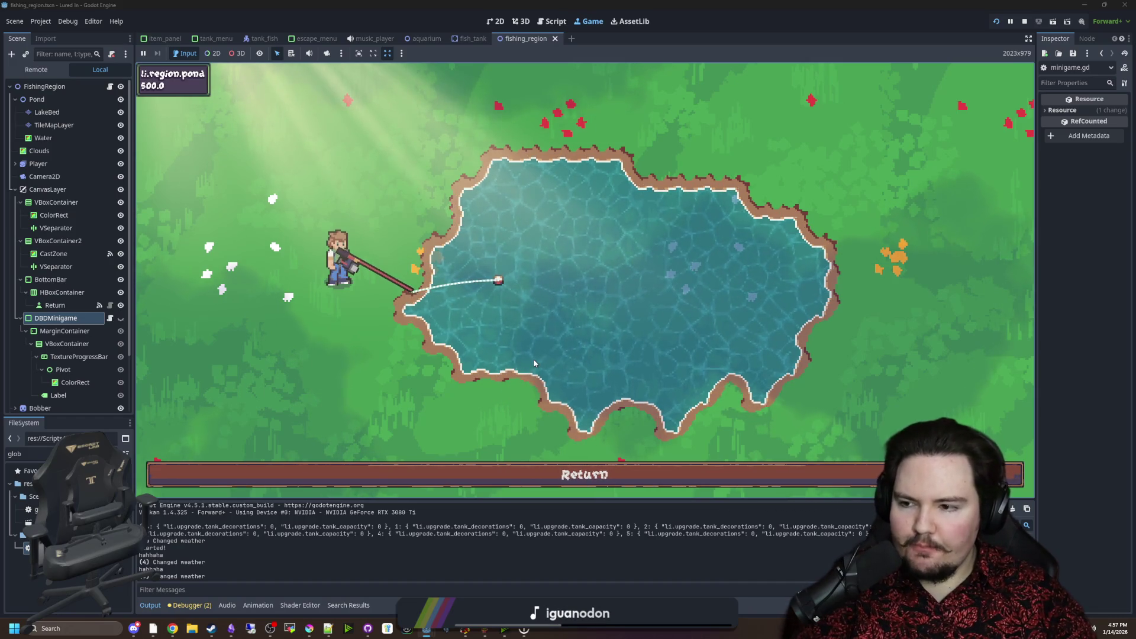
click(618, 472)
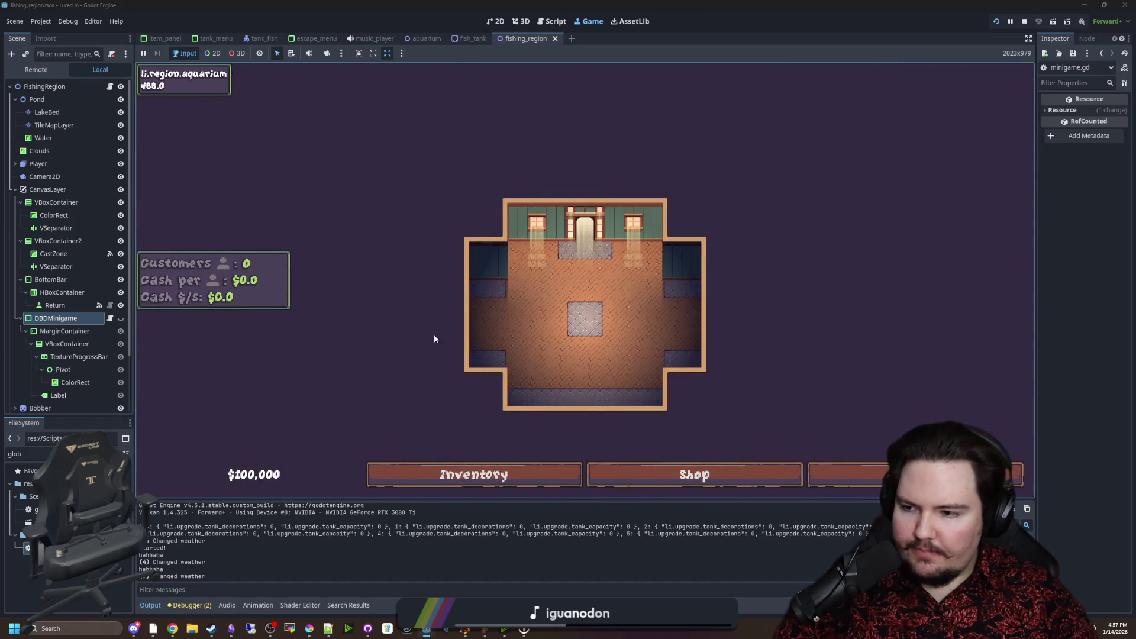
click(111, 318)
click(422, 266)
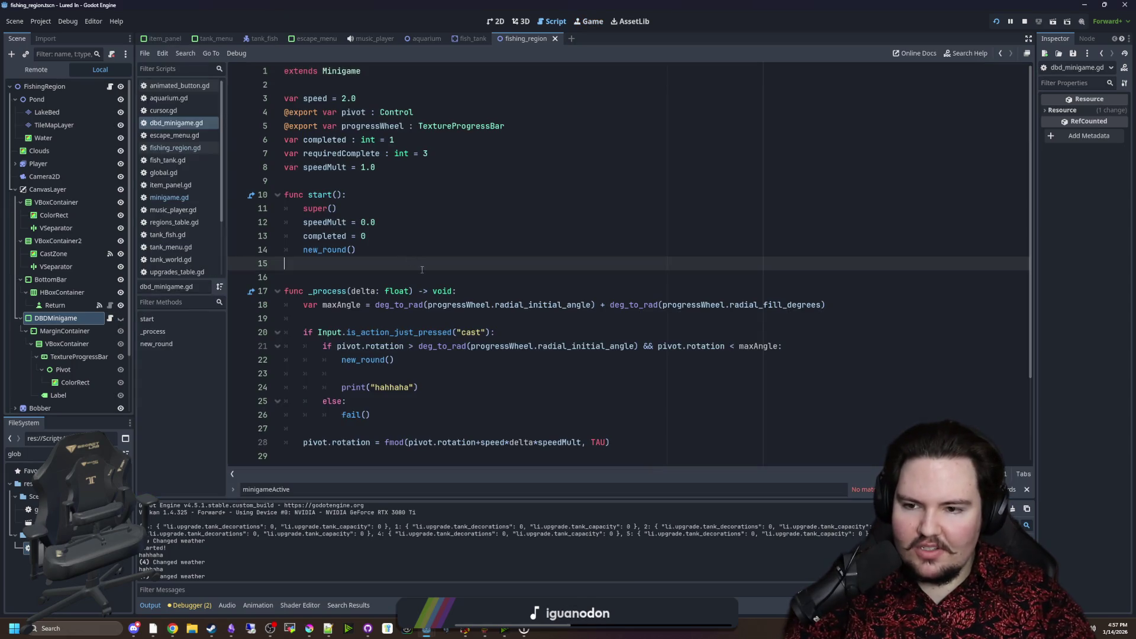
Look over dbd_minigame.gd, then open the parent Minigame script to check it
click(383, 247)
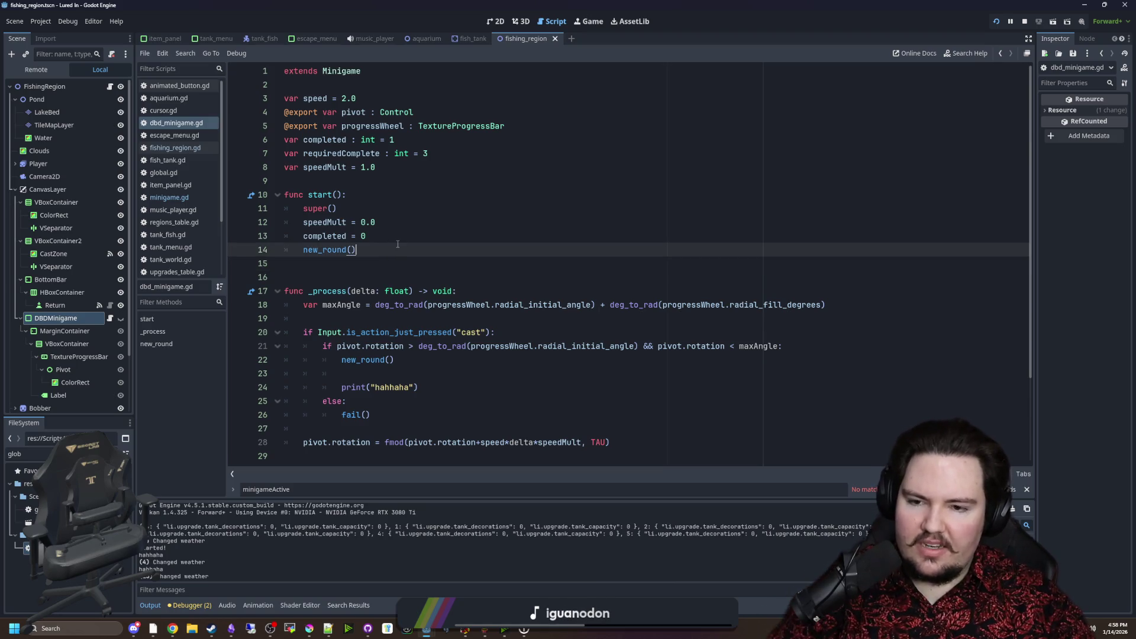
click(390, 261)
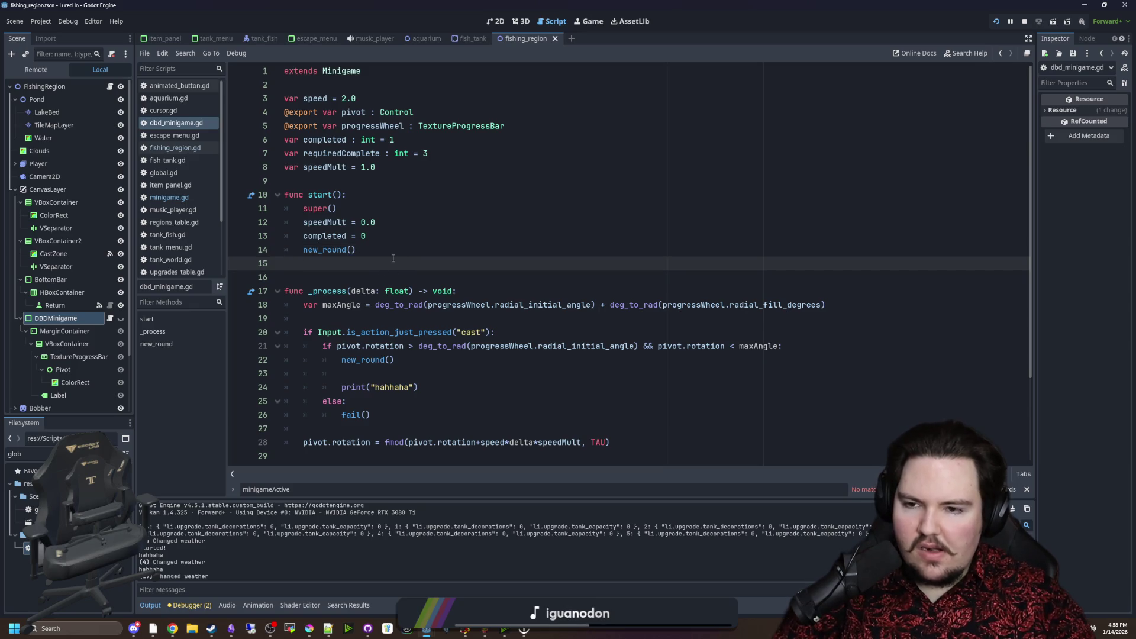
scroll(442, 271, down, 3)
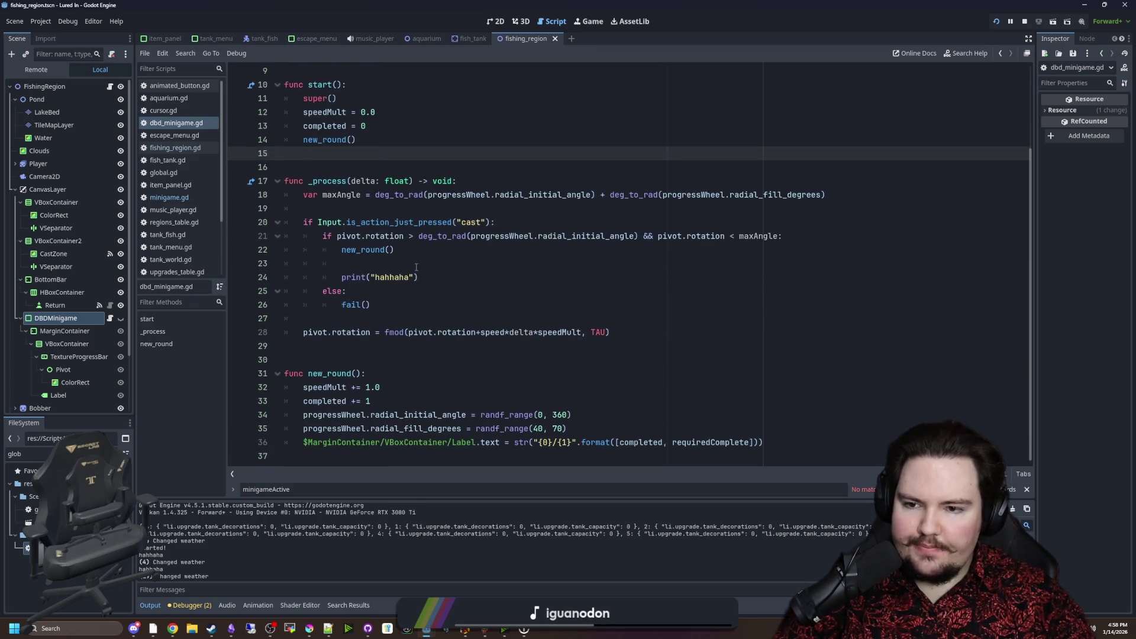
scroll(416, 267, up, 3)
ctrl+click(332, 72)
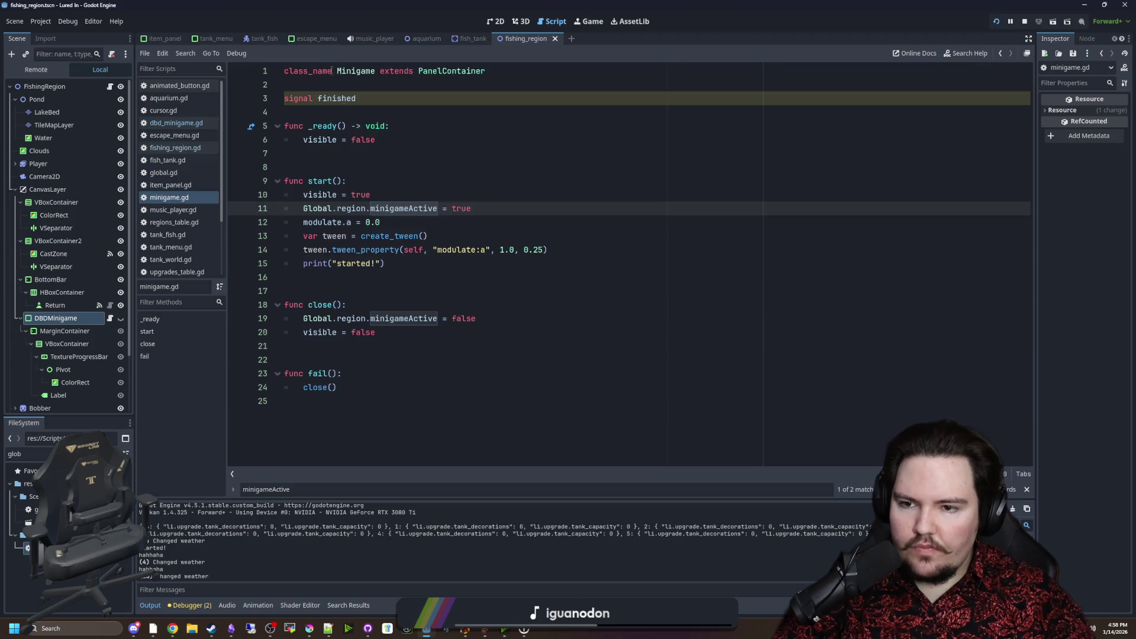
click(402, 263)
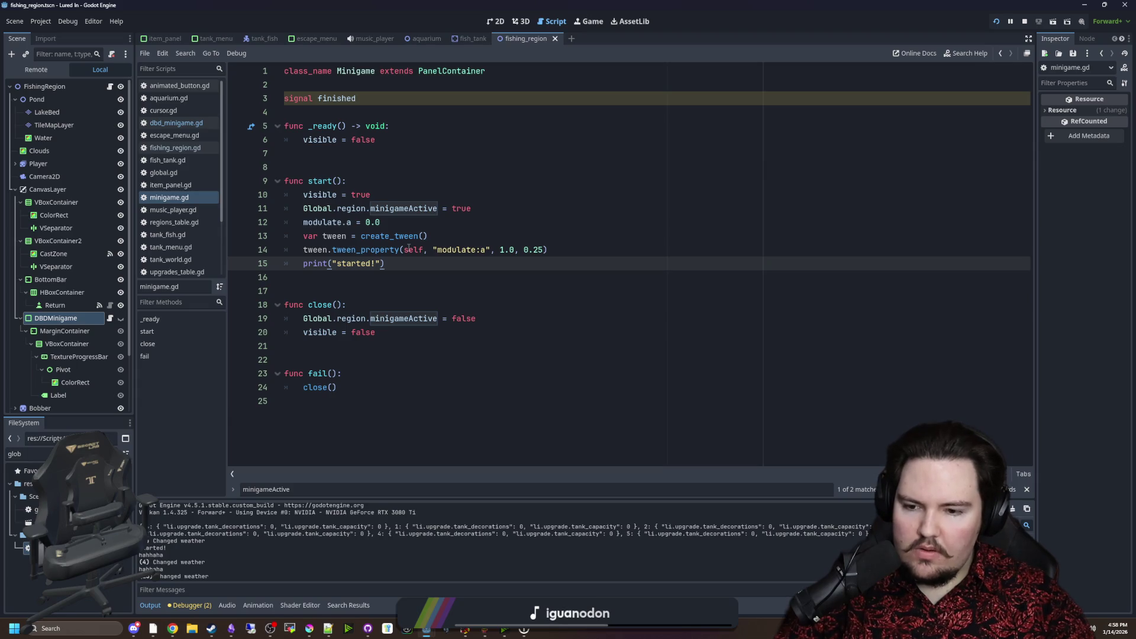
click(340, 167)
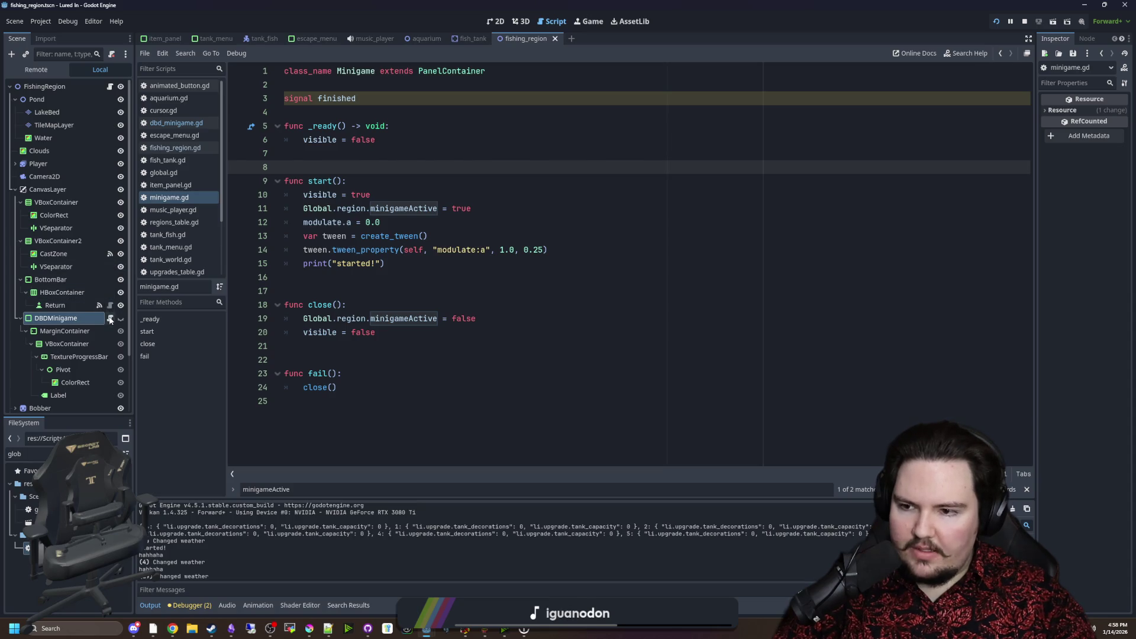
Back in dbd_minigame.gd, add a blank indented line at the top of _process()
click(111, 319)
scroll(475, 178, down, 3)
click(475, 180)
key(Return)
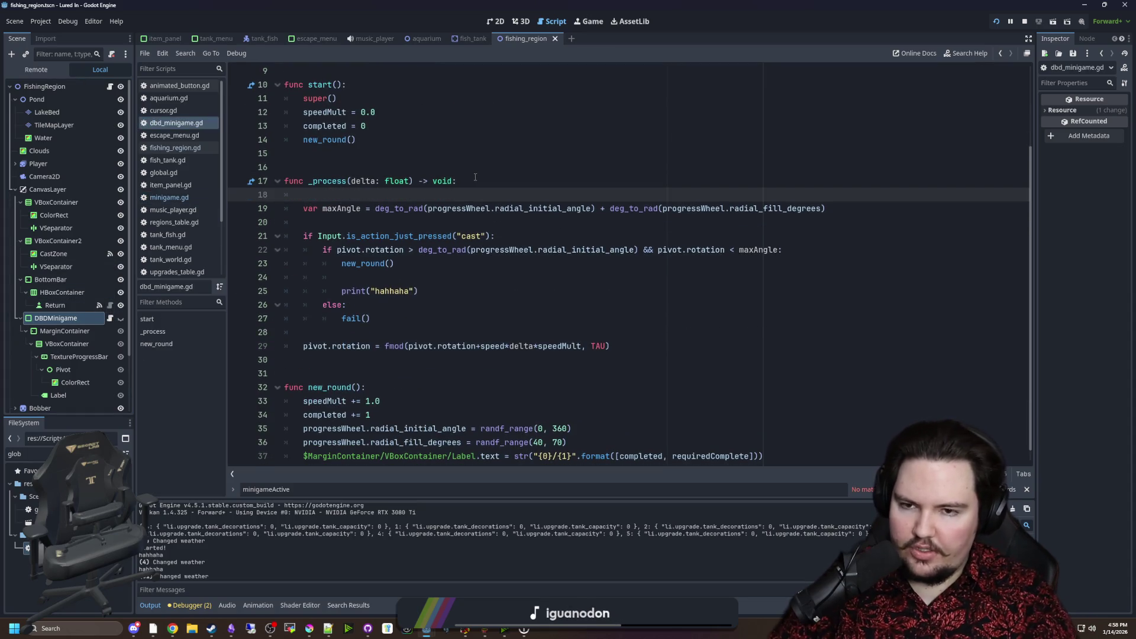
Make _process() begin with 'if modulate.a < 1.0: return'
text(< 1.0: ret)
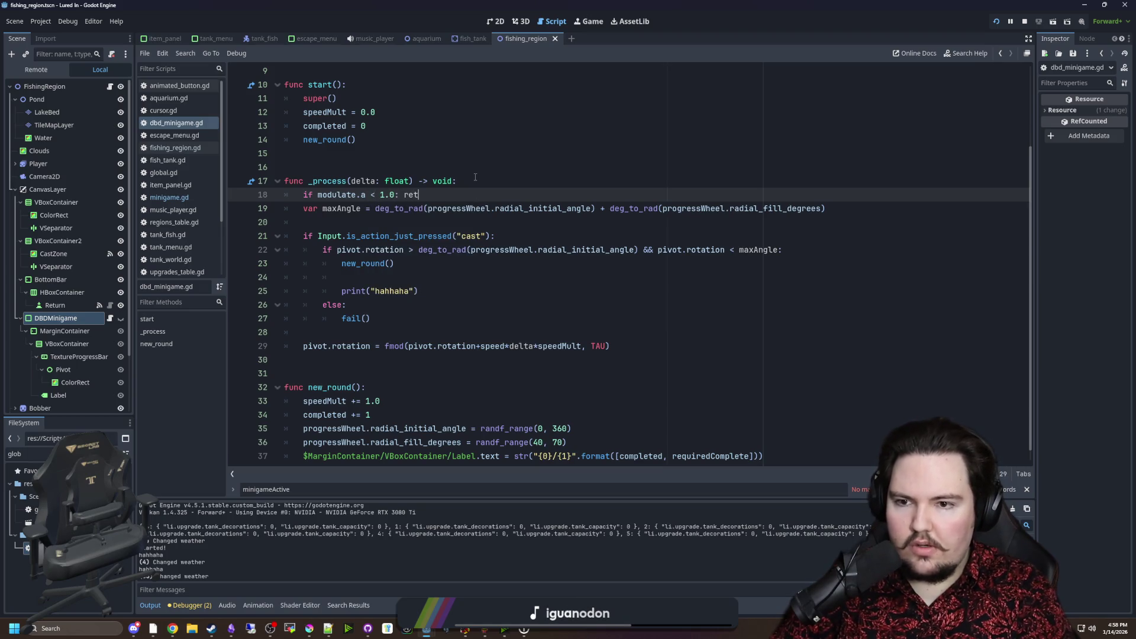
text(urn)
key(Return)
click(475, 180)
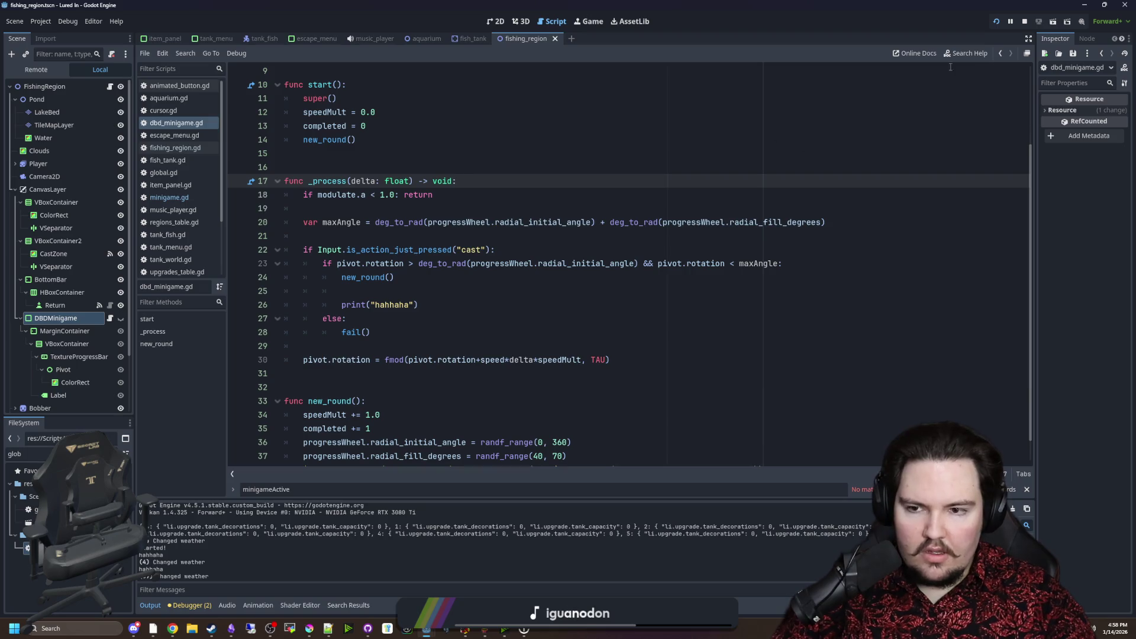
Restart the game, travel to the pond, and cast to open the ring minigame
click(1024, 22)
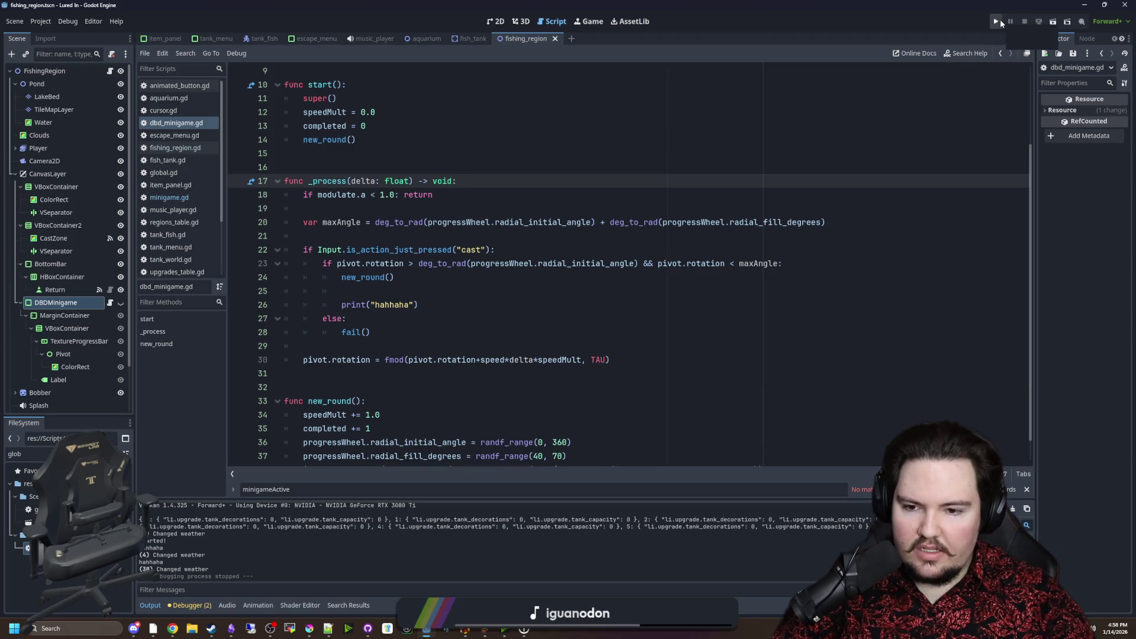
click(996, 22)
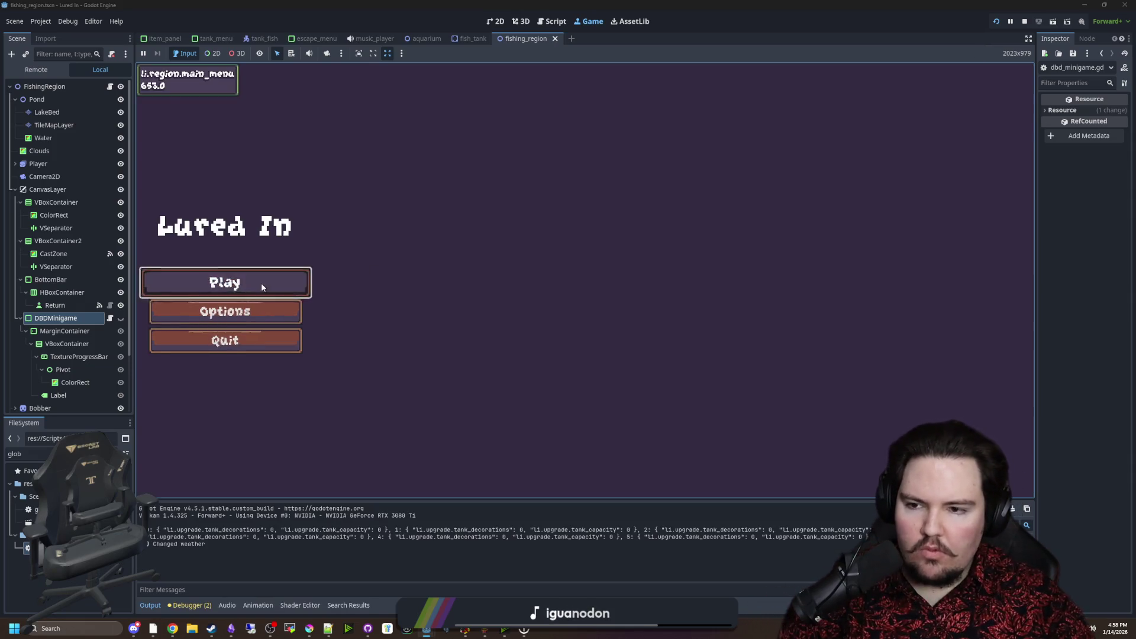
click(267, 283)
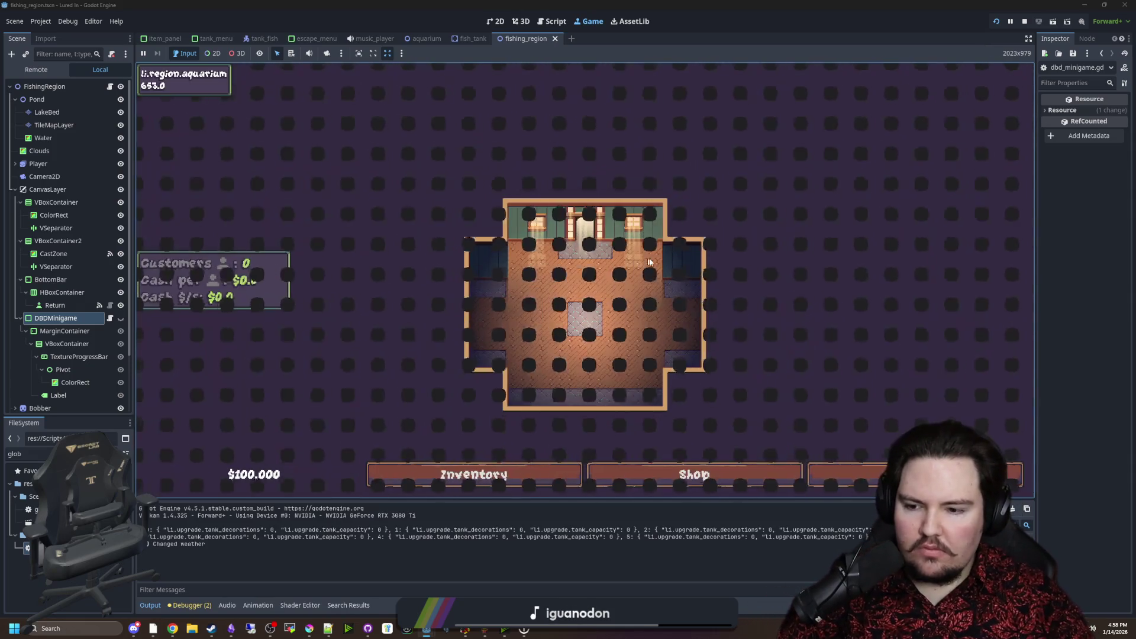
click(811, 474)
click(733, 188)
click(685, 226)
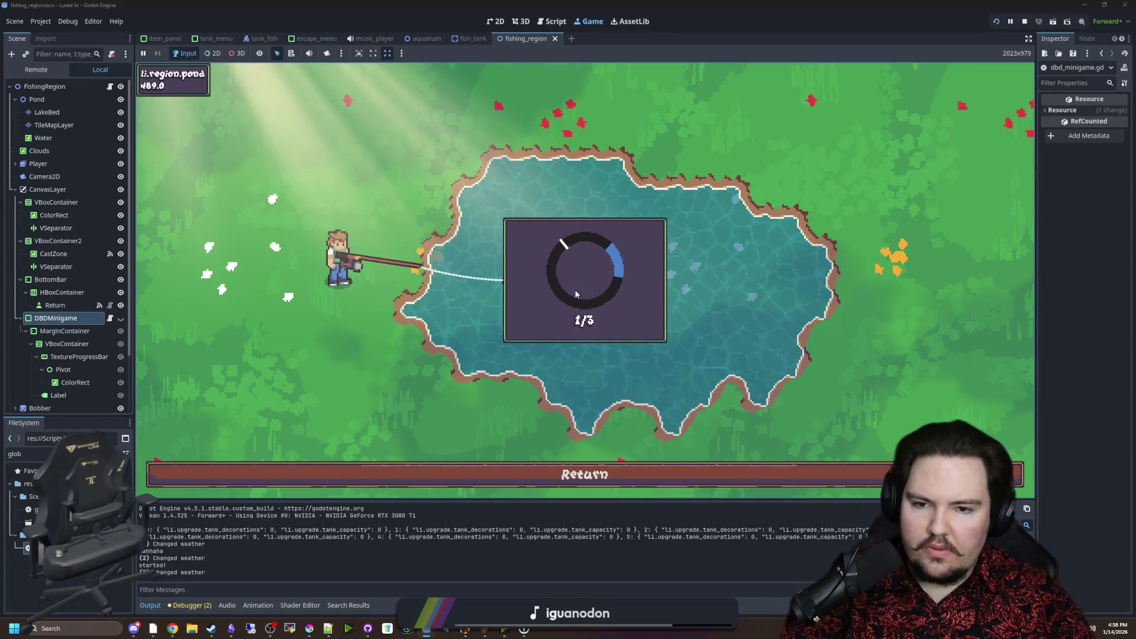
Hit the ring's blue zones a few times, then stop the game with F8
click(582, 248)
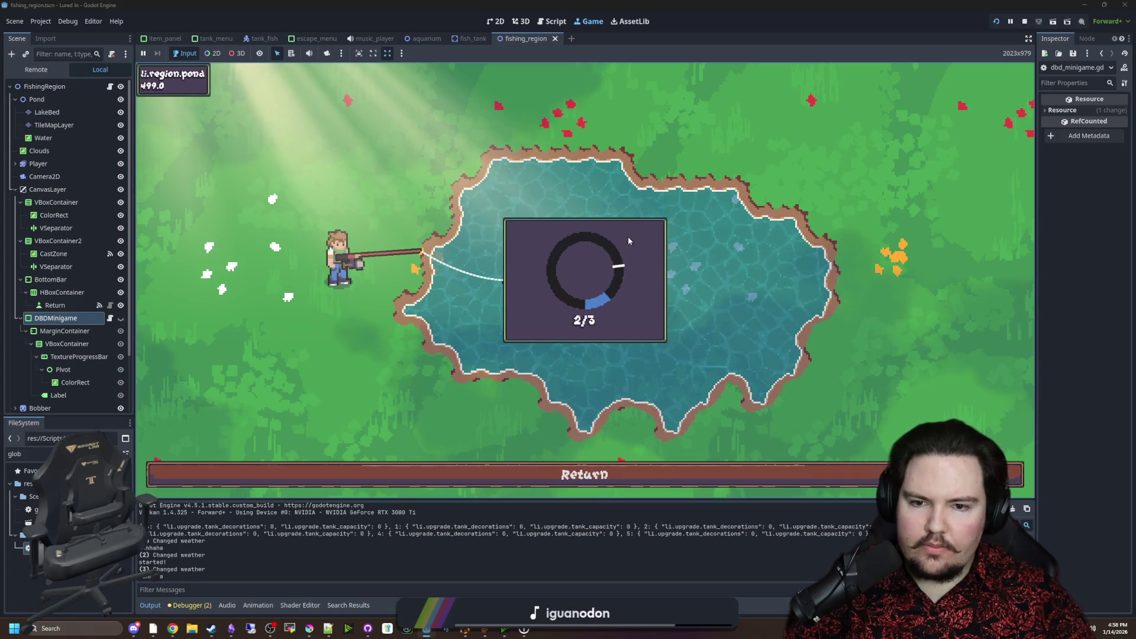
click(592, 255)
click(627, 287)
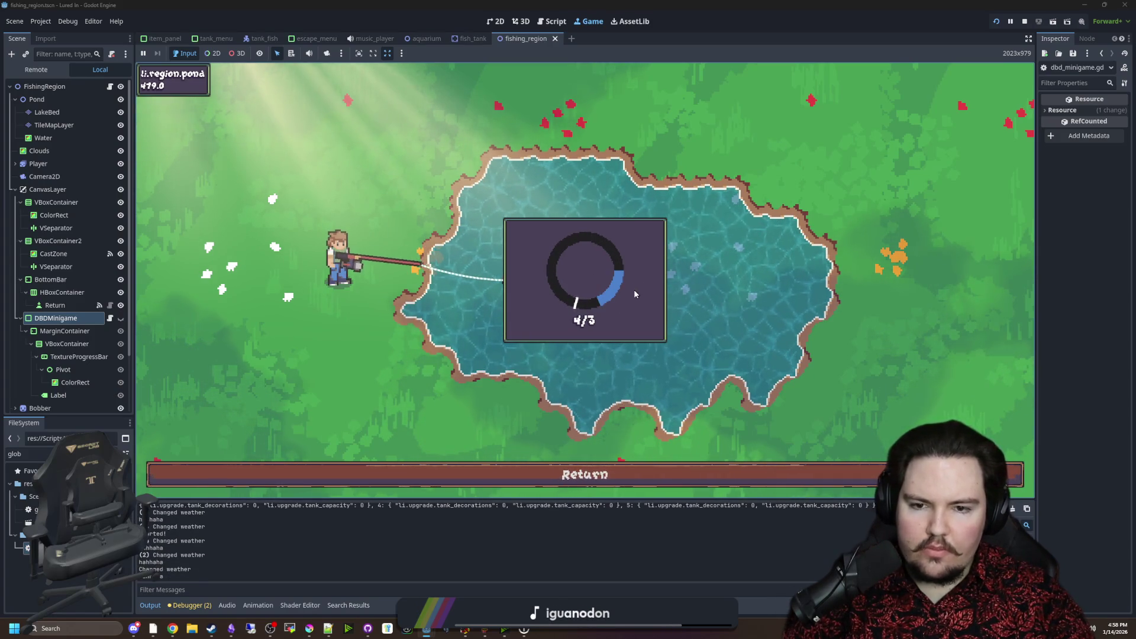
key(F8)
scroll(443, 246, up, 3)
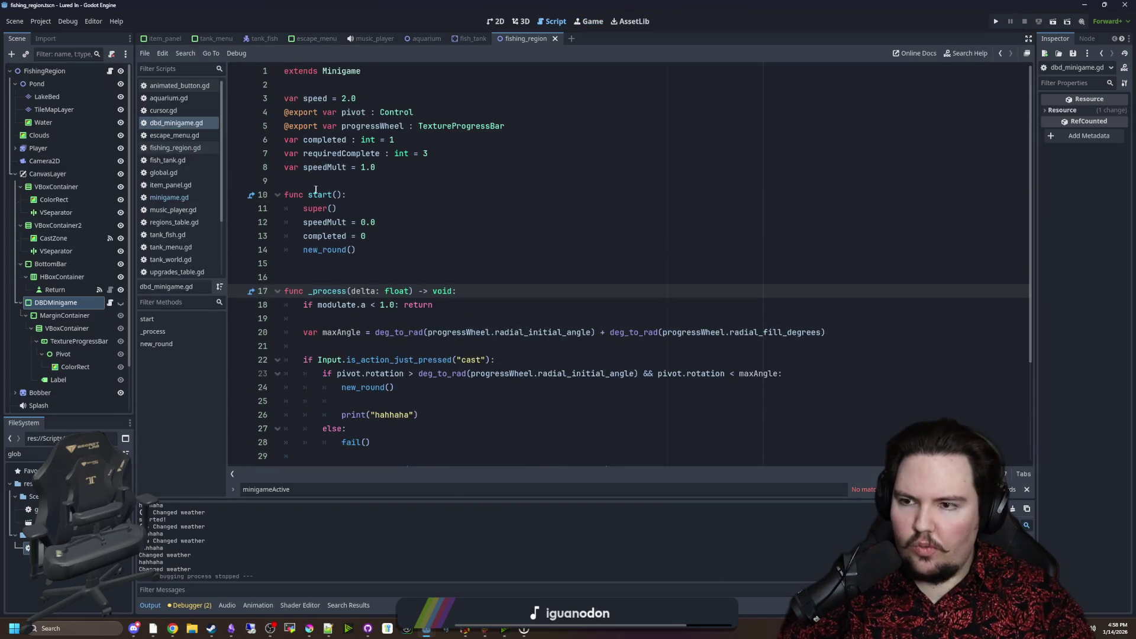
Check the completed reset in start(), rerun, travel to the pond, and cast
click(378, 235)
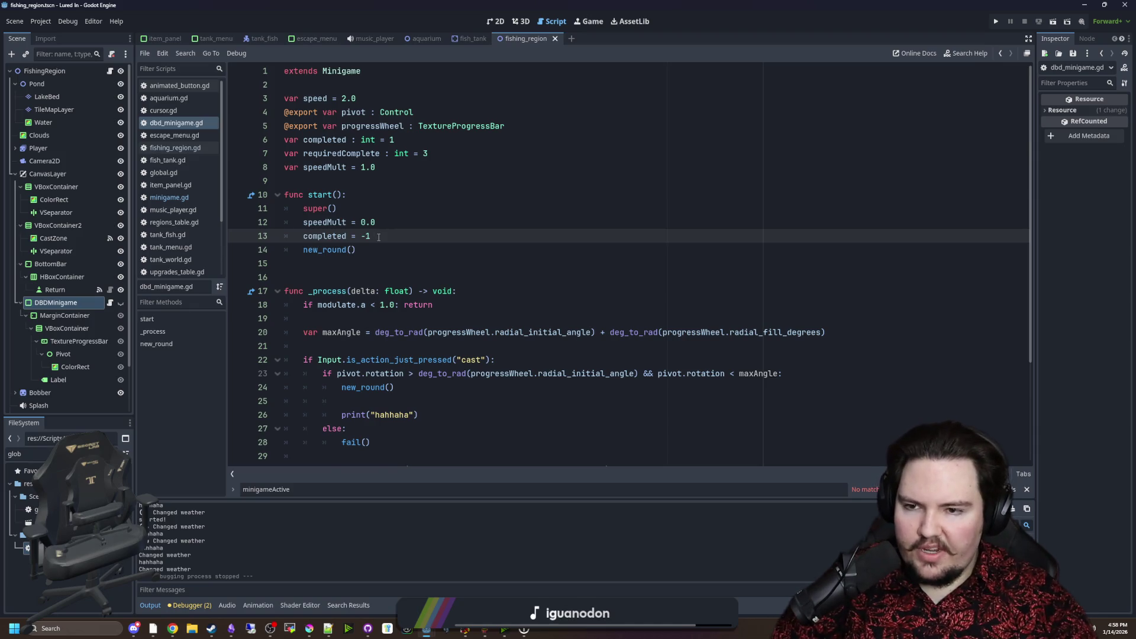
scroll(432, 252, down, 3)
scroll(432, 251, up, 3)
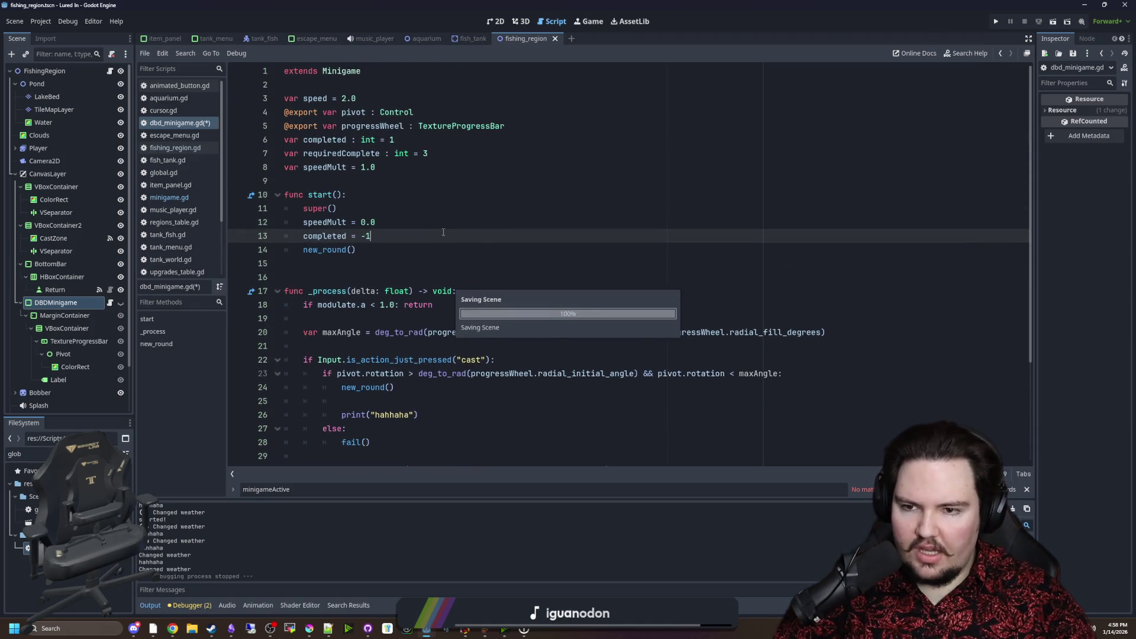
click(996, 22)
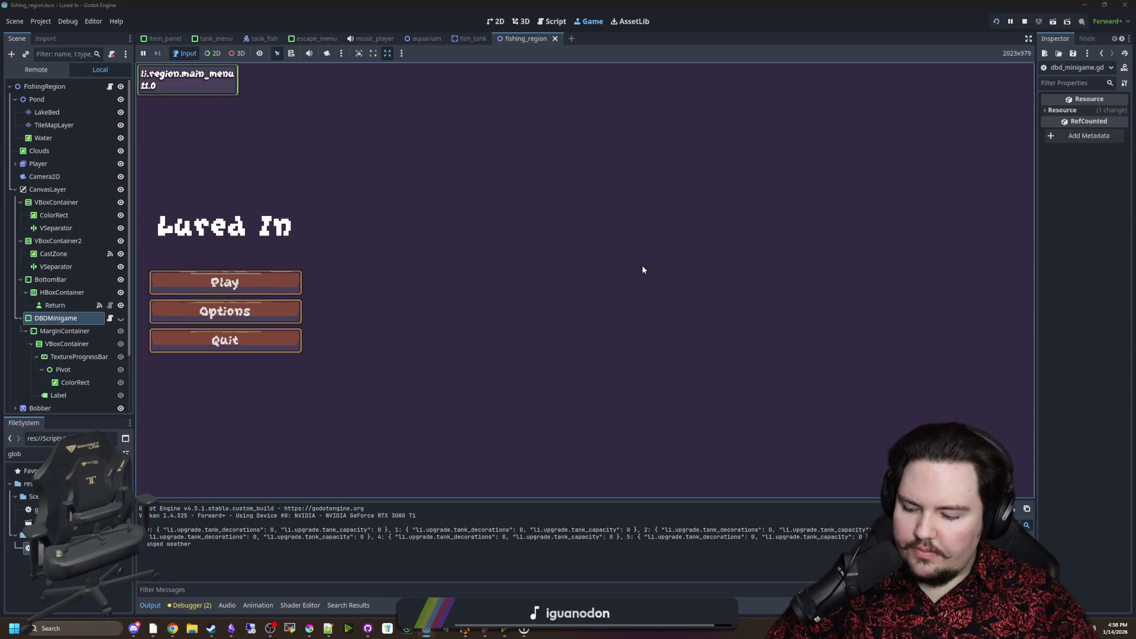
click(179, 290)
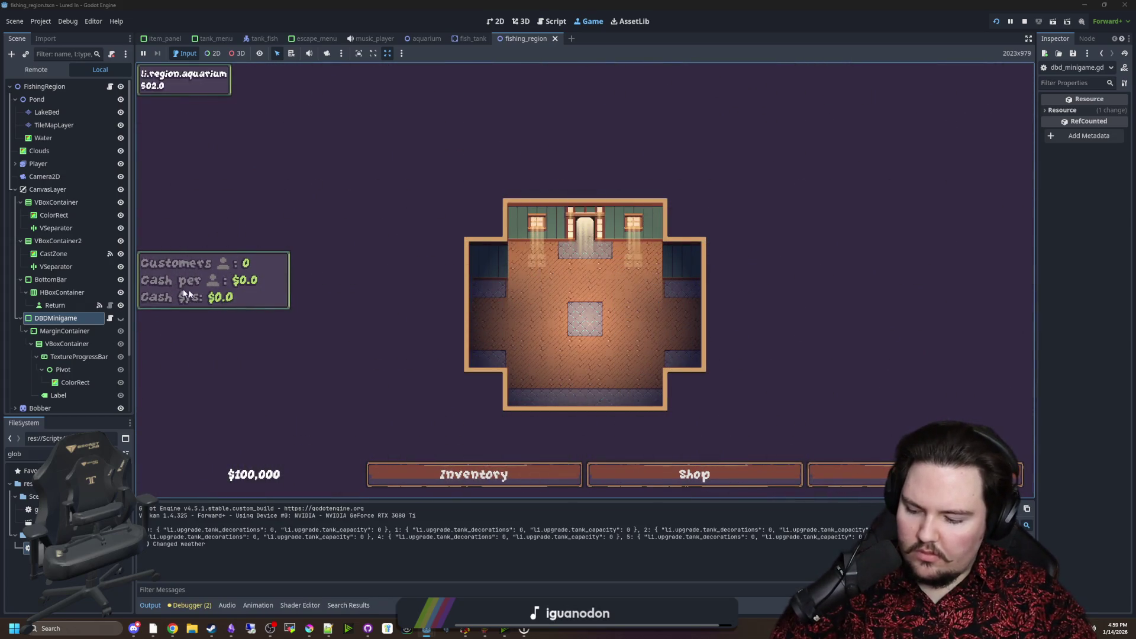
click(839, 474)
click(730, 193)
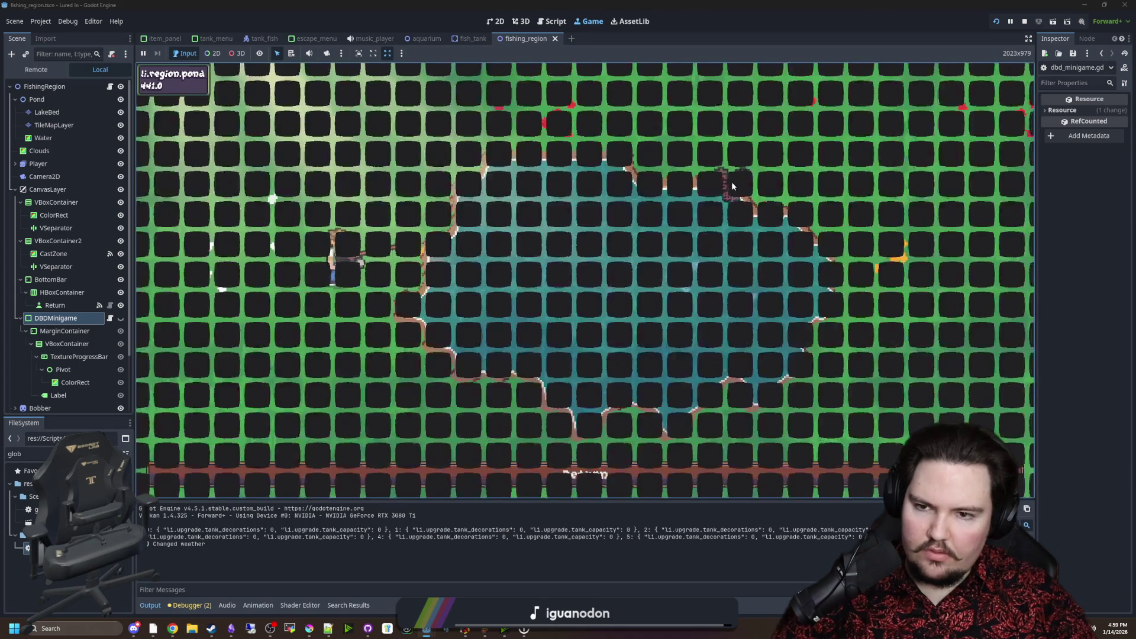
click(613, 304)
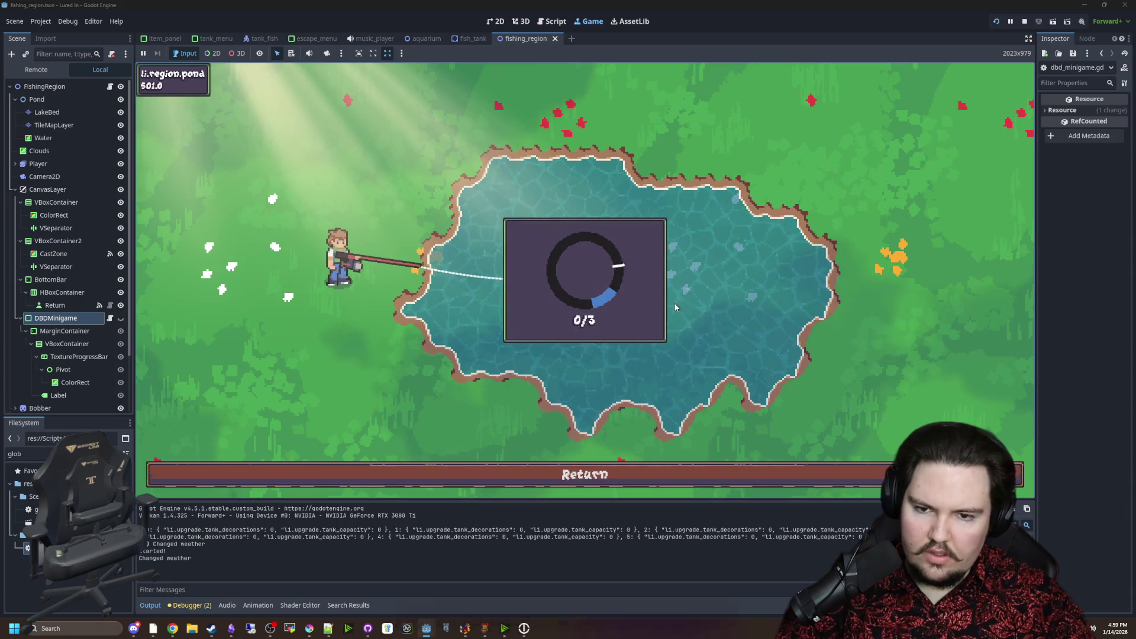
Play three ring rounds, try catches inside and outside the blue zone, and return to dbd_minigame.gd
click(663, 317)
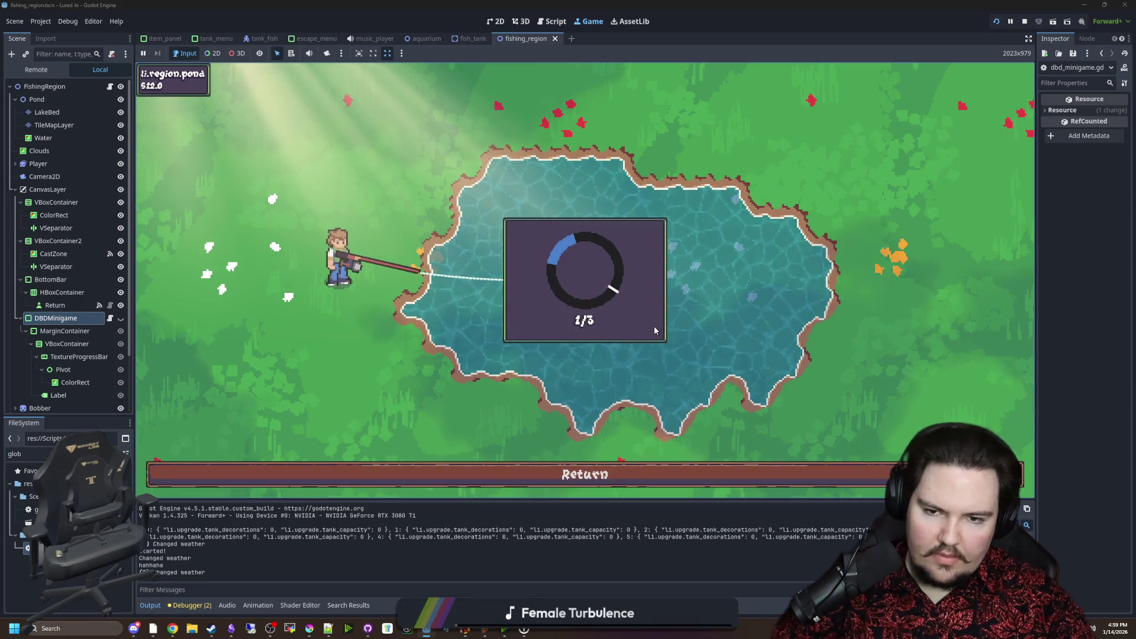
click(655, 327)
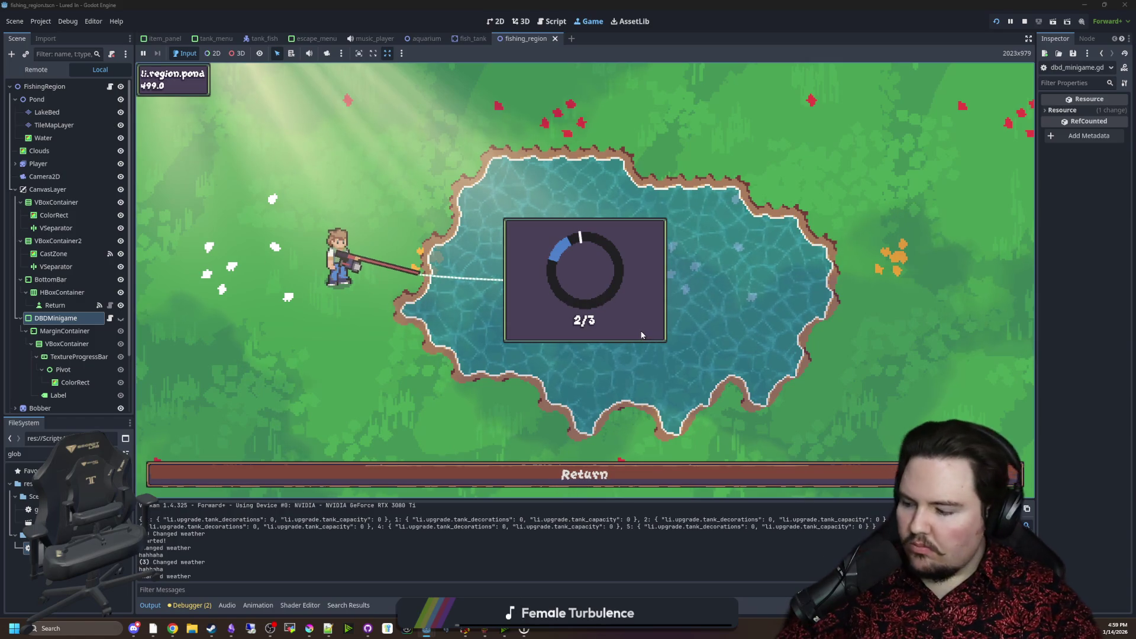
click(636, 315)
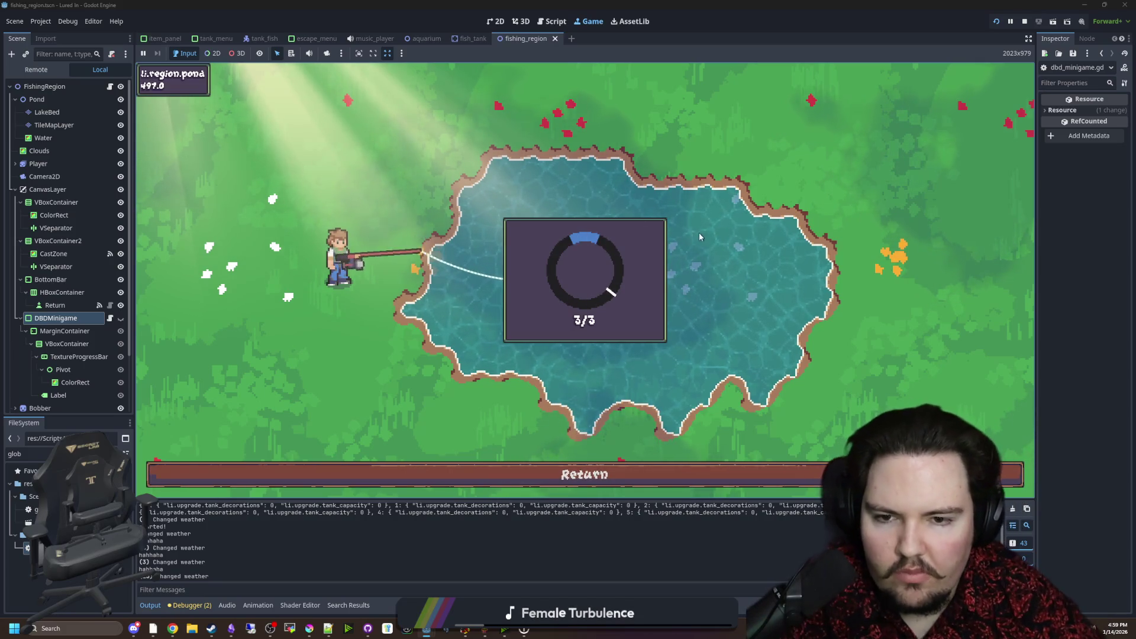
click(604, 240)
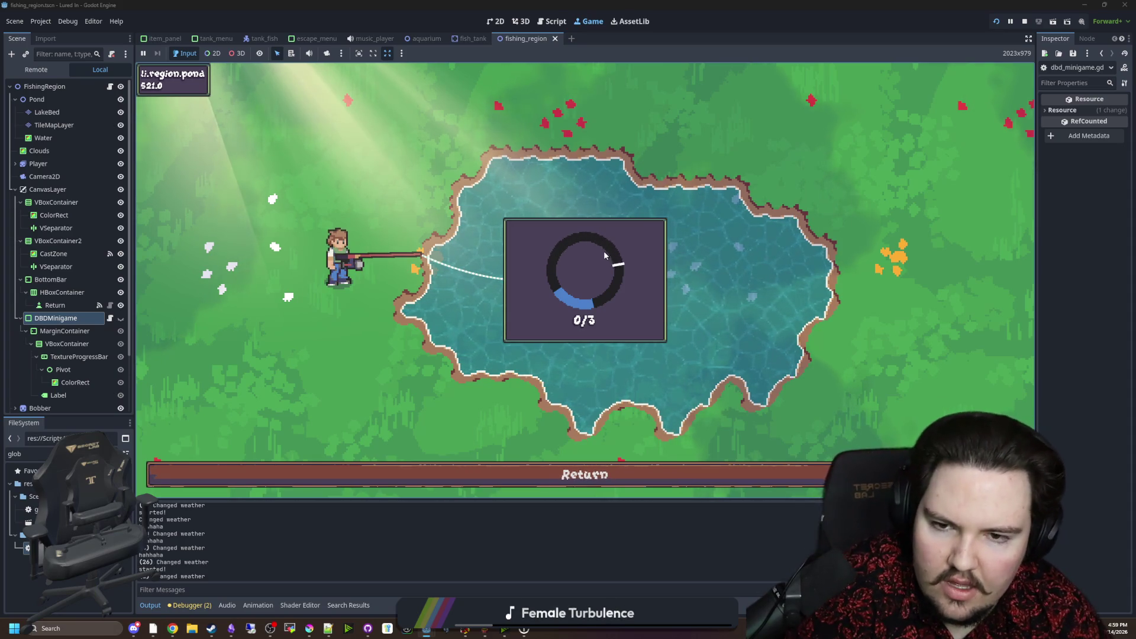
click(606, 278)
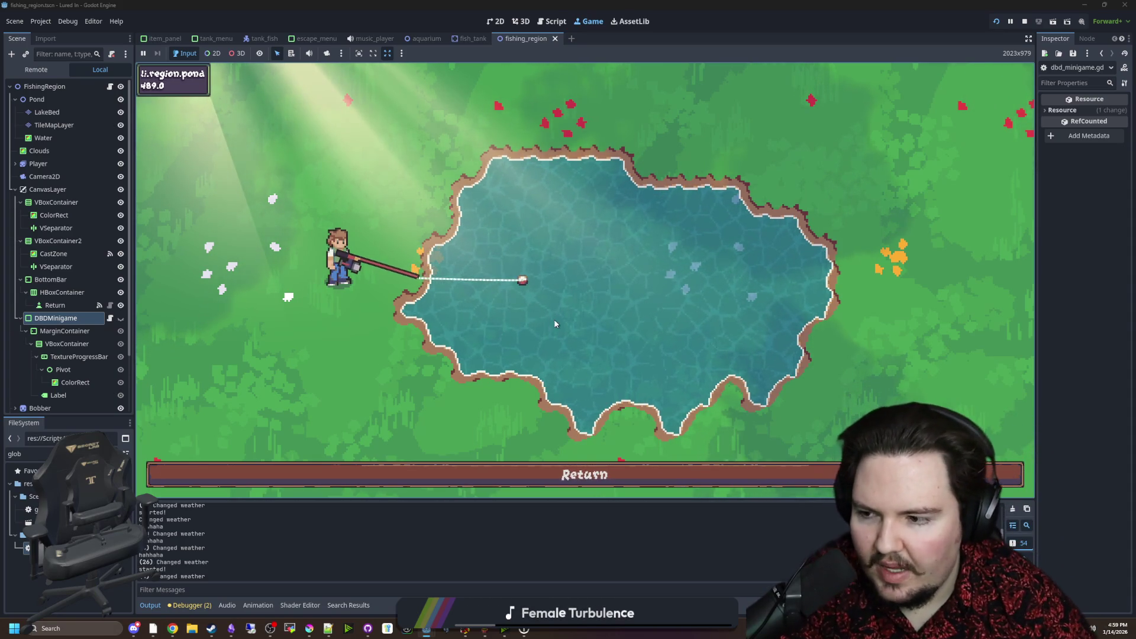
click(109, 318)
click(405, 275)
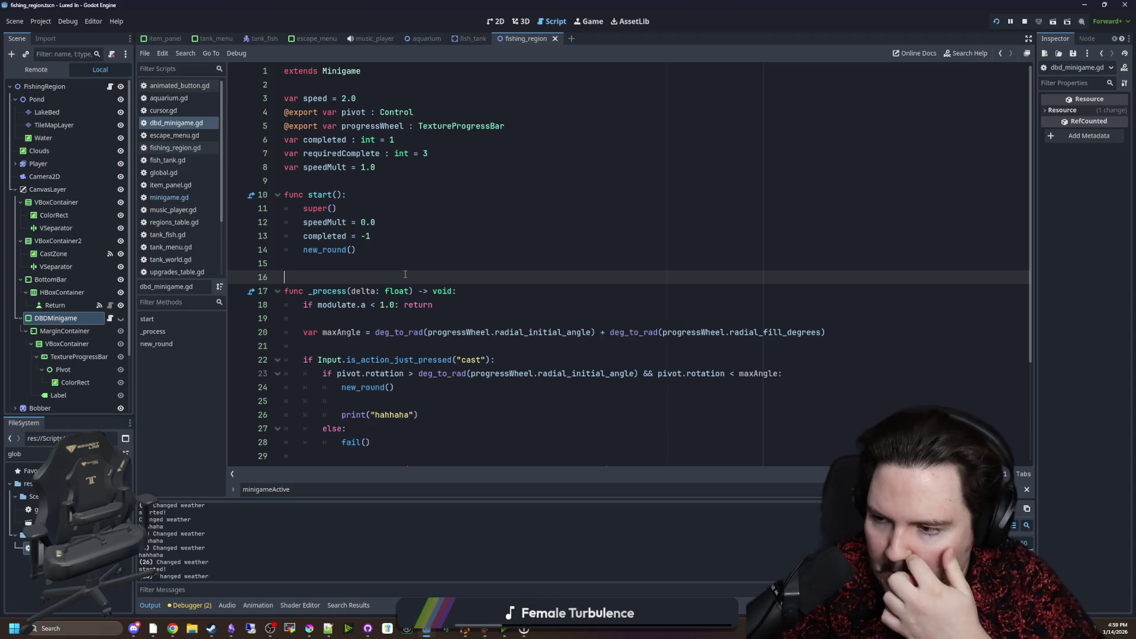
Refocus the editor and select the print("hahhaha") debug call near new_round()
key(alt+Tab)
click(382, 267)
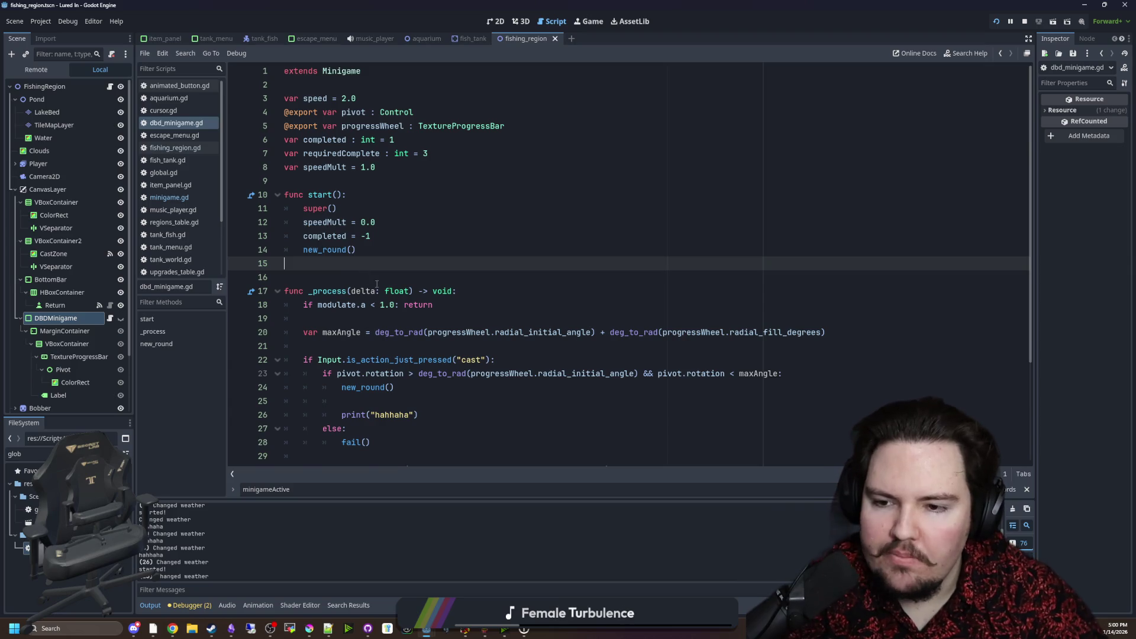
scroll(376, 284, down, 3)
mouse_move(425, 277)
mouse_down()
mouse_move(448, 278)
mouse_move(346, 279)
mouse_up()
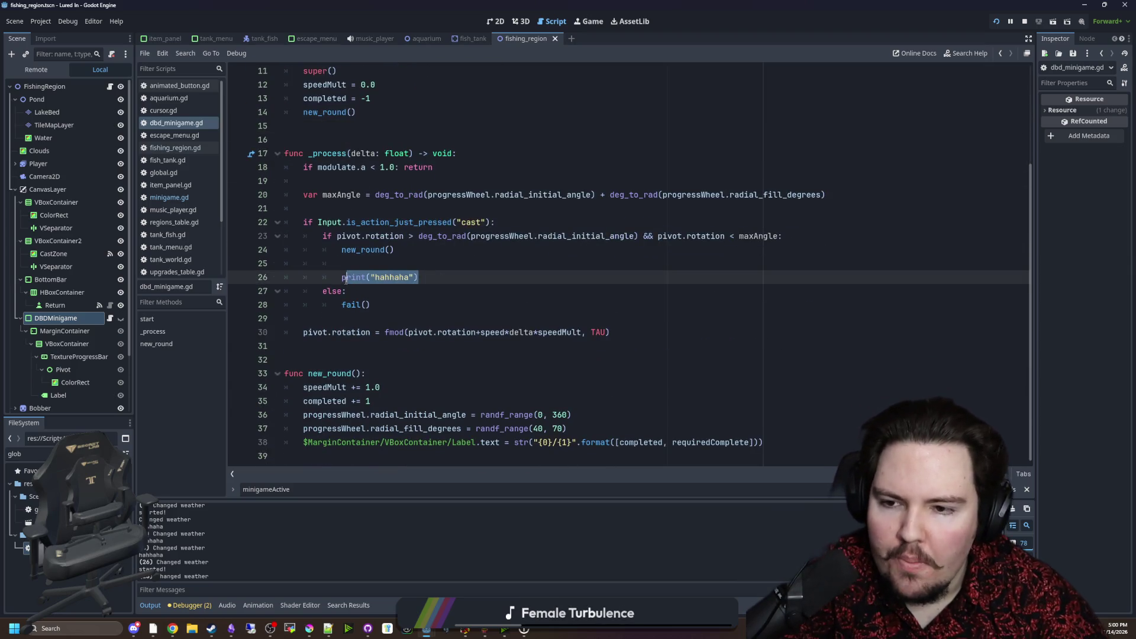
click(370, 264)
drag(427, 278, 342, 278)
click(446, 252)
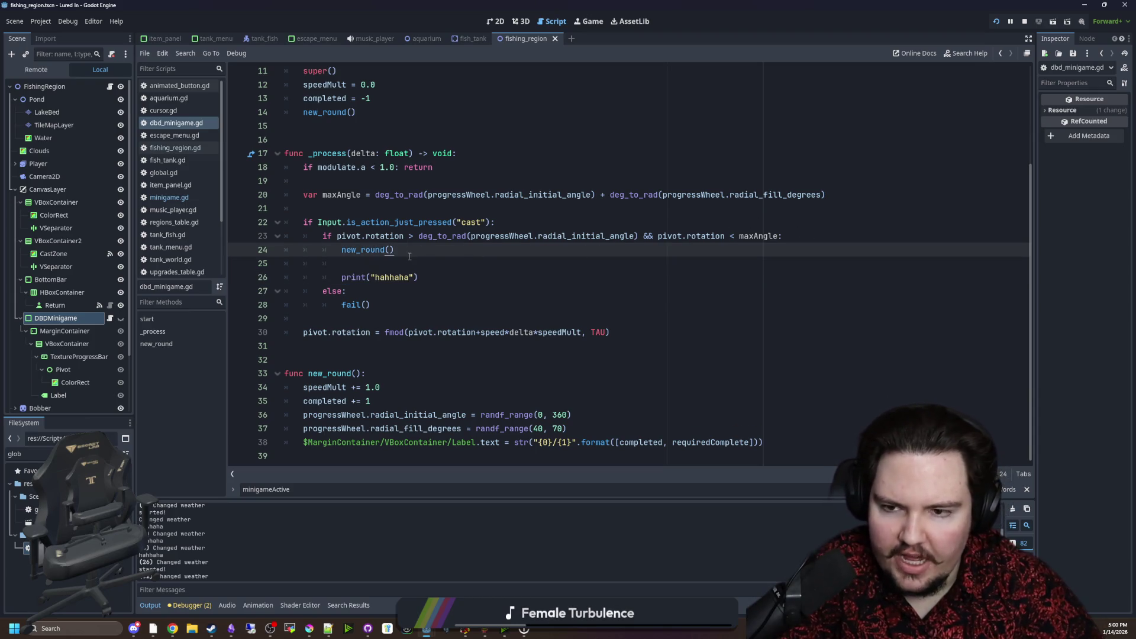
click(423, 277)
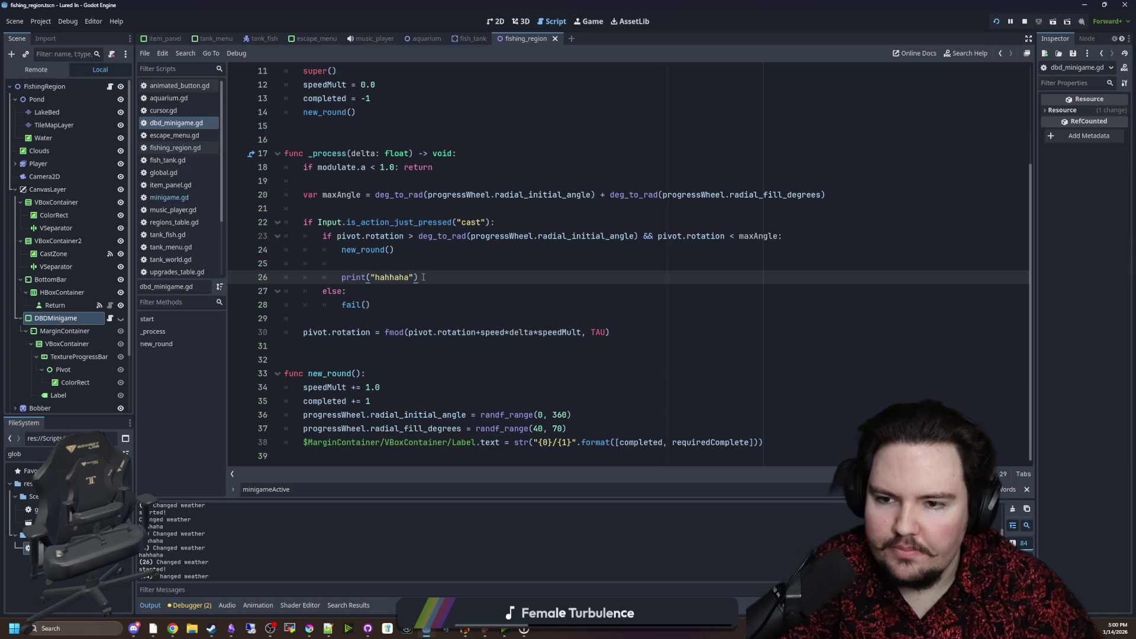
click(419, 252)
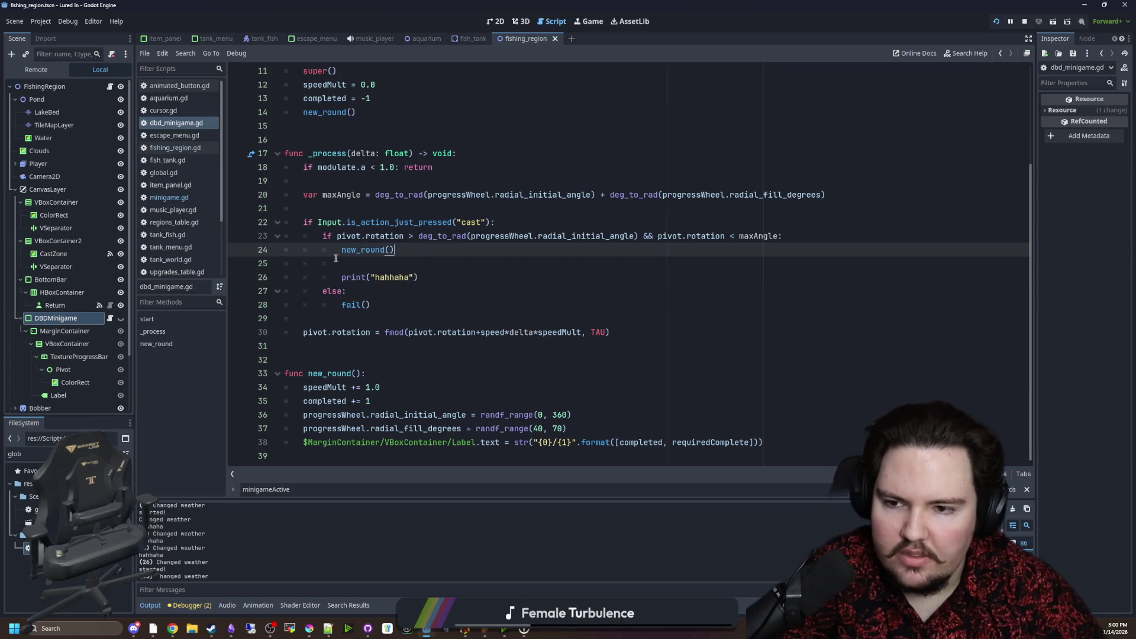
Start an unfinished 'completed' line above new_round(), then delete it
key(Return)
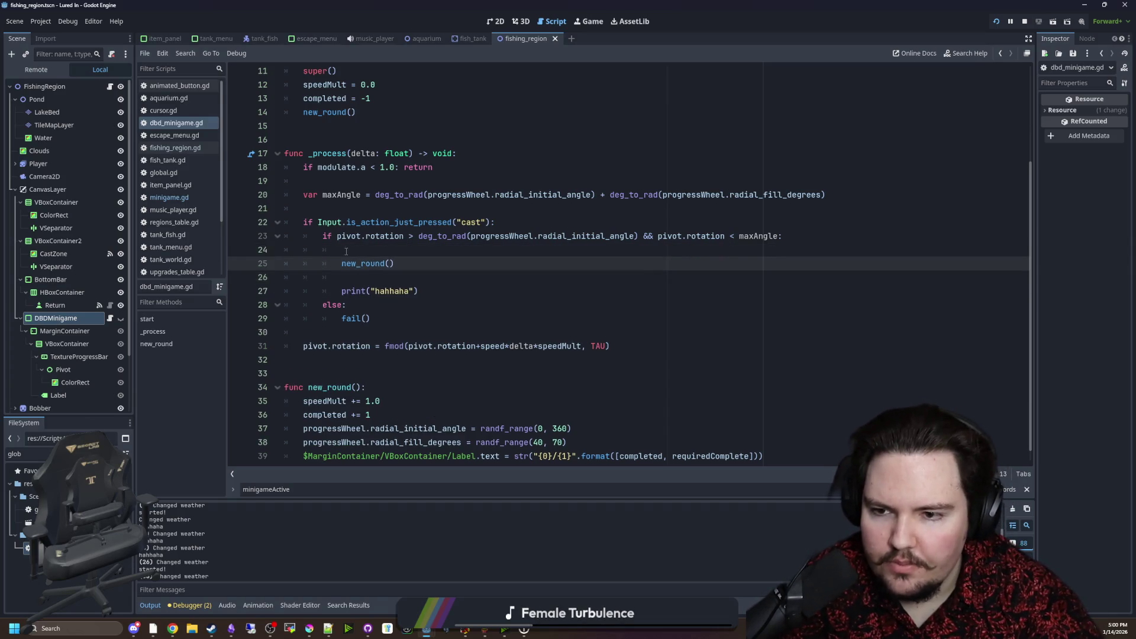
text(c)
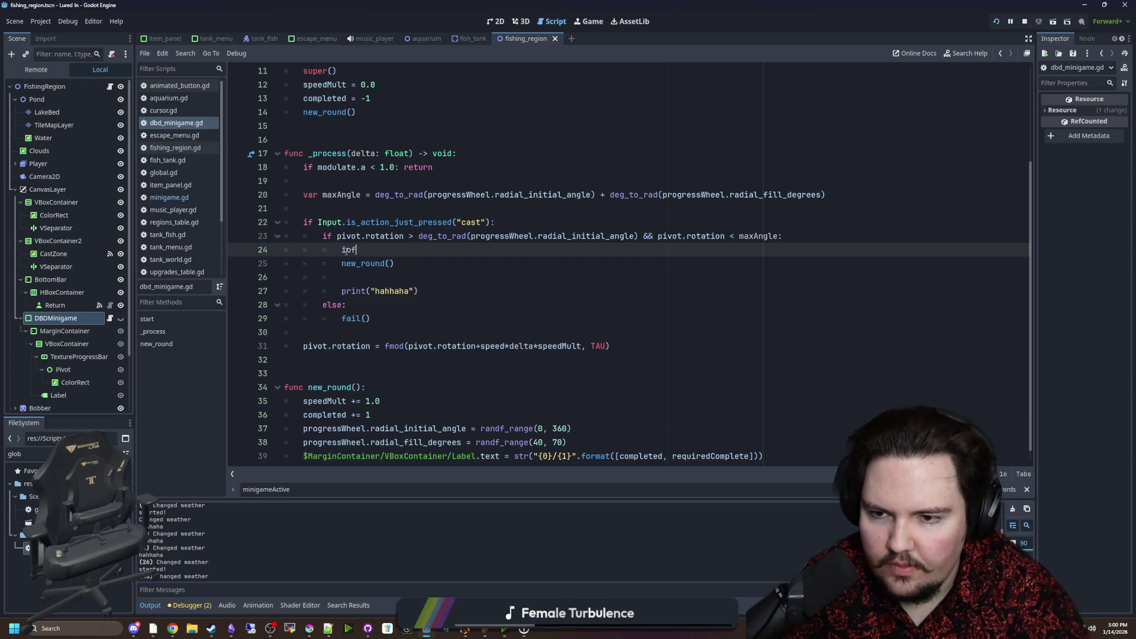
text(ompleted)
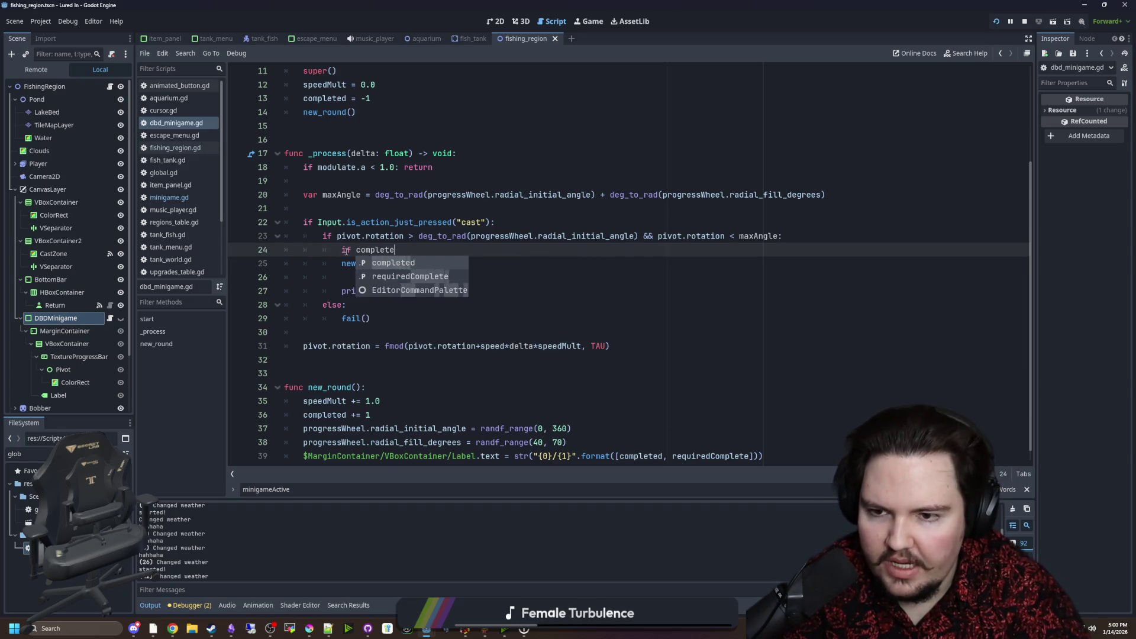
scroll(419, 322, up, 2)
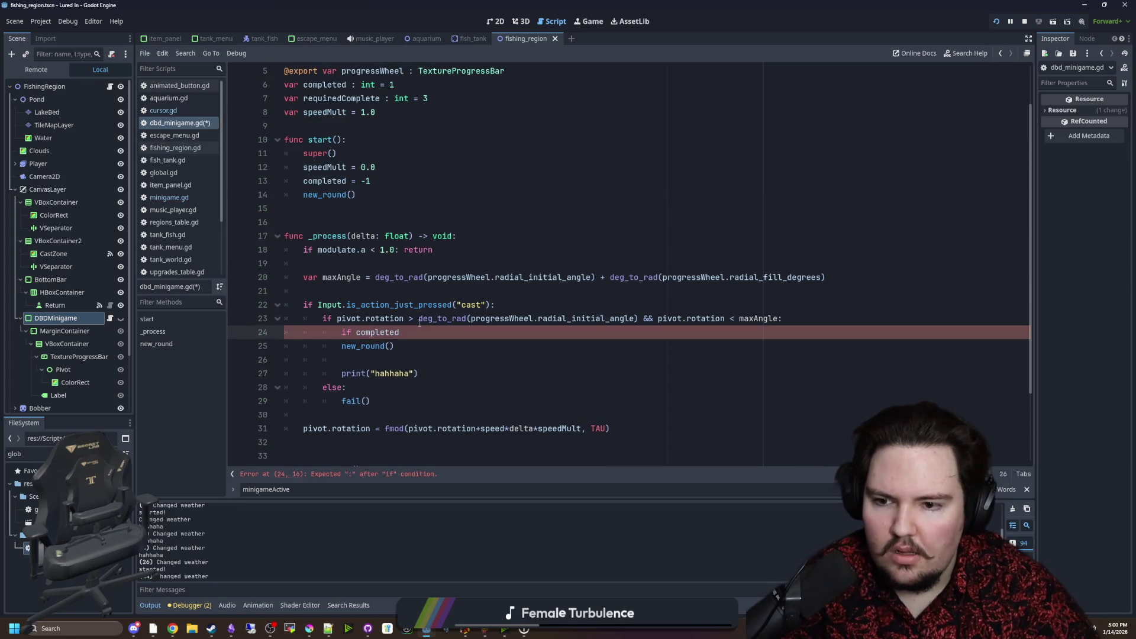
triple_click(396, 332)
key(BackSpace)
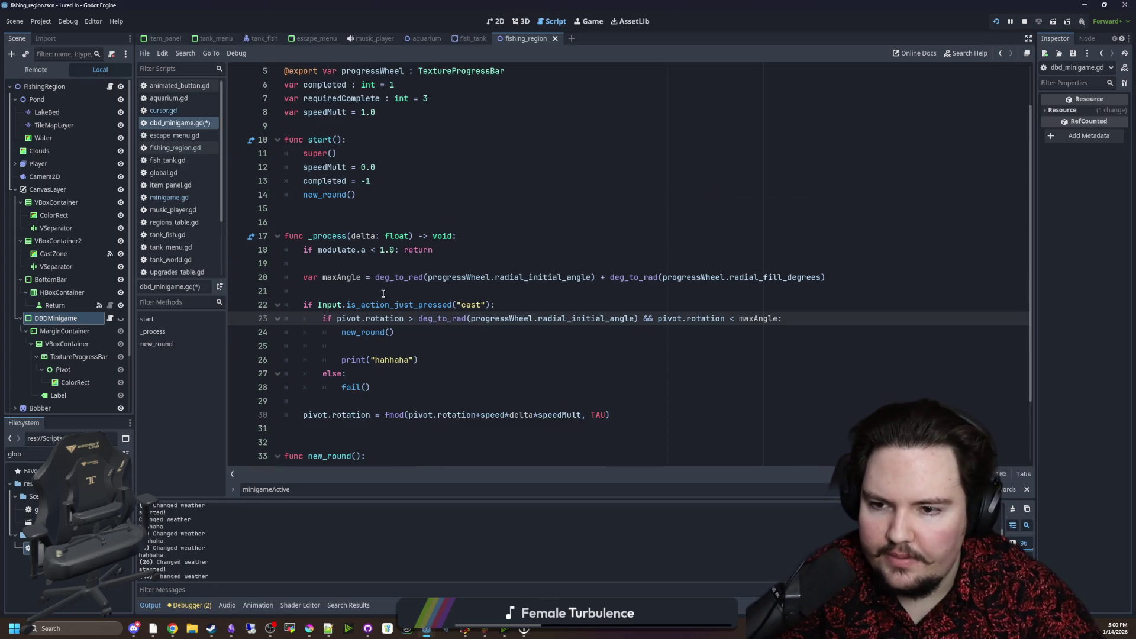
Add 'if completed >= requiredComplete:' before the cast check in _process()
click(385, 290)
key(Return)
text(completed >= )
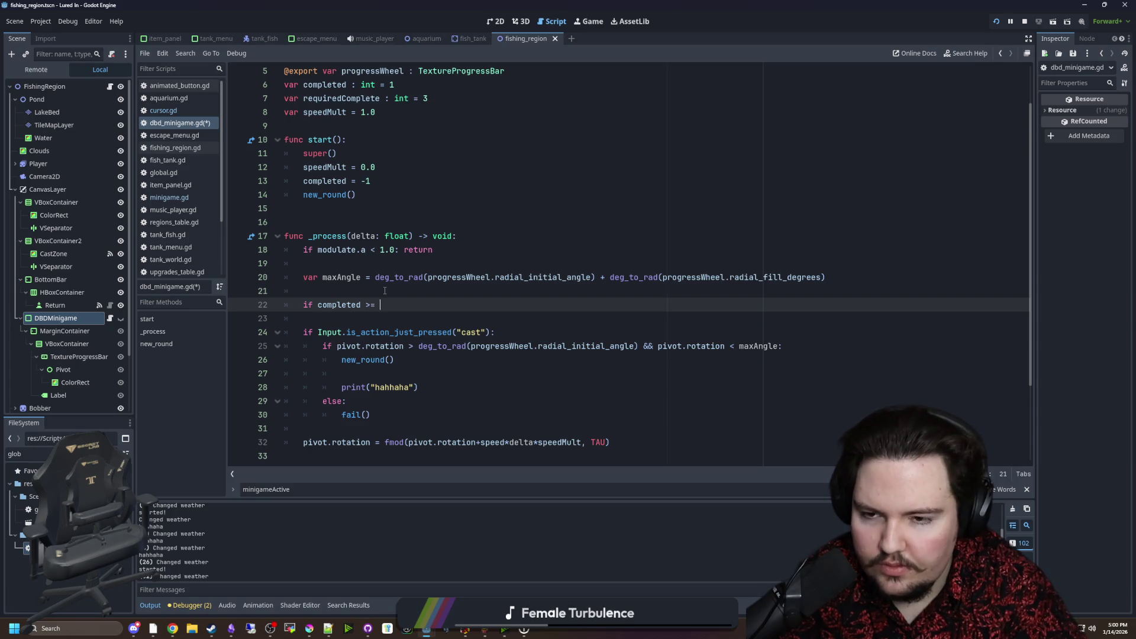
text(required)
key(Return)
text(:)
key(Return)
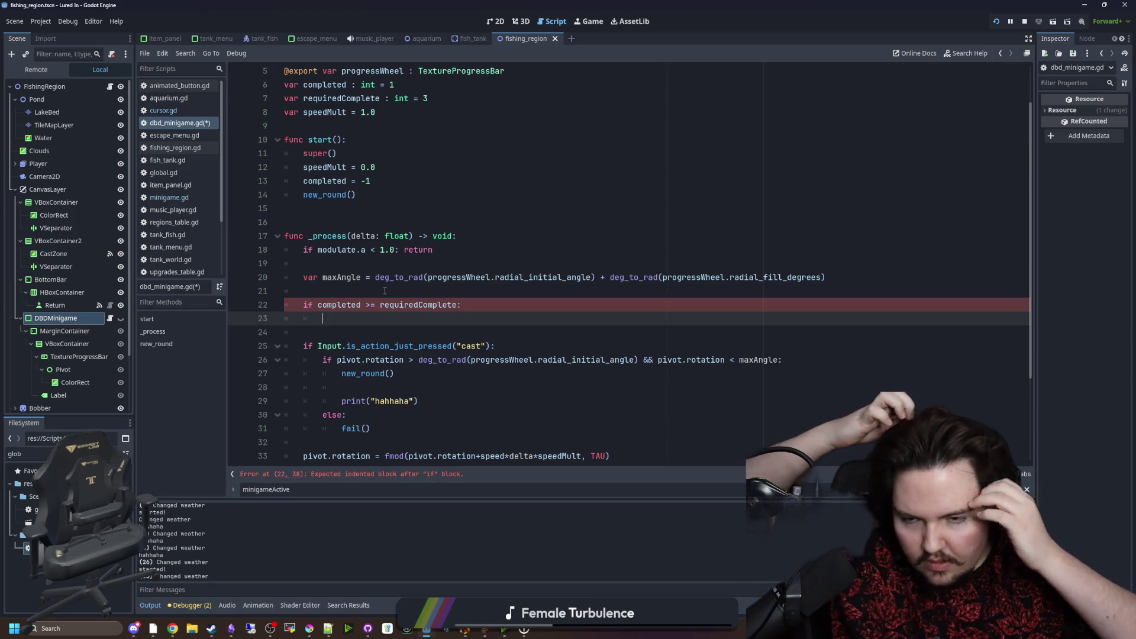
scroll(385, 291, up, 2)
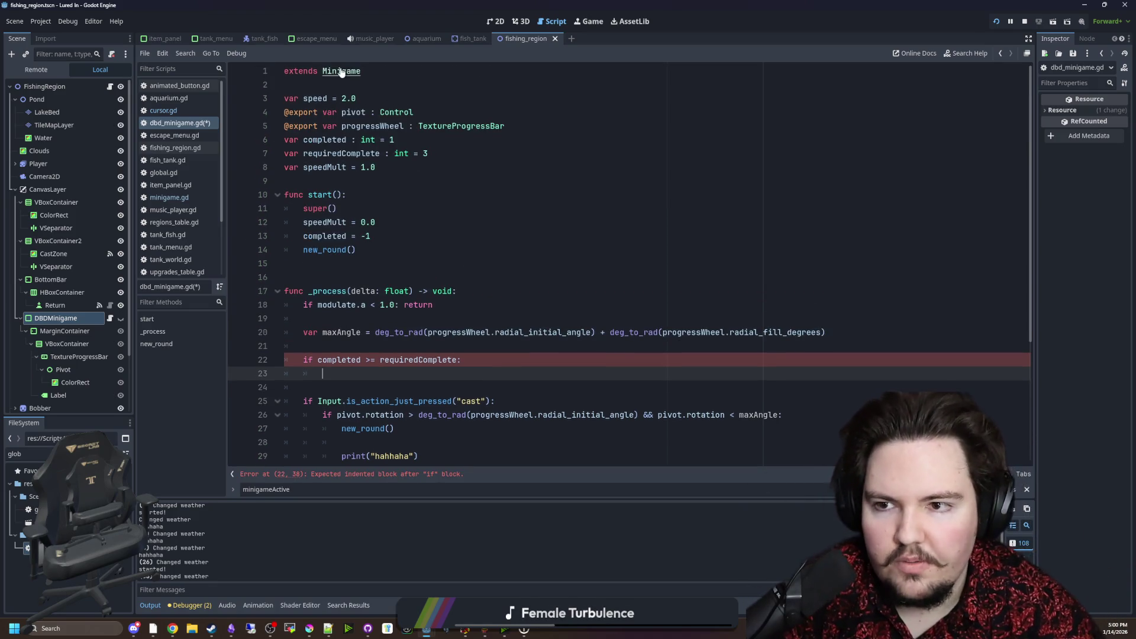
ctrl+click(341, 72)
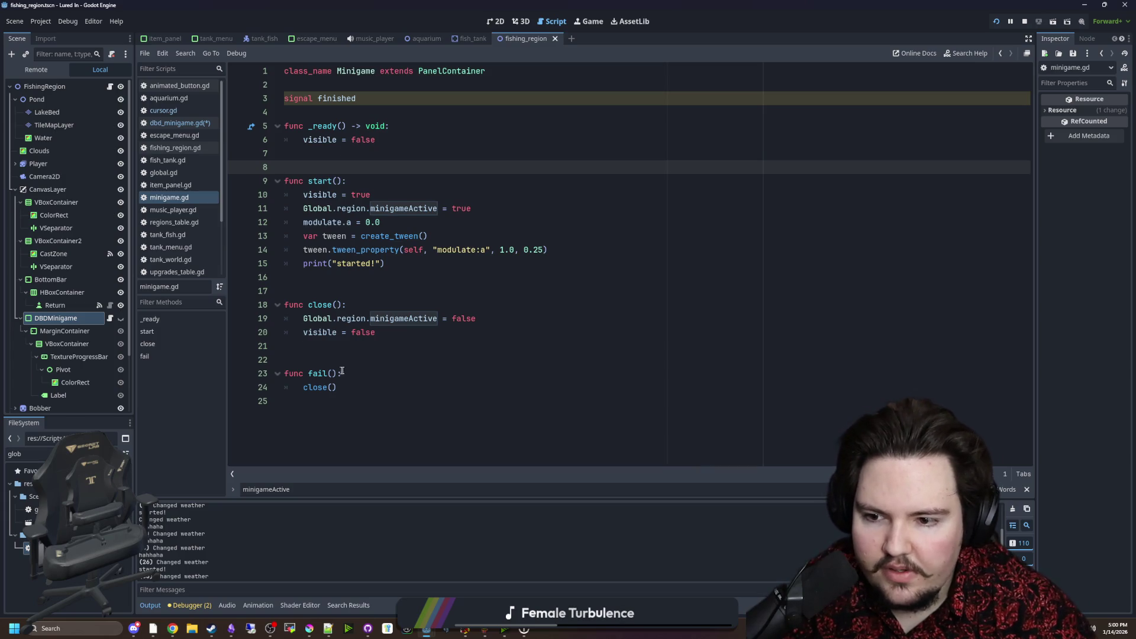
Add a success() function calling close() below fail() in minigame.gd and save the scripts
click(358, 387)
key(Return)
key(Return)
key(Return)
text(func succe)
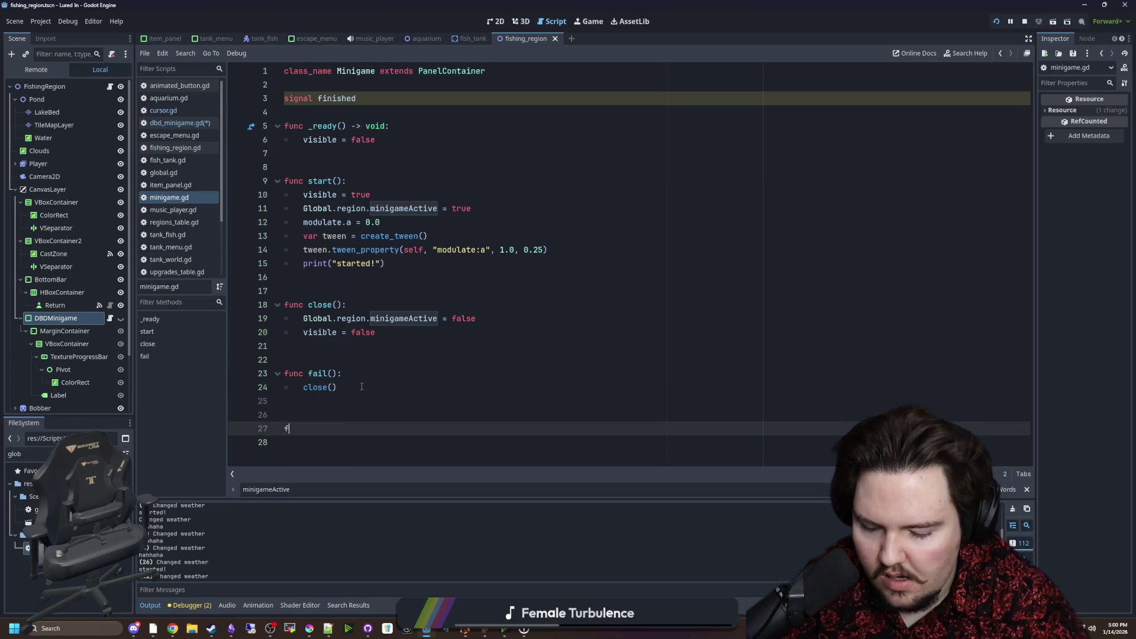
text(ss():)
key(Return)
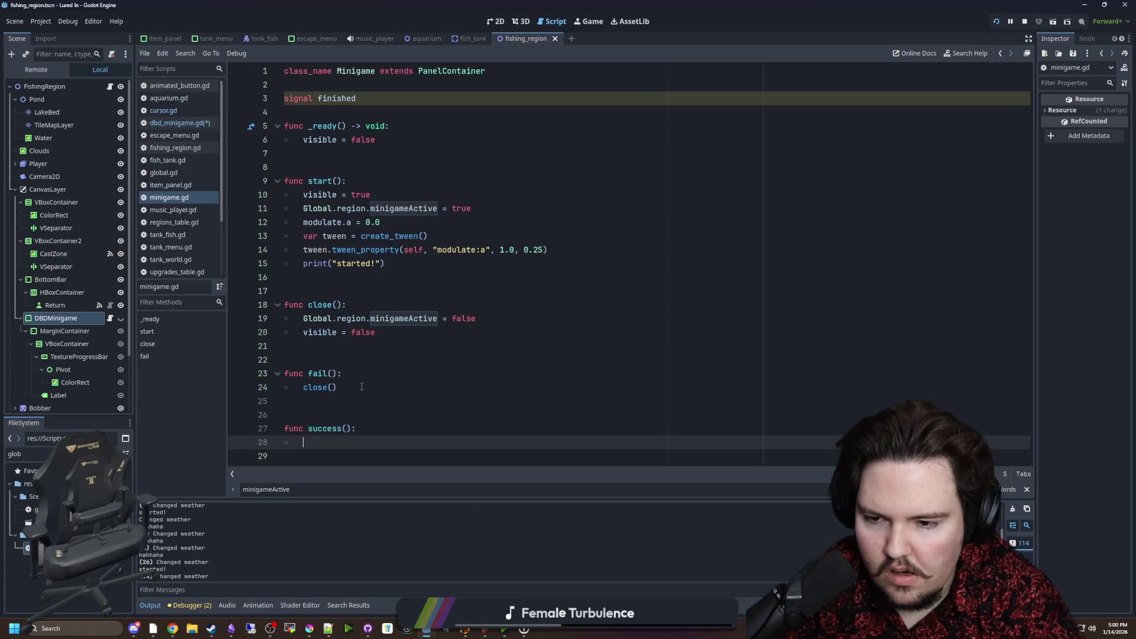
text(se())
click(361, 387)
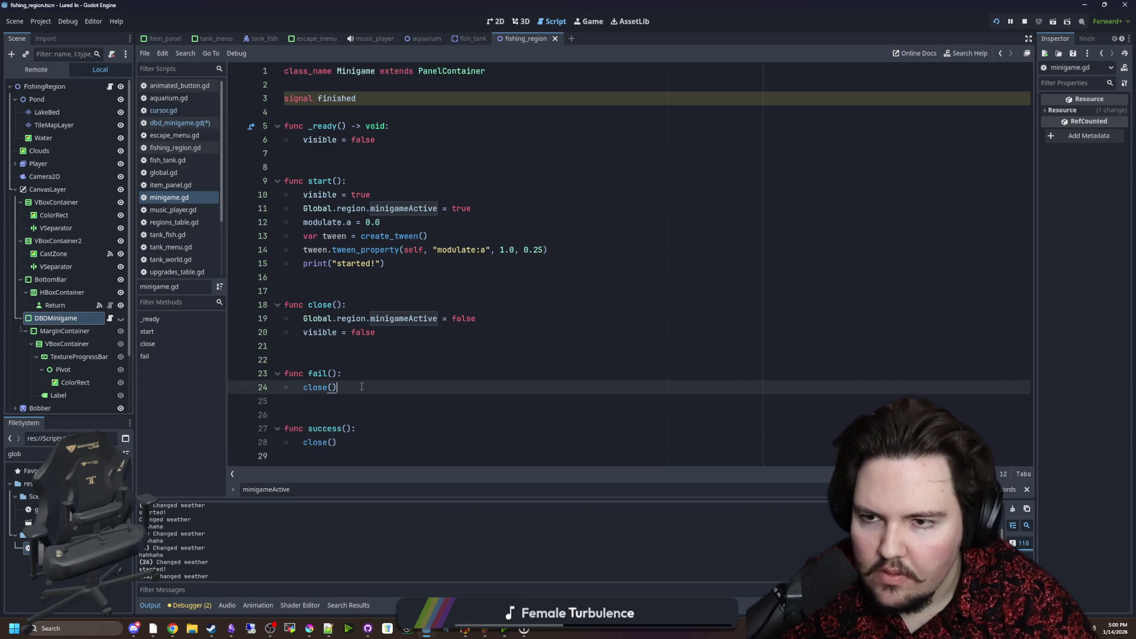
click(324, 353)
key(ctrl+s)
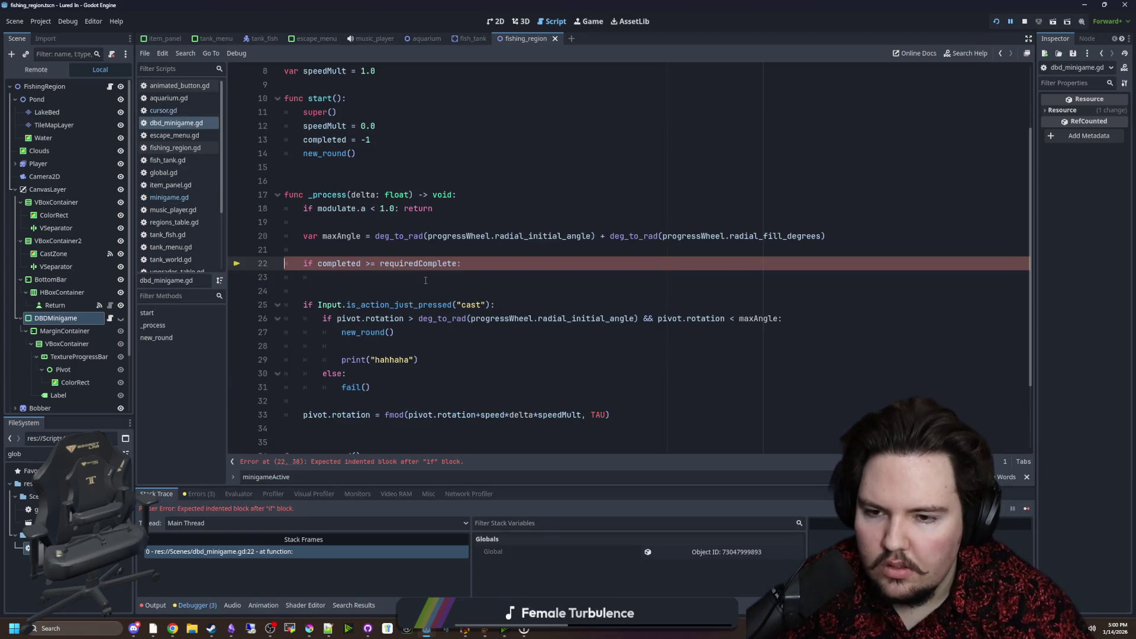
click(425, 280)
Cut the commented-out fish-catching block from fishing_region.gd
click(110, 87)
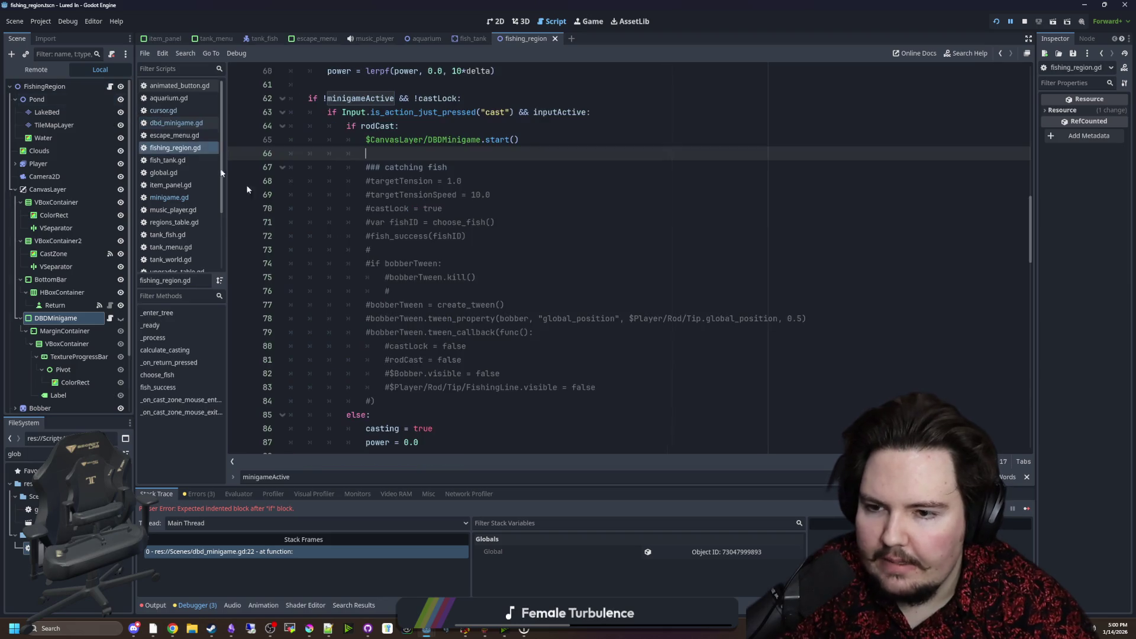
drag(386, 401, 247, 168)
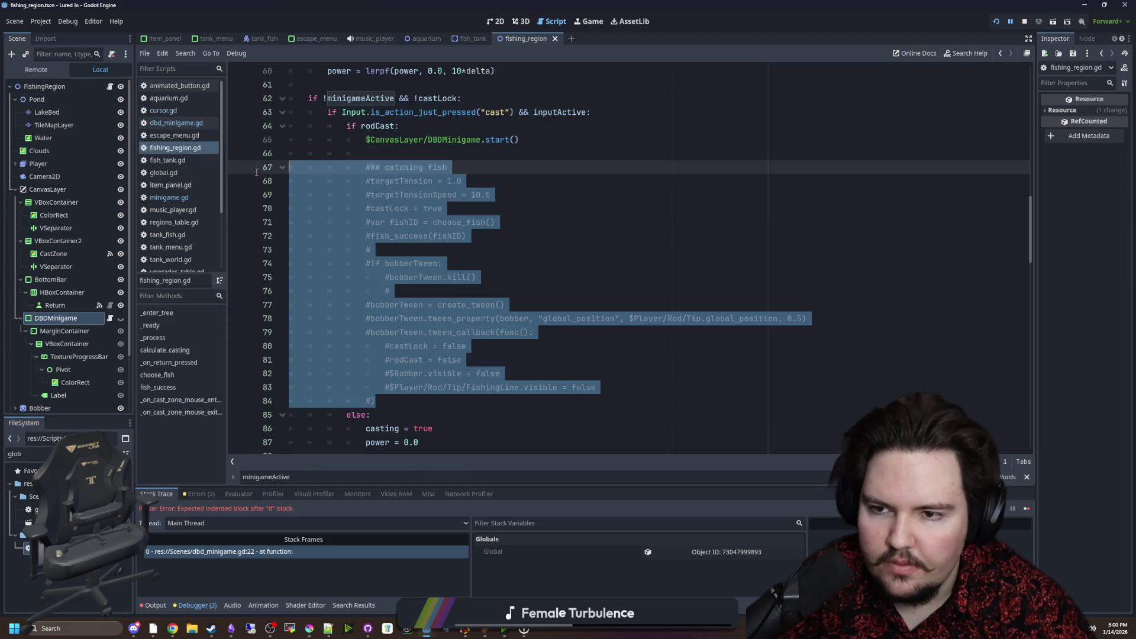
key(BackSpace)
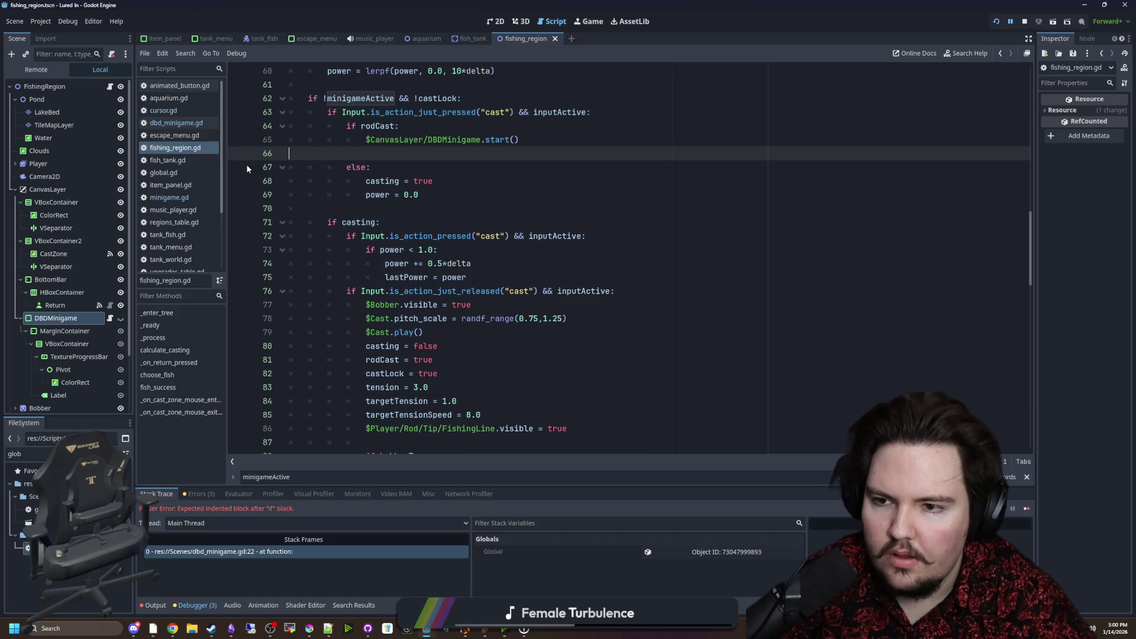
key(BackSpace)
Below the fishing line drawing code, start a catch_fish function and paste the block into it
scroll(382, 322, down, 15)
scroll(382, 323, down, 3)
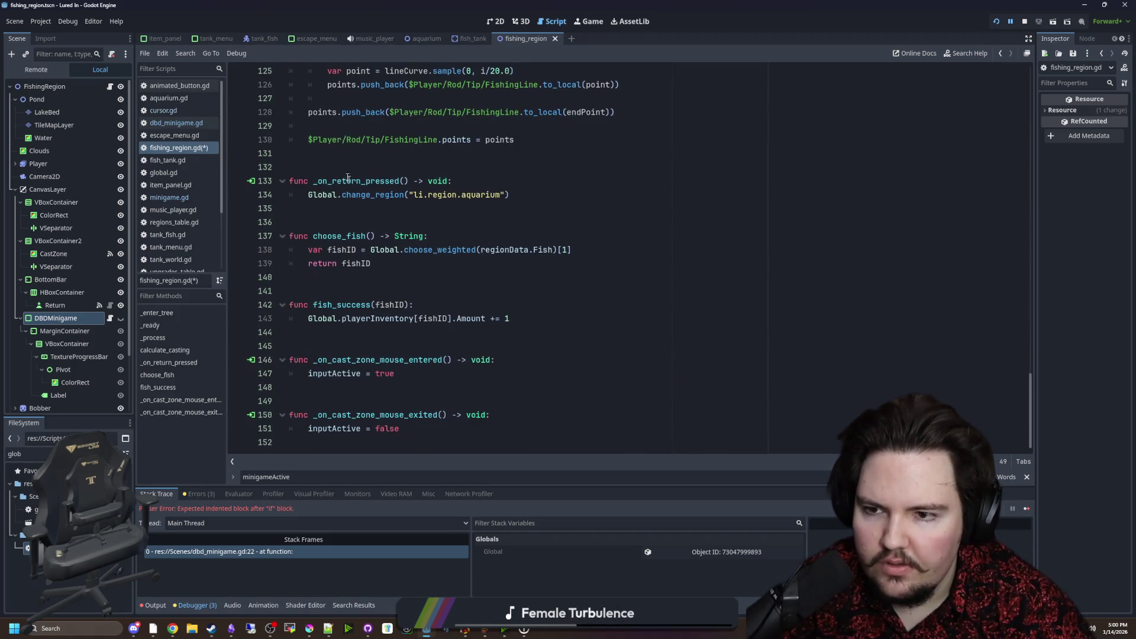
click(341, 158)
key(Return)
key(Return)
key(Return)
text(func catch_fish():)
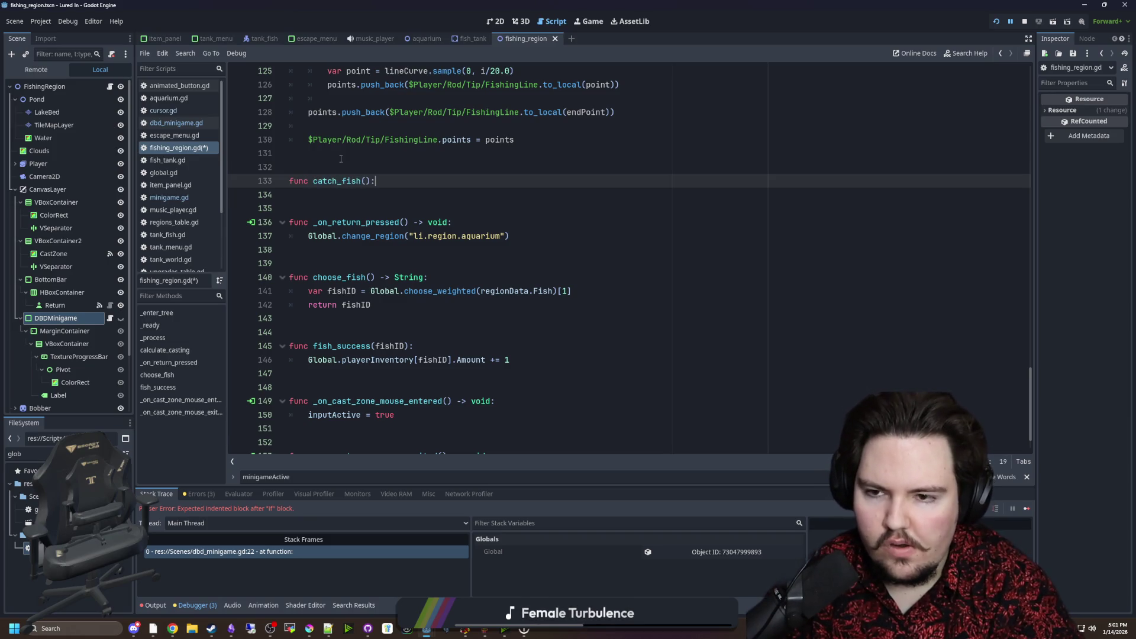
text(### catching fish 				#targetTension = 1.0 				#targetTensionSpeed = 10.0 				#castLock = true 				#var fishID = choose_fish() 				#fish_success(fishID) 				# 				#if bobberTween: 					#bobberTween.kill() 					# 				#bobberTween = create_tween() 				#bobberTween.tween_property(bobber, "global_position", $Player/Rod/Tip.global_position, 0.5) 				#bobberTween.tween_callback(func(): 					#castLock = false 					#rodCast = false 					#$Bobber.visible = false 					#$Player/Rod/Tip/FishingLine.visible = false 				#))
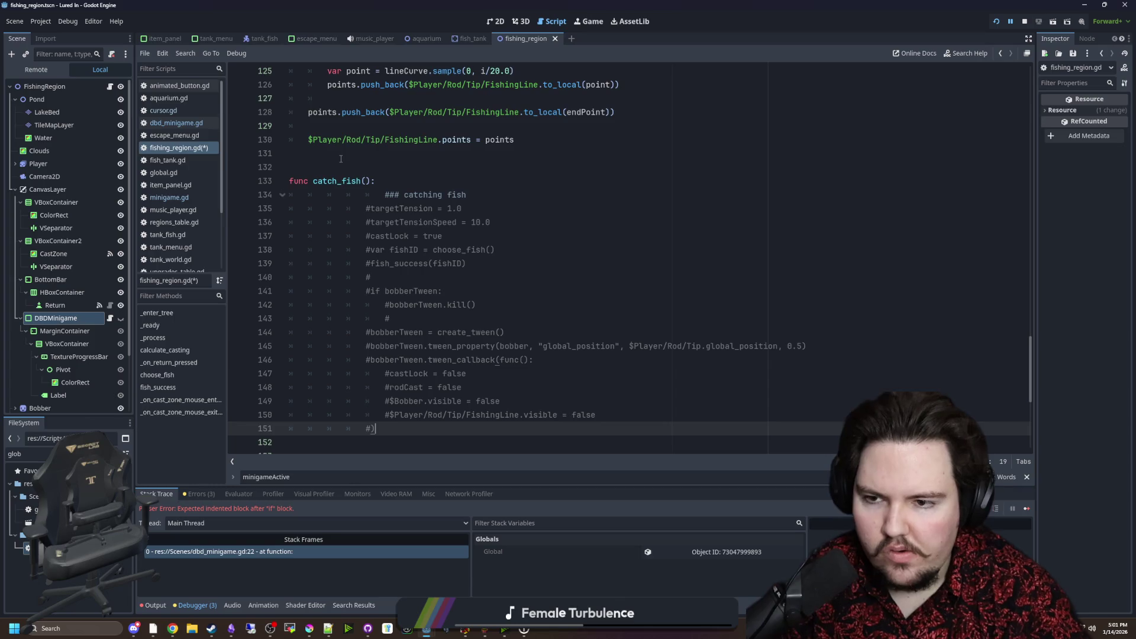
Outdent and uncomment the pasted code, then rename the function to reel with a fishID String parameter
scroll(388, 200, down, 3)
mouse_move(379, 304)
mouse_down()
mouse_move(374, 263)
mouse_move(348, 235)
mouse_up()
key(shift+Tab)
key(shift+Tab)
key(shift+Tab)
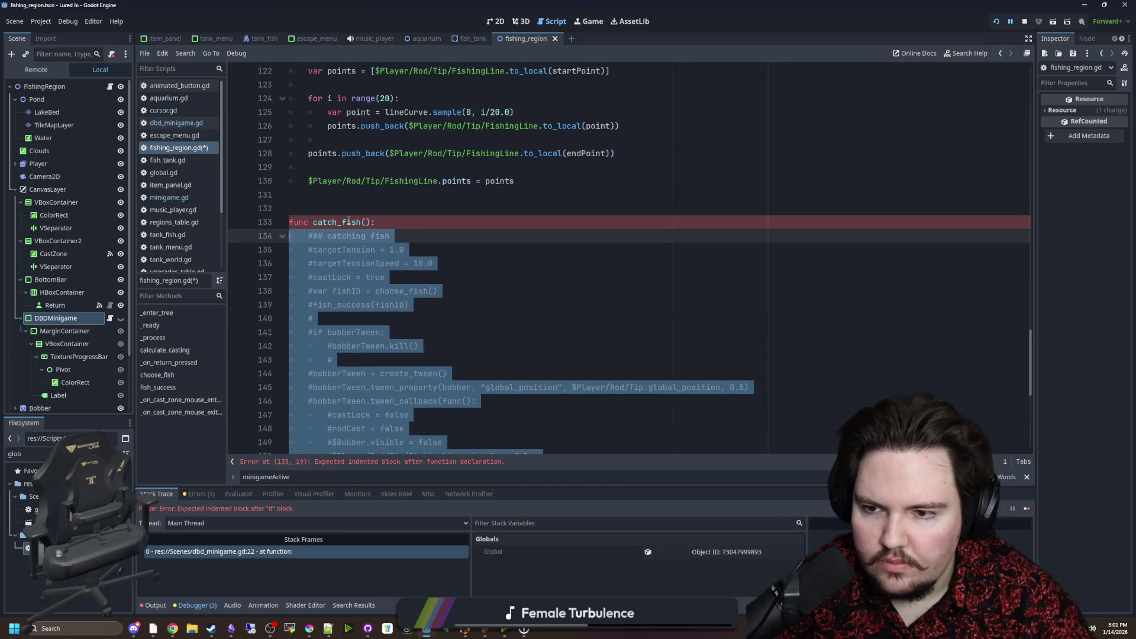
key(ctrl+l)
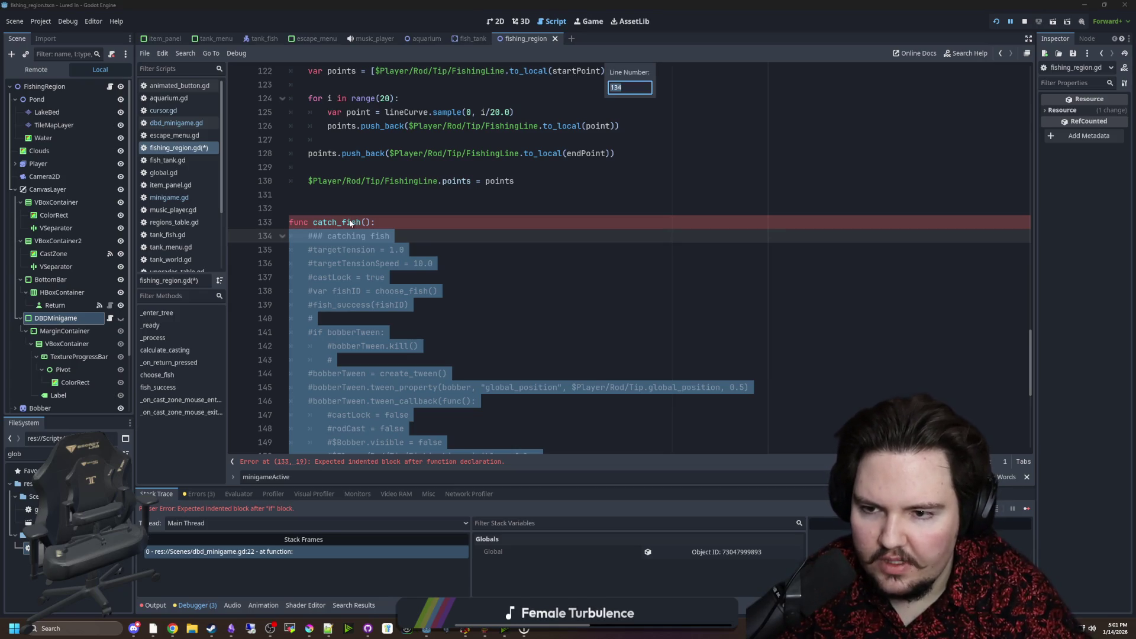
key(Escape)
scroll(350, 222, down, 3)
mouse_move(319, 346)
mouse_down()
mouse_move(220, 144)
mouse_move(263, 114)
mouse_up()
key(ctrl+k)
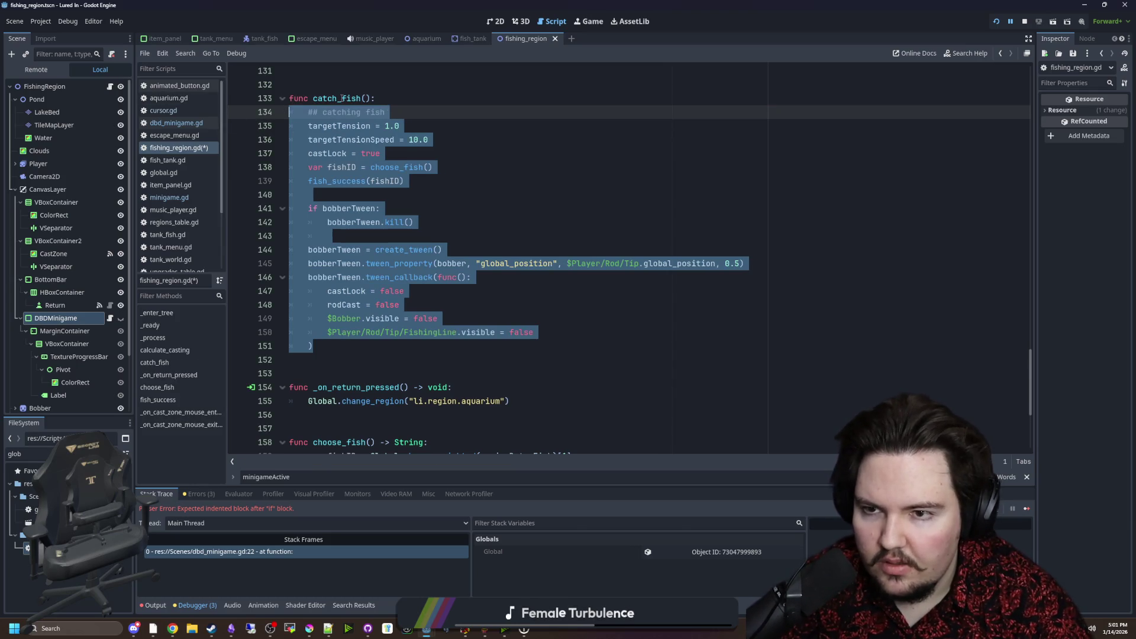
double_click(341, 98)
text(reel)
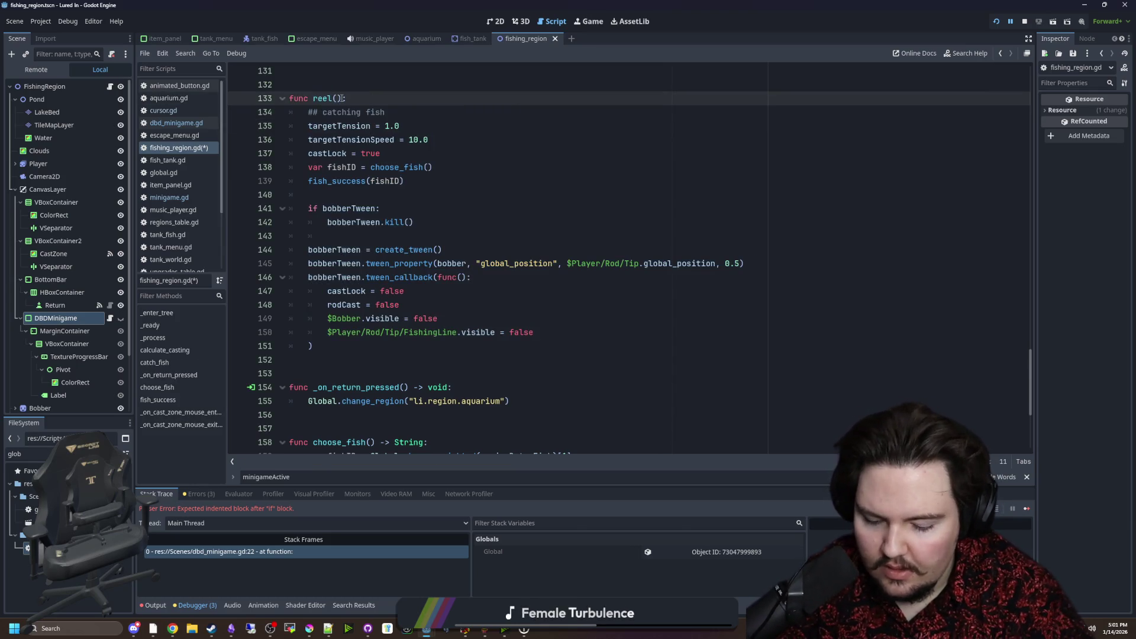
text(fishID : S= ")
text(")
text(: String)
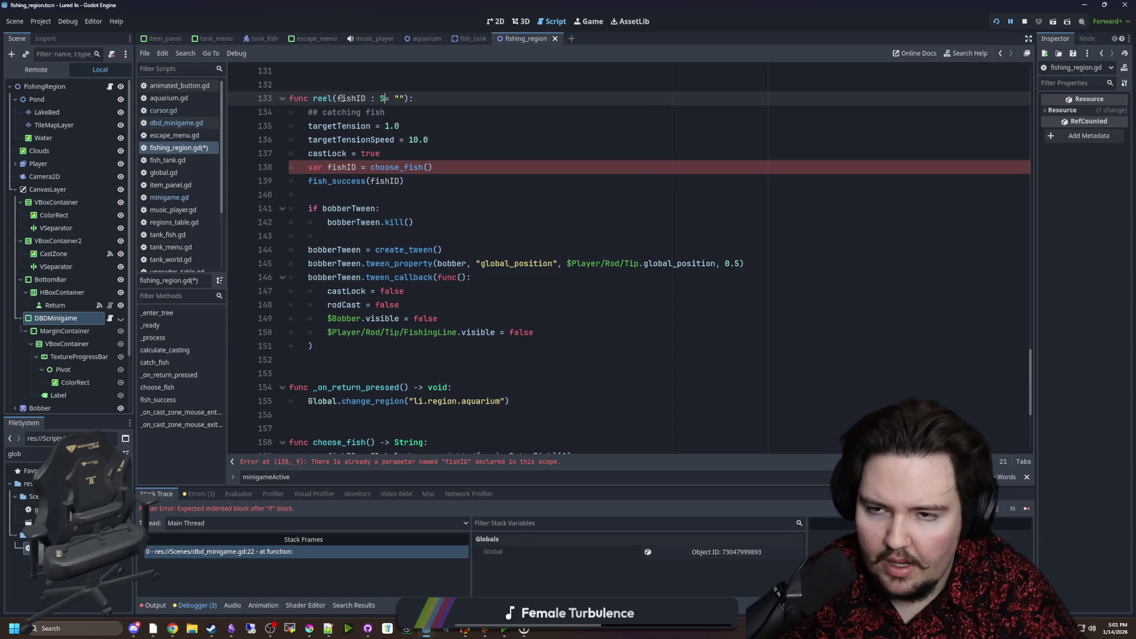
Review the fishID parameter, the choose_fish declaration and the fish_success definition in reel()
click(356, 193)
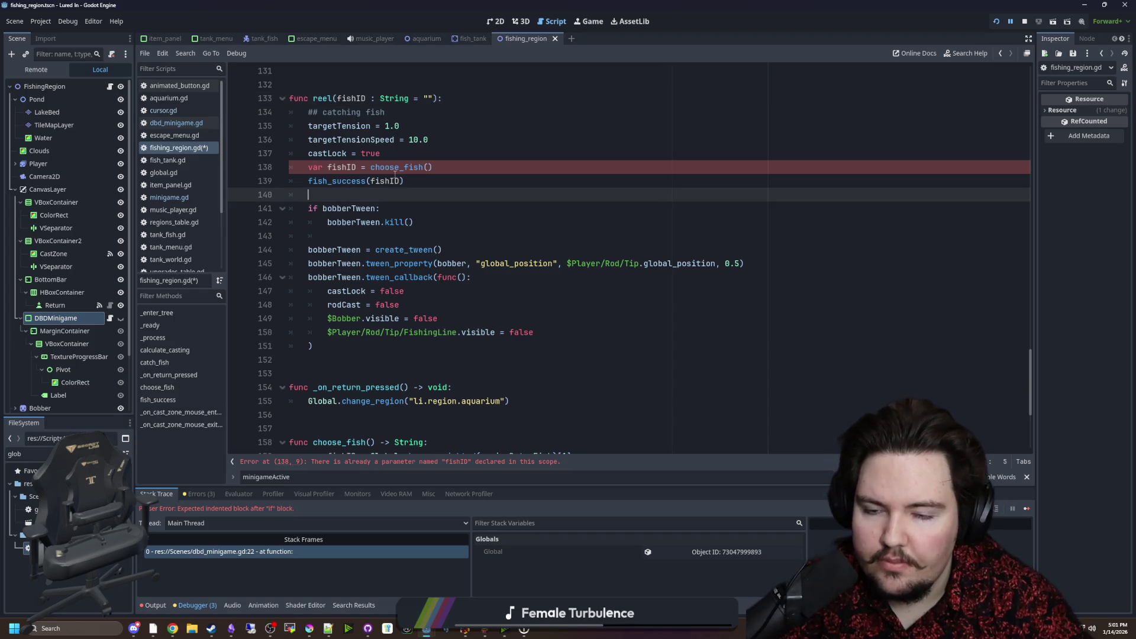
scroll(403, 174, up, 2)
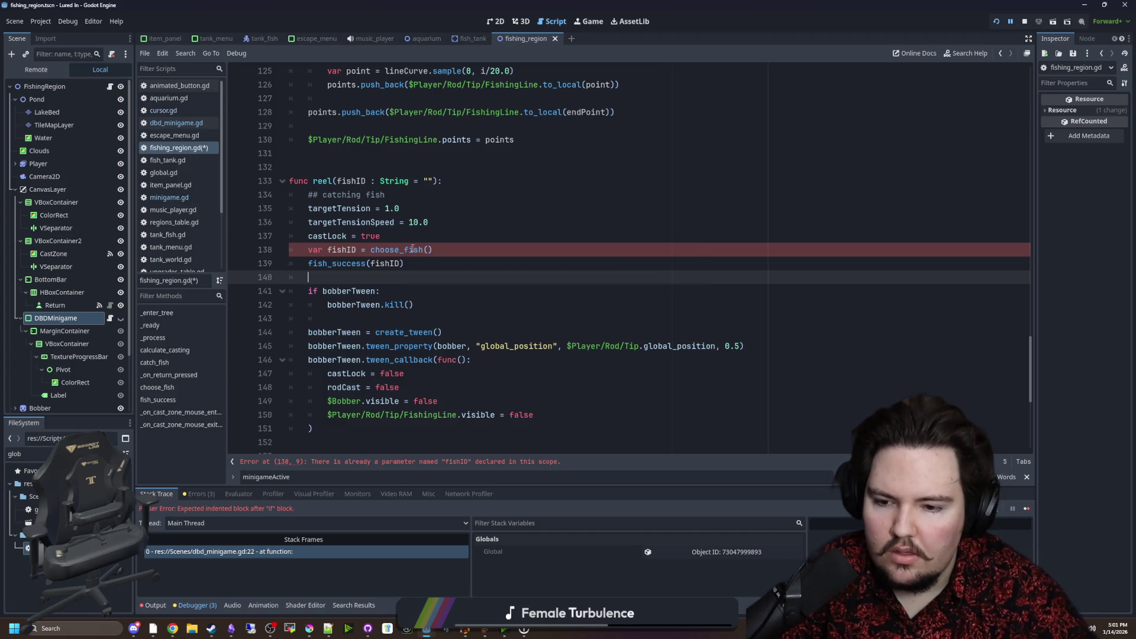
drag(435, 181, 337, 181)
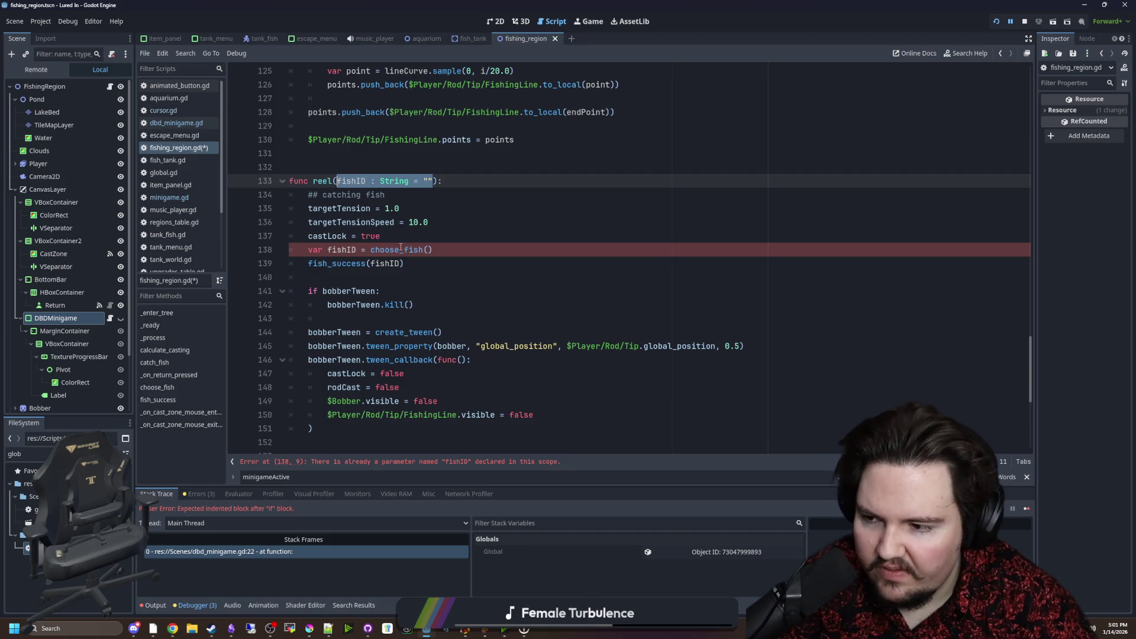
click(451, 231)
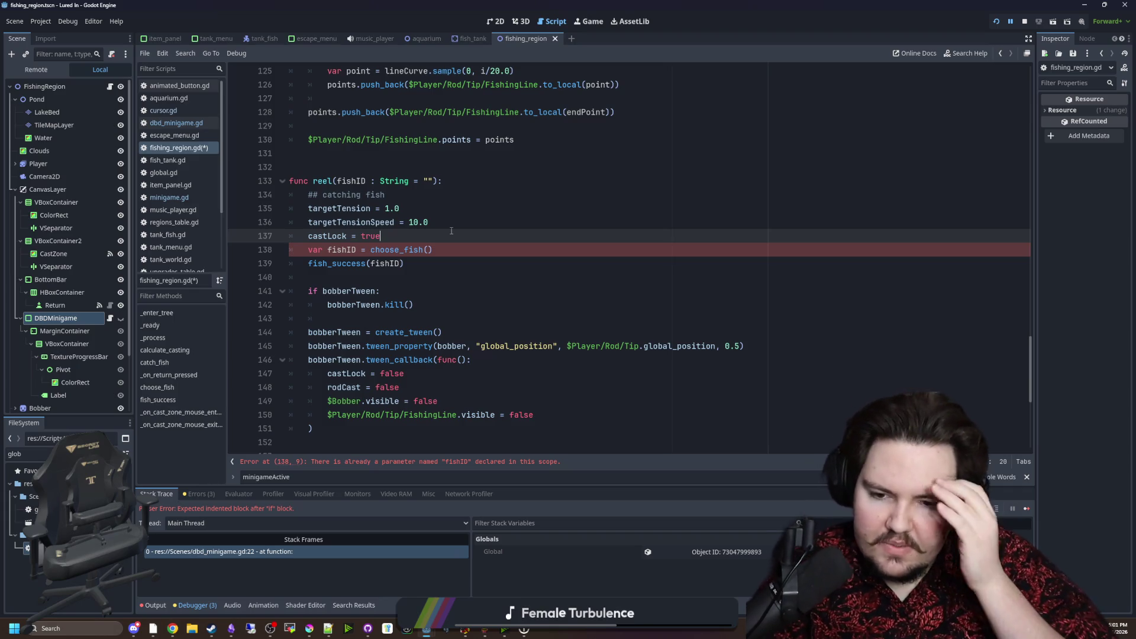
mouse_move(439, 250)
mouse_down()
mouse_move(331, 236)
mouse_move(308, 250)
mouse_up()
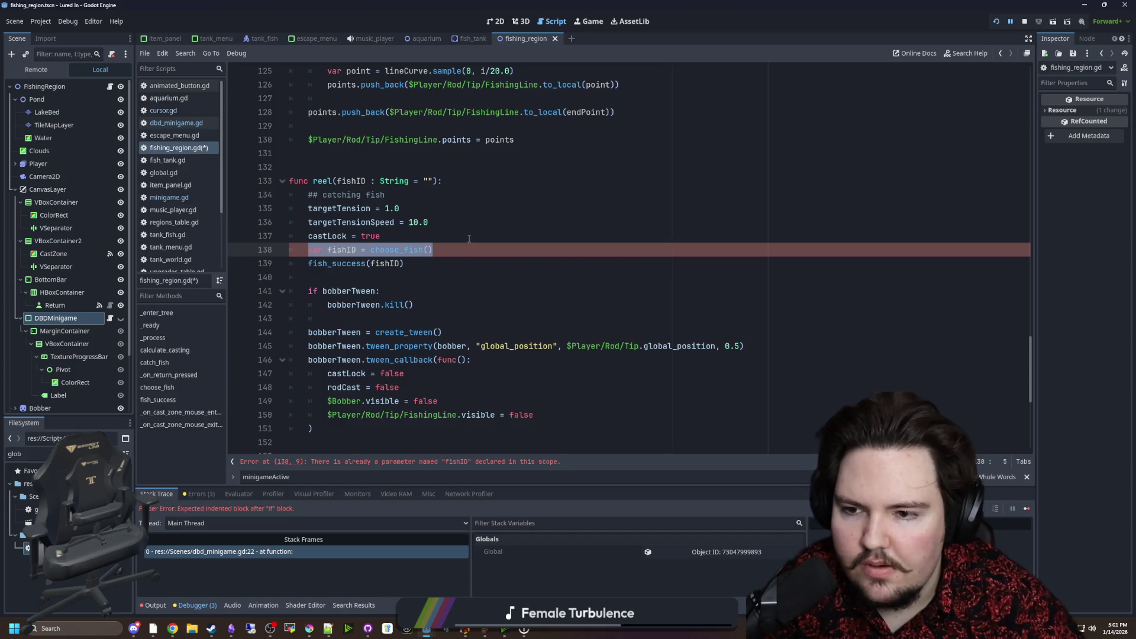
ctrl+click(339, 262)
key(alt+Left)
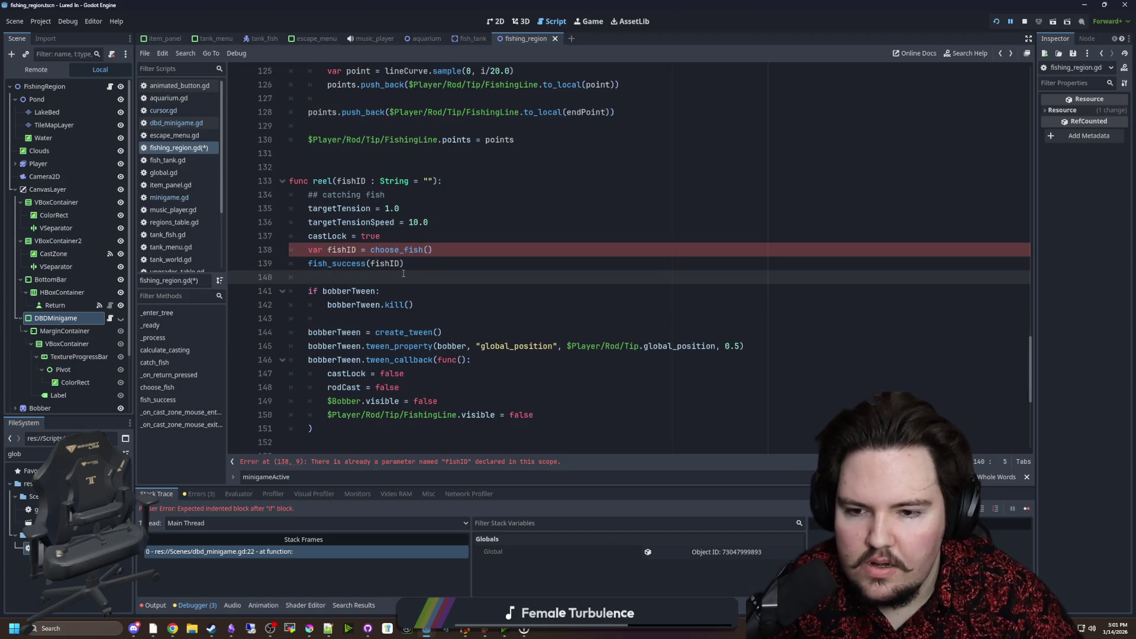
scroll(382, 327, up, 1)
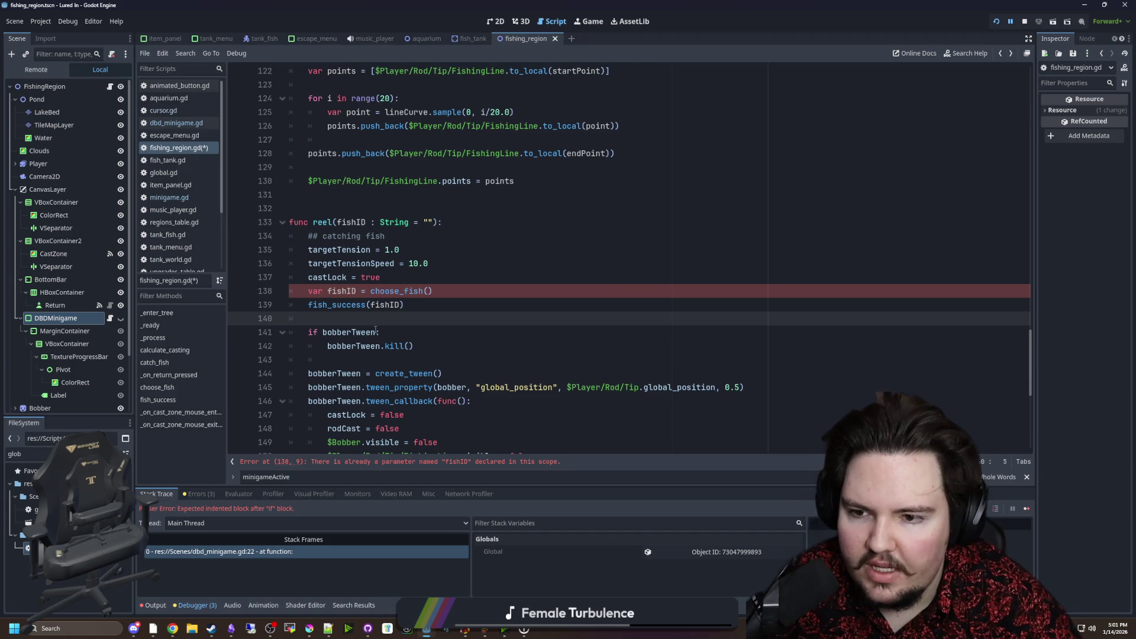
drag(423, 303, 271, 289)
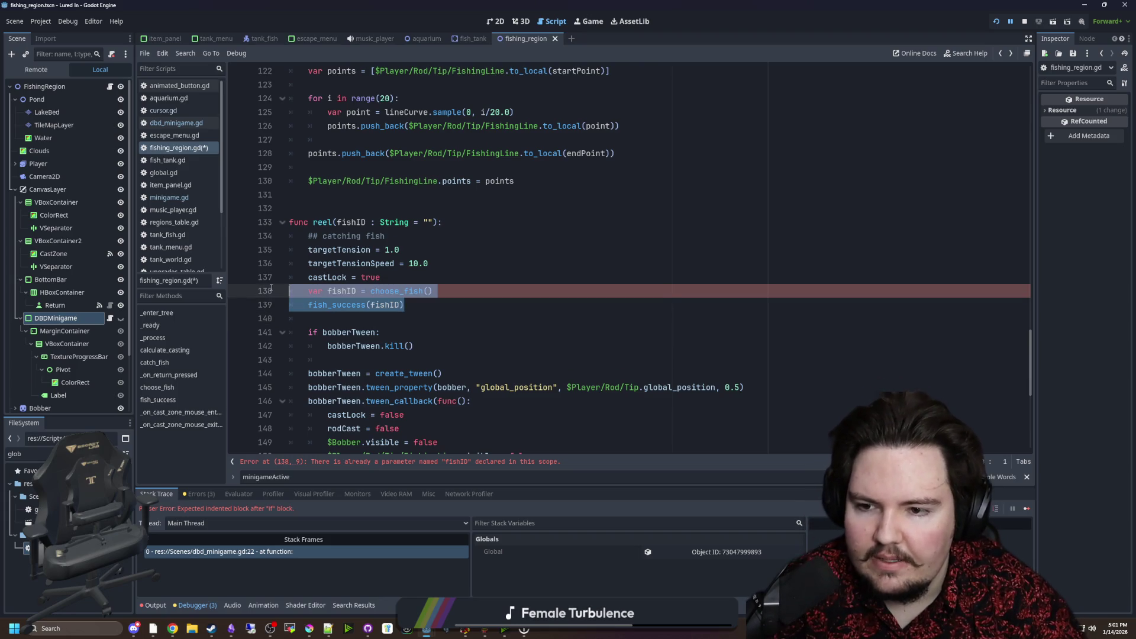
click(391, 304)
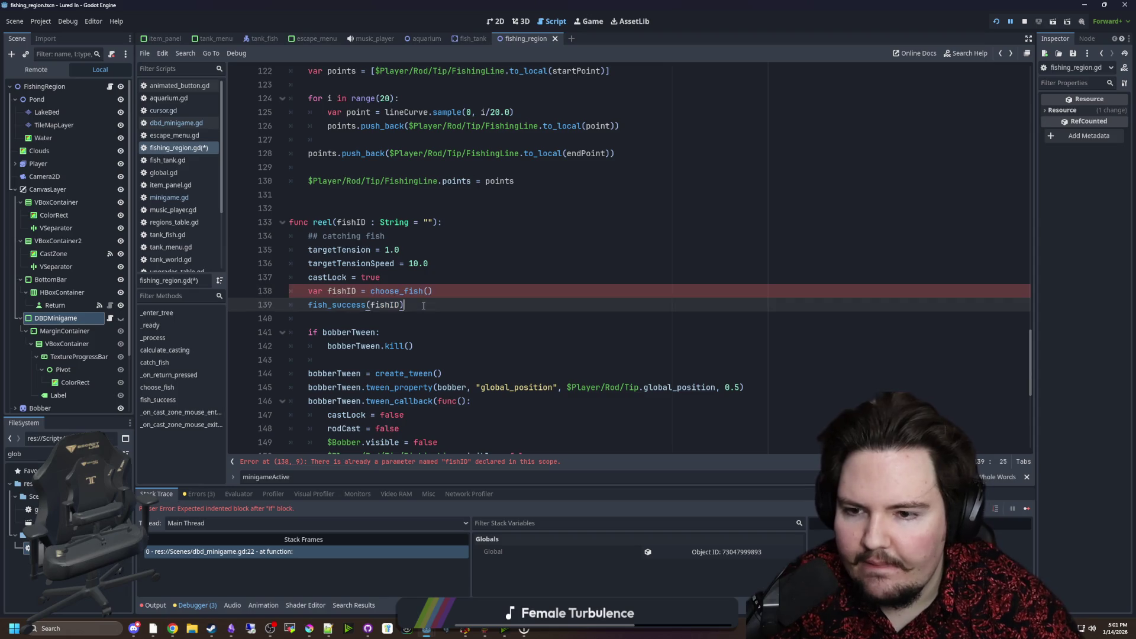
Add an 'if !fishID.is_empty():' line above the fish_success(fishID) call
click(440, 293)
key(Return)
text(if fish)
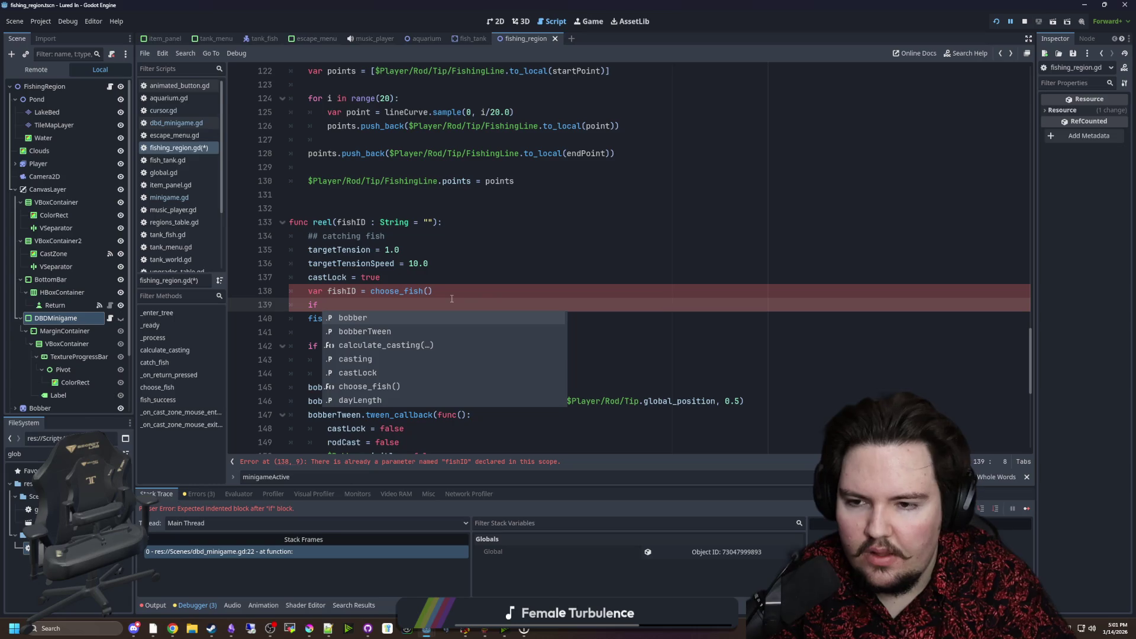
key(Return)
text(.is_e)
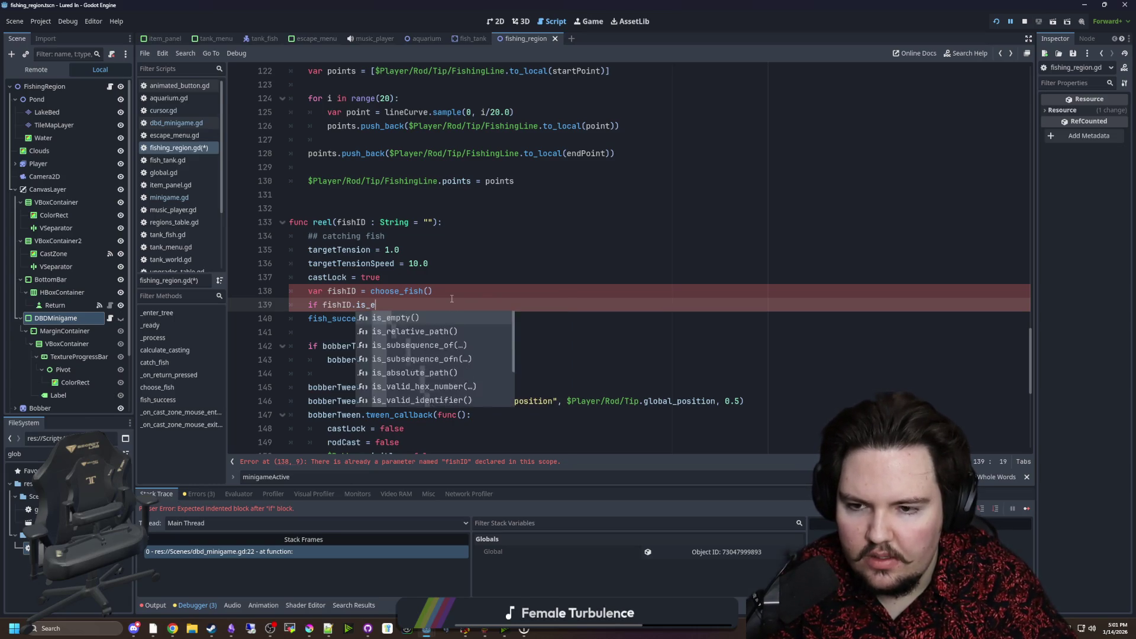
key(Return)
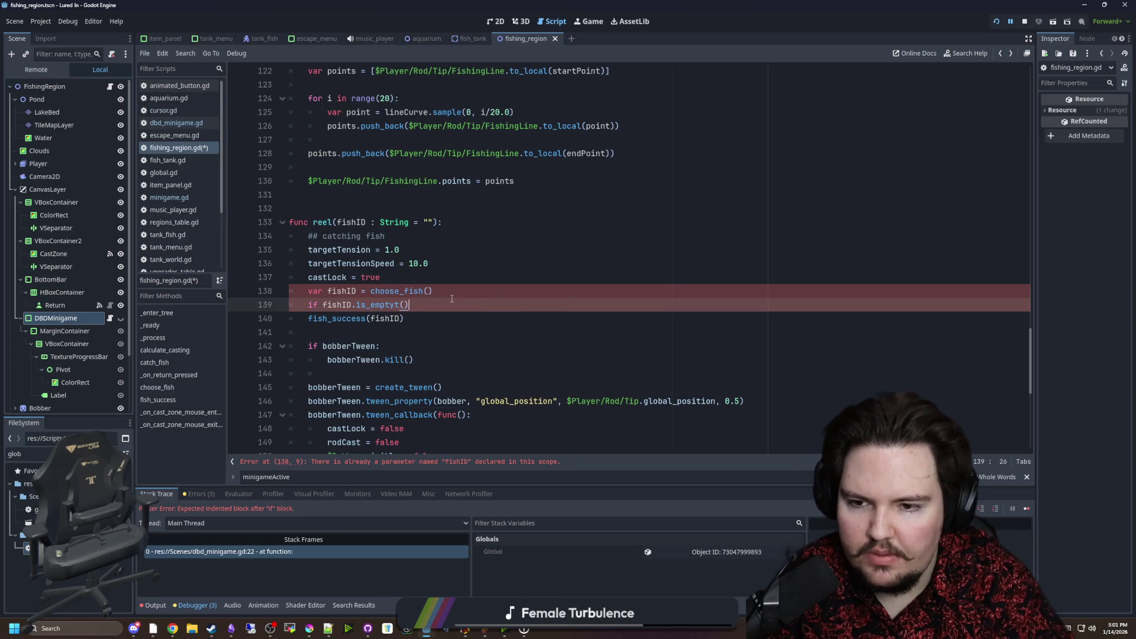
key(BackSpace)
key(BackSpace)
text(()
key(Home)
key(Right)
key(Right)
key(Right)
text(!)
key(End)
text(:)
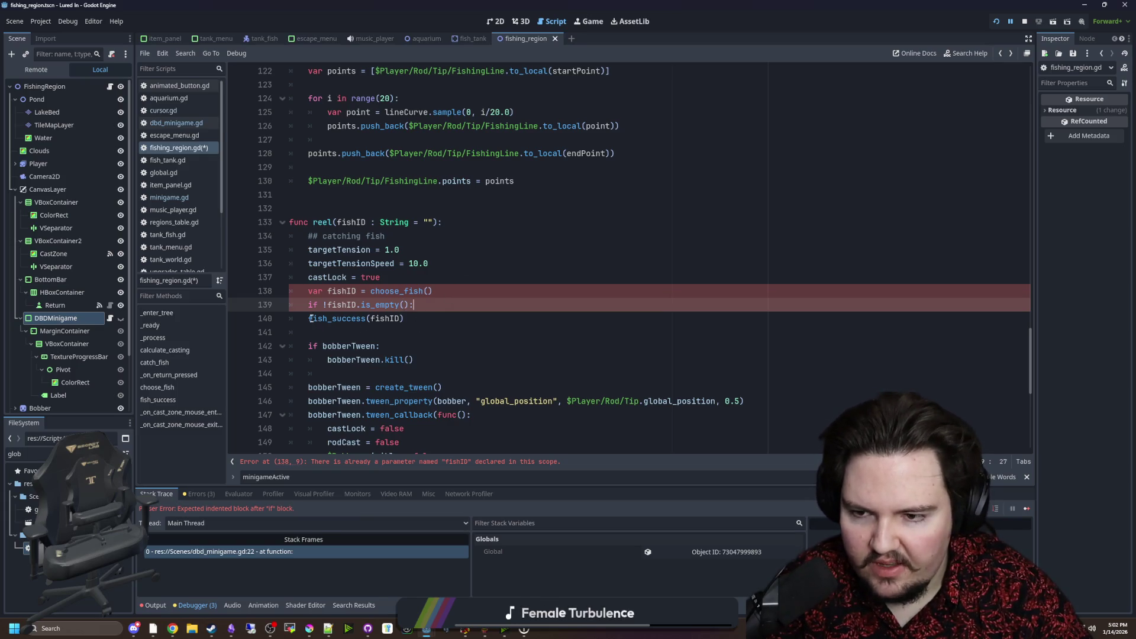
Indent fish_success under the new if and delete the var fishID = choose_fish() line
key(Down)
key(Home)
key(Tab)
drag(433, 291, 271, 288)
key(BackSpace)
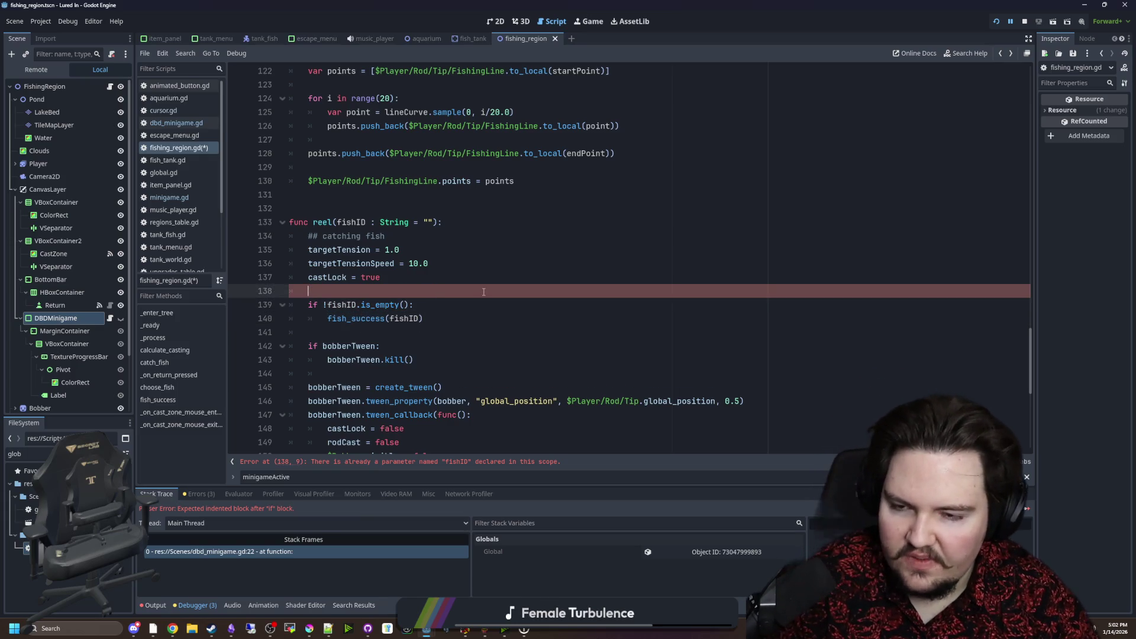
Under 'if rodCast:' add the line var fishID = choose_fish()
scroll(483, 277, up, 5)
scroll(484, 277, up, 15)
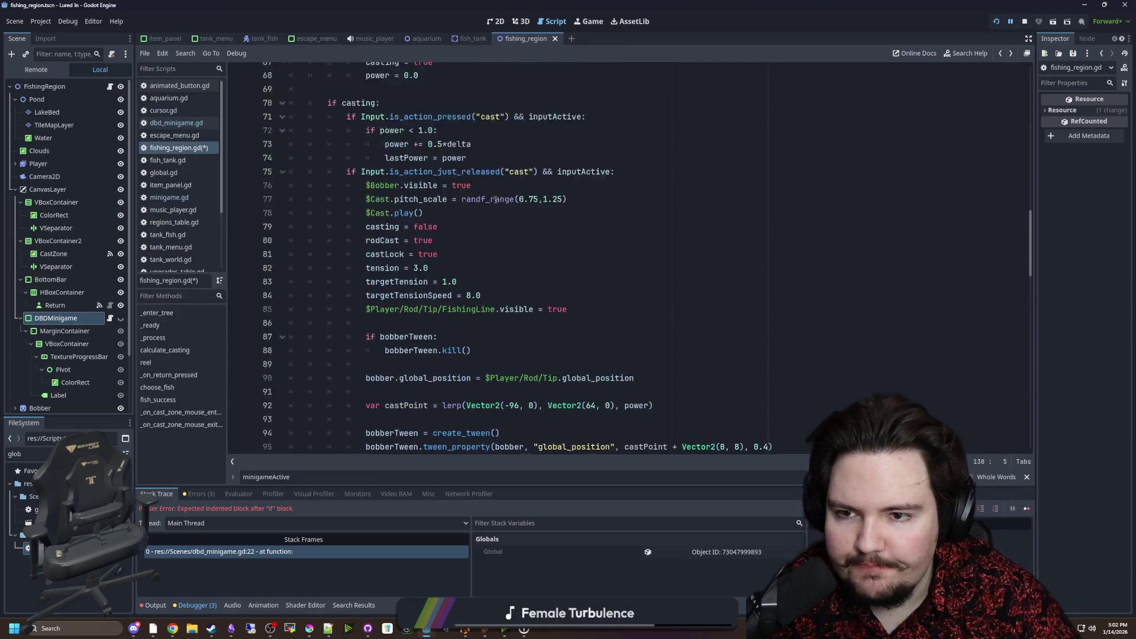
click(448, 232)
click(469, 220)
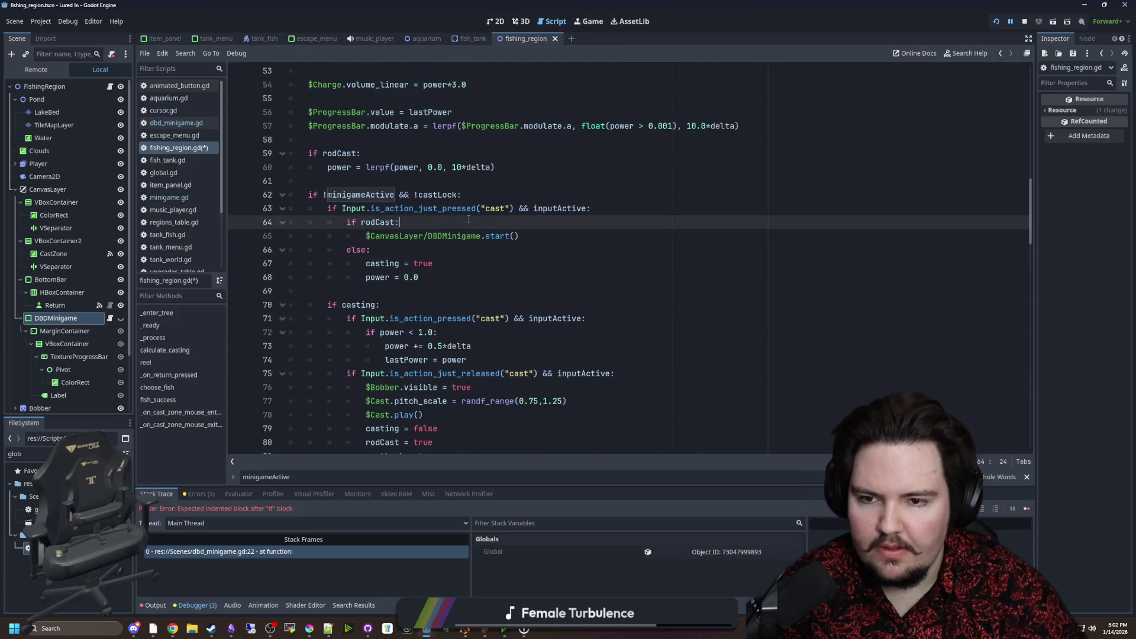
key(Return)
text(var fishID = choose_fish())
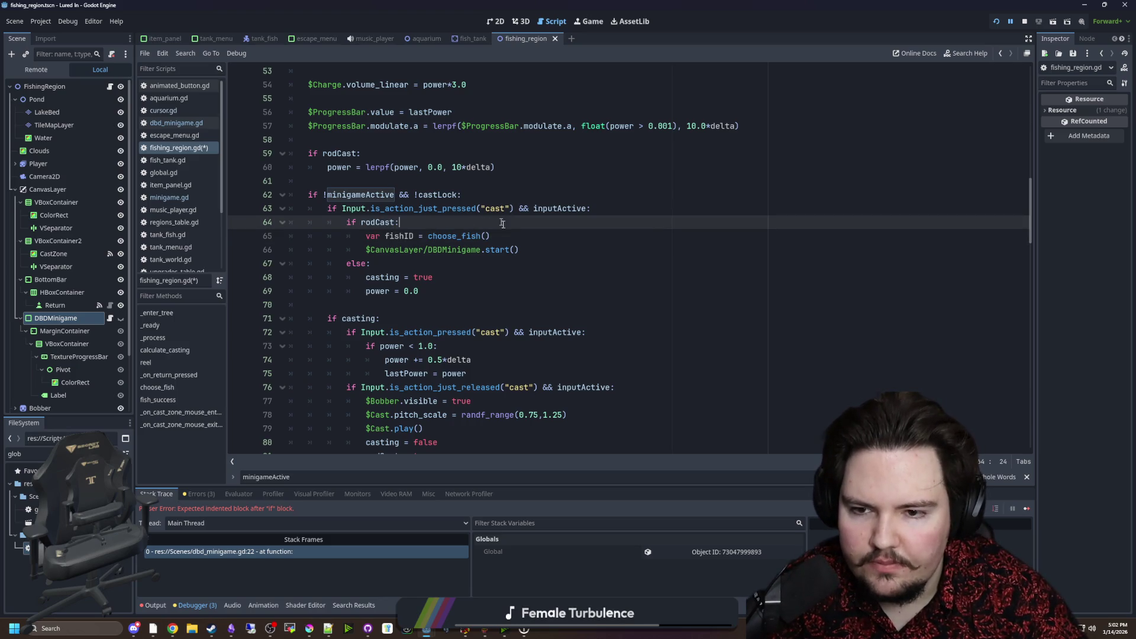
Change the minigame call to start(fishID) and switch to dbd_minigame.gd
triple_click(579, 236)
key(Left)
text(fishID)
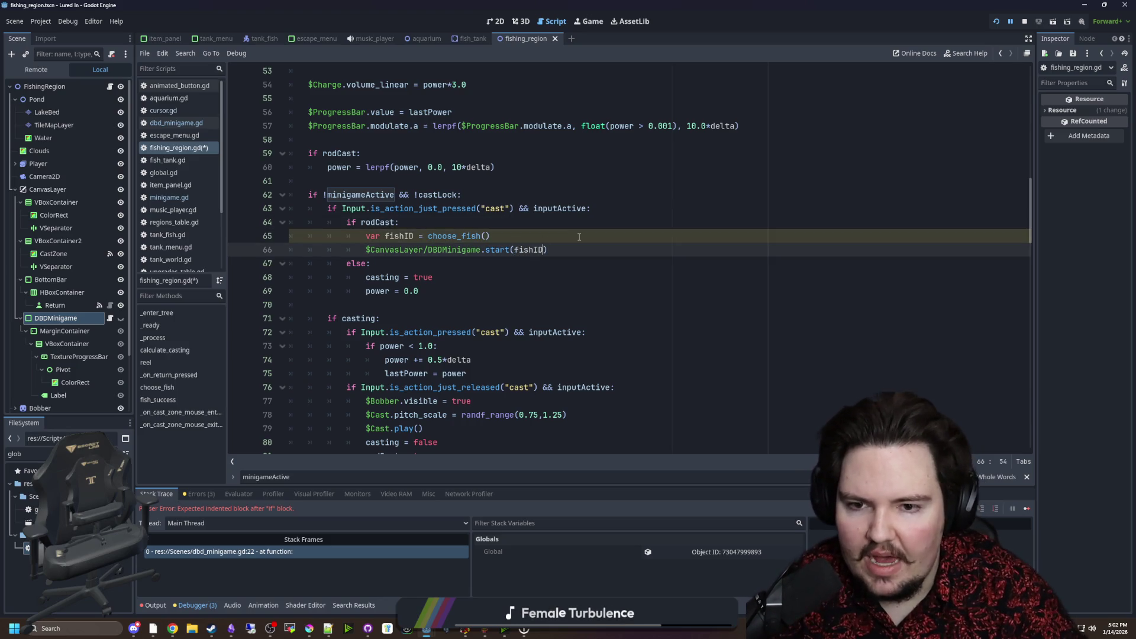
key(Up)
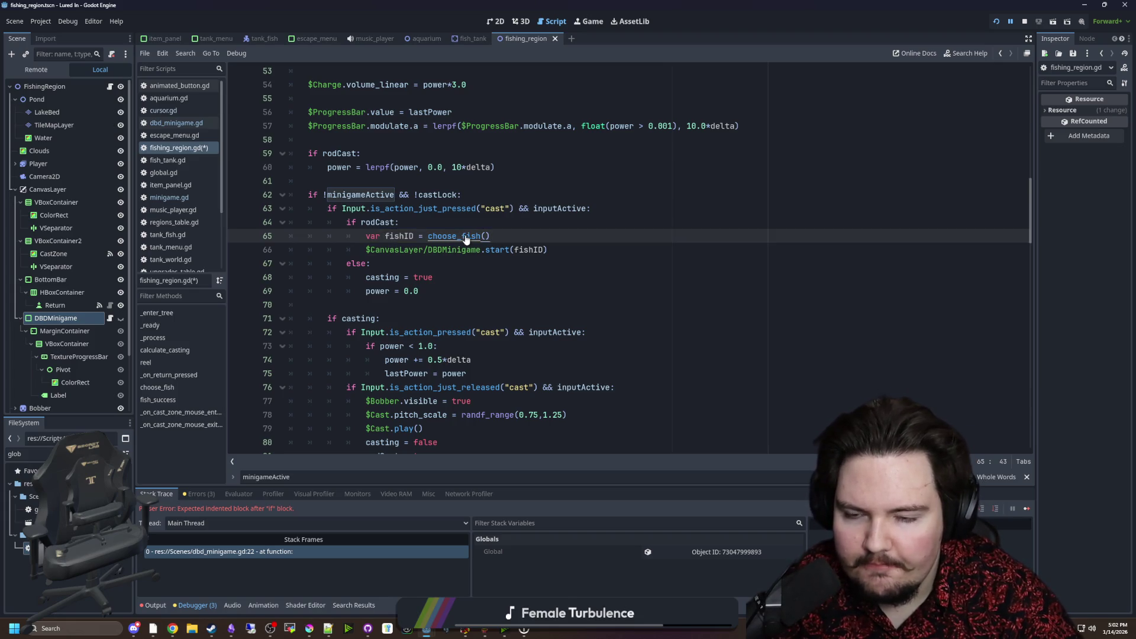
click(176, 123)
scroll(357, 188, up, 3)
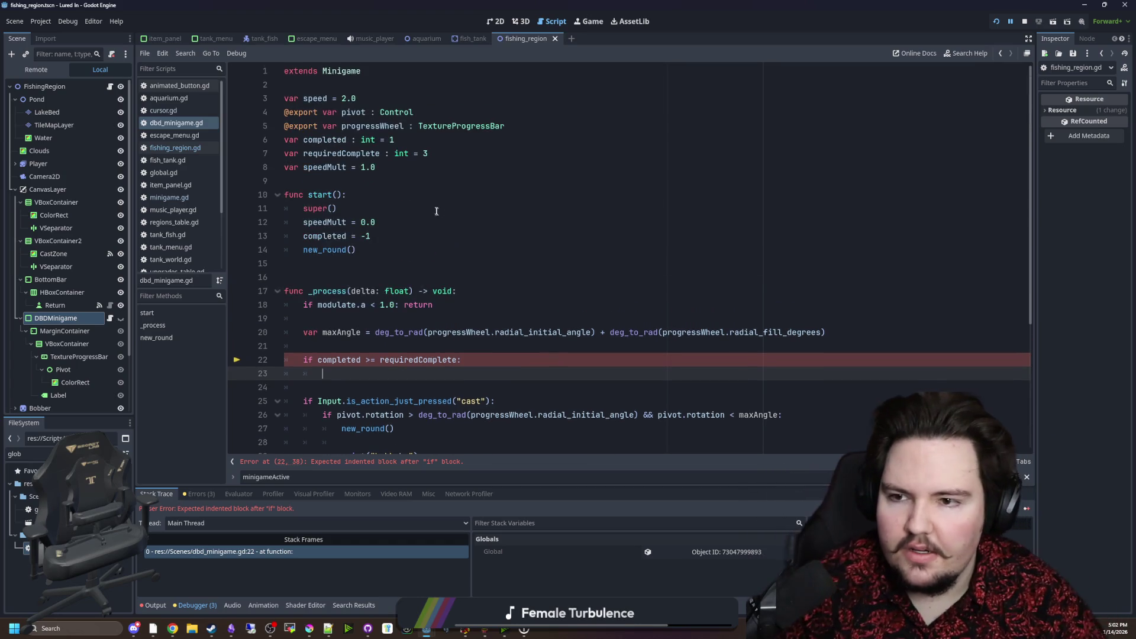
In minigame.gd, declare a fishID String variable below class_name
click(355, 181)
ctrl+click(349, 72)
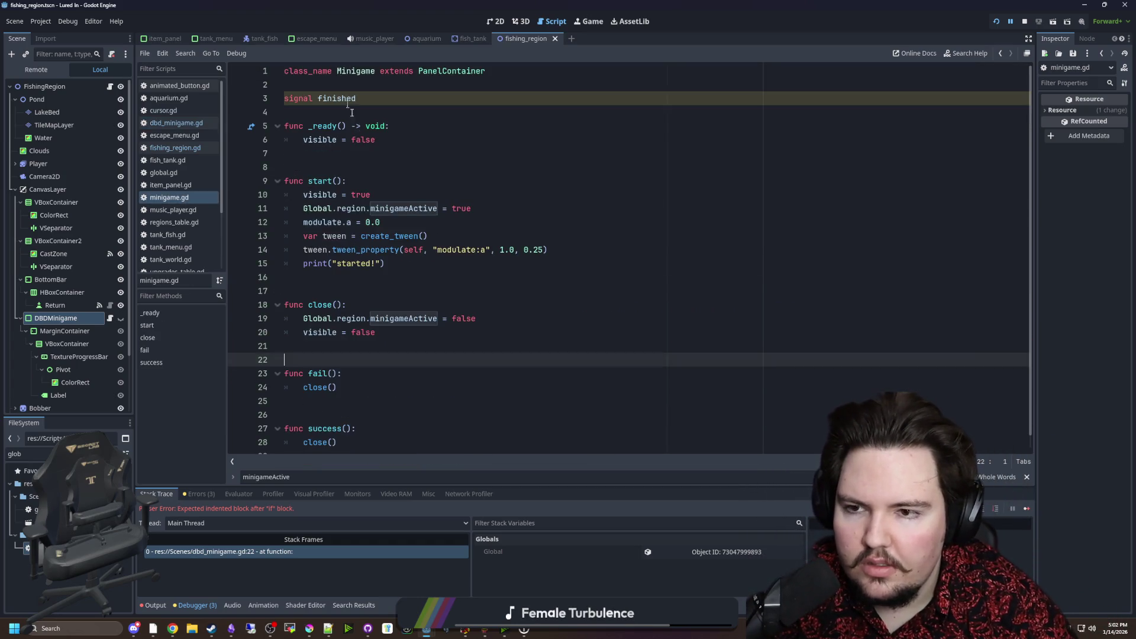
click(342, 78)
key(Return)
text(VAR)
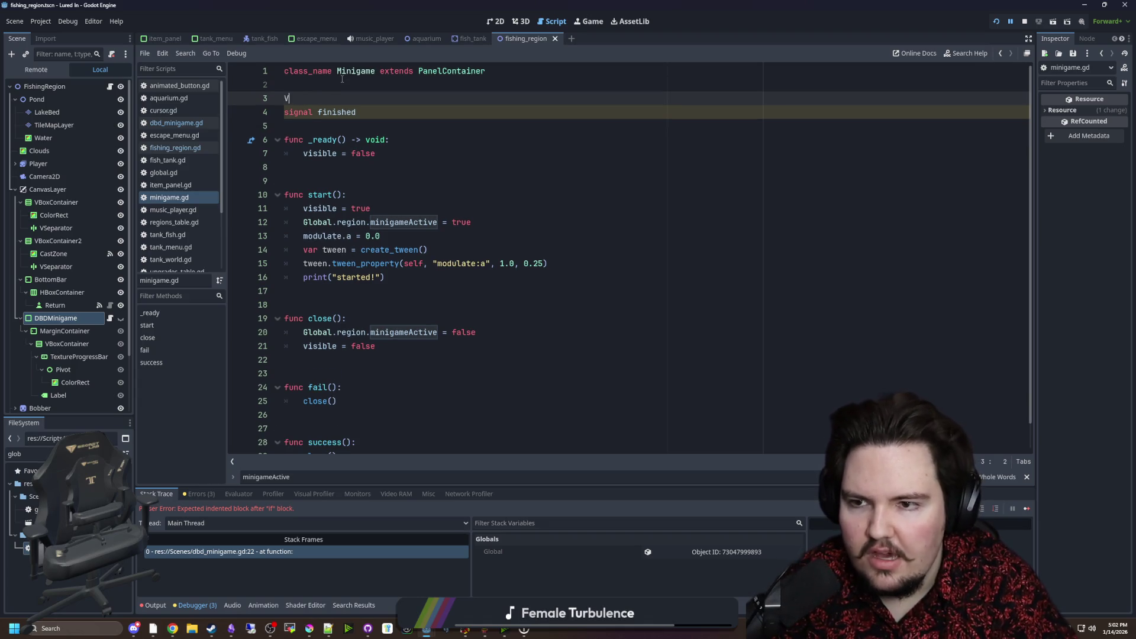
text(fish)
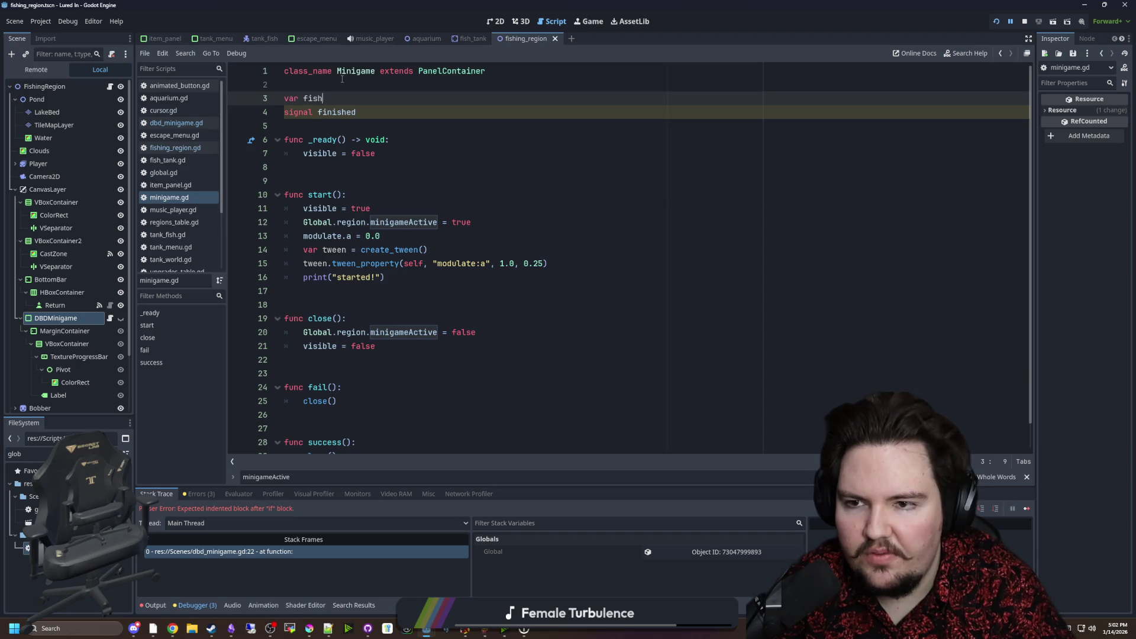
text(String)
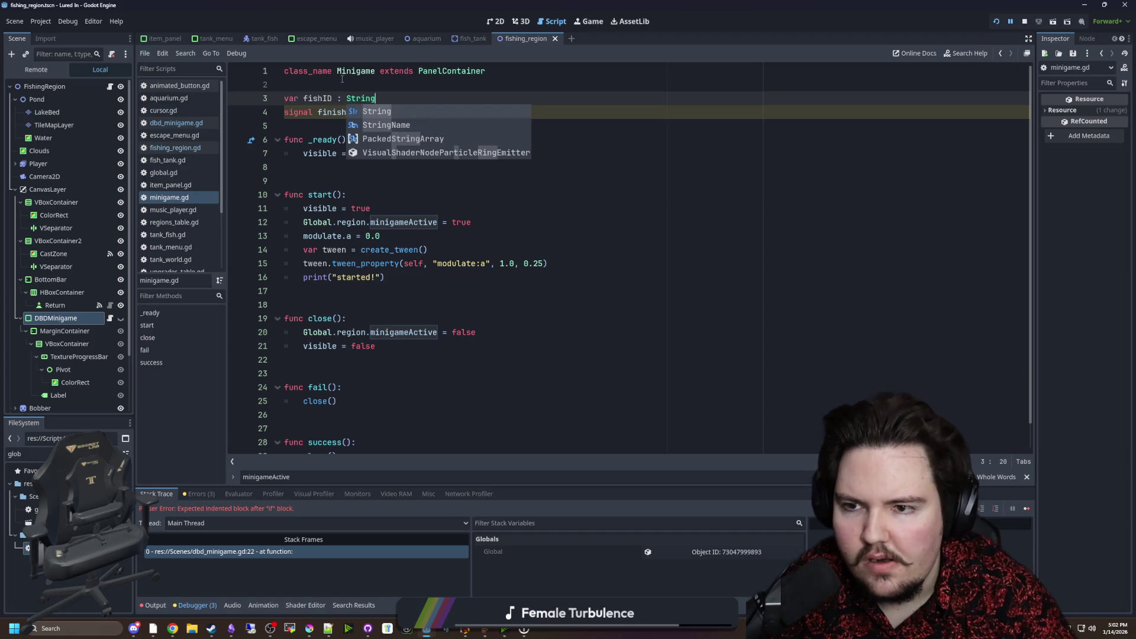
double_click(318, 98)
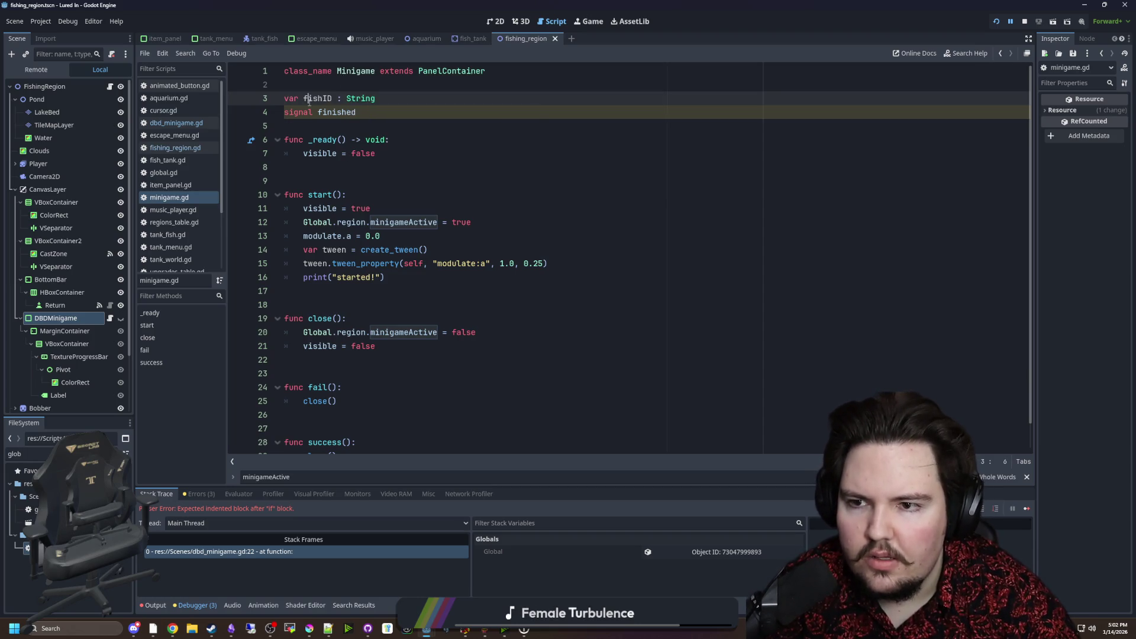
Give start() a newFishID parameter, assign it to fishID, and save
click(338, 194)
text(new)
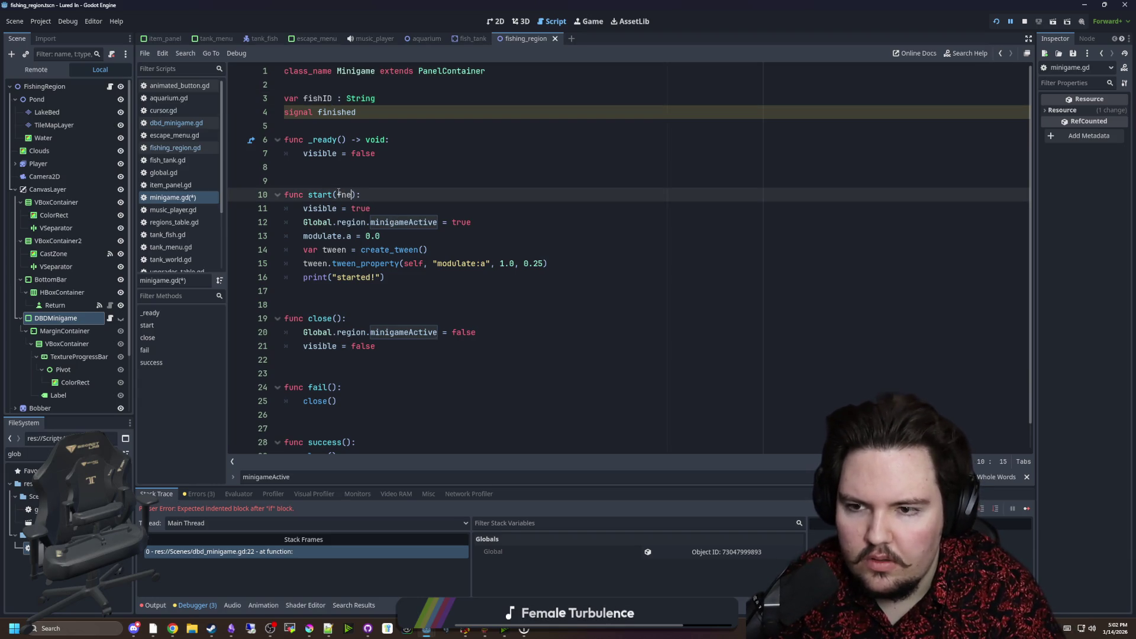
text(newFishI)
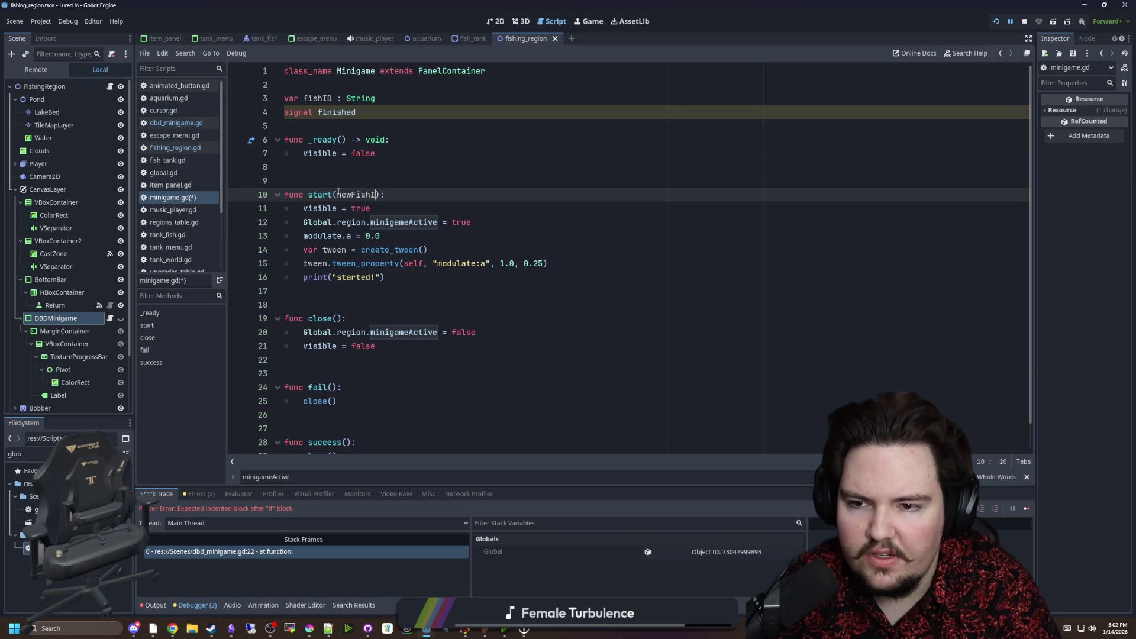
text(ring)
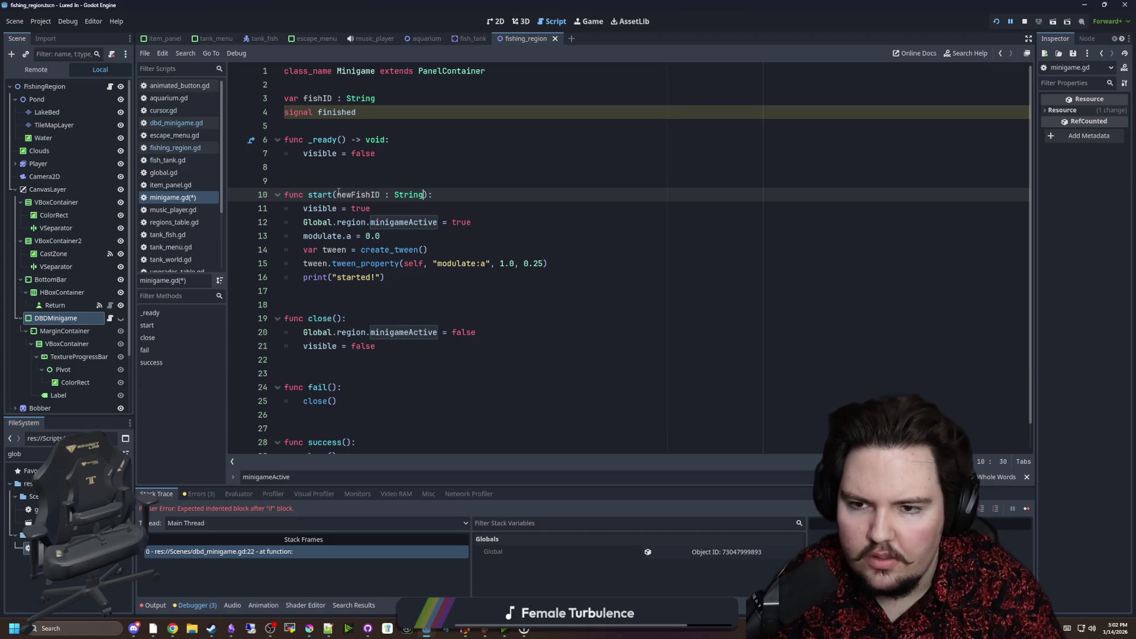
key(Return)
text(fi)
text(newFishID)
click(338, 194)
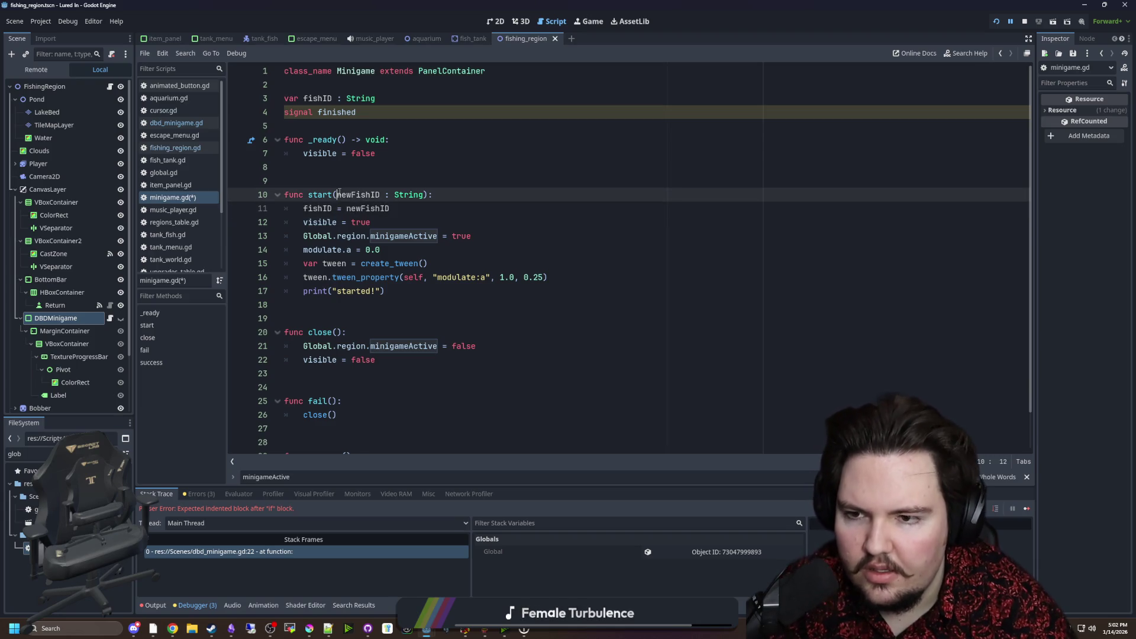
click(331, 177)
key(ctrl+s)
Make success() call Global.region.reel(fishID)
scroll(395, 329, down, 1)
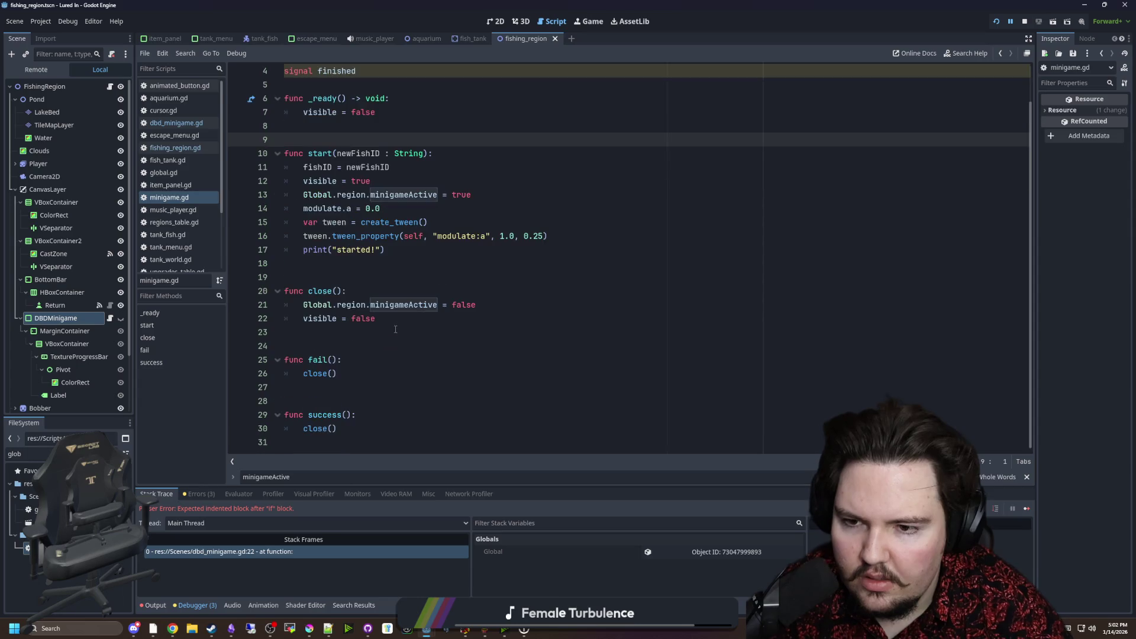
click(332, 430)
click(379, 414)
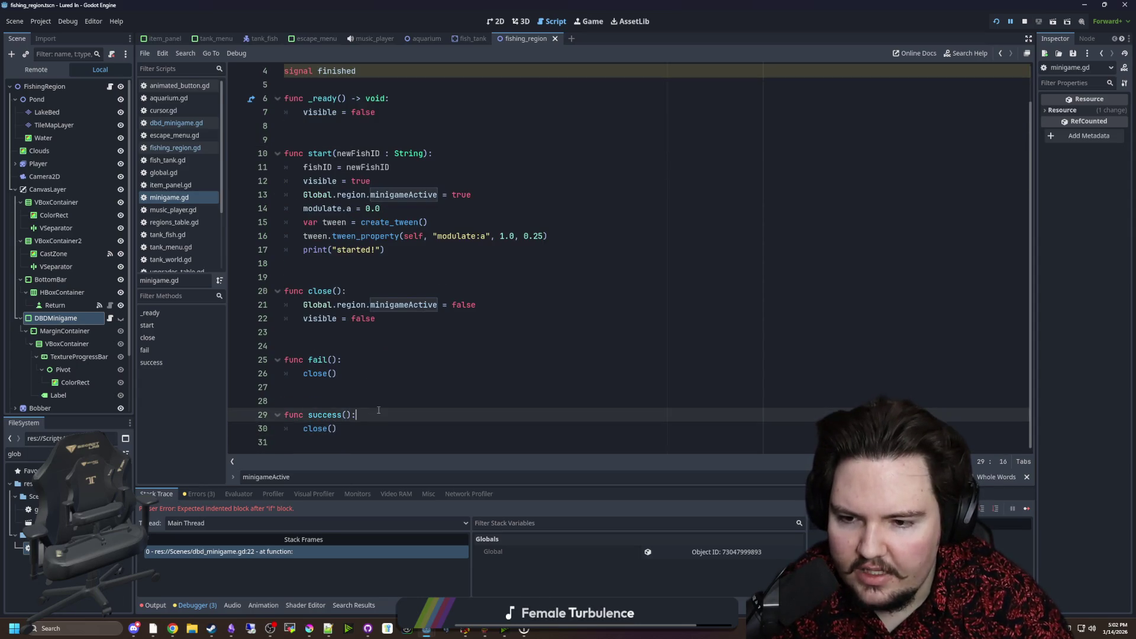
key(Return)
text(Global.region.c)
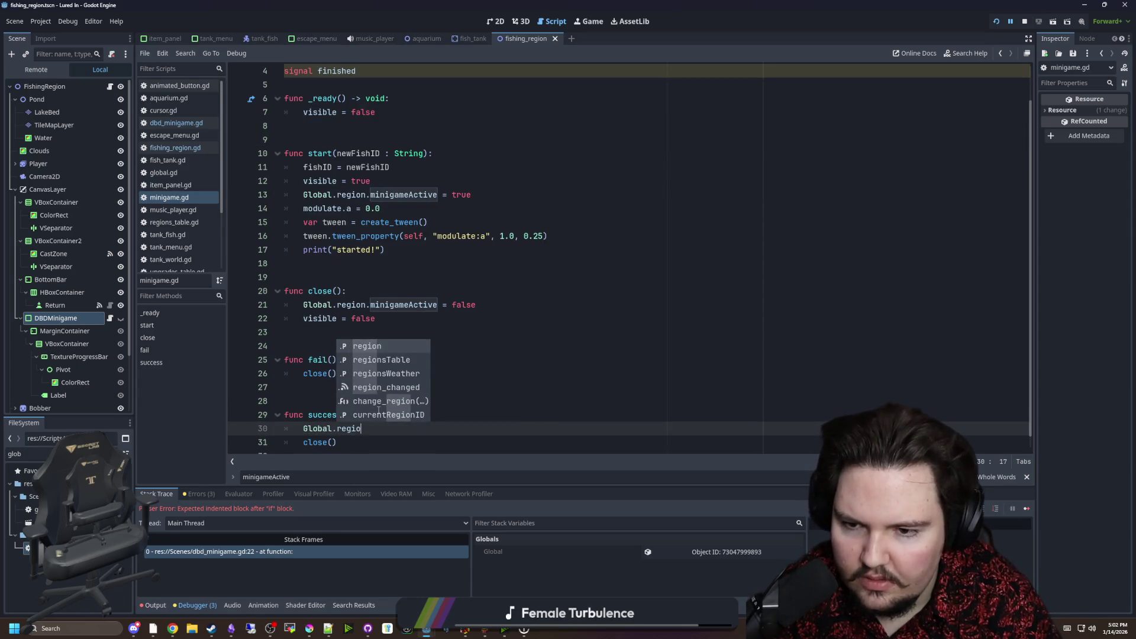
scroll(379, 410, down, 5)
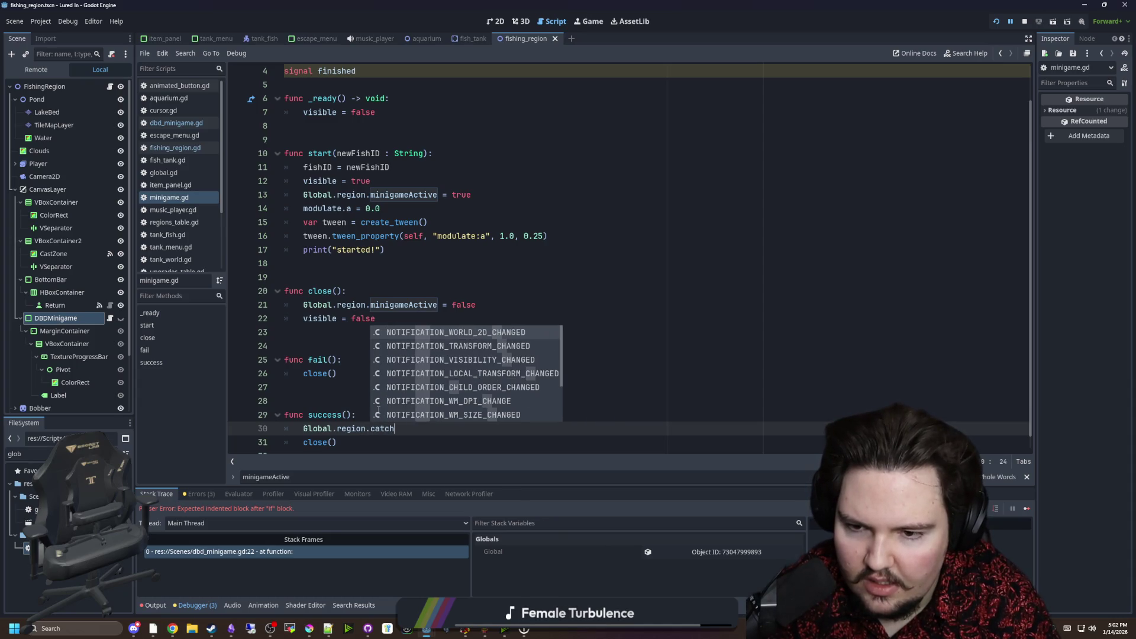
scroll(378, 410, up, 5)
key(BackSpace)
text(reel)
key(Return)
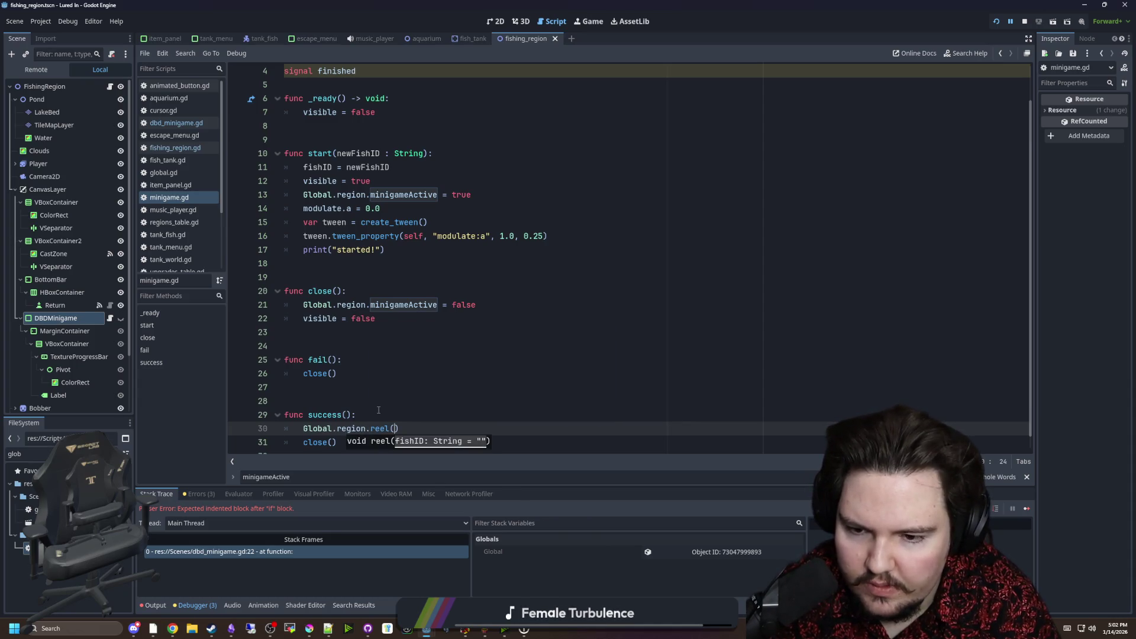
text(fishID)
click(379, 402)
Copy the reel call into fail() as reel("") with an empty fish ID, and save
triple_click(412, 427)
key(ctrl+c)
click(352, 361)
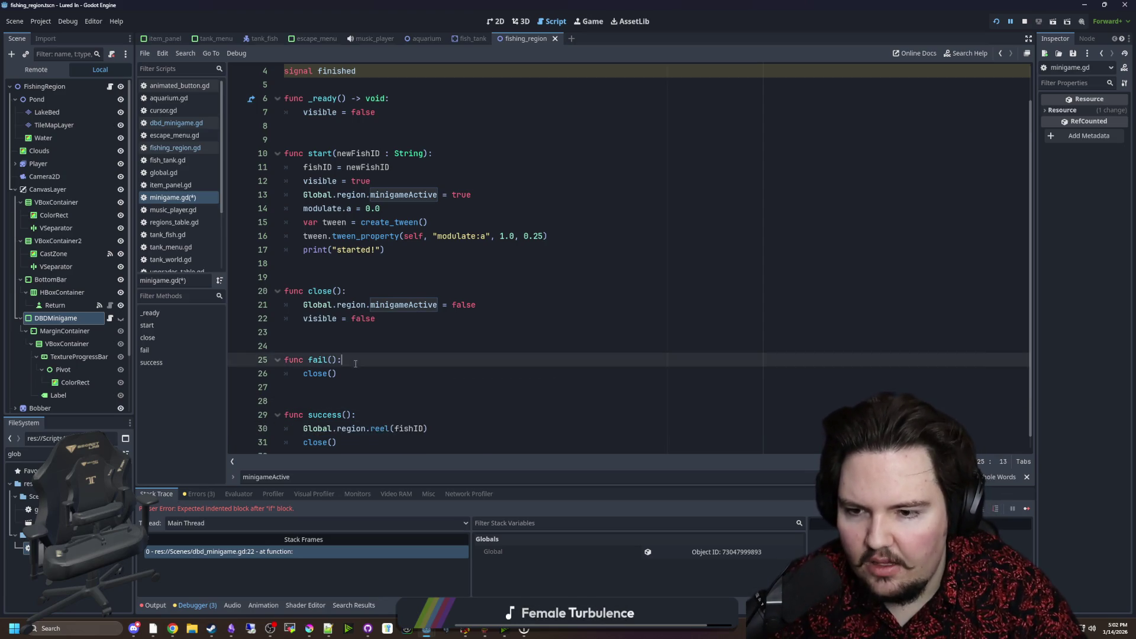
key(Return)
key(ctrl+v)
key(BackSpace)
key(BackSpace)
key(BackSpace)
text(")
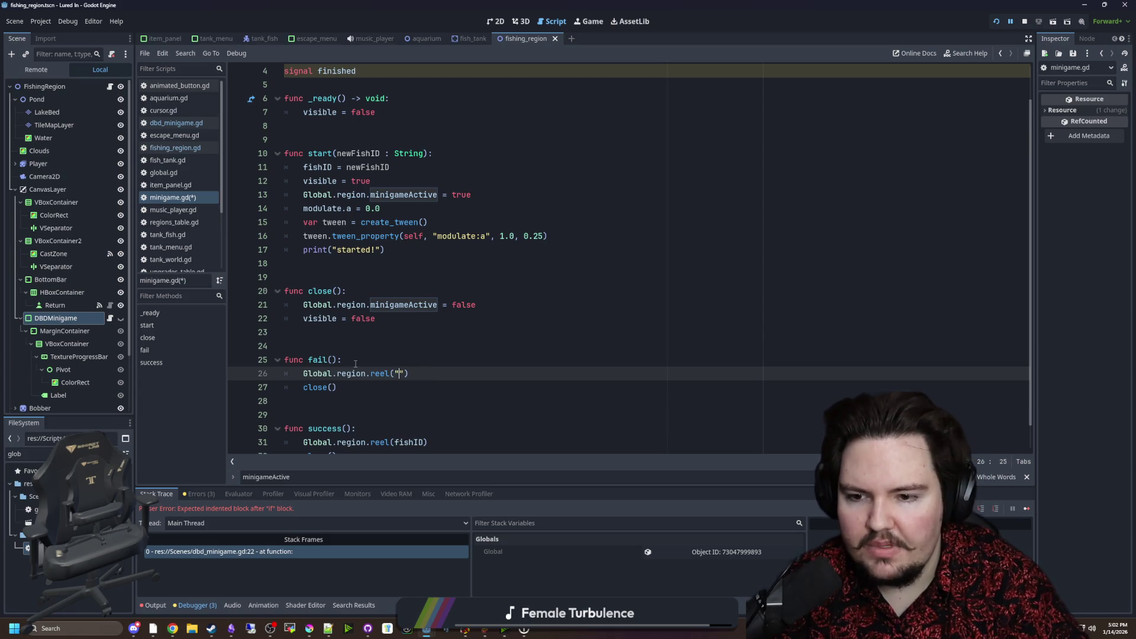
click(368, 347)
scroll(368, 347, down, 1)
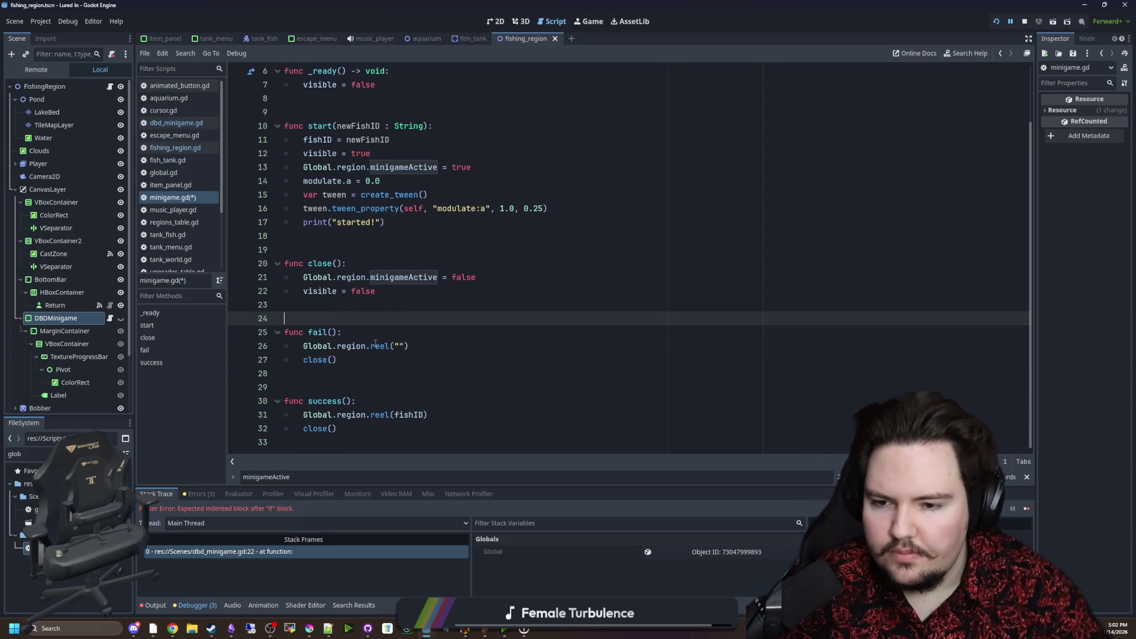
key(ctrl+s)
Locate the finished signal declaration at the top of minigame.gd
scroll(367, 237, up, 3)
click(361, 171)
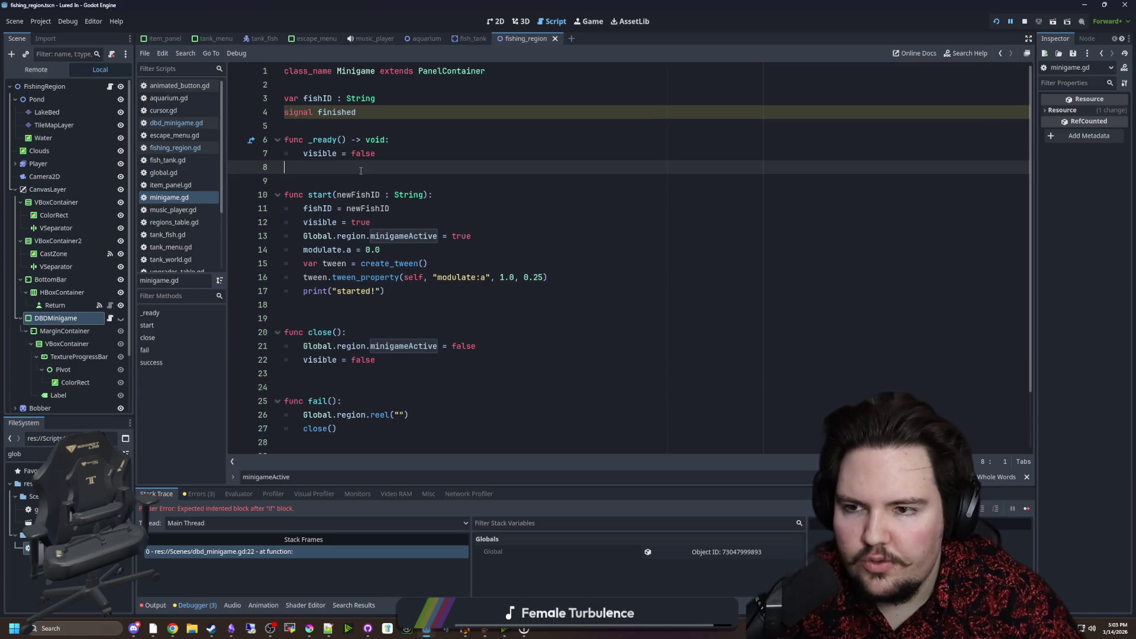
scroll(372, 266, down, 2)
scroll(384, 374, up, 2)
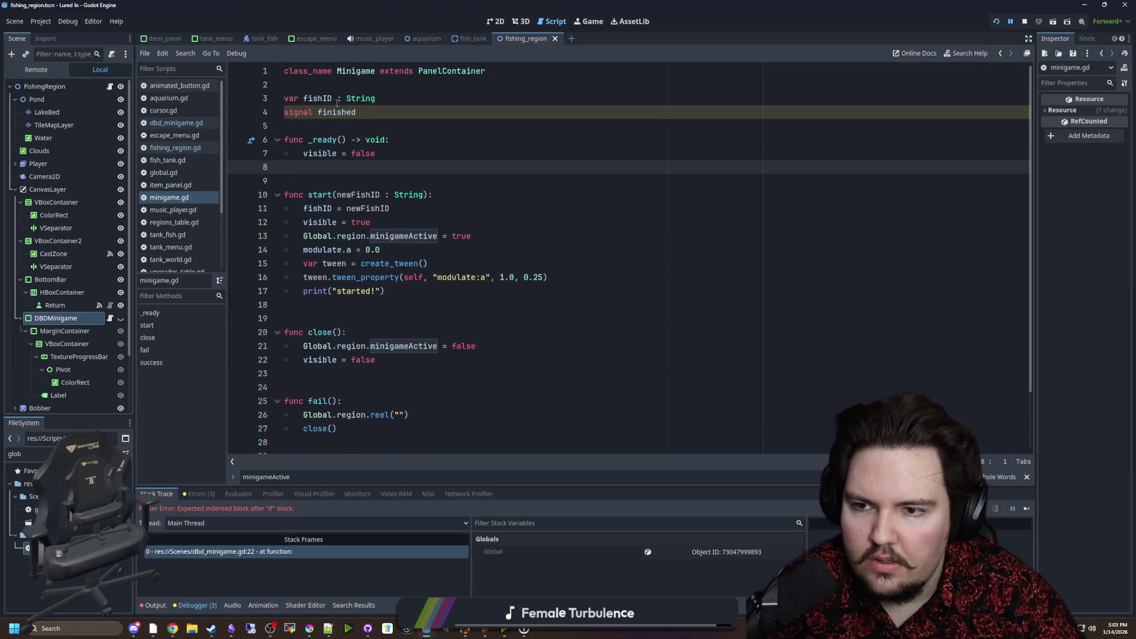
double_click(334, 113)
scroll(359, 208, down, 2)
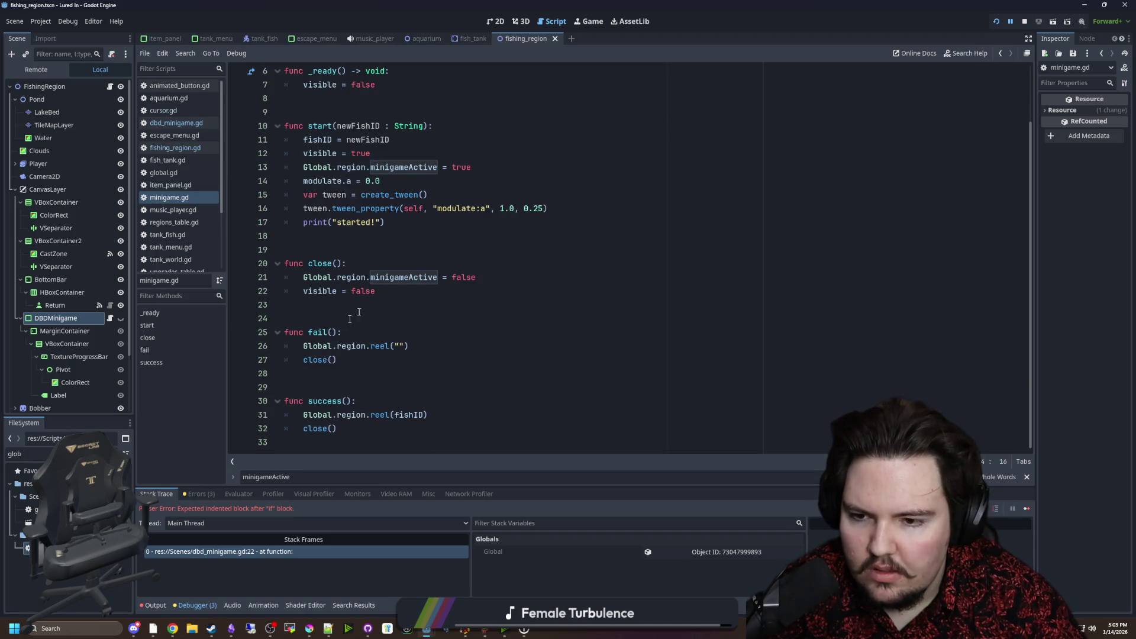
Add finished.emit() to close() after visible = false
click(381, 319)
click(384, 292)
key(Return)
text(finish)
key(Return)
text(.emit())
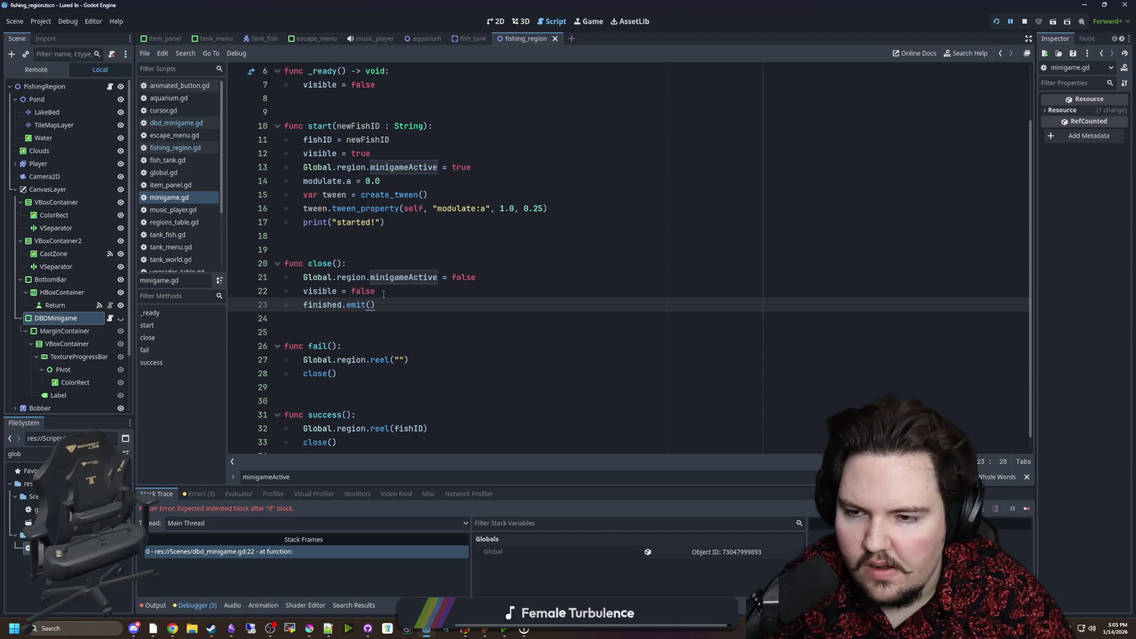
scroll(384, 294, up, 2)
click(379, 304)
click(354, 169)
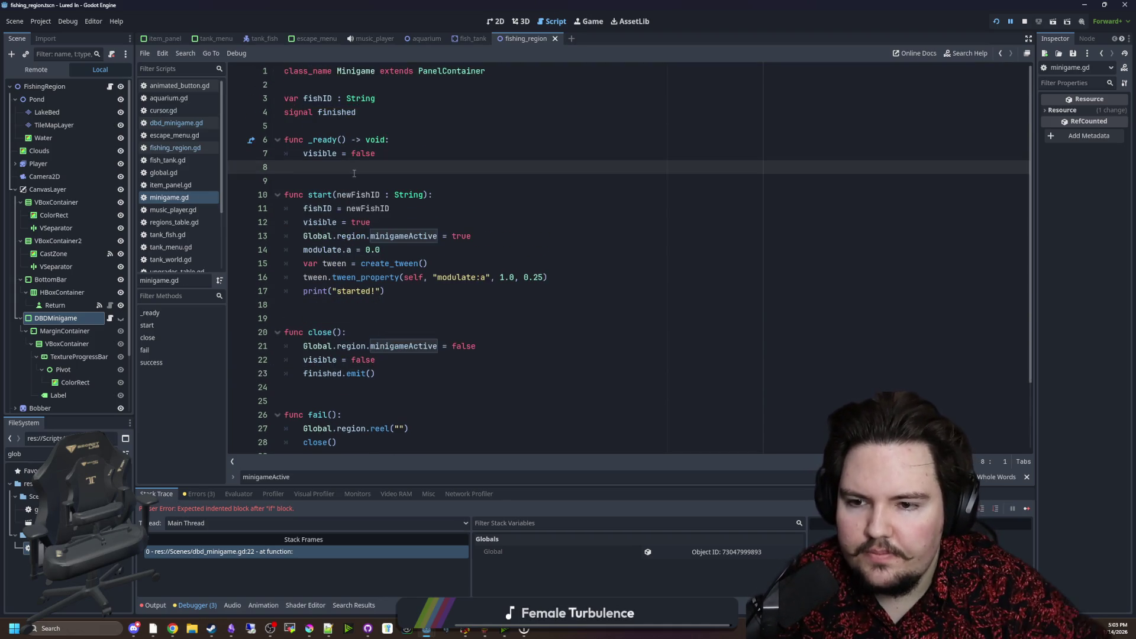
Restart the running game, then review the completion check in dbd_minigame.gd
click(582, 18)
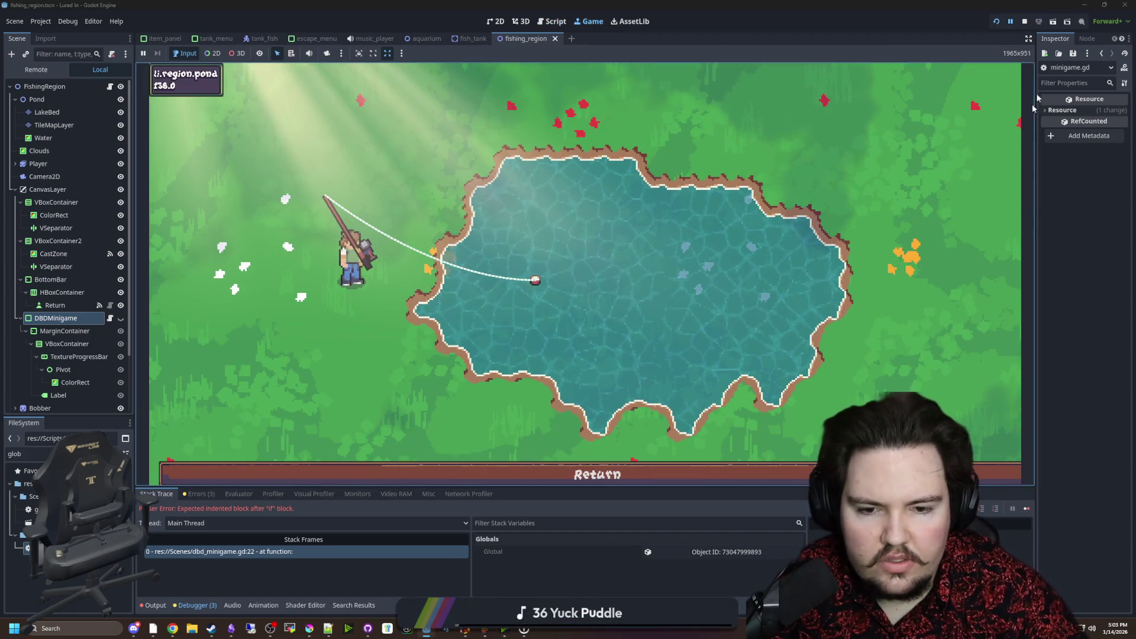
click(997, 22)
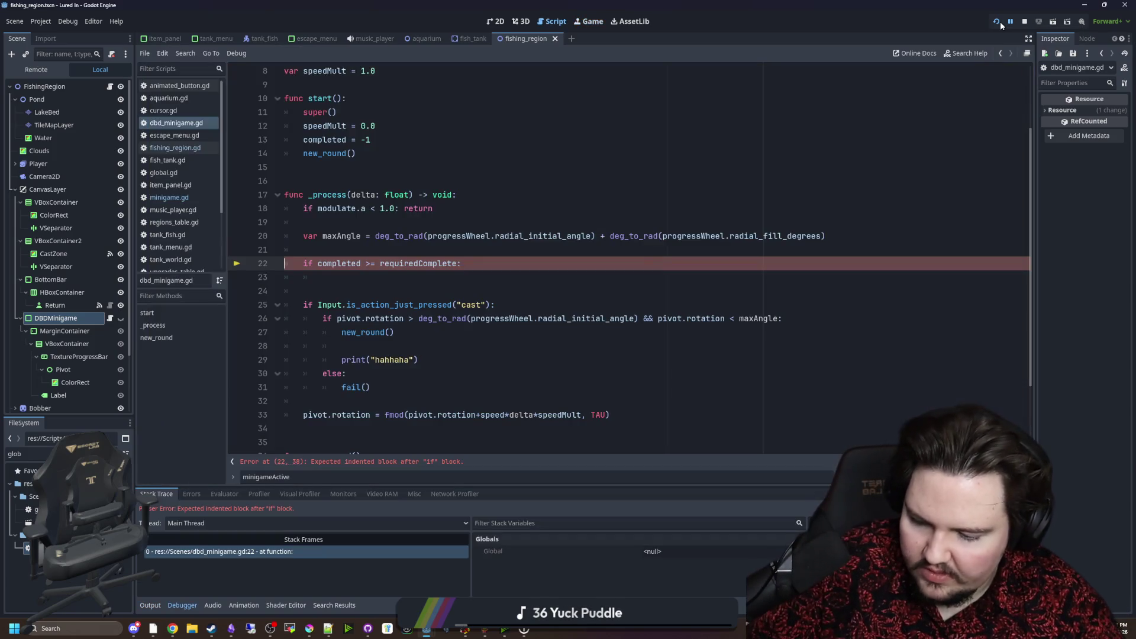
click(436, 289)
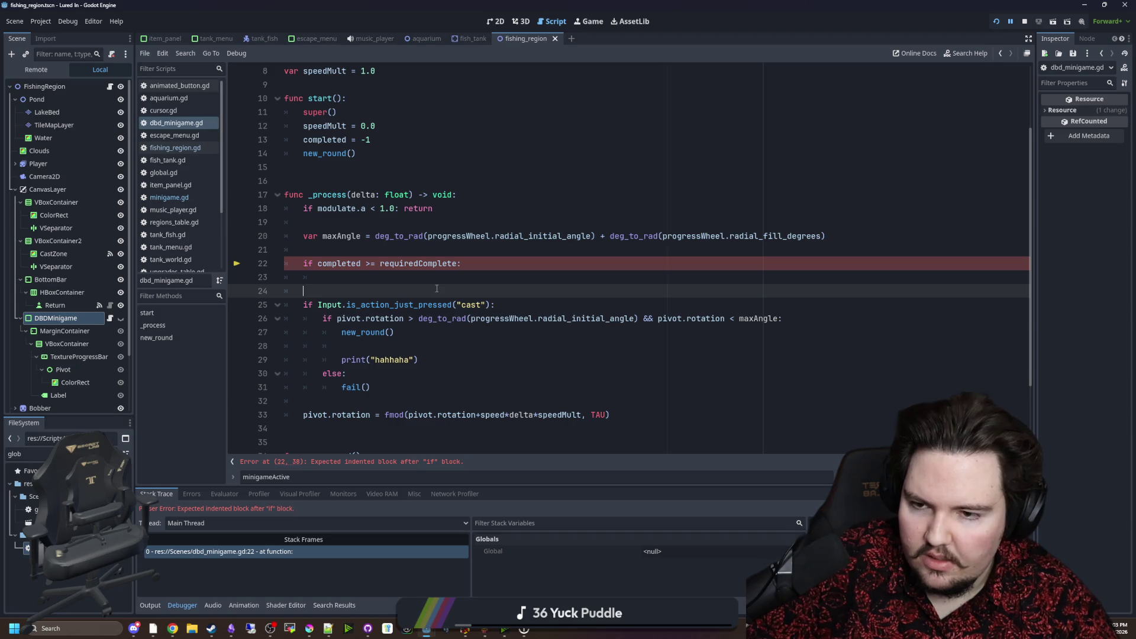
click(438, 283)
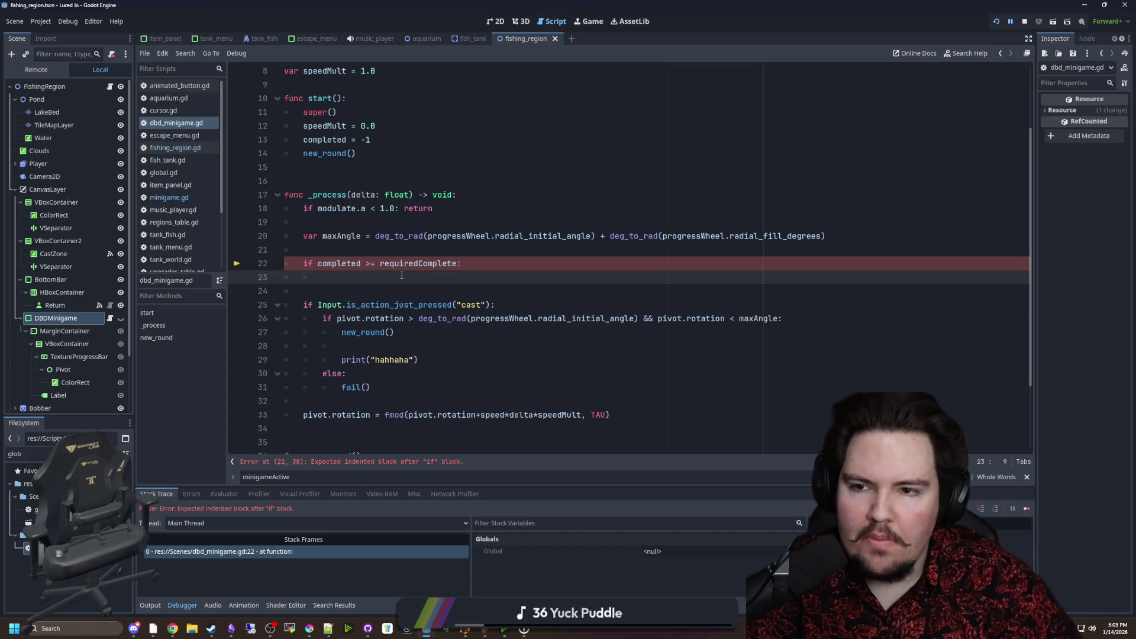
scroll(385, 275, up, 1)
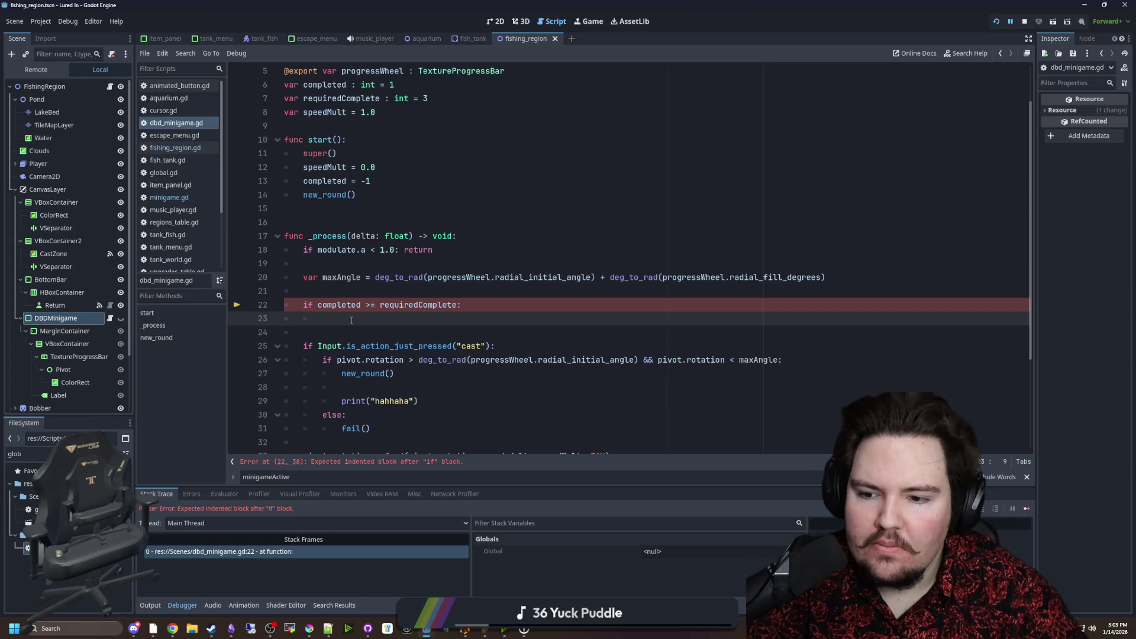
drag(370, 319, 285, 307)
click(347, 321)
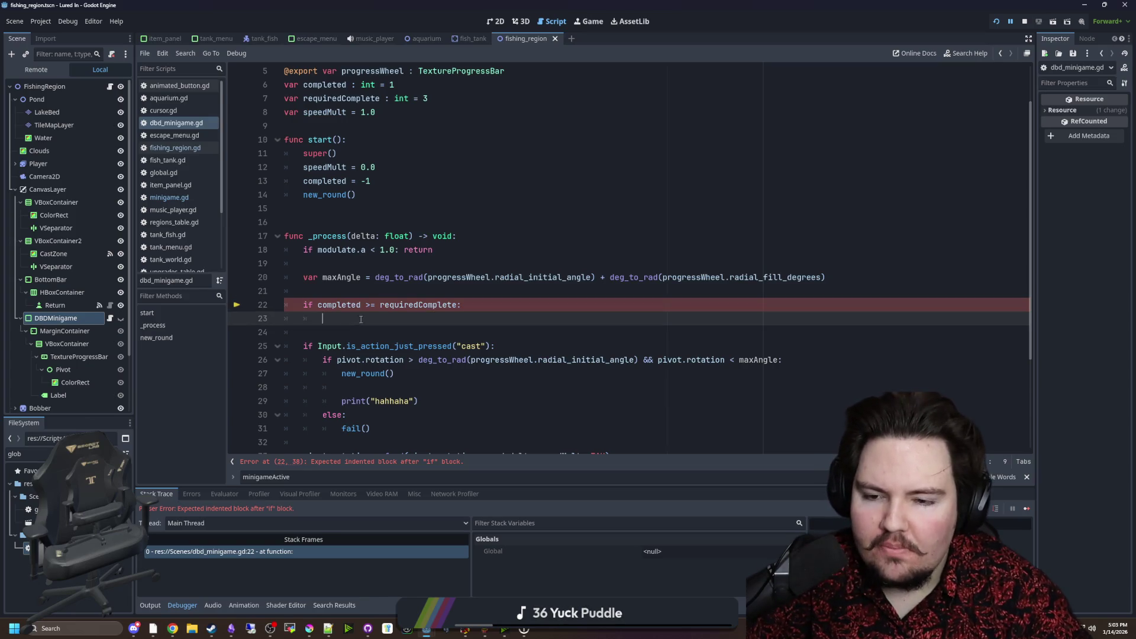
scroll(392, 305, down, 3)
scroll(394, 302, up, 5)
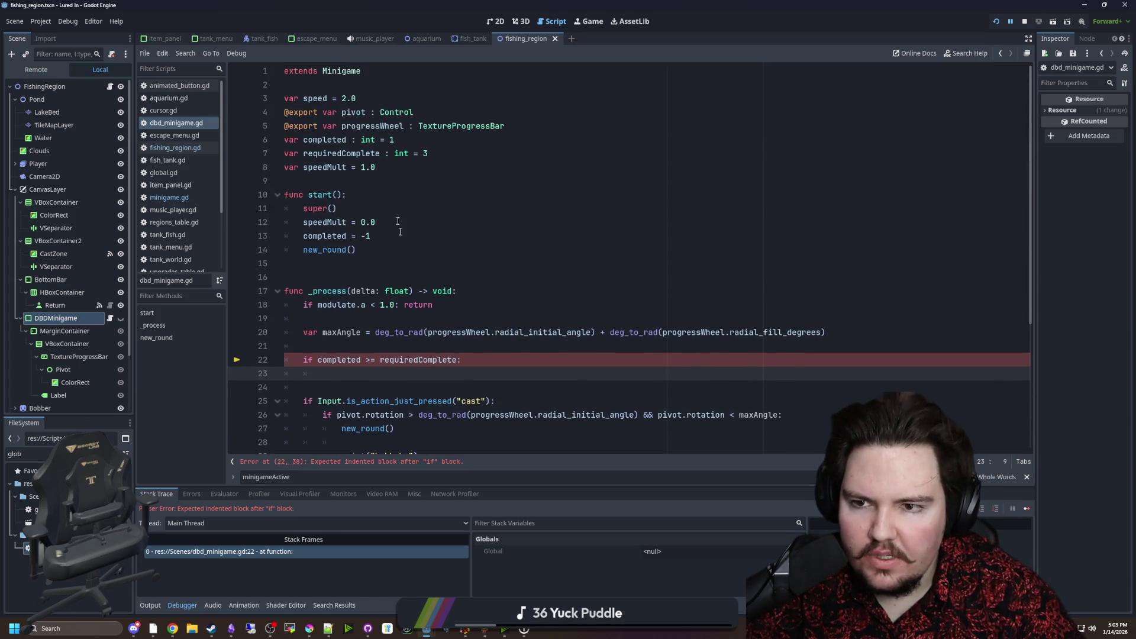
Look up success() in the parent Minigame script and call success() inside the empty completion if block
ctrl+click(340, 78)
scroll(390, 265, down, 2)
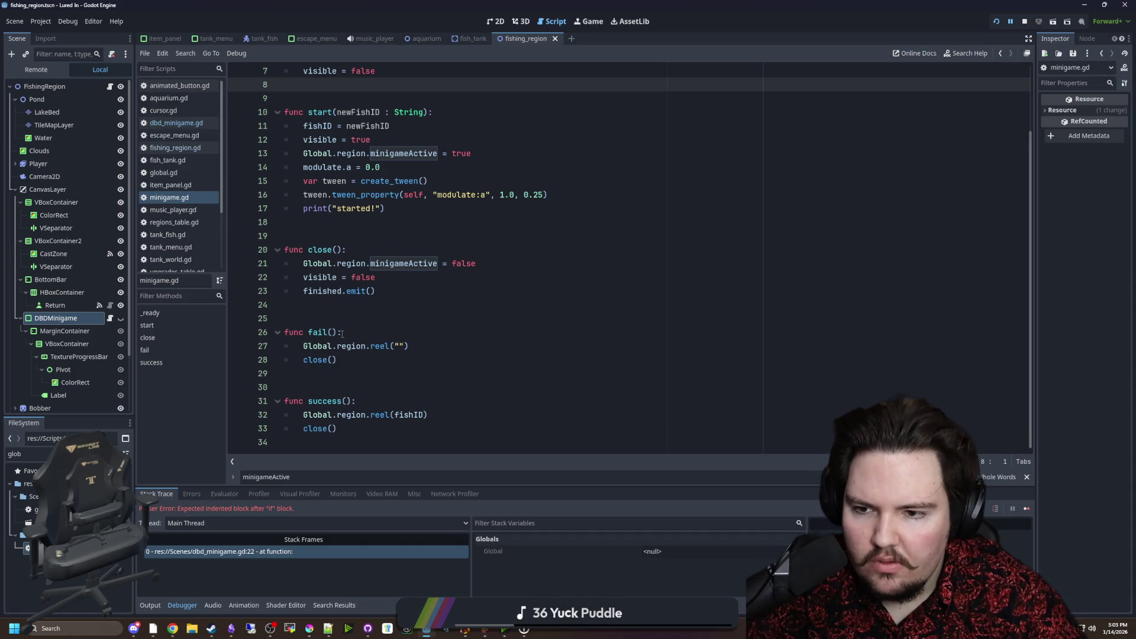
scroll(343, 337, up, 2)
scroll(343, 337, down, 2)
double_click(338, 401)
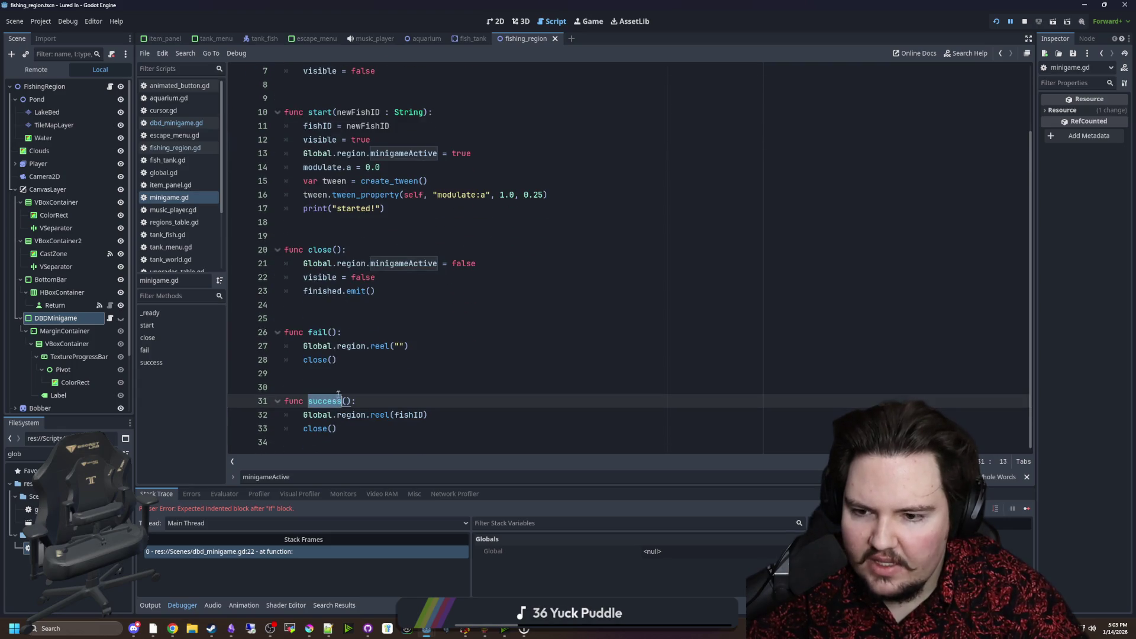
key(alt+Left)
key(alt+Left)
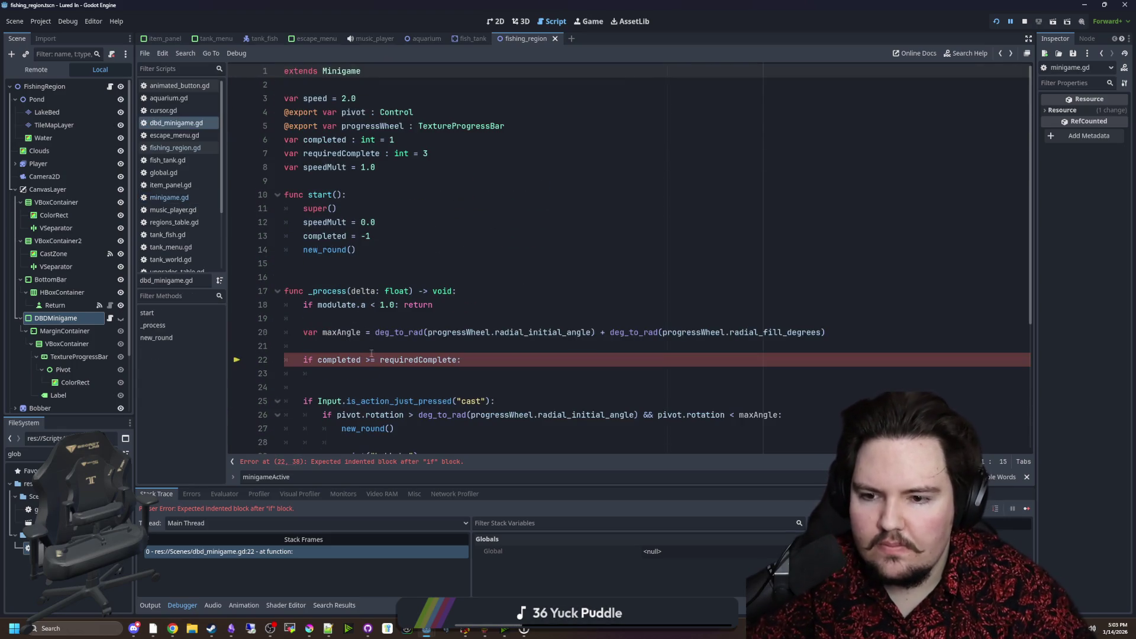
click(381, 368)
text(succes)
key(Return)
click(378, 345)
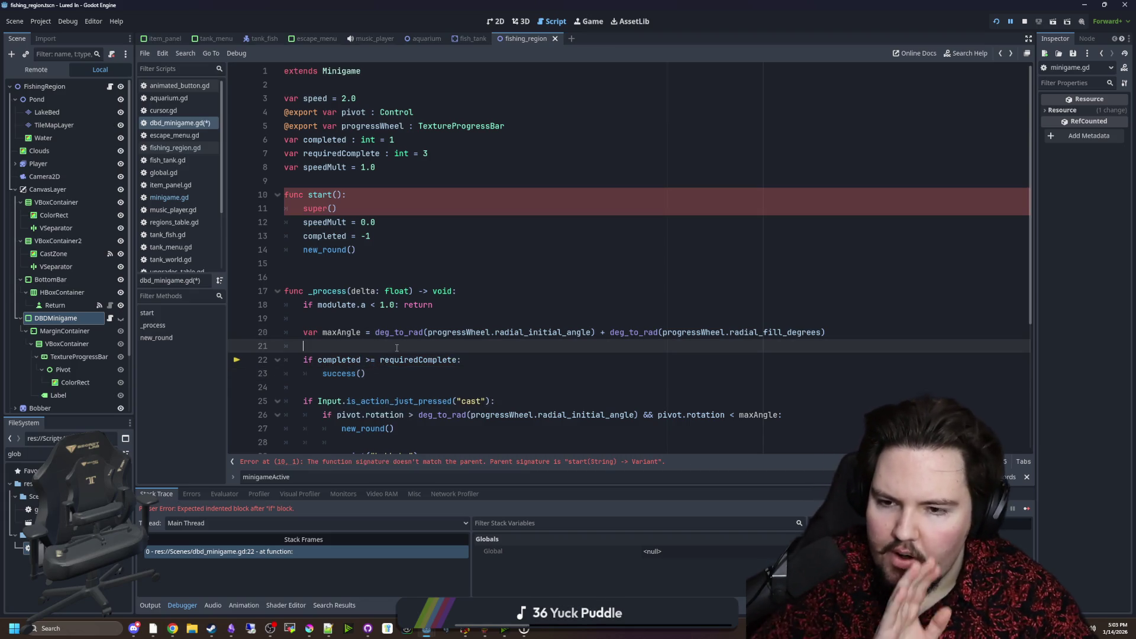
Extend the completion check's condition with '&& visible'
click(368, 194)
click(396, 186)
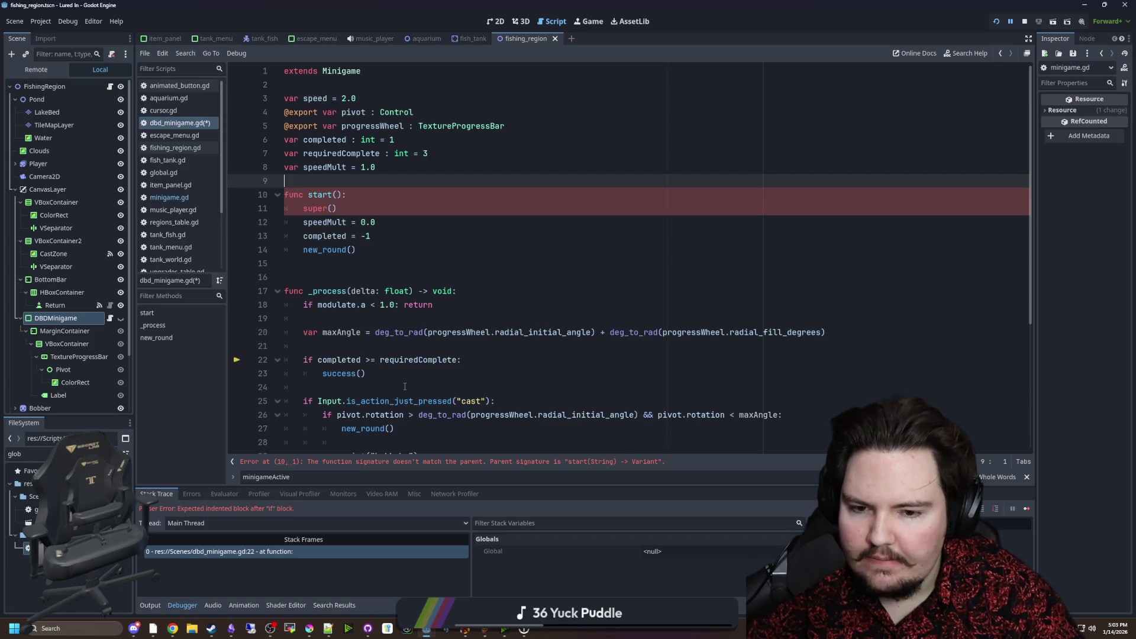
click(382, 372)
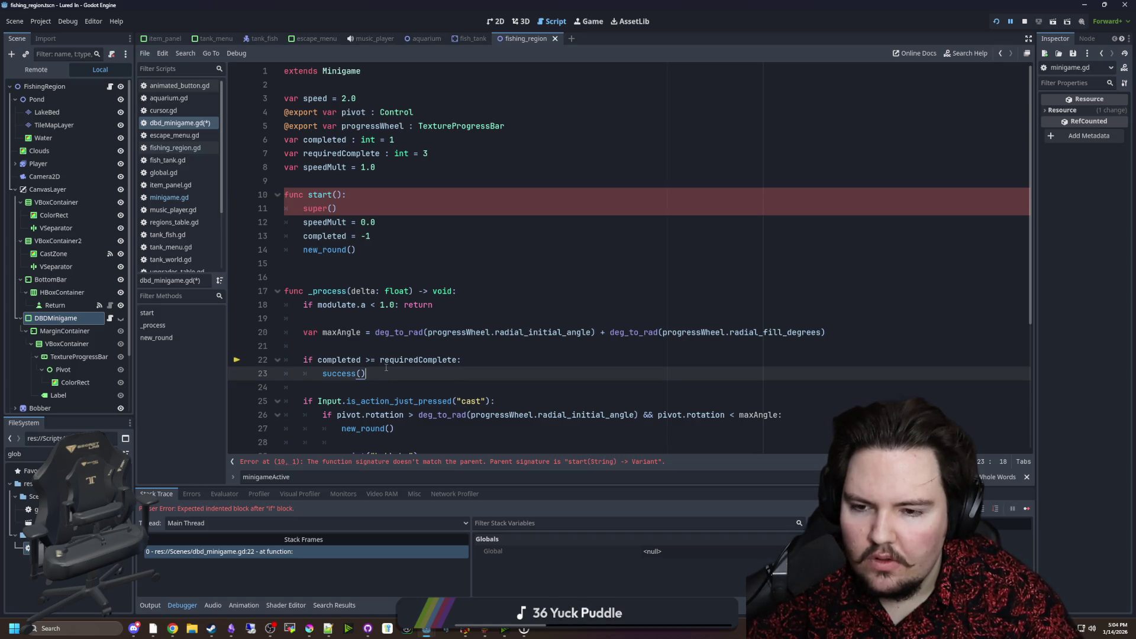
click(460, 360)
text(&& vci)
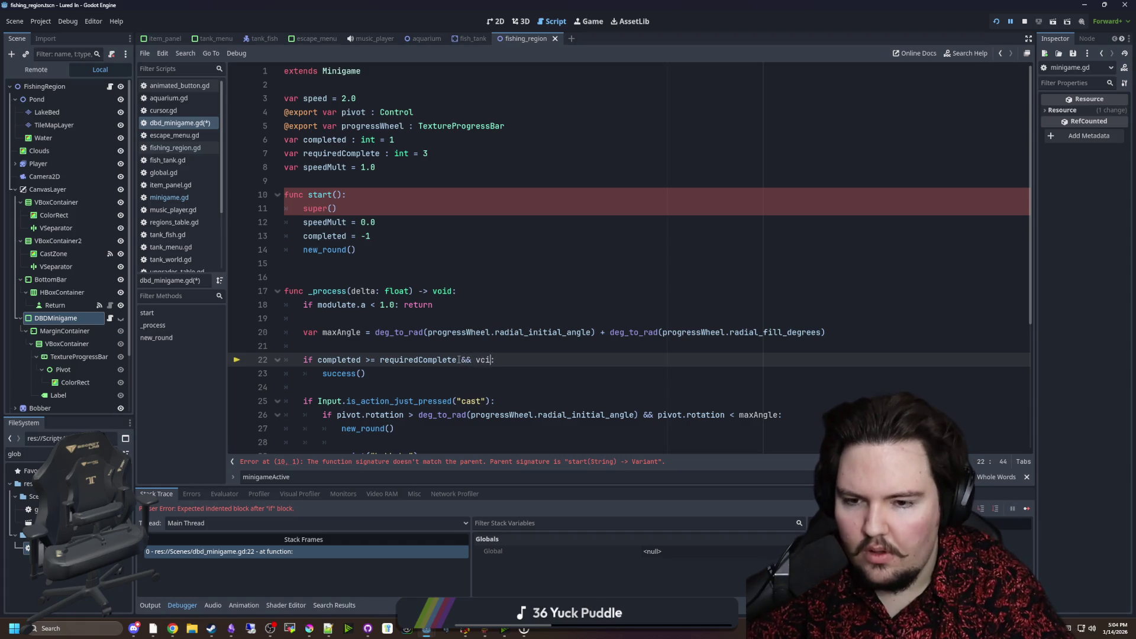
key(BackSpace)
key(BackSpace)
key(BackSpace)
text(visible)
click(460, 360)
click(358, 276)
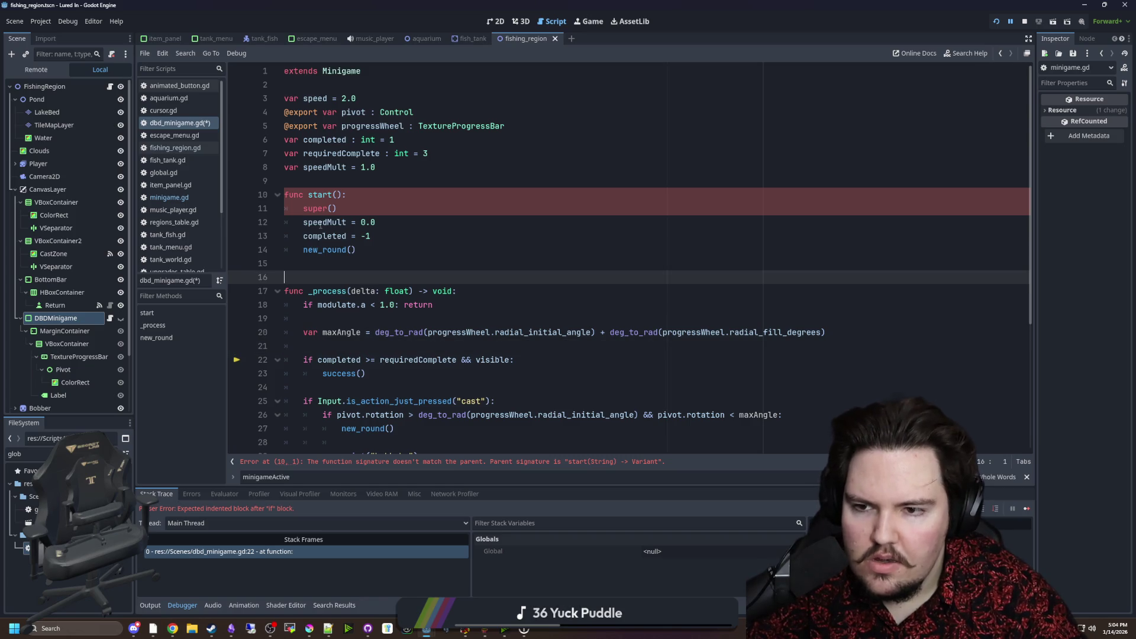
Name start()'s parameter newFishID, pass it as super(newFishID), and save the script
click(335, 194)
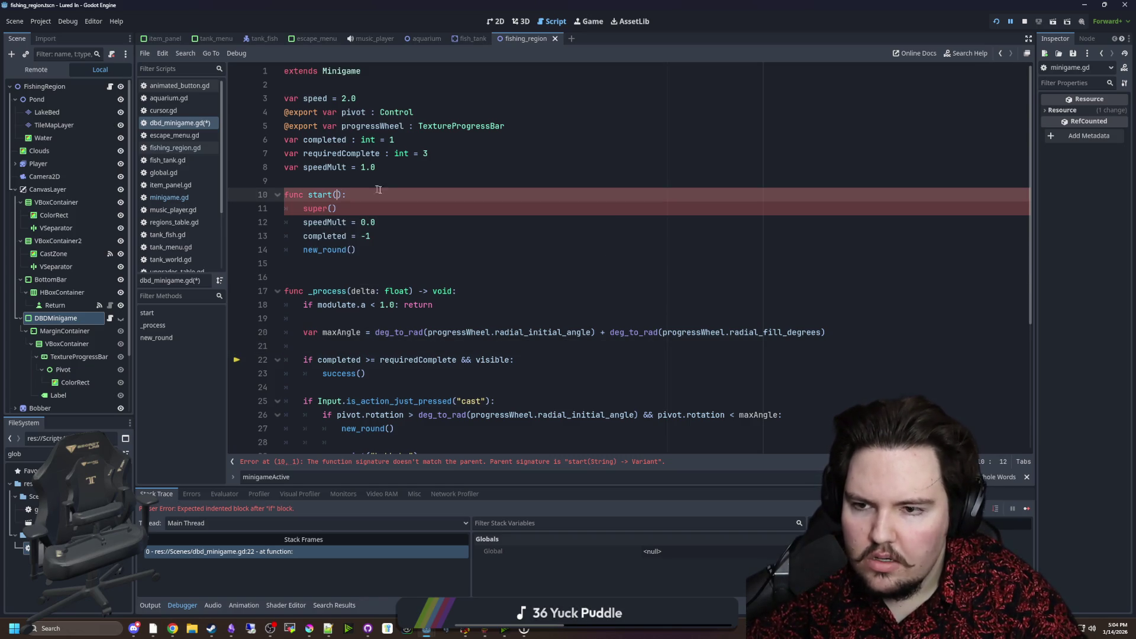
text(ishID)
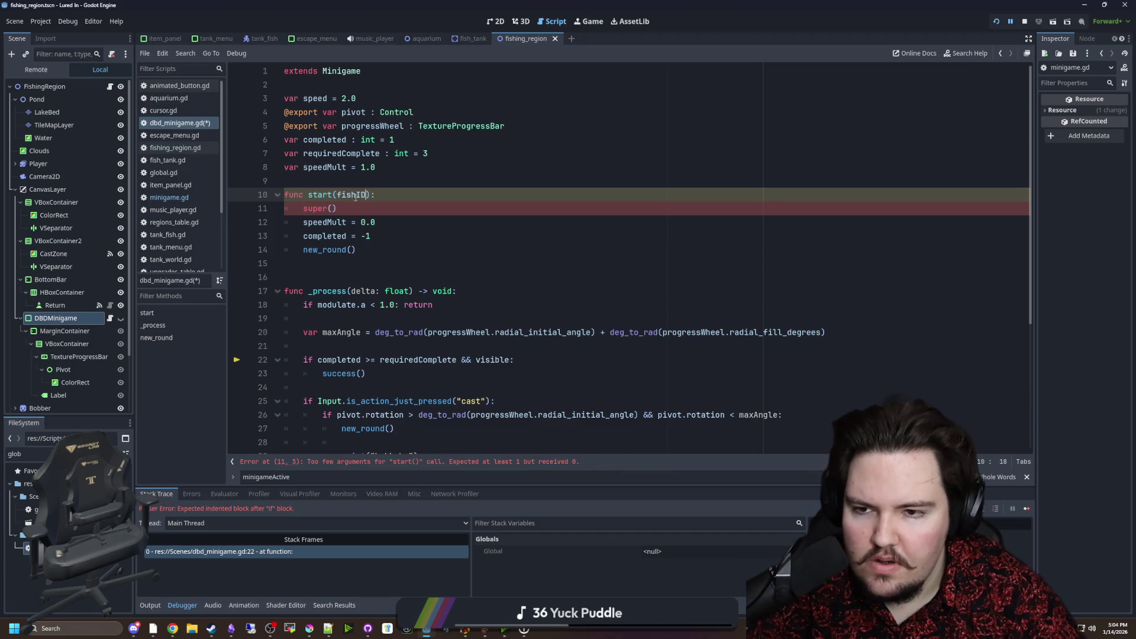
key(Delete)
text(newF)
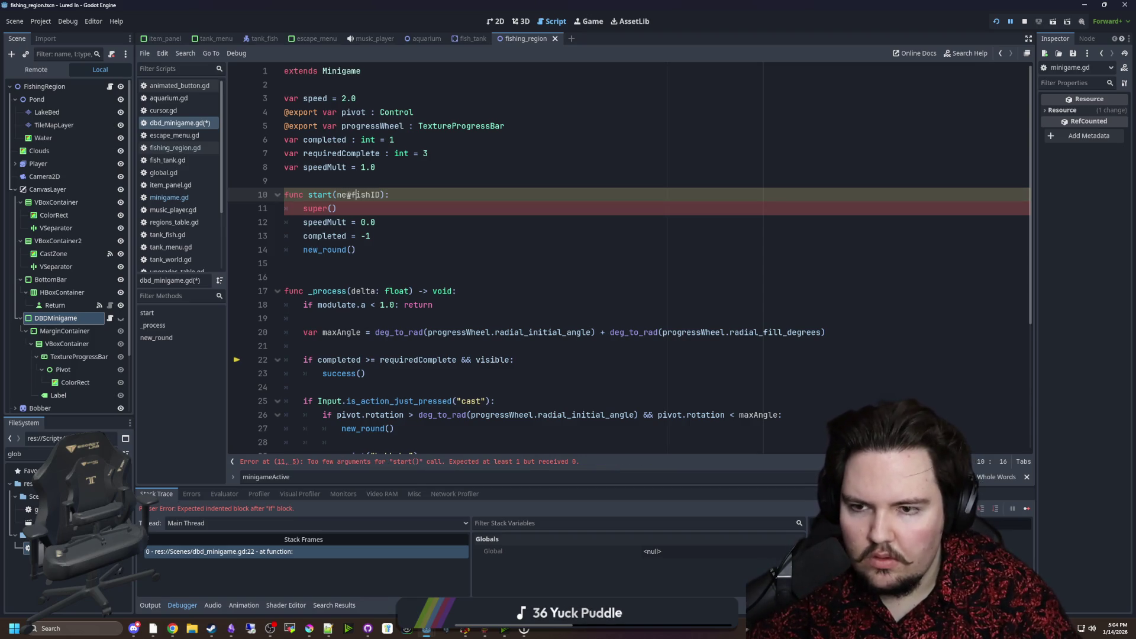
click(364, 180)
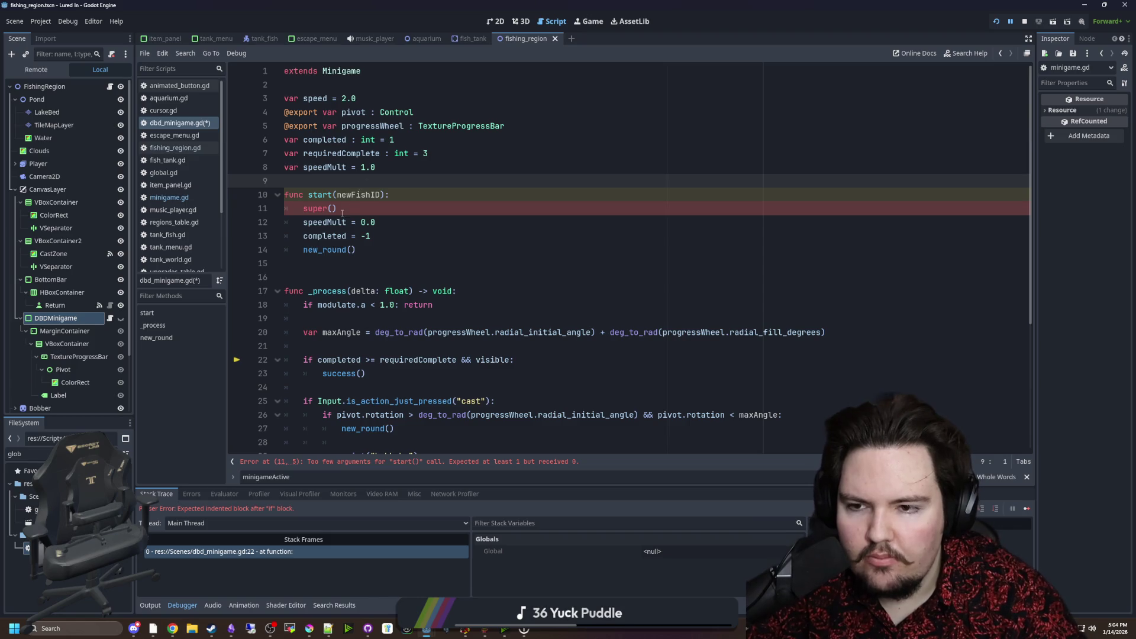
double_click(359, 195)
key(ctrl+c)
click(332, 208)
key(ctrl+v)
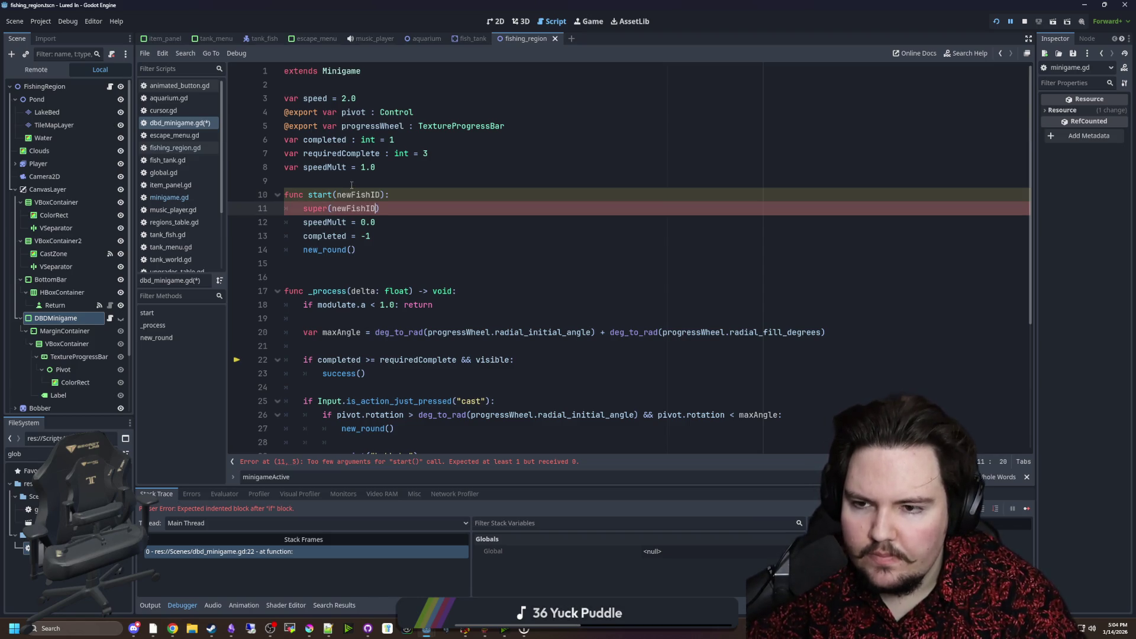
click(402, 205)
key(ctrl+s)
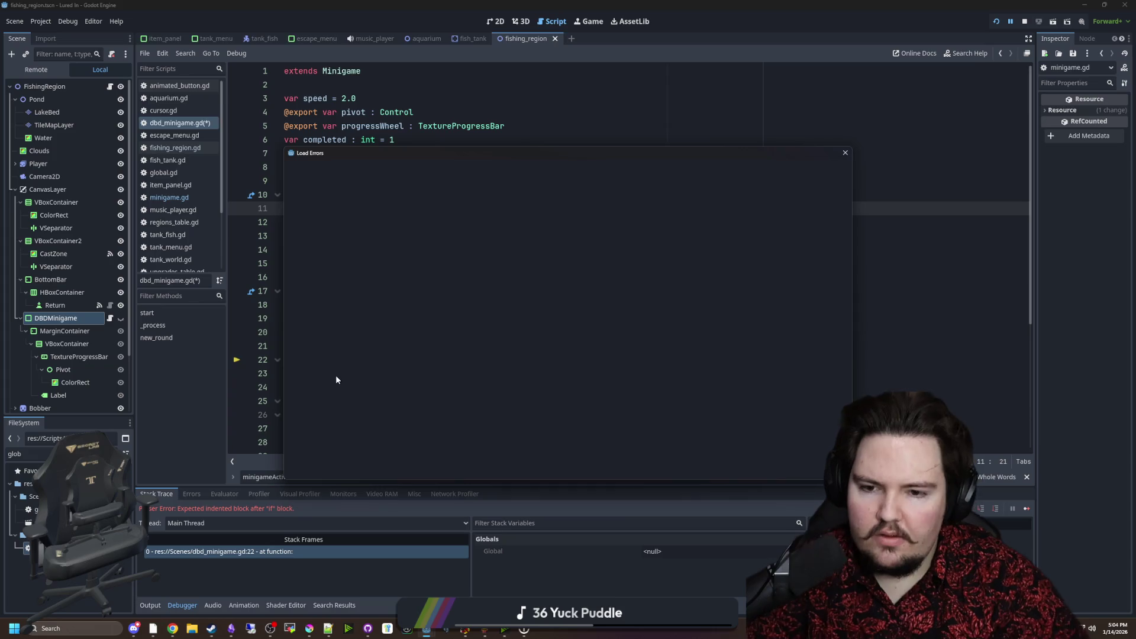
Dismiss the Load Errors report and follow start() to its parent definition in minigame.gd
click(566, 467)
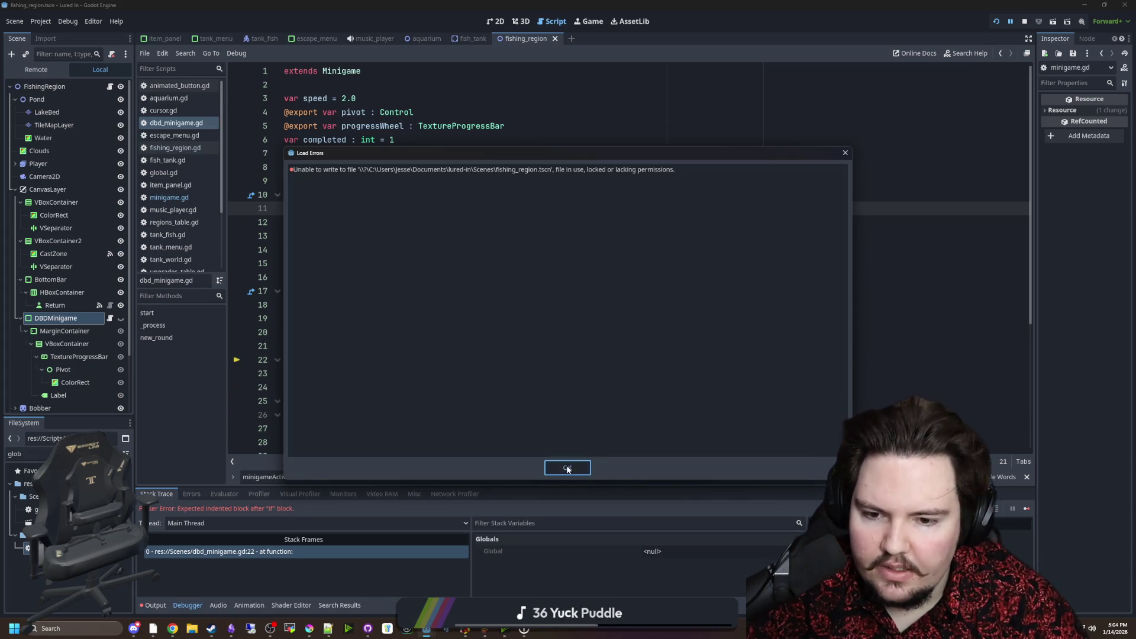
click(330, 194)
ctrl+click(330, 195)
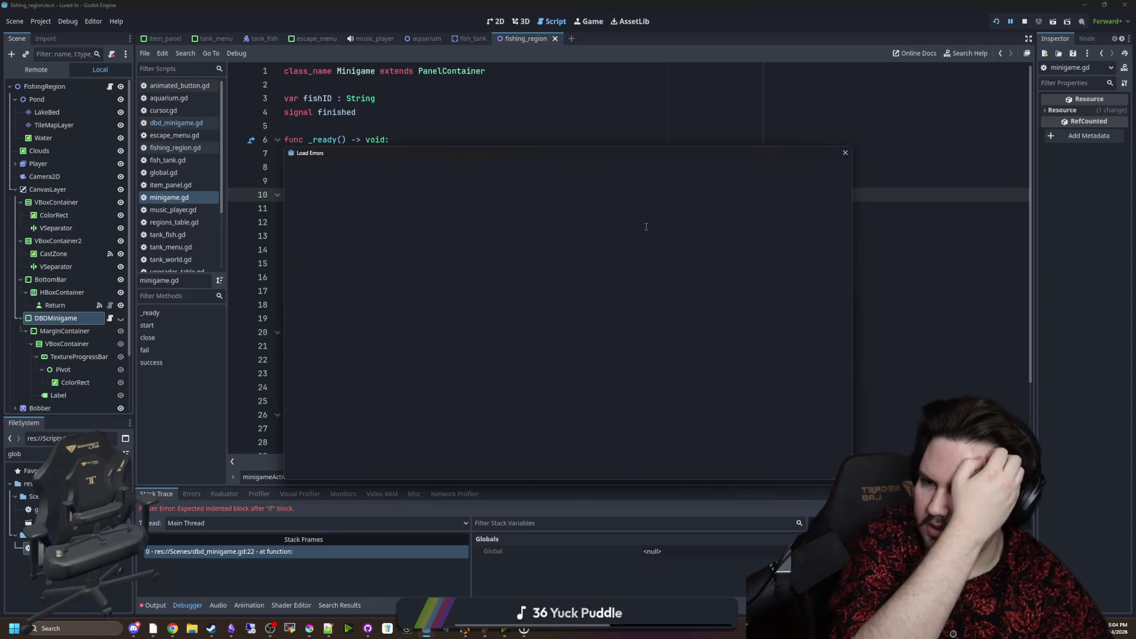
click(568, 468)
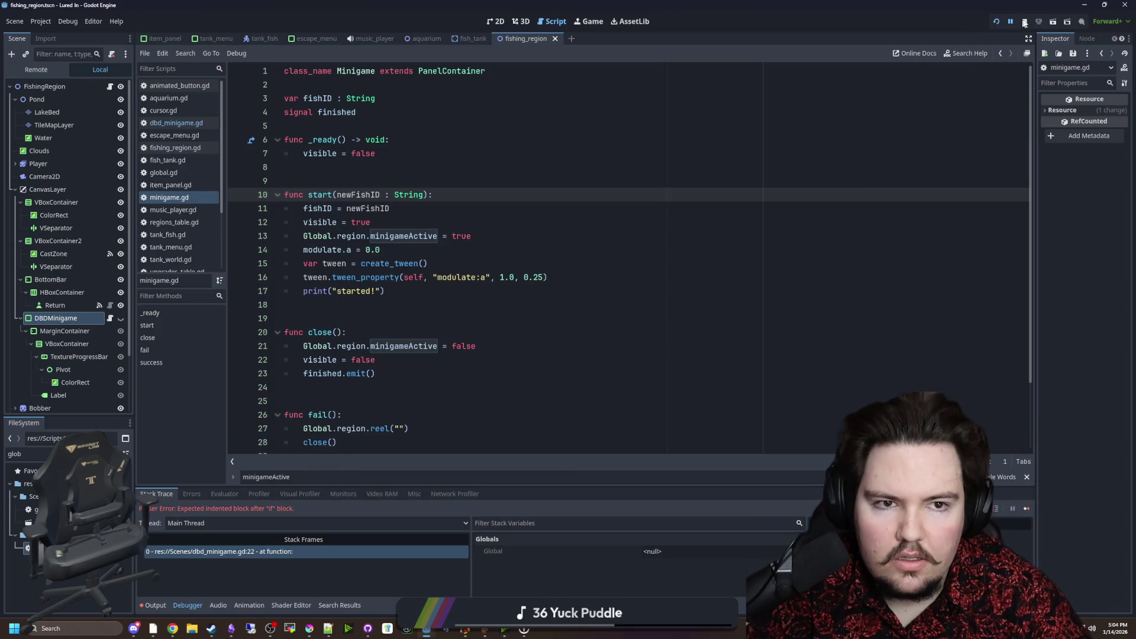
key(Up)
click(362, 129)
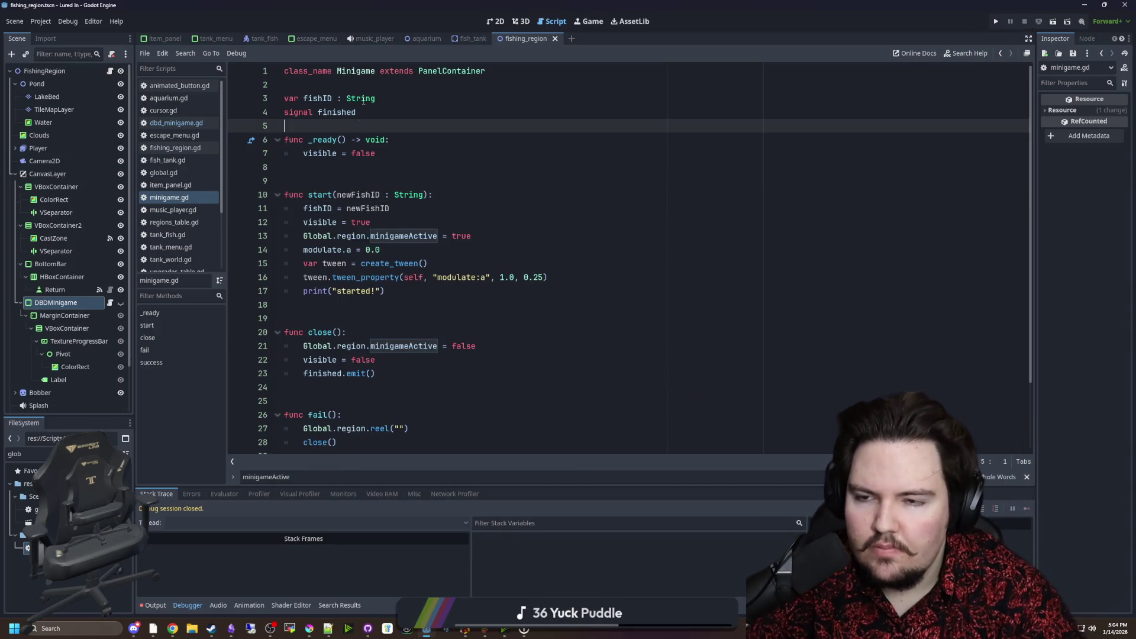
Declare 'var active : bool = false' below the finished signal
key(Return)
text(v)
key(Down)
key(BackSpace)
key(Up)
text(var active : )
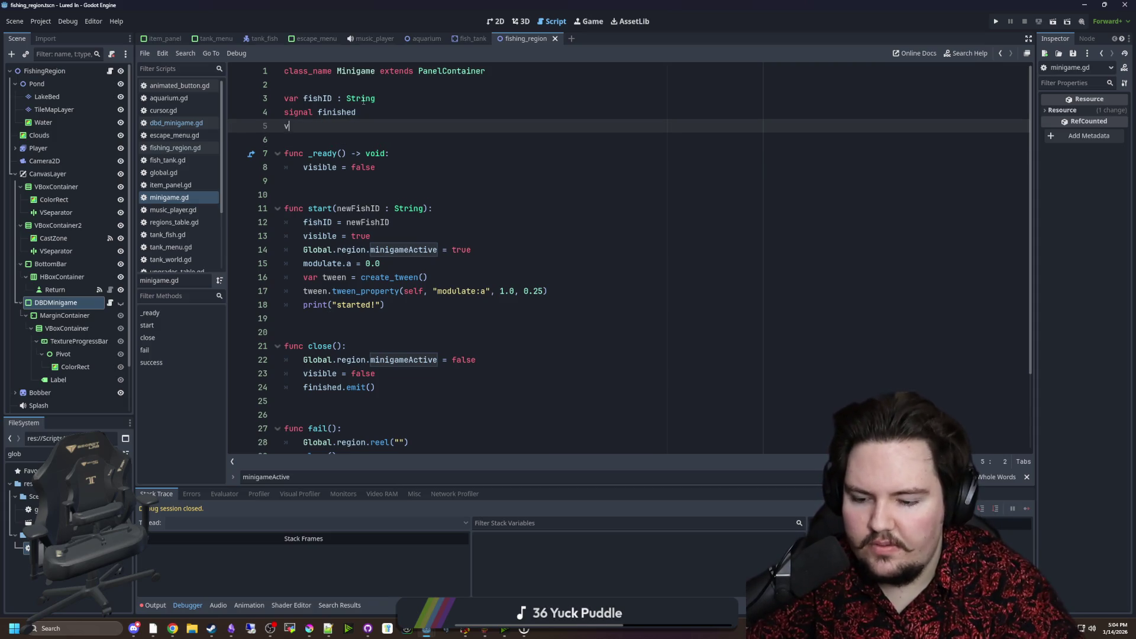
text(bool = false)
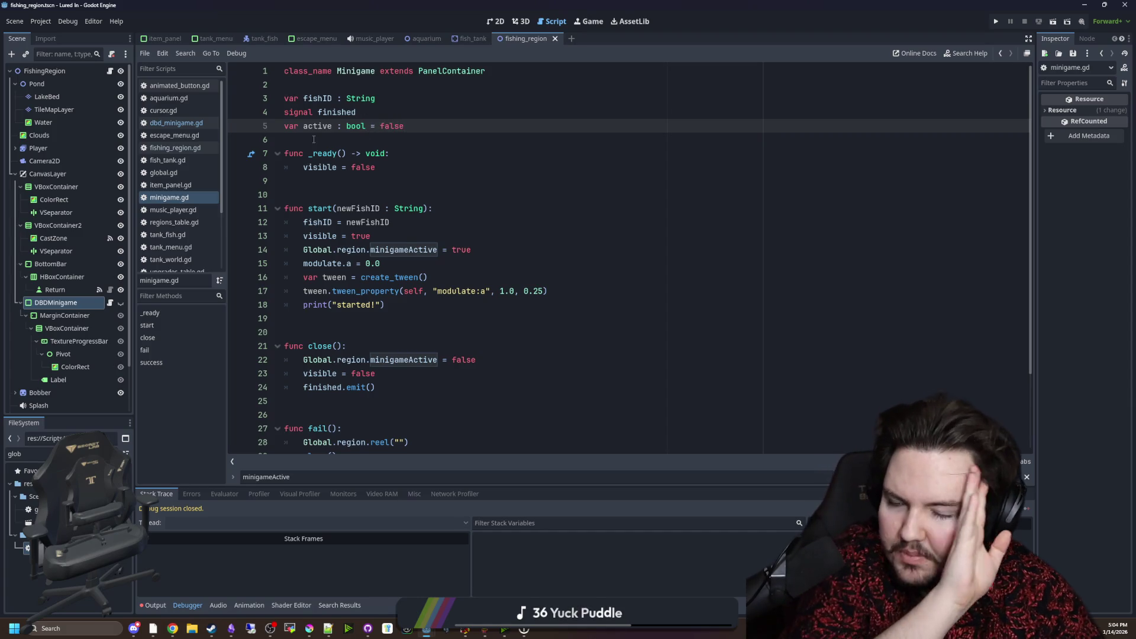
click(320, 140)
double_click(317, 126)
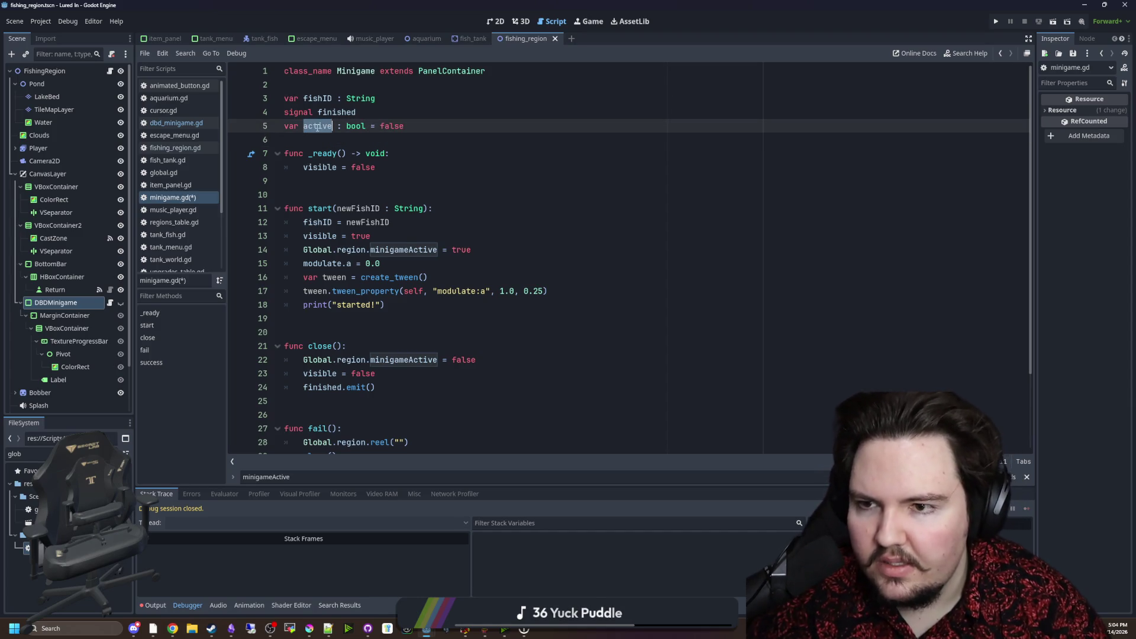
After the fade-in tween in start(), add tween.tween_callback(func(): active = true)
click(496, 213)
click(403, 307)
click(557, 293)
key(Return)
text(active = true)
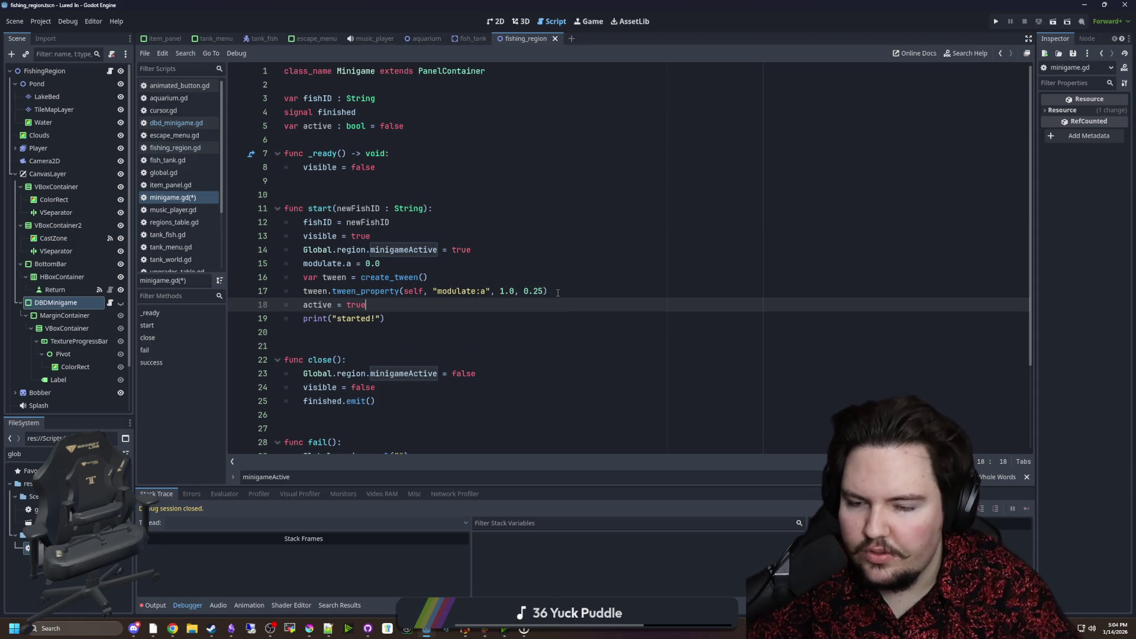
key(shift+Home)
key(BackSpace)
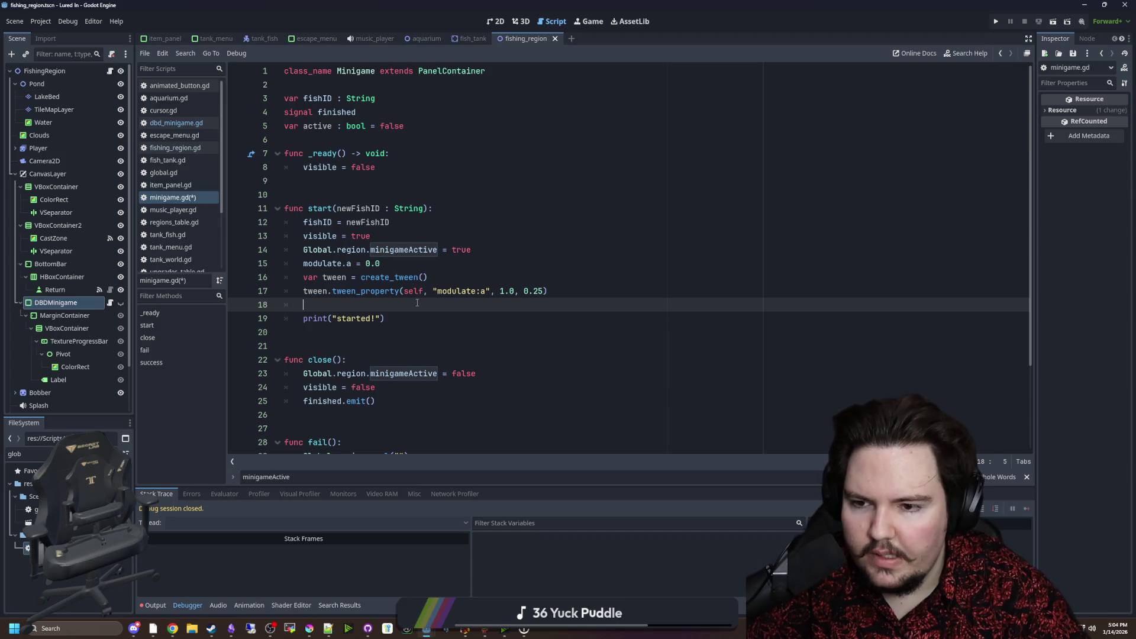
text(tween.tween_)
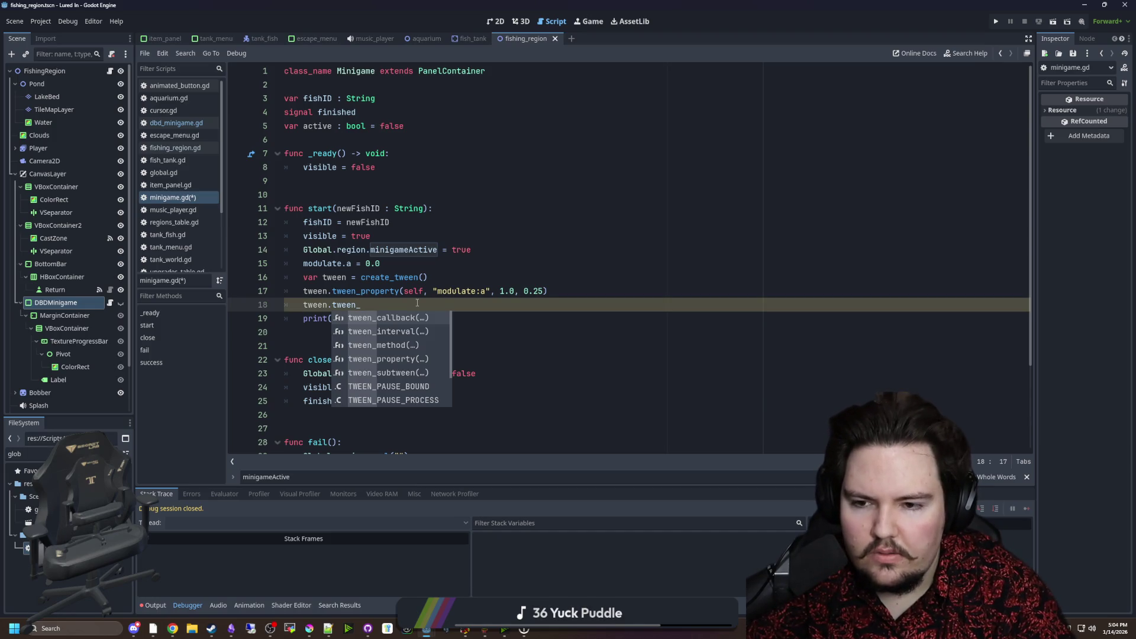
key(BackSpace)
key(BackSpace)
key(BackSpace)
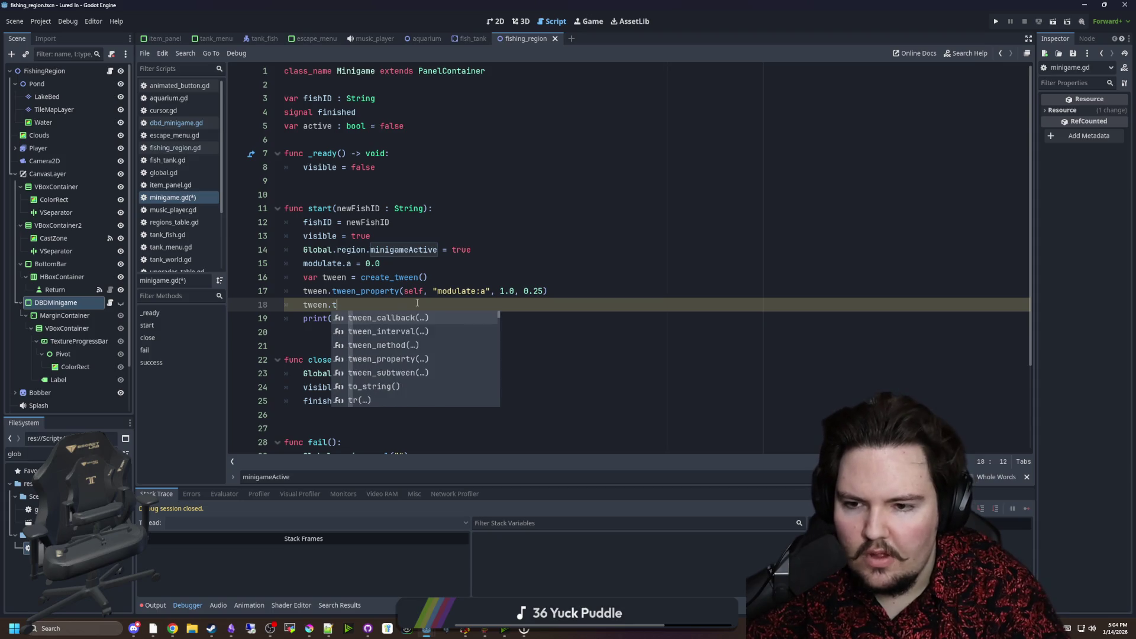
text(ime)
key(BackSpace)
key(BackSpace)
key(BackSpace)
text(fin)
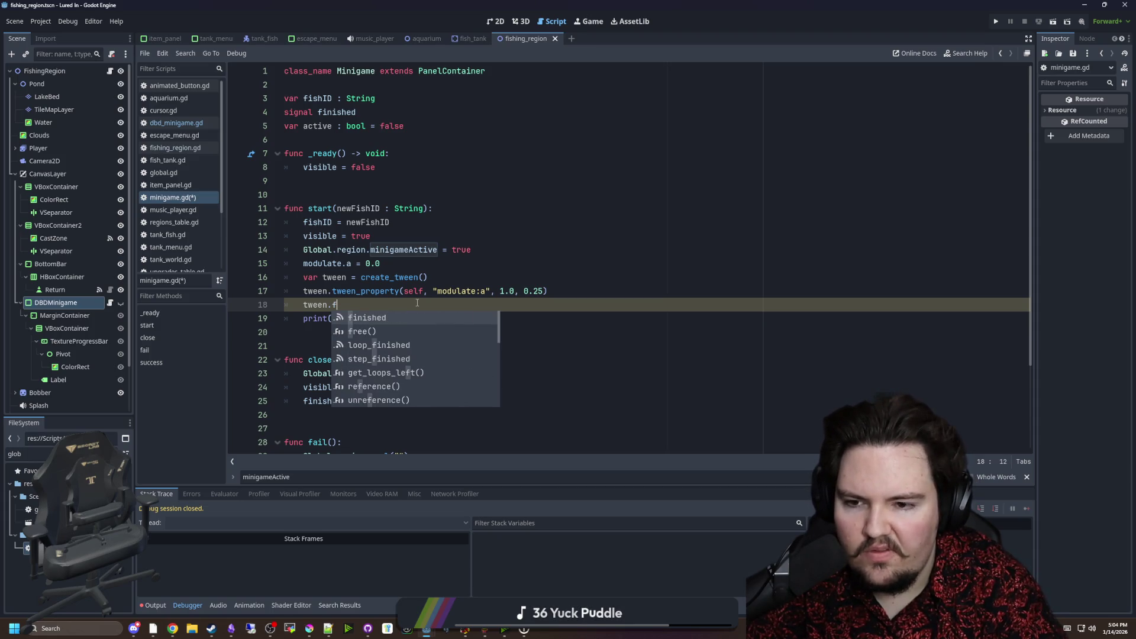
key(Return)
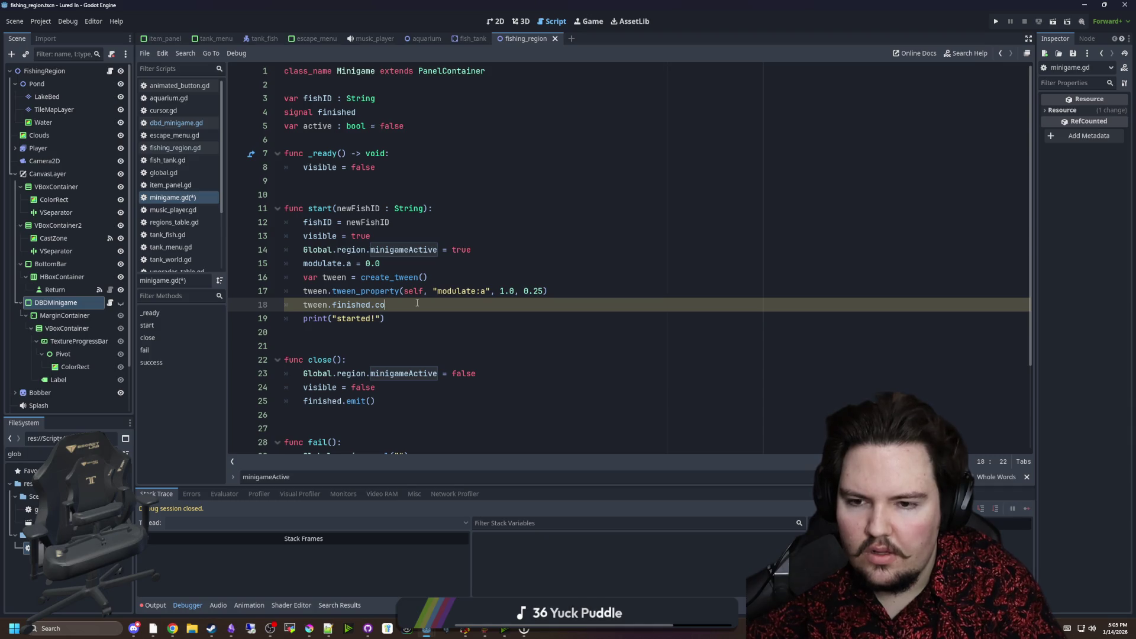
key(BackSpace)
key(BackSpace)
key(BackSpace)
text(tween_c)
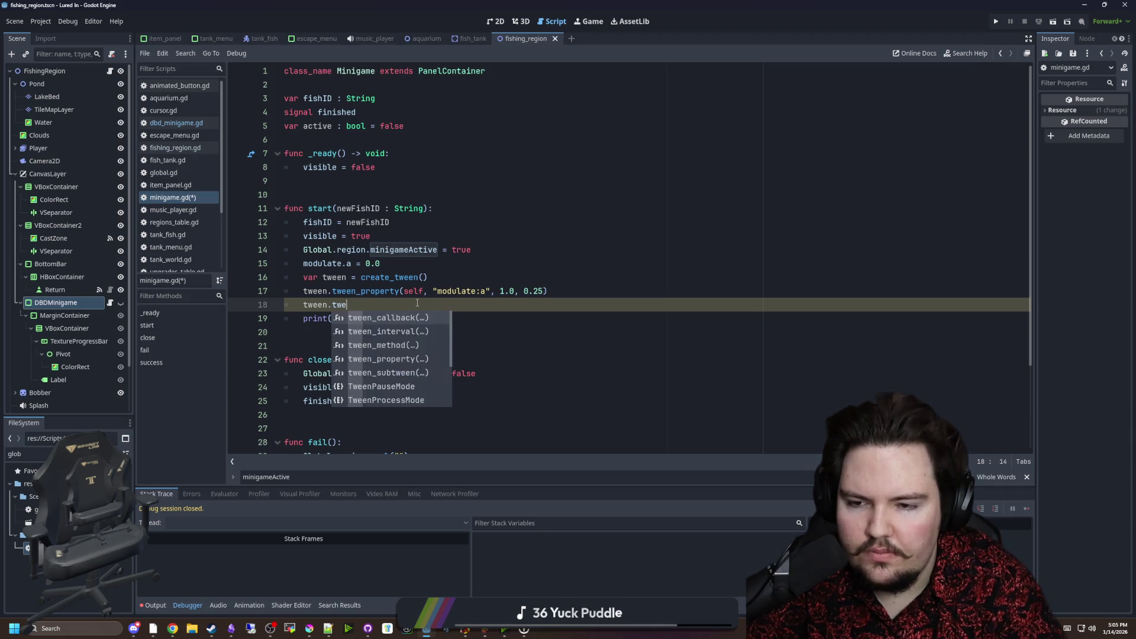
key(Return)
text(func(): )
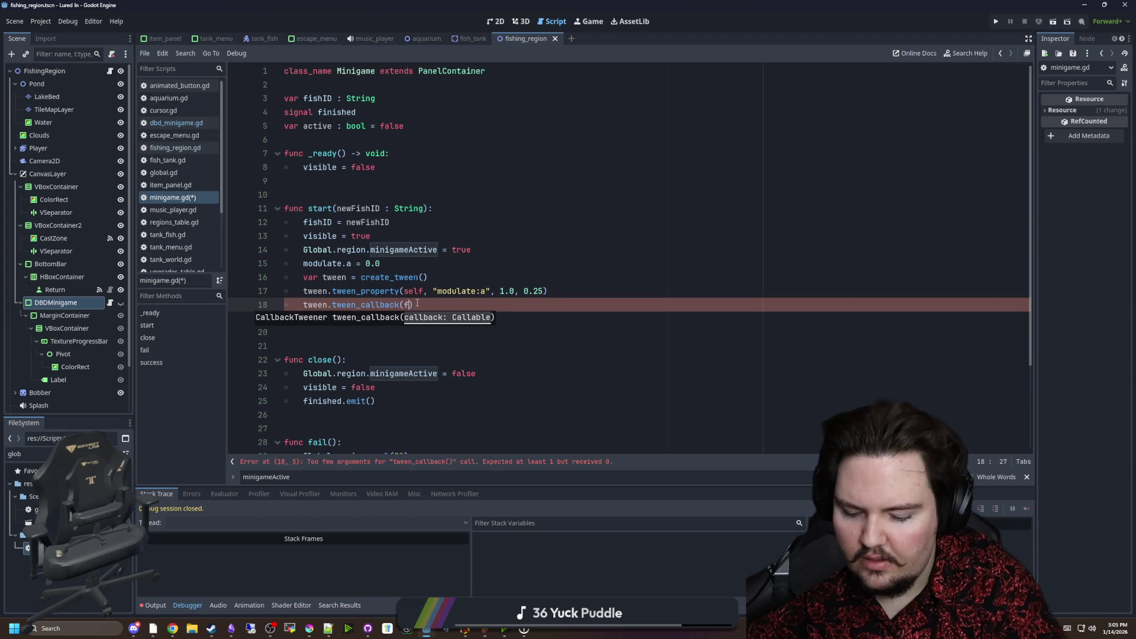
text(active = true)
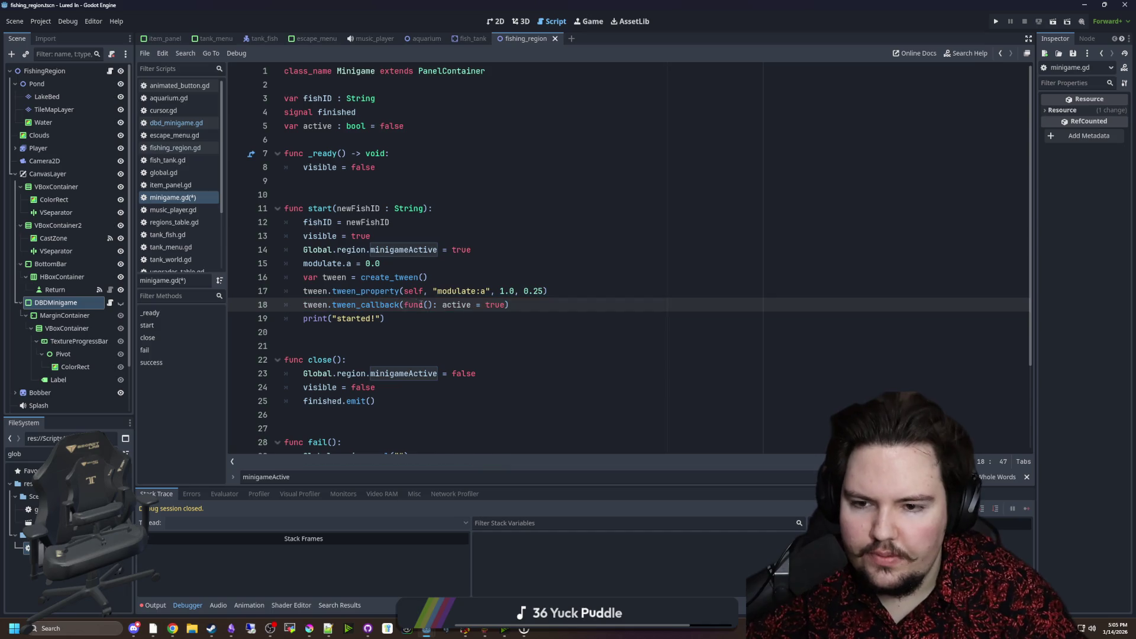
Add 'active = false' at the top of fail()
click(500, 288)
drag(504, 304, 442, 304)
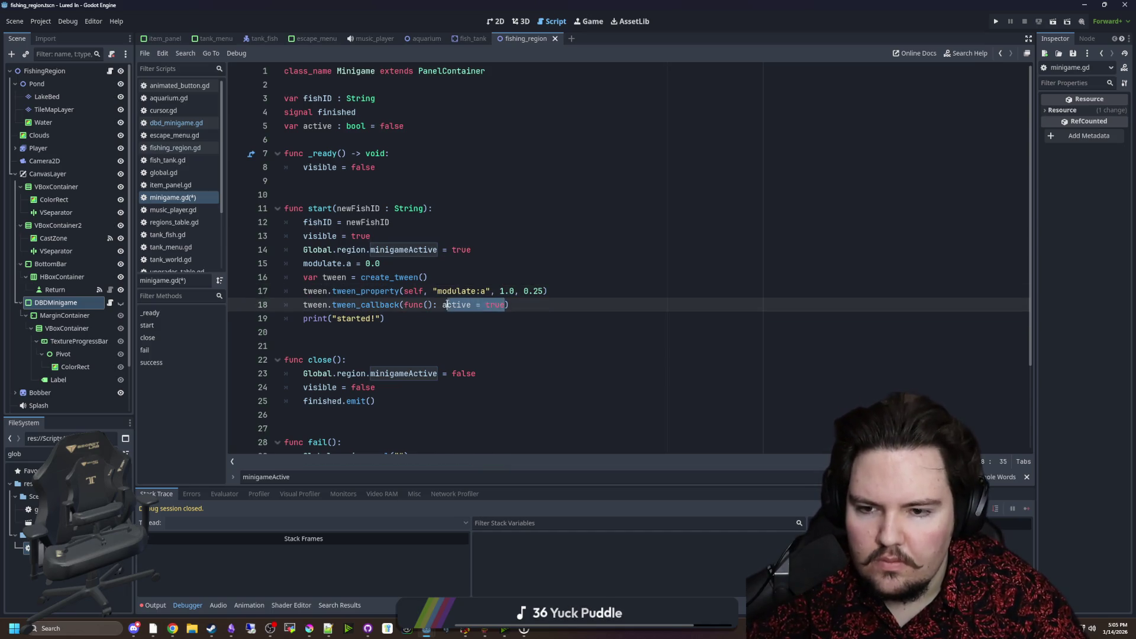
key(ctrl+c)
scroll(384, 338, down, 3)
click(370, 332)
key(Return)
key(ctrl+v)
key(BackSpace)
key(BackSpace)
key(BackSpace)
text(fal)
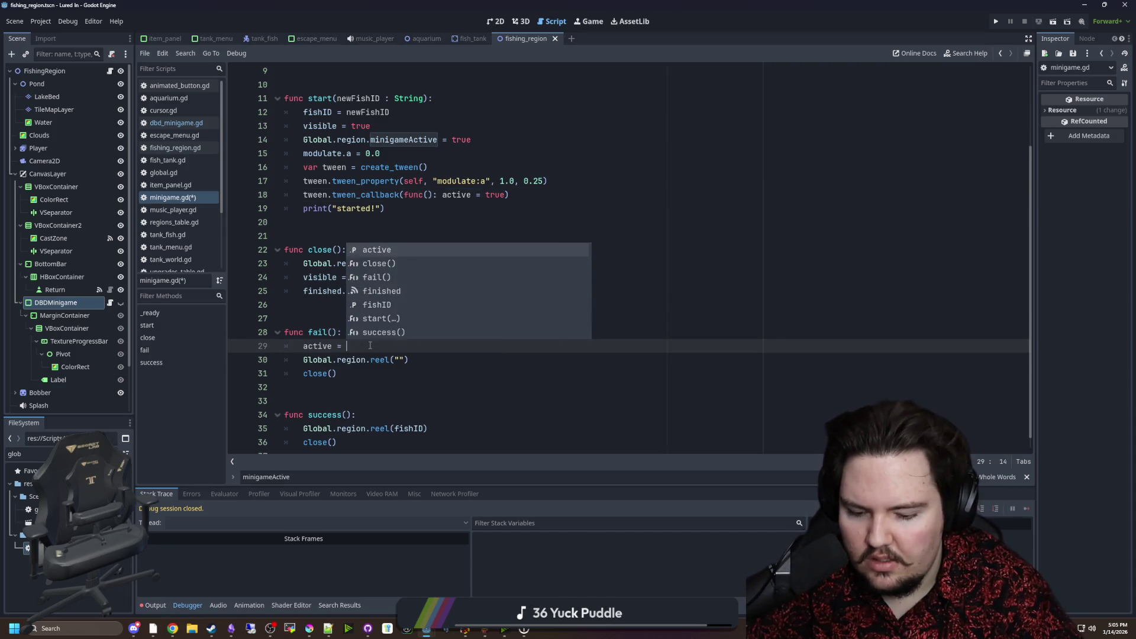
text(se)
Add 'active = false' to success() and check every use of active
drag(370, 346, 300, 345)
key(ctrl+c)
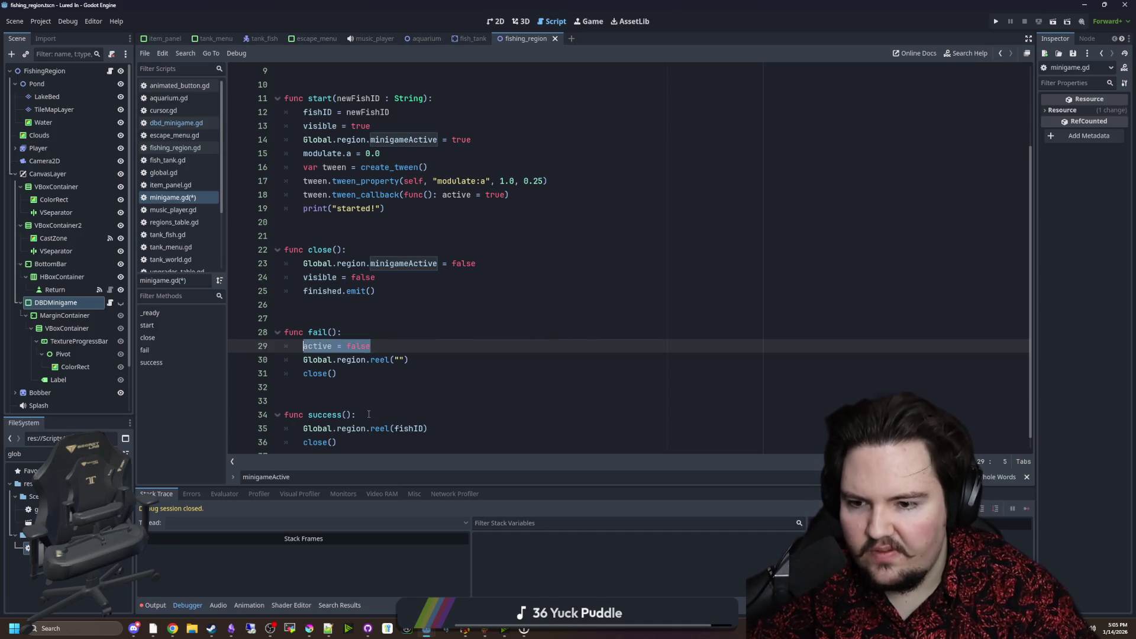
click(367, 414)
key(Return)
key(ctrl+v)
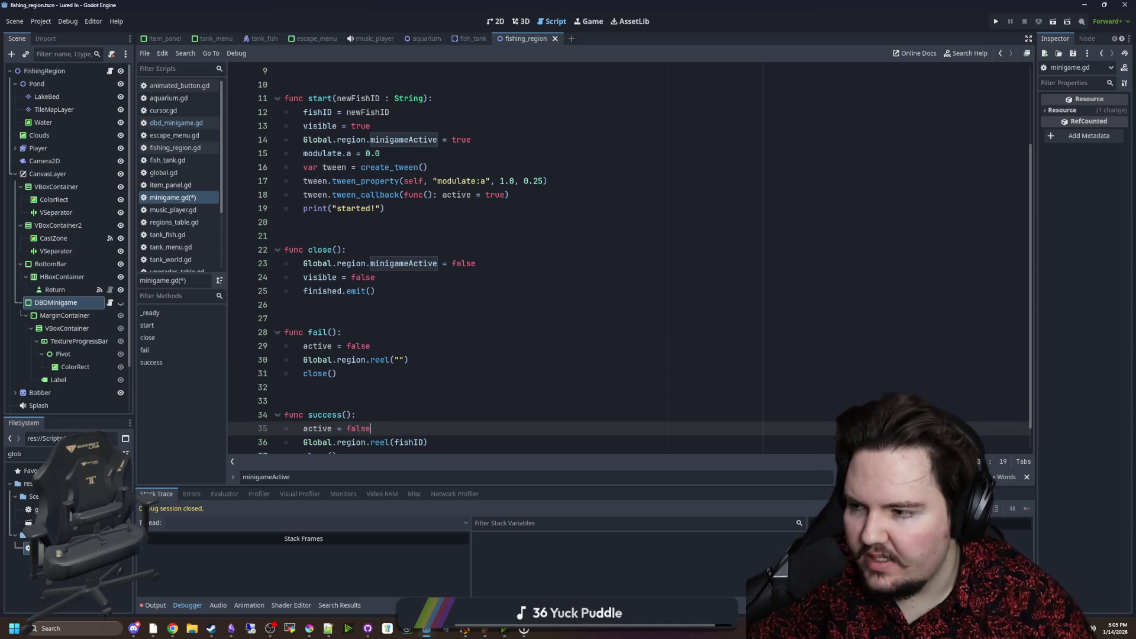
scroll(373, 374, down, 1)
double_click(322, 401)
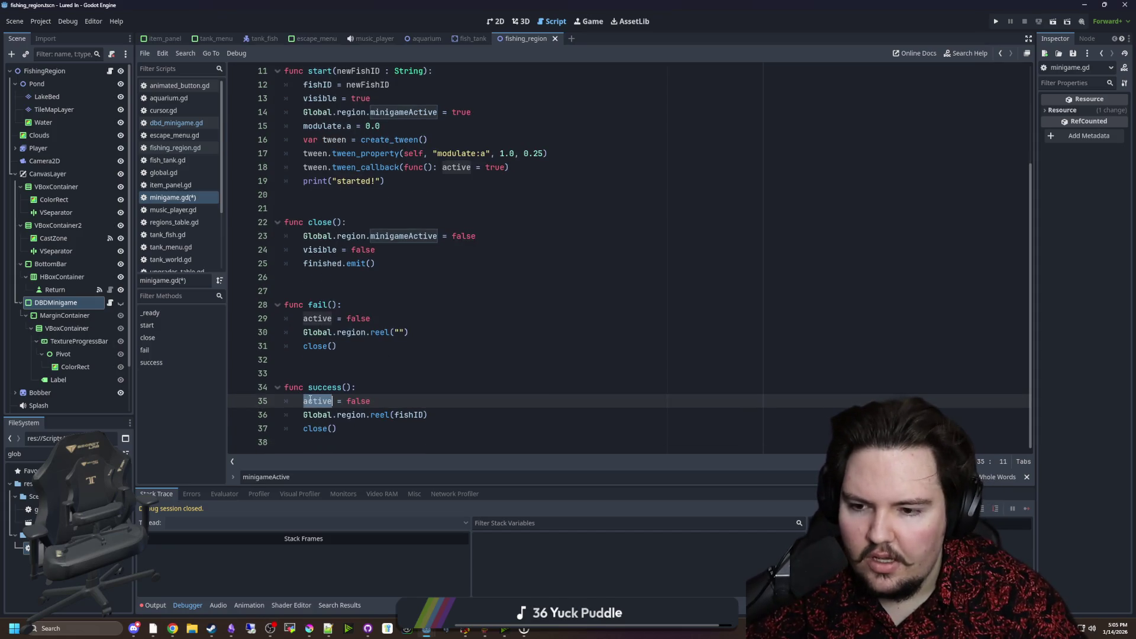
scroll(322, 388, up, 4)
scroll(347, 327, down, 4)
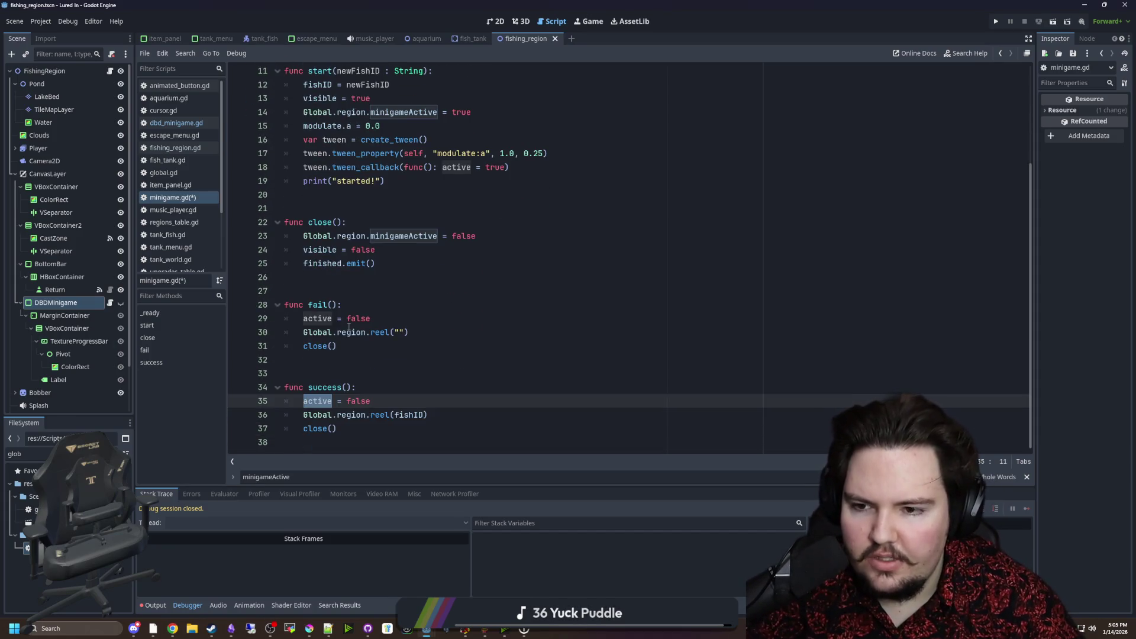
scroll(349, 326, up, 4)
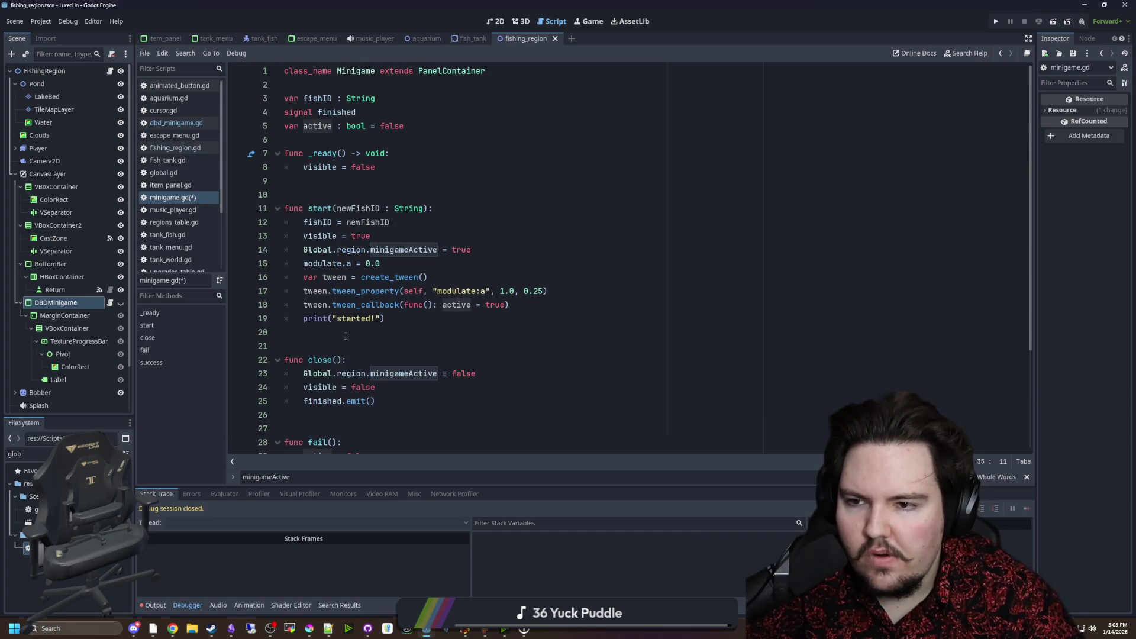
Open the DBDMinigame script and swap the completion check's visible condition for active
click(111, 303)
click(112, 303)
click(382, 263)
scroll(381, 254, down, 3)
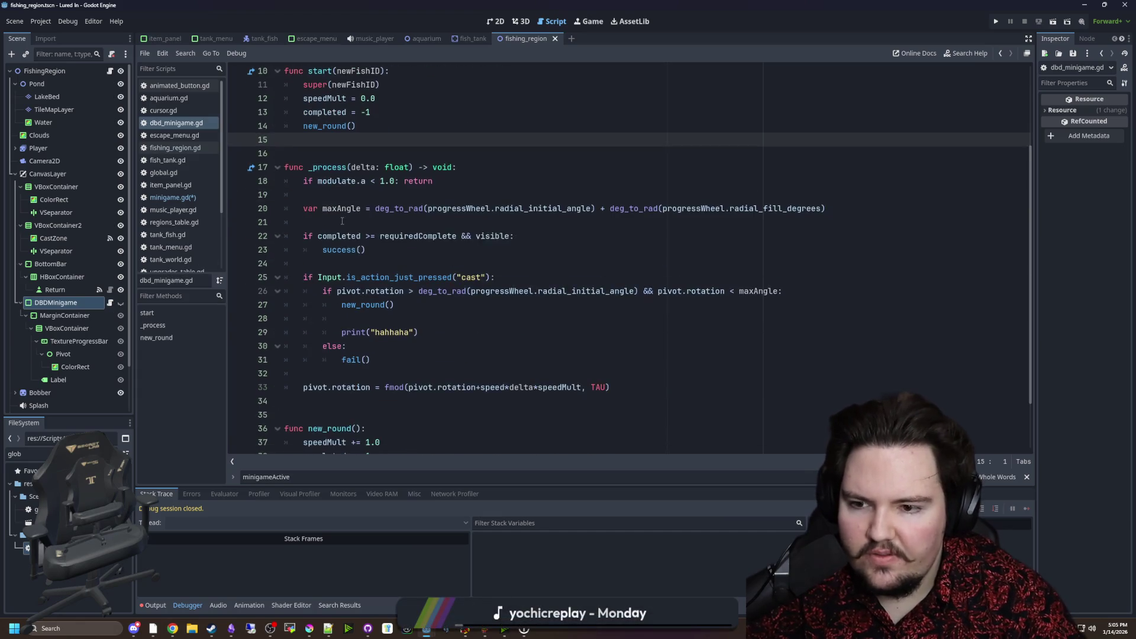
key(ctrl+shift+z)
click(444, 305)
click(504, 249)
double_click(500, 236)
text(active)
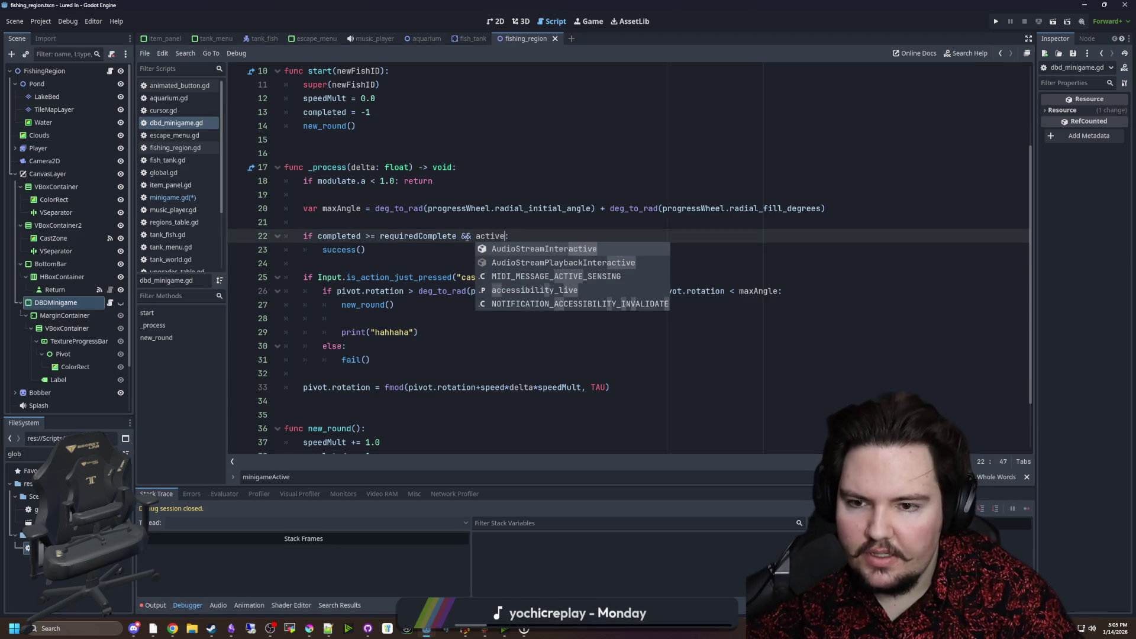
key(Escape)
key(Down)
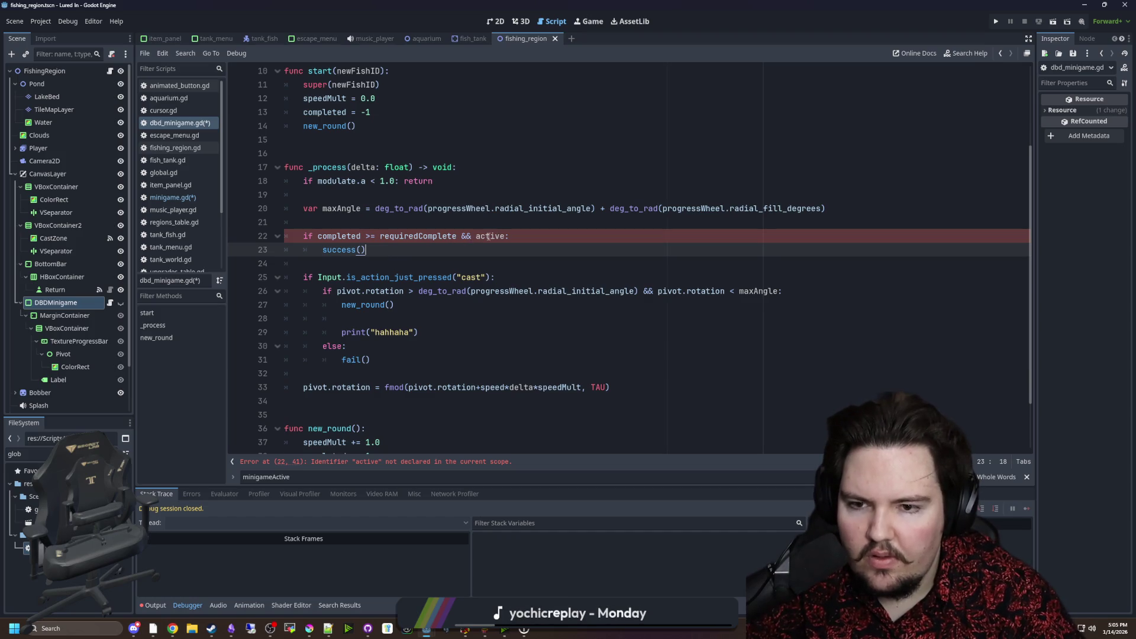
Save all scenes and scripts from the base minigame script, then return to dbd_minigame.gd
scroll(474, 219, up, 3)
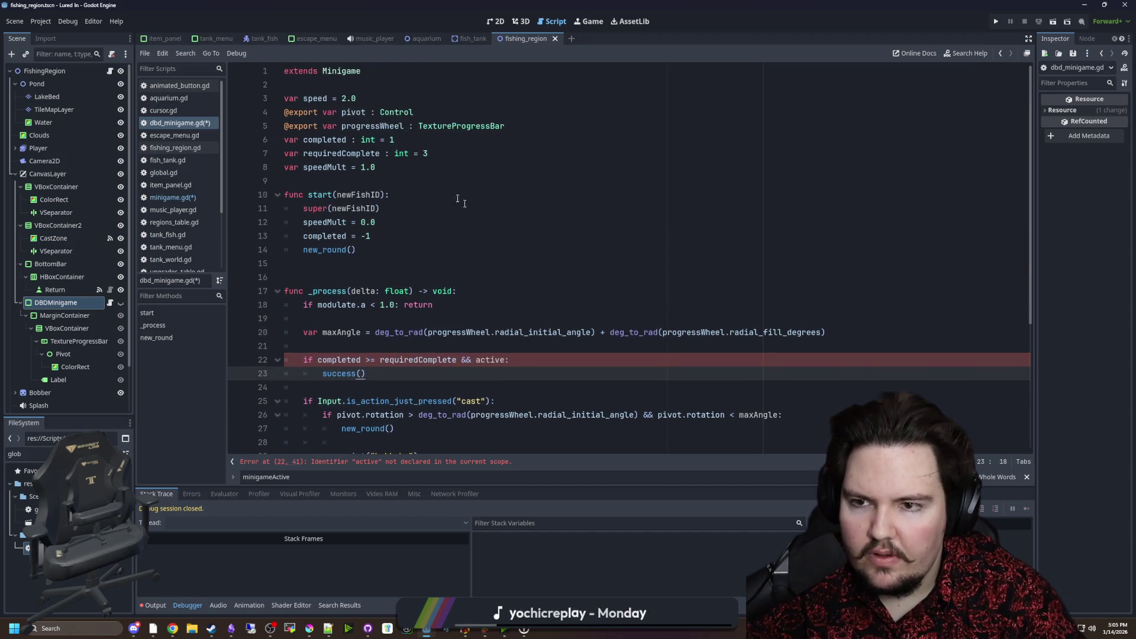
click(172, 197)
key(ctrl+s)
click(178, 123)
click(455, 254)
scroll(434, 312, down, 2)
scroll(434, 312, down, 2)
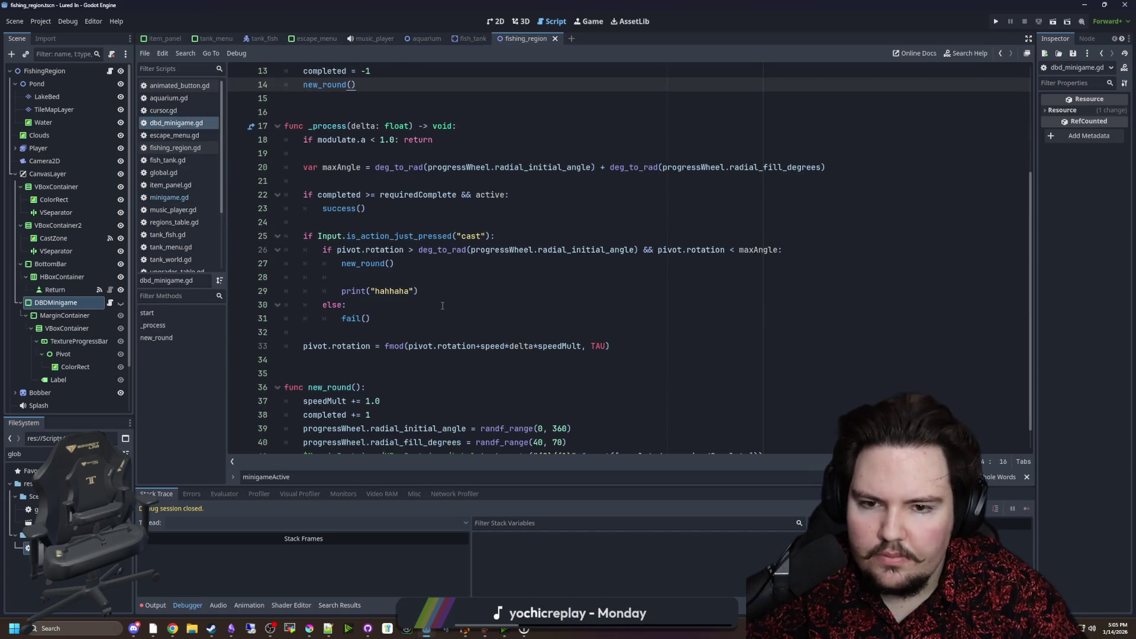
click(467, 276)
scroll(449, 272, up, 1)
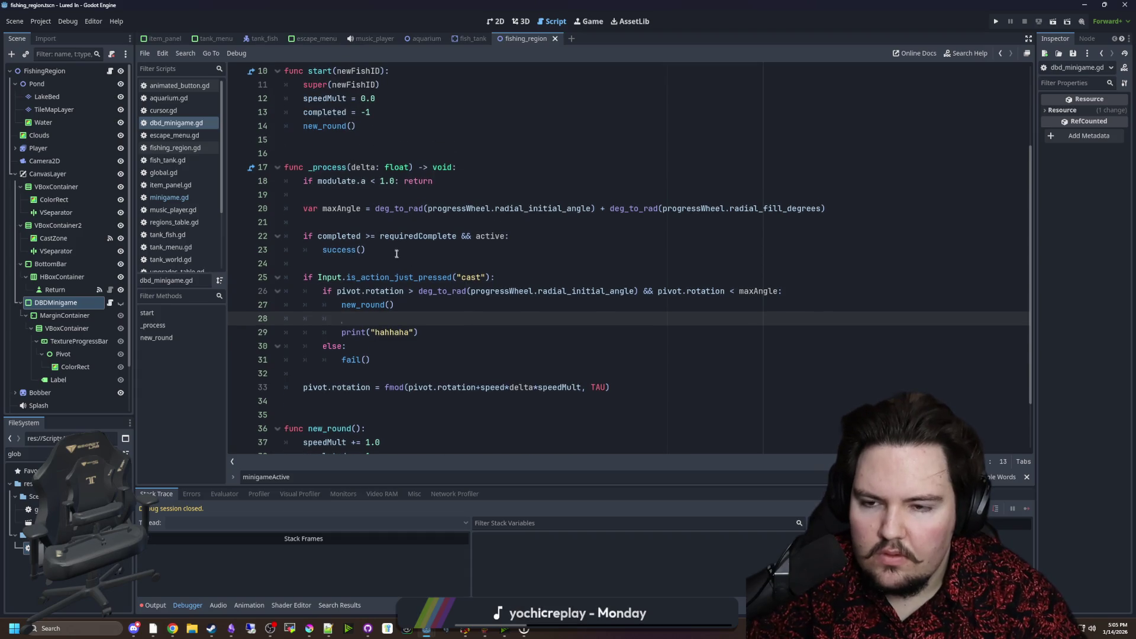
Delete the early-return fade-in modulate guard at the top of _process
drag(395, 181, 317, 181)
text(!)
click(407, 199)
shift+click(467, 167)
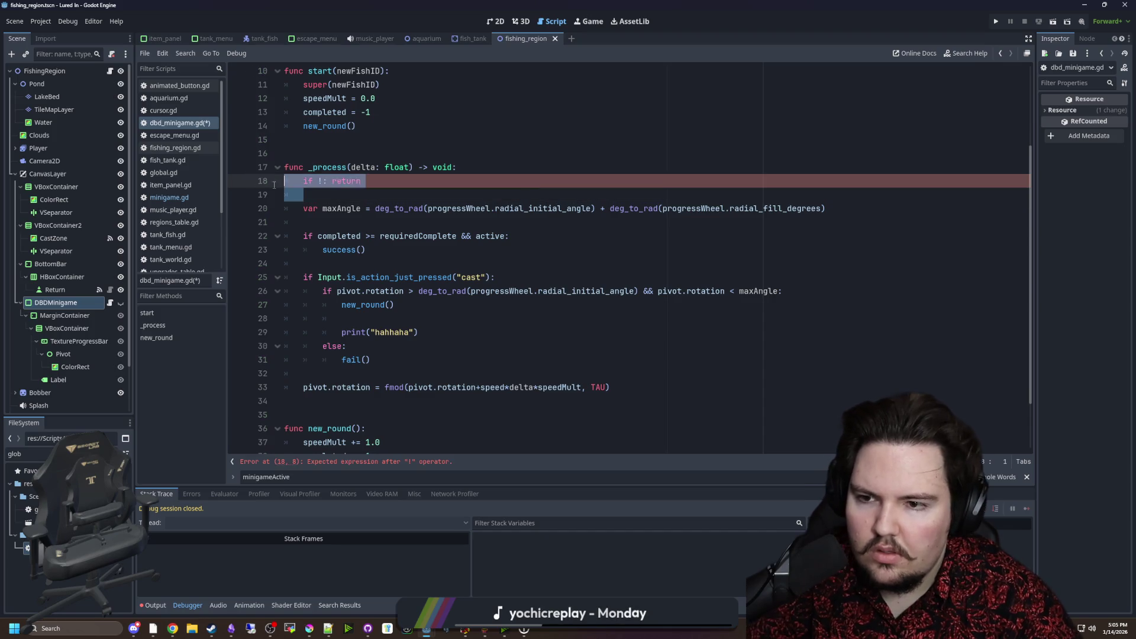
key(BackSpace)
Append '&& active' to the cast input check
click(491, 251)
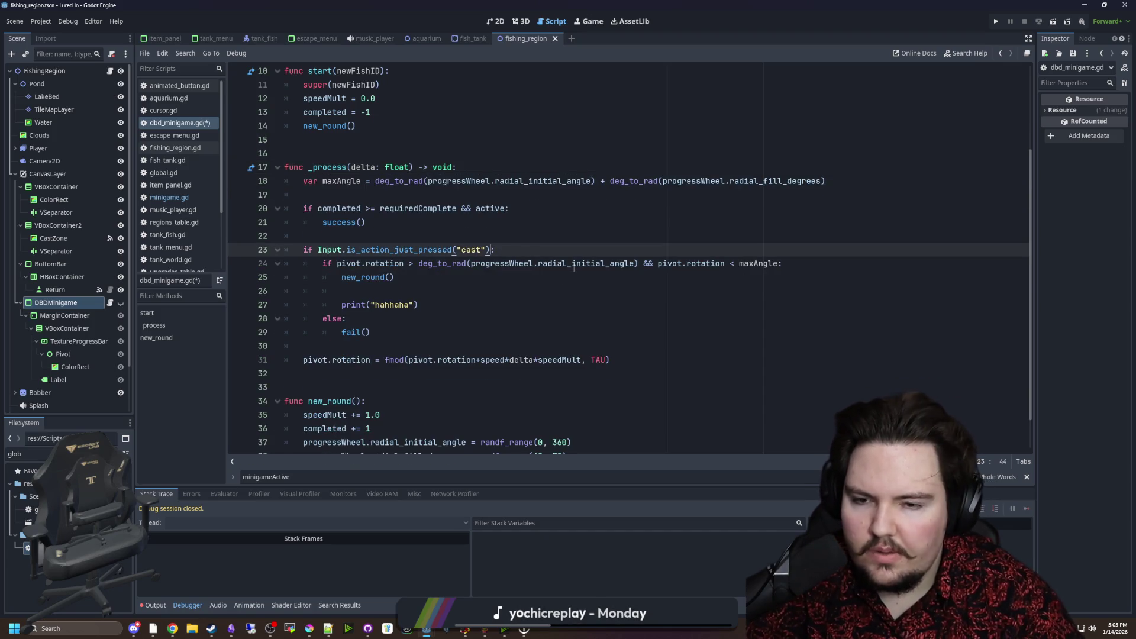
text(&& active)
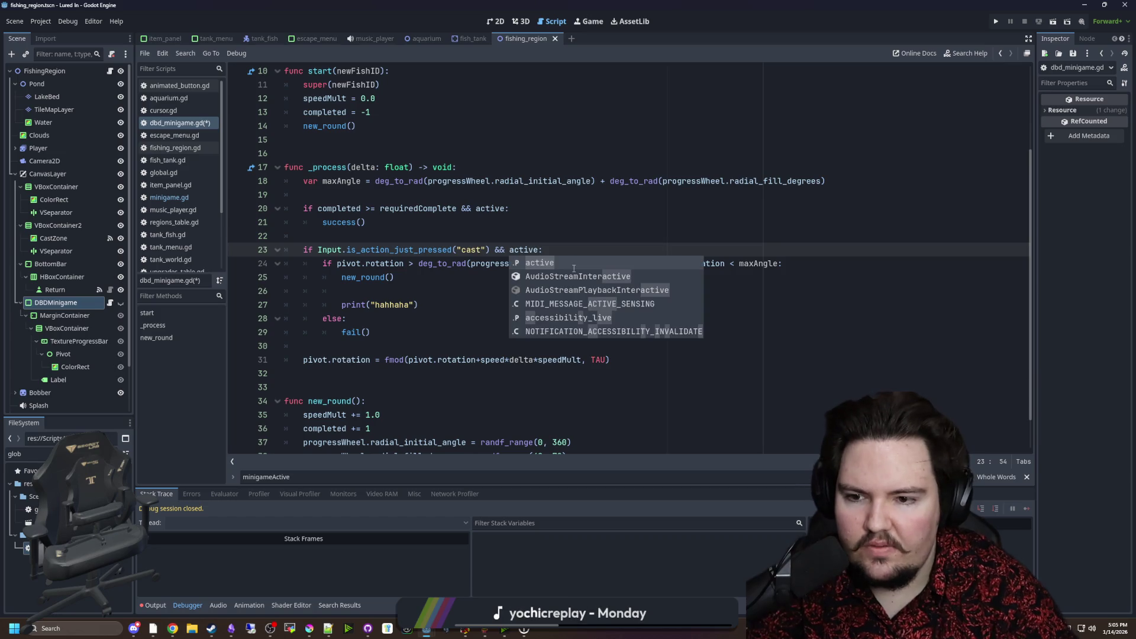
click(372, 350)
drag(825, 181, 502, 184)
Move the pivot rotation line to just below the maxAngle calculation
drag(611, 360, 303, 360)
key(BackSpace)
click(327, 208)
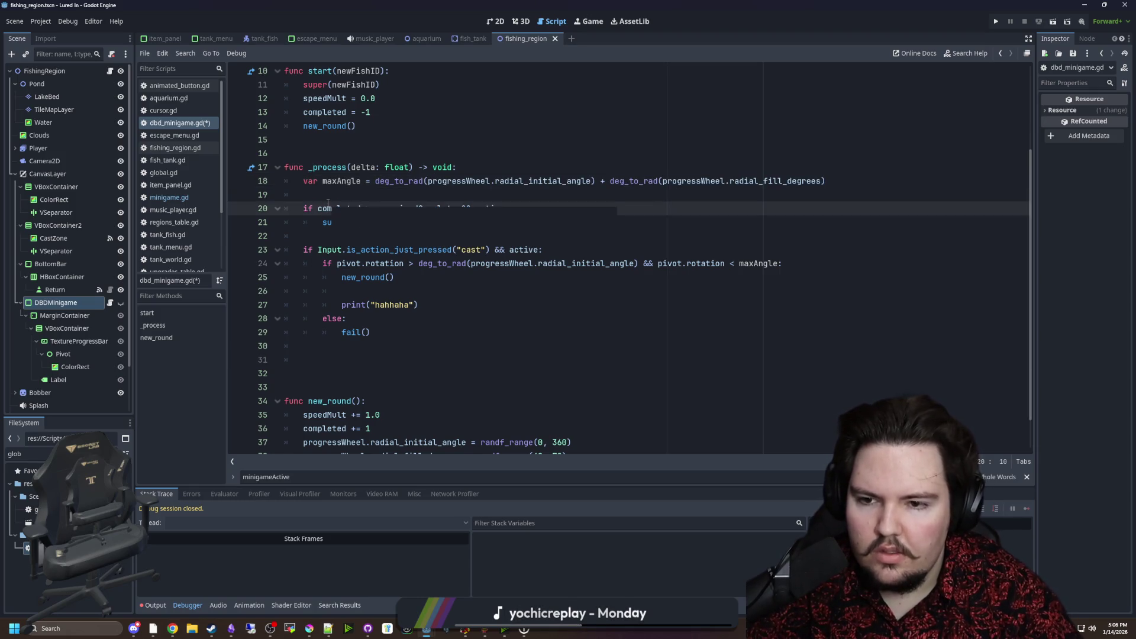
click(385, 195)
key(ctrl+v)
click(500, 168)
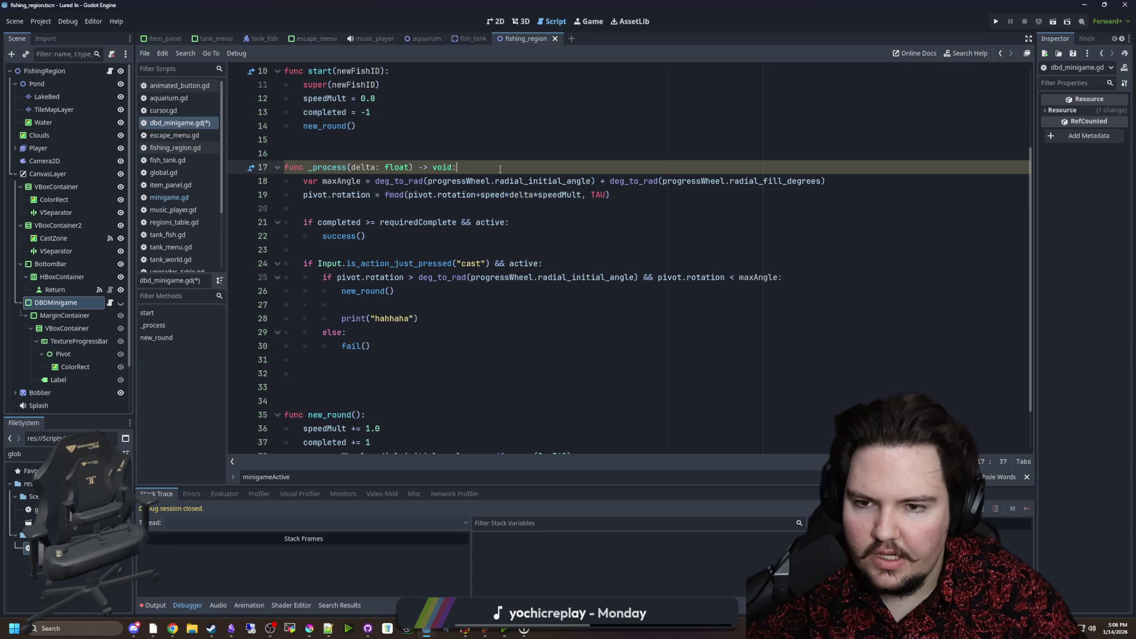
key(Return)
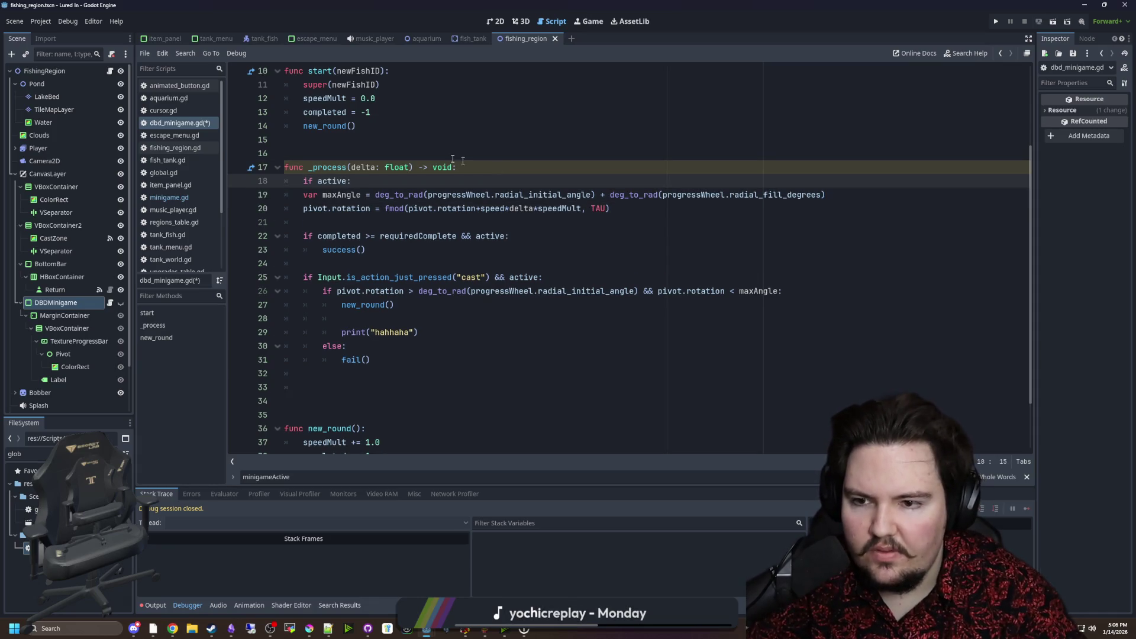
Indent the pivot rotation under the 'if active:' check and remove the misplaced duplicate check
drag(611, 208, 299, 208)
key(Tab)
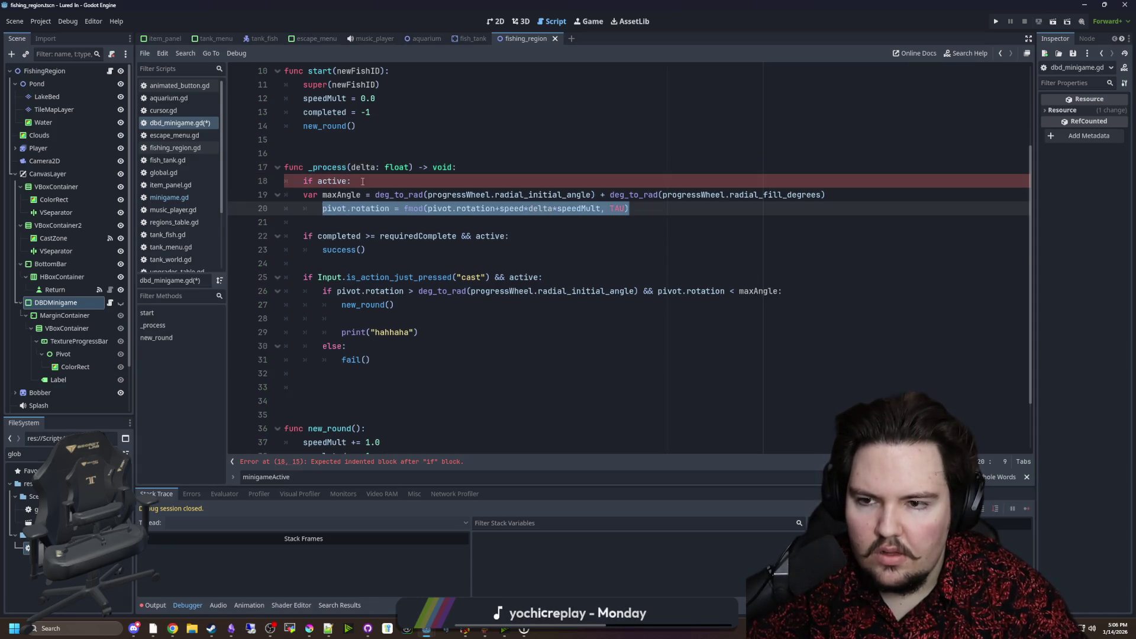
click(303, 181)
key(BackSpace)
key(BackSpace)
key(BackSpace)
click(873, 181)
key(Return)
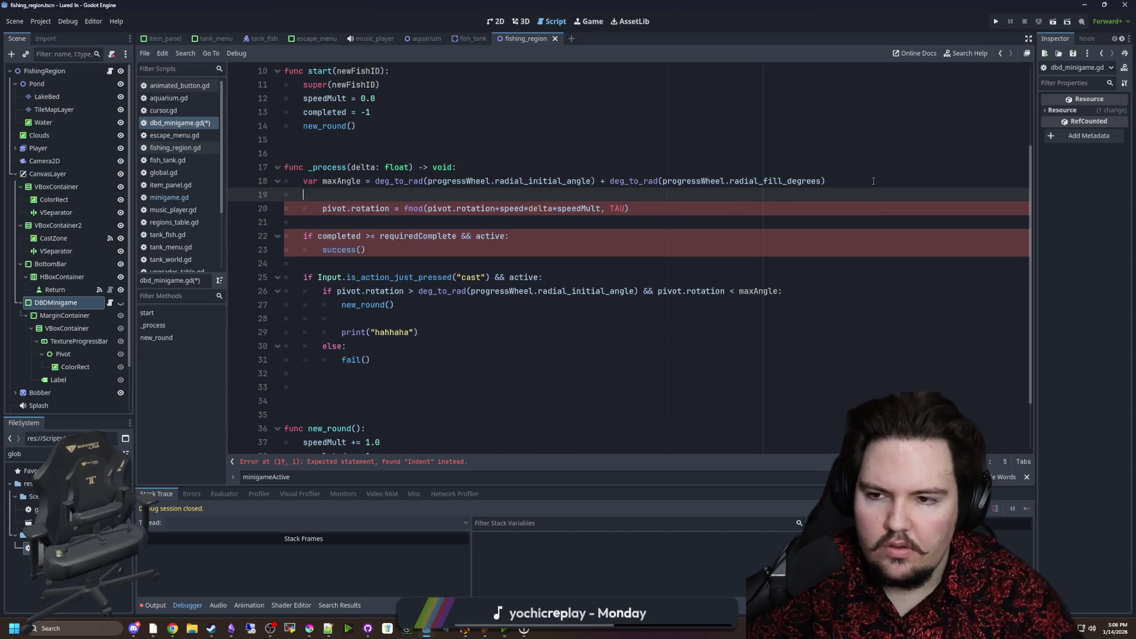
click(417, 222)
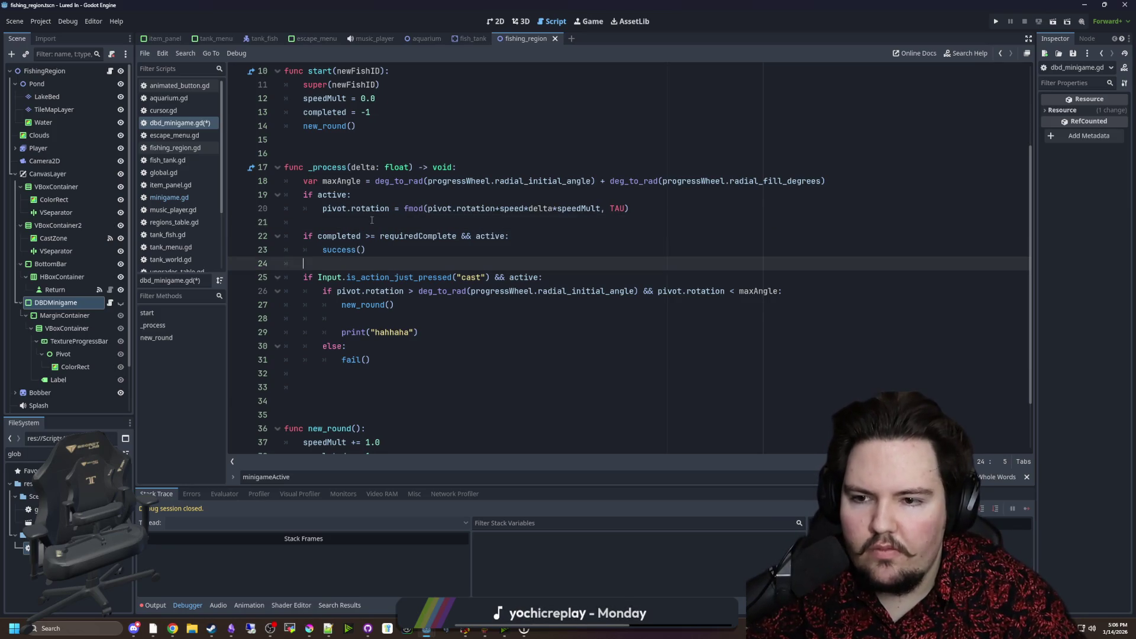
Move the success() check inside the 'if active:' block, dropping its redundant active condition
click(464, 237)
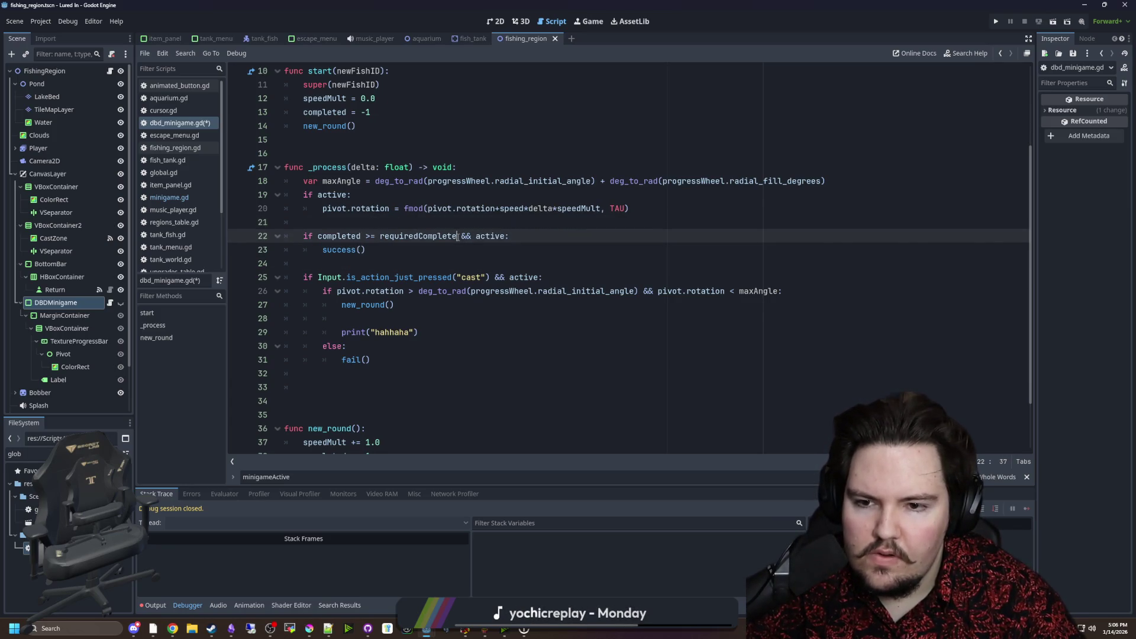
click(483, 248)
double_click(505, 236)
key(Down)
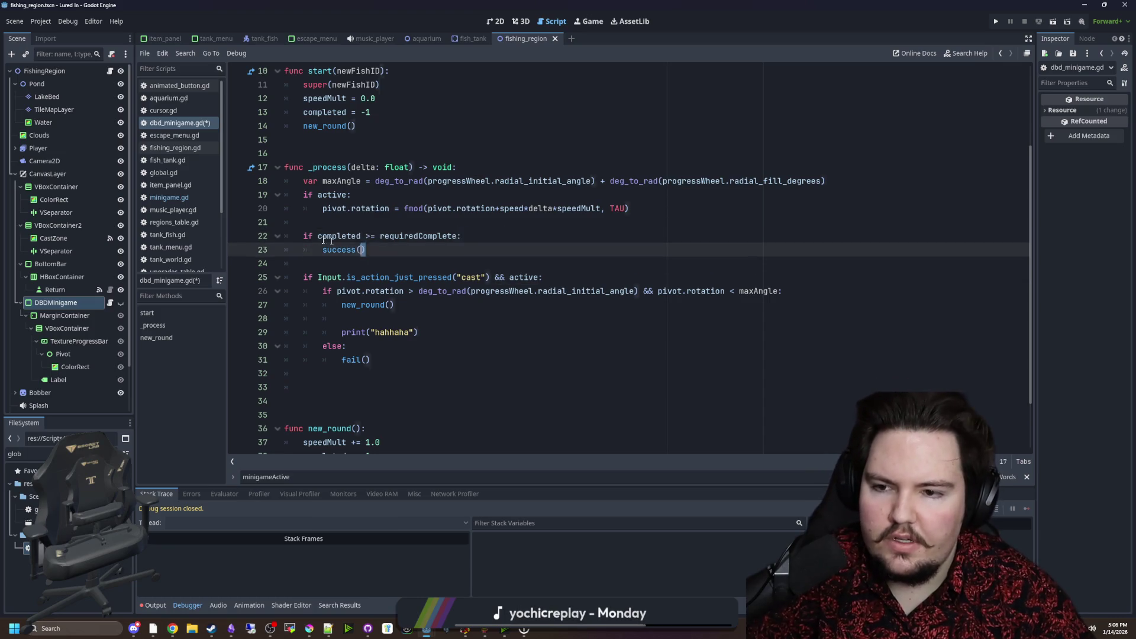
key(shift+Up)
key(shift+Home)
key(BackSpace)
click(631, 208)
key(Return)
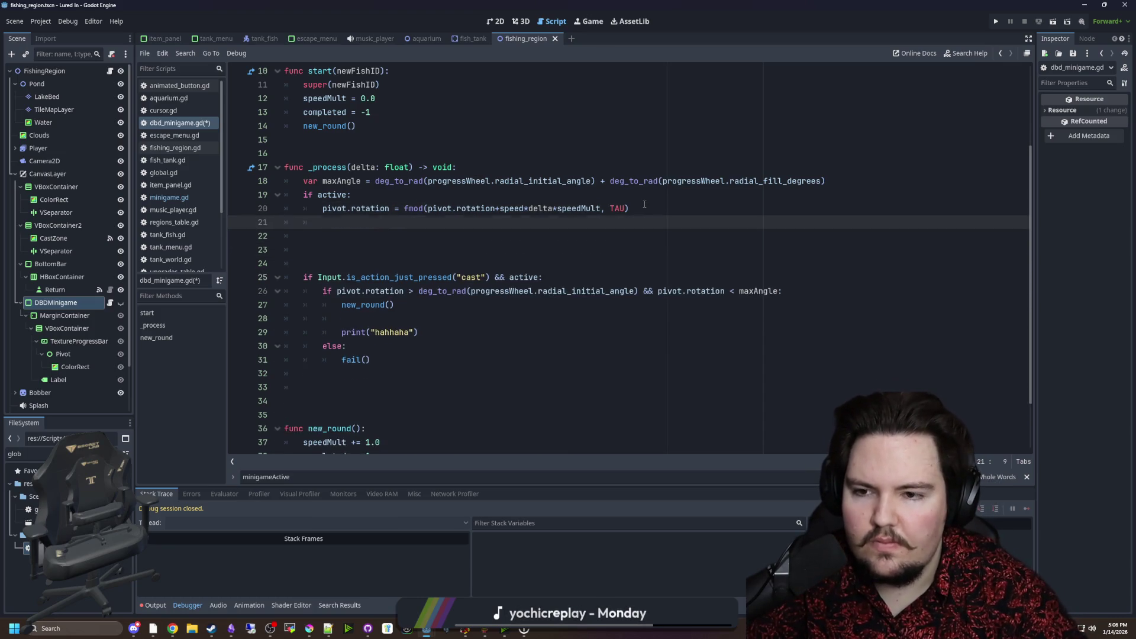
text(if completed >= requiredComplete: 		success())
Delete the leftover blank lines and save the script
drag(330, 275, 333, 250)
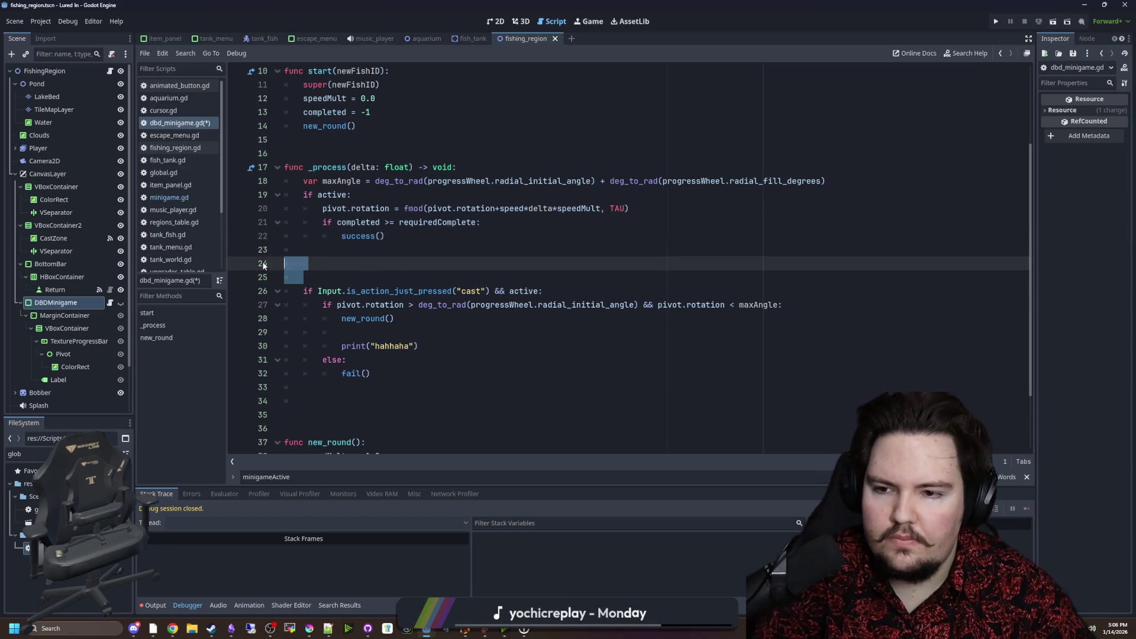
key(BackSpace)
click(409, 195)
click(408, 168)
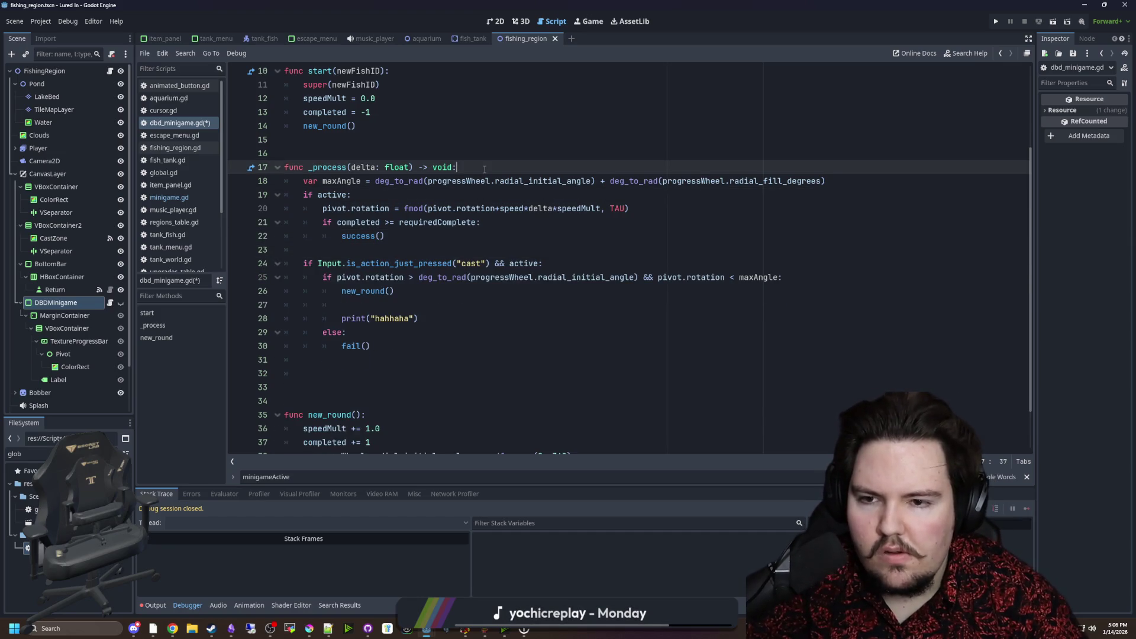
key(ctrl+s)
Remove the print("hahhaha") debug line and the extra blank lines above new_round
drag(431, 318, 395, 291)
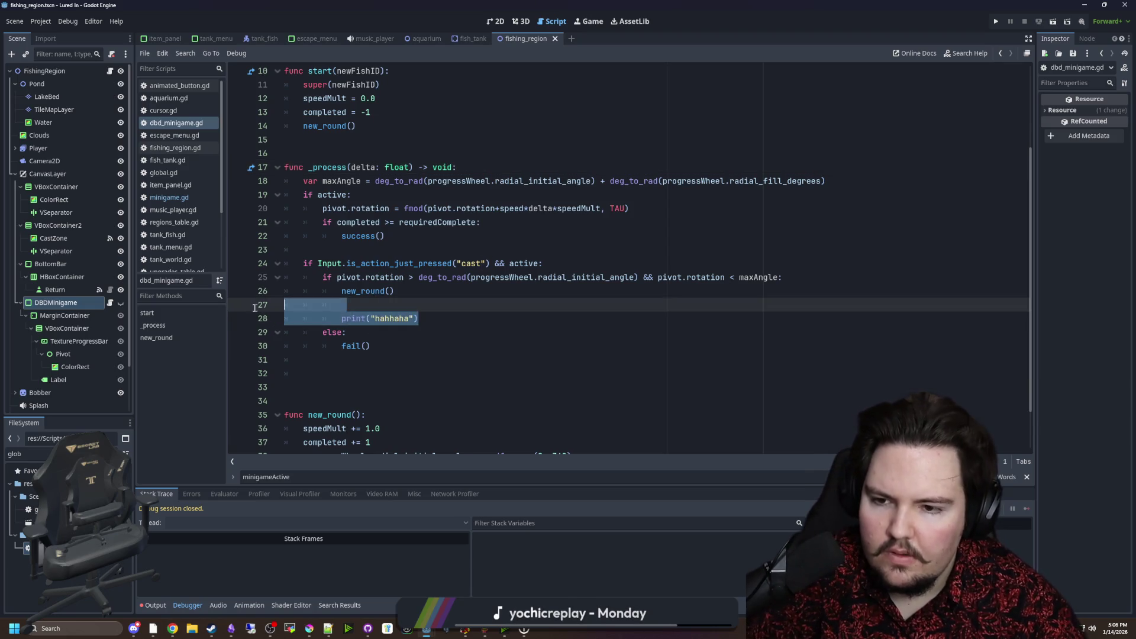
key(BackSpace)
click(296, 359)
key(BackSpace)
key(BackSpace)
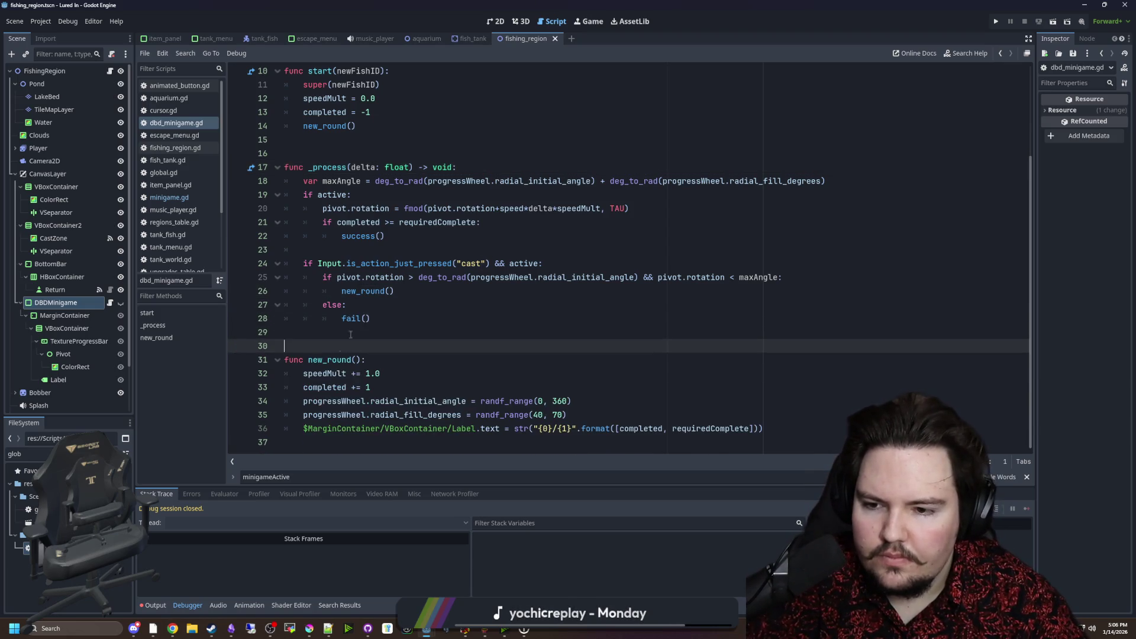
click(383, 305)
click(314, 345)
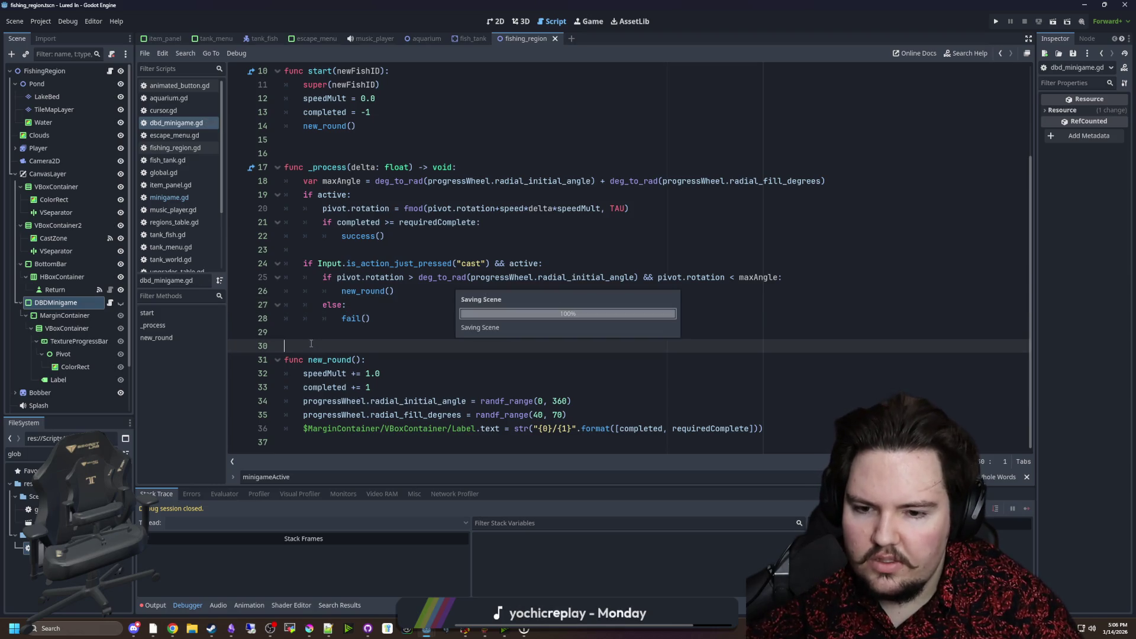
scroll(319, 295, up, 3)
ctrl+click(338, 66)
Add a 'tween = create_tween()' line after active = false in success()
scroll(371, 318, down, 3)
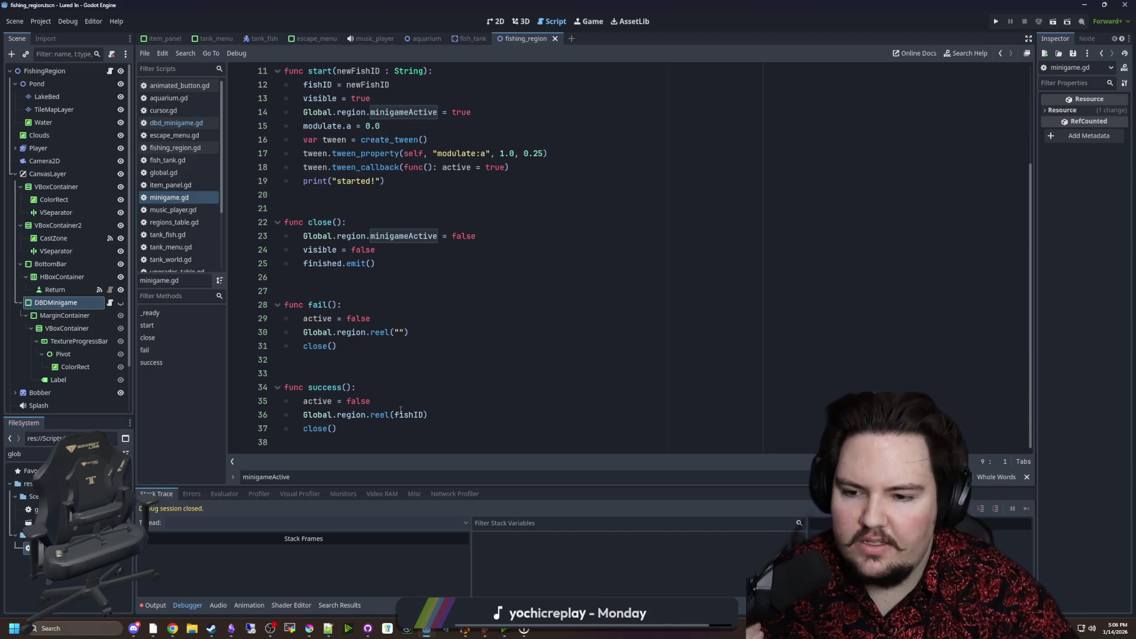
click(453, 408)
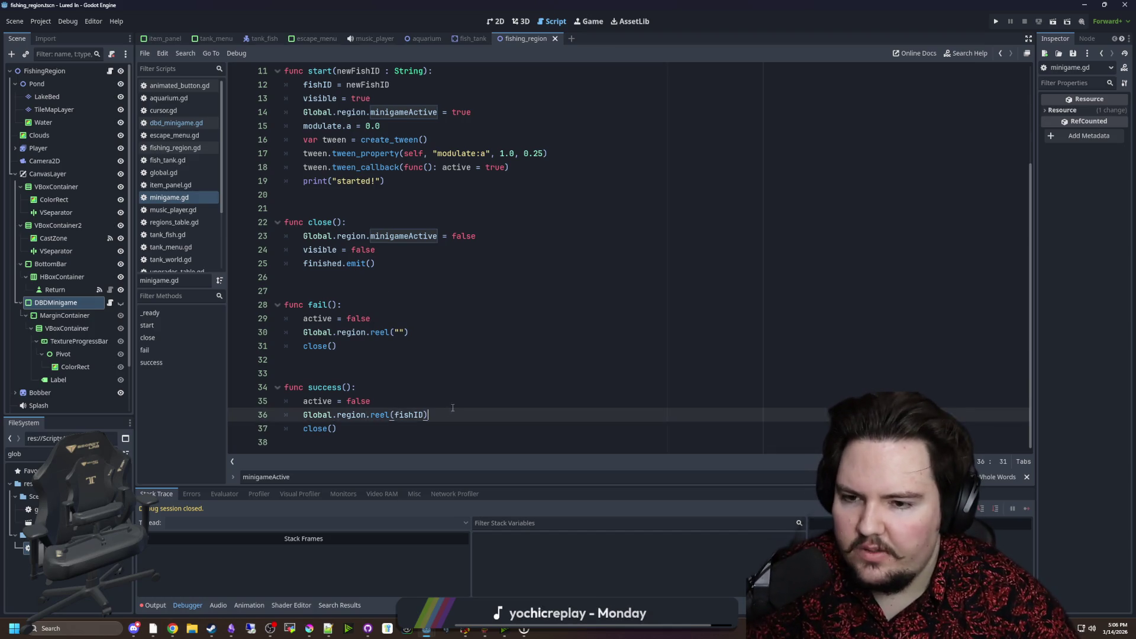
click(417, 407)
key(Return)
key(Return)
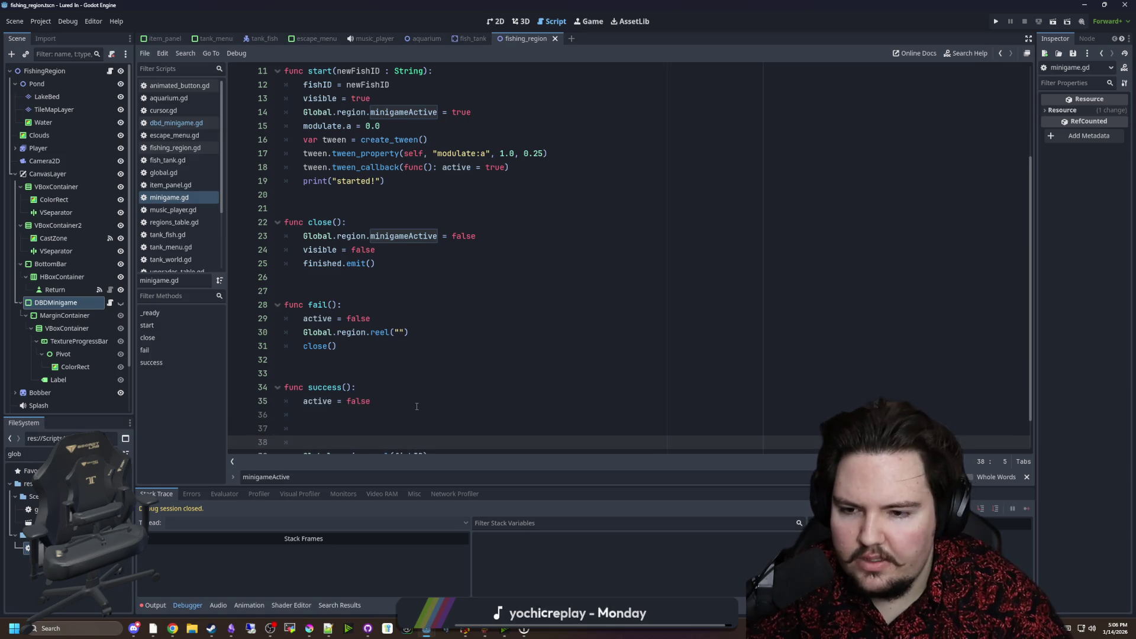
key(BackSpace)
key(BackSpace)
key(BackSpace)
text(create)
key(Return)
scroll(398, 388, down, 1)
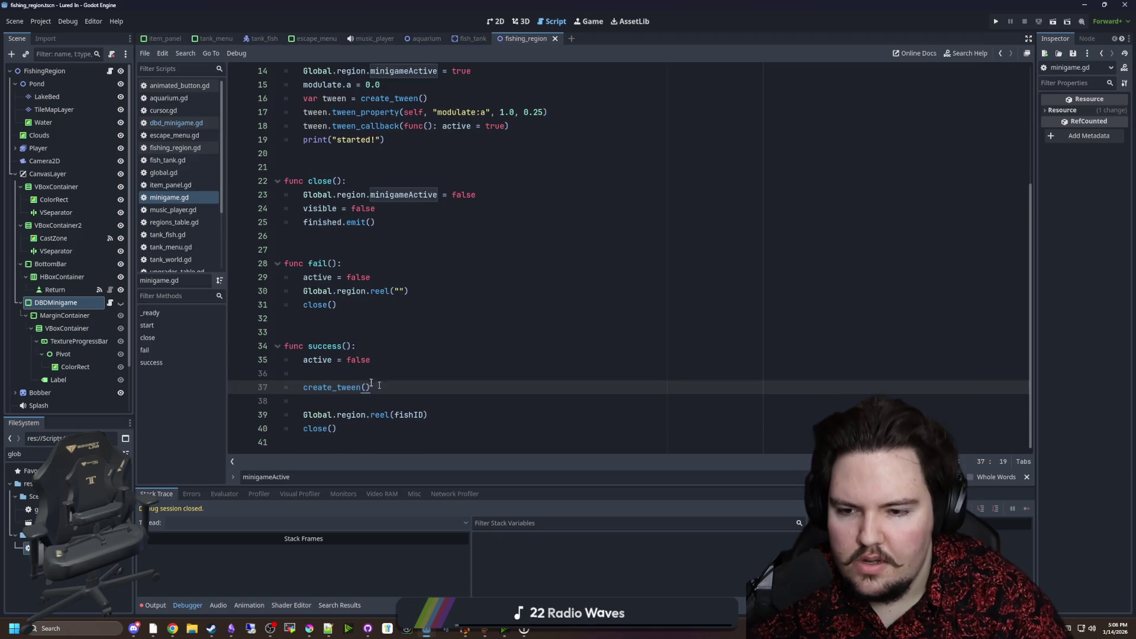
text(=)
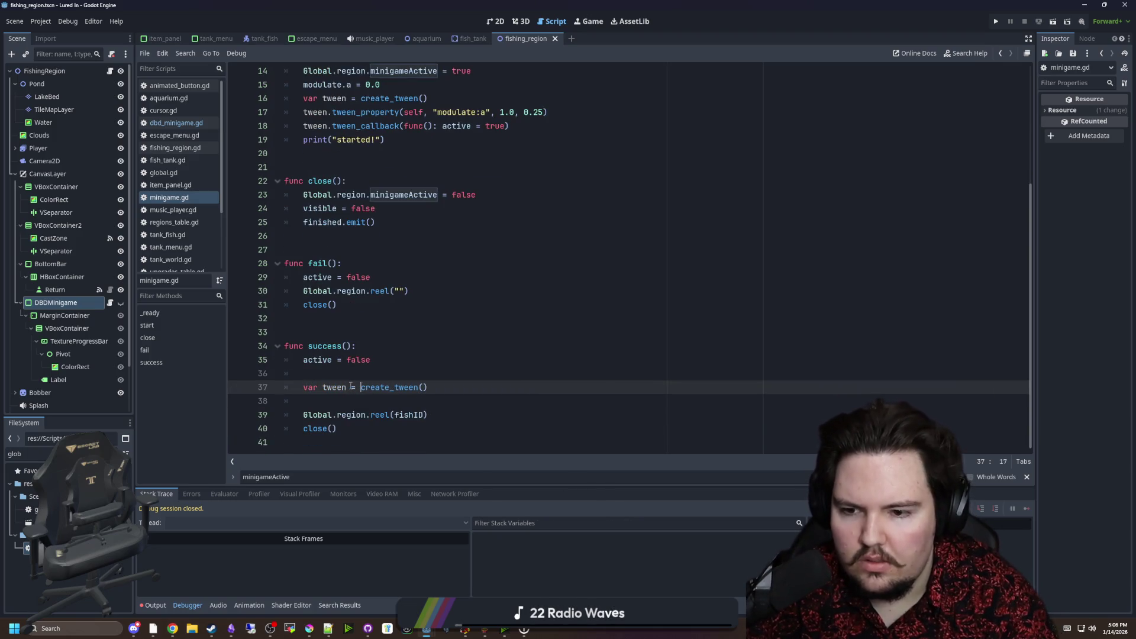
click(337, 378)
drag(439, 383, 300, 391)
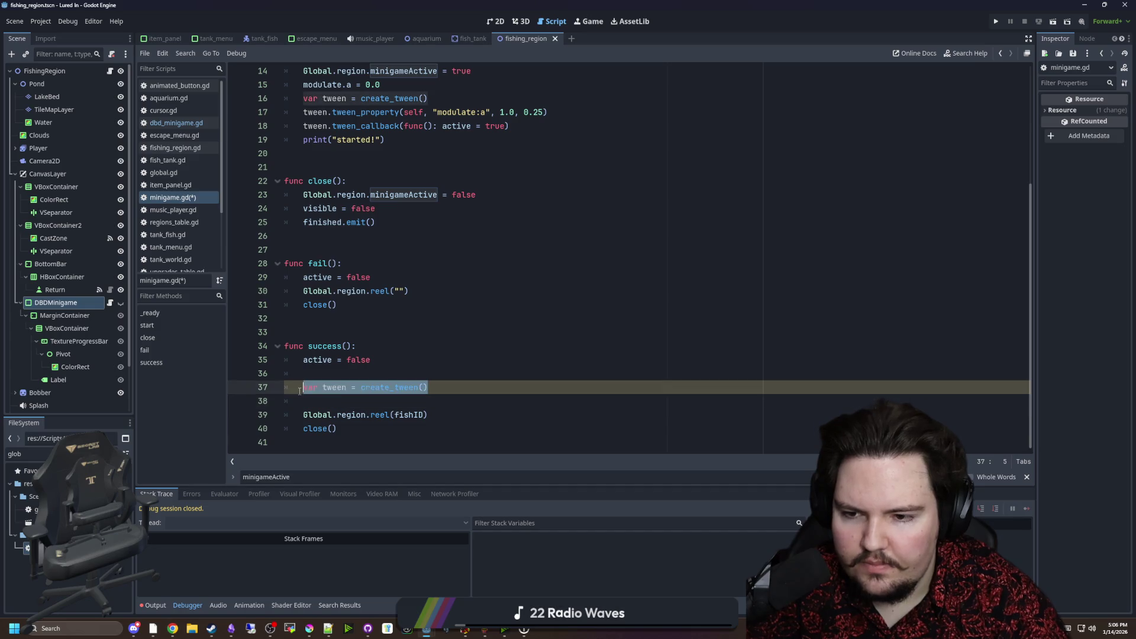
key(ctrl+c)
Put the create_tween line into fail() and follow it with tween.tween_interval(2.0)
click(424, 279)
key(Return)
key(Return)
key(Return)
key(Up)
key(ctrl+v)
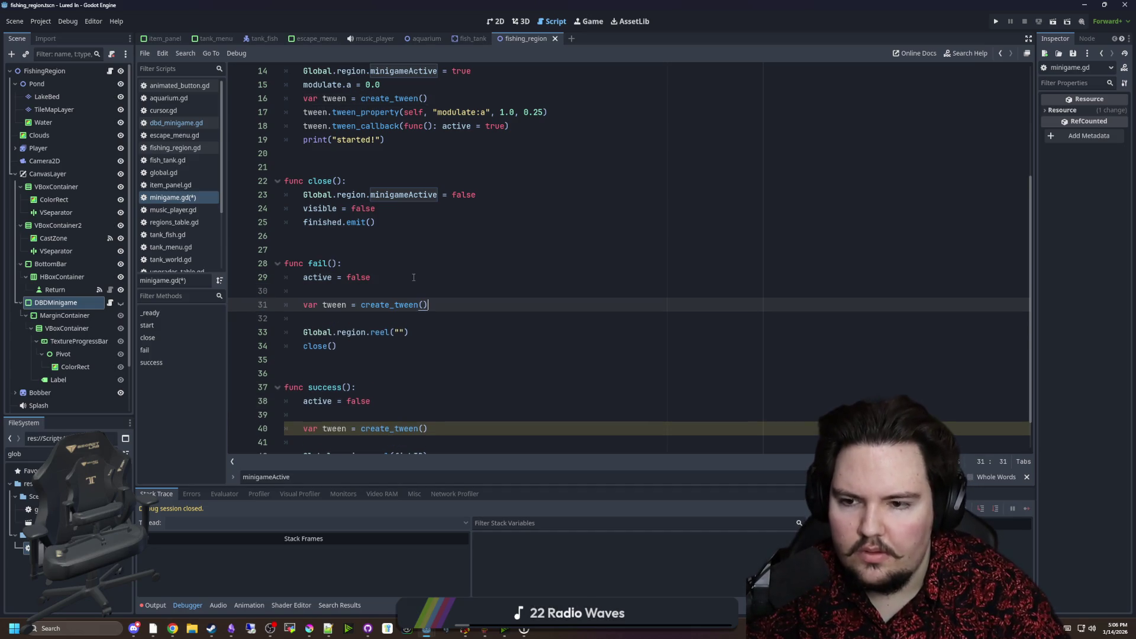
scroll(422, 280, down, 1)
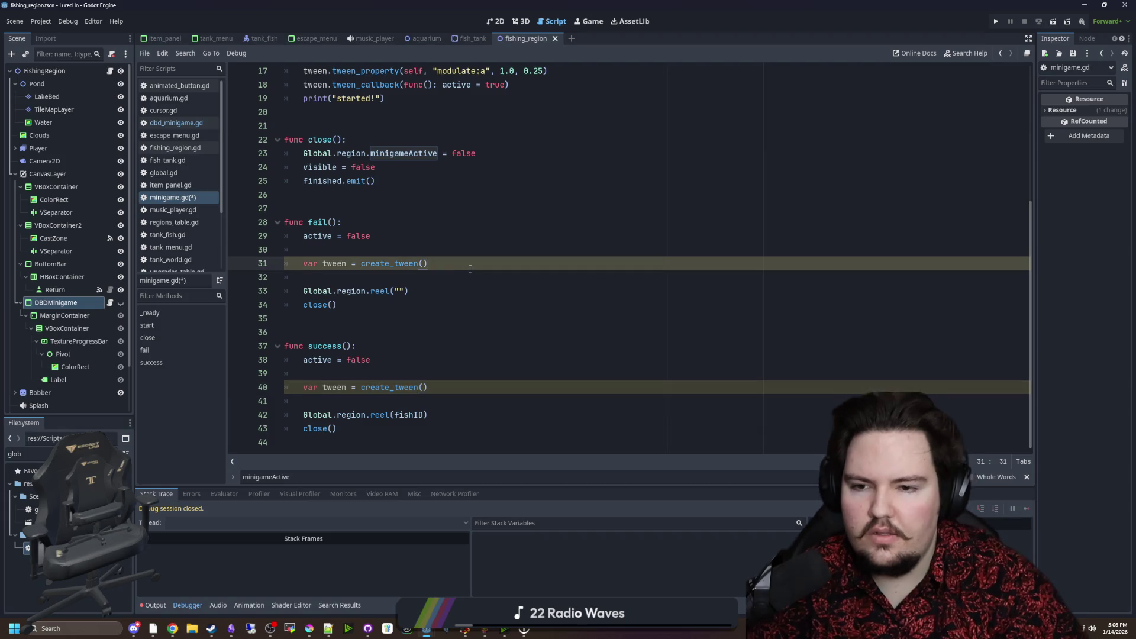
key(Return)
text(tween.tween_pr)
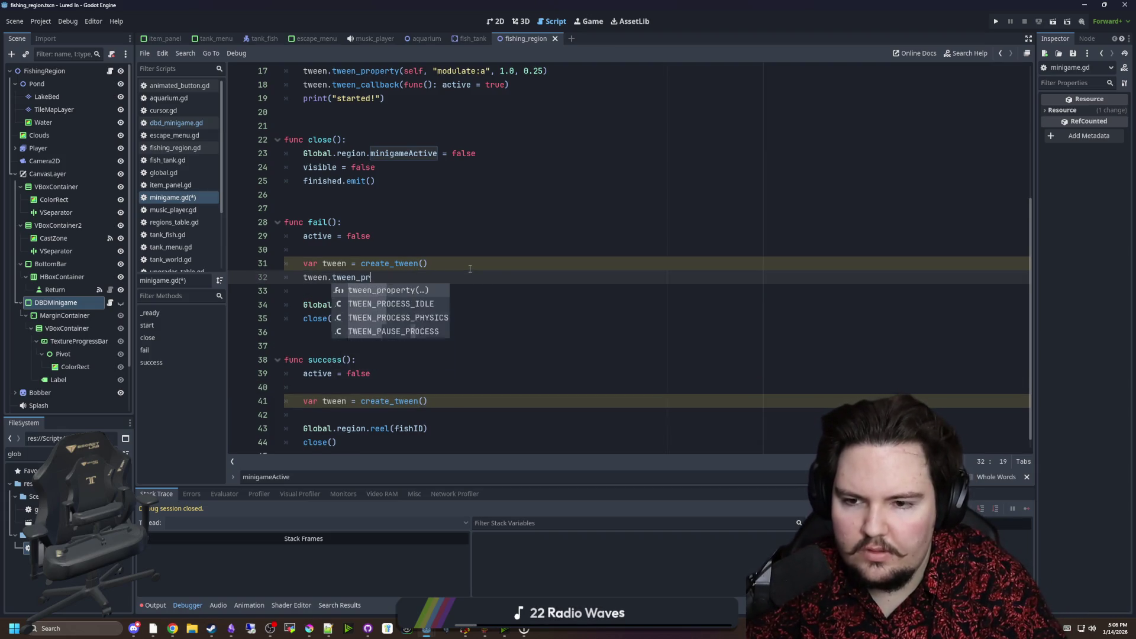
key(Return)
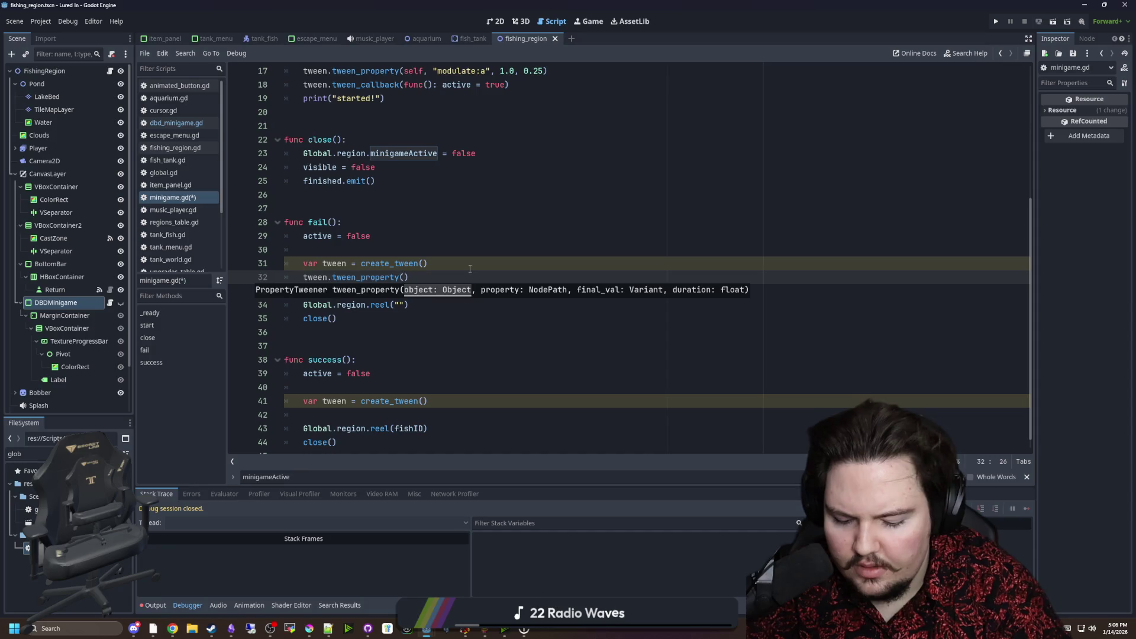
key(BackSpace)
key(BackSpace)
key(BackSpace)
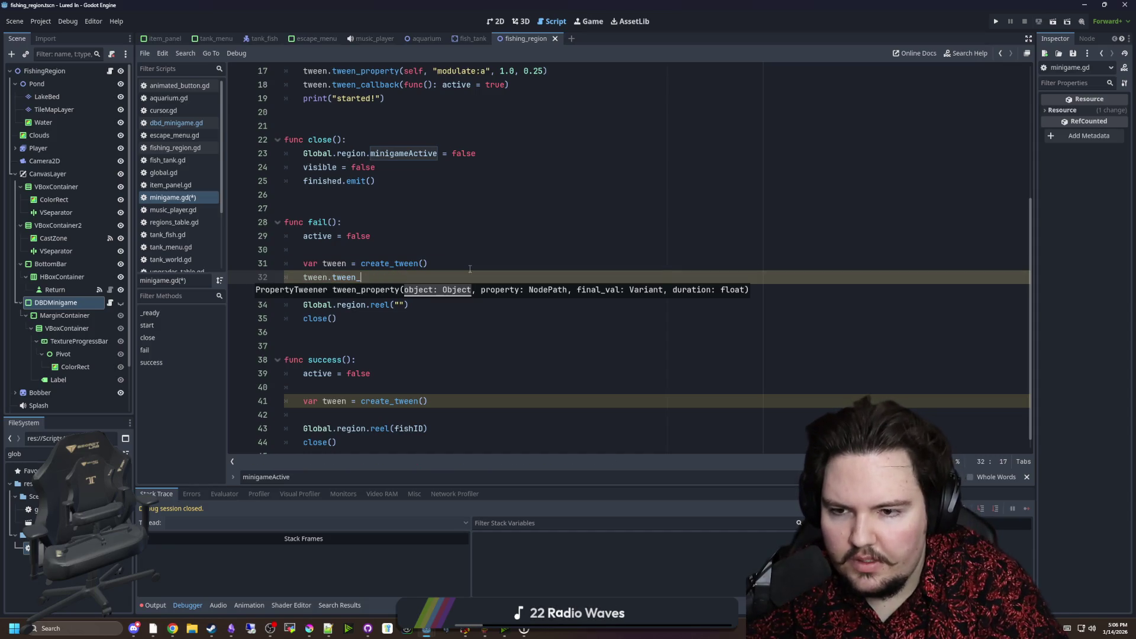
text(n)
key(Return)
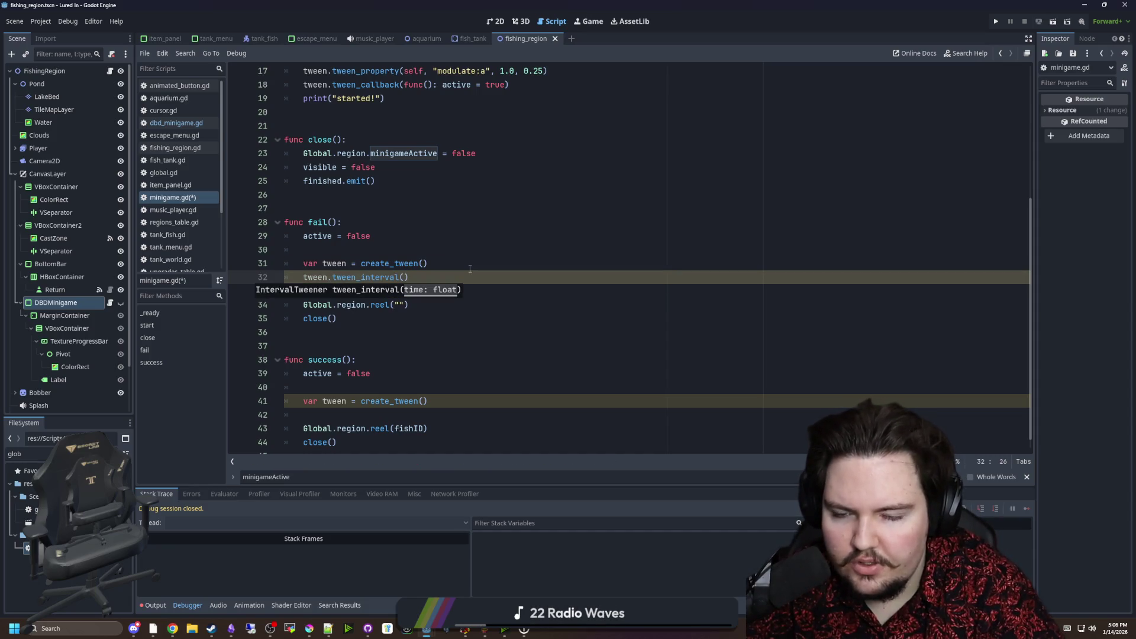
Add the tween_interval(2.0) line to success(), followed by 'await tween.finished'
drag(423, 277, 304, 277)
key(ctrl+c)
click(432, 401)
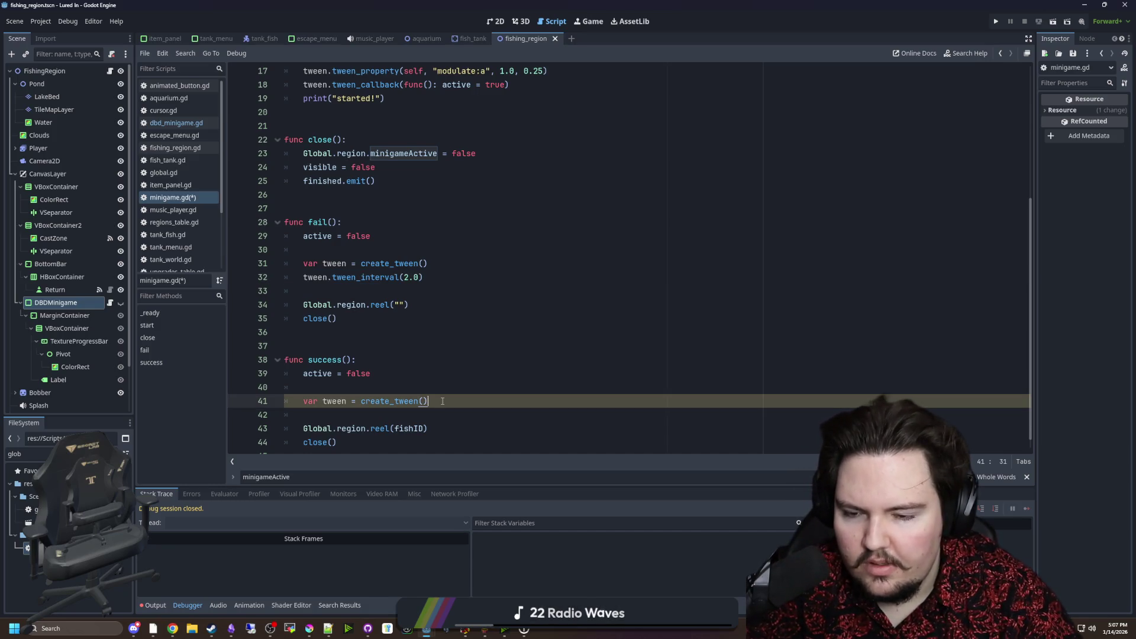
key(Return)
key(ctrl+v)
scroll(437, 395, down, 1)
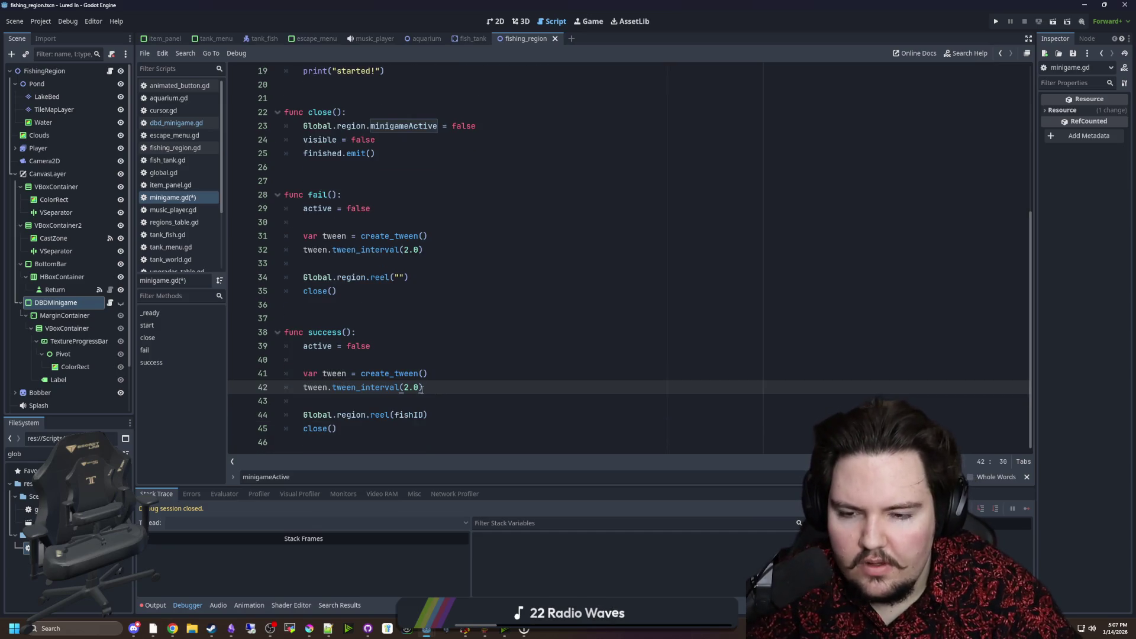
key(Return)
key(Return)
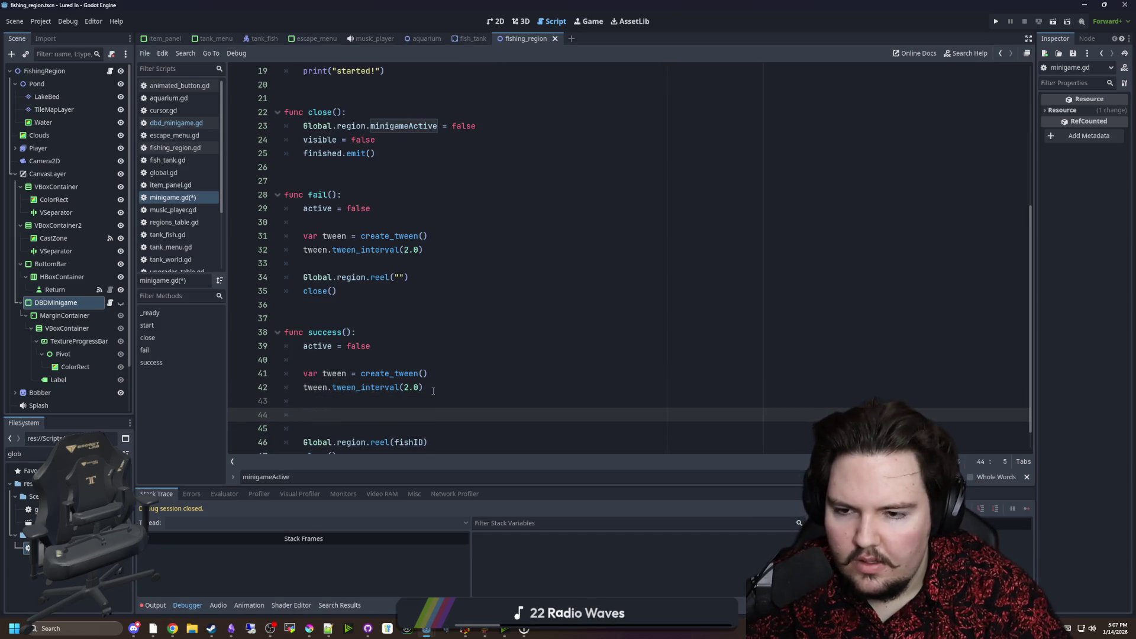
text(fin)
key(Return)
Add 'await tween.finished' to fail() as well, save minigame.gd, and run the project
drag(400, 415, 303, 415)
key(ctrl+c)
click(434, 252)
key(Return)
key(Return)
key(ctrl+v)
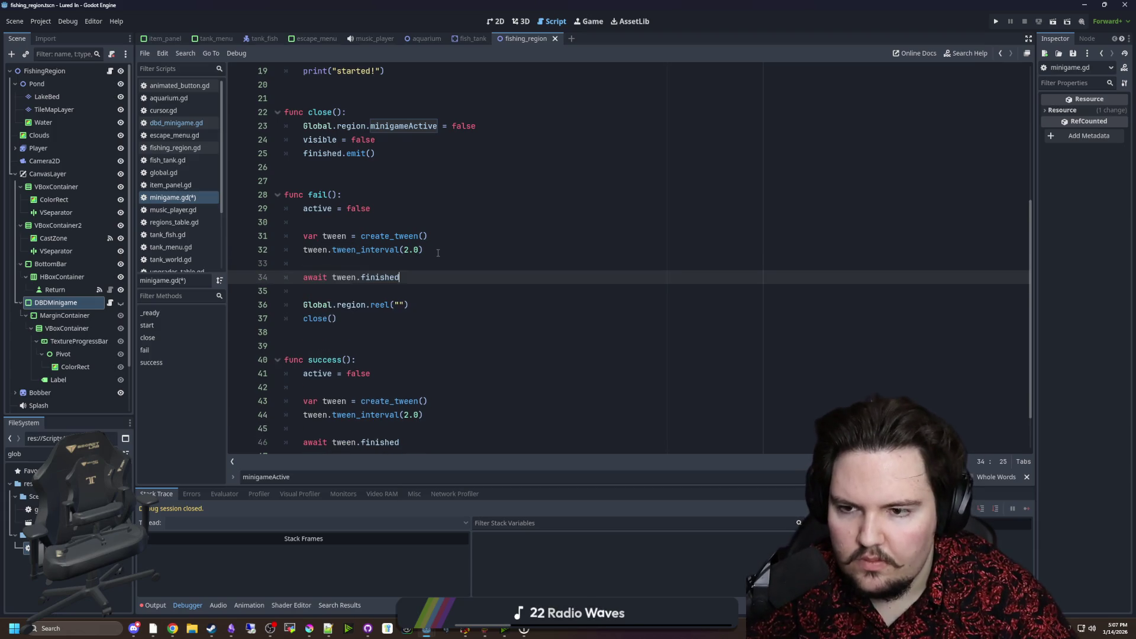
click(448, 224)
key(ctrl+s)
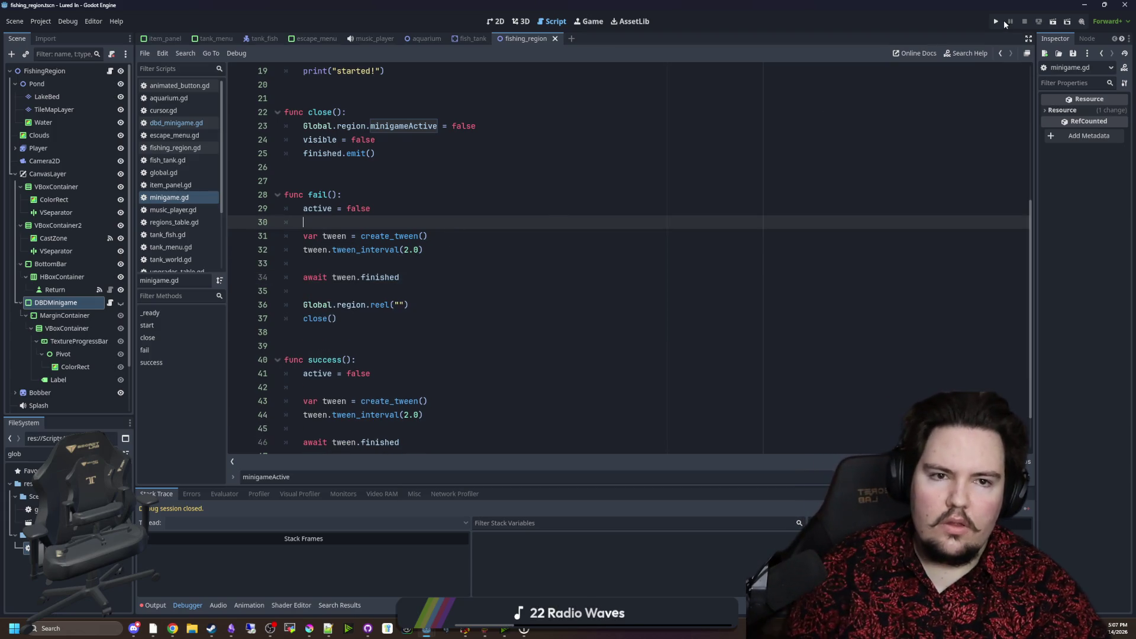
click(996, 22)
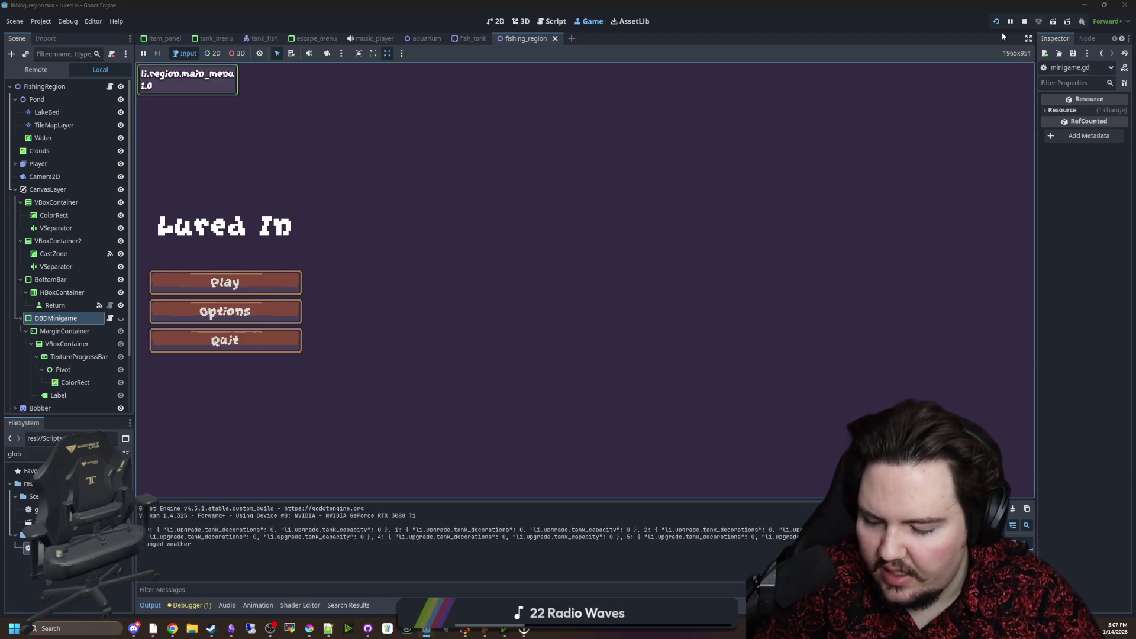
Start the game, travel to the pond, and cast the line
click(258, 293)
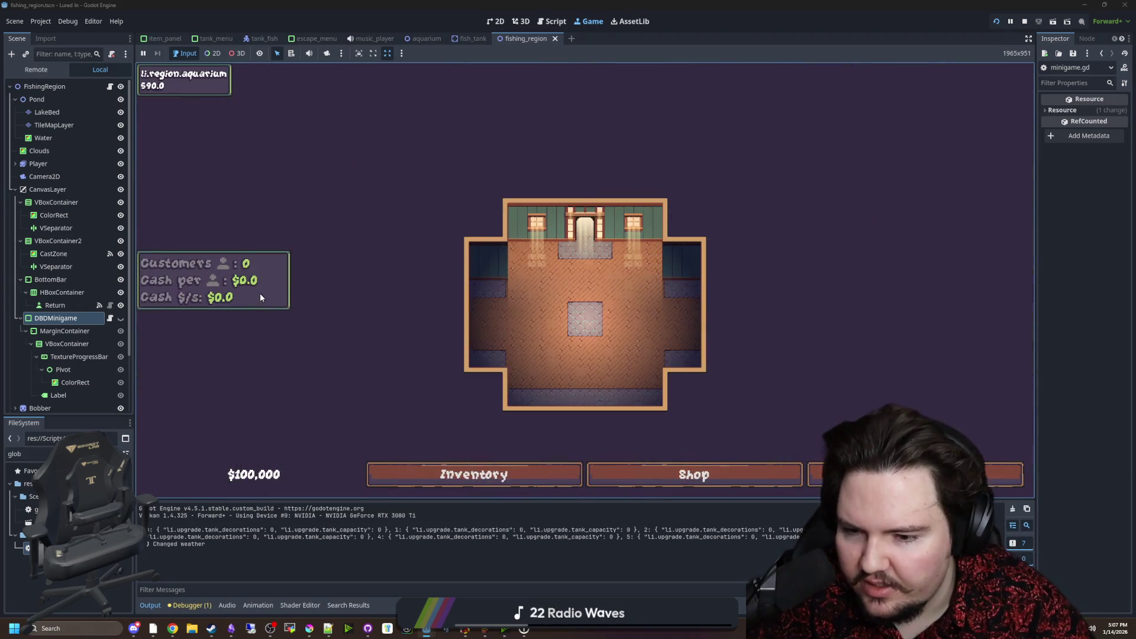
click(819, 474)
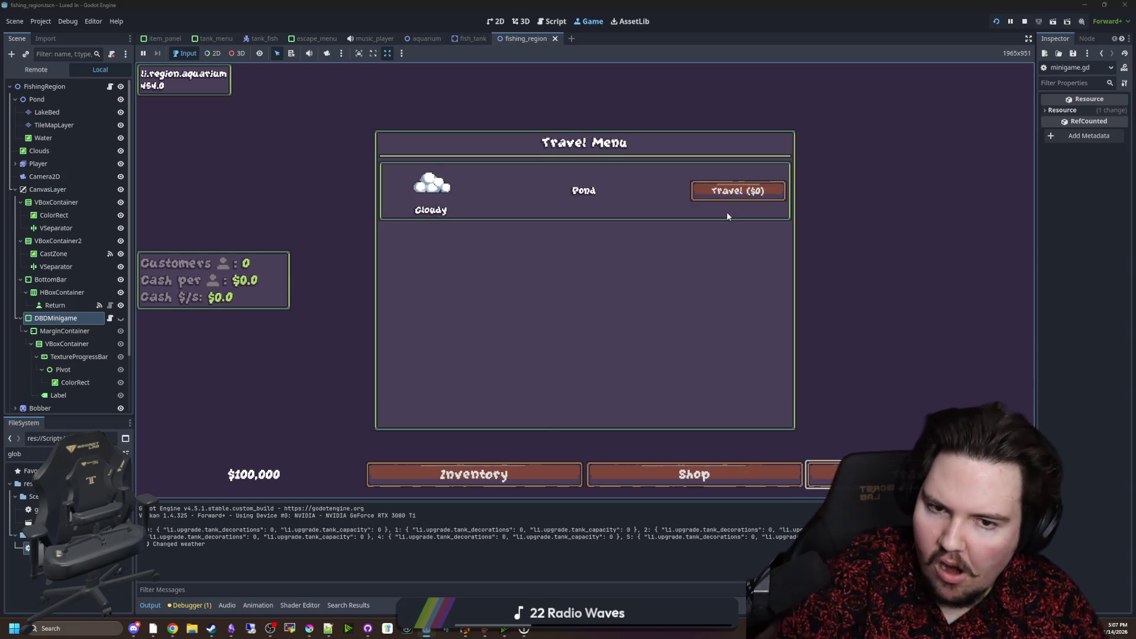
click(736, 191)
drag(617, 304, 611, 226)
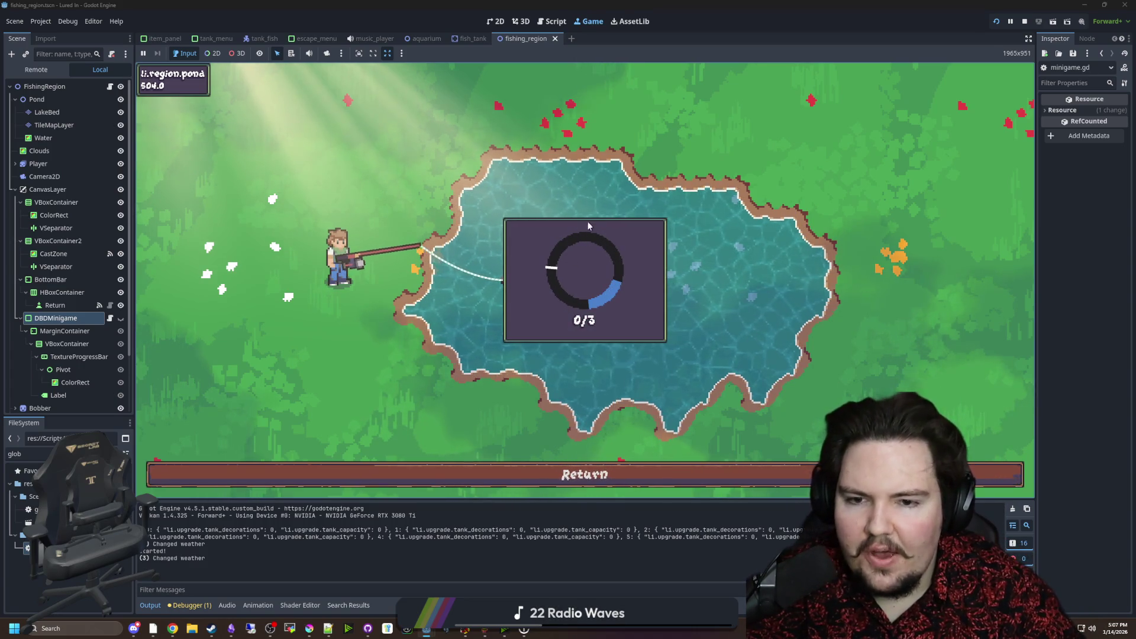
Miss the blue zone once, recast, then hit it three times to reach 3/3
click(530, 329)
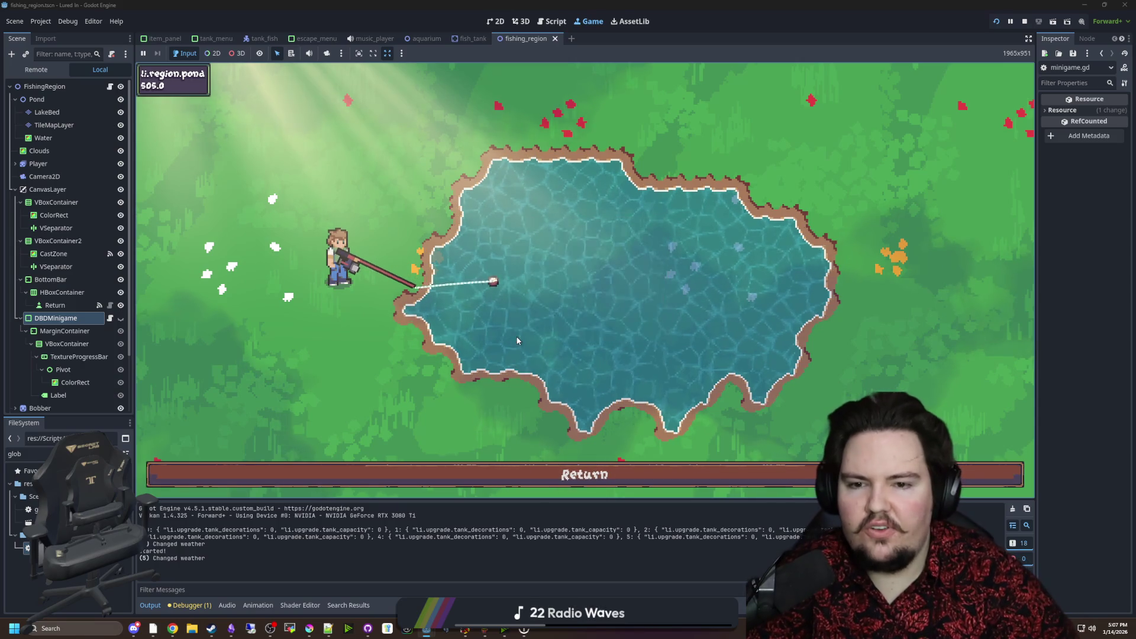
drag(540, 247, 540, 247)
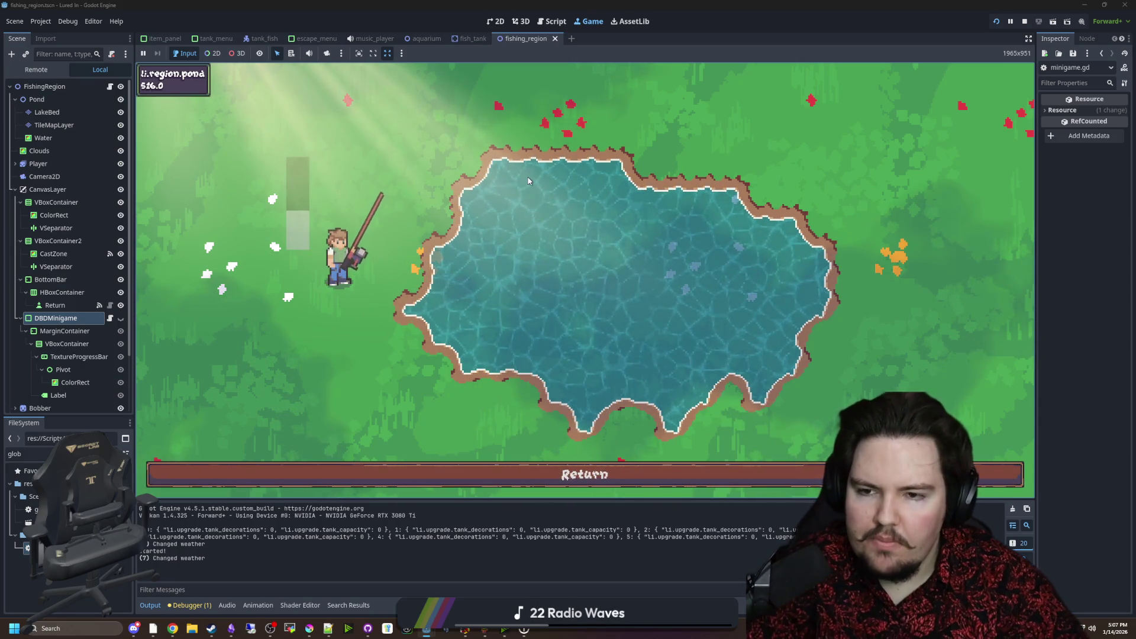
click(580, 217)
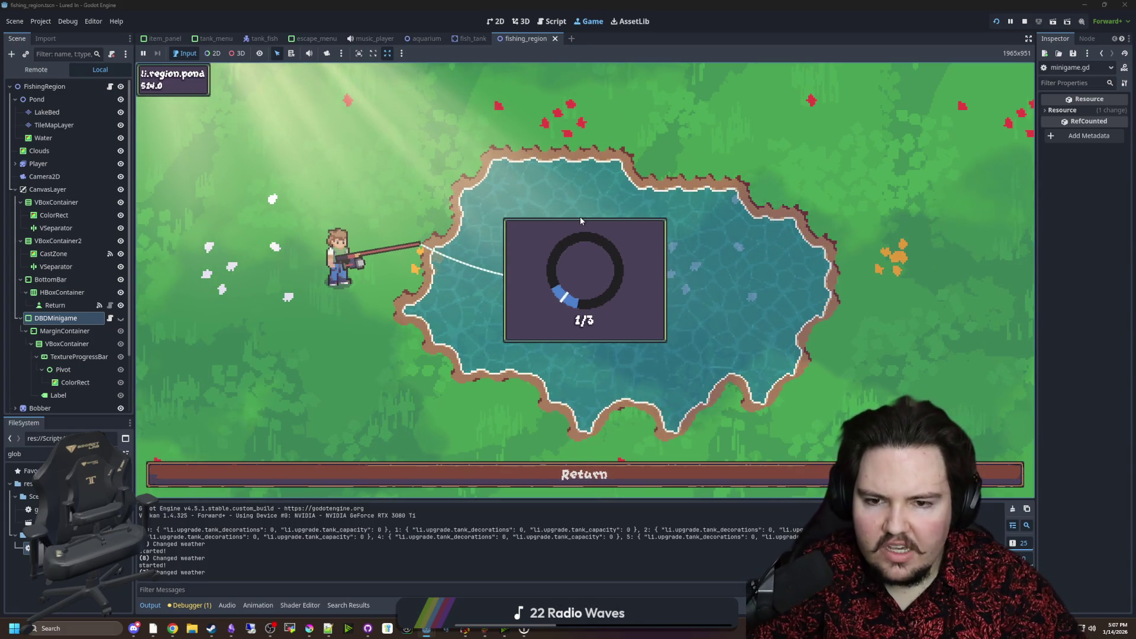
click(579, 216)
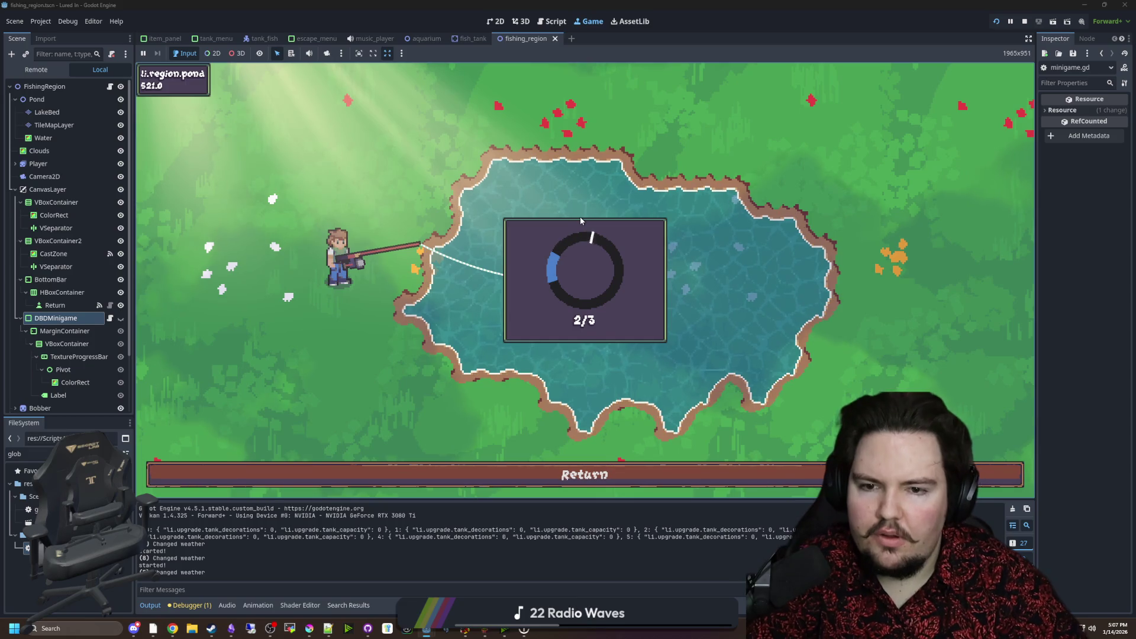
click(577, 216)
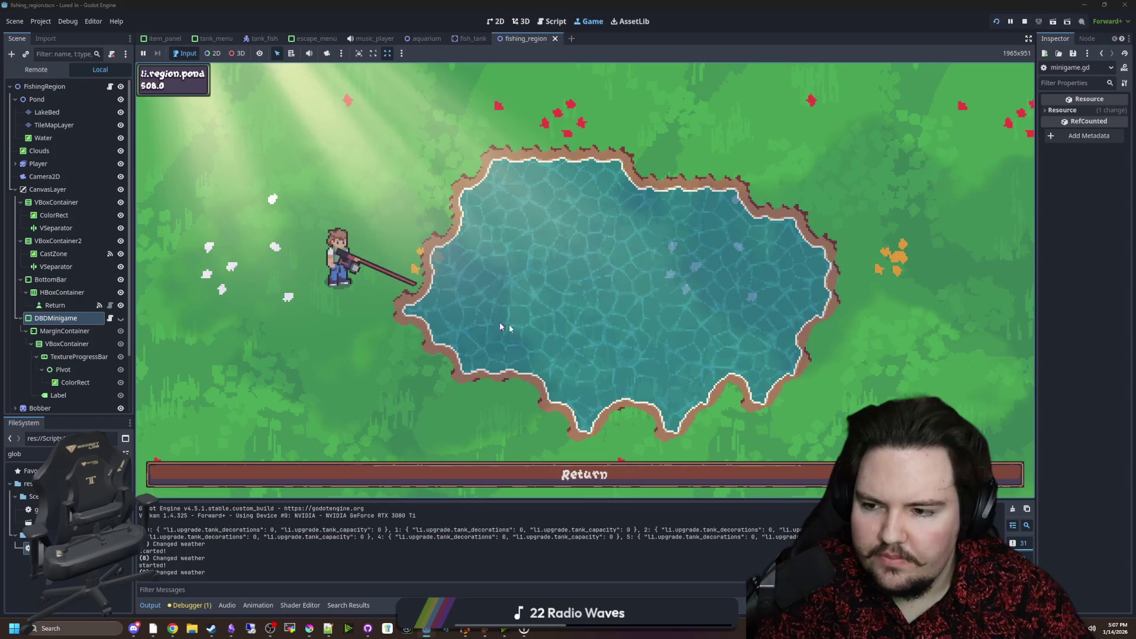
click(110, 317)
Add an 'if completed < requiredComplete:' condition after completed += 1 in new_round()
scroll(419, 300, down, 3)
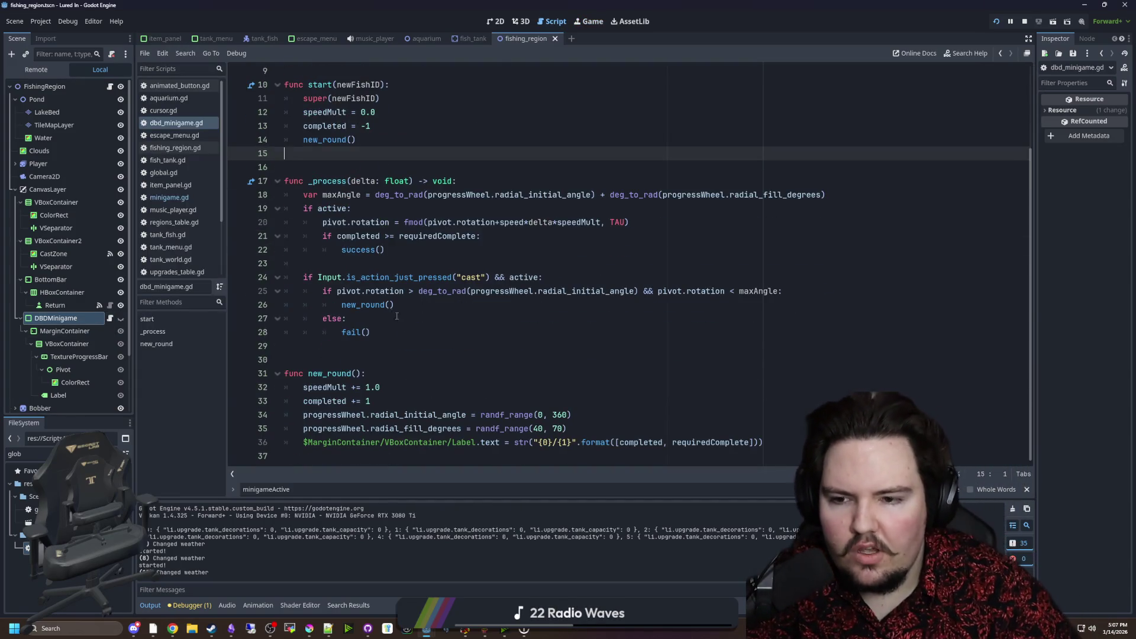
click(408, 304)
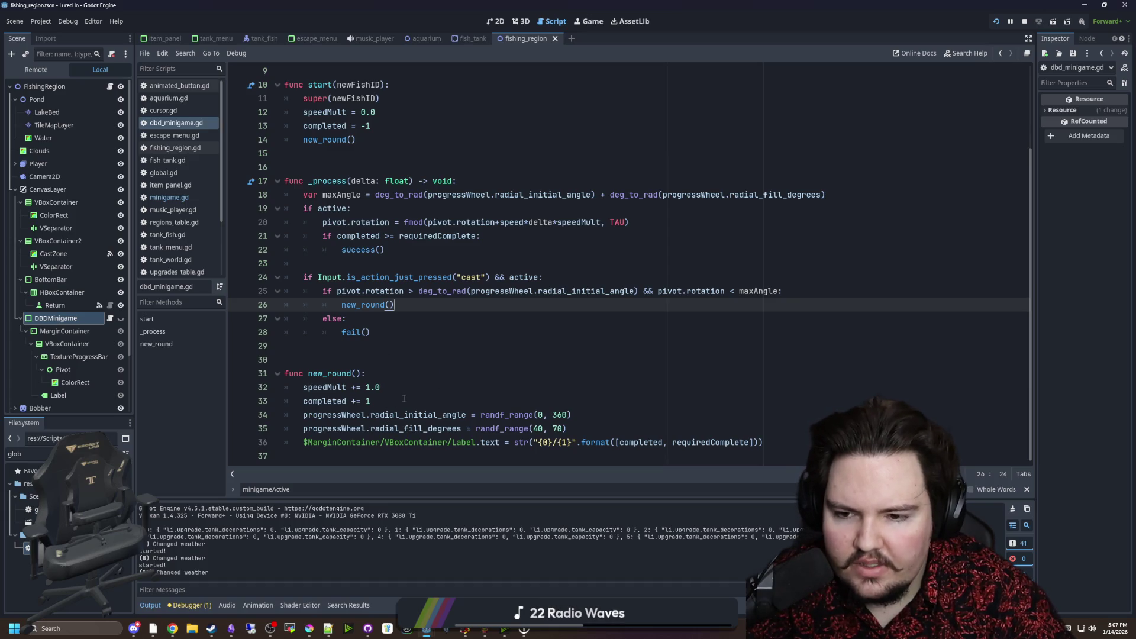
scroll(414, 355, up, 2)
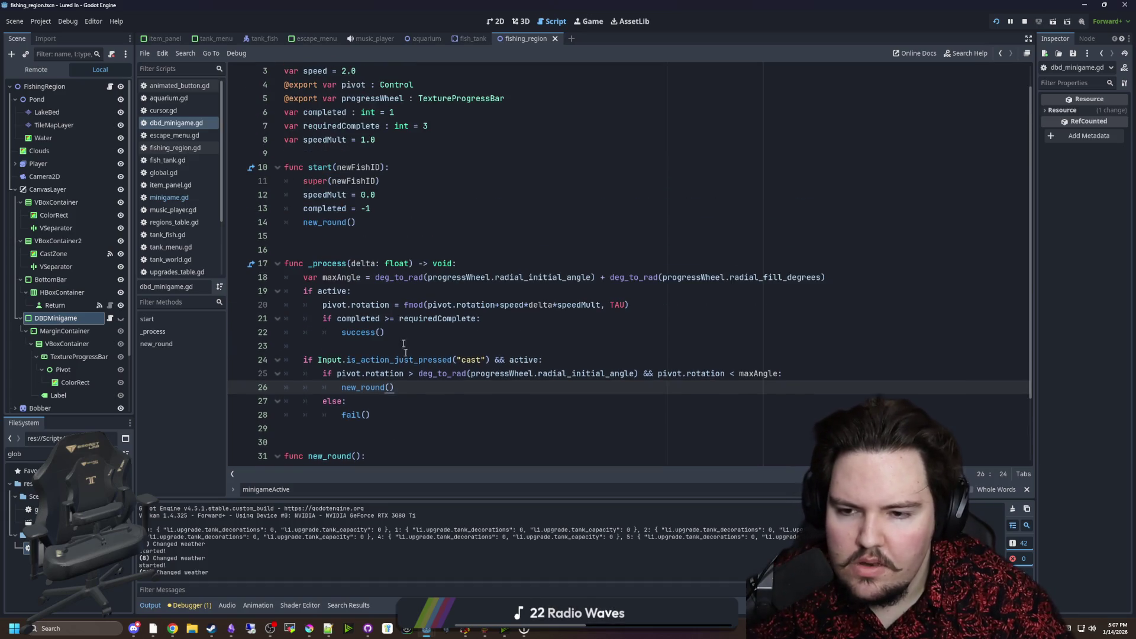
click(372, 342)
scroll(366, 343, down, 2)
click(364, 344)
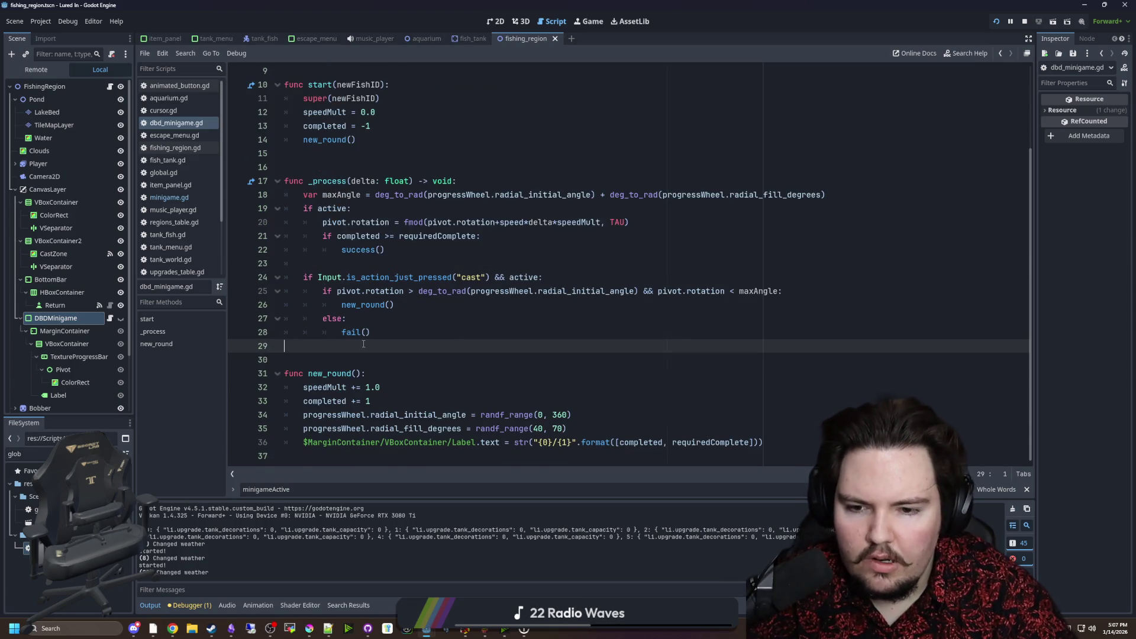
click(386, 401)
key(Return)
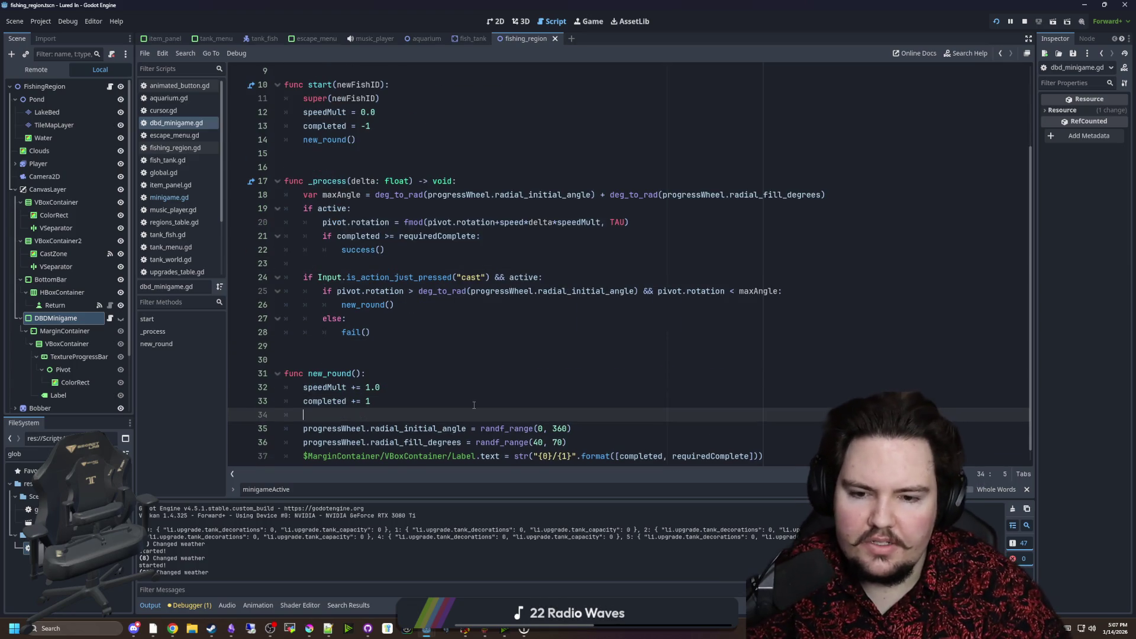
scroll(457, 384, down, 1)
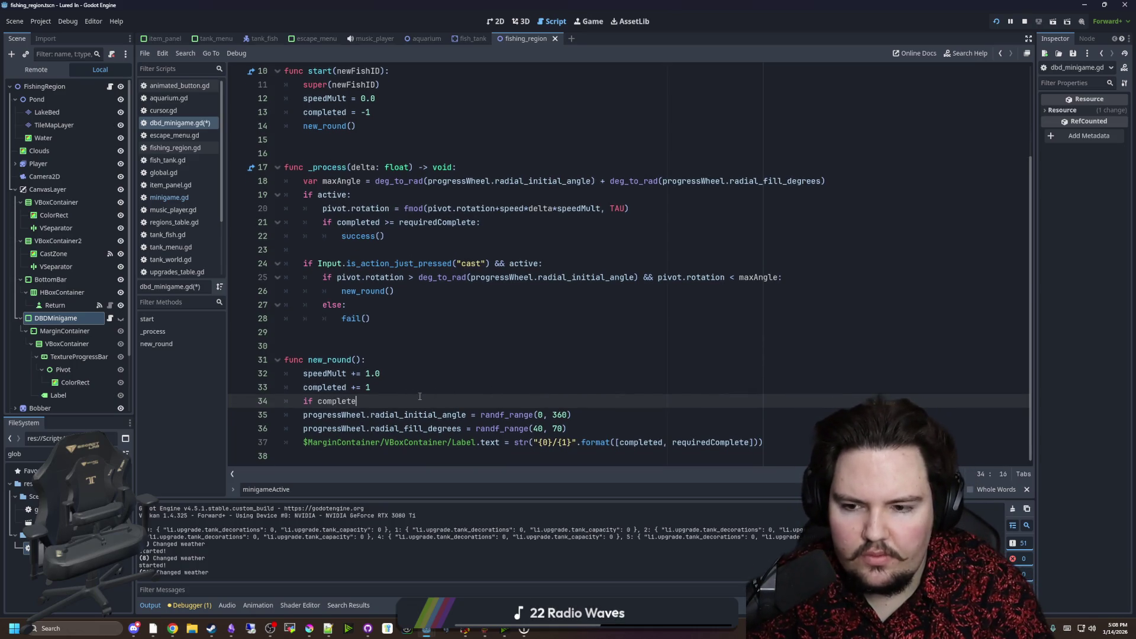
text(quired)
key(Return)
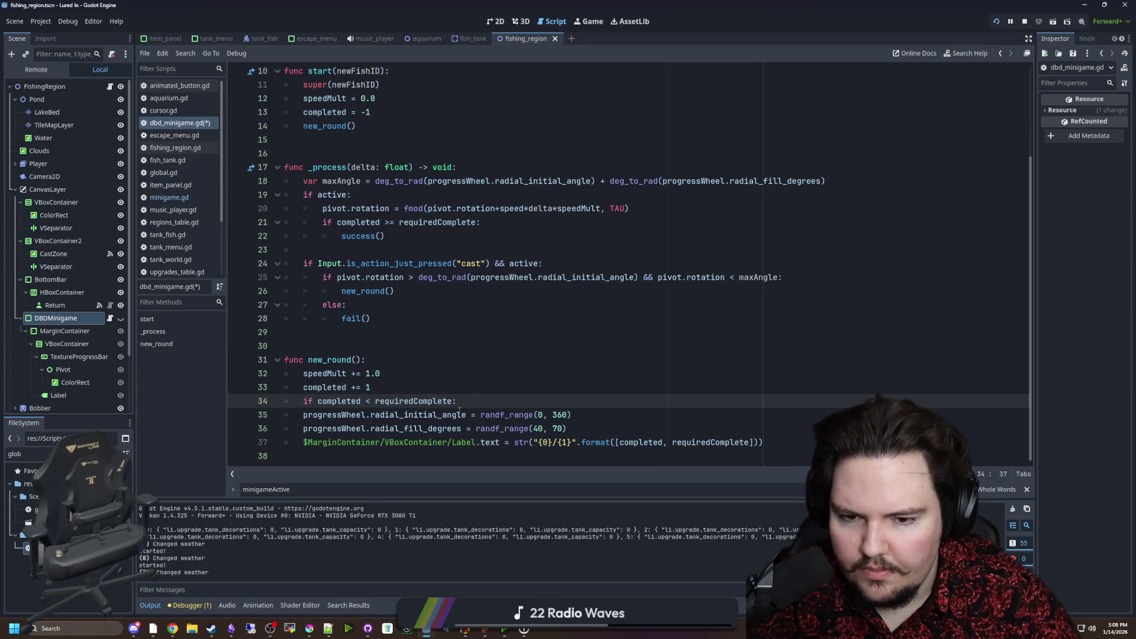
Indent the ring angle and fill randomizing lines under the new condition, save, and return to the game
drag(579, 428, 295, 414)
key(Tab)
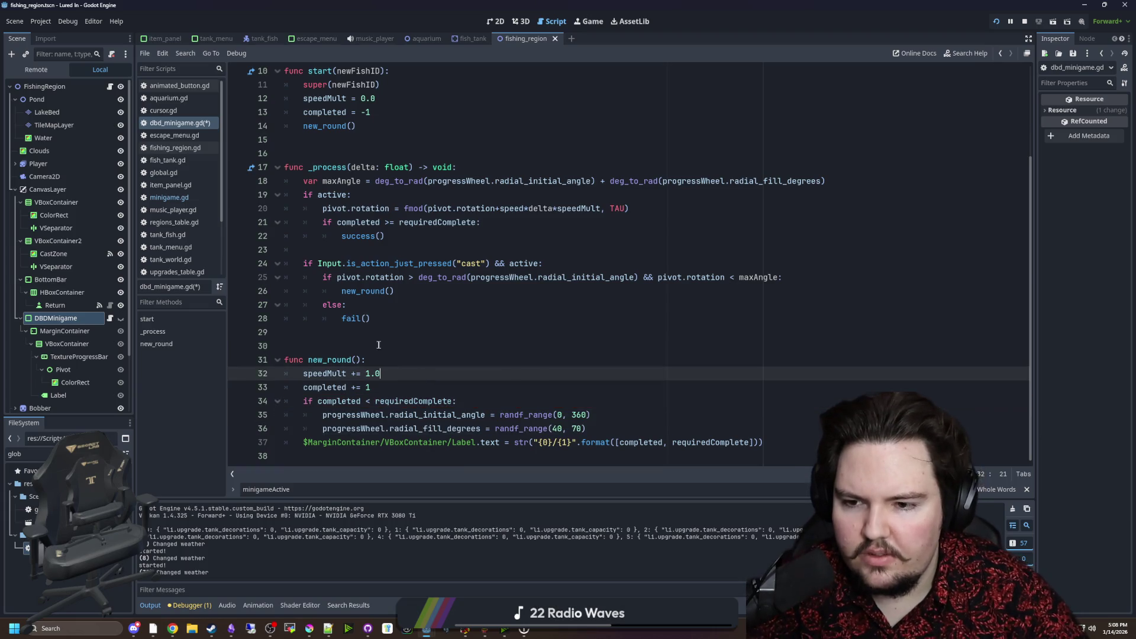
click(383, 340)
key(ctrl+s)
scroll(384, 340, up, 2)
click(414, 332)
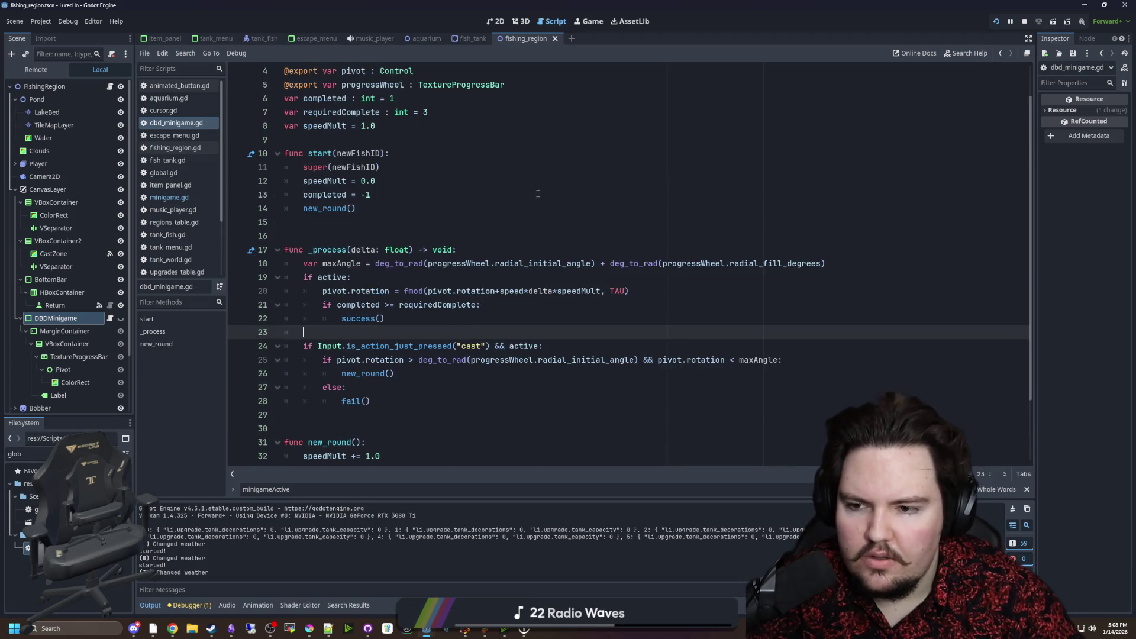
click(996, 21)
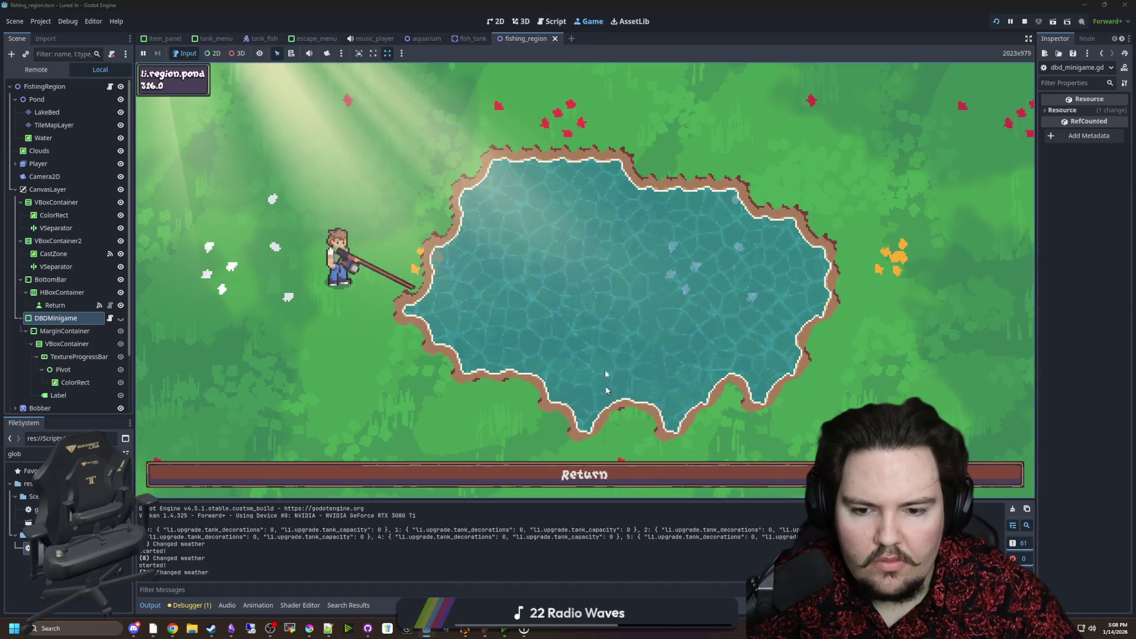
Cast and hit the blue zone three times for 3/3, then go back to dbd_minigame.gd
click(532, 210)
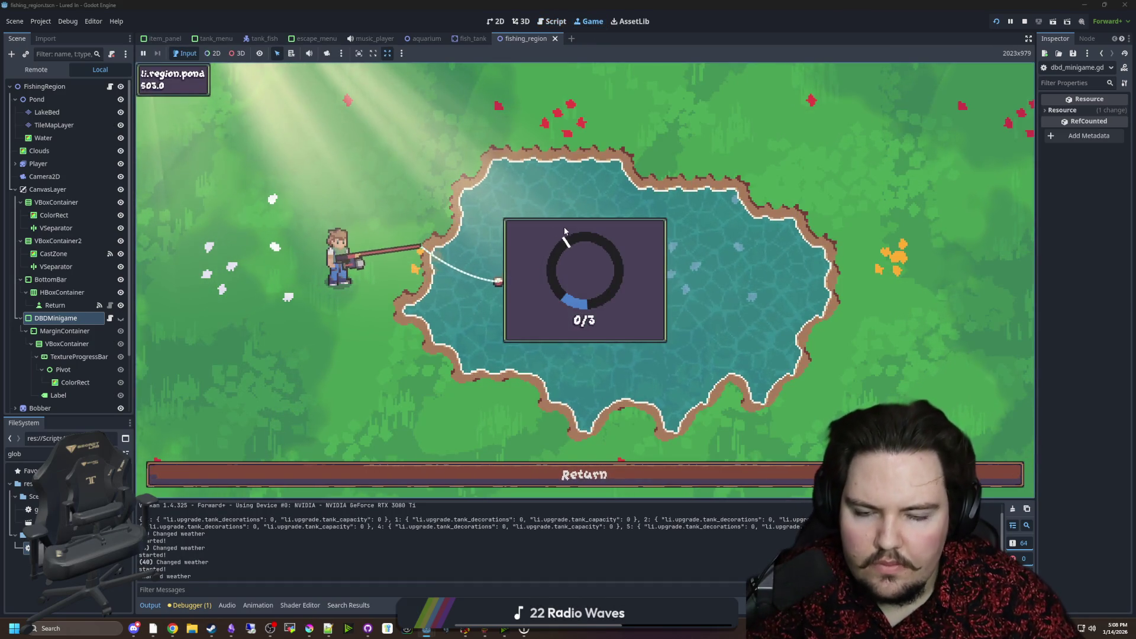
click(591, 238)
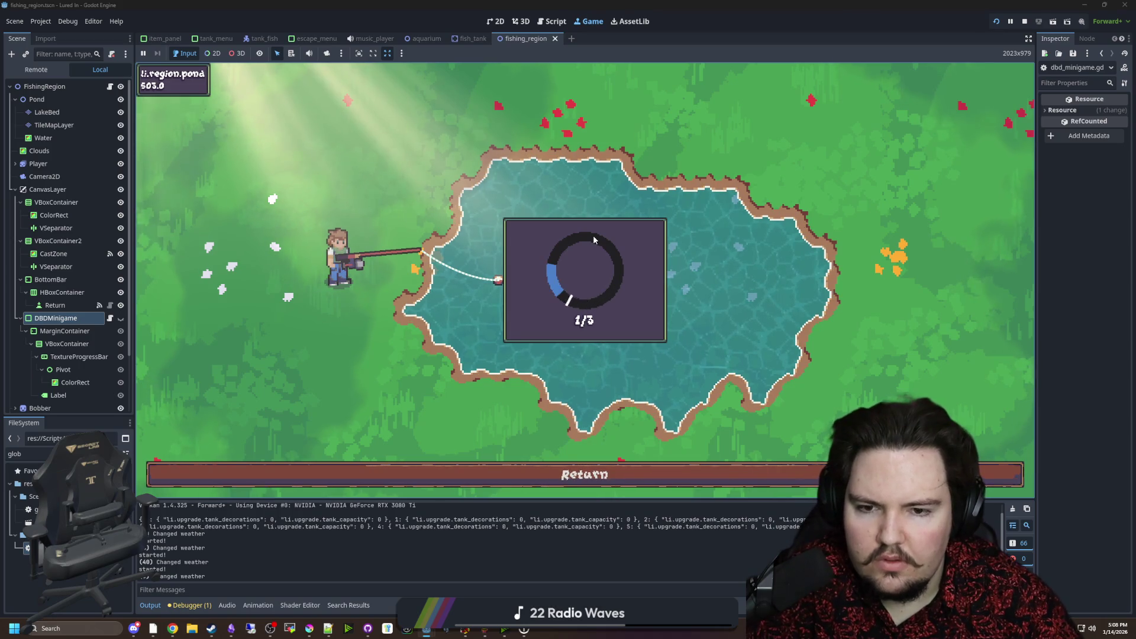
click(594, 239)
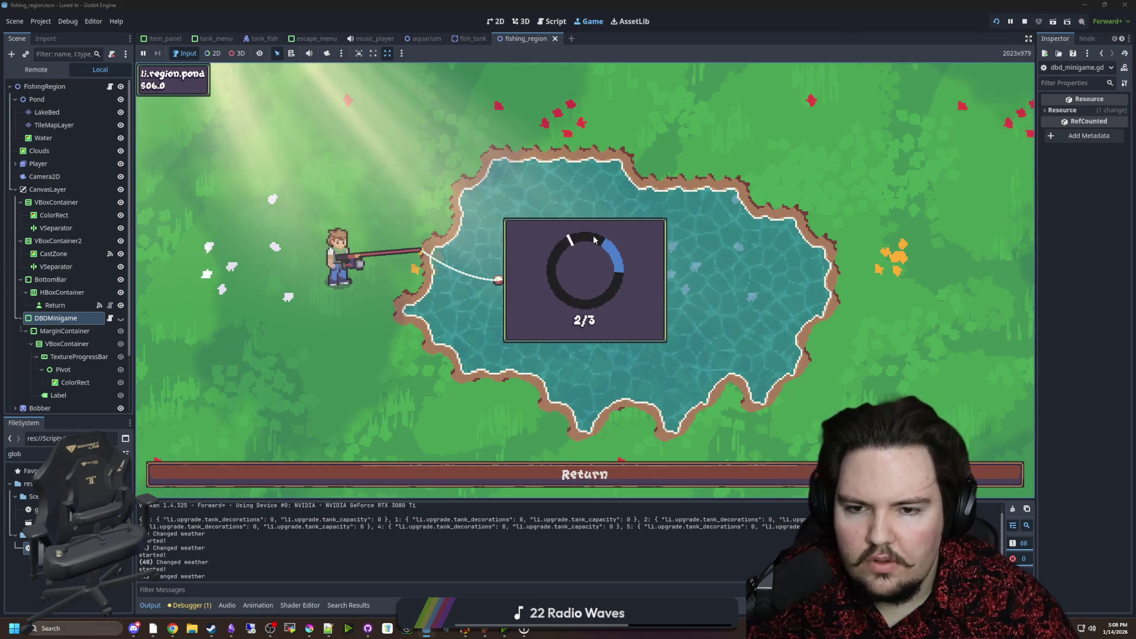
click(606, 294)
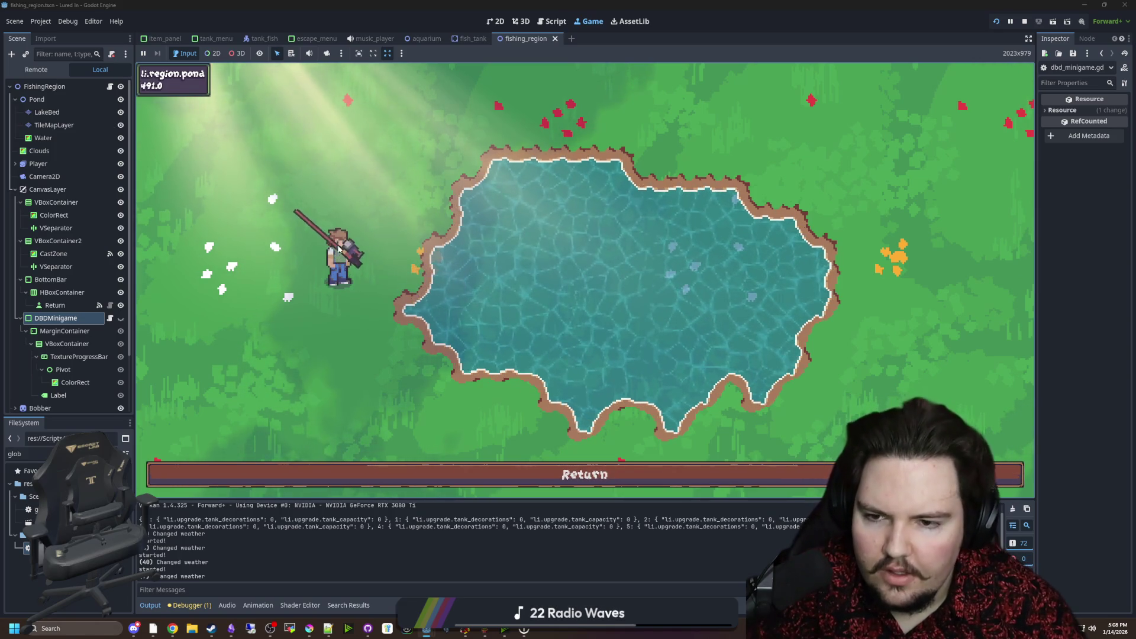
key(ctrl+F3)
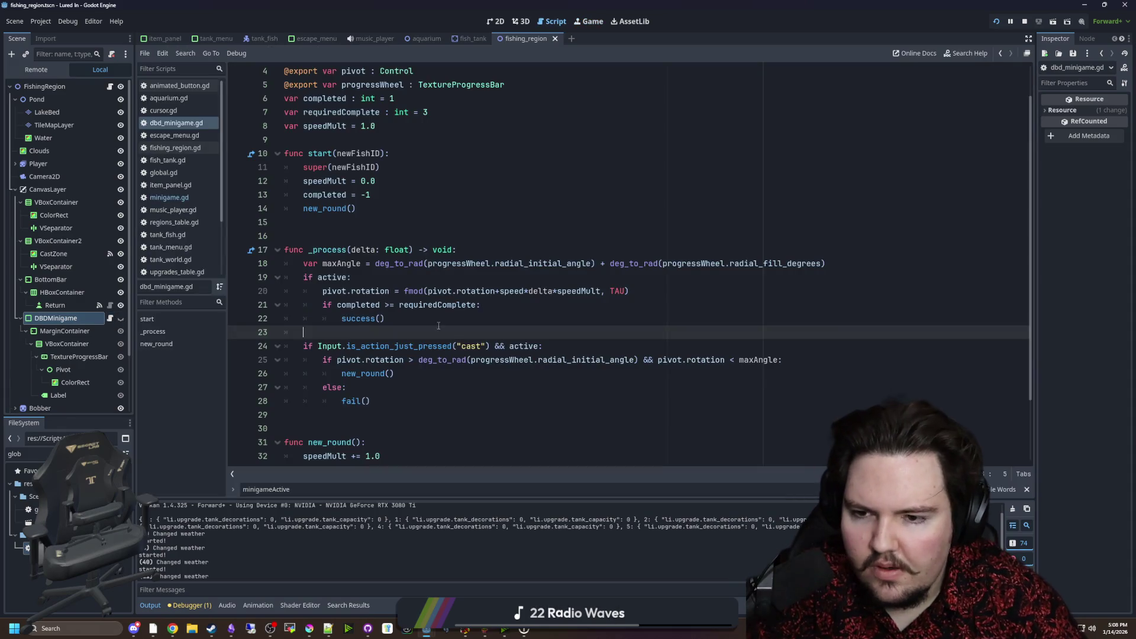
Add 'progressWheel.scale *= 1.5' at the top of new_round()
click(421, 329)
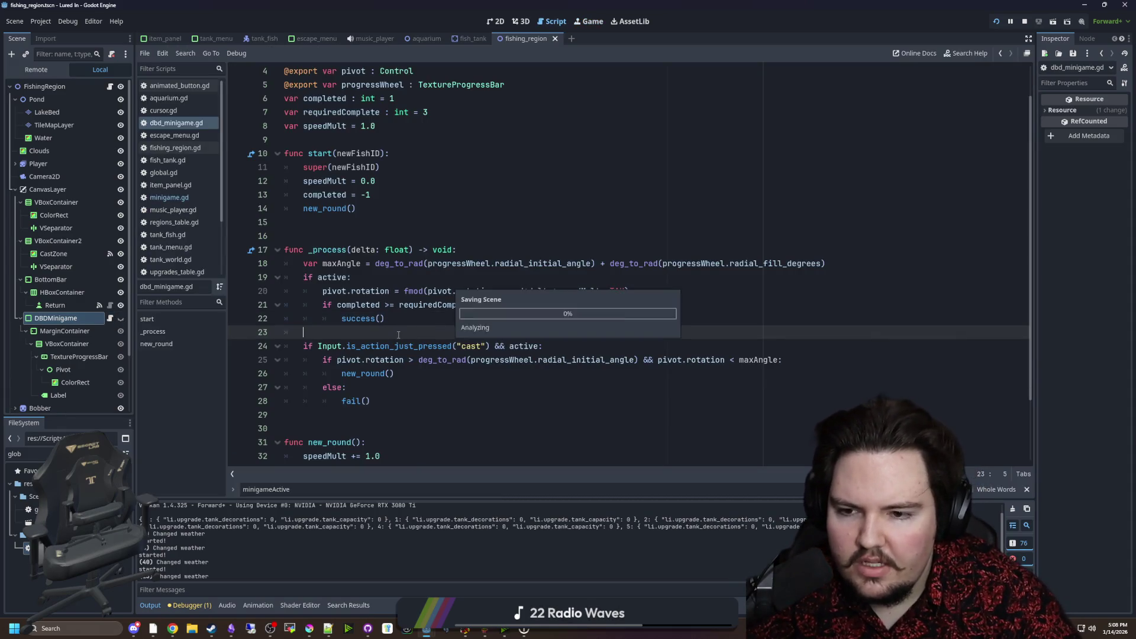
scroll(398, 335, down, 1)
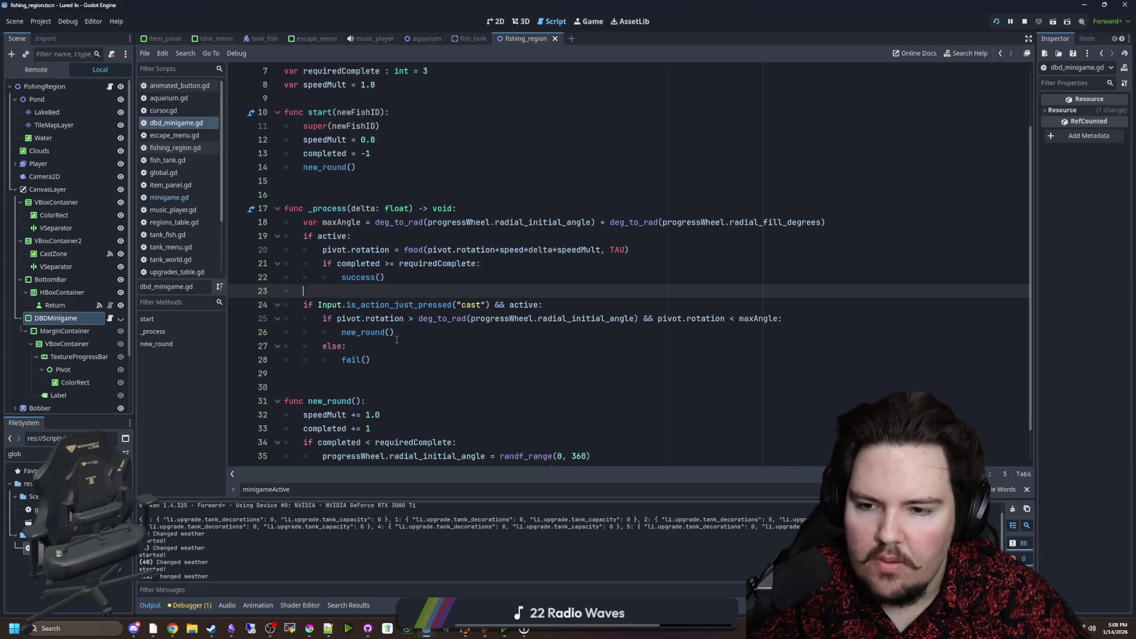
ctrl+click(371, 333)
key(ctrl+s)
key(ctrl+s)
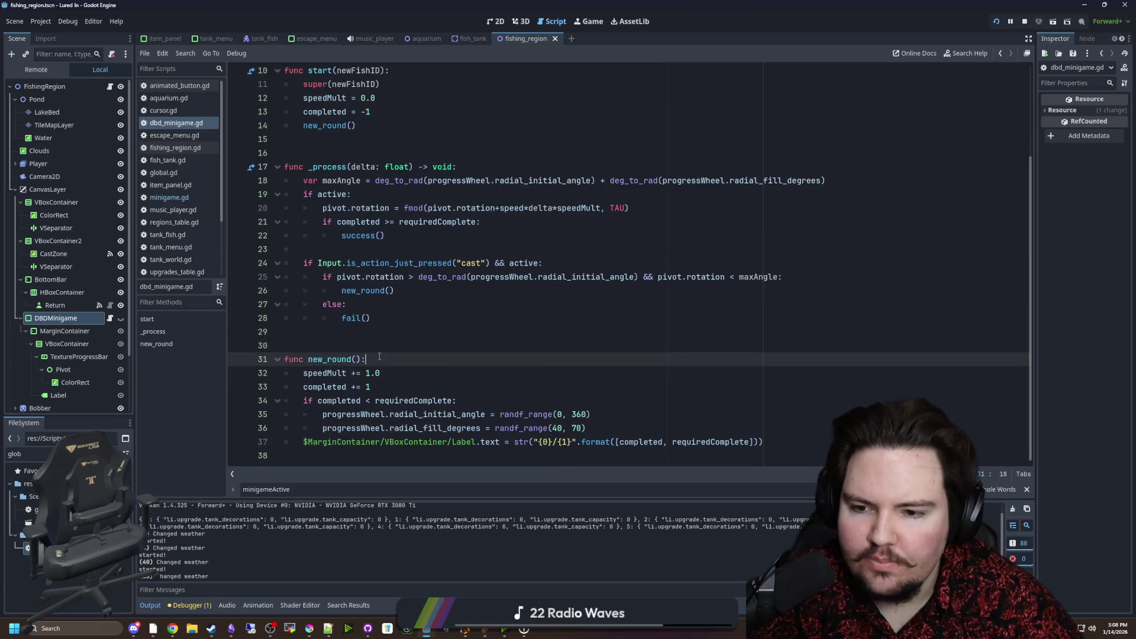
key(Return)
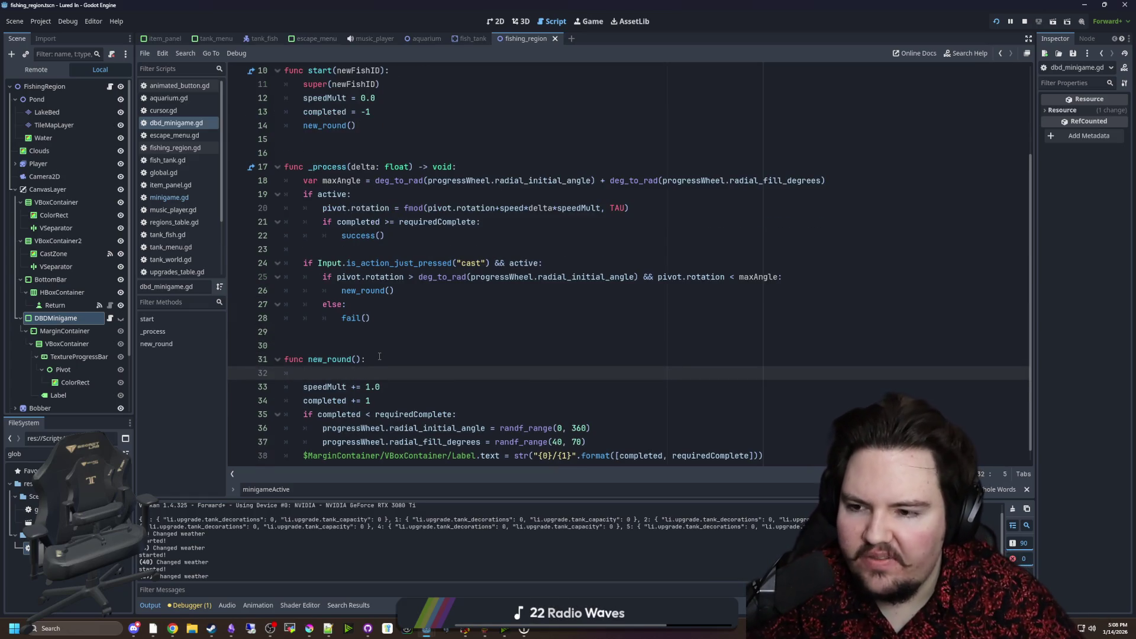
drag(76, 356, 388, 360)
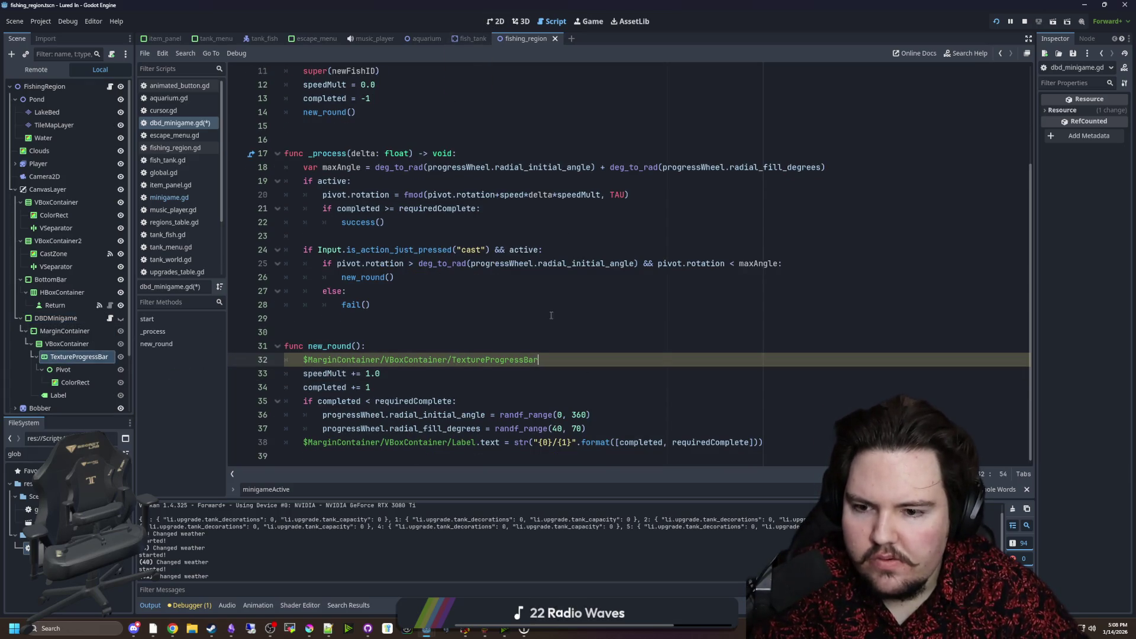
drag(558, 364, 298, 359)
text(progressWheel.)
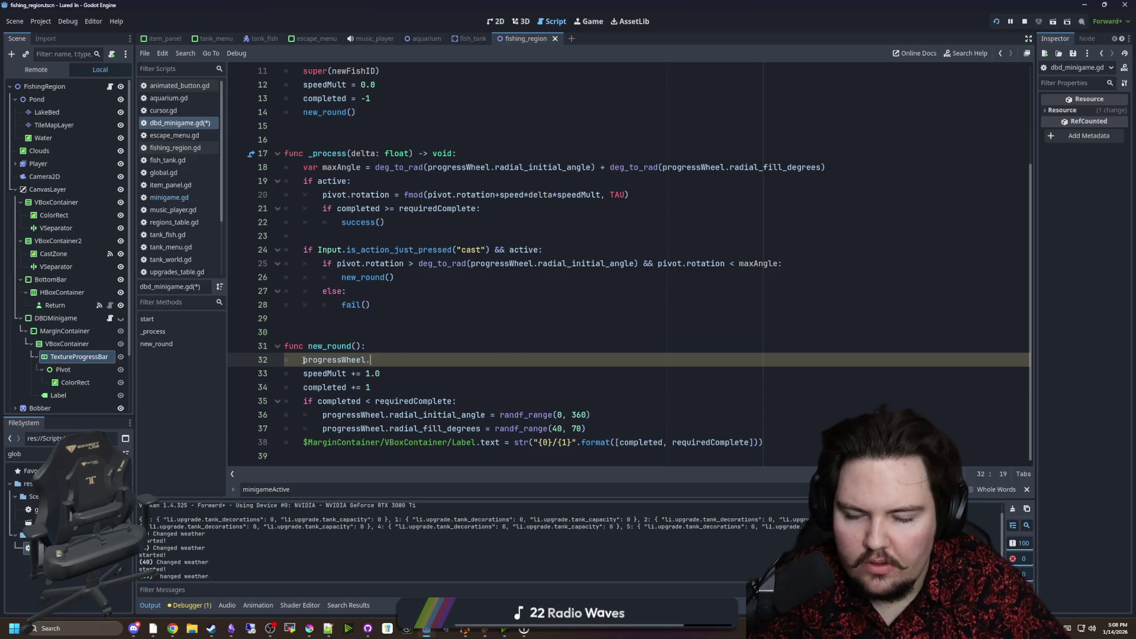
text(scale )
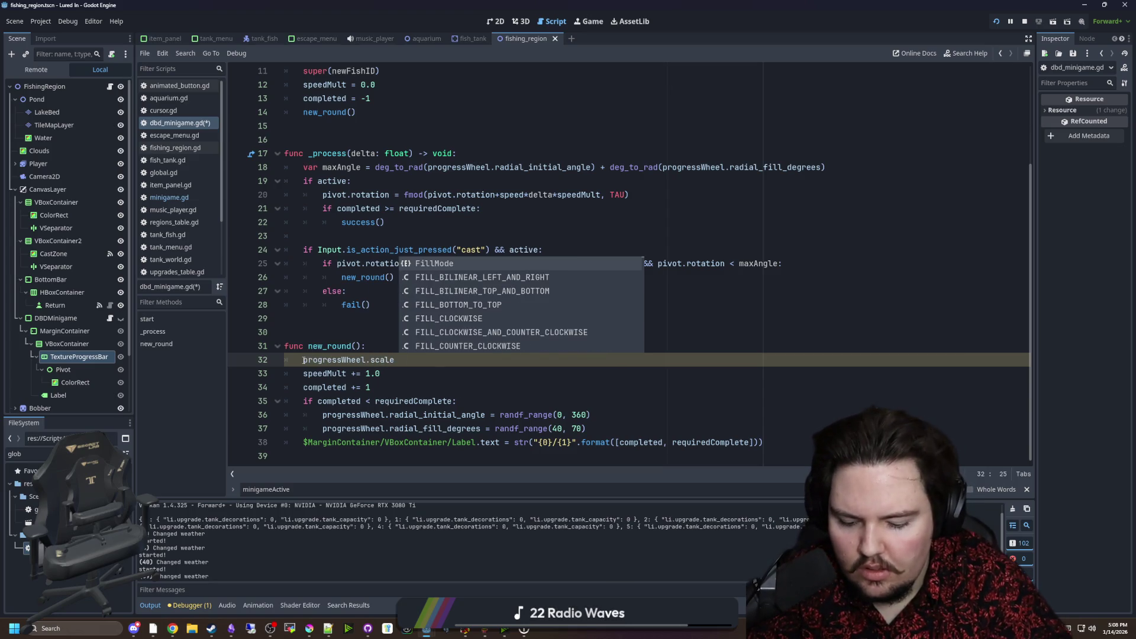
text(*= 1.5)
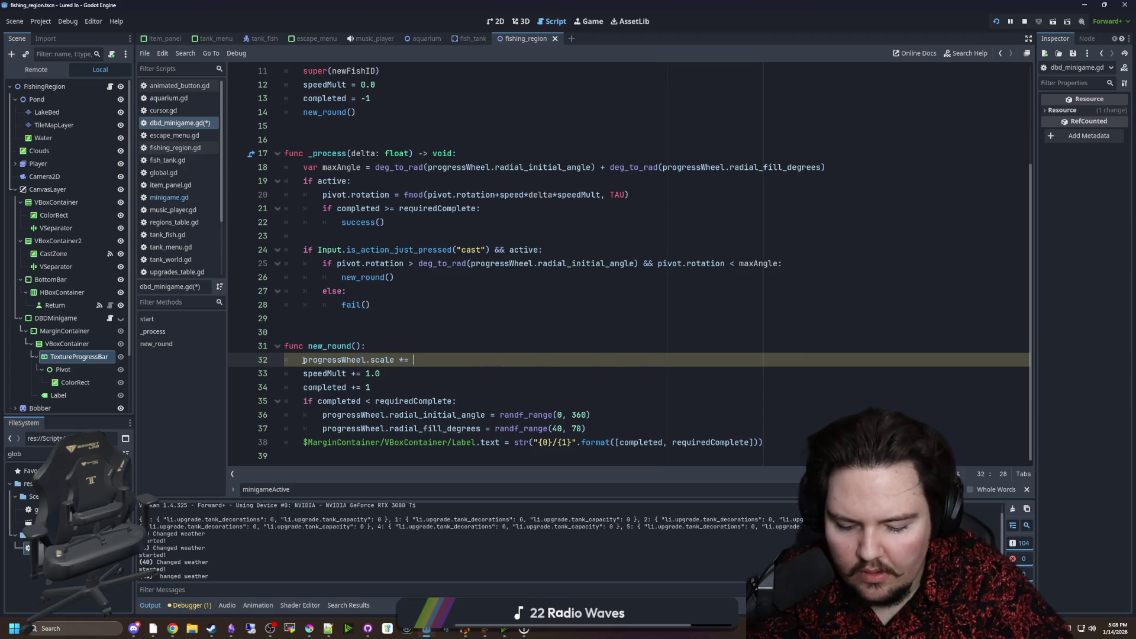
Add 'progressWheel.scale = progressWheel.scale.lerp(Vector2.ONE, delta)' in _process()
click(380, 304)
key(Return)
key(Return)
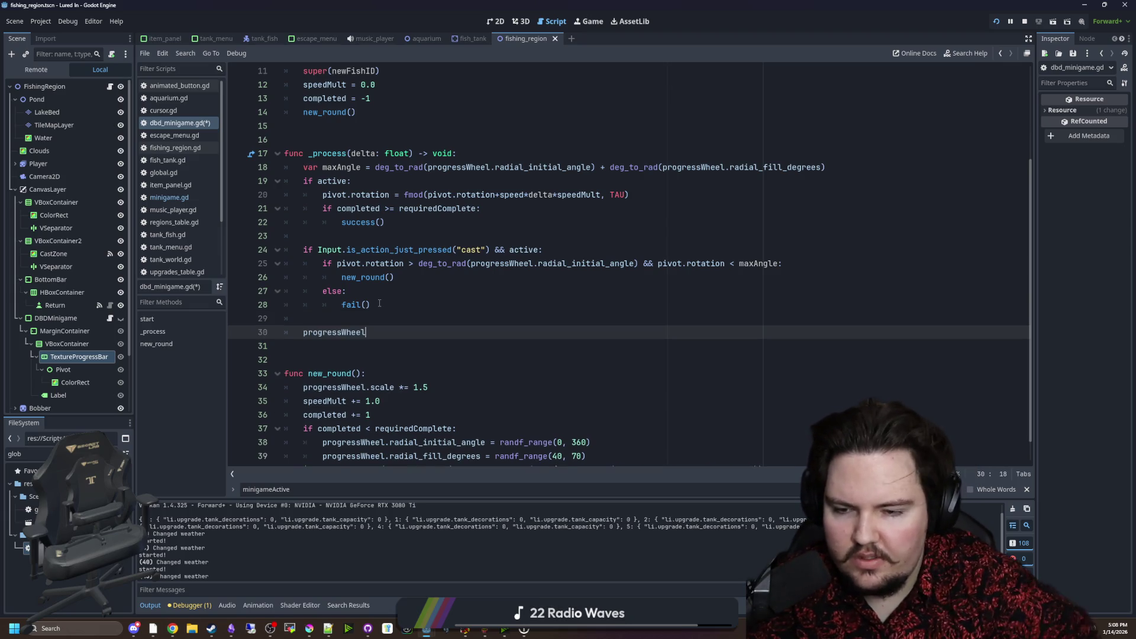
text(scale = s)
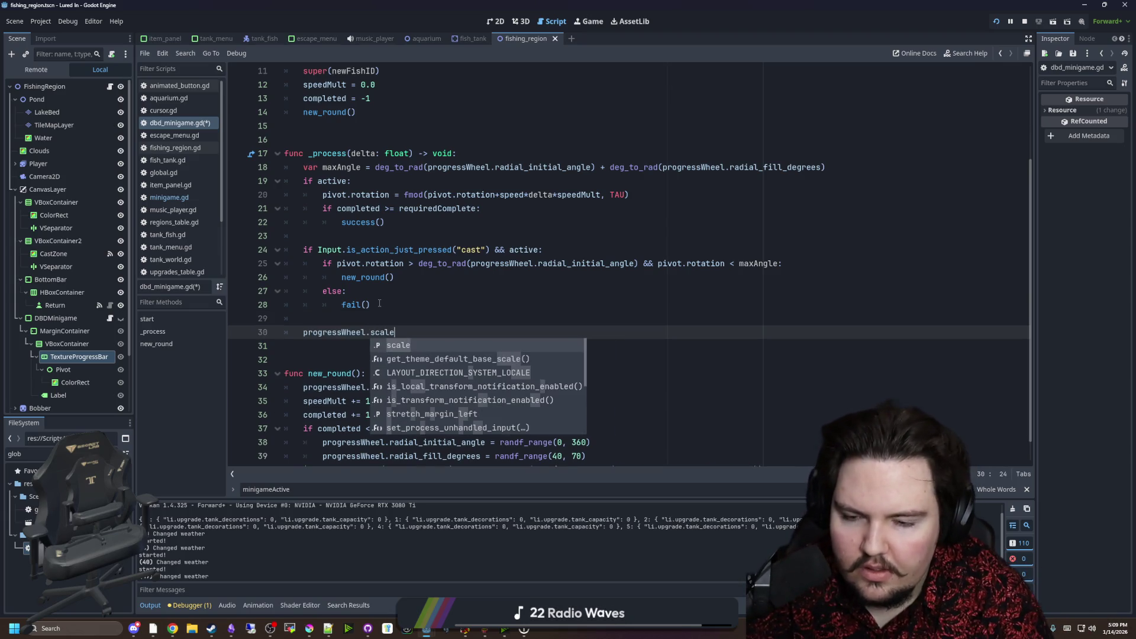
key(BackSpace)
text(progressWheel.scale.lerp)
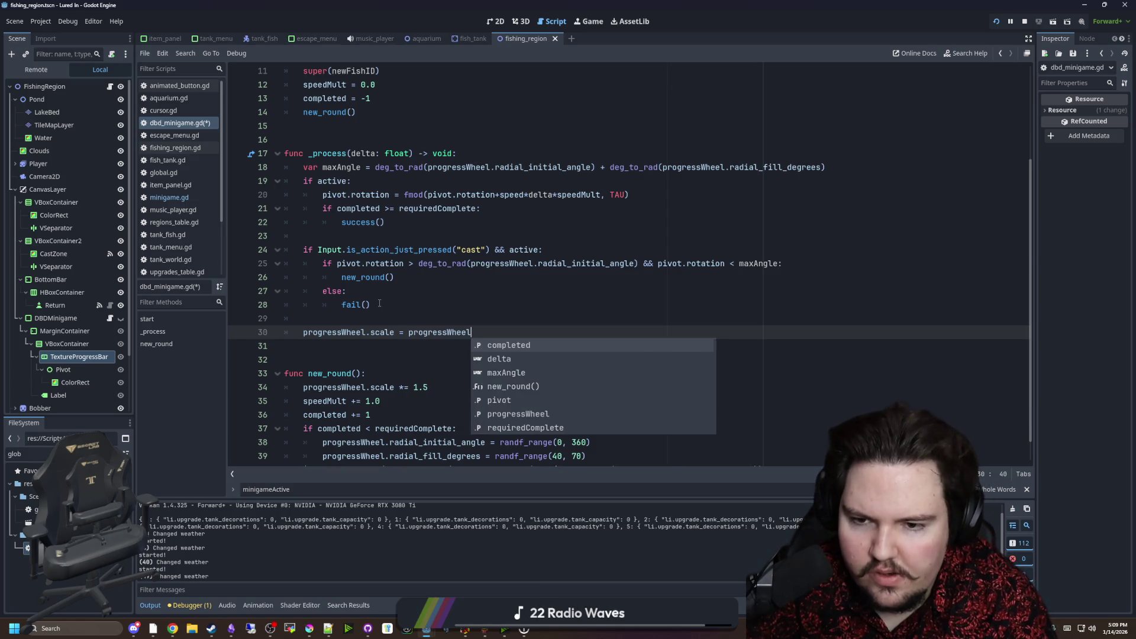
text((Vect)
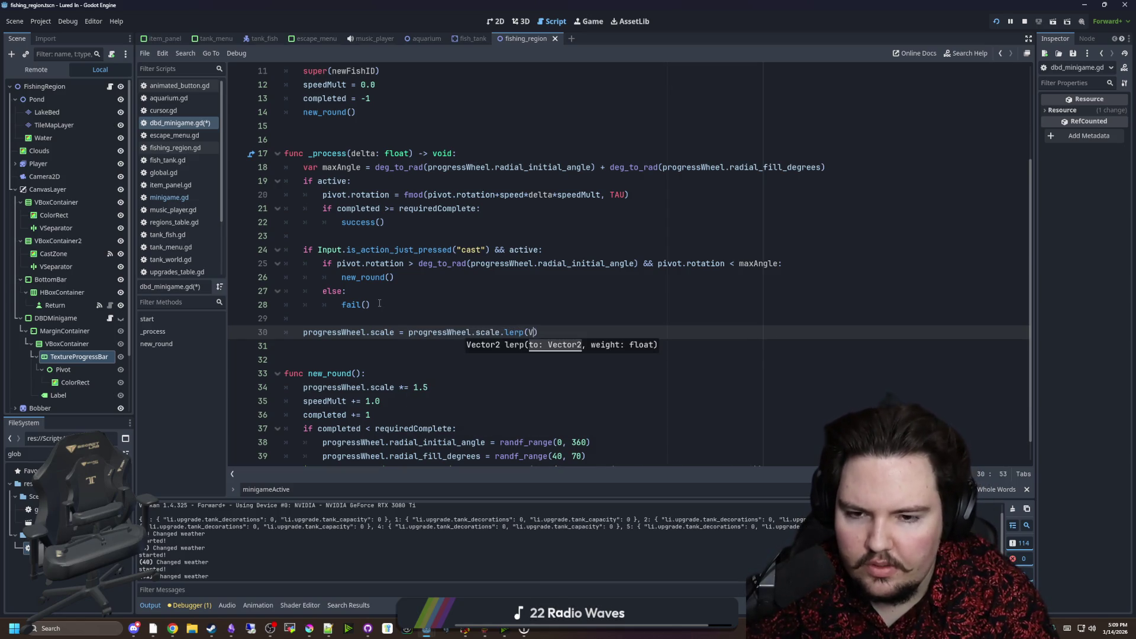
text(or2.ONE, d)
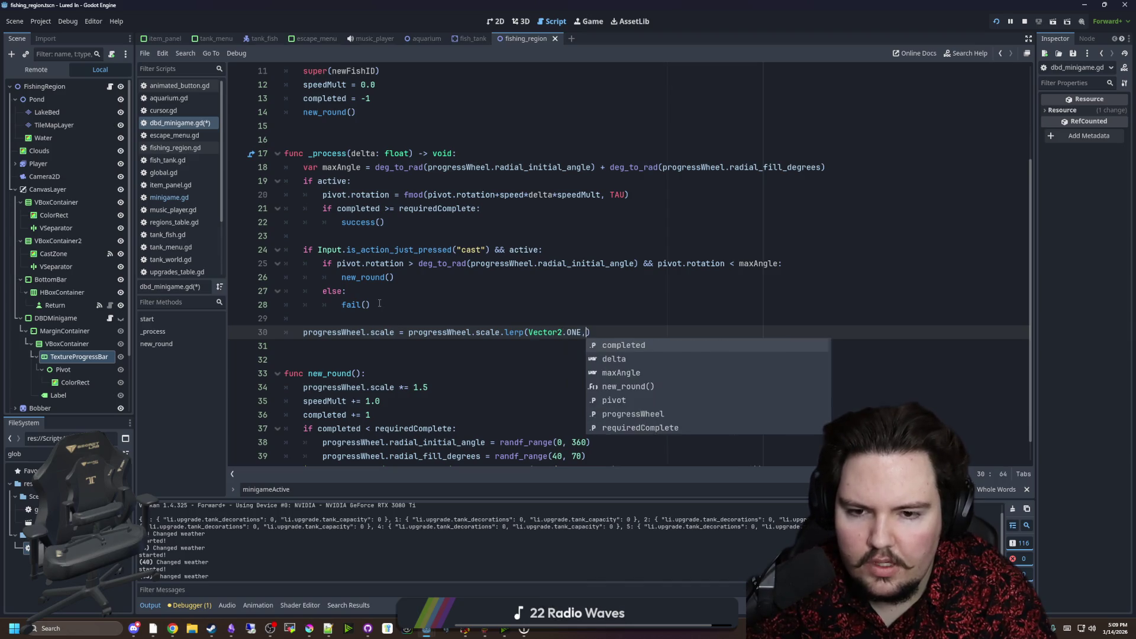
Save the script, run the game and cast into the pond to test the pulse
click(379, 317)
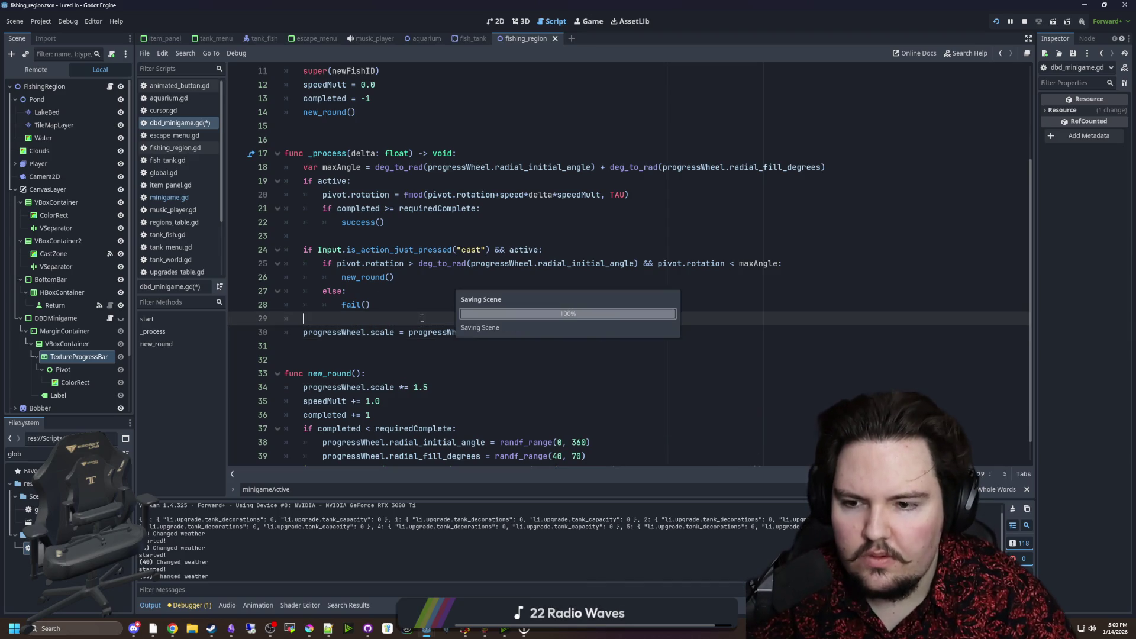
key(ctrl+s)
click(582, 23)
click(559, 251)
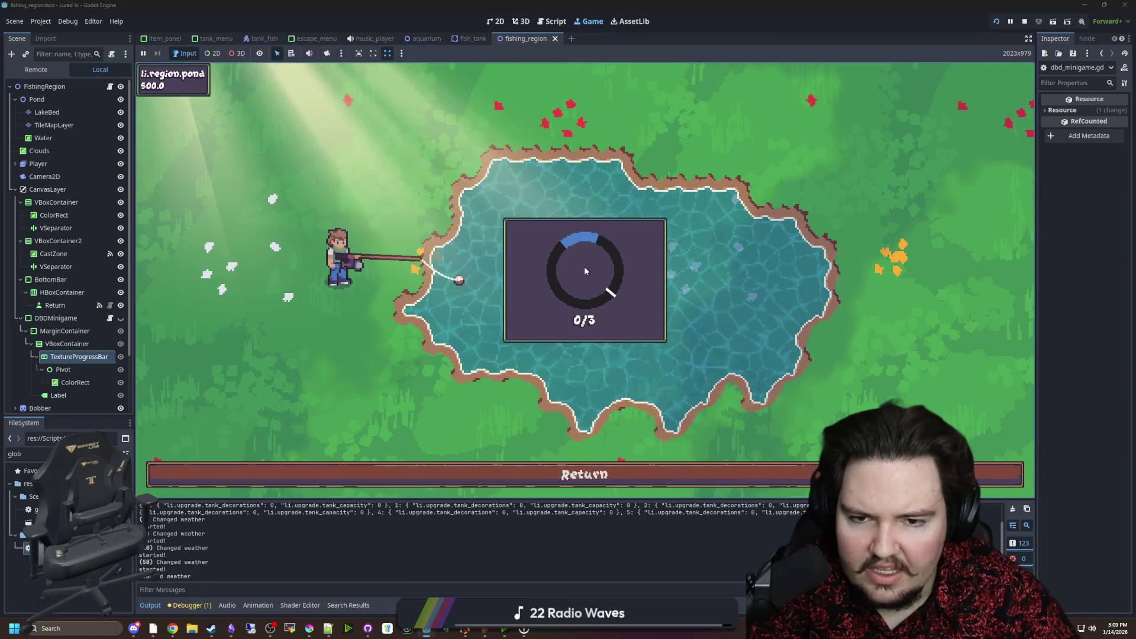
Hit three skill checks to reach 3/3, then return to dbd_minigame.gd
click(621, 293)
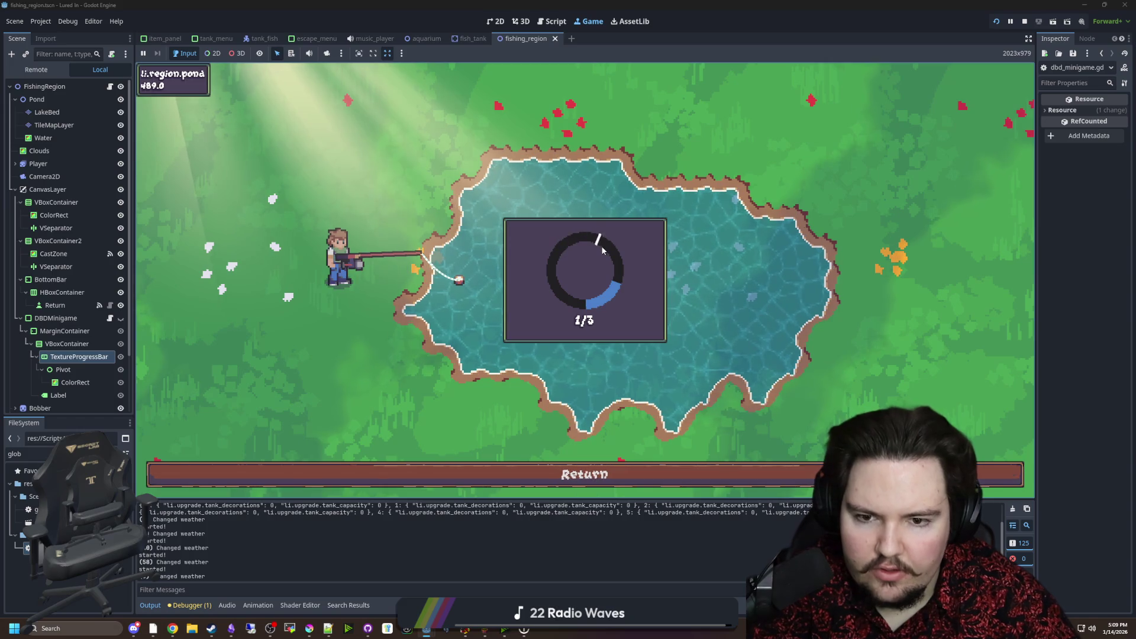
click(587, 263)
click(587, 263)
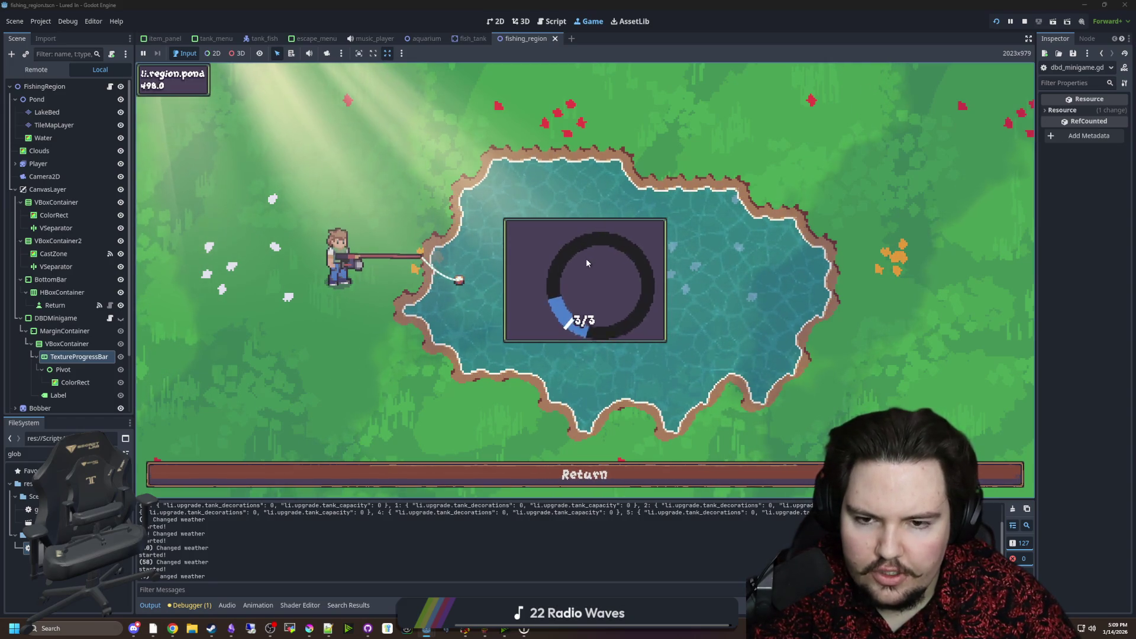
key(ctrl+F3)
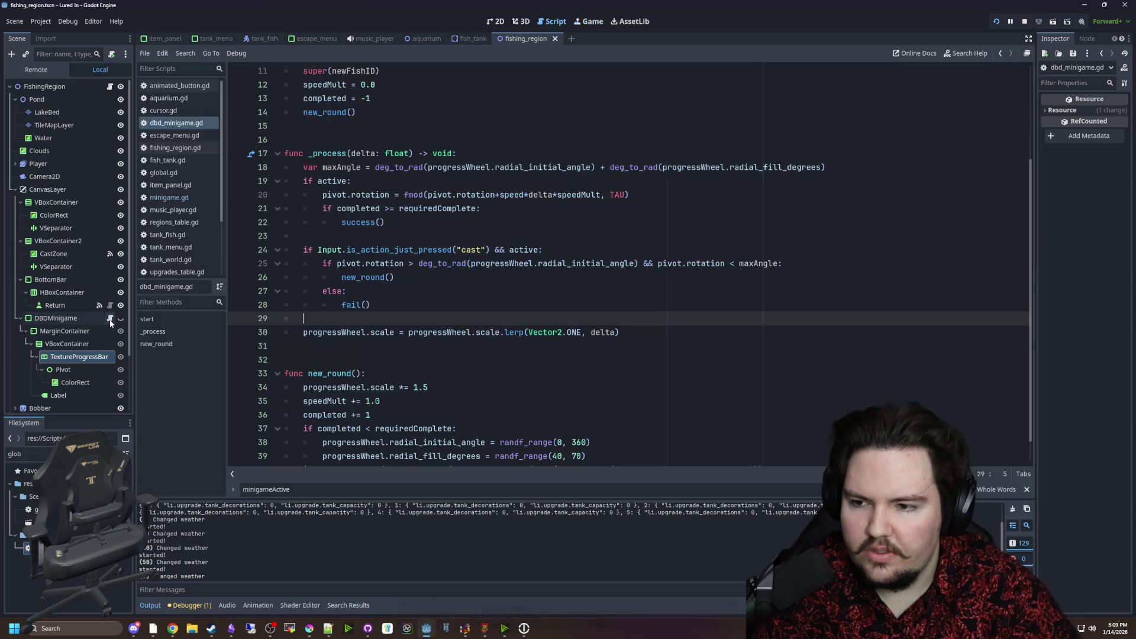
Select the TextureProgressBar node and widen the Inspector to read its properties
click(387, 292)
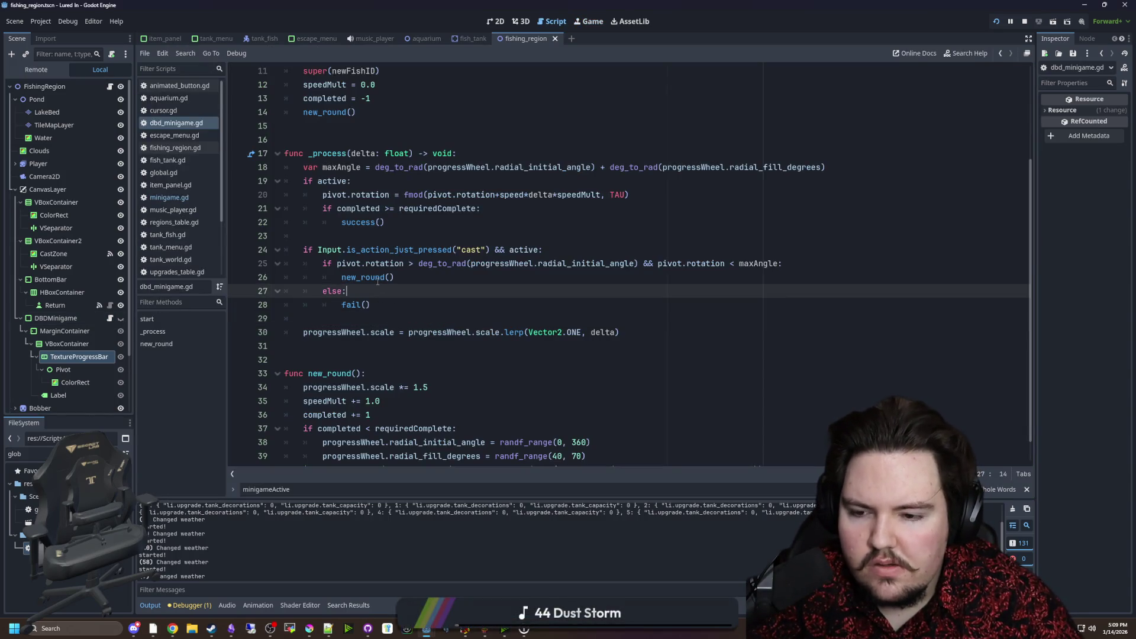
scroll(396, 343, down, 1)
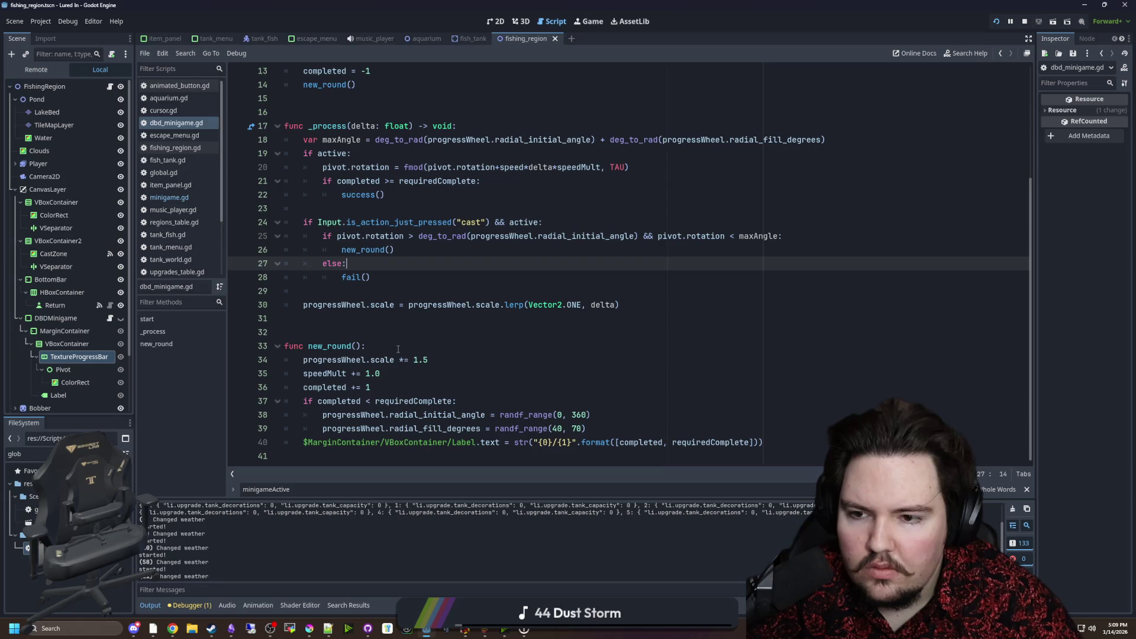
click(391, 292)
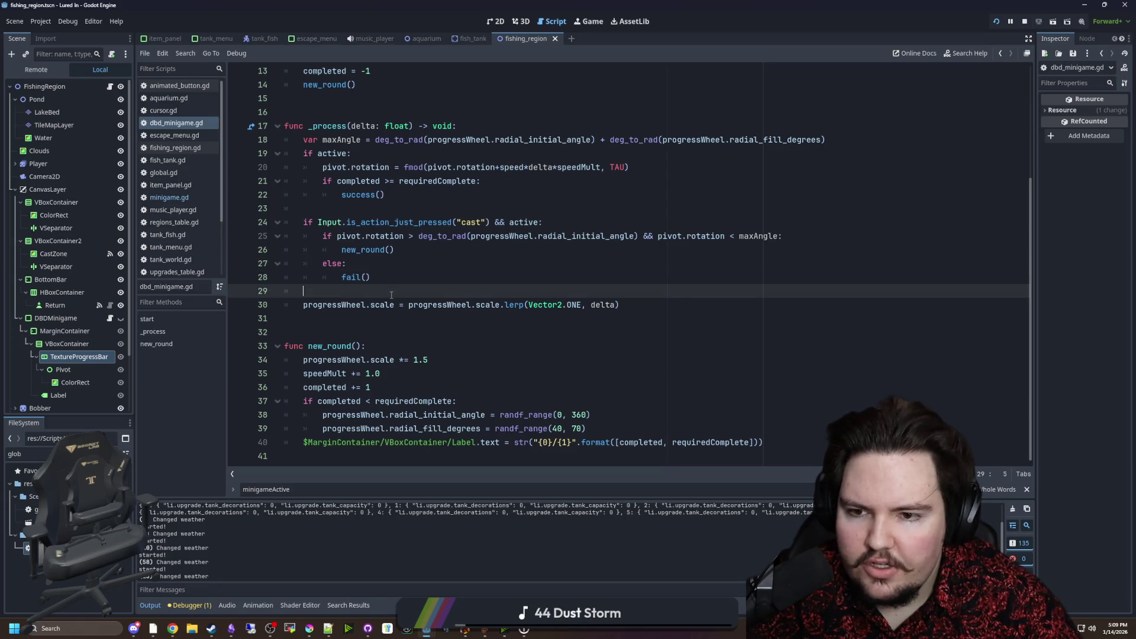
click(404, 204)
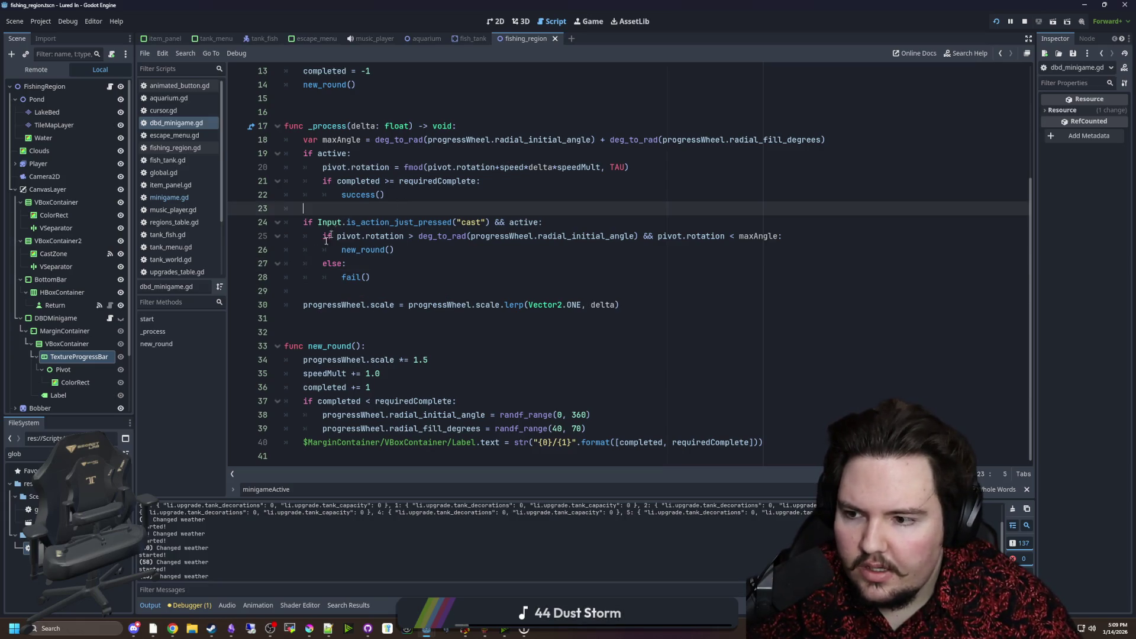
click(71, 356)
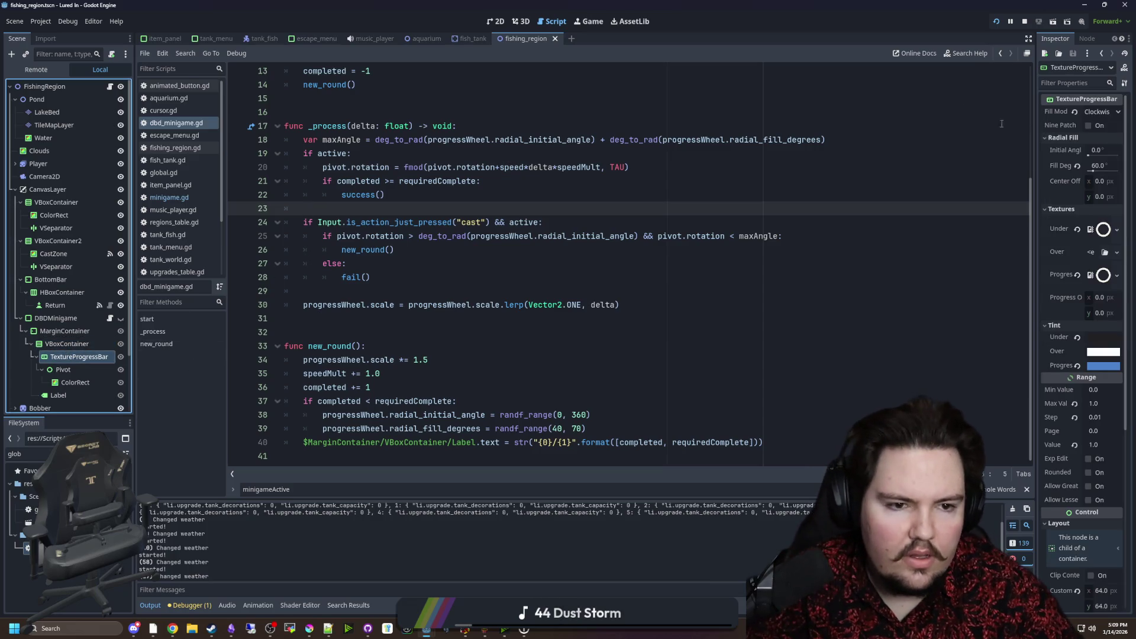
drag(1038, 319, 863, 318)
Scroll through its properties and view the fishing region scene in 2D
scroll(970, 378, down, 3)
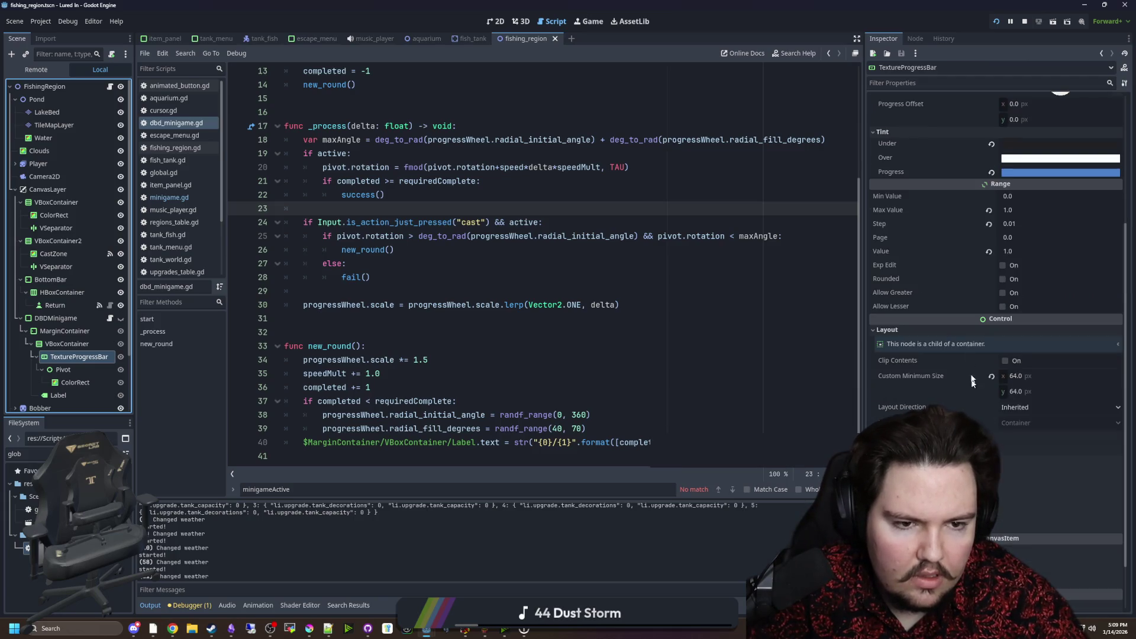
scroll(964, 343, up, 3)
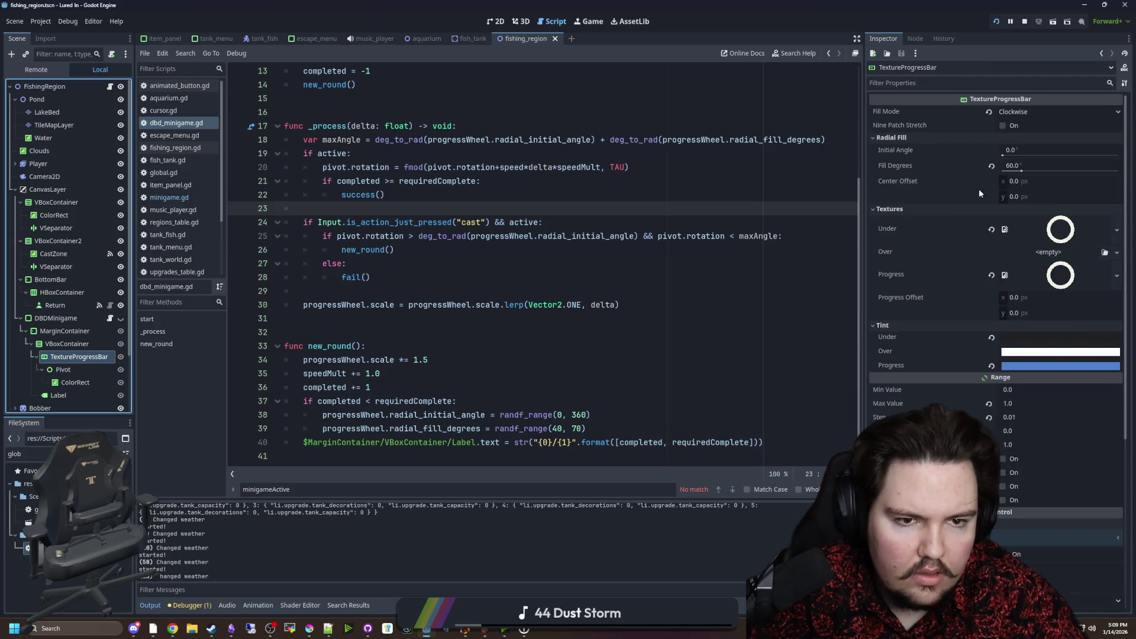
click(493, 22)
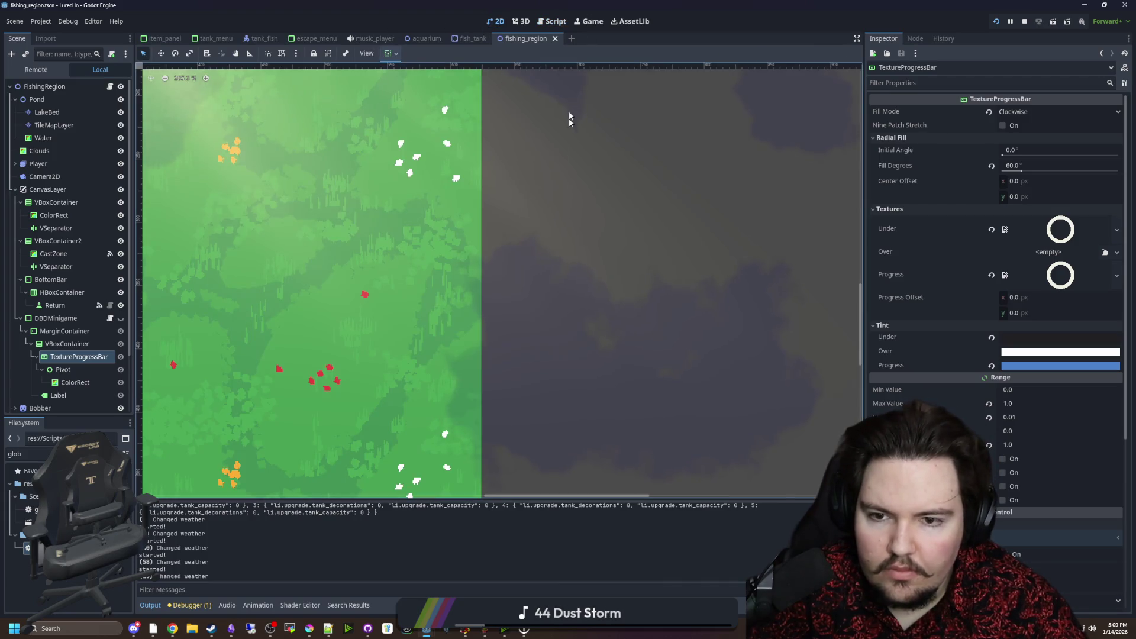
Unhide the DBDMinigame panel and zoom in on its progress ring and 0/3 counter
scroll(630, 249, down, 11)
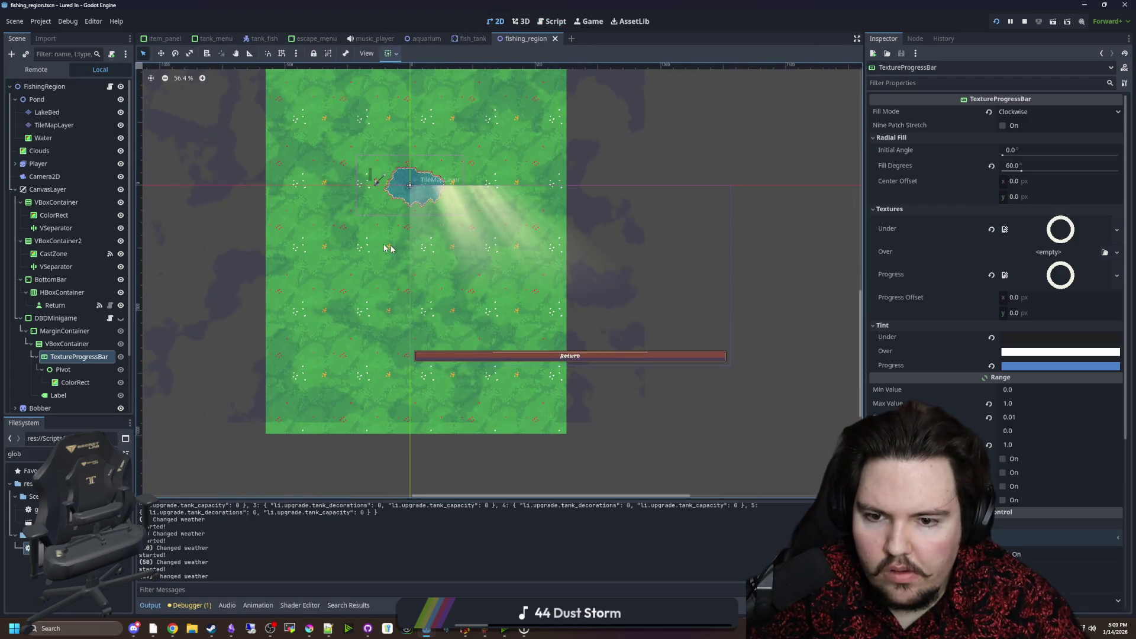
scroll(302, 208, down, 5)
click(120, 318)
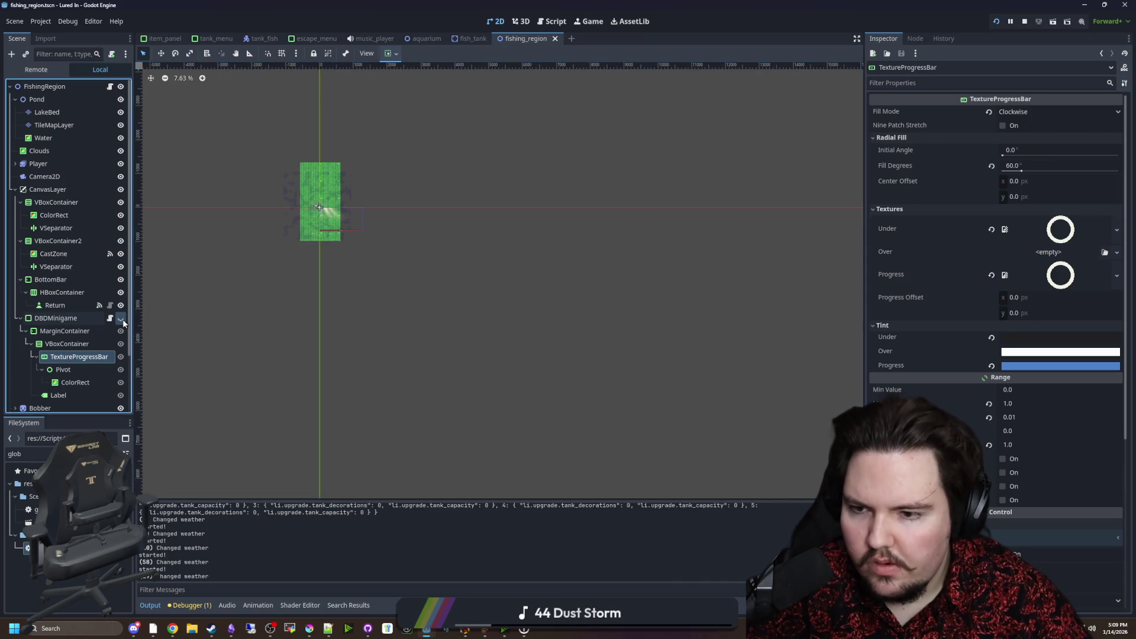
scroll(319, 207, up, 18)
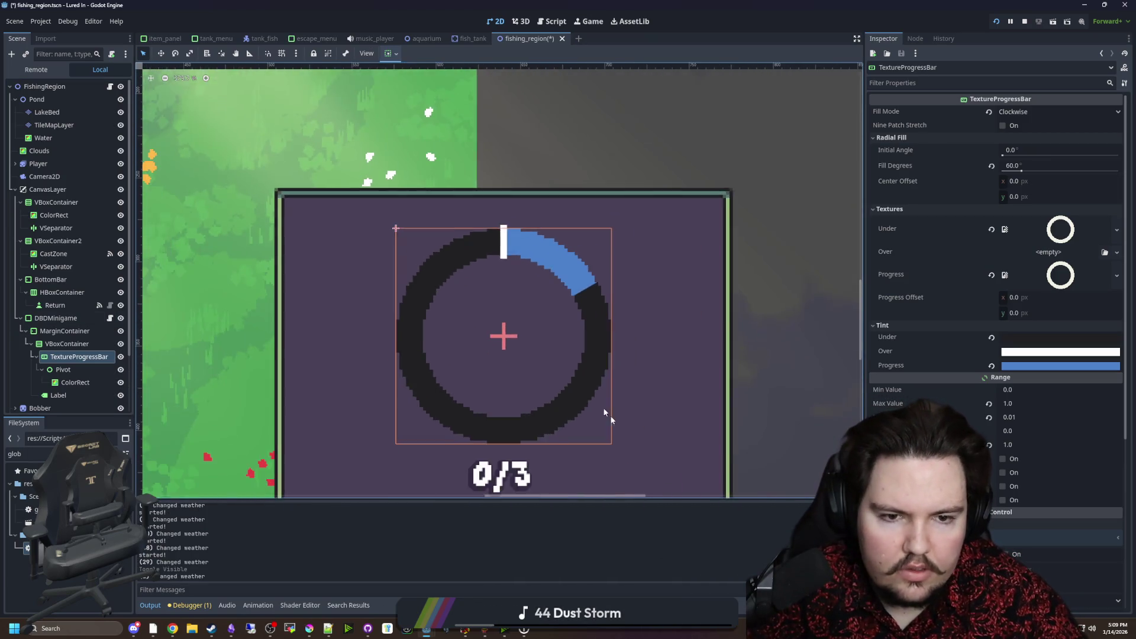
scroll(610, 316, down, 3)
scroll(994, 249, down, 3)
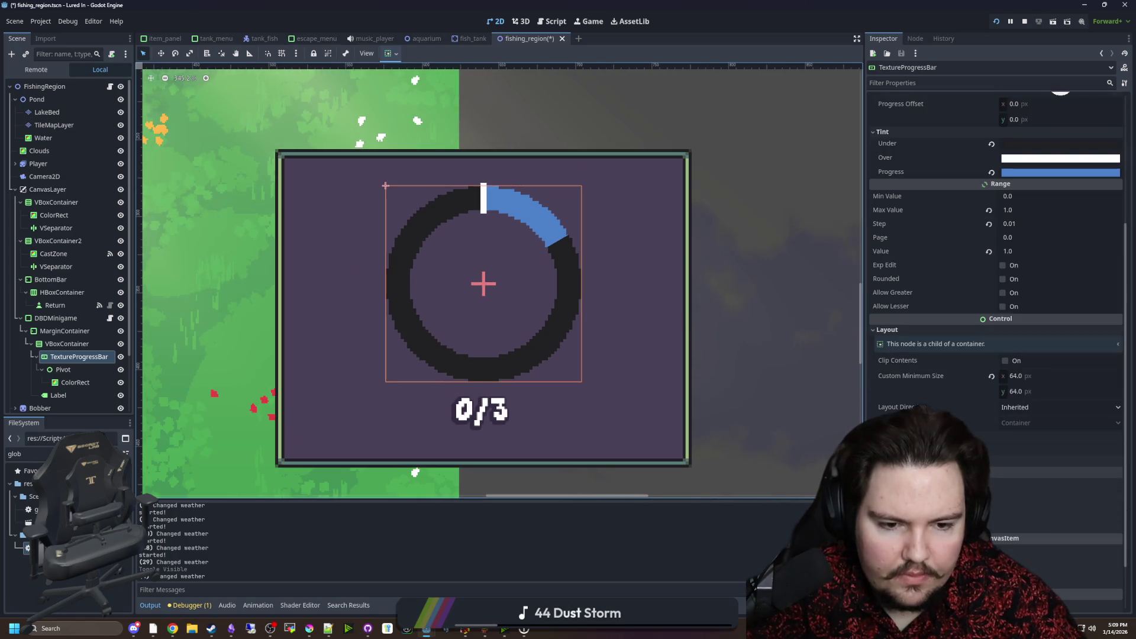
scroll(997, 267, down, 3)
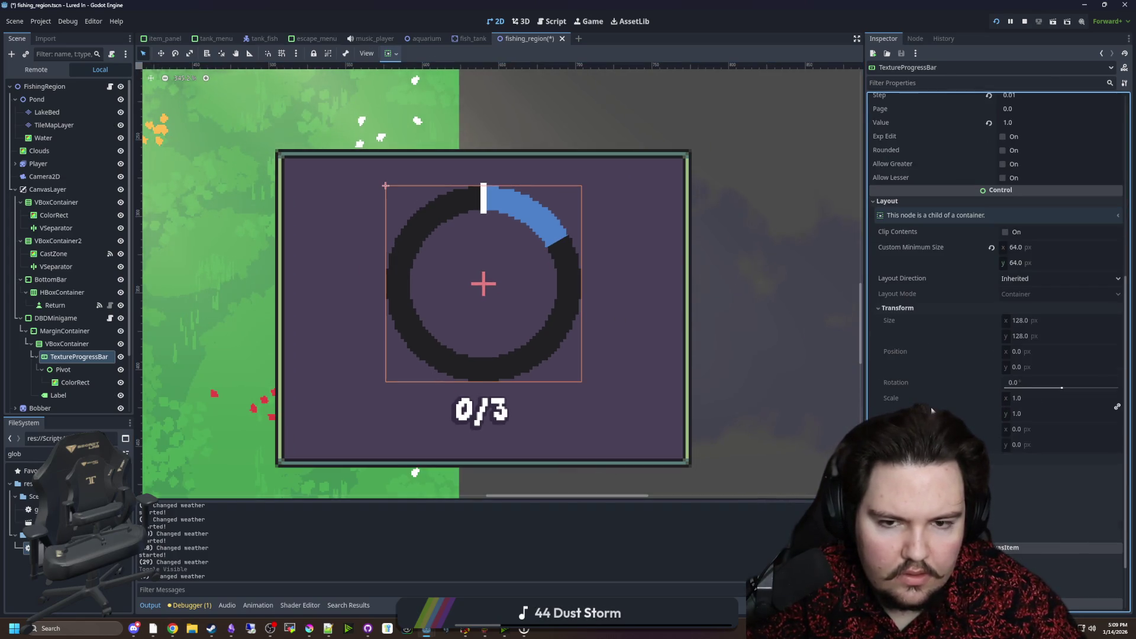
scroll(399, 363, down, 2)
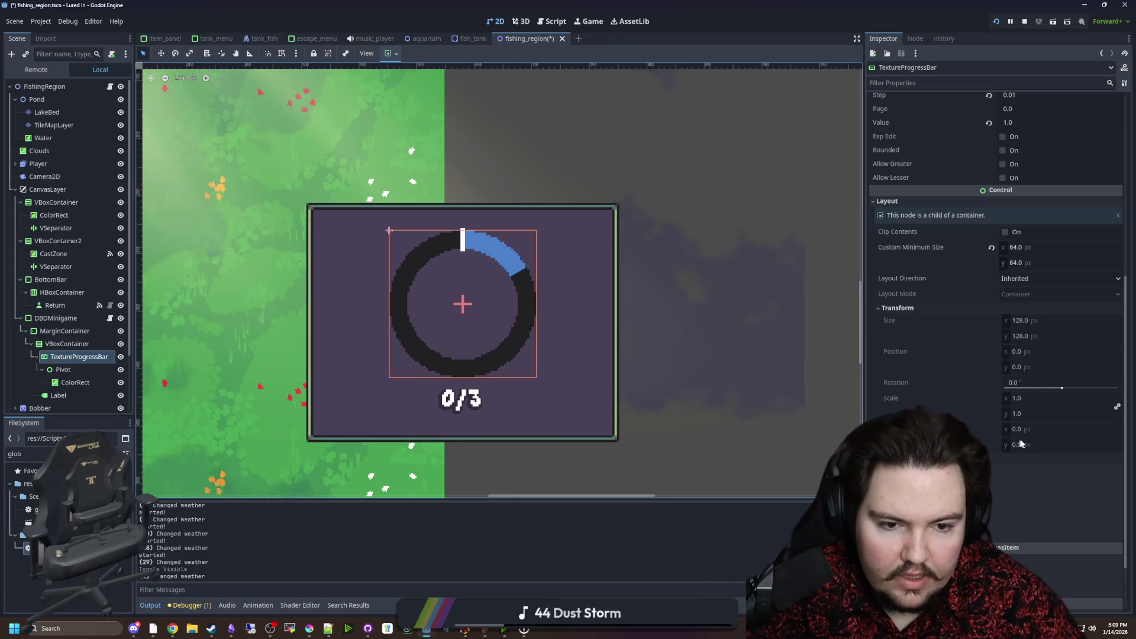
scroll(1017, 251, up, 6)
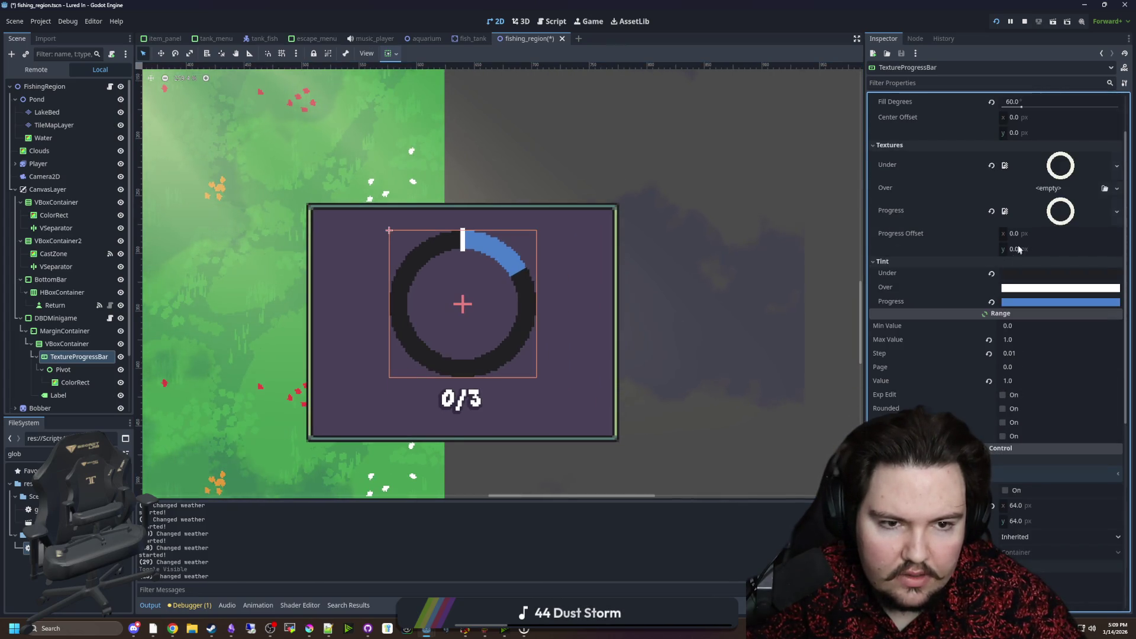
Try and reset the Progress Offset, inspect Pivot Offset, then reopen dbd_minigame.gd
mouse_move(1015, 233)
mouse_down()
mouse_move(1032, 234)
mouse_move(991, 243)
mouse_up()
click(991, 234)
scroll(920, 337, down, 5)
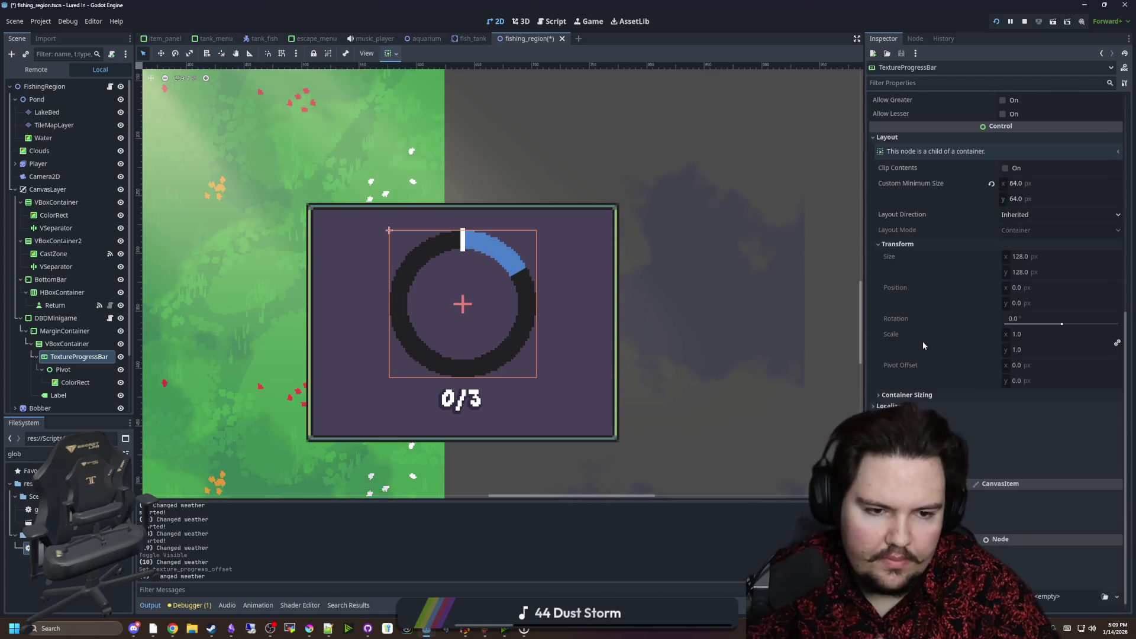
click(1025, 353)
key(Tab)
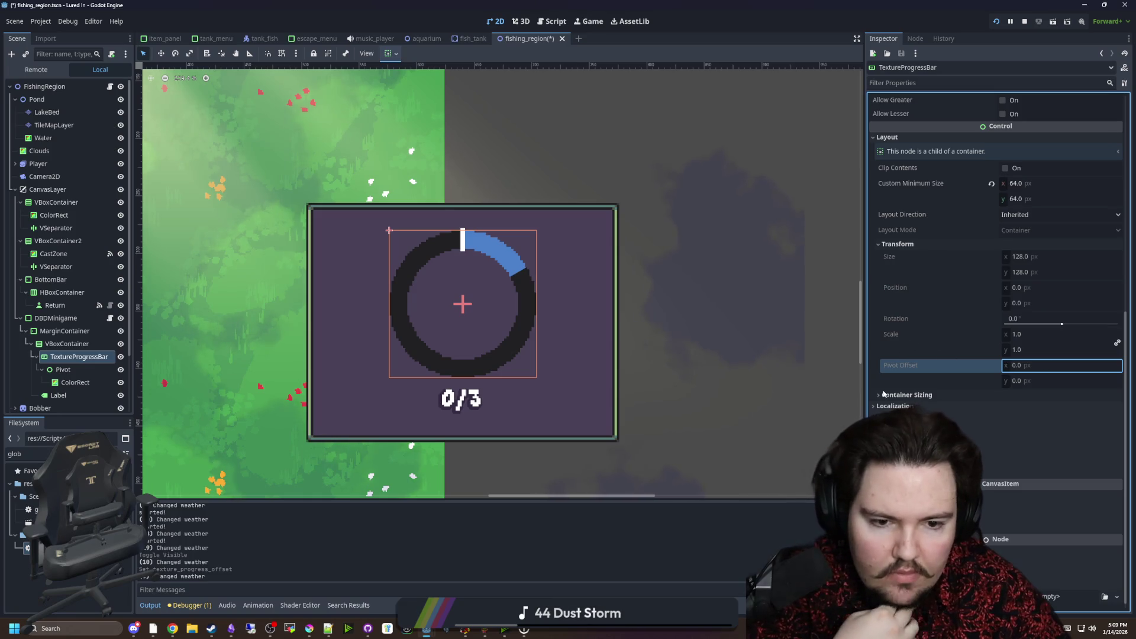
scroll(932, 329, up, 5)
scroll(932, 329, down, 2)
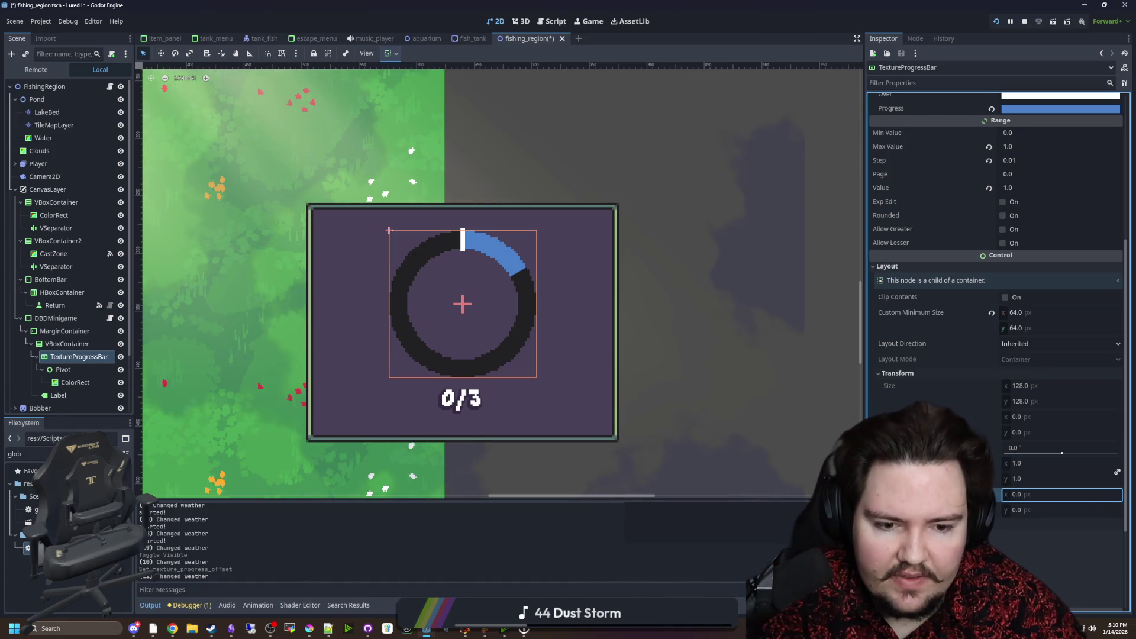
click(110, 318)
Insert 'progressWheel.pivot_offset = progressWheel.size/2.0' above the scale lerp and save
click(404, 334)
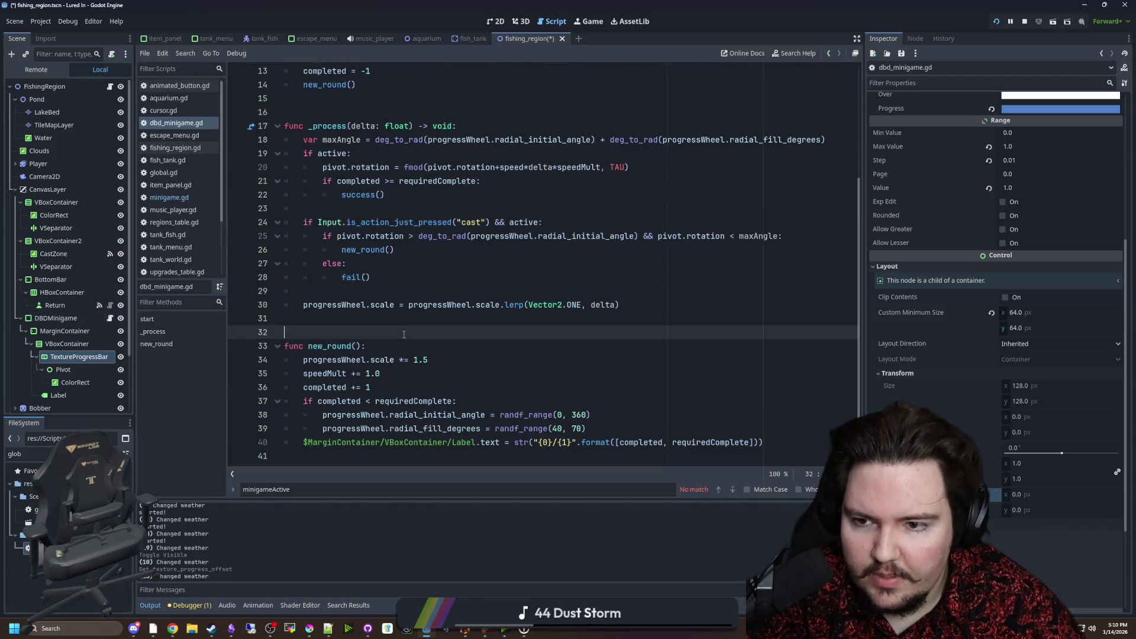
click(381, 303)
double_click(355, 304)
click(355, 291)
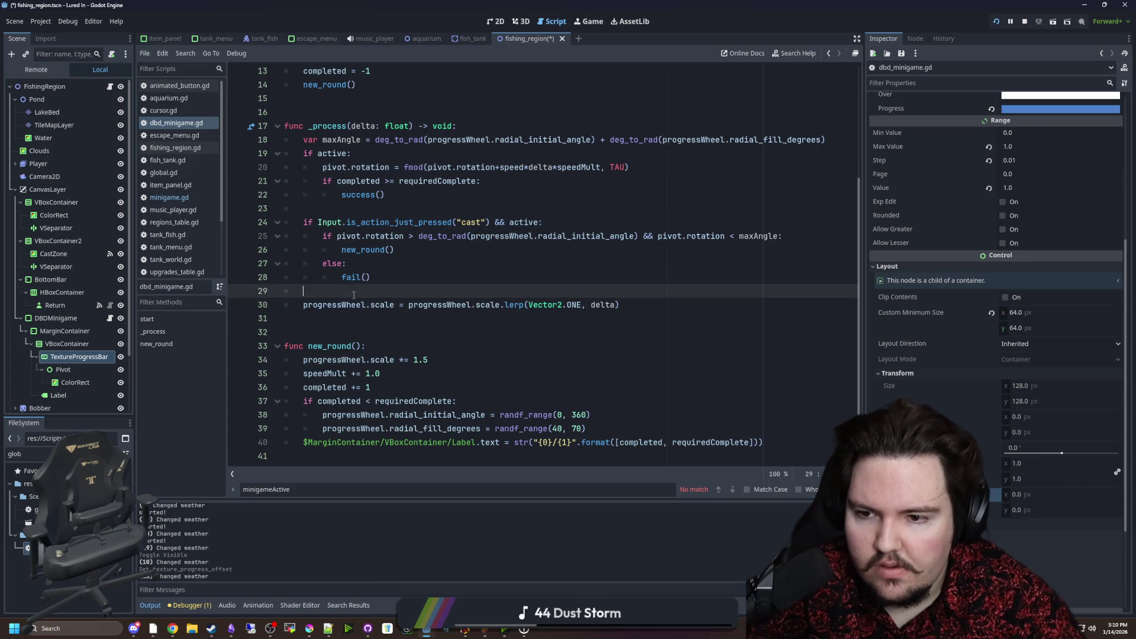
key(Return)
text(progressWheel.pivot)
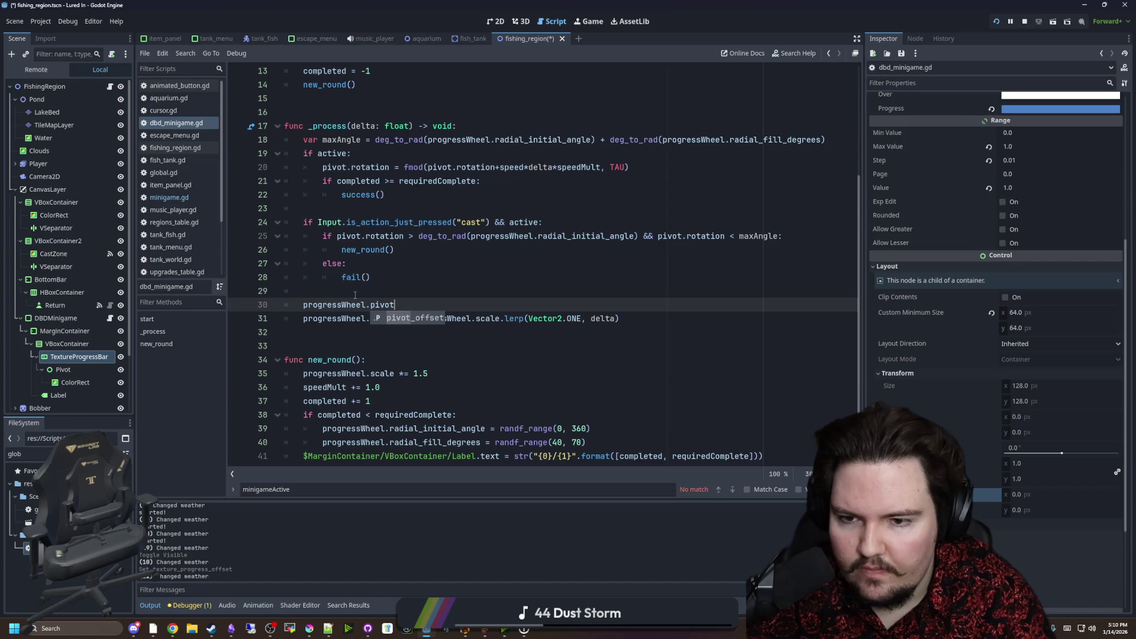
key(Return)
text(progressWheel.size/2.0)
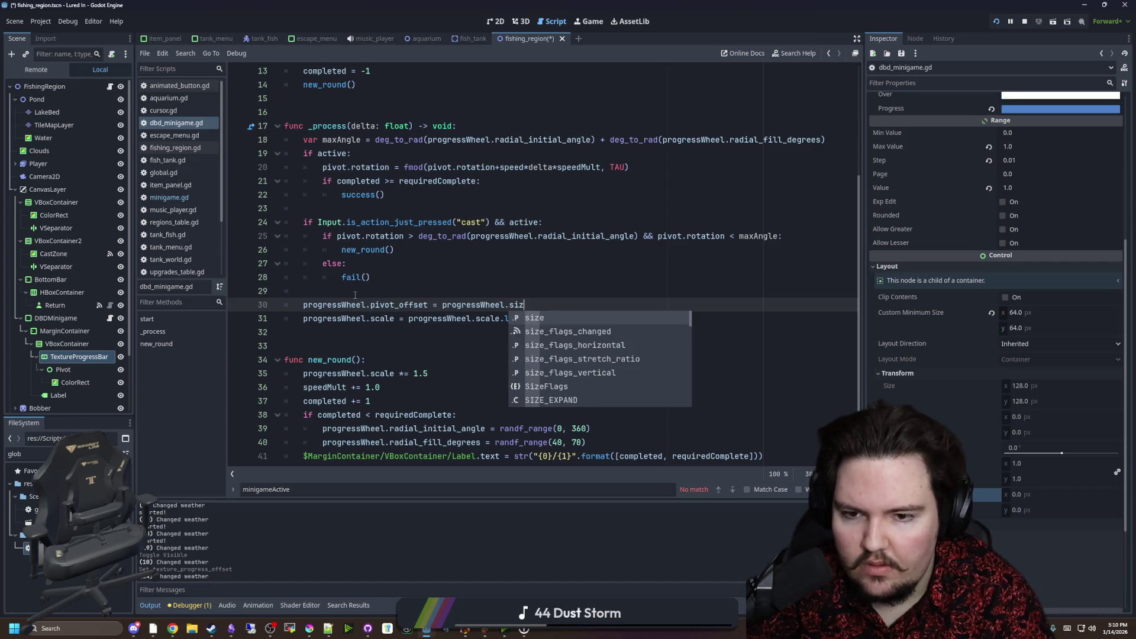
click(355, 293)
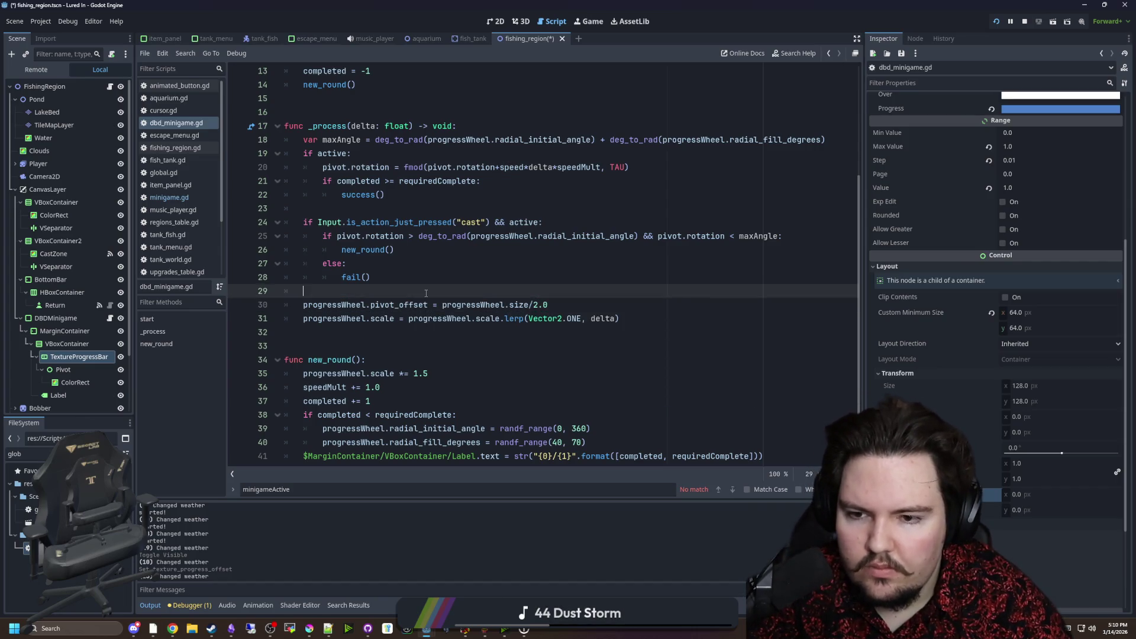
key(ctrl+s)
Run the game with F5 to test the centred pivot
scroll(429, 293, down, 1)
click(395, 323)
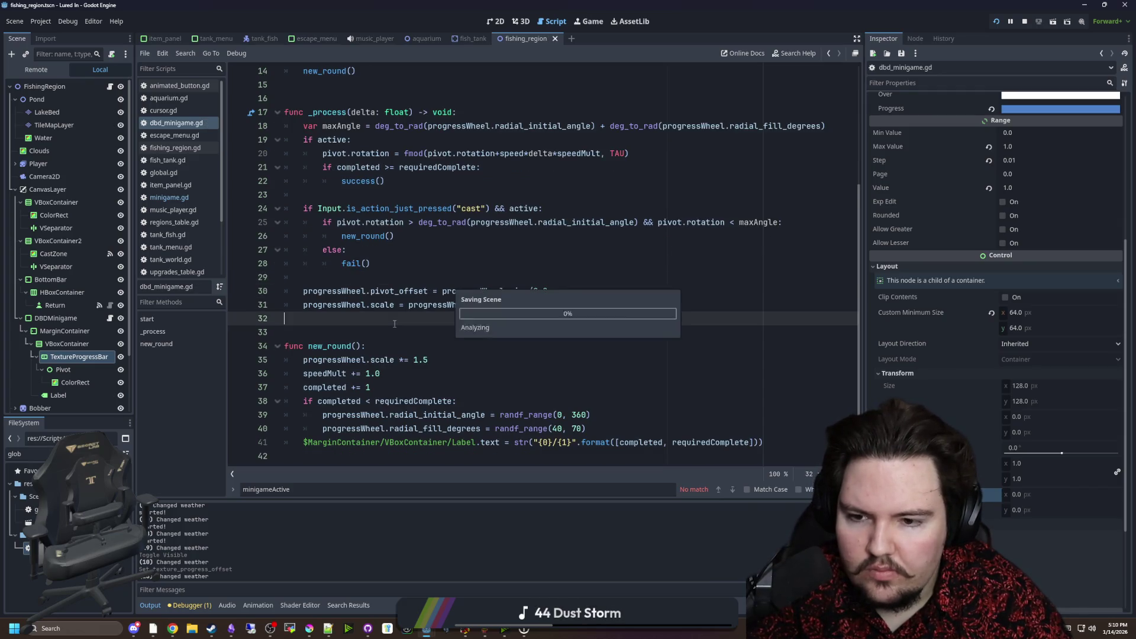
click(387, 334)
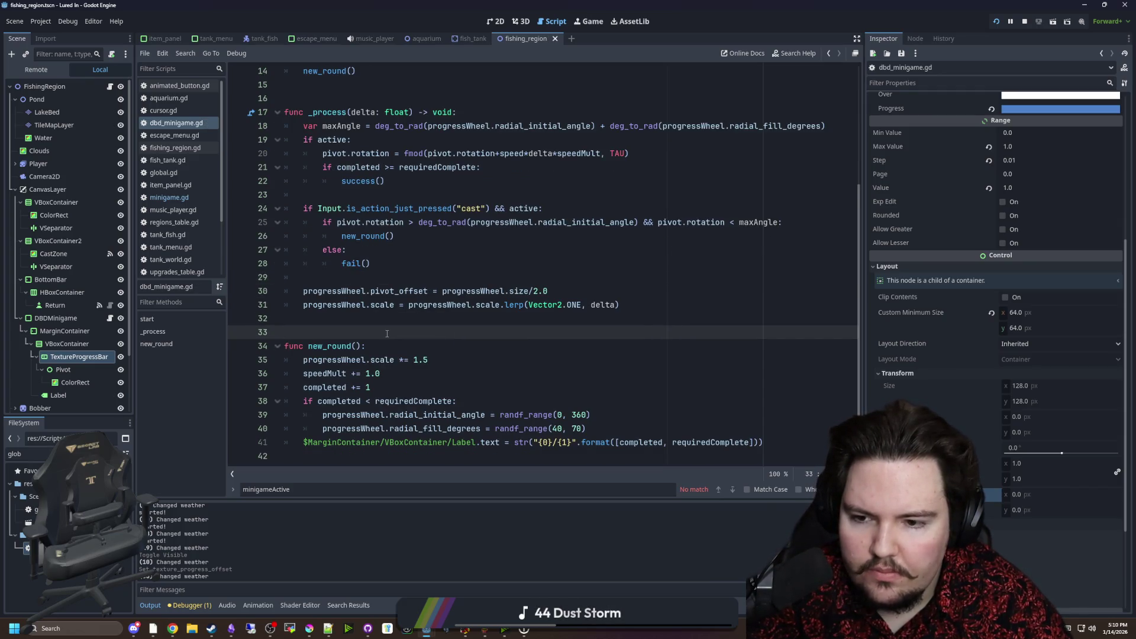
key(F5)
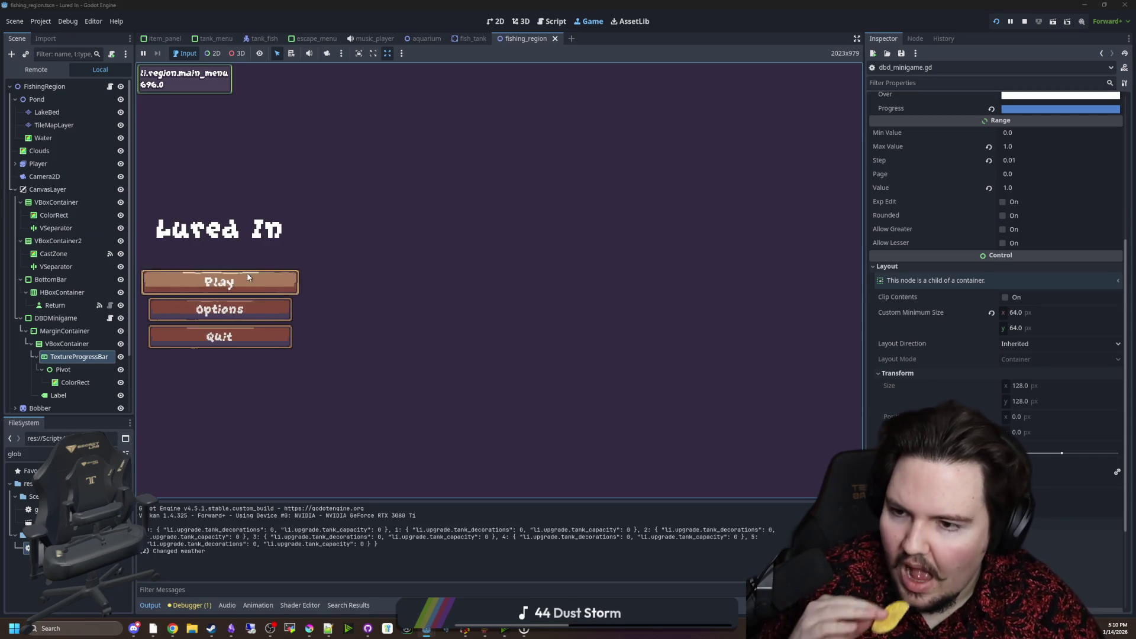
Start the game from the main menu and travel to the pond region
click(249, 278)
click(740, 470)
click(659, 200)
Cast the line, hook the fish and hit the skill checks to reach 3/3
click(481, 274)
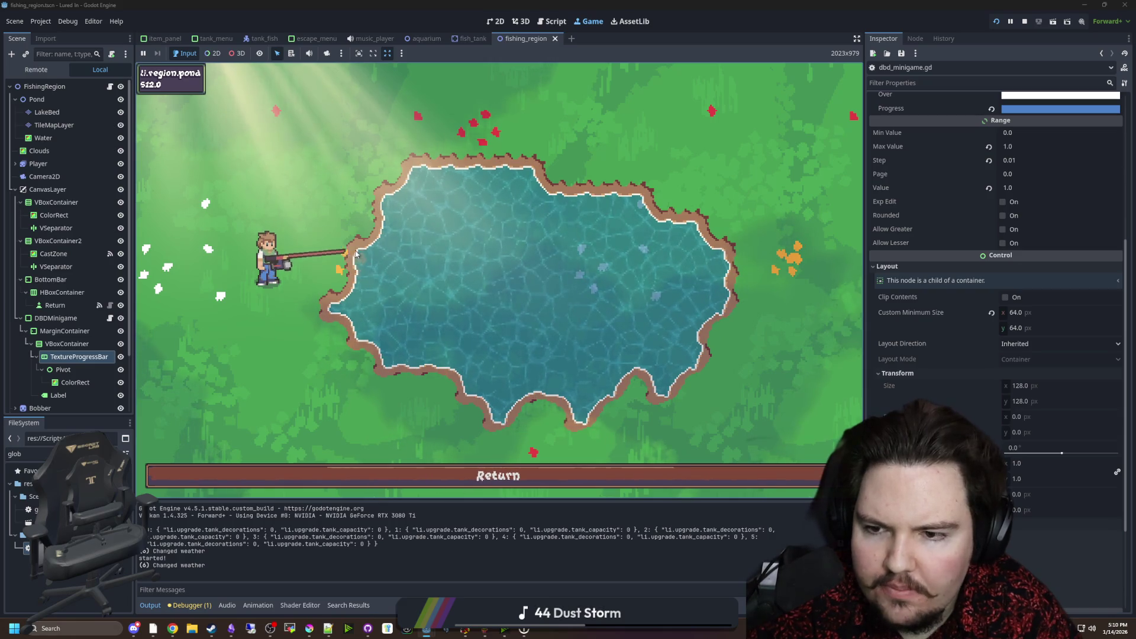
drag(373, 168, 373, 168)
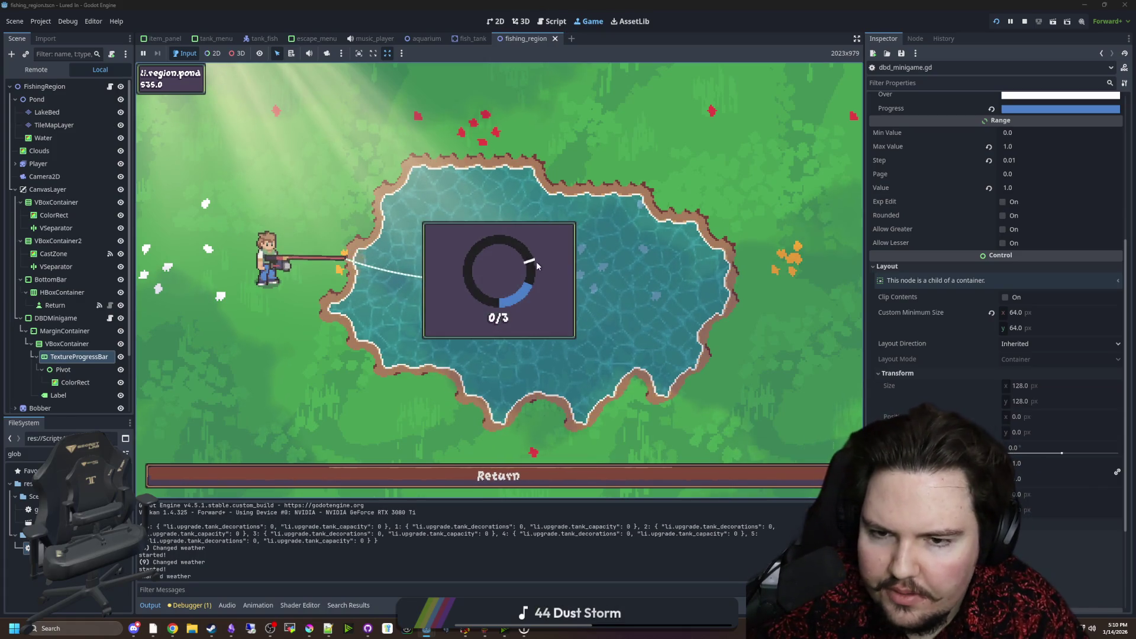
click(556, 258)
click(552, 258)
click(549, 257)
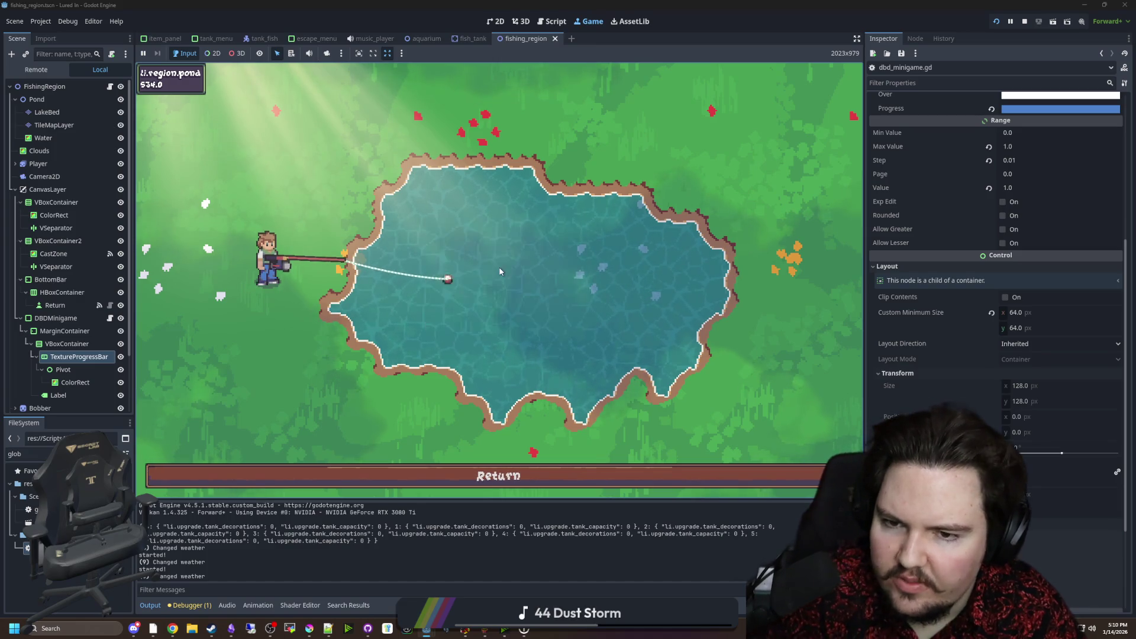
Change the scale lerp weight from delta to 2*delta
click(110, 317)
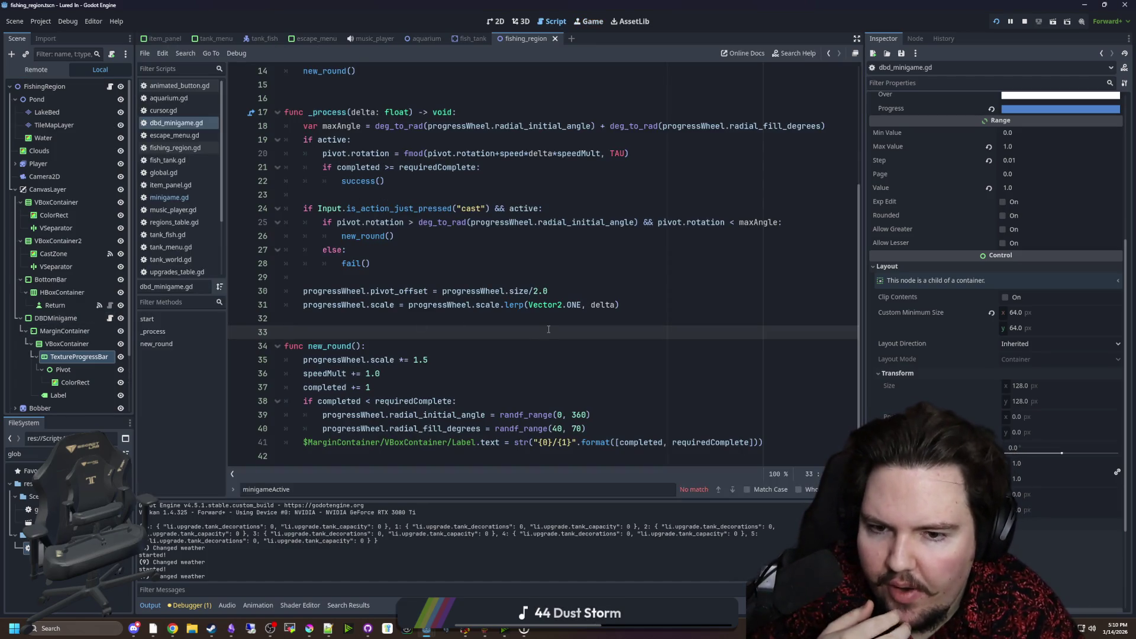
click(592, 304)
text(2*)
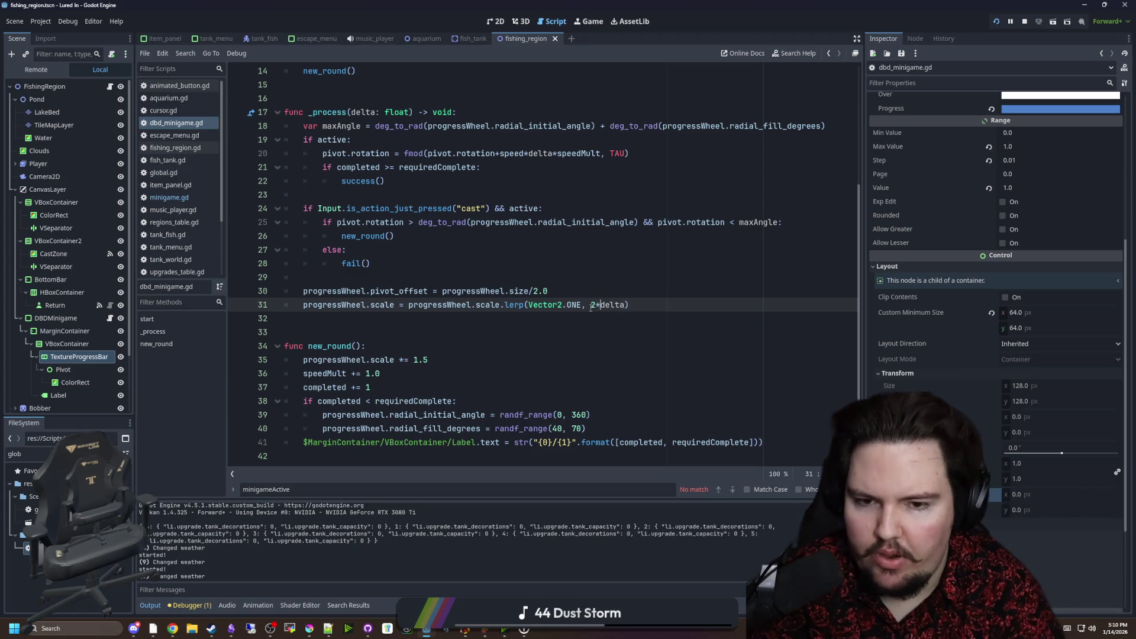
click(478, 317)
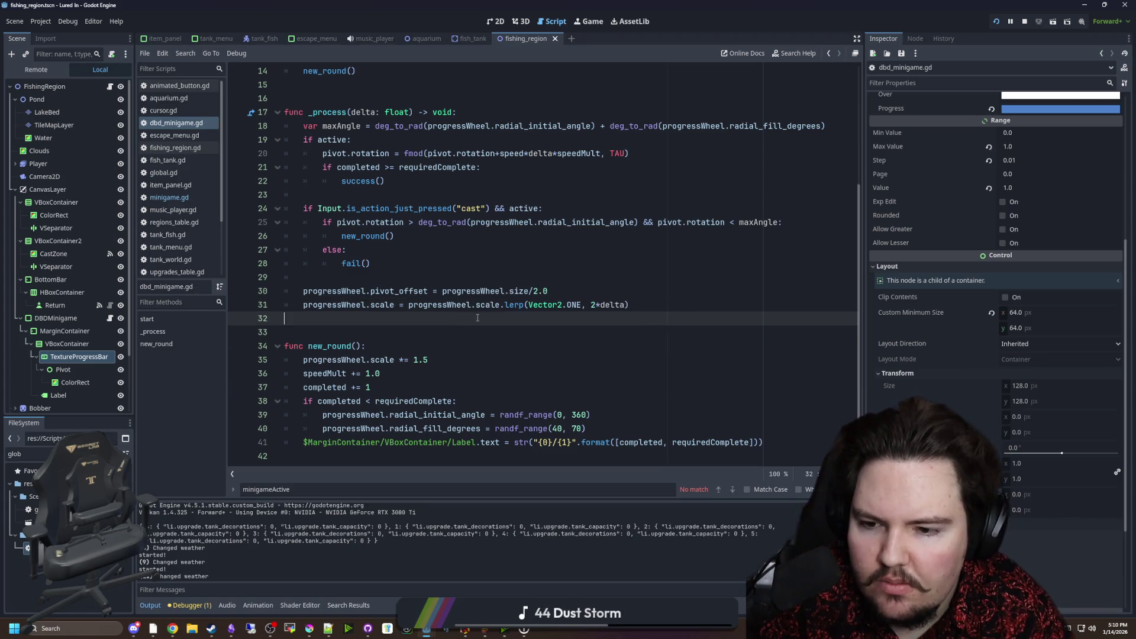
click(385, 333)
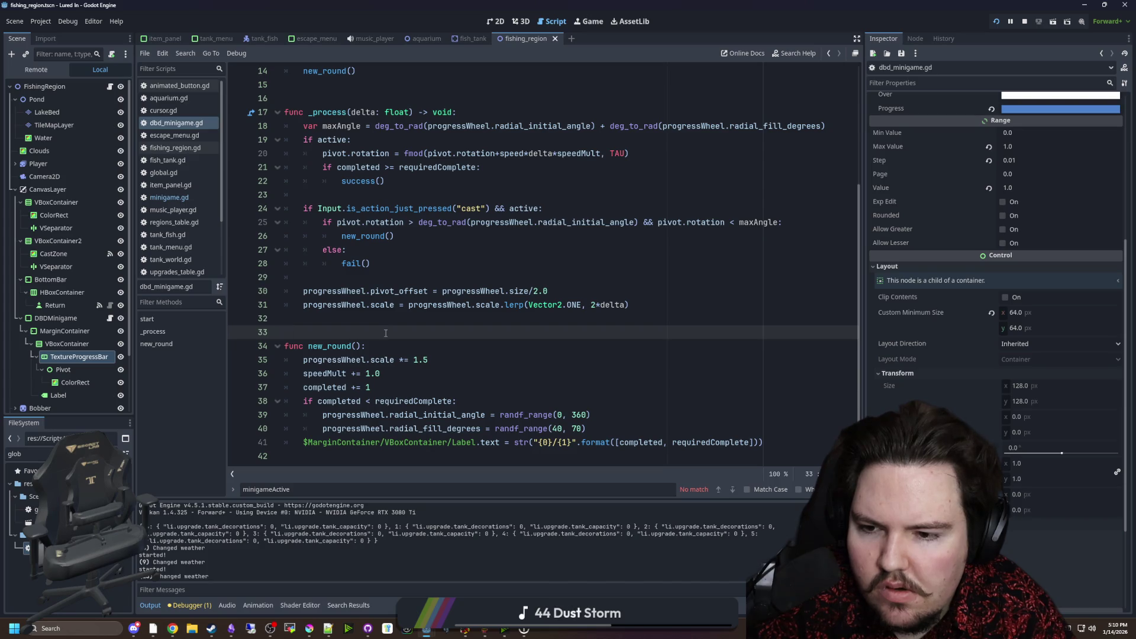
Move 'progressWheel.scale *= 1.5' after the counter label update in new_round() and save
drag(427, 360, 298, 361)
key(ctrl+c)
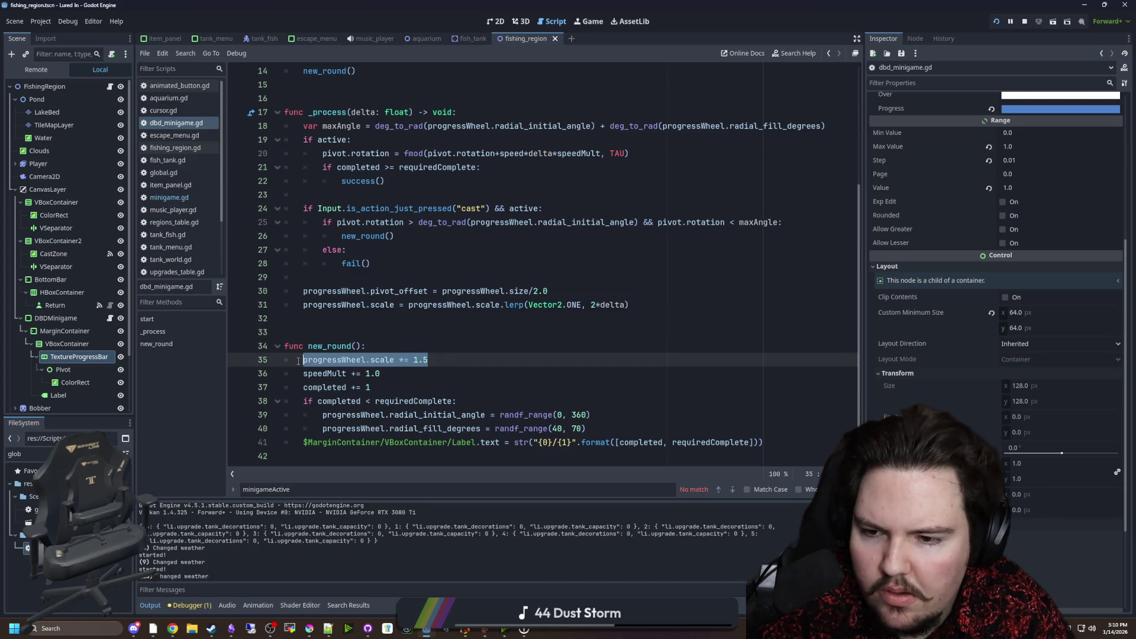
key(BackSpace)
key(BackSpace)
key(BackSpace)
click(781, 432)
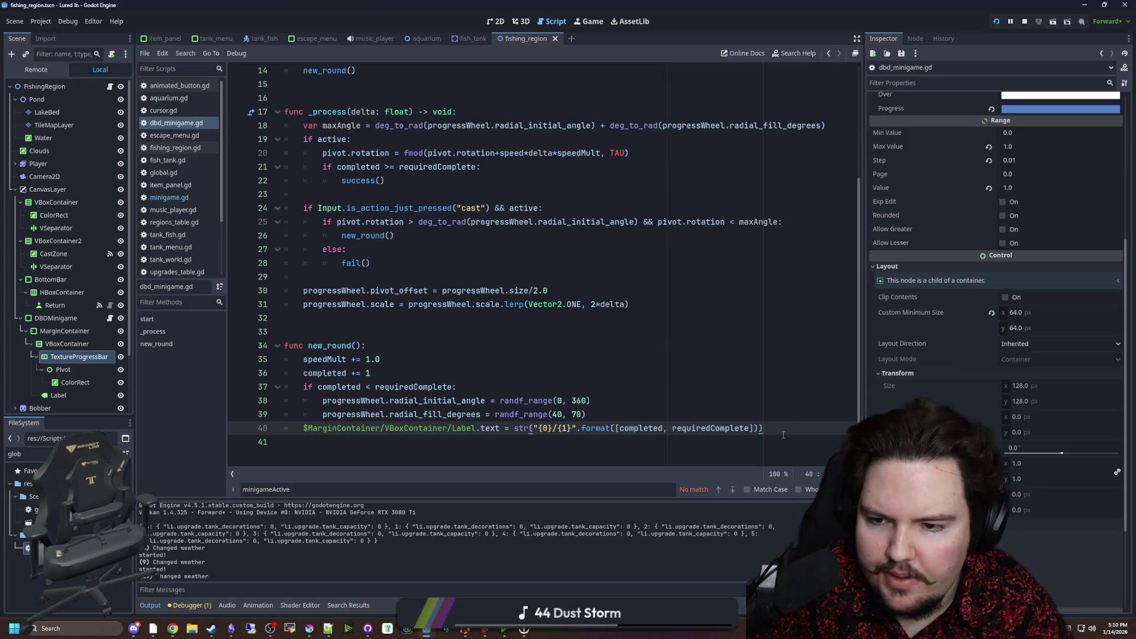
key(Return)
key(ctrl+v)
click(363, 332)
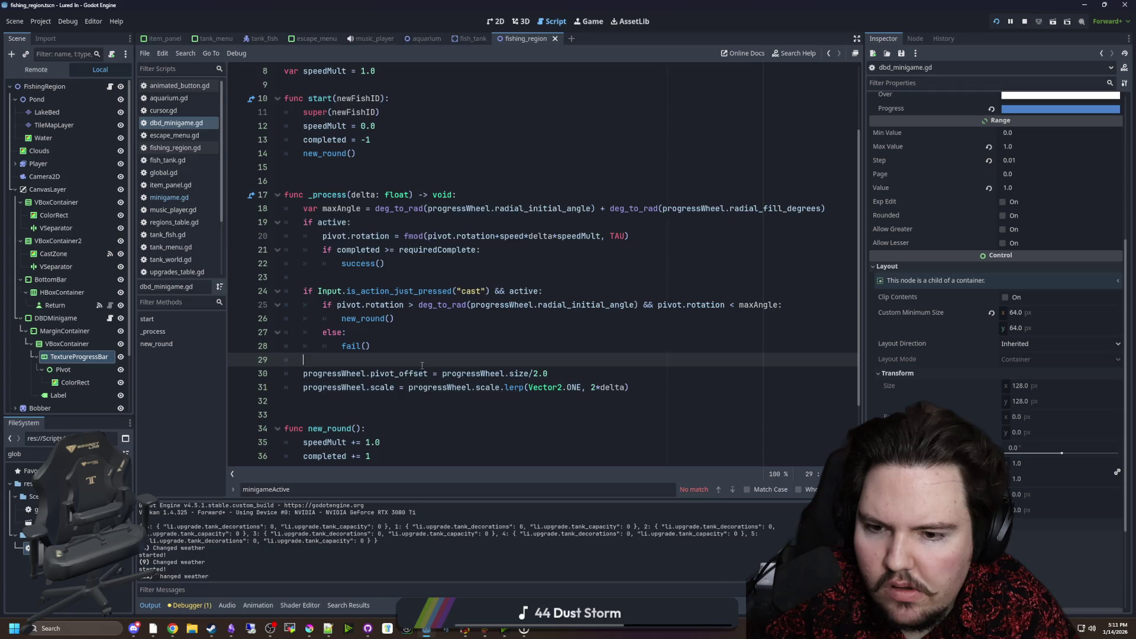
key(ctrl+s)
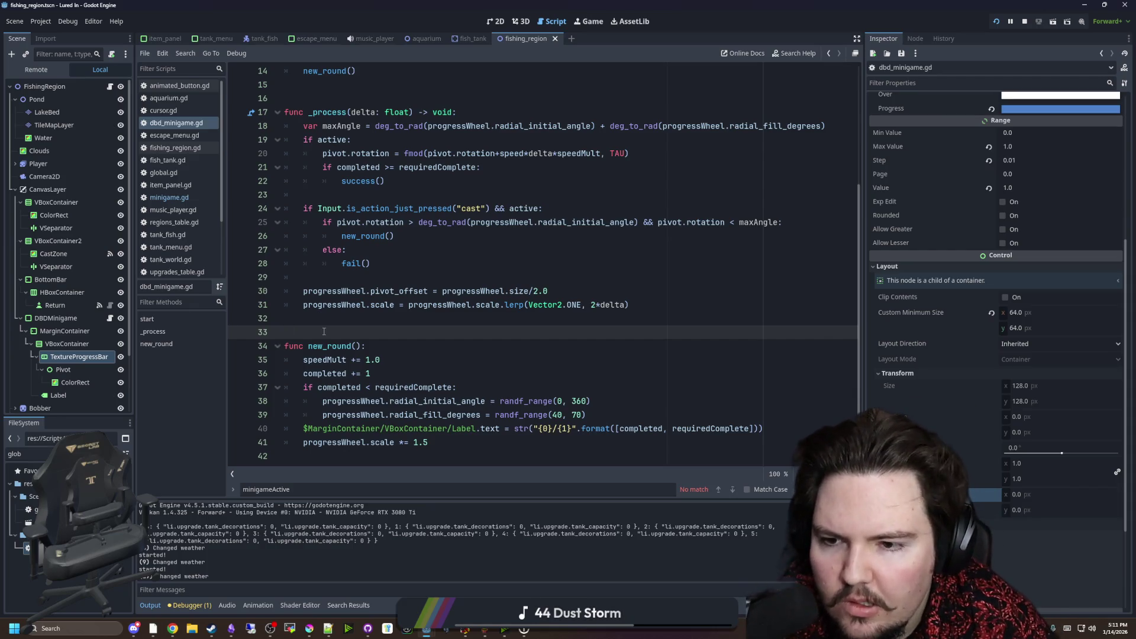
click(323, 331)
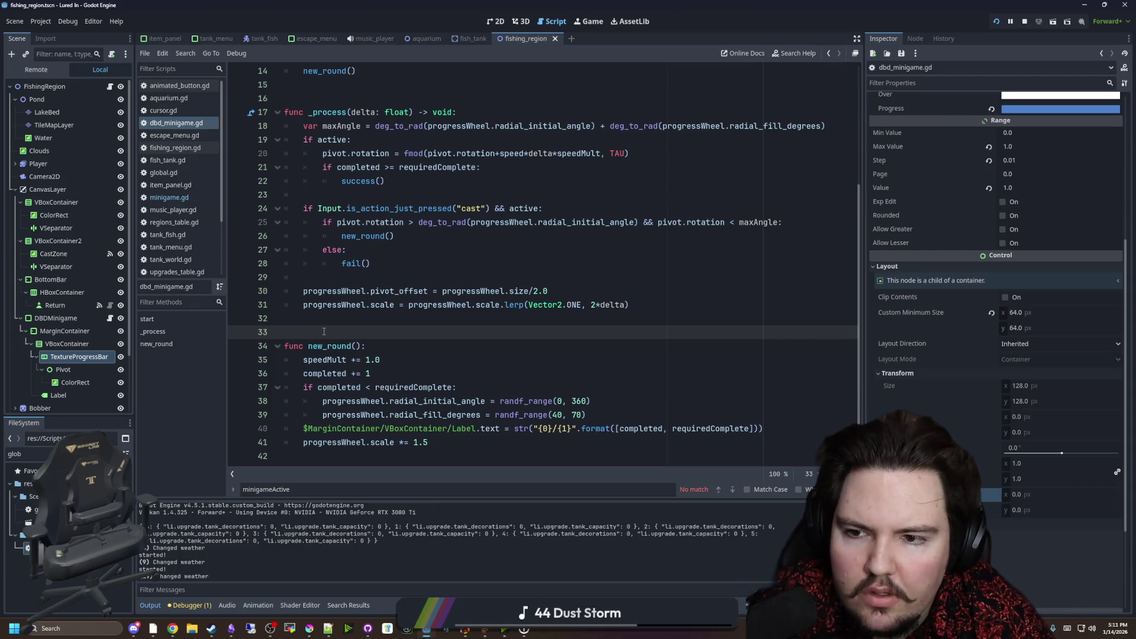
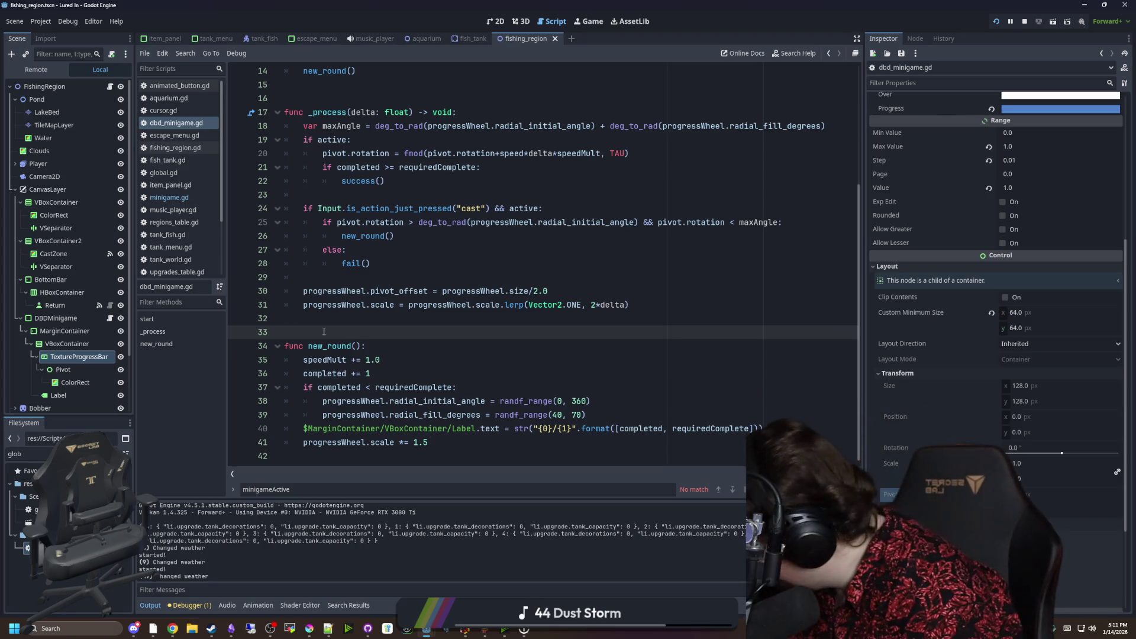
Change line 41 so progressWheel.scale = Vector2.ONE * 1.5, then run the project
drag(428, 442, 395, 442)
text(= Vector2.ONE)
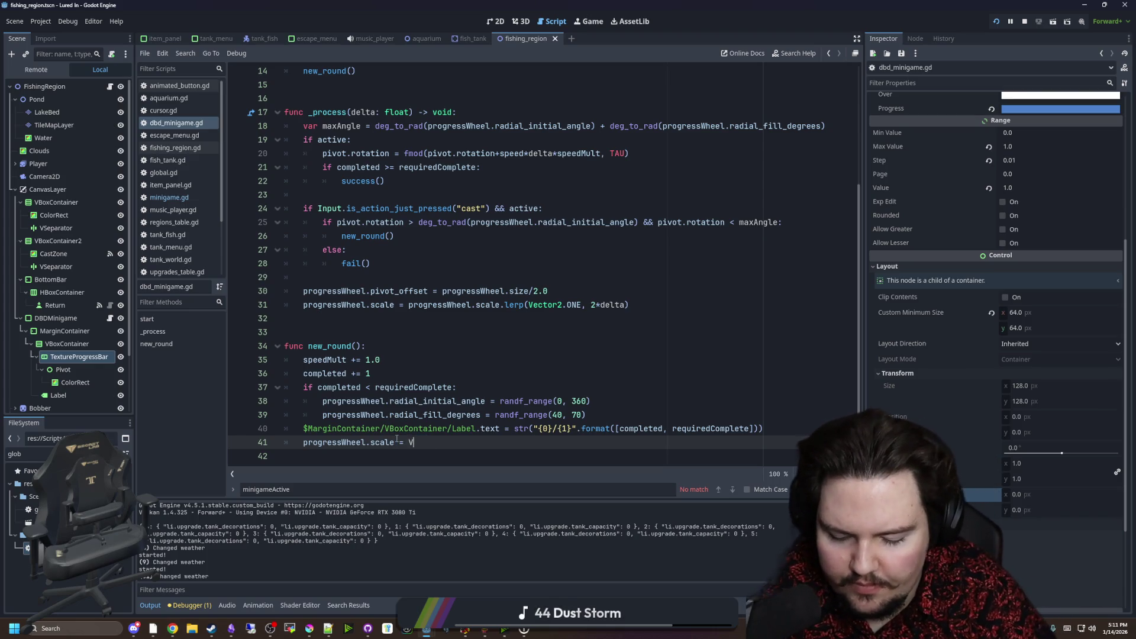
text( * 1.5)
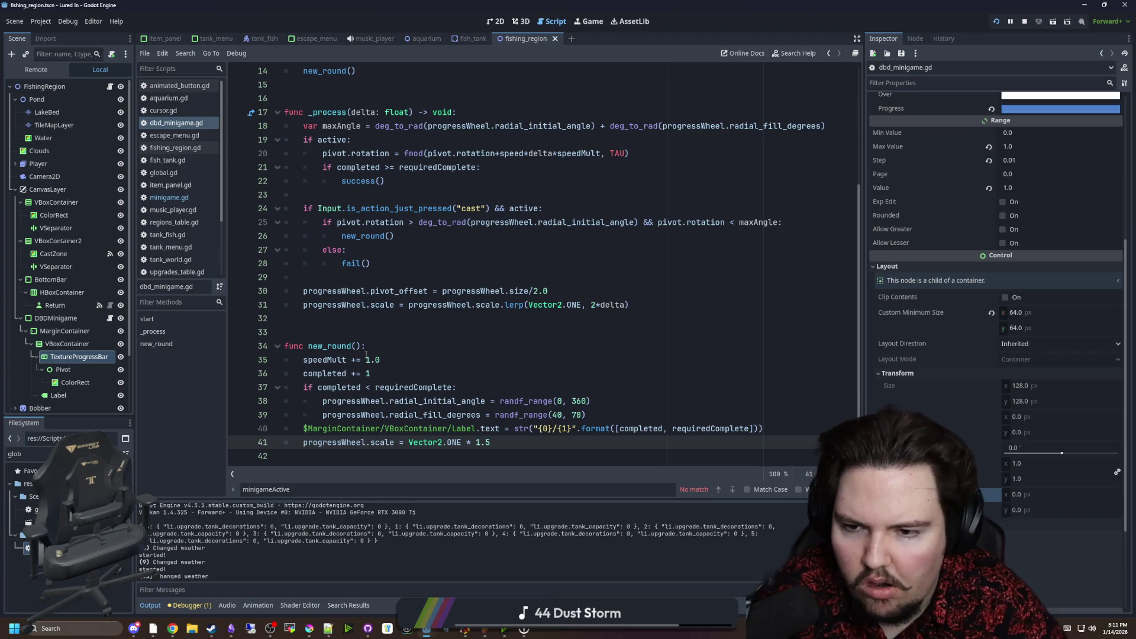
click(993, 21)
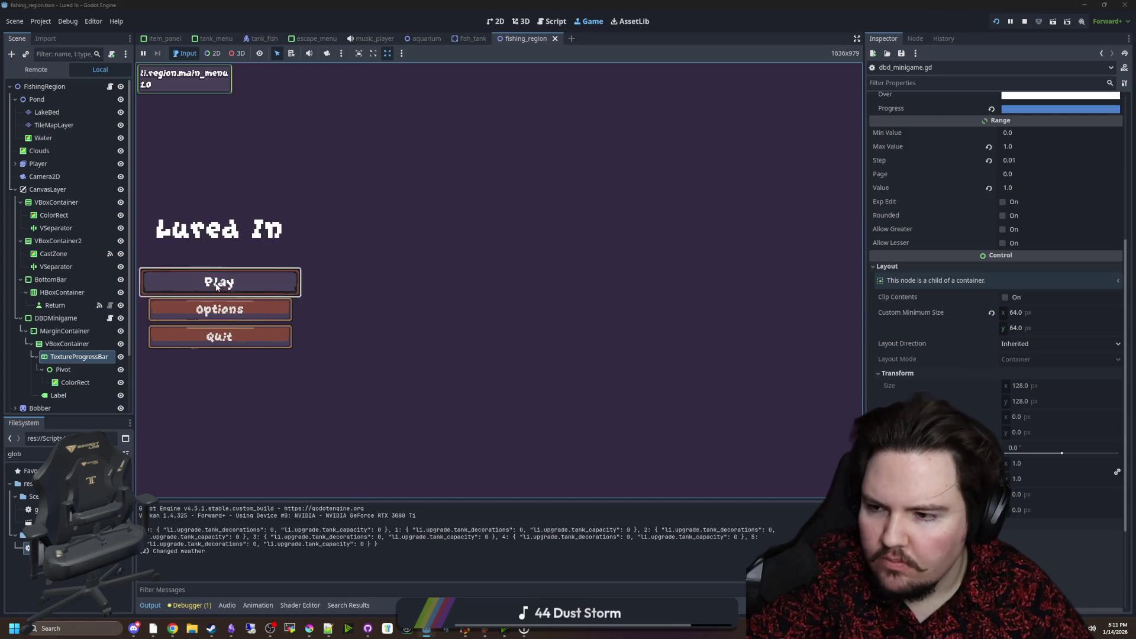
Start the game and travel from the aquarium to the pond
click(216, 282)
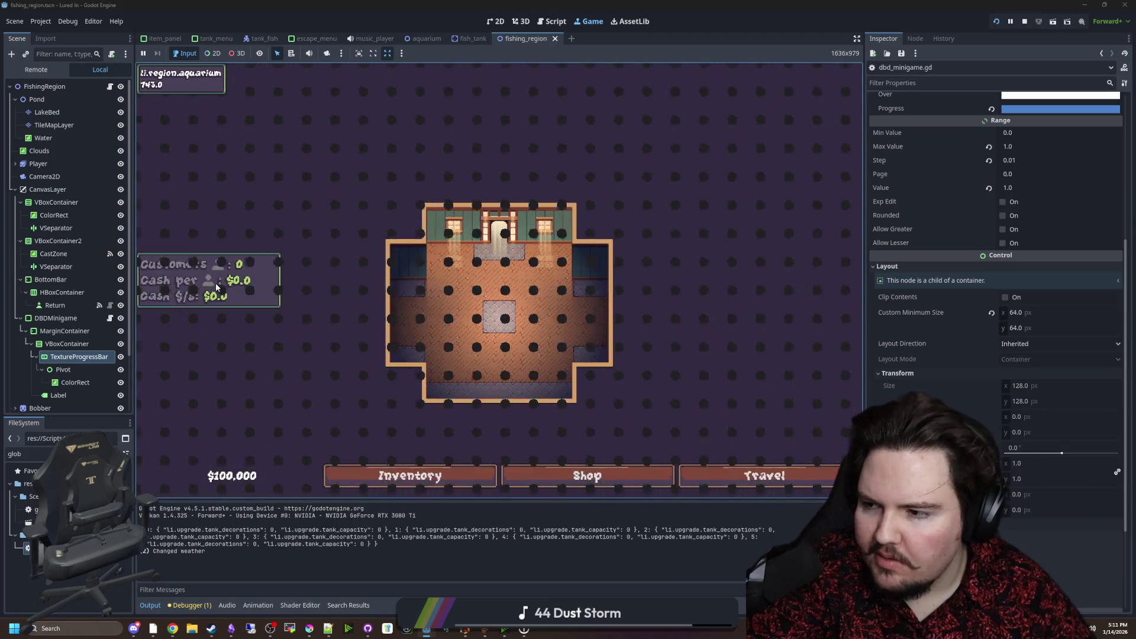
click(766, 475)
click(662, 199)
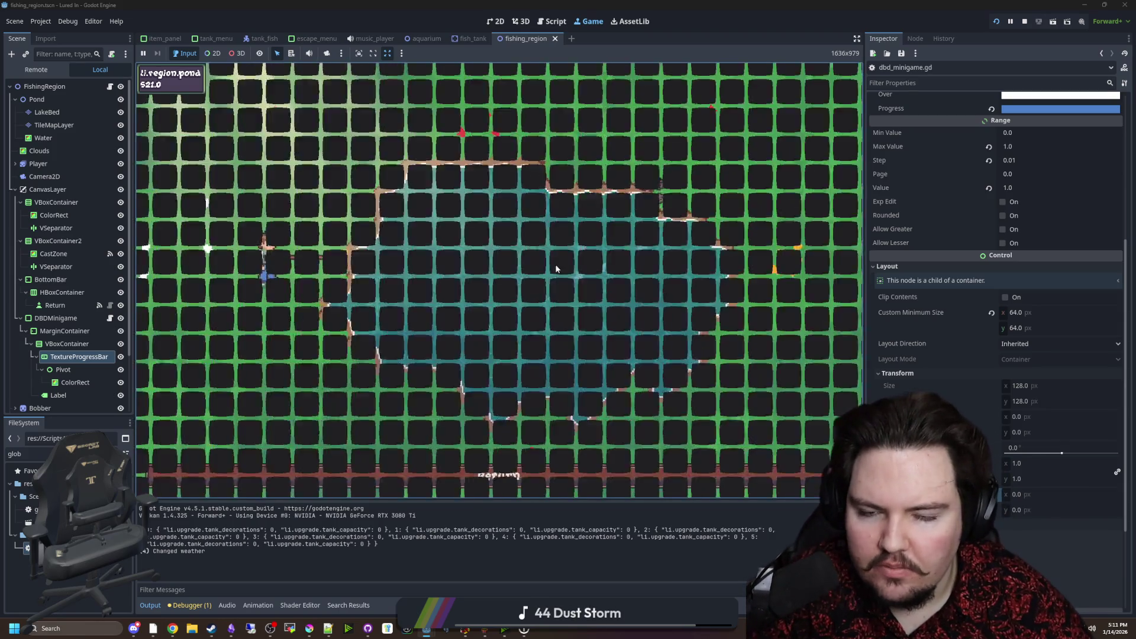
Cast into the pond, hit all three ring target zones to reach 3/3, then cast again
drag(547, 246, 528, 230)
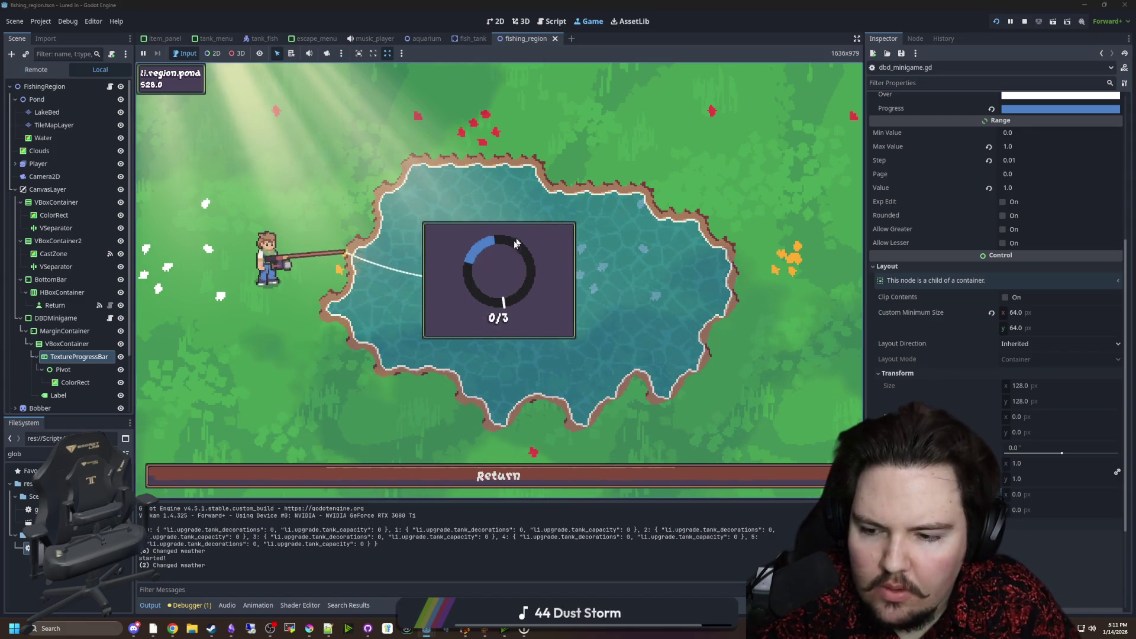
click(514, 253)
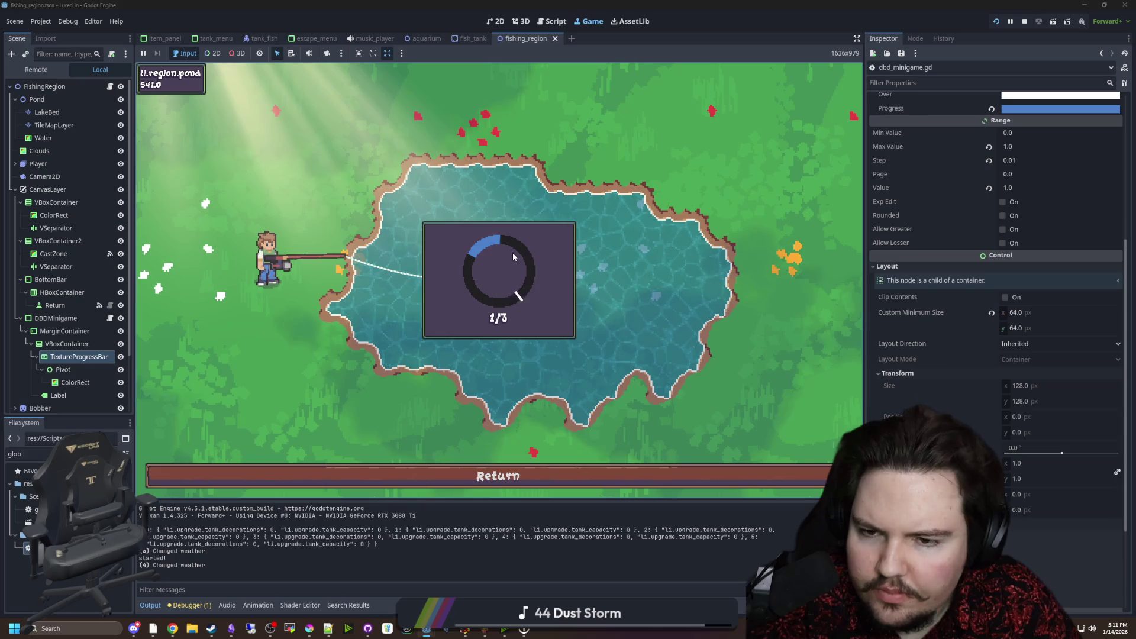
click(508, 256)
click(503, 257)
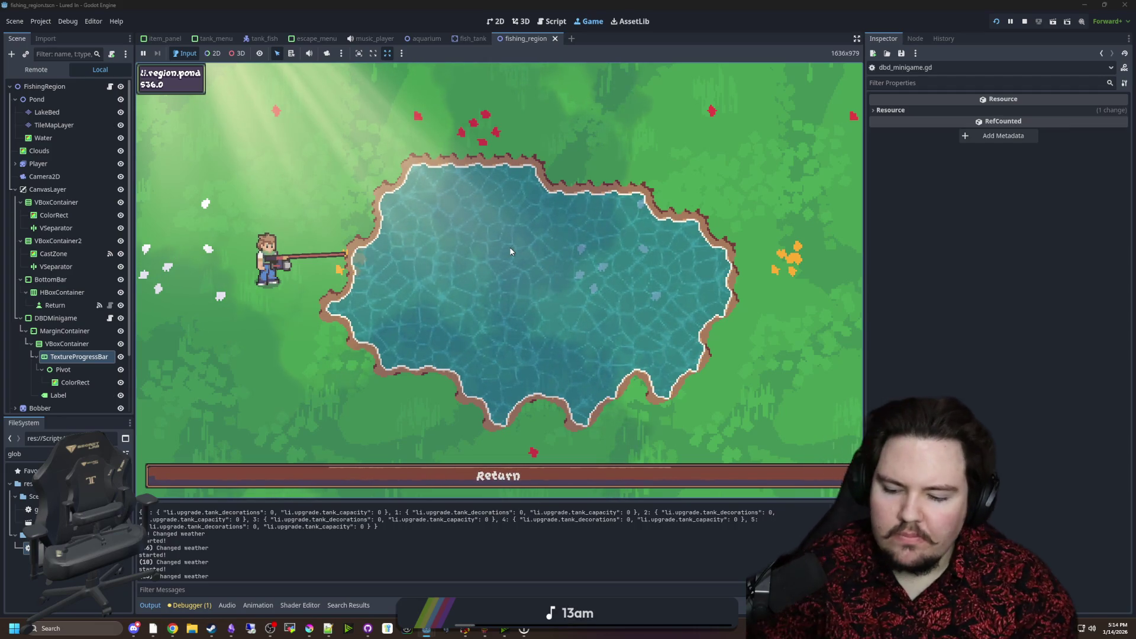
click(490, 217)
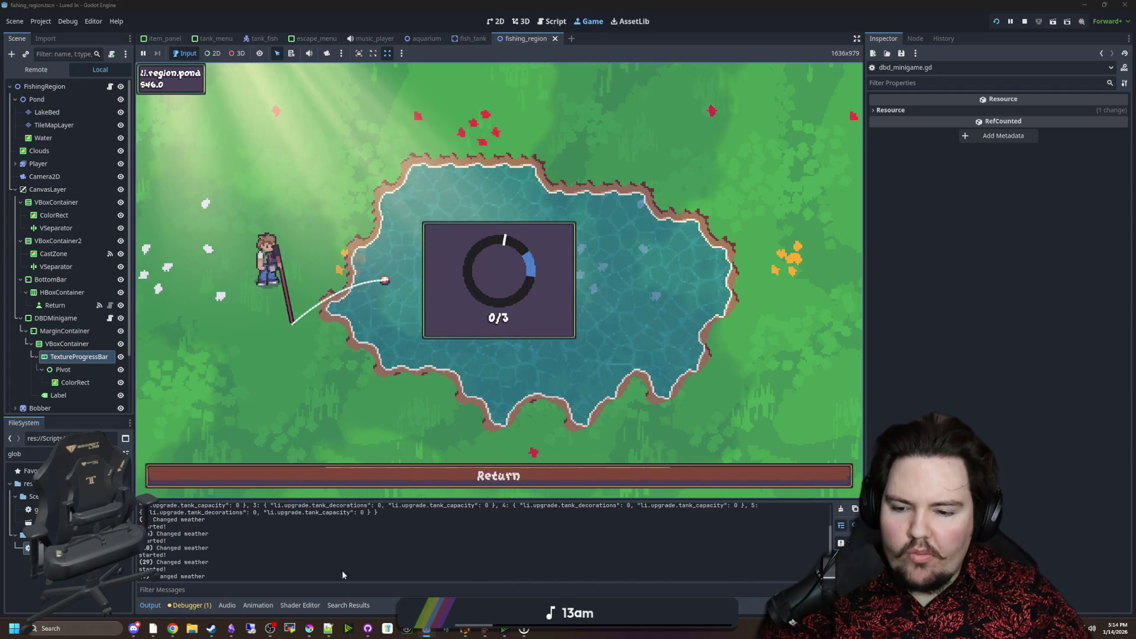
key(alt+Tab)
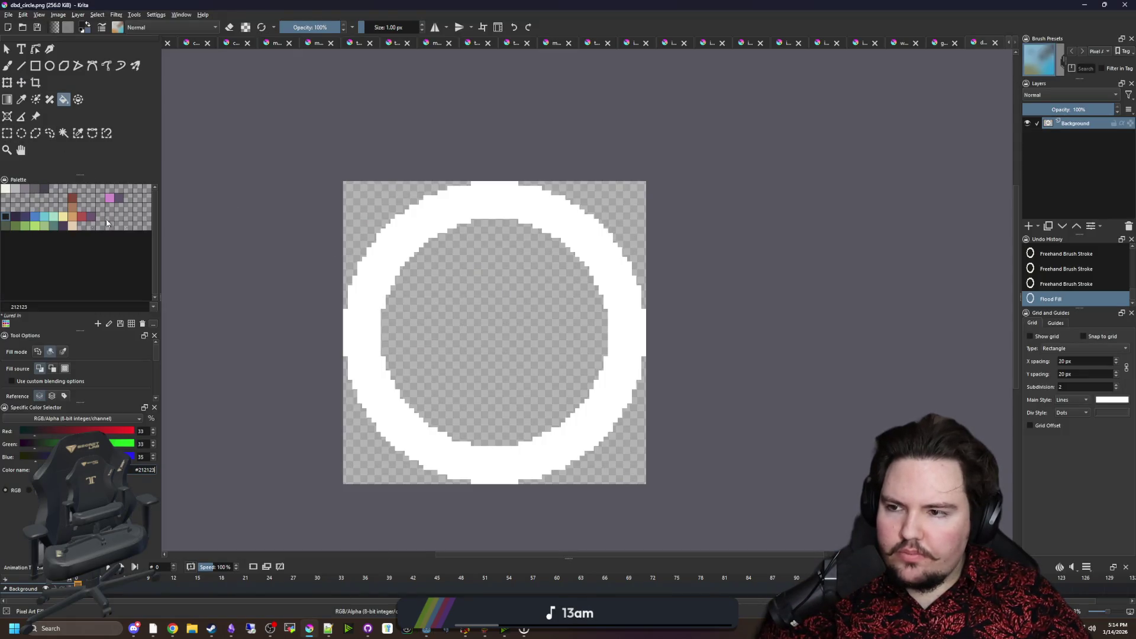
Select the white ring and draw a blue tick across its upper left
click(35, 217)
click(64, 133)
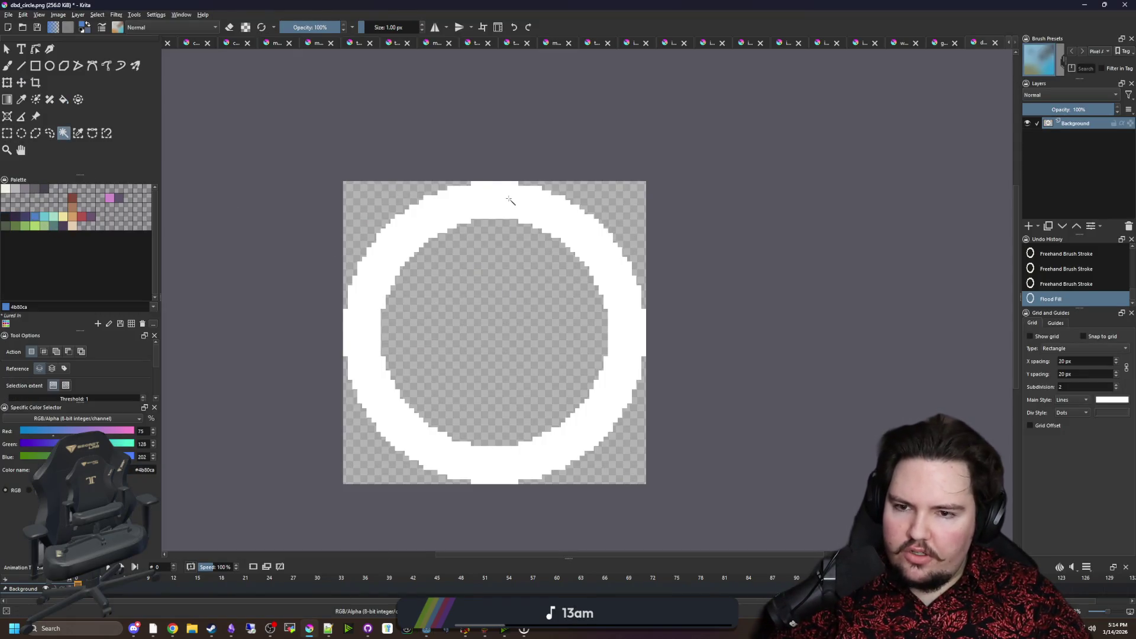
click(507, 193)
key(b)
scroll(461, 241, up, 5)
drag(352, 246, 274, 152)
scroll(366, 283, down, 3)
scroll(408, 237, up, 3)
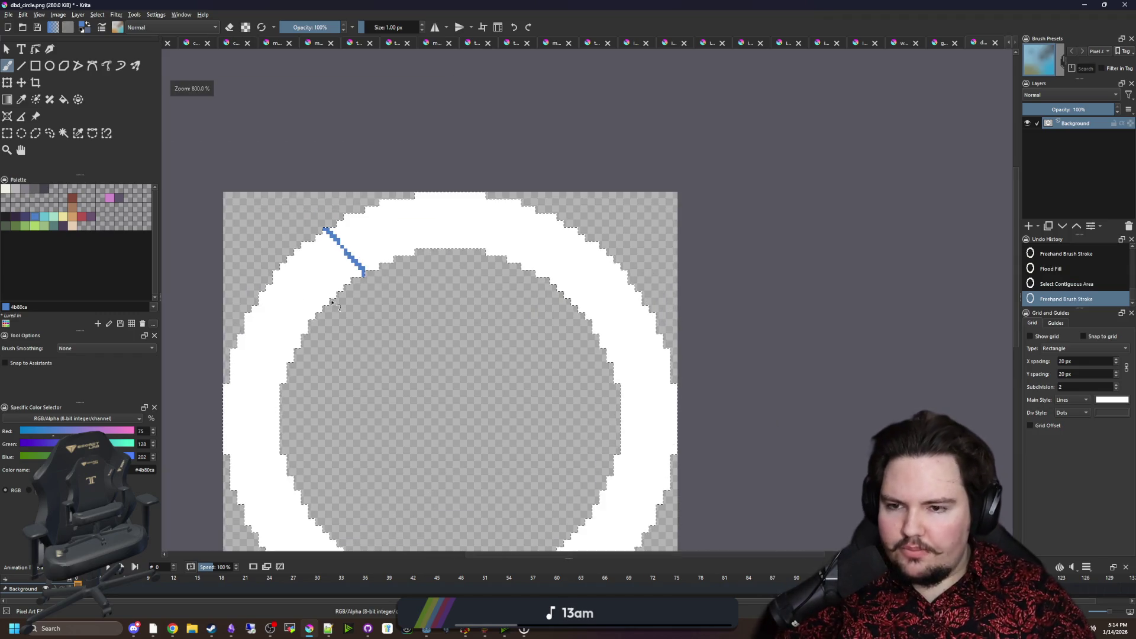
Add a light green mark through the ring's top and a matching blue tick on its upper right
click(35, 225)
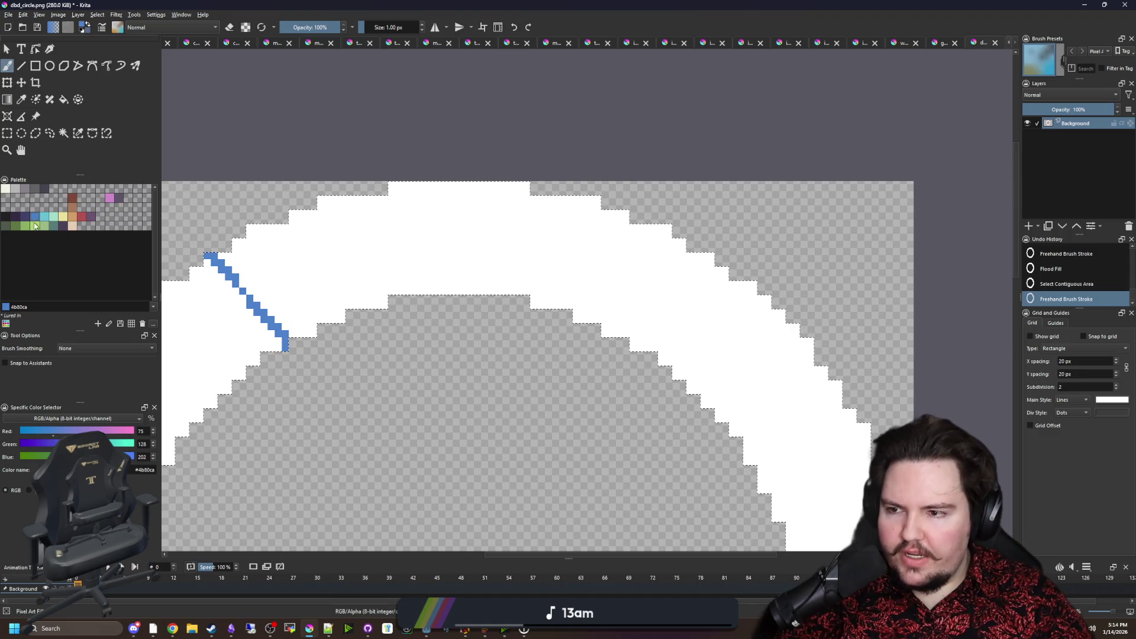
drag(463, 183, 449, 294)
scroll(449, 306, down, 3)
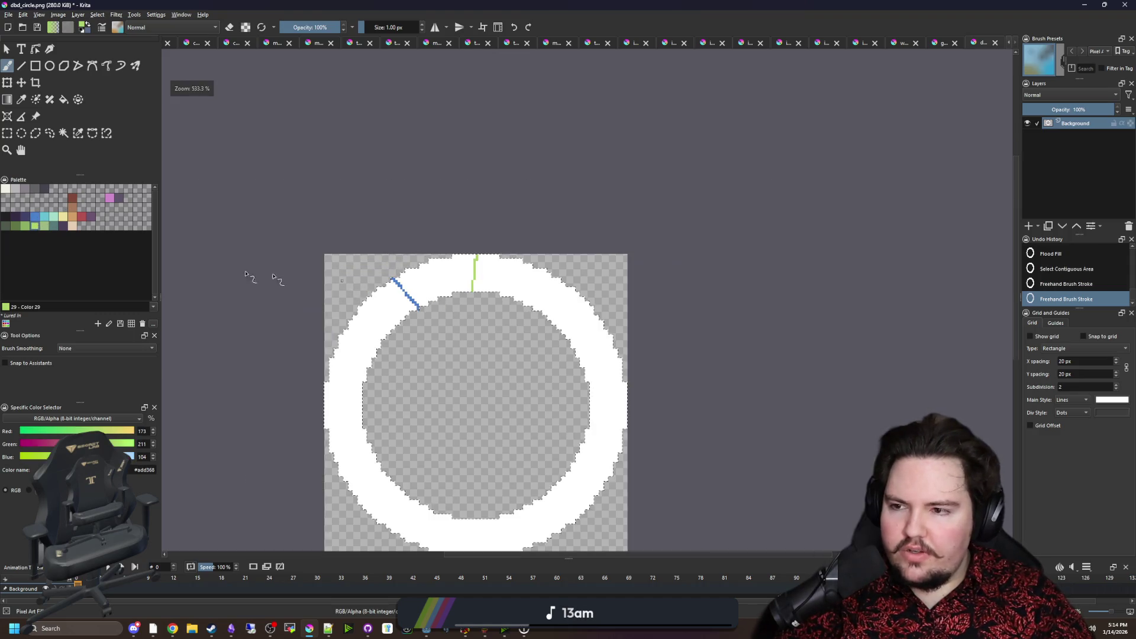
ctrl+click(402, 303)
scroll(408, 287, up, 2)
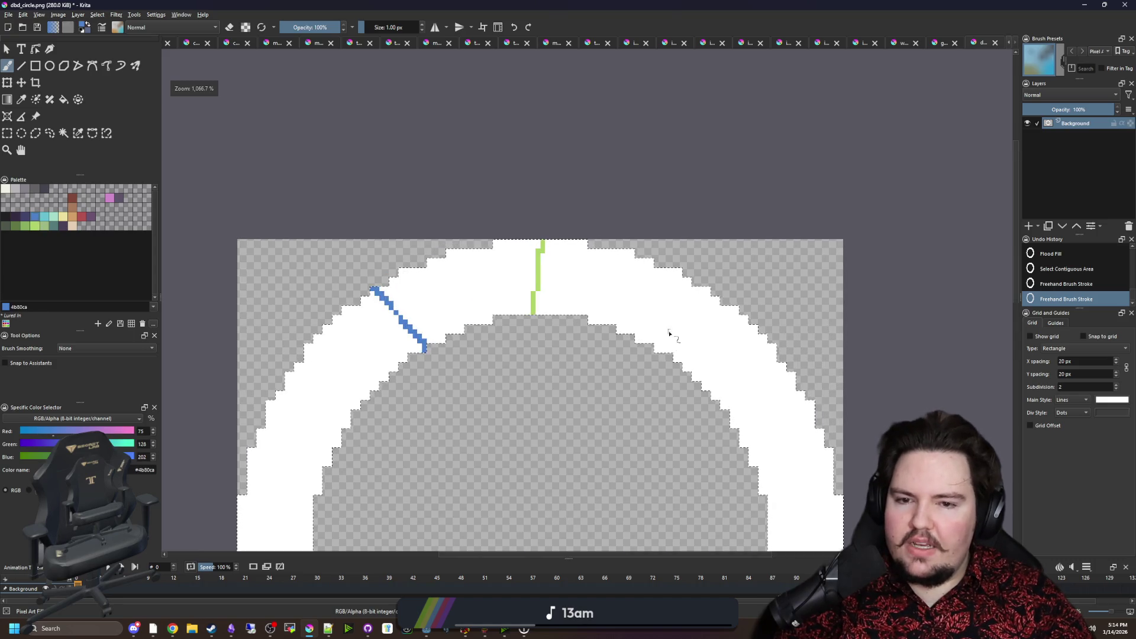
drag(656, 341, 699, 288)
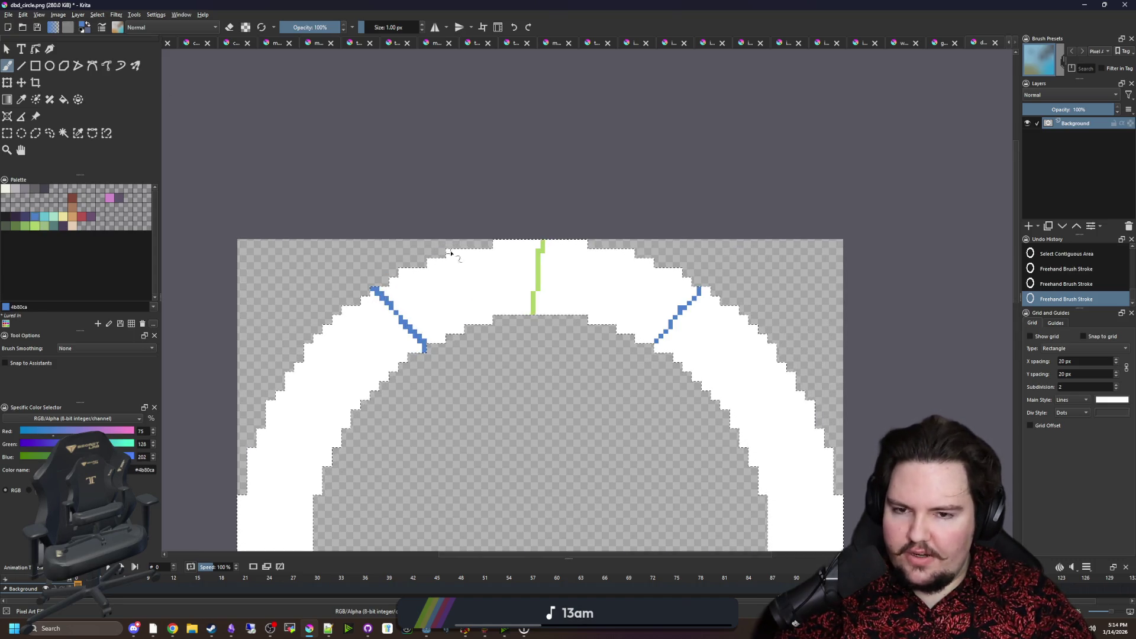
scroll(556, 260, down, 3)
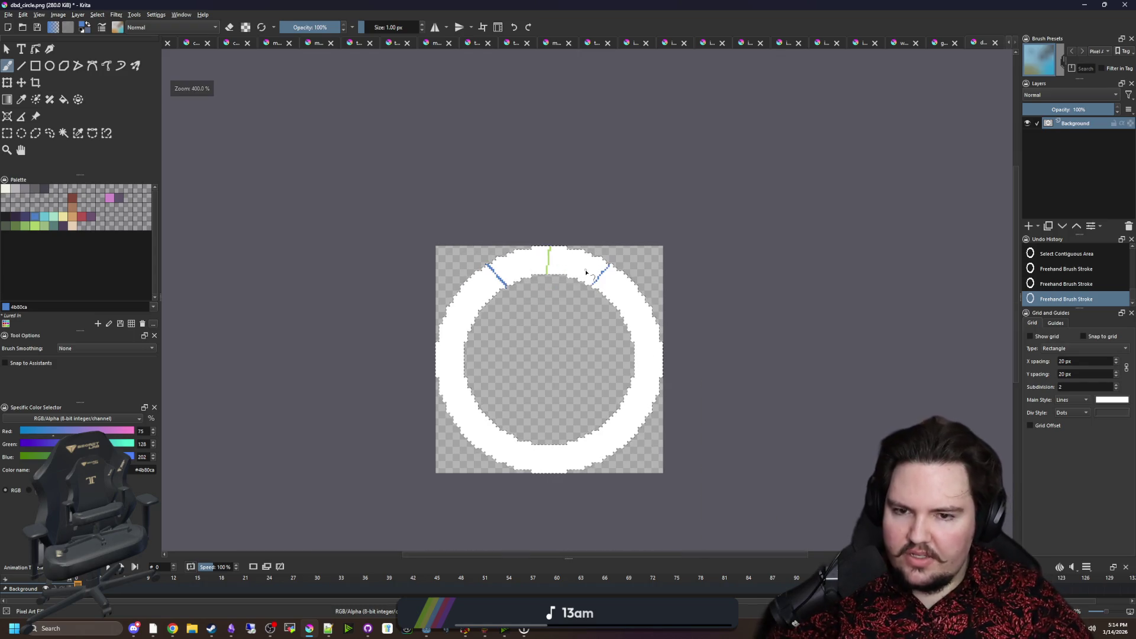
scroll(585, 270, up, 1)
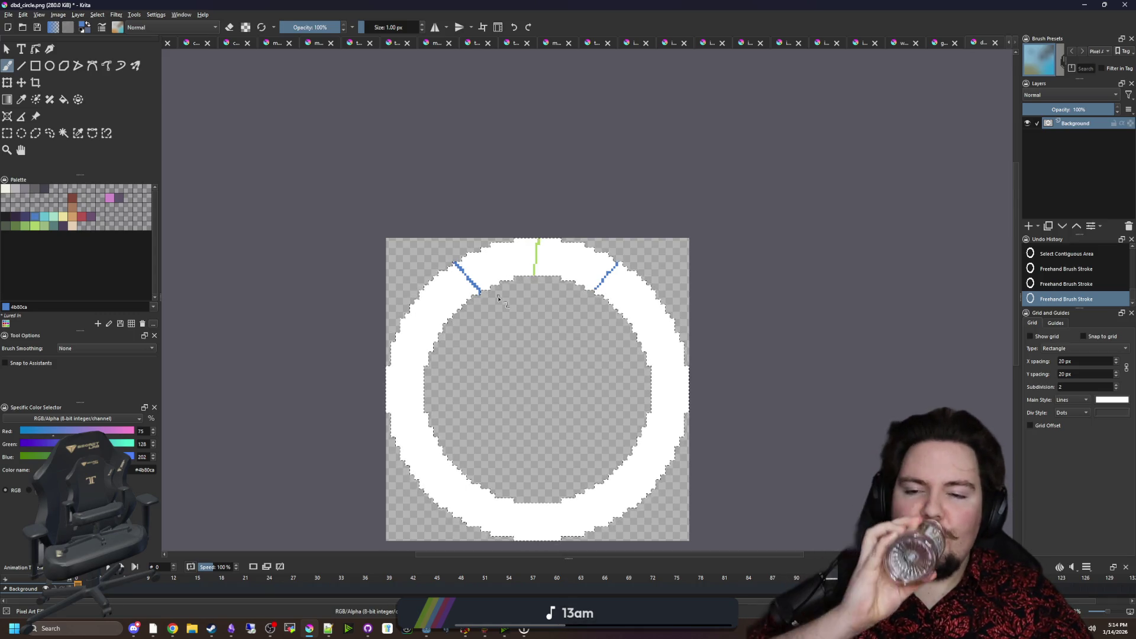
scroll(443, 261, up, 3)
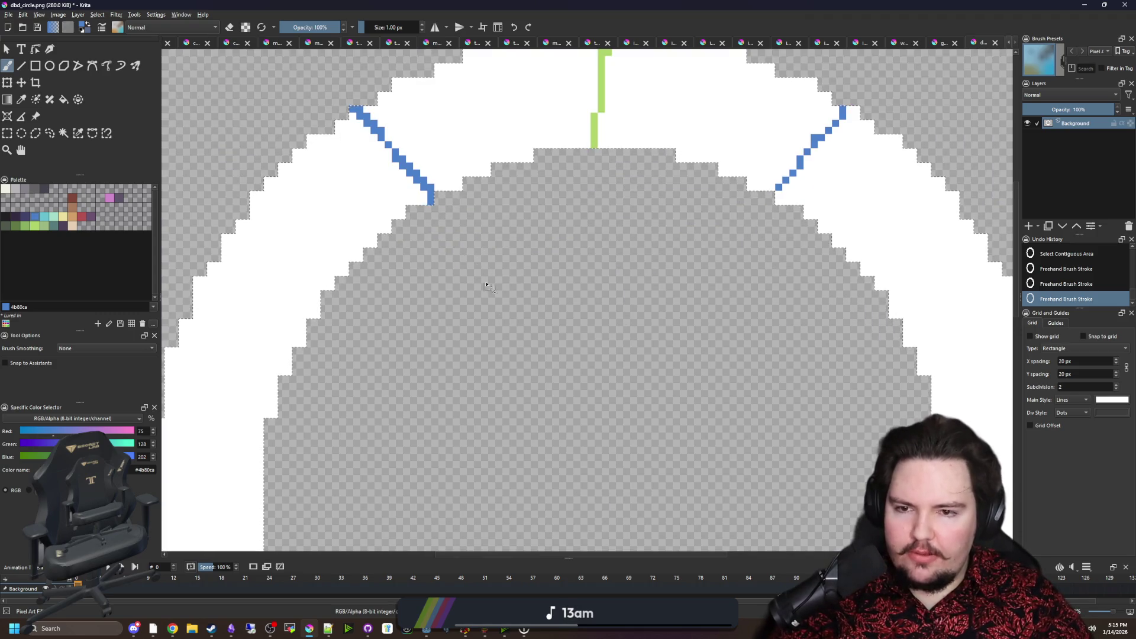
Draw two small grey-teal strokes inside the ring's hollow centre
click(52, 231)
key(shift+BackSpace)
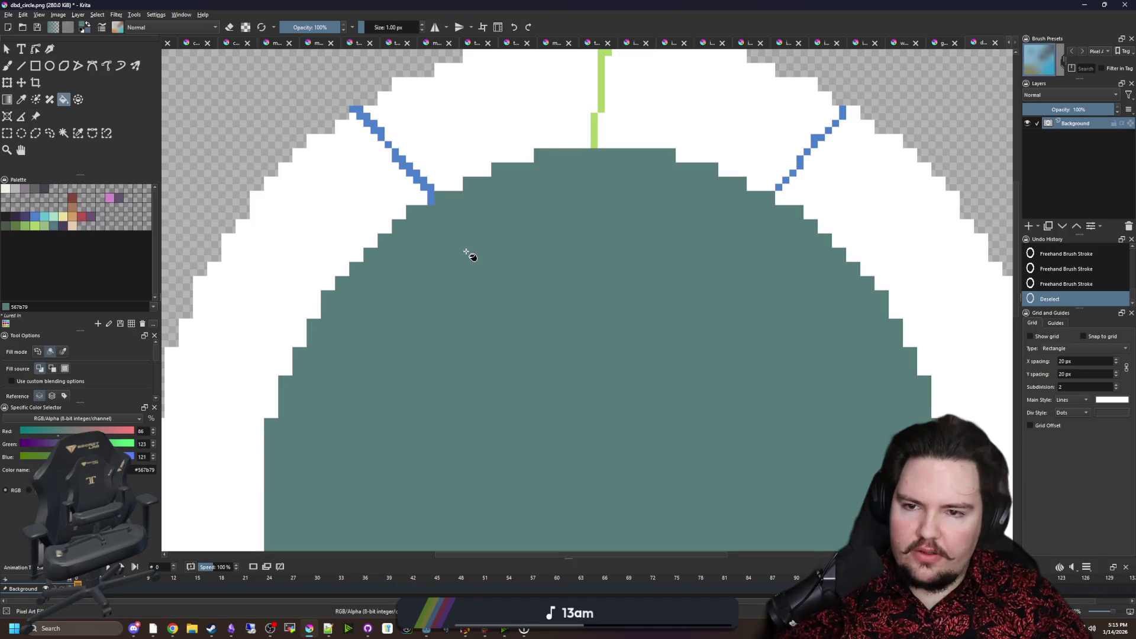
key(ctrl+z)
key(ctrl+shift+a)
mouse_move(437, 236)
mouse_down()
mouse_move(473, 278)
mouse_move(537, 259)
mouse_move(541, 228)
mouse_up()
drag(528, 251, 556, 248)
scroll(572, 248, down, 2)
mouse_move(473, 246)
mouse_down()
mouse_move(495, 228)
mouse_move(604, 259)
mouse_up()
key(ctrl+z)
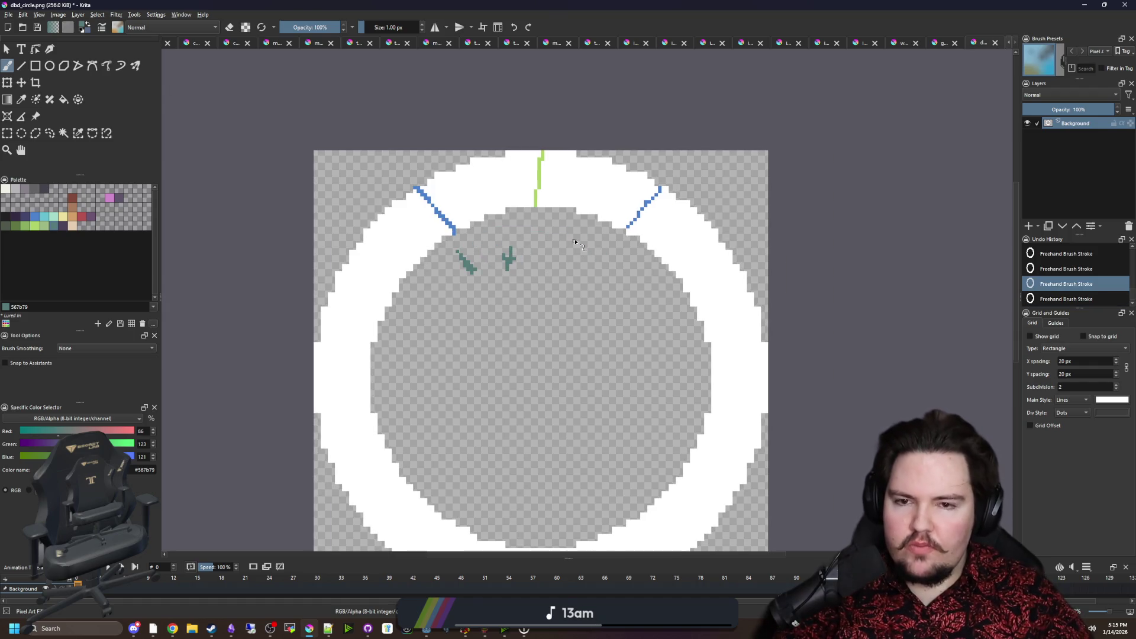
scroll(576, 243, up, 2)
drag(503, 290, 549, 349)
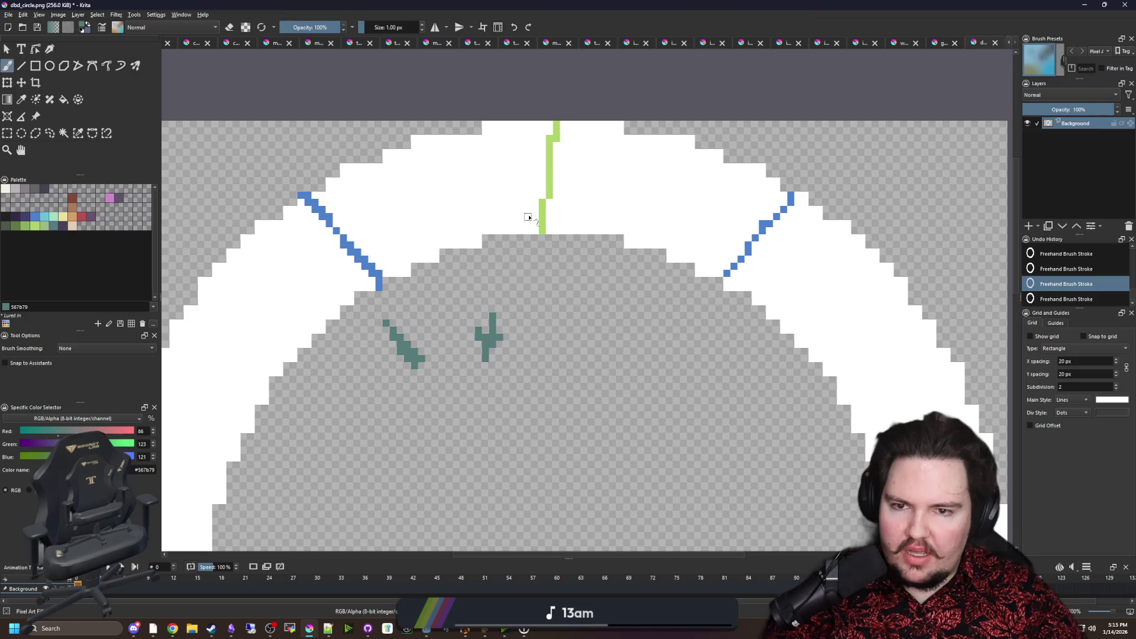